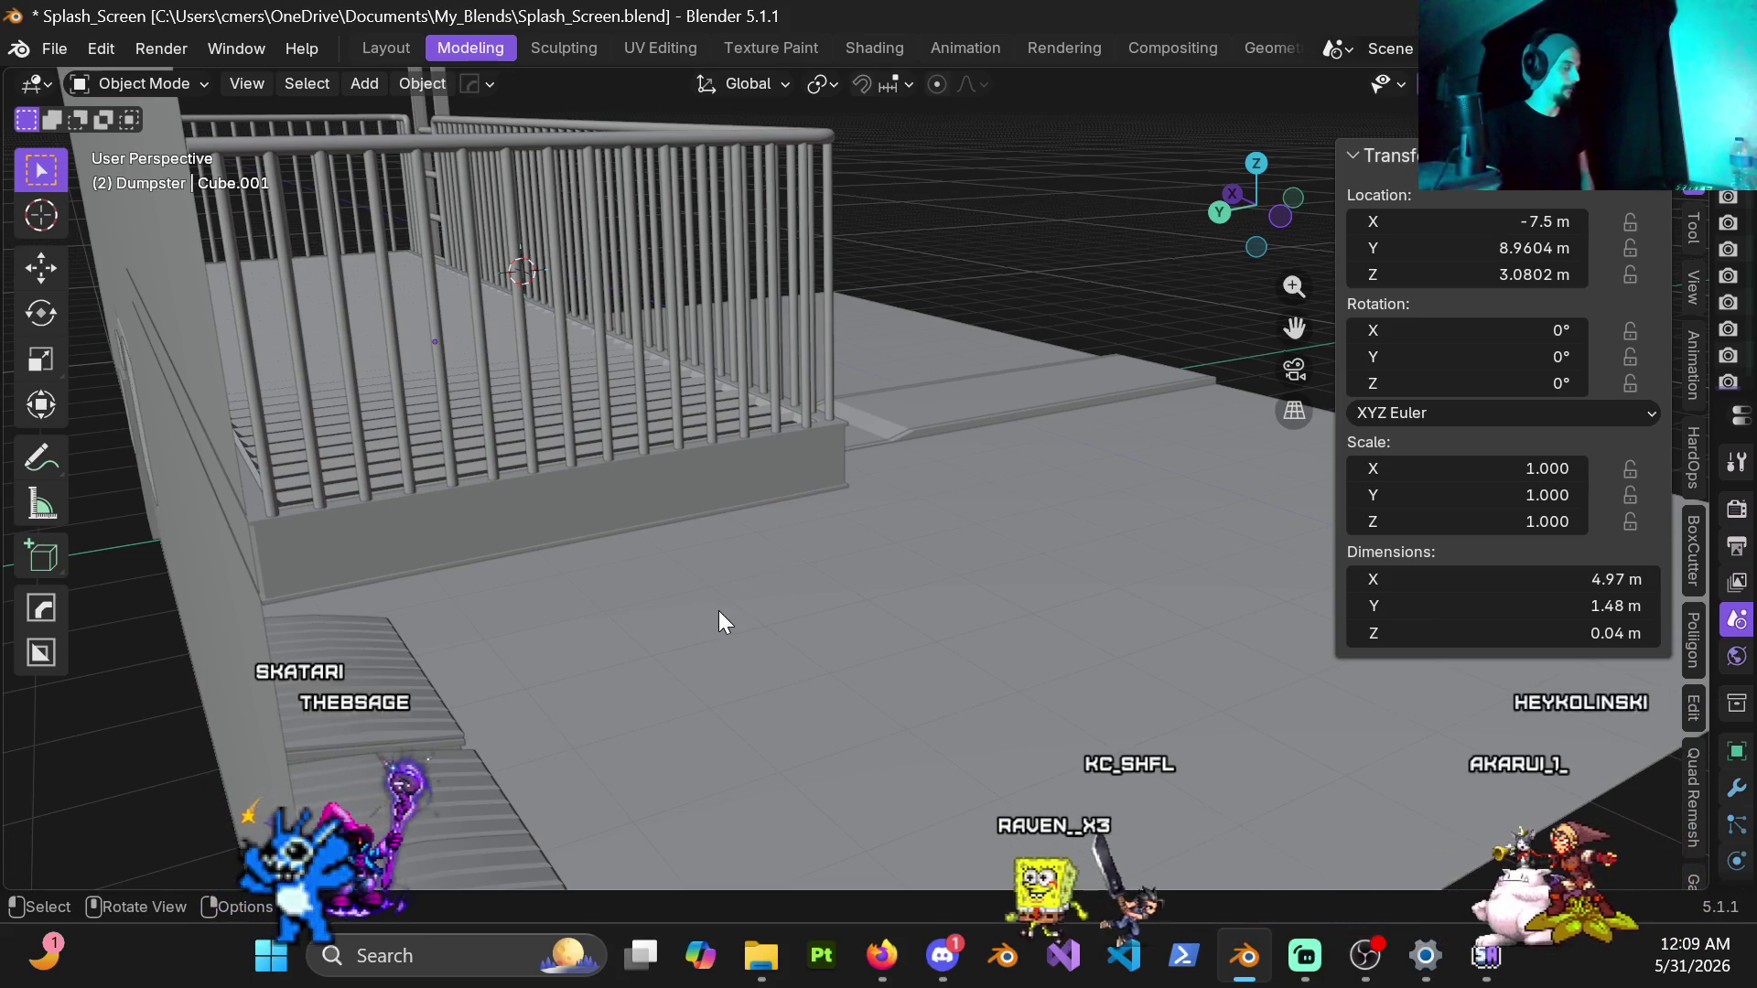
Step: Select the lower walkway grating and cut new lengthwise edge loops into it with Ctrl+R
middle_drag(604, 509, 473, 474)
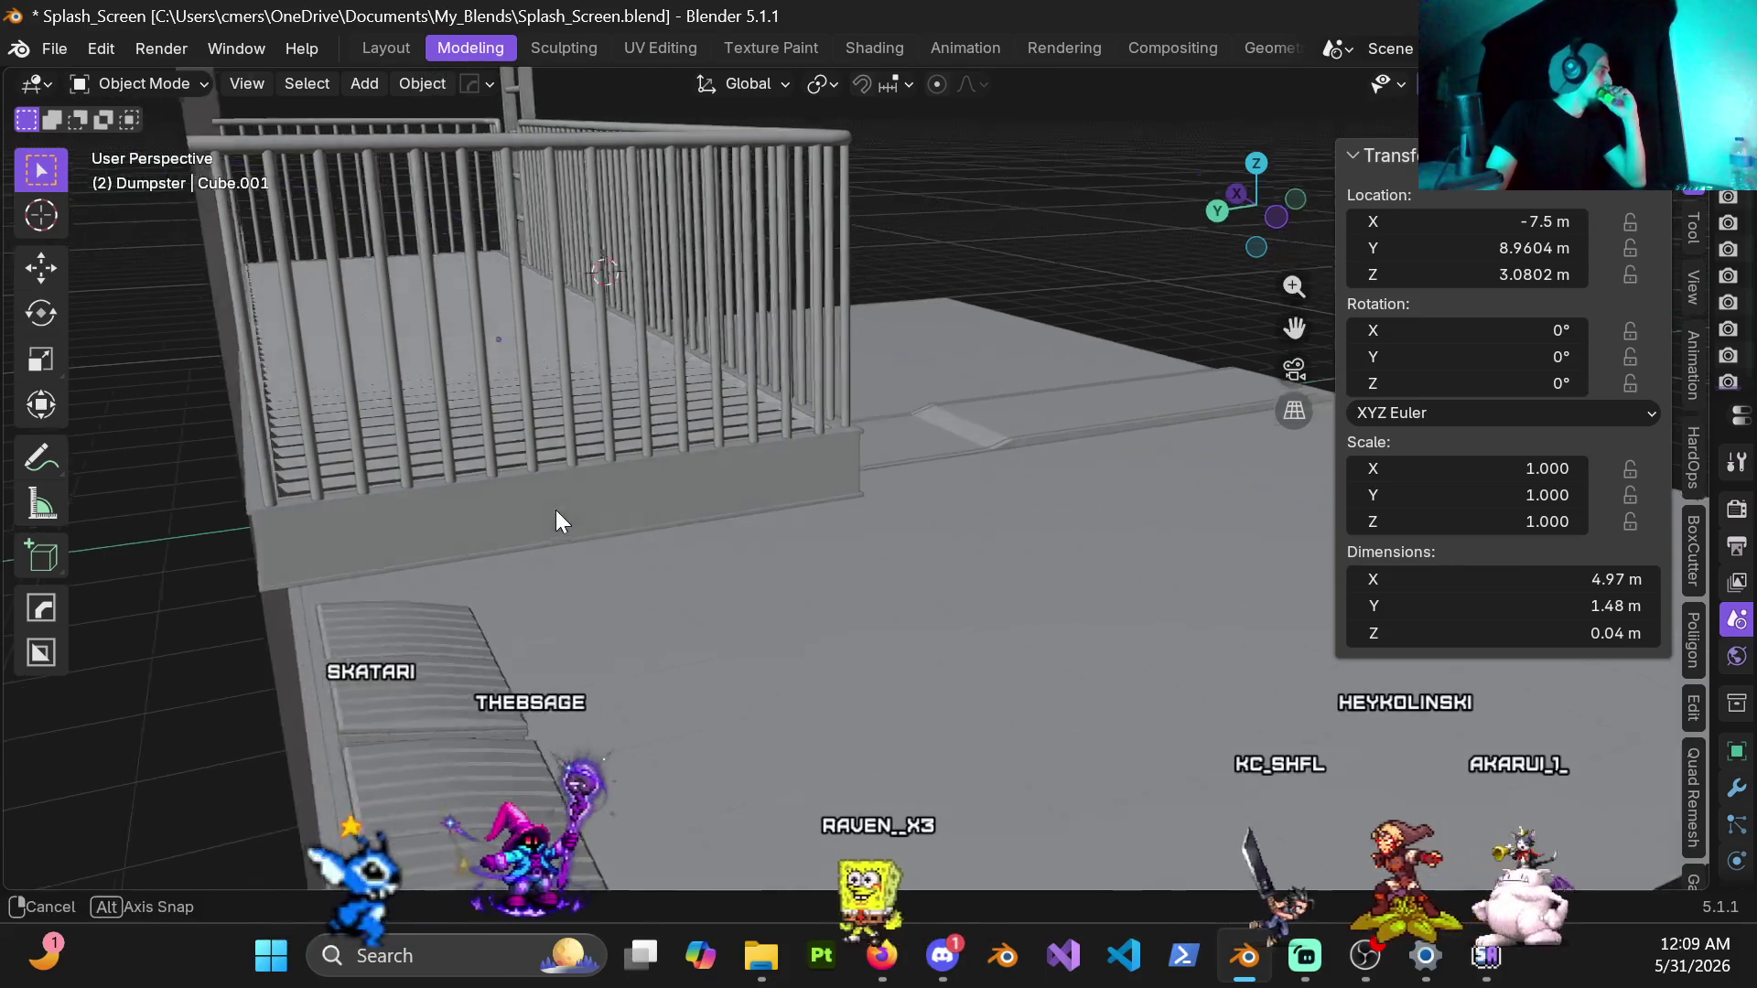
click(483, 481)
middle_drag(483, 482, 637, 534)
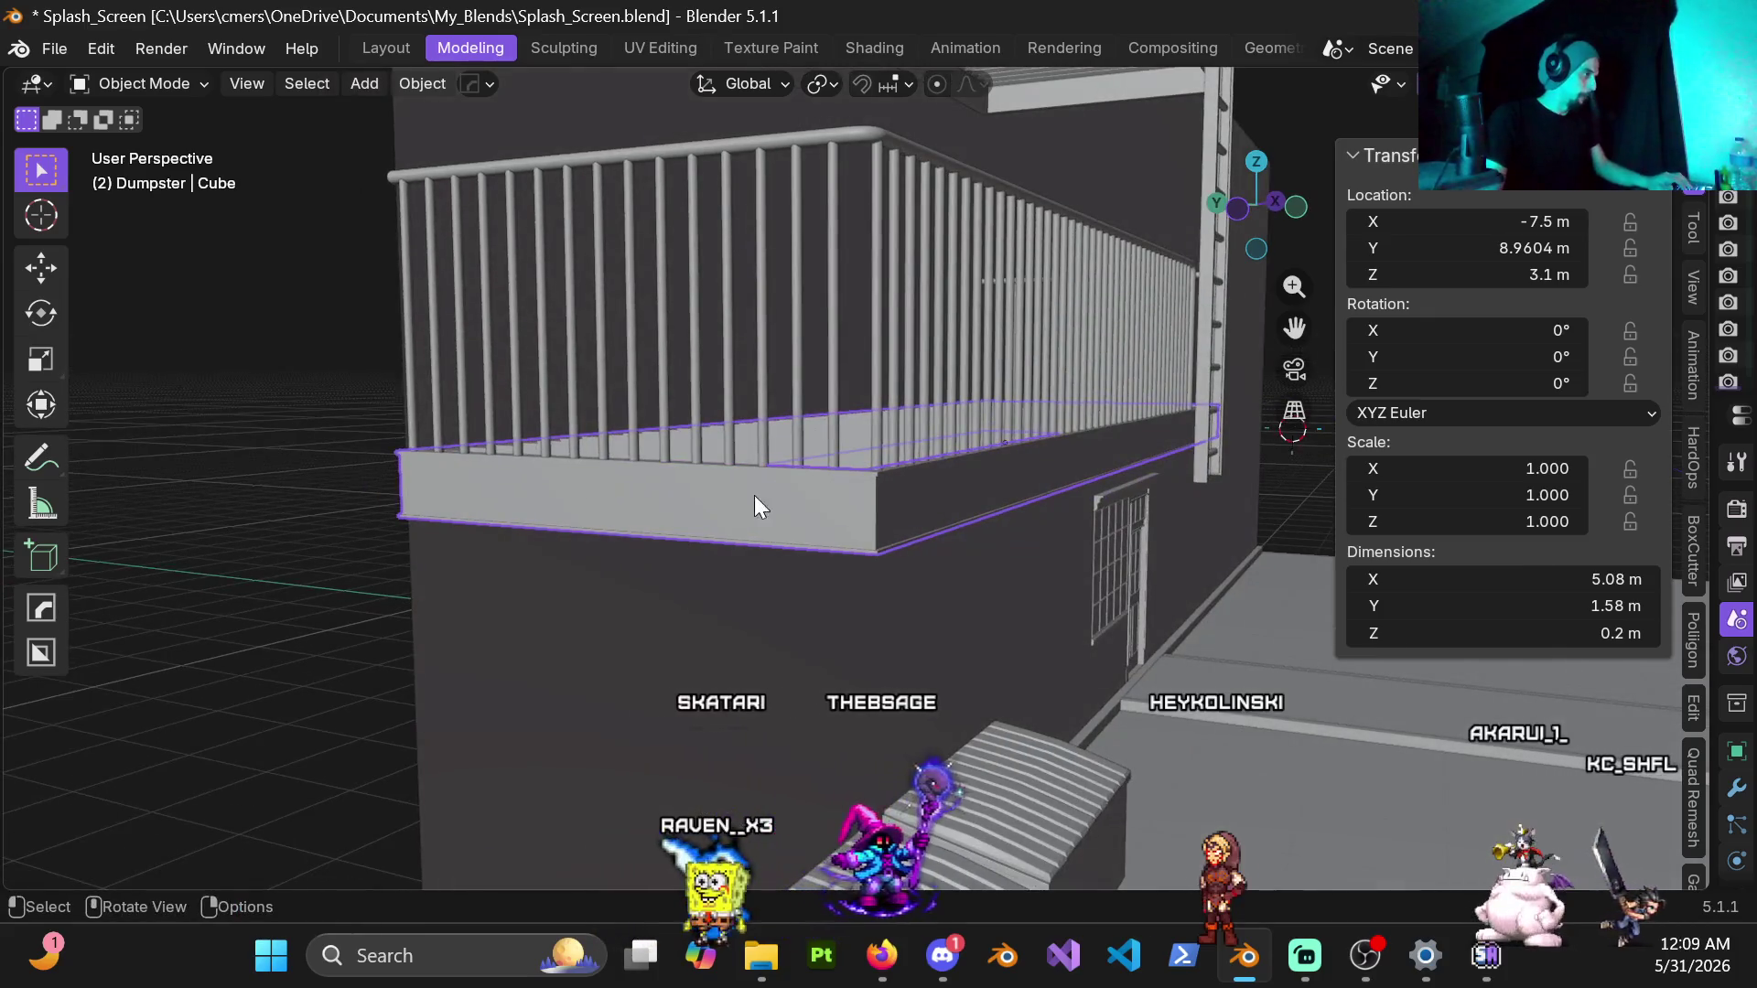
mouse_move(954, 627)
middle_down()
mouse_move(938, 610)
mouse_move(1022, 528)
mouse_move(688, 485)
mouse_move(663, 426)
mouse_move(694, 398)
mouse_move(726, 537)
mouse_move(735, 383)
mouse_move(783, 389)
mouse_move(780, 416)
mouse_move(892, 477)
mouse_move(789, 480)
mouse_move(966, 527)
middle_up()
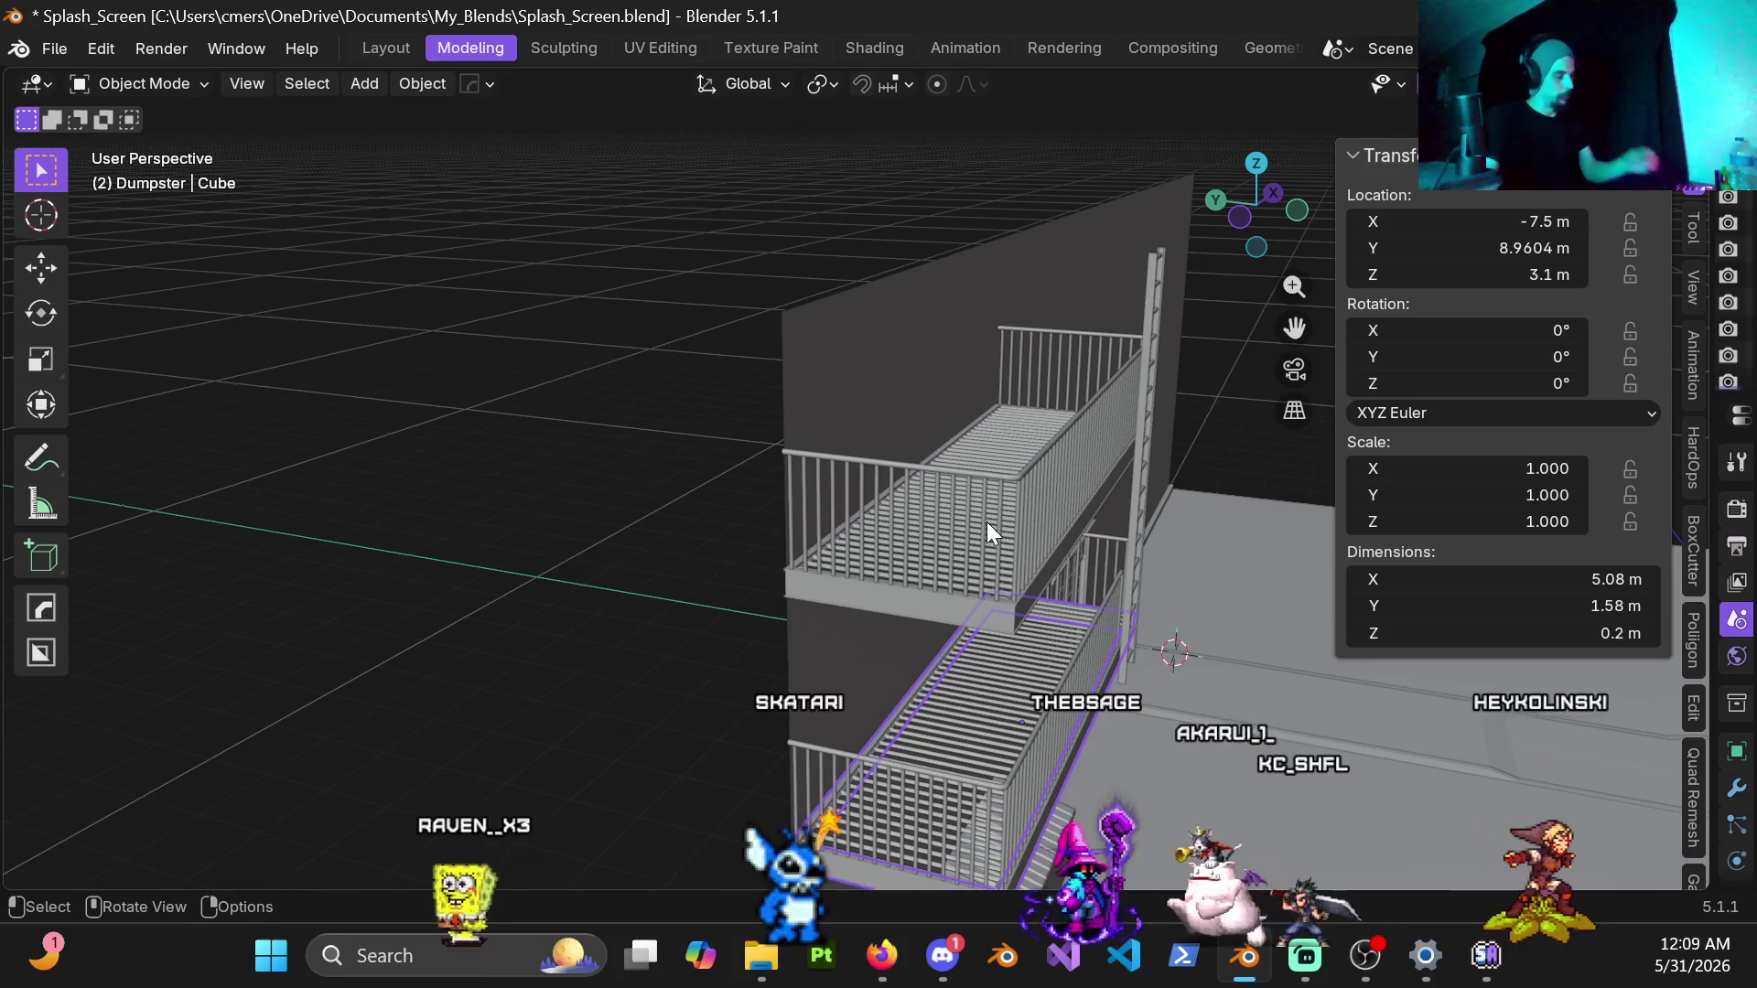
middle_drag(953, 588, 1014, 588)
scroll(835, 473, up, 4)
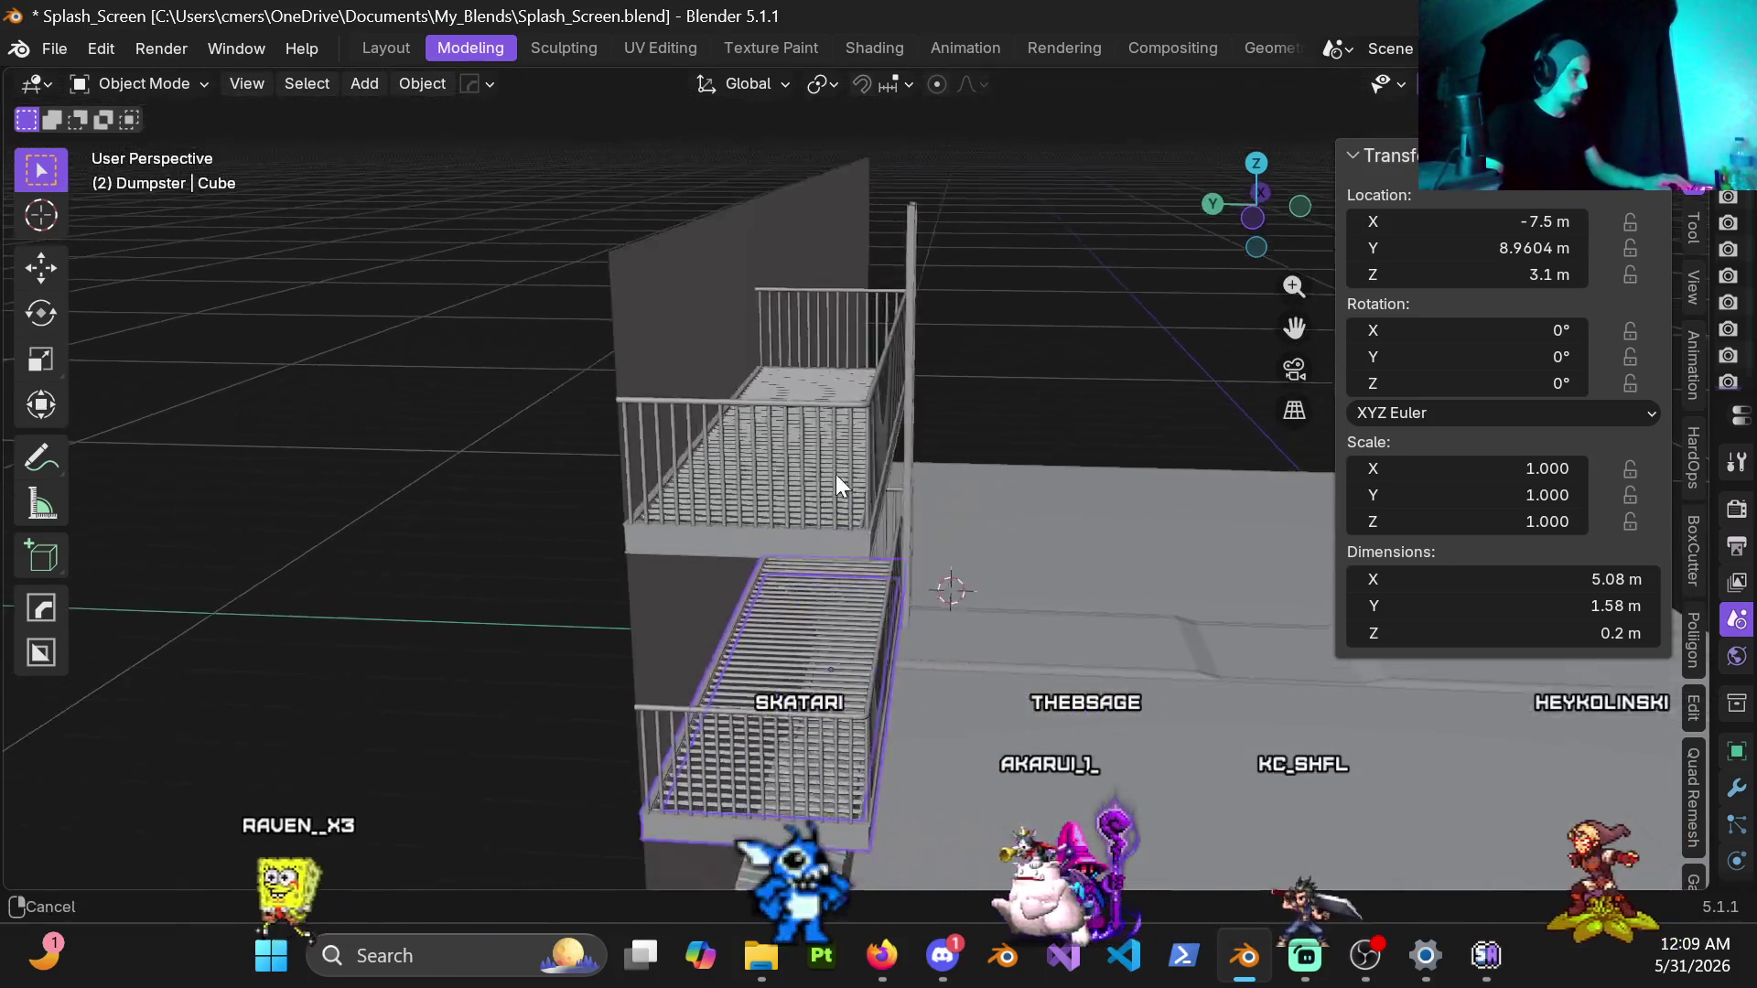
scroll(836, 474, up, 3)
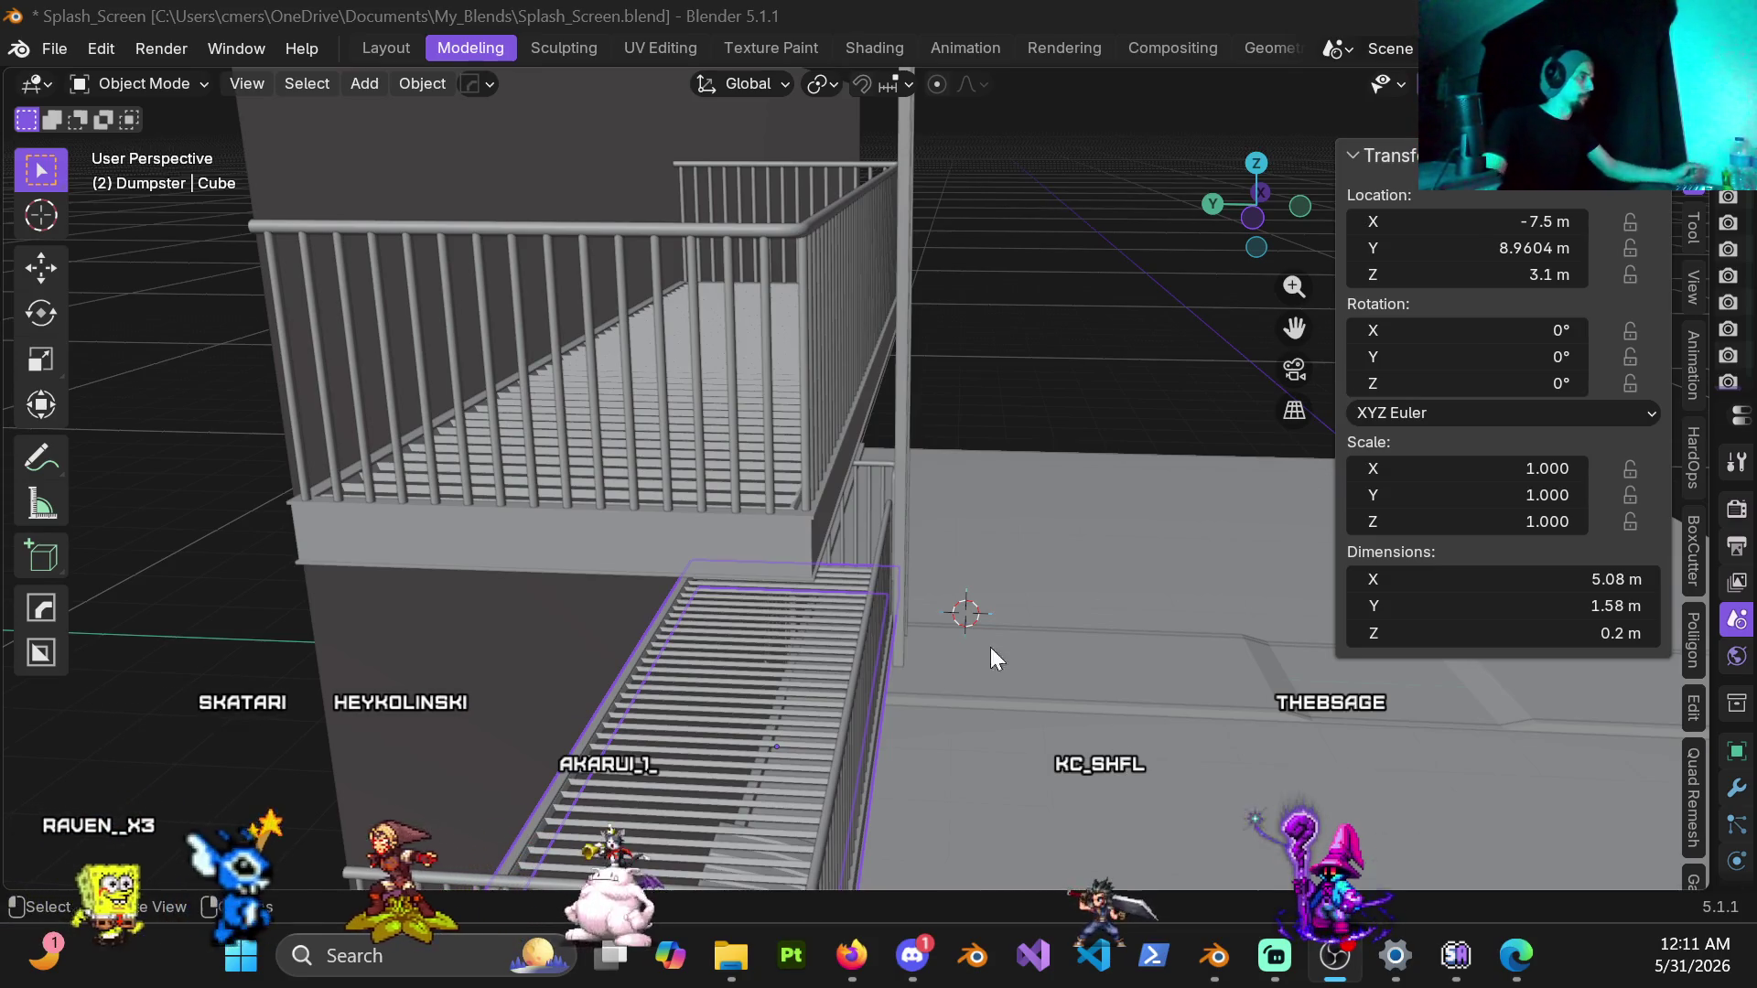
middle_drag(993, 354, 873, 526)
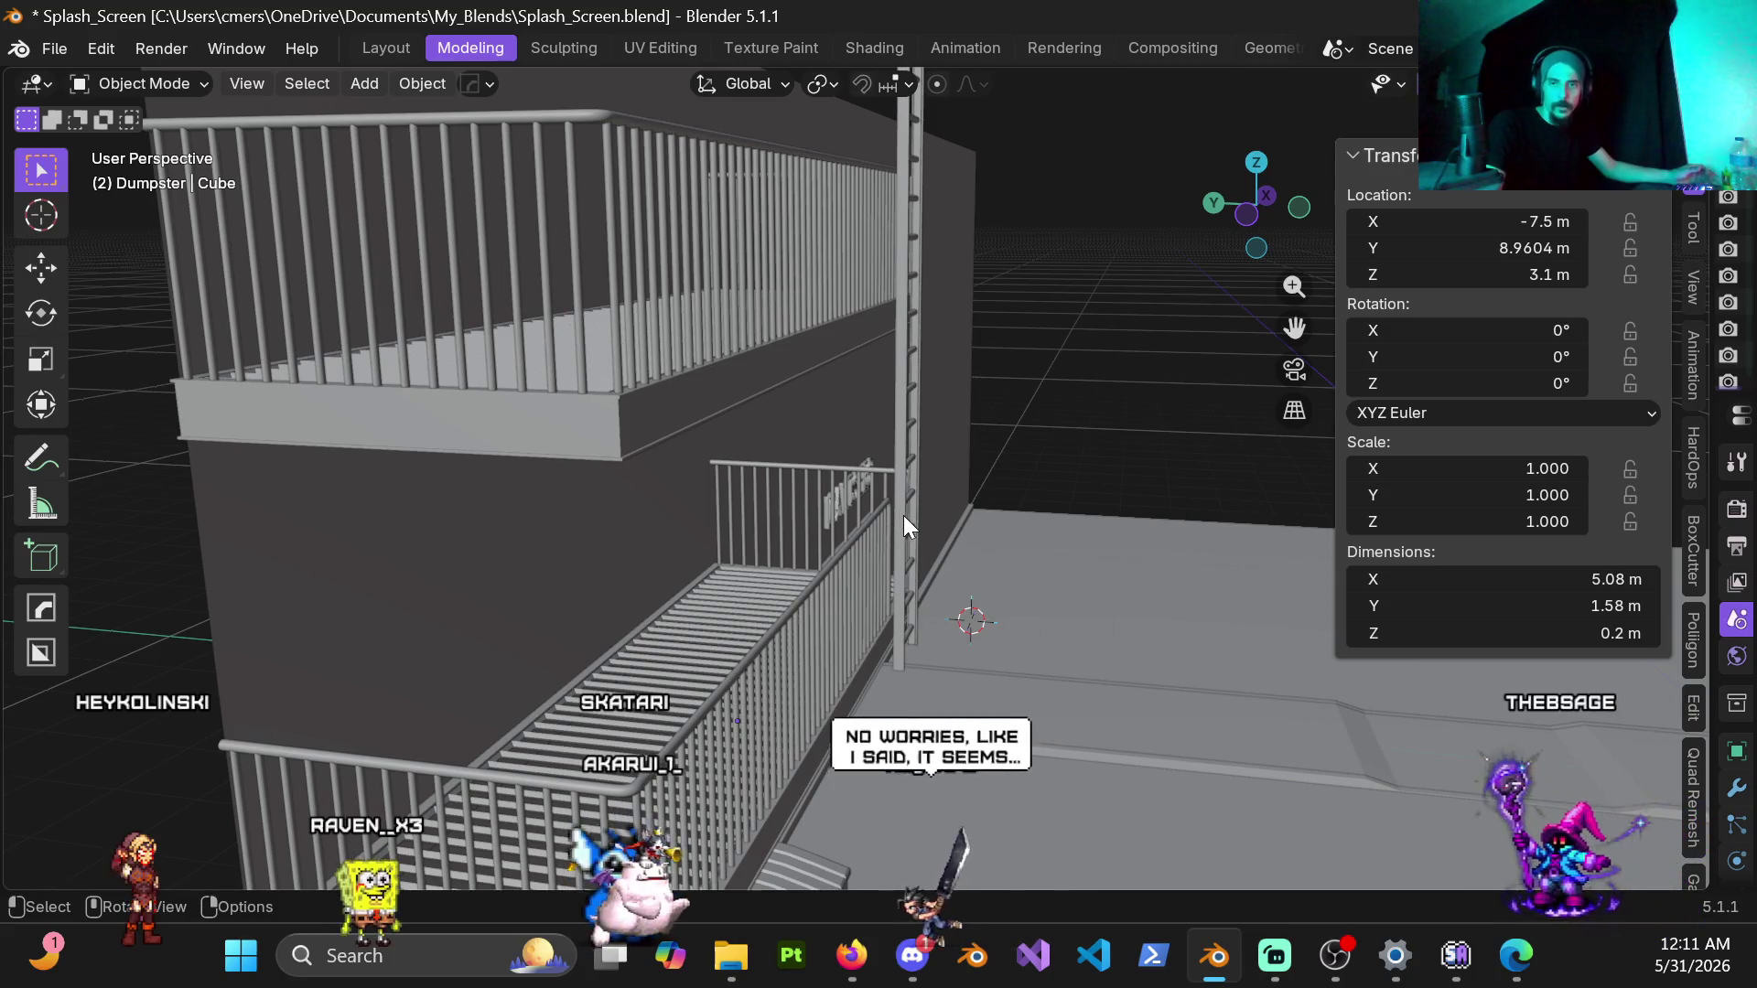
mouse_move(1039, 603)
middle_down()
mouse_move(857, 545)
mouse_move(839, 576)
middle_up()
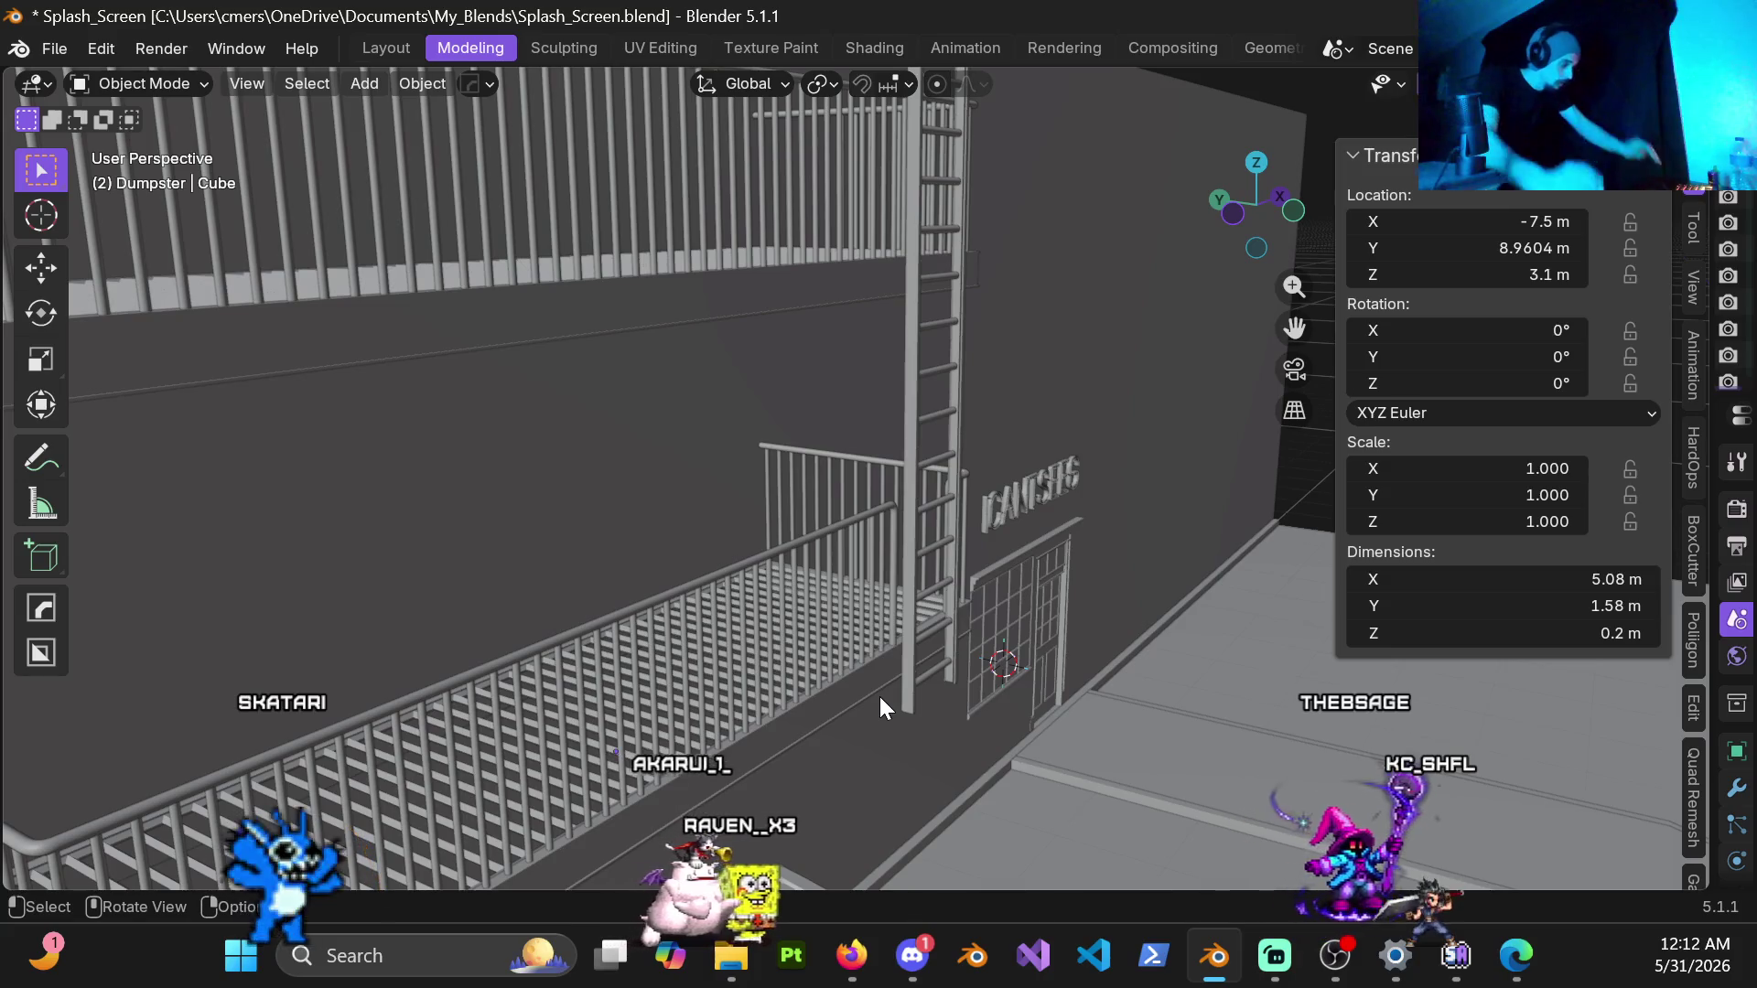
middle_drag(650, 572, 702, 453)
mouse_move(681, 293)
middle_down()
mouse_move(710, 368)
mouse_move(765, 415)
mouse_move(831, 551)
mouse_move(813, 561)
mouse_move(790, 528)
mouse_move(851, 498)
mouse_move(859, 473)
middle_up()
click(848, 570)
key(ctrl+Tab)
click(1023, 569)
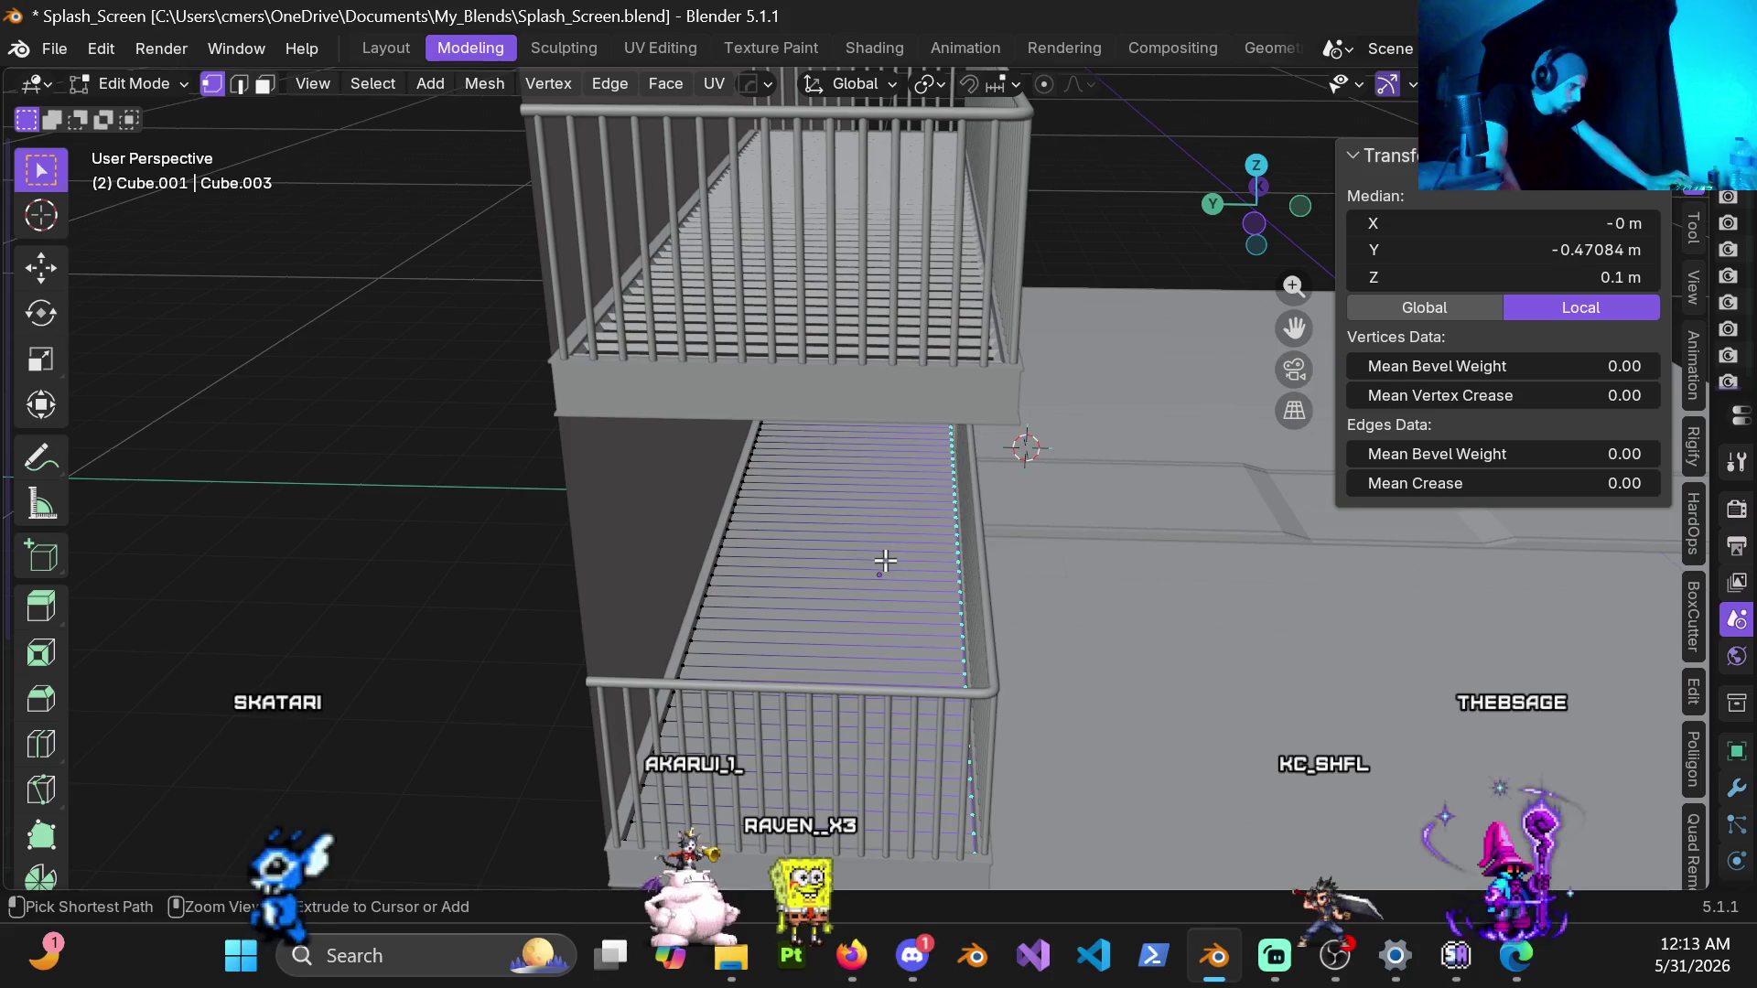
click(883, 557)
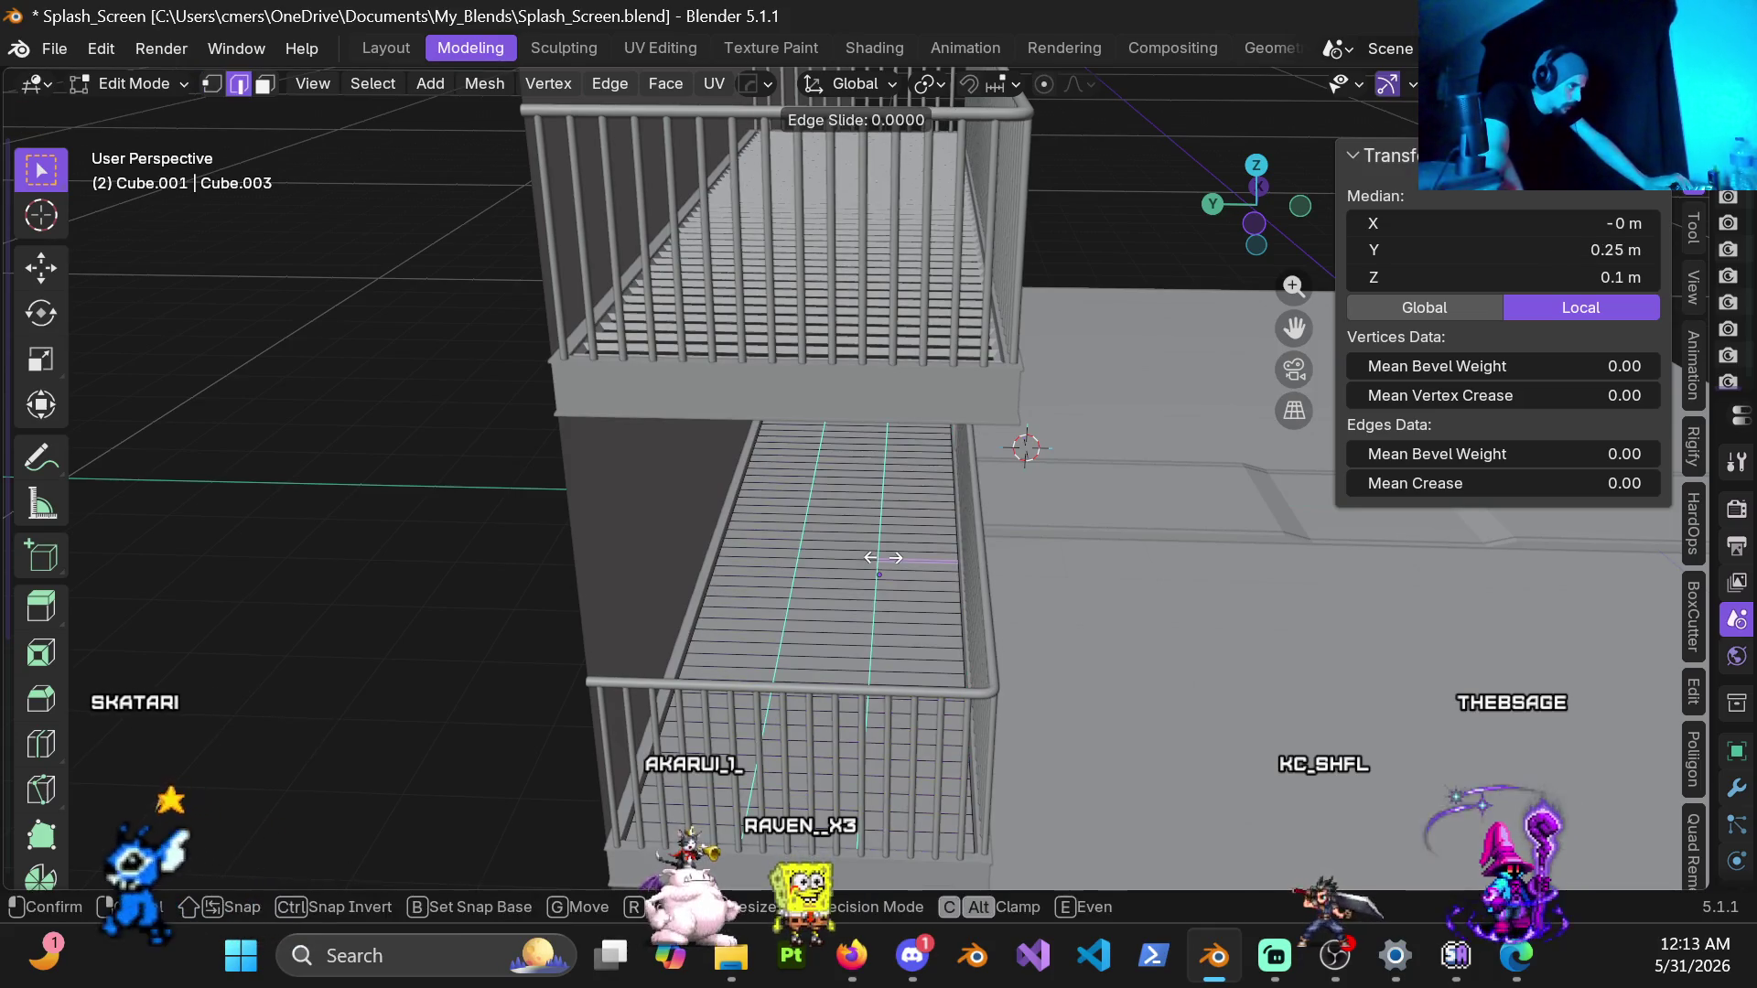
click(656, 575)
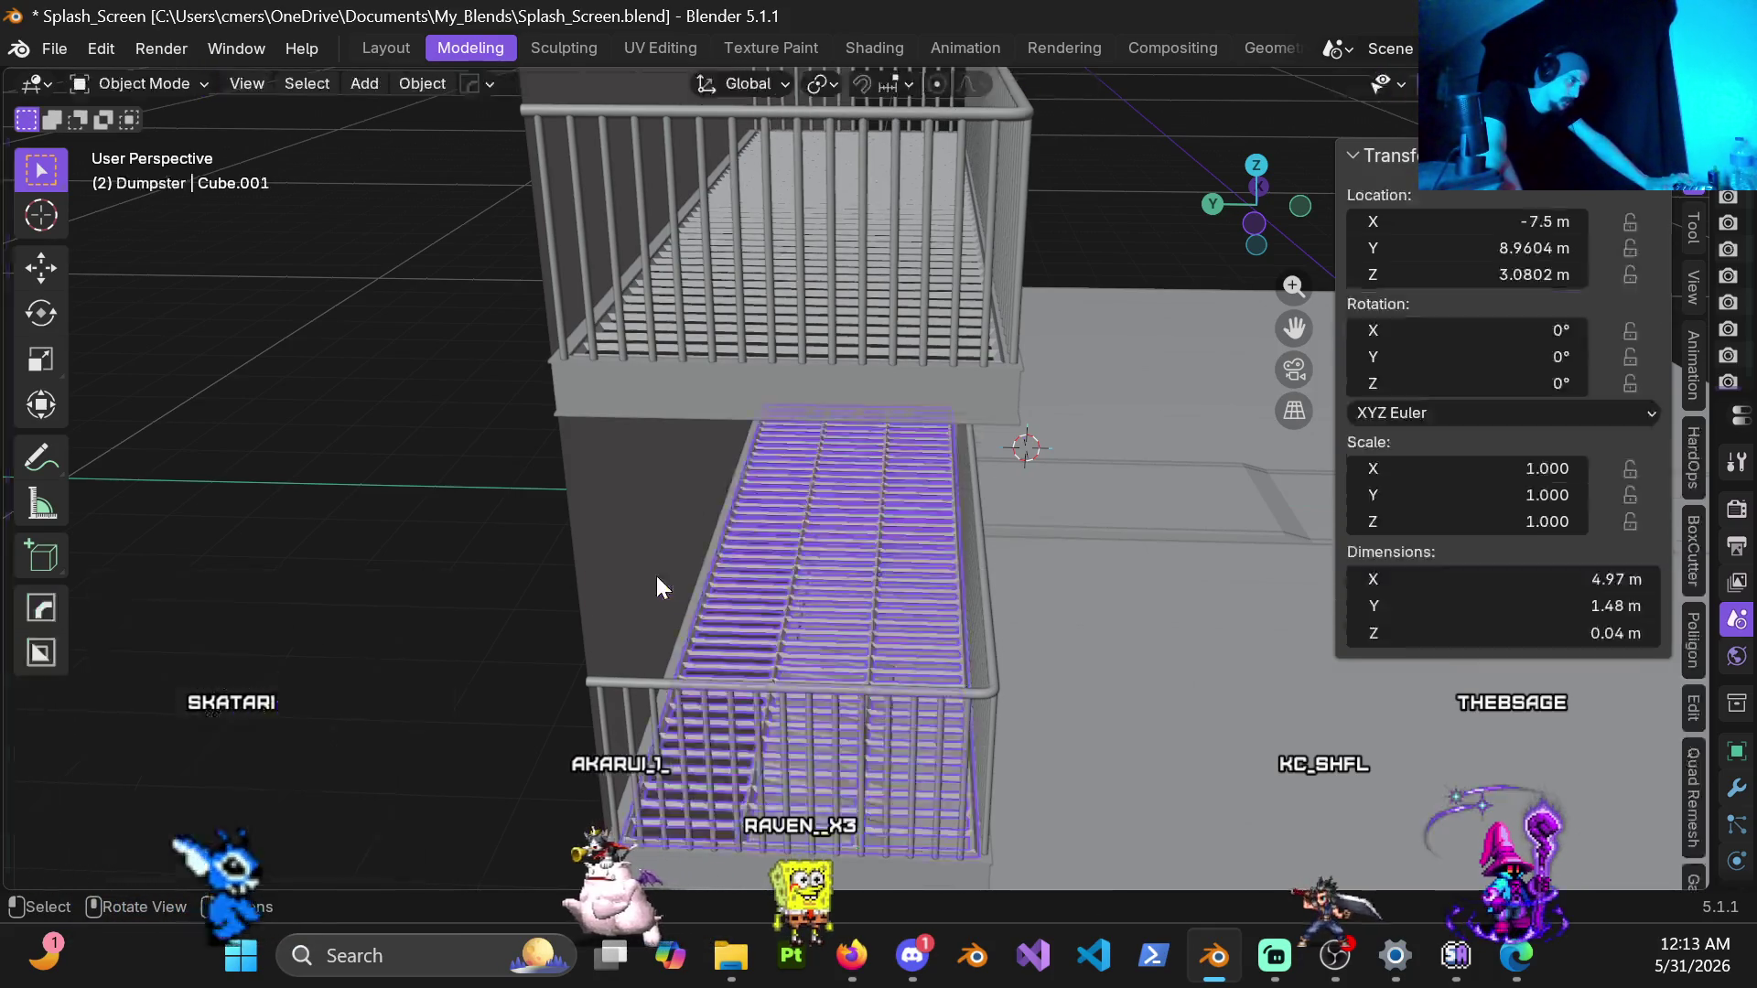
Step: Edge-slide one lengthwise loop along the grating, grow the selection to a face band, and return to Object Mode
mouse_move(833, 583)
middle_down()
mouse_move(840, 554)
mouse_move(835, 581)
mouse_move(903, 555)
mouse_move(902, 532)
mouse_move(877, 528)
mouse_move(888, 539)
middle_up()
key(ctrl+Tab)
click(1102, 540)
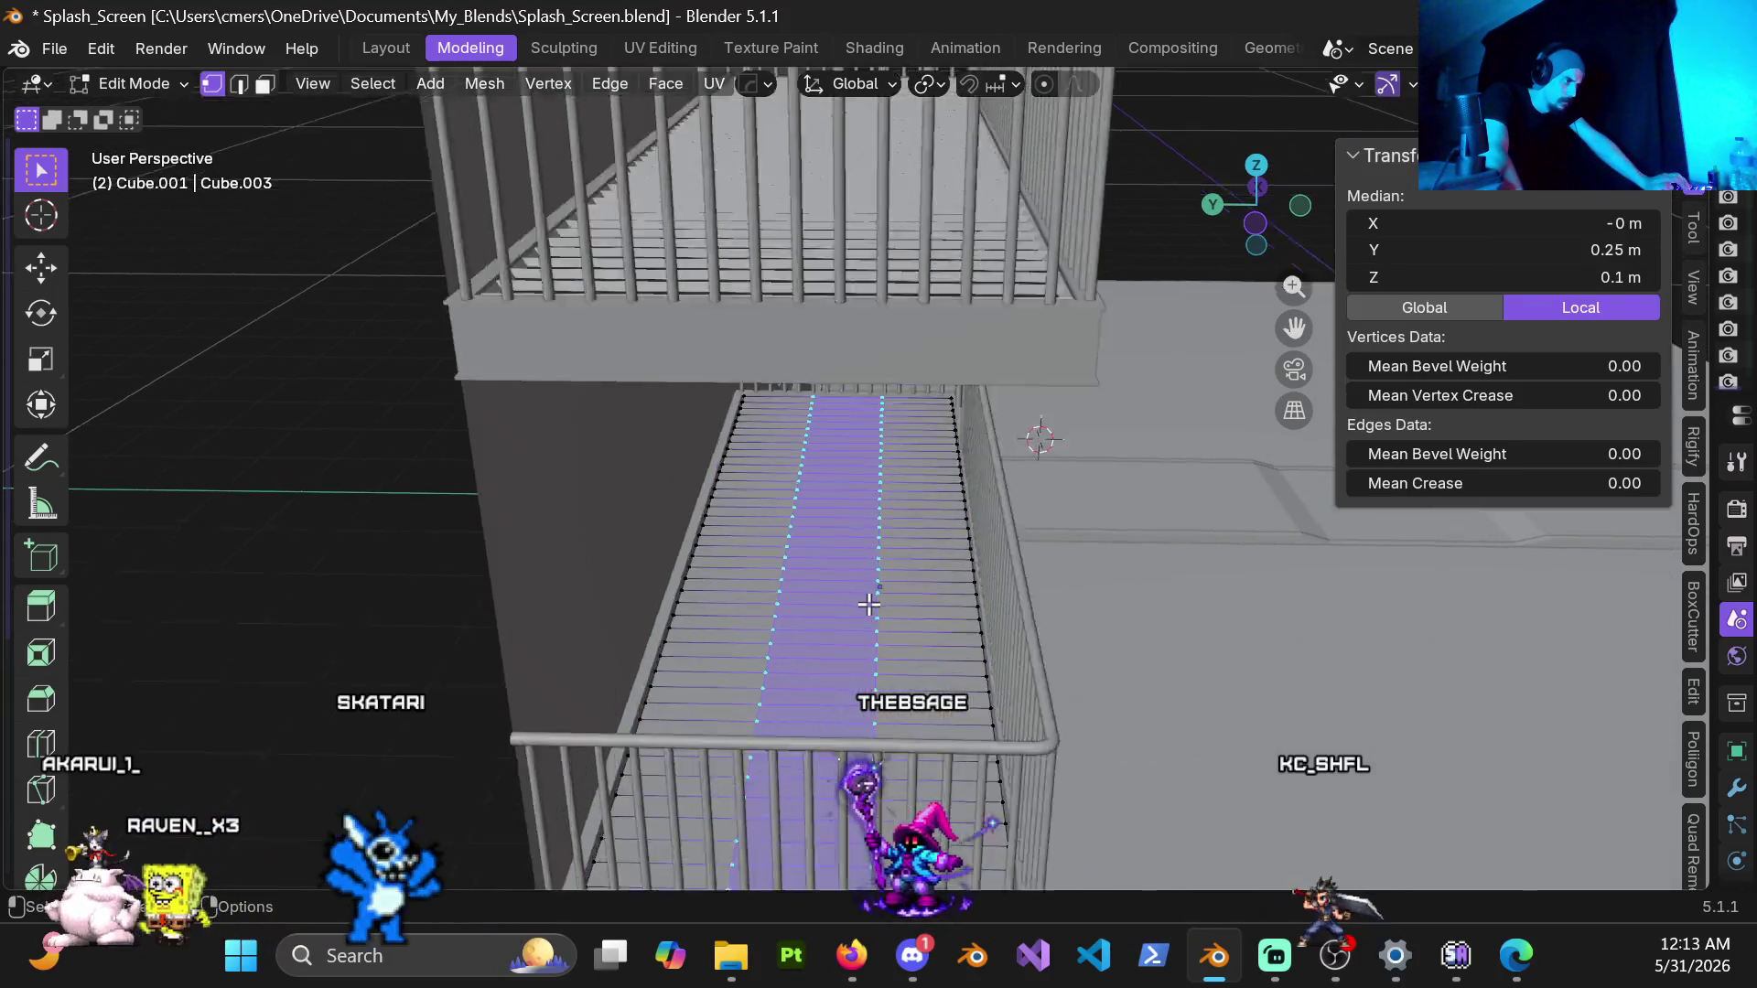
middle_drag(901, 543, 906, 631)
key(2)
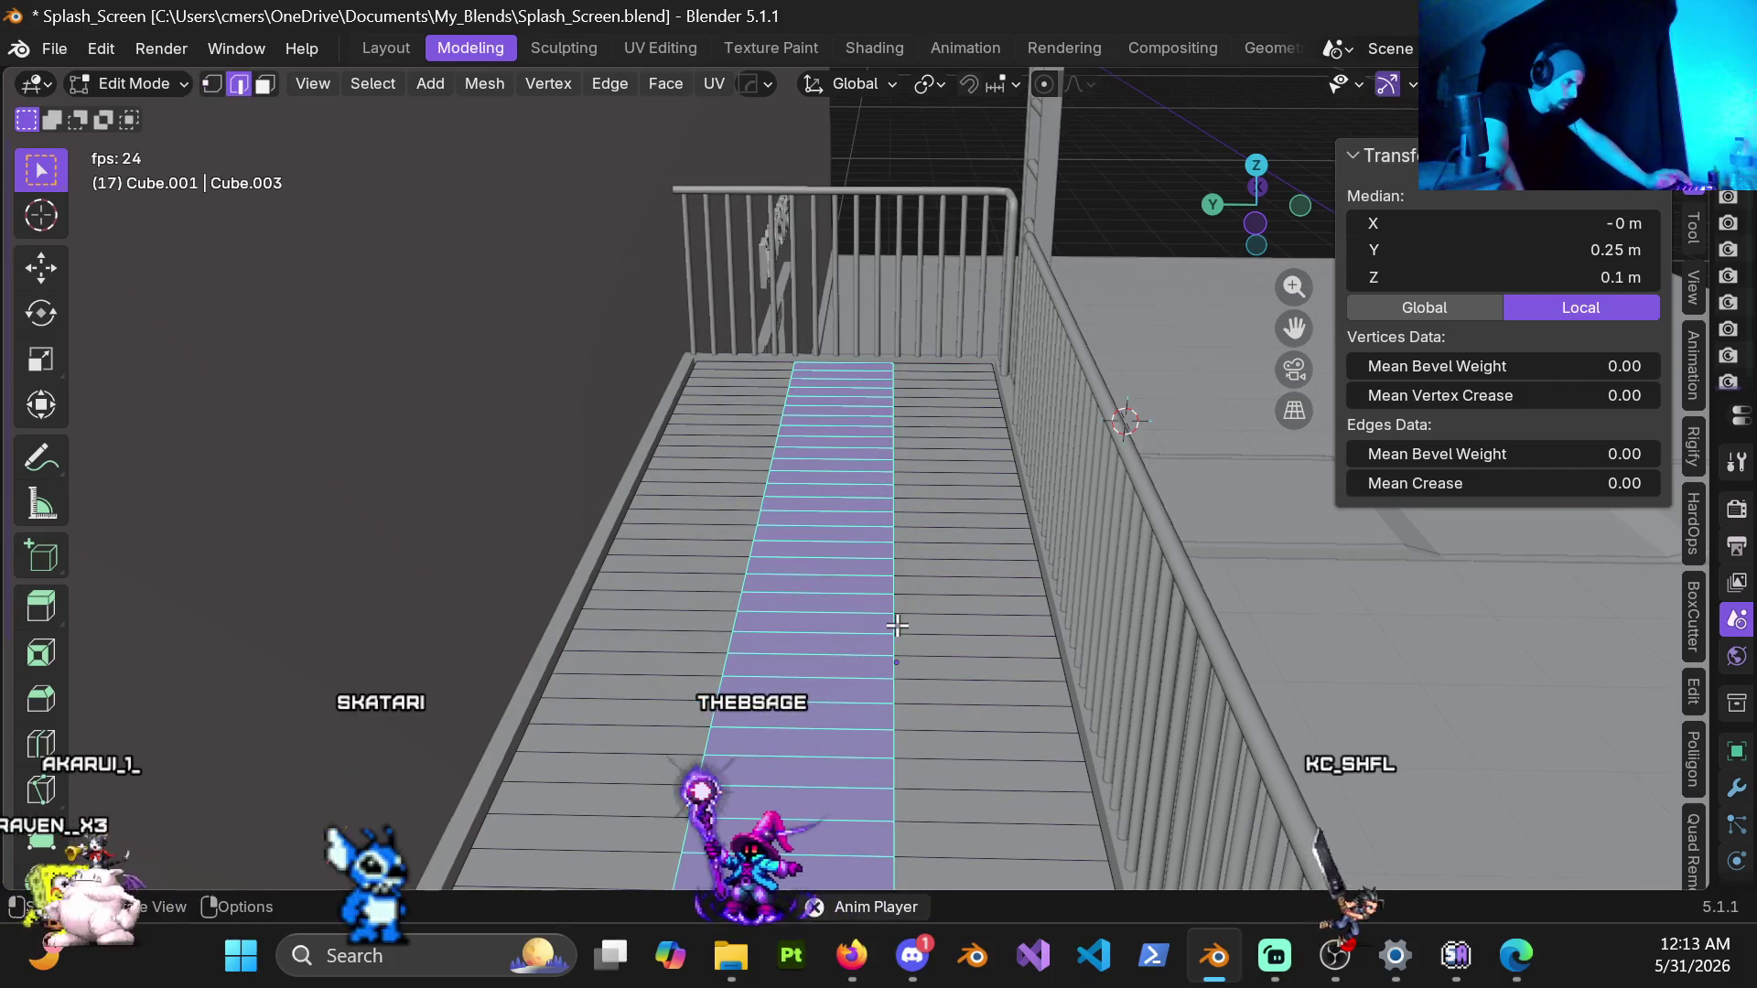
alt+click(896, 627)
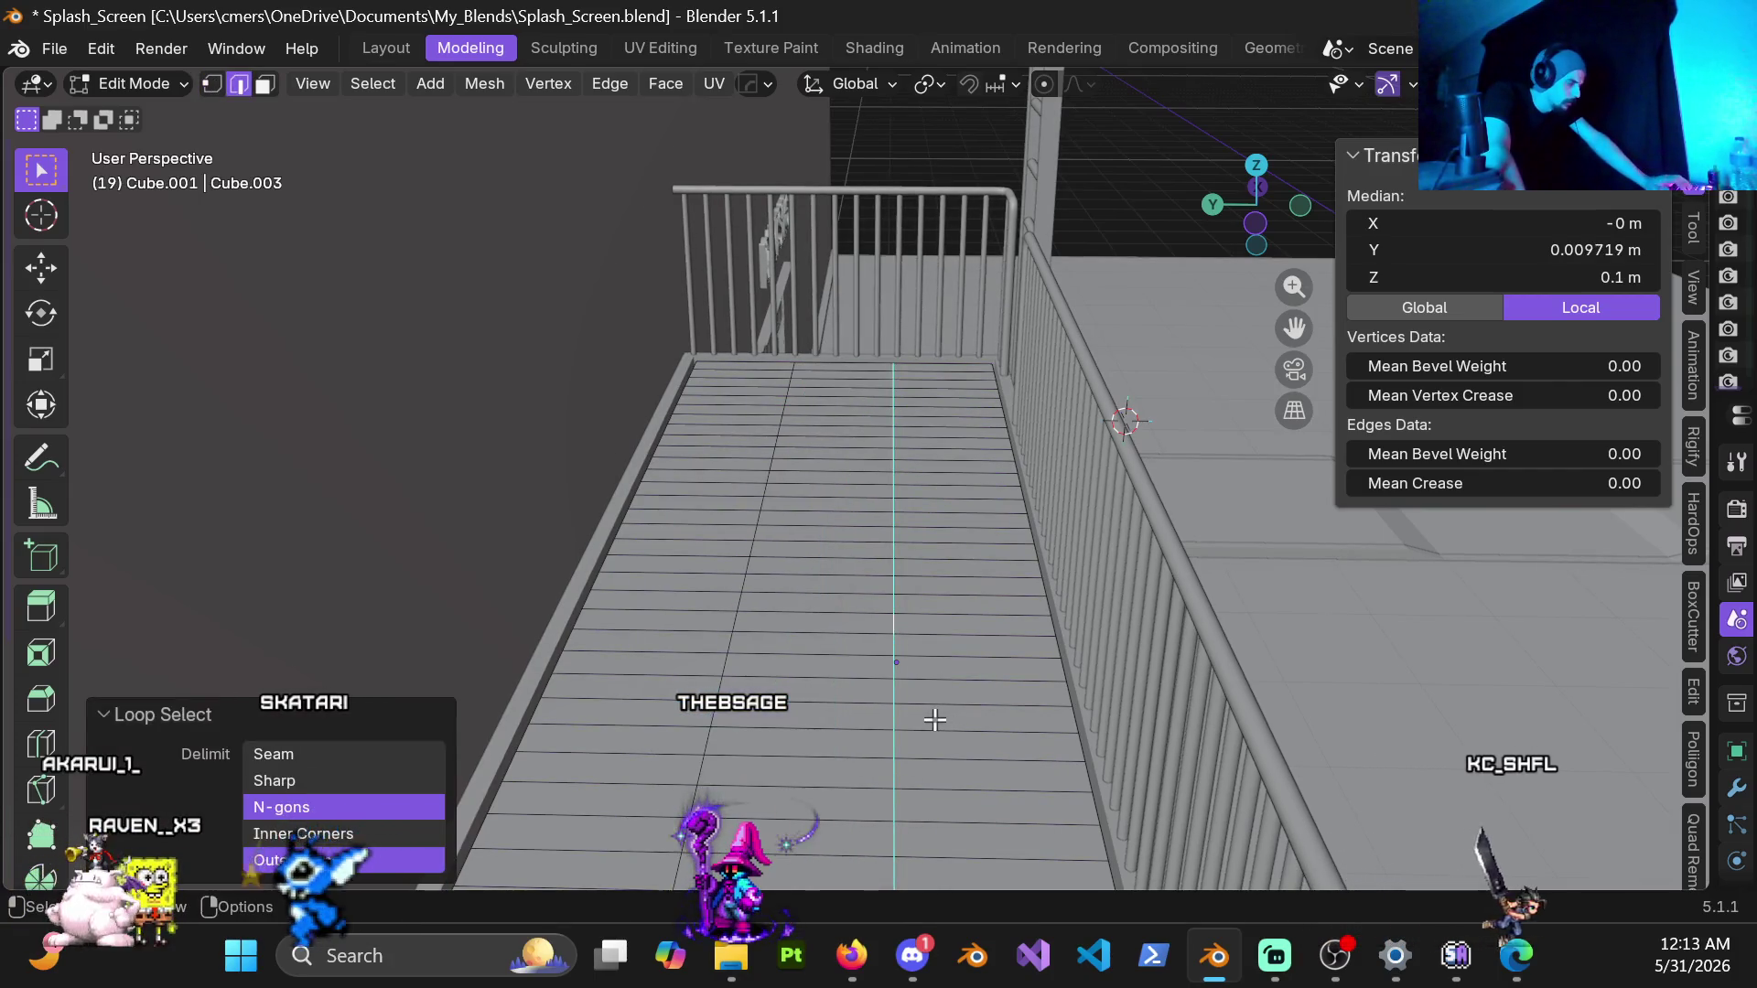
key(g)
key(g)
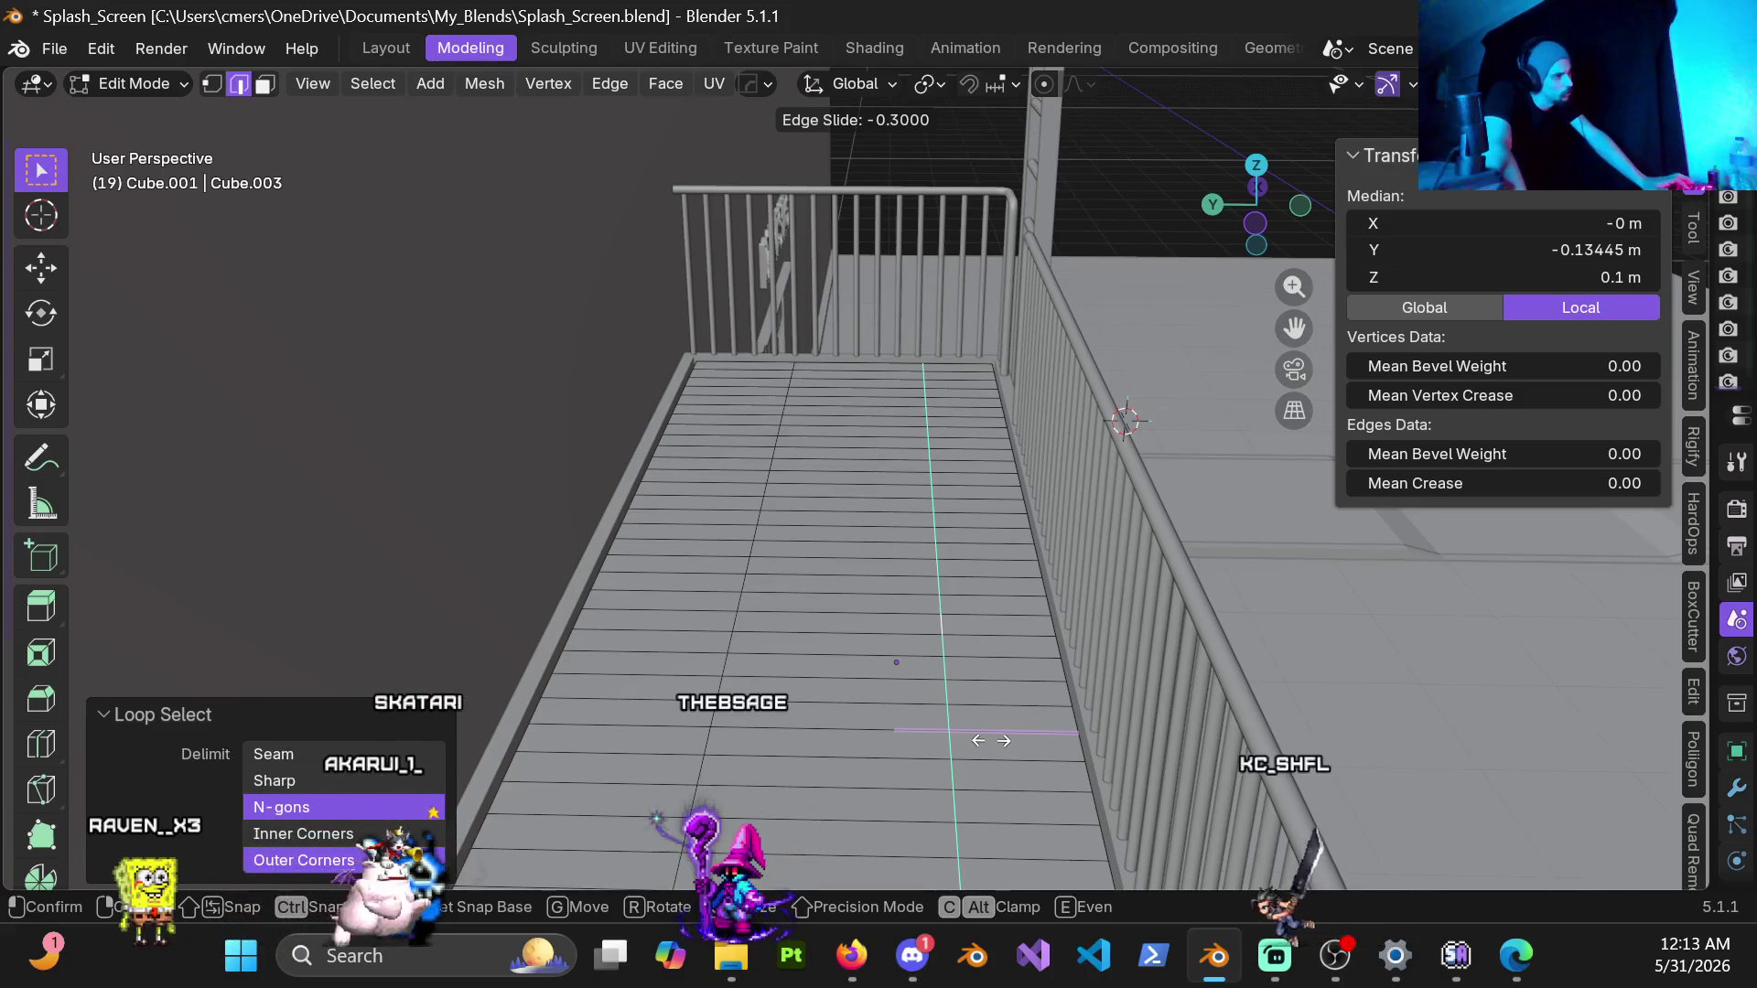
click(956, 760)
mouse_move(890, 516)
middle_down()
mouse_move(844, 468)
mouse_move(606, 520)
mouse_move(854, 528)
mouse_move(846, 553)
middle_up()
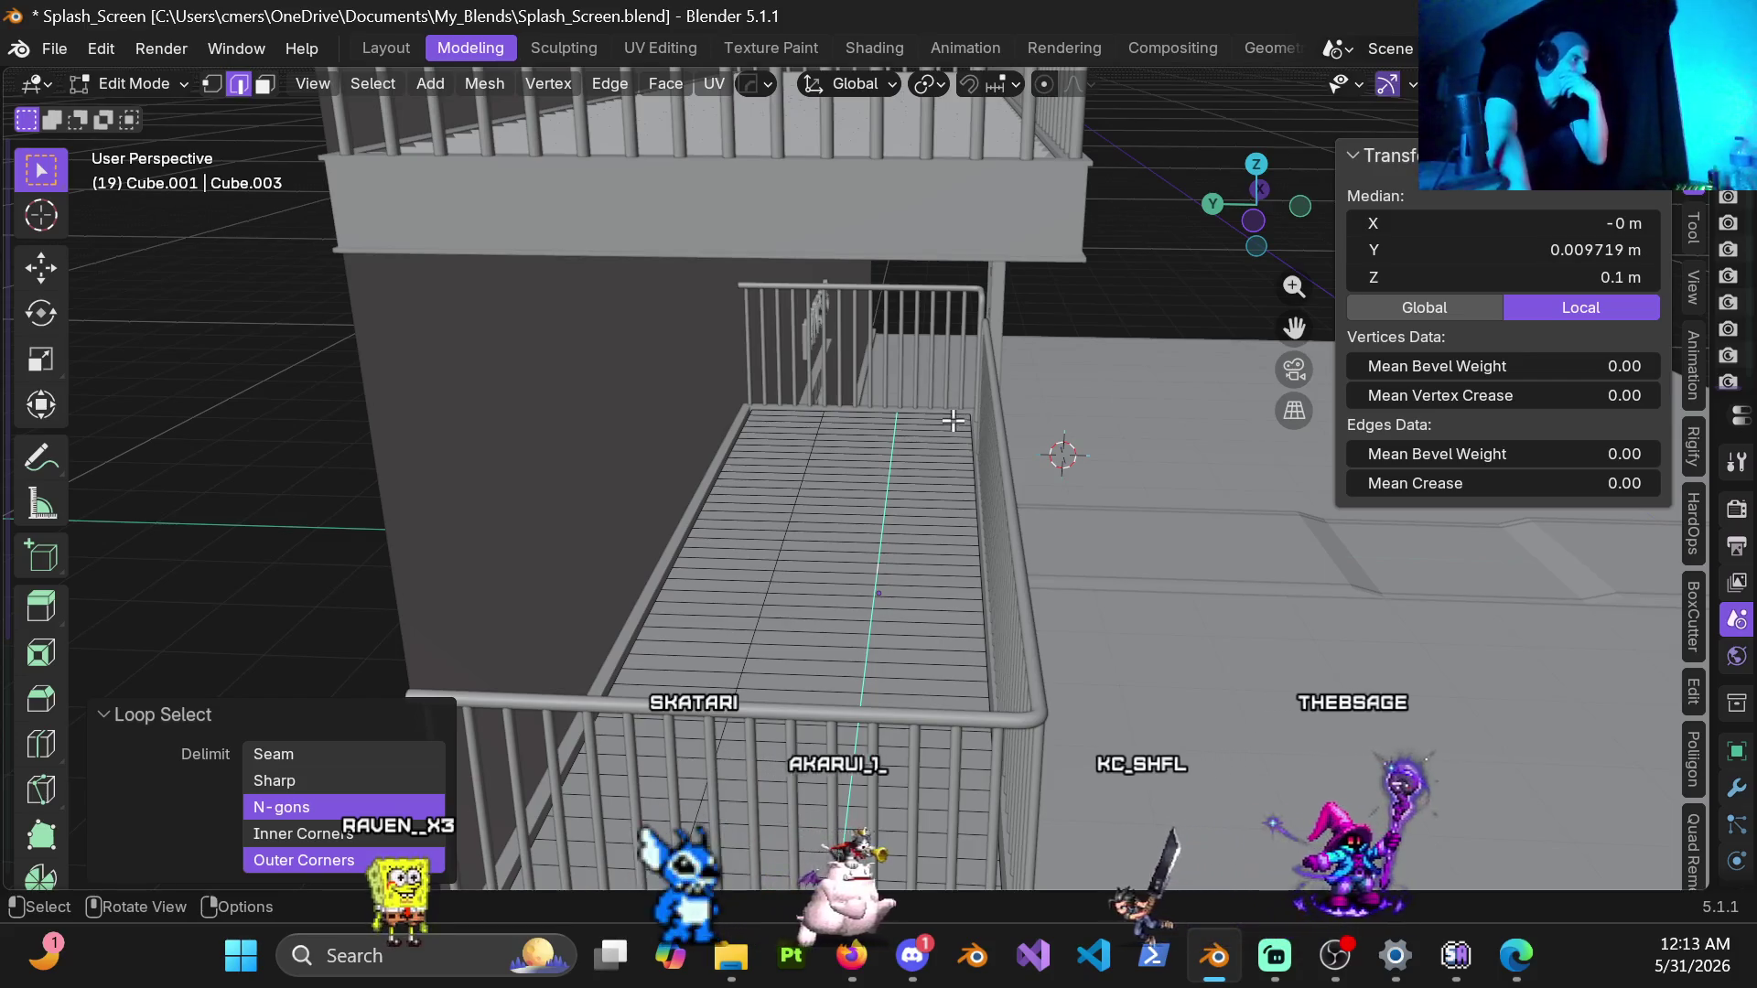
middle_drag(918, 545, 945, 533)
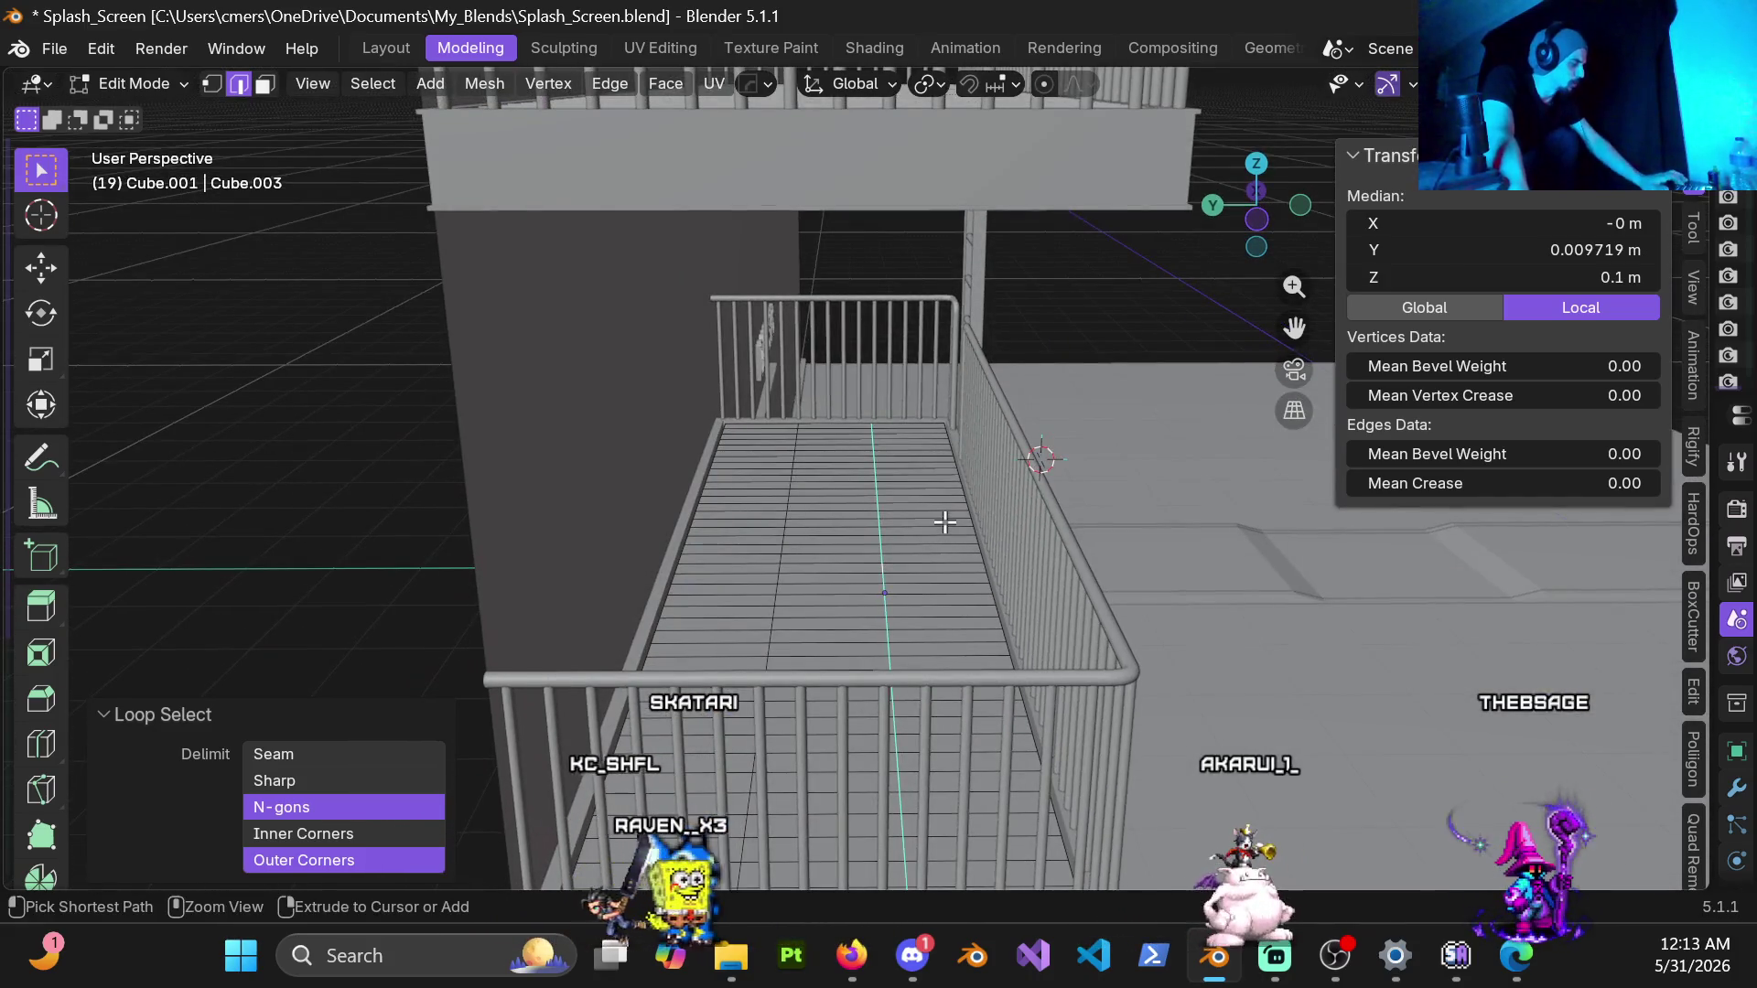
key(ctrl+KP_Add)
key(Tab)
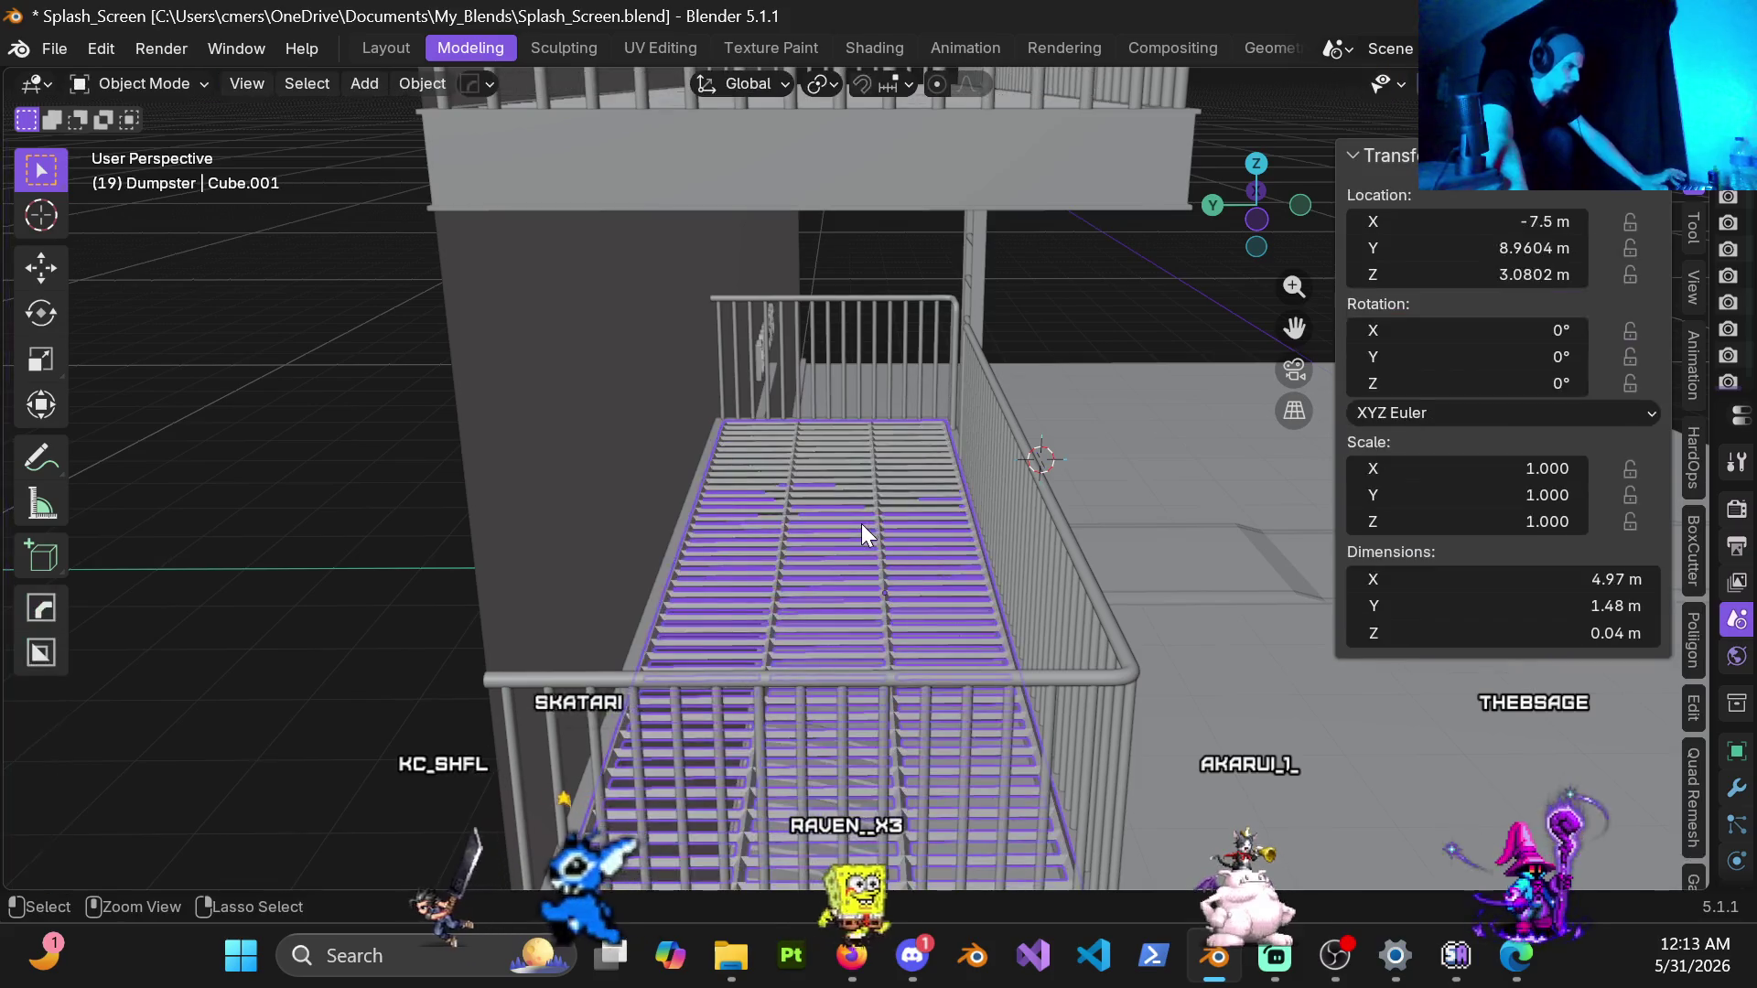
Step: Add an edge loop down the centre of the walkway grating and leave Edit Mode
key(Tab)
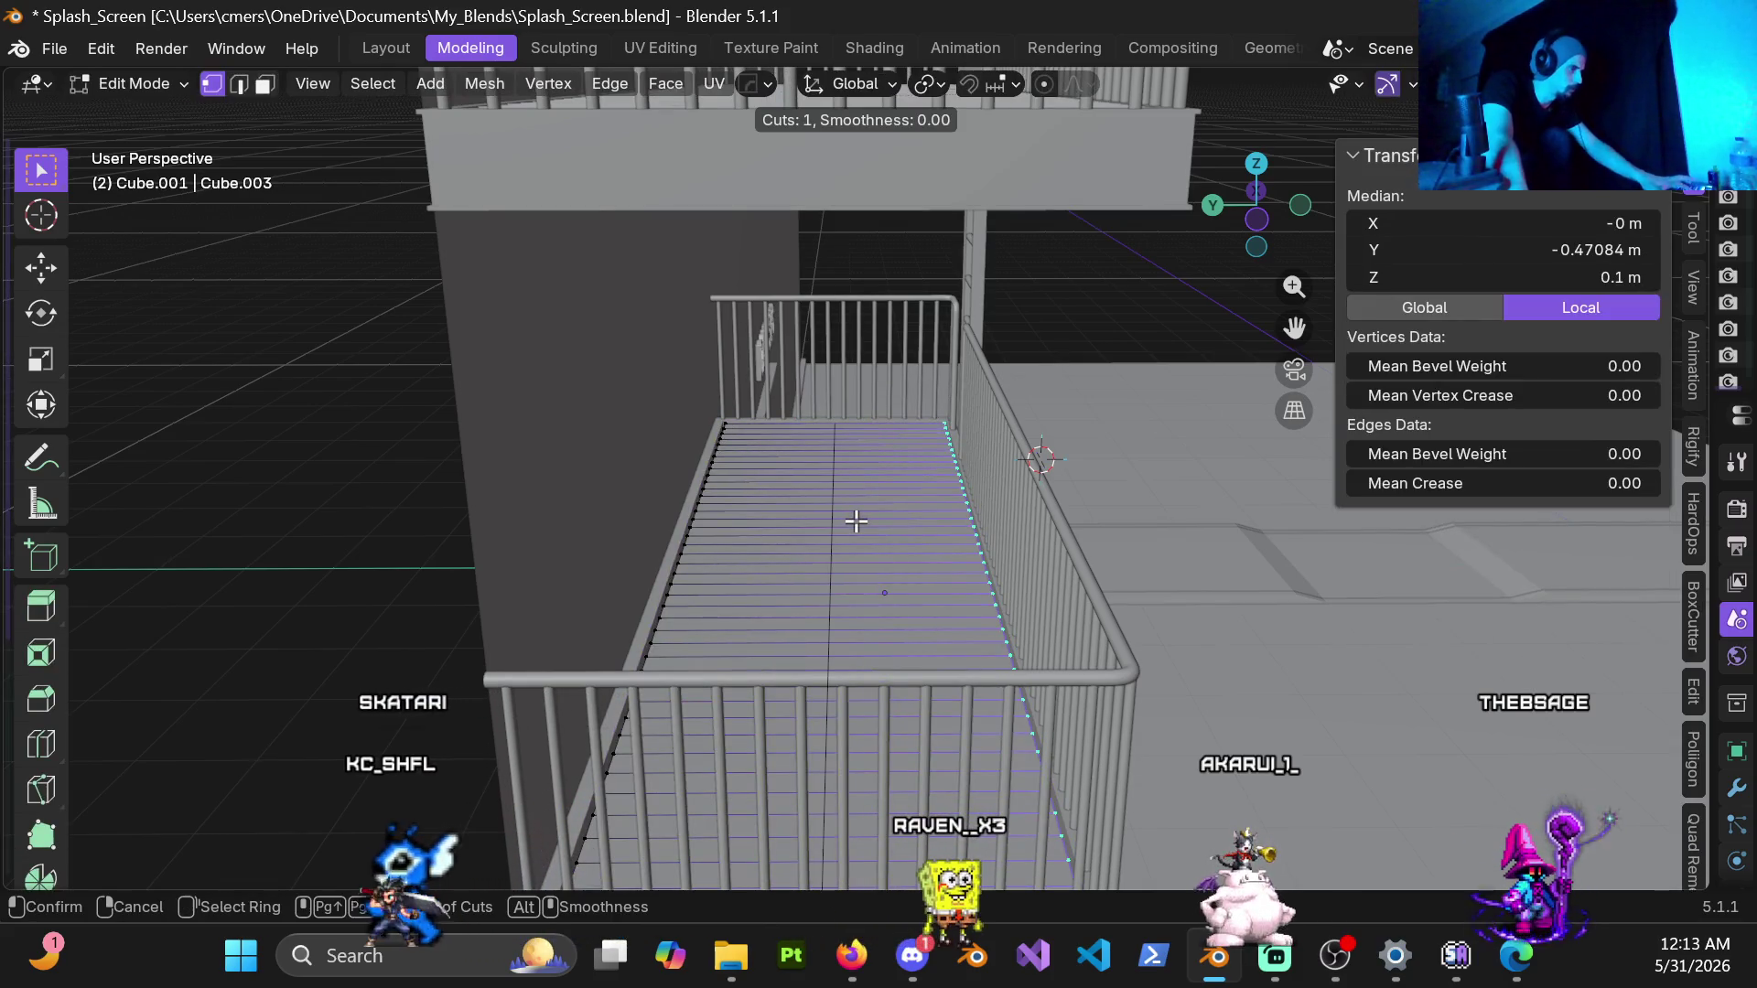
click(848, 483)
key(Tab)
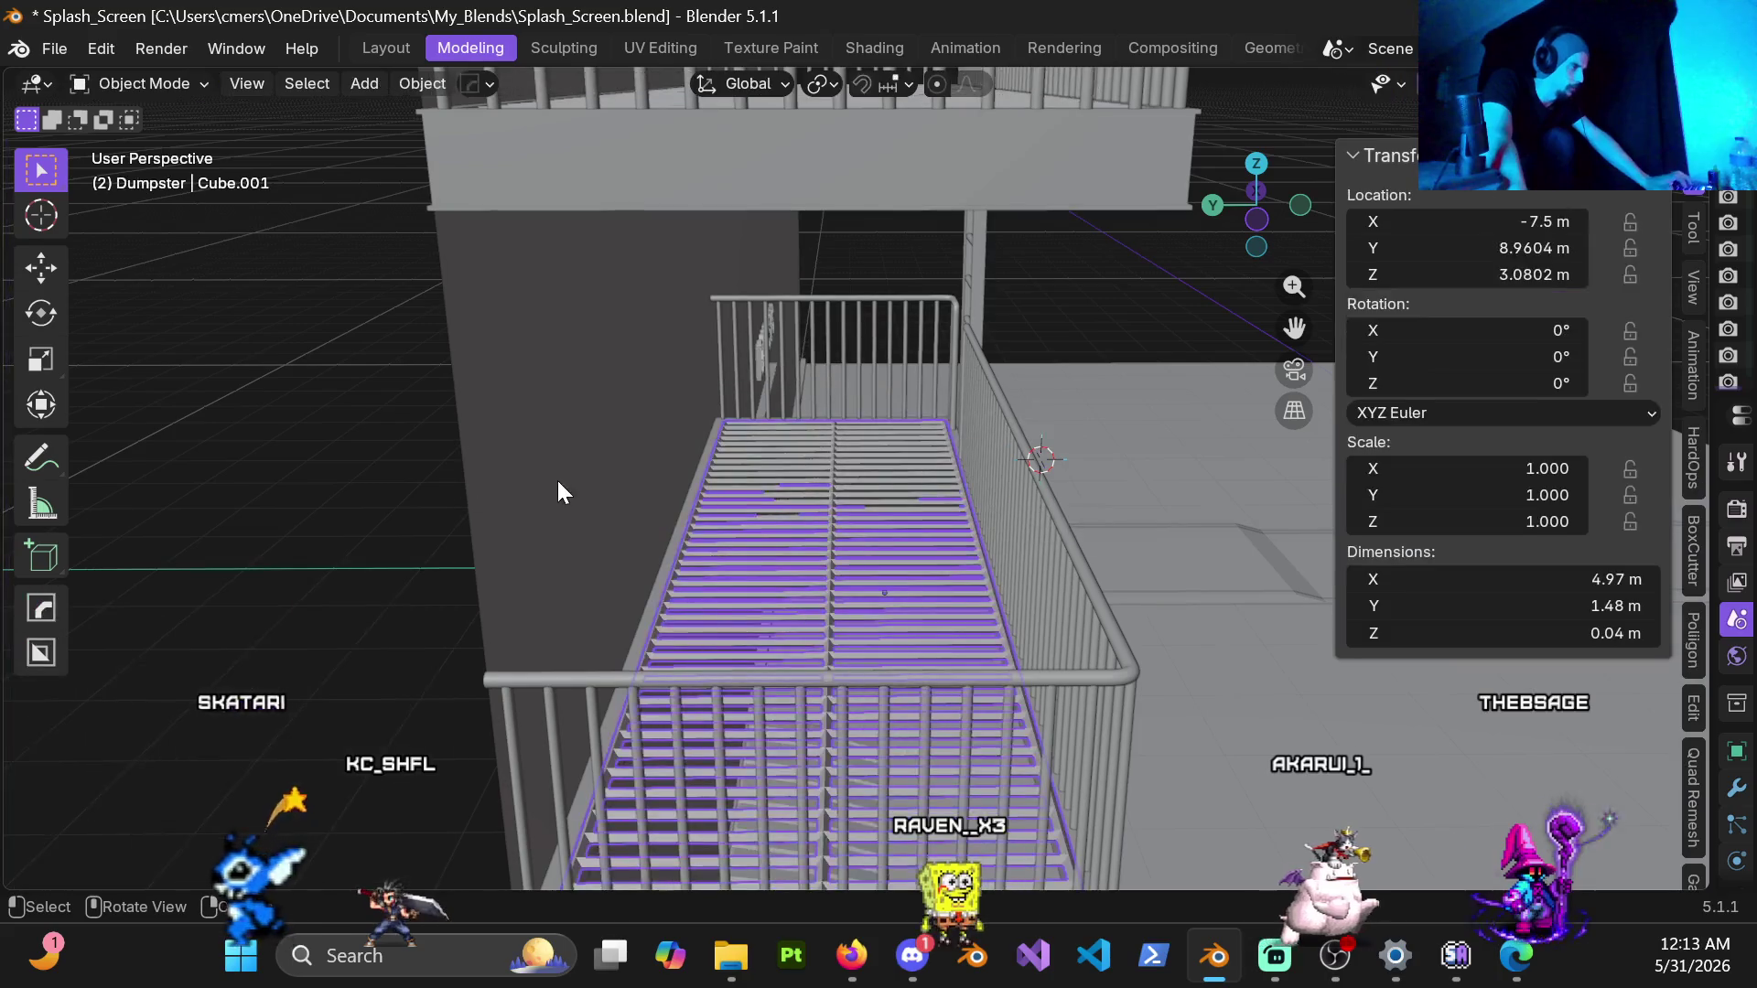
scroll(600, 562, down, 3)
Step: Fly around the building and select the balcony grating
click(447, 525)
key(shift+grave)
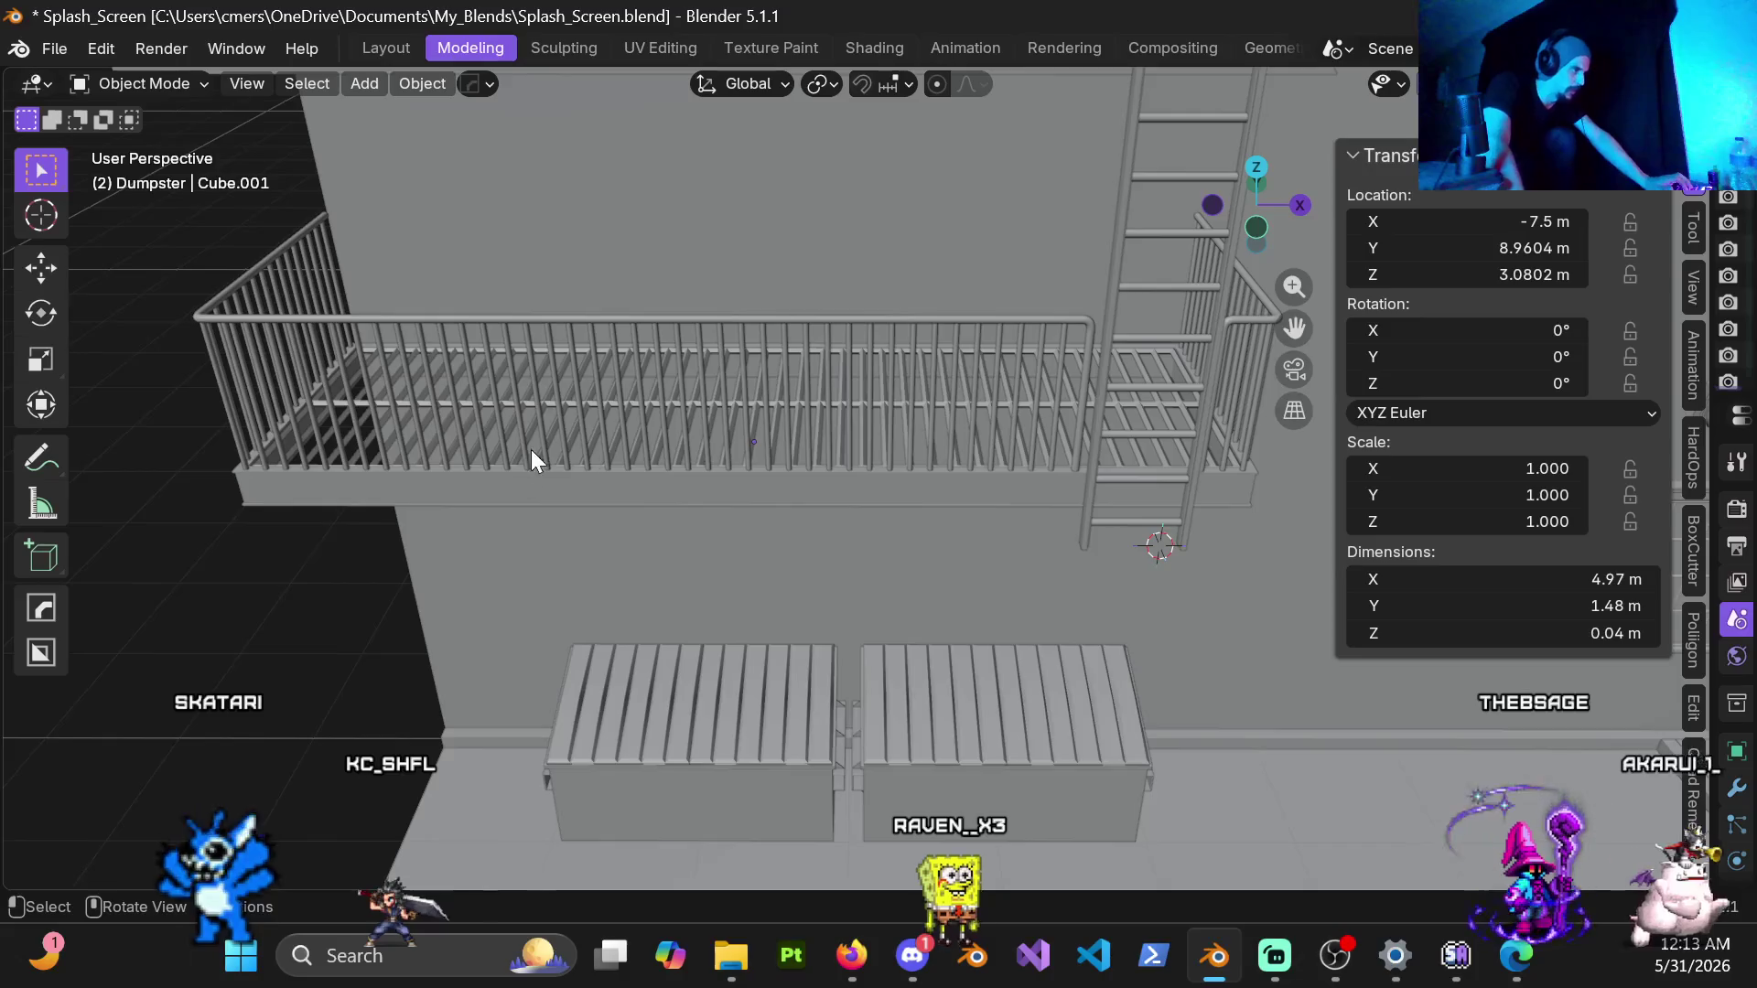
mouse_move(525, 471)
middle_down()
mouse_move(345, 399)
mouse_move(458, 395)
mouse_move(627, 233)
mouse_move(639, 300)
mouse_move(779, 286)
mouse_move(757, 438)
mouse_move(914, 470)
mouse_move(920, 407)
mouse_move(624, 387)
mouse_move(680, 379)
mouse_move(522, 450)
mouse_move(750, 462)
mouse_move(746, 484)
middle_up()
scroll(746, 483, up, 5)
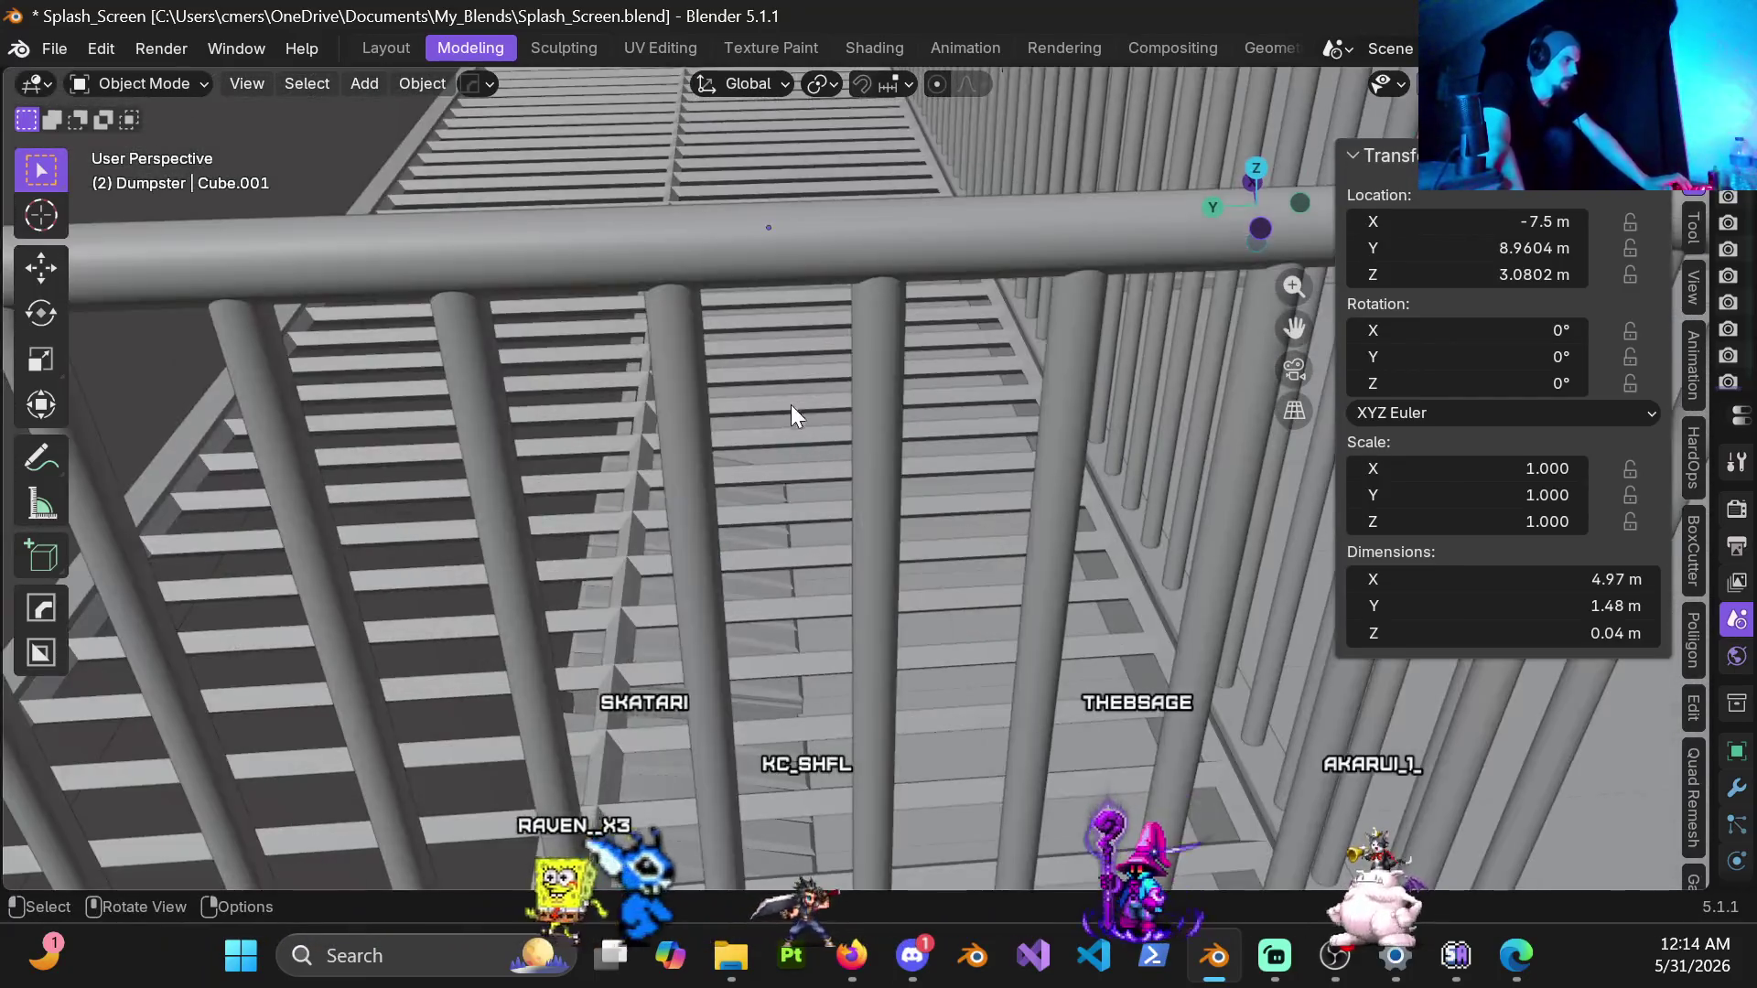
scroll(766, 313, down, 4)
mouse_move(753, 409)
middle_down()
mouse_move(775, 427)
mouse_move(770, 340)
mouse_move(806, 383)
mouse_move(787, 391)
middle_up()
click(779, 403)
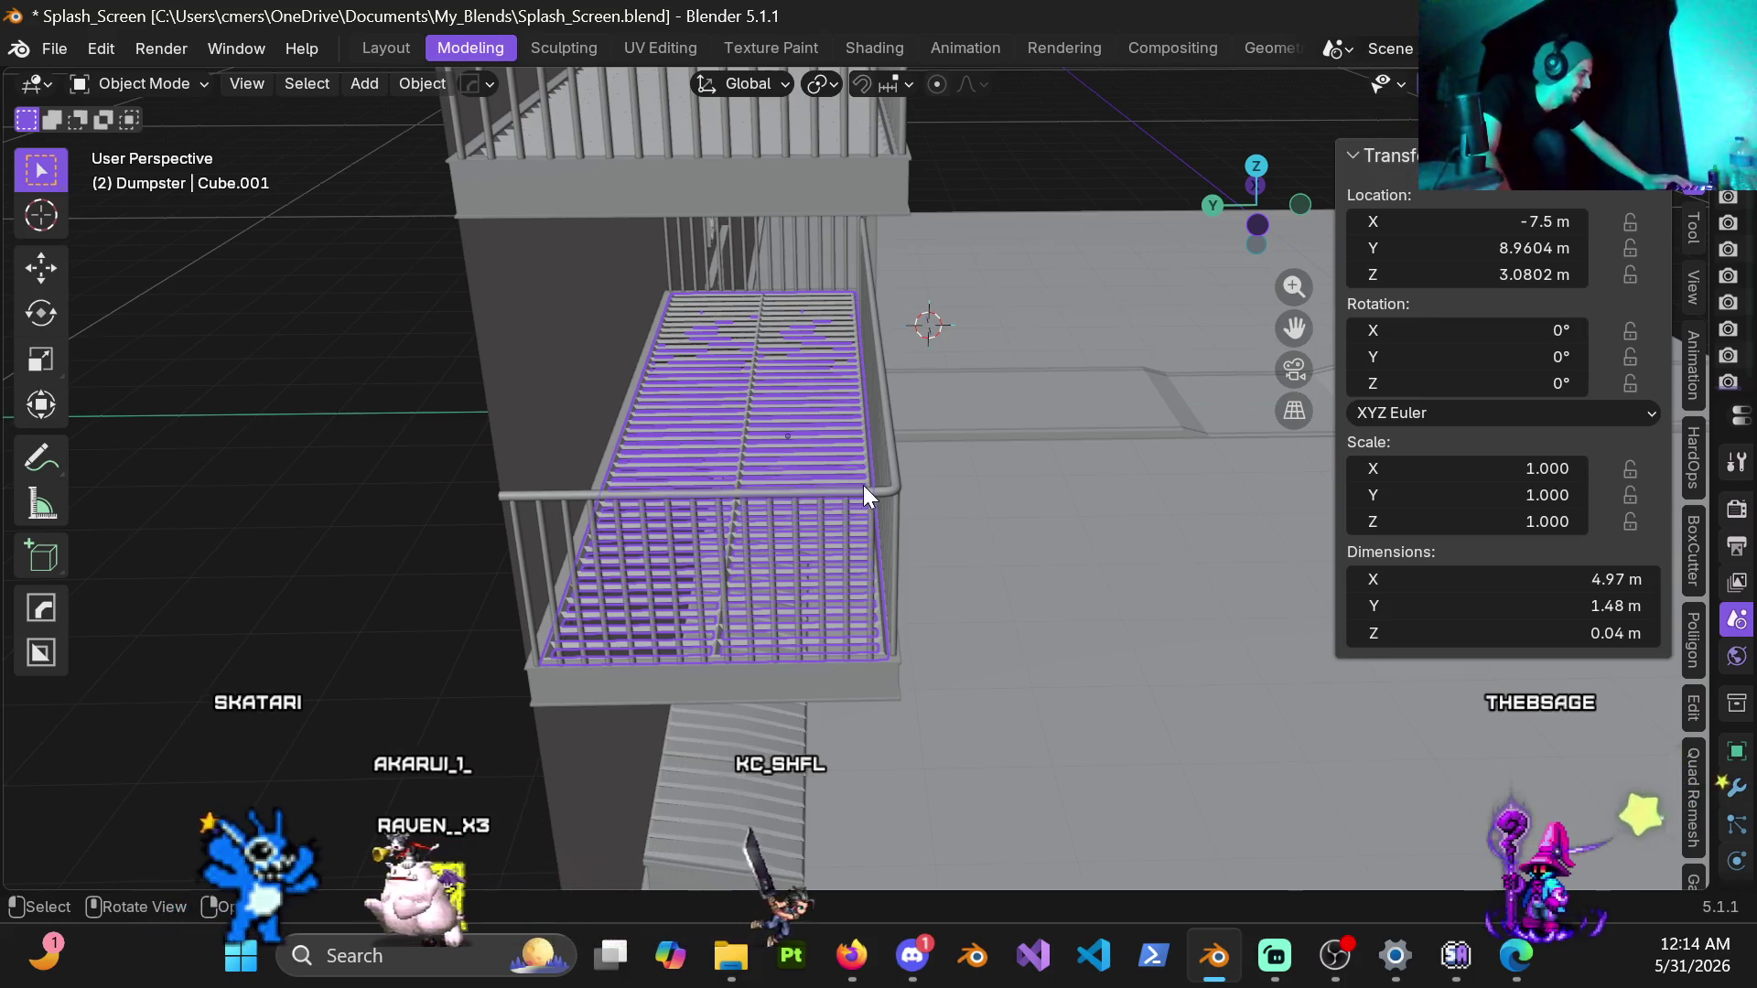
Step: Deselect the balcony grating and orbit up to look down on the balconies
key(ctrl+Tab)
key(Escape)
click(262, 475)
mouse_move(678, 548)
middle_down()
mouse_move(501, 523)
mouse_move(710, 504)
middle_up()
mouse_move(831, 437)
middle_down()
mouse_move(860, 499)
mouse_move(733, 438)
mouse_move(973, 370)
middle_up()
scroll(955, 371, up, 1)
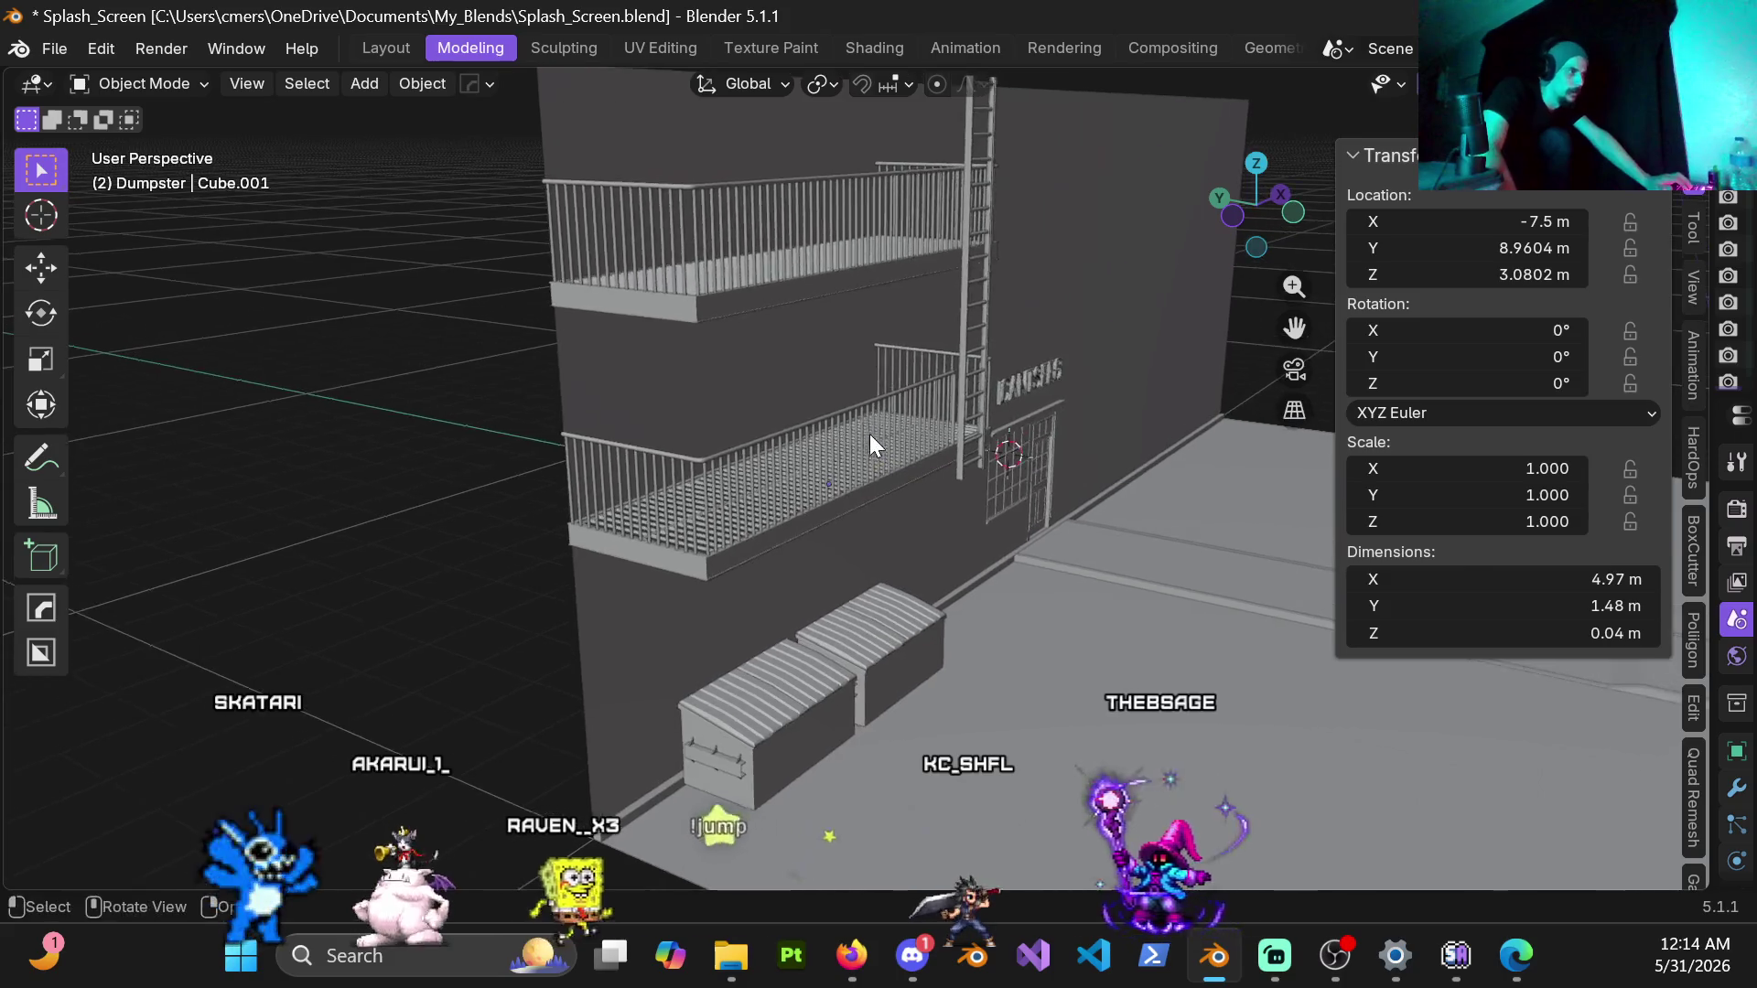
scroll(880, 428, up, 1)
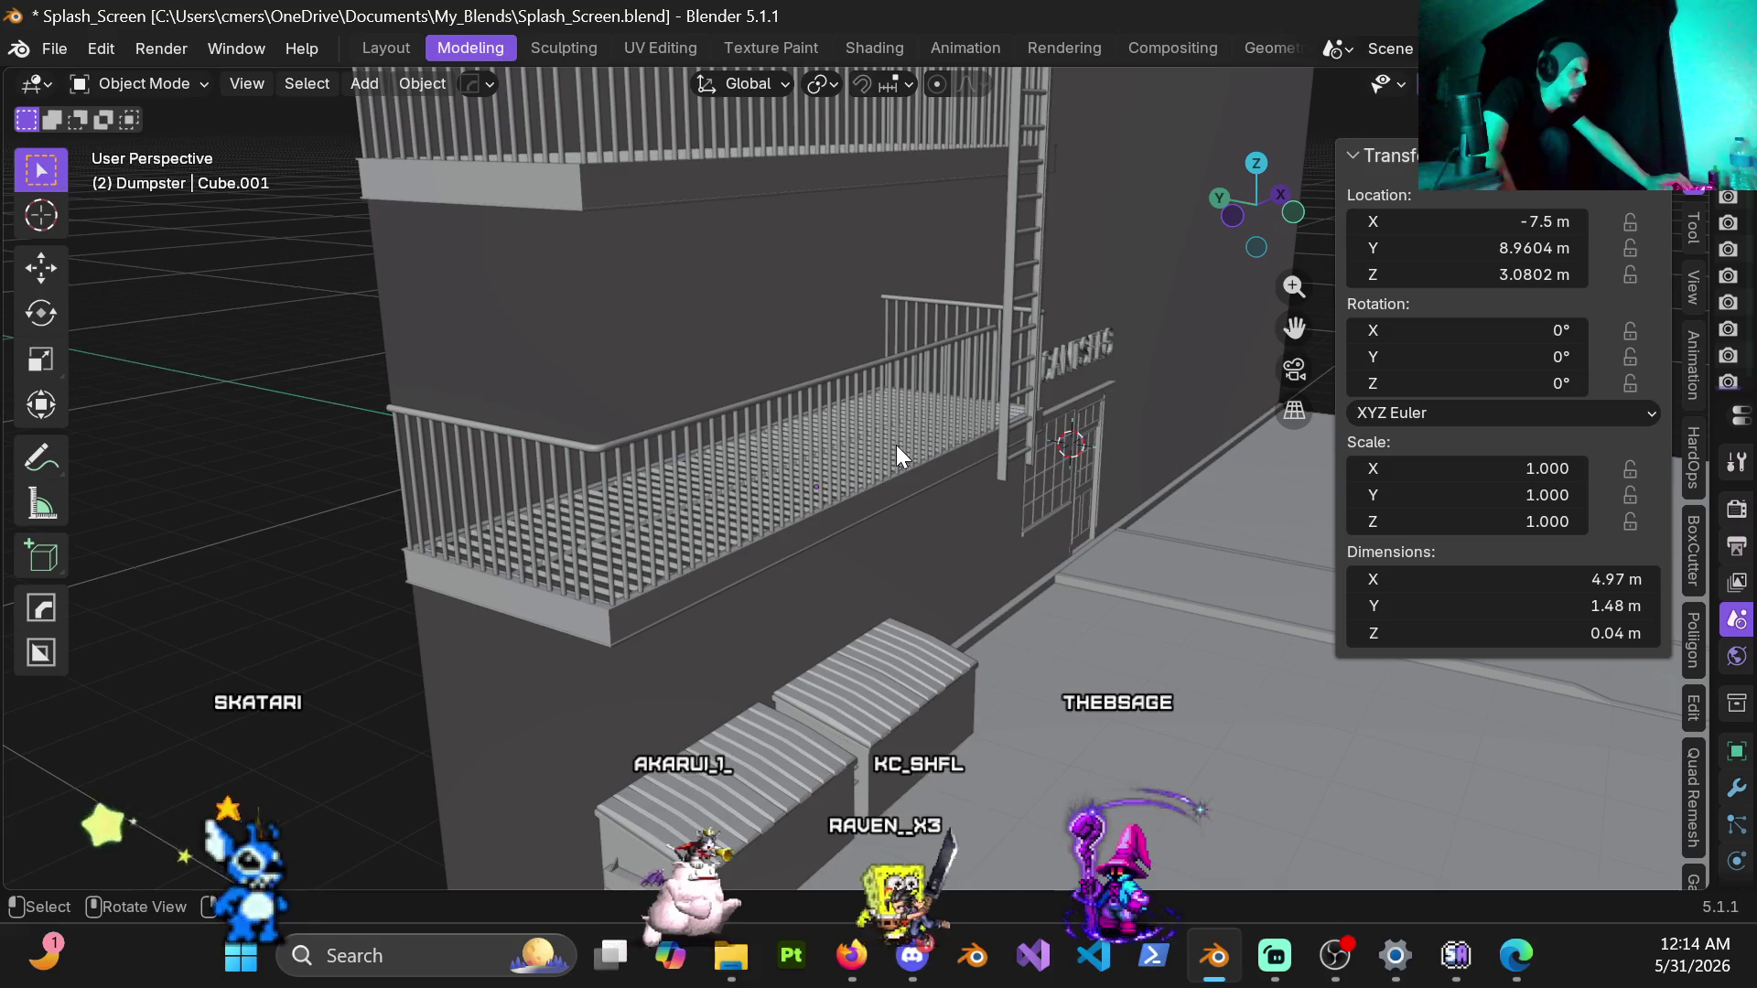
middle_drag(825, 165, 886, 260)
Step: Add a lengthwise edge loop to the upper balcony slats, return to Object Mode and deselect
click(744, 227)
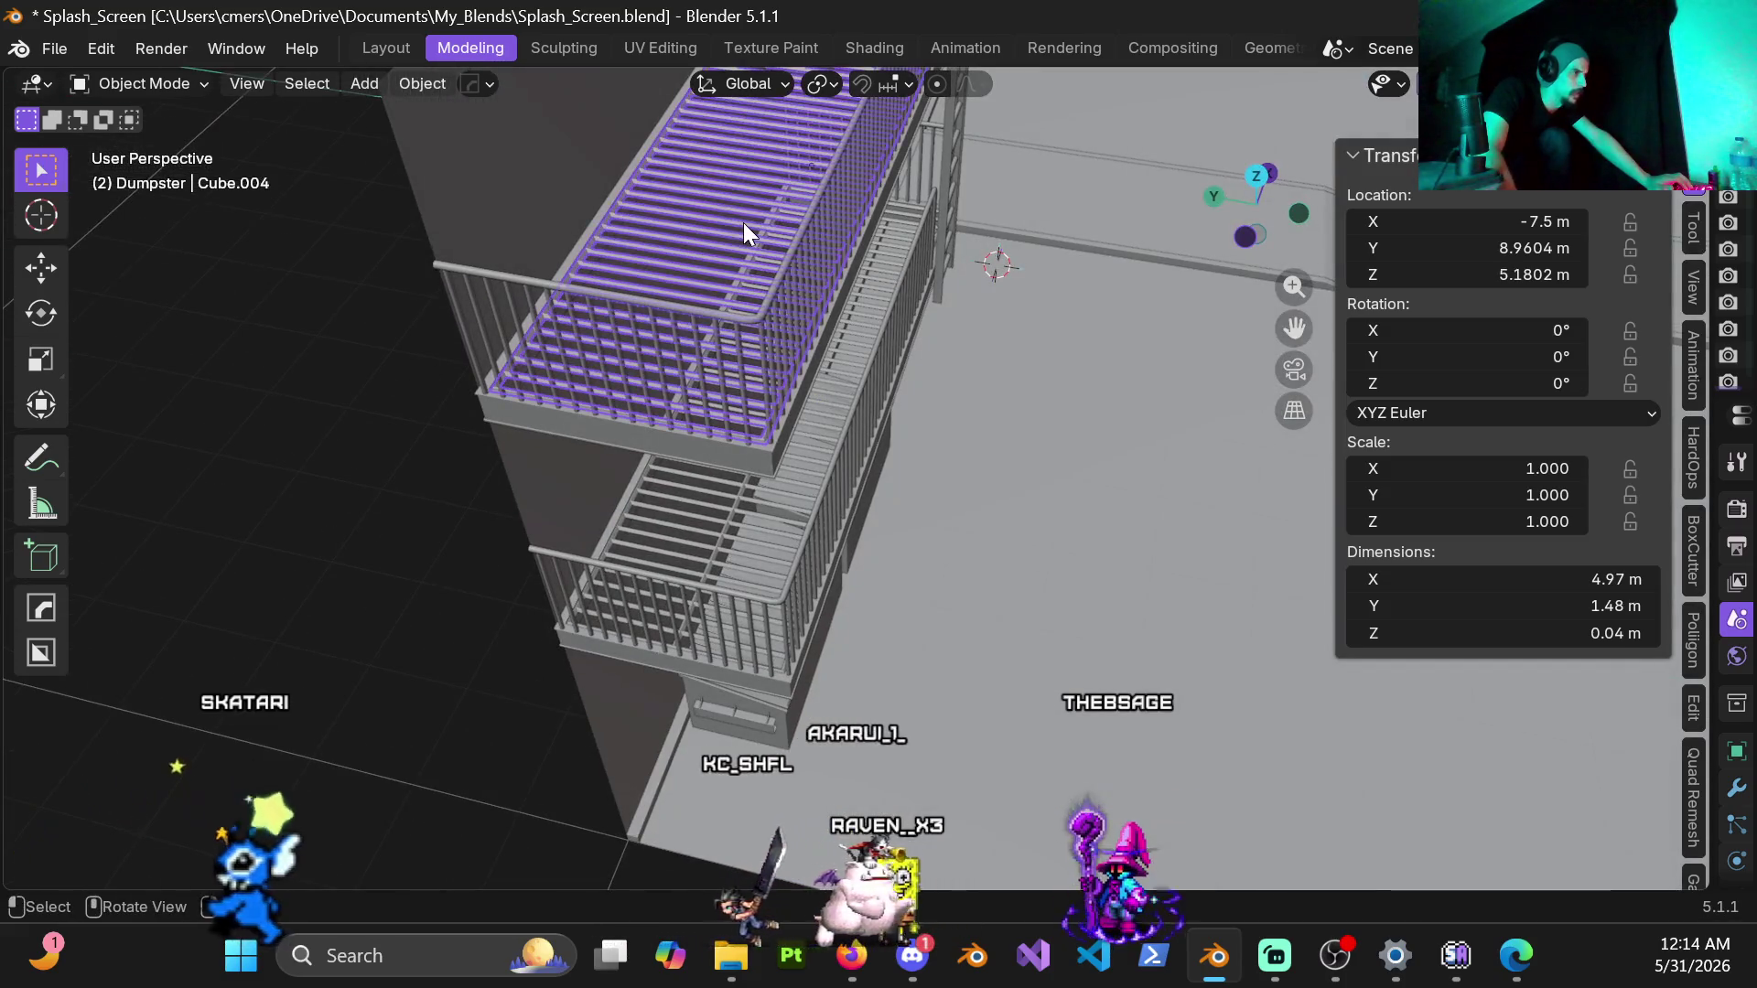
key(Tab)
key(ctrl+r)
click(753, 215)
key(ctrl+Tab)
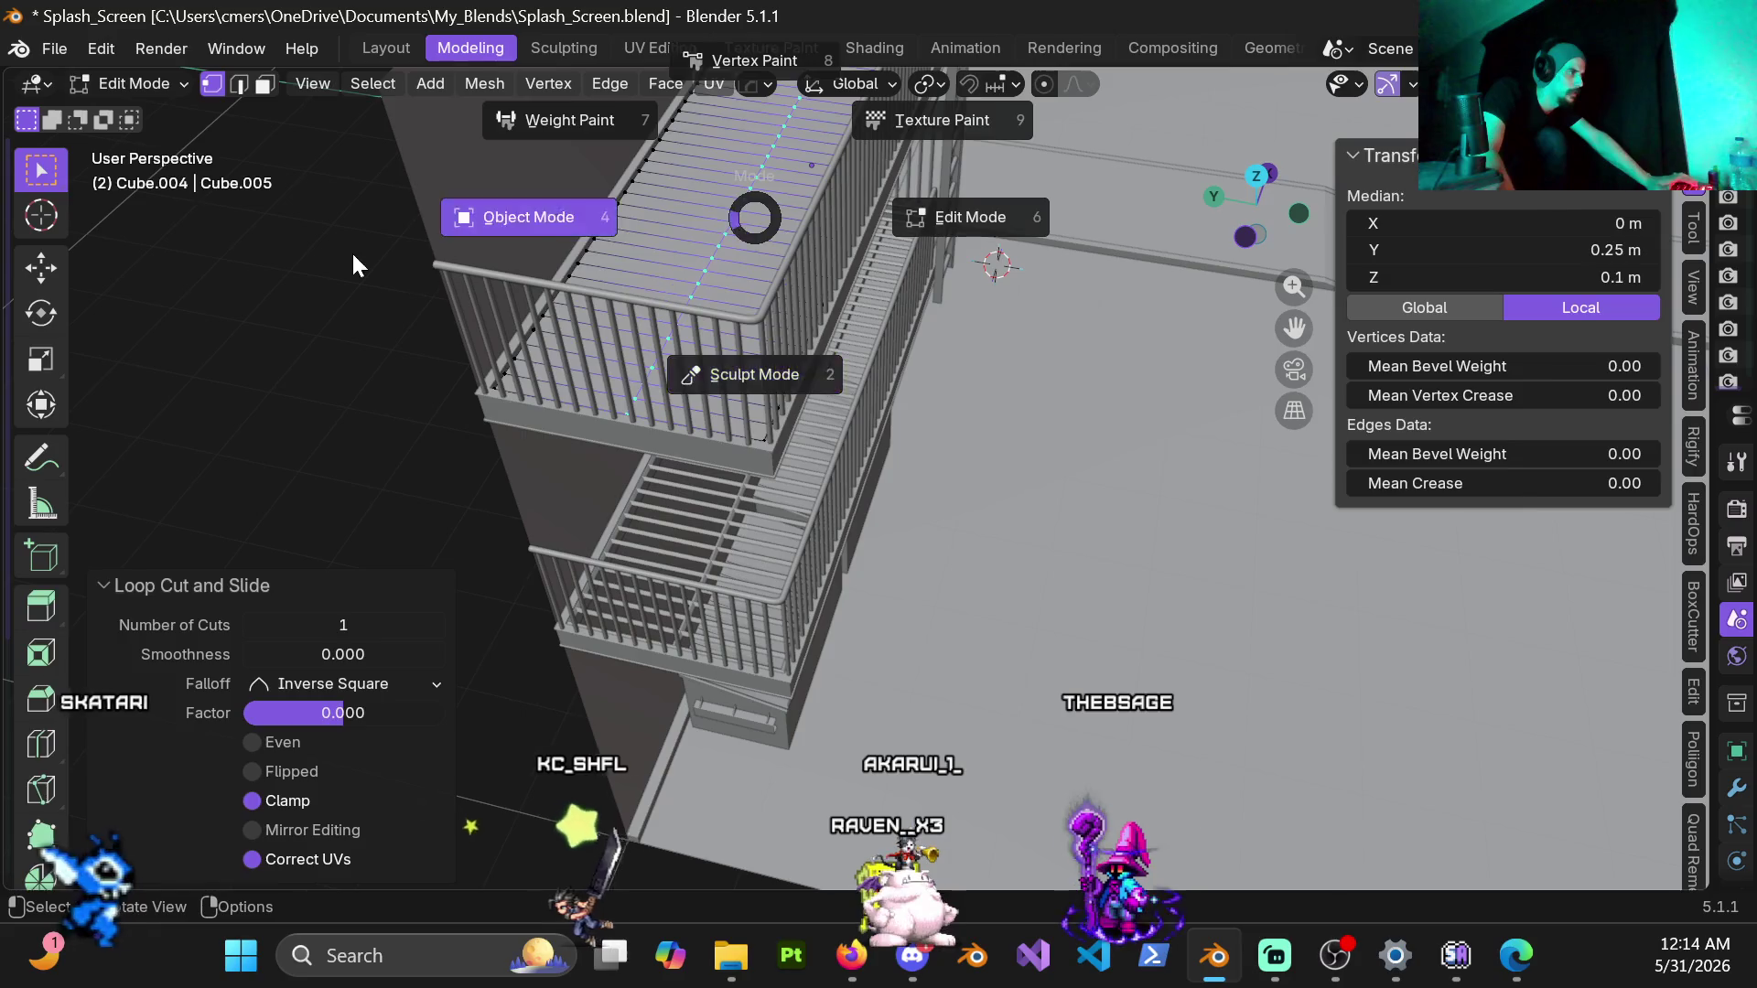
click(351, 251)
mouse_move(597, 389)
middle_down()
mouse_move(665, 311)
mouse_move(779, 312)
mouse_move(554, 306)
mouse_move(418, 278)
mouse_move(478, 257)
middle_up()
click(381, 501)
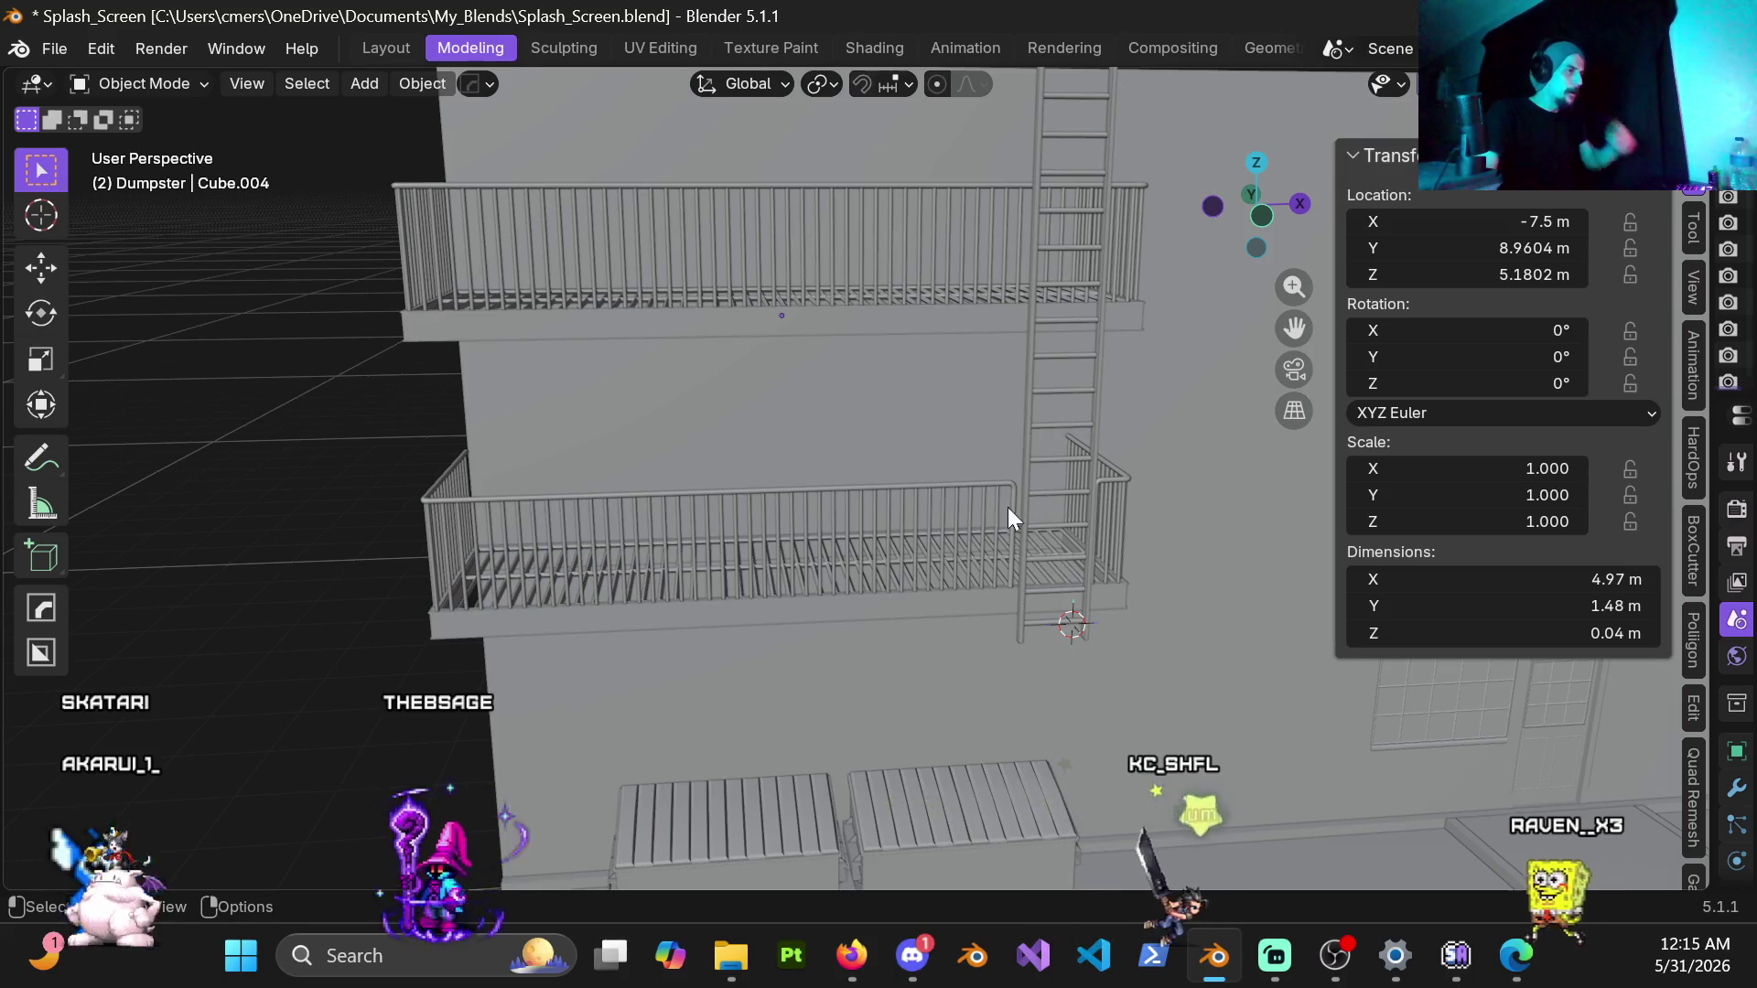
middle_drag(860, 595, 970, 580)
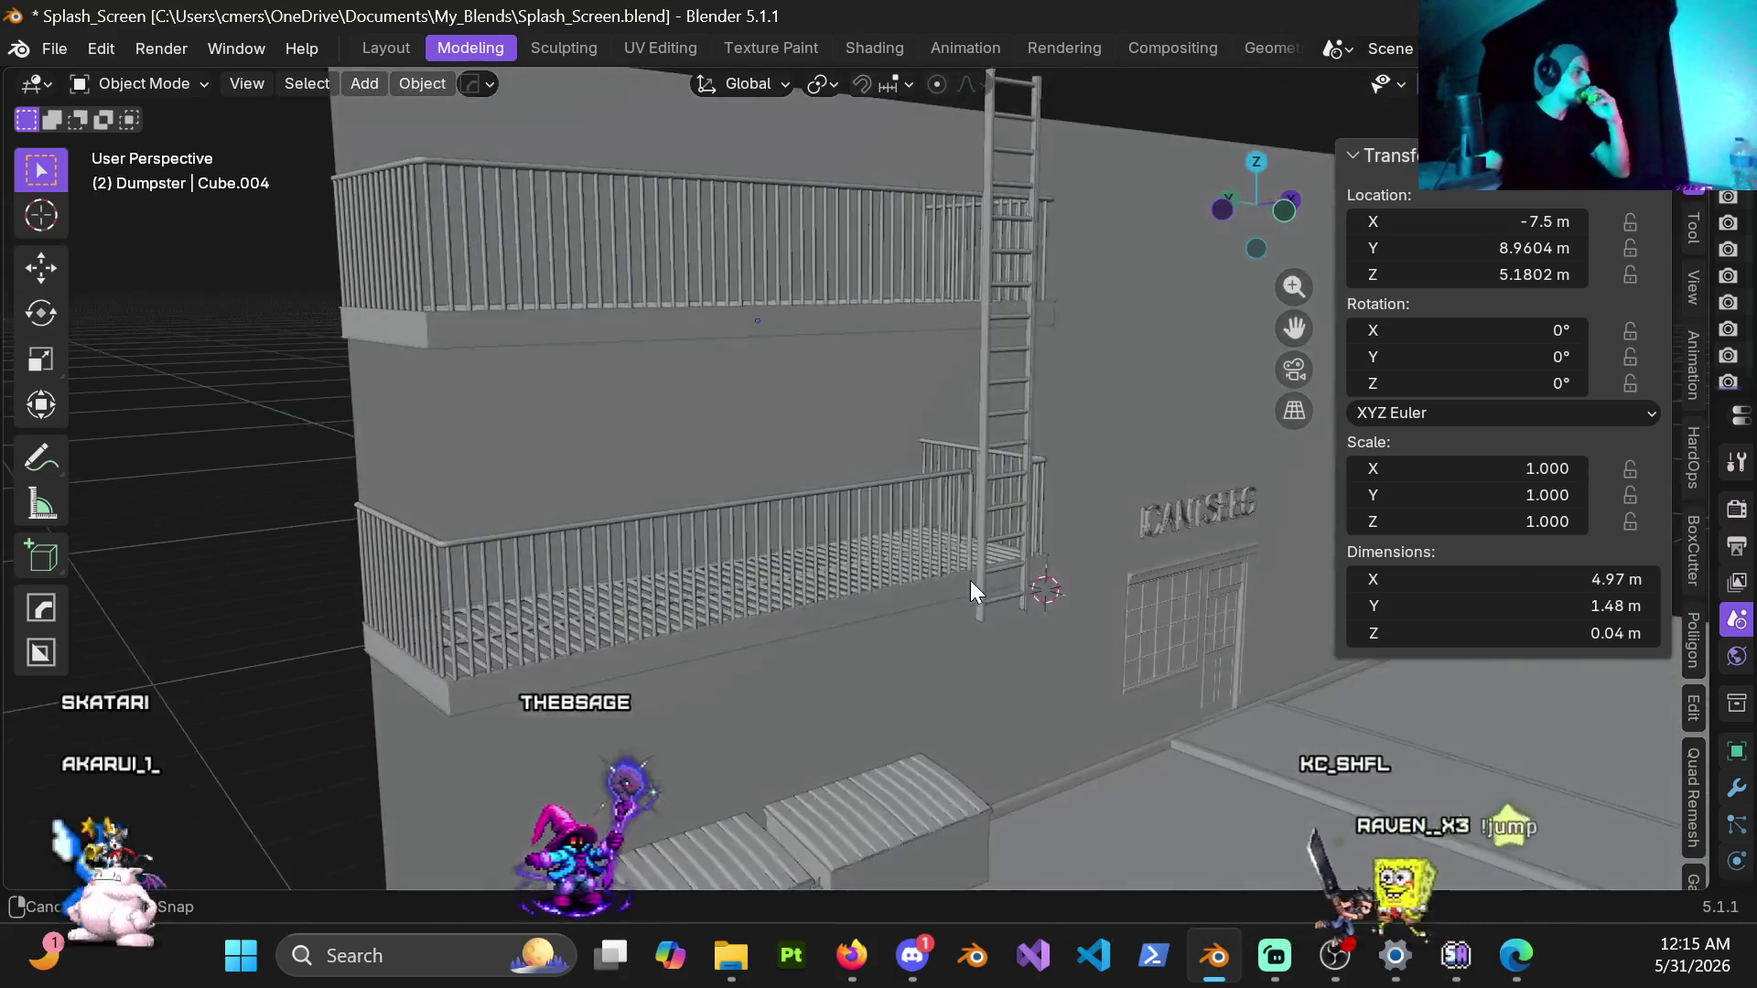
mouse_move(864, 539)
middle_down()
mouse_move(960, 568)
mouse_move(883, 509)
middle_up()
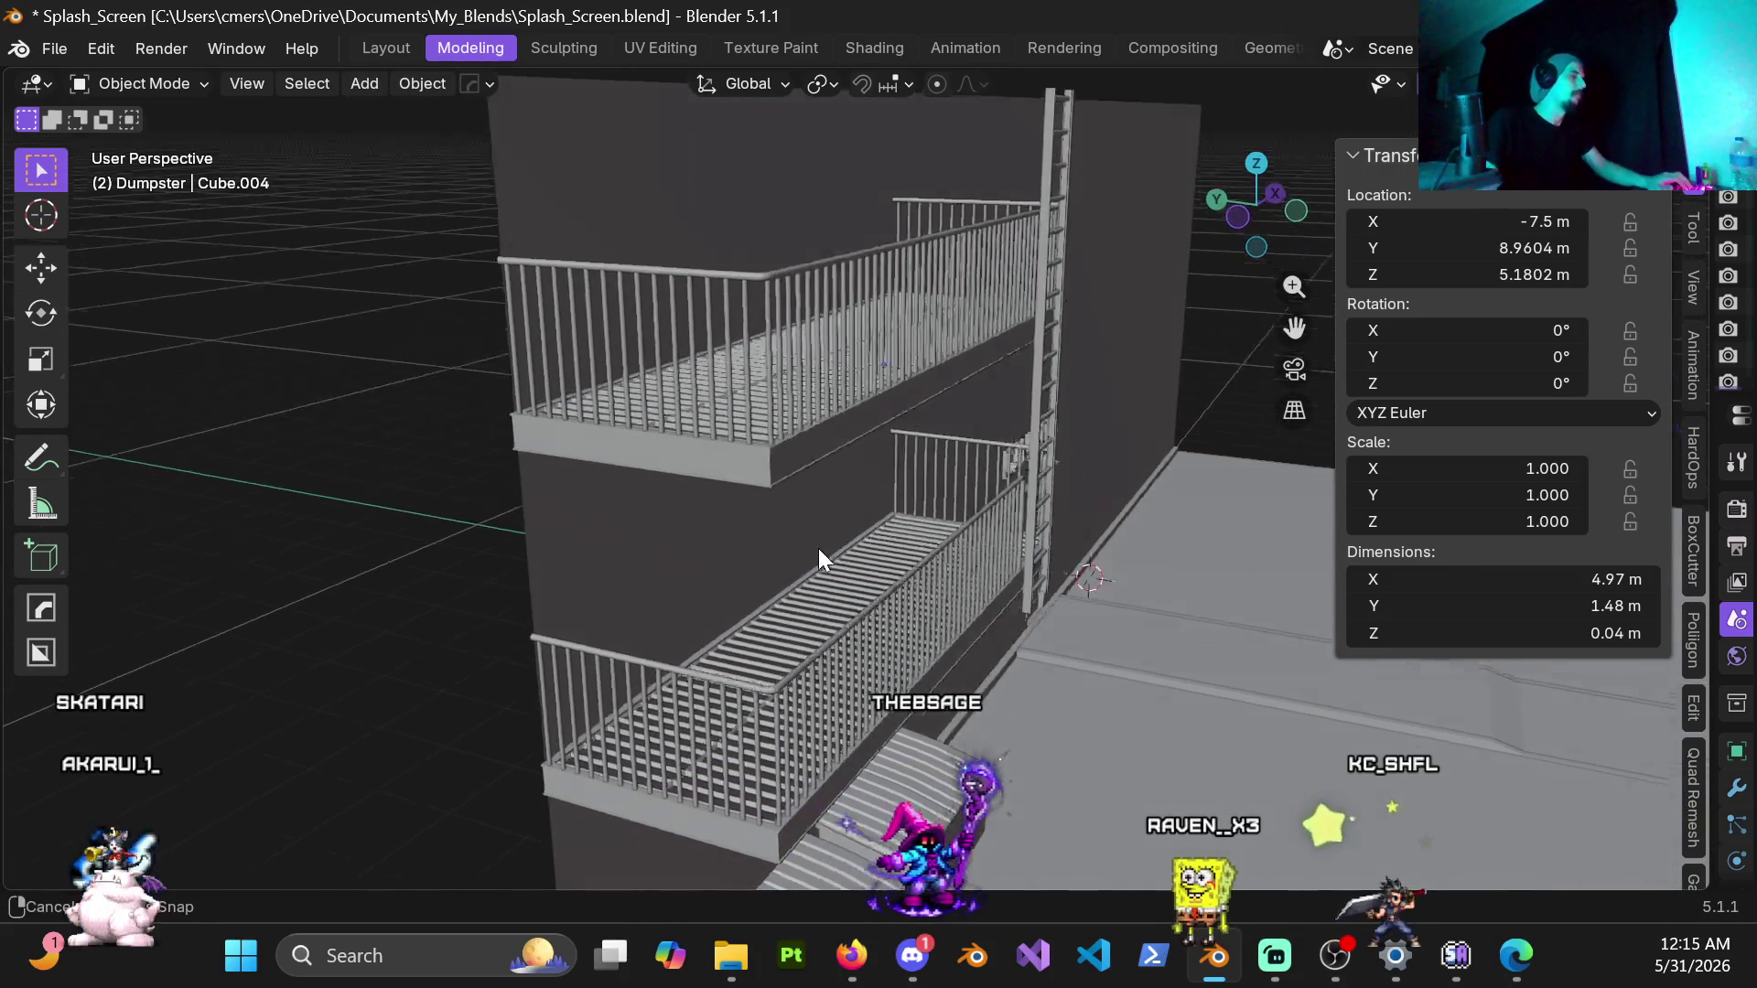
middle_drag(852, 572, 814, 537)
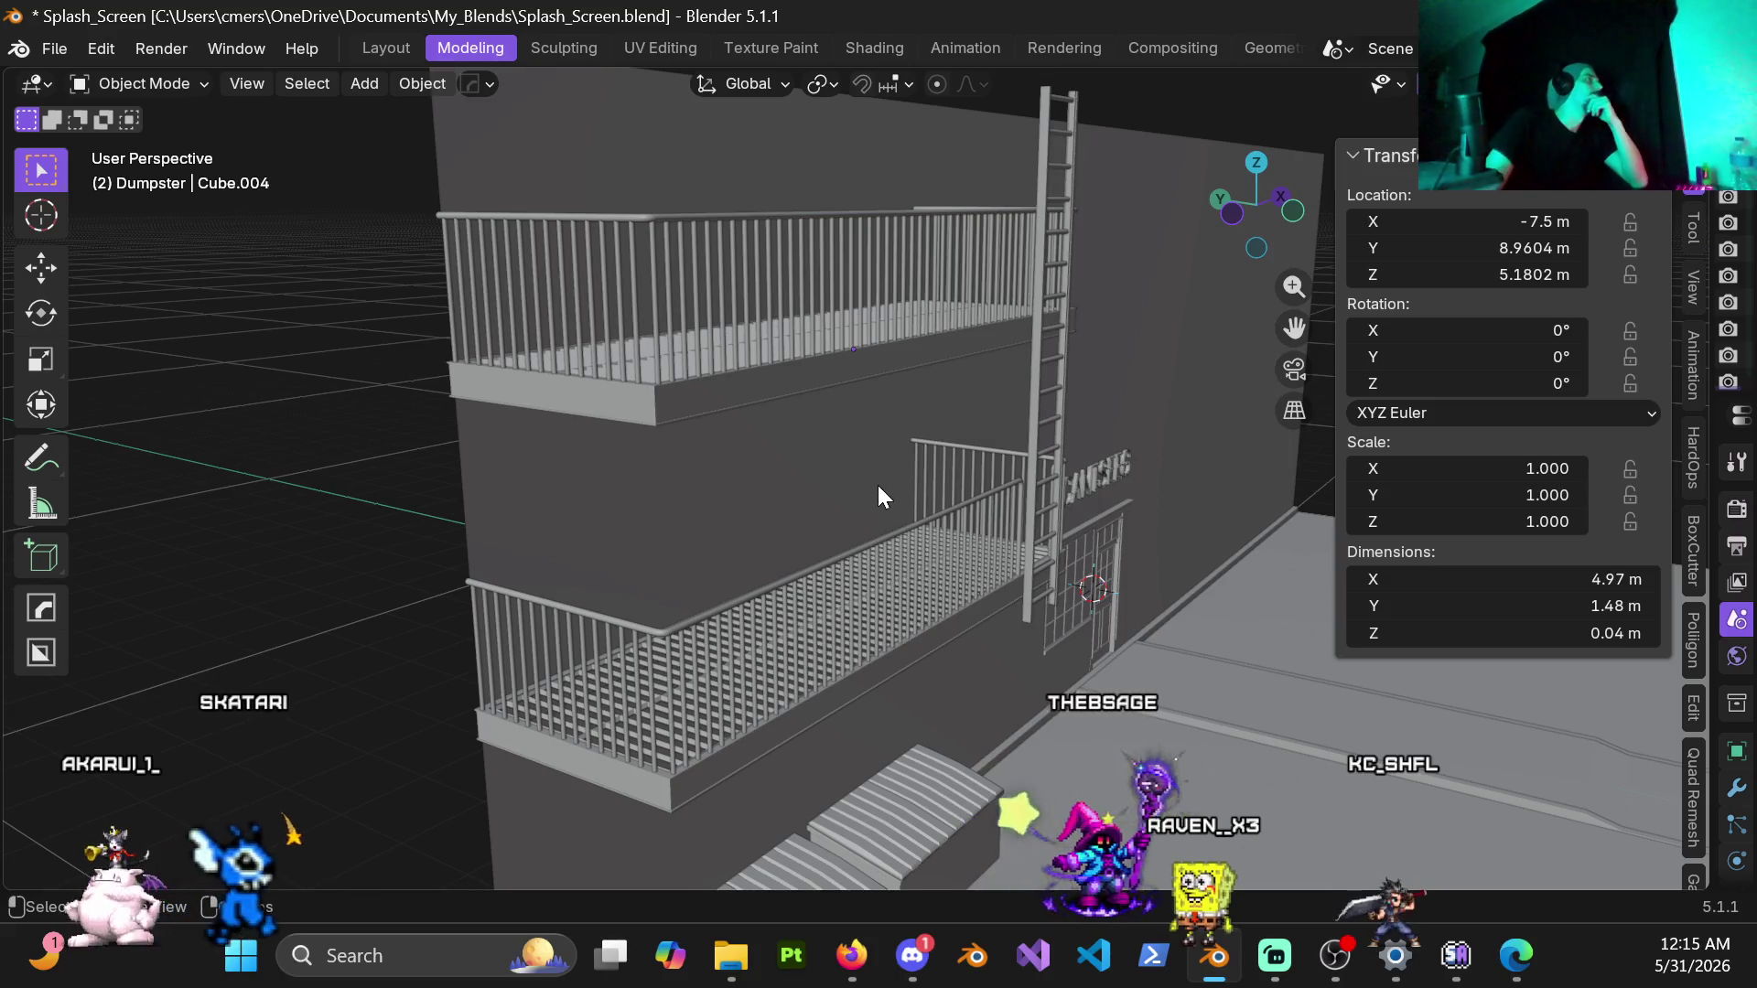
click(853, 957)
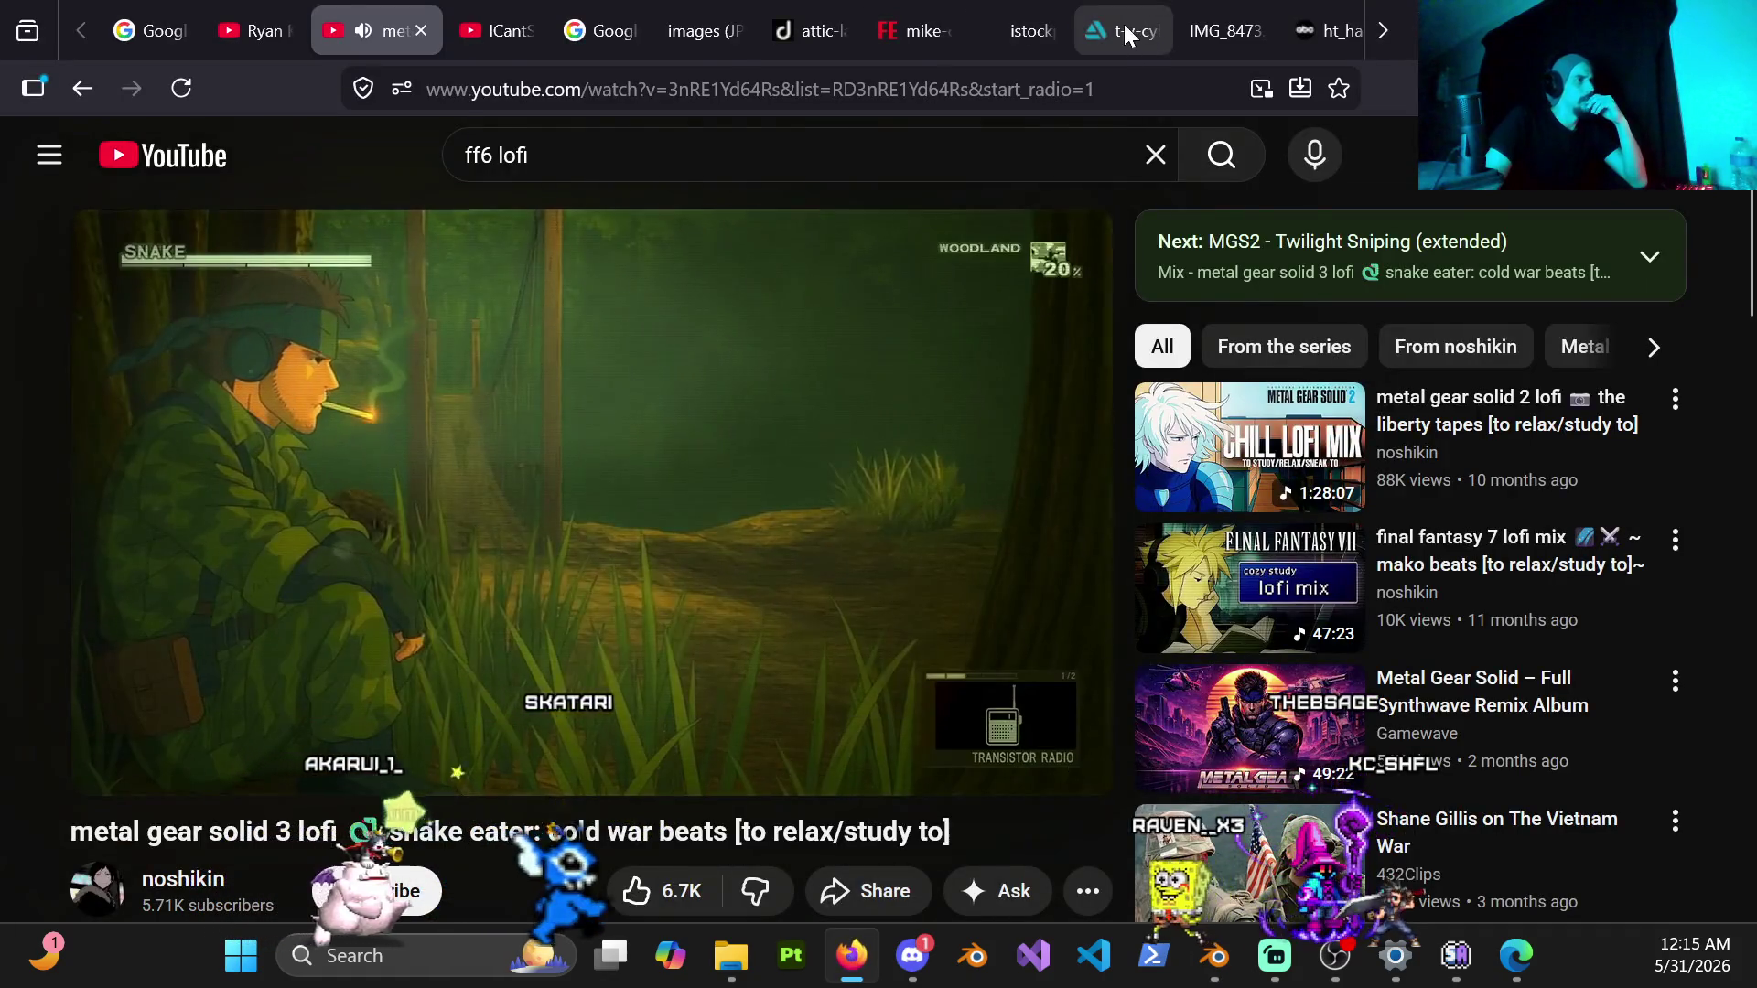
click(1123, 23)
click(1202, 37)
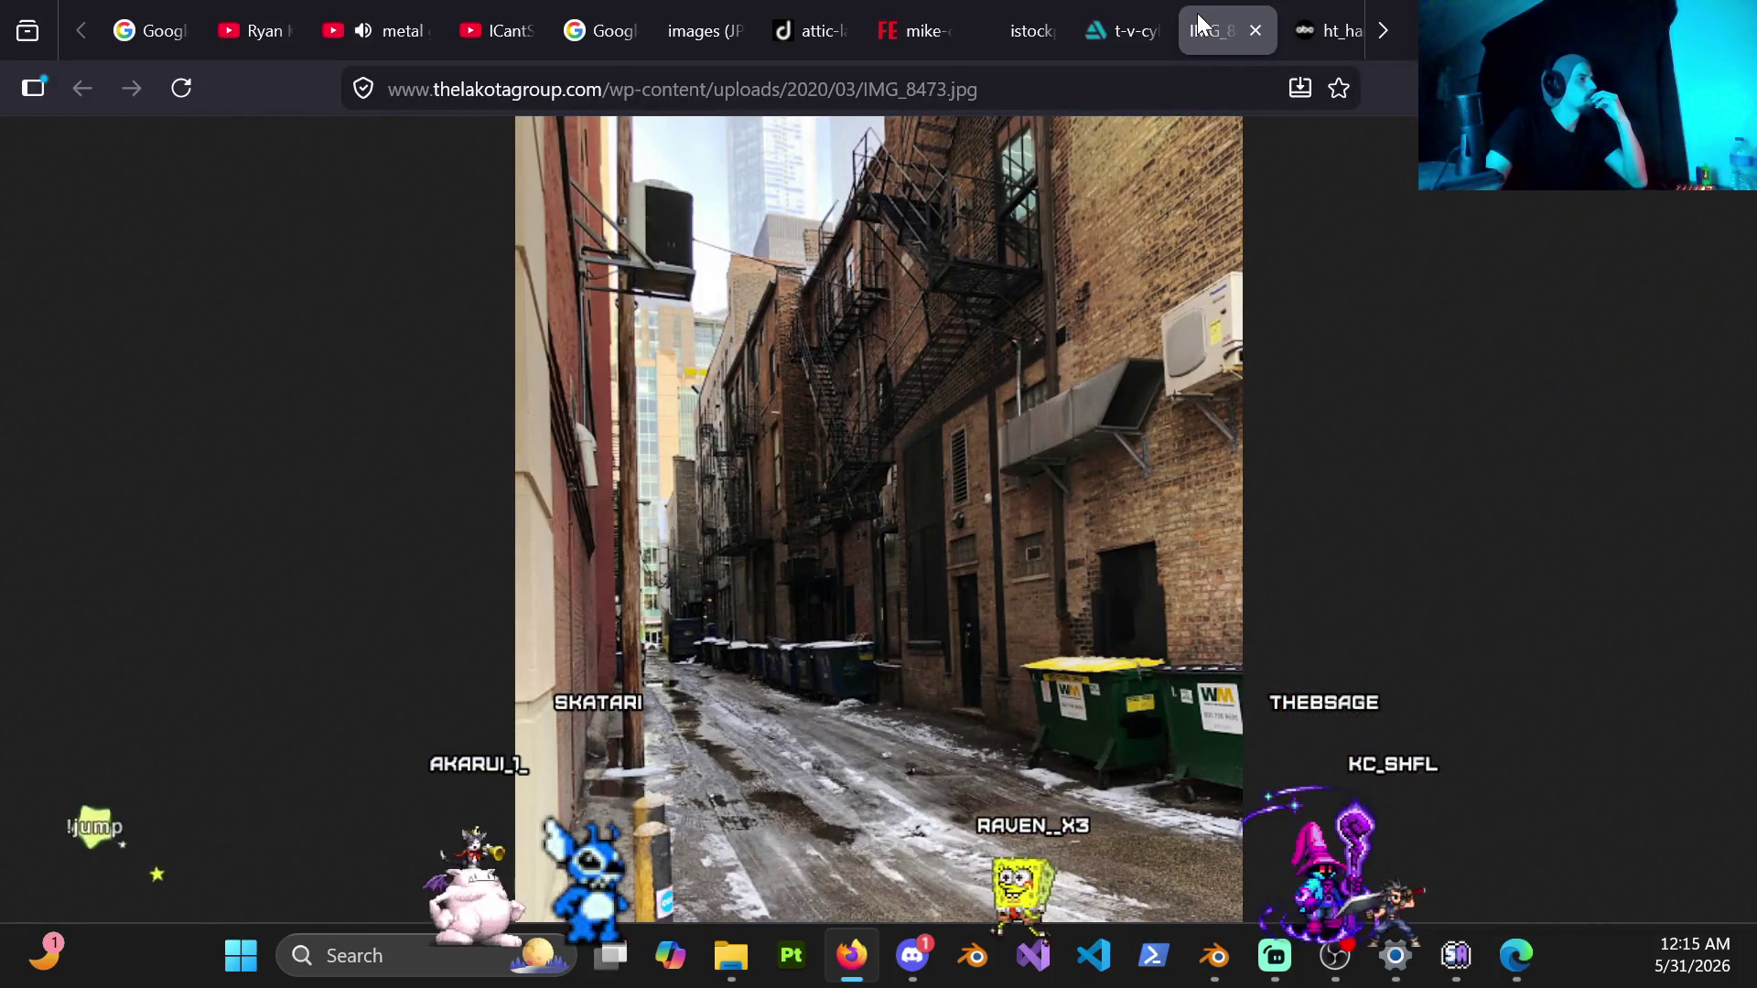
scroll(1196, 13, down, 3)
click(1135, 31)
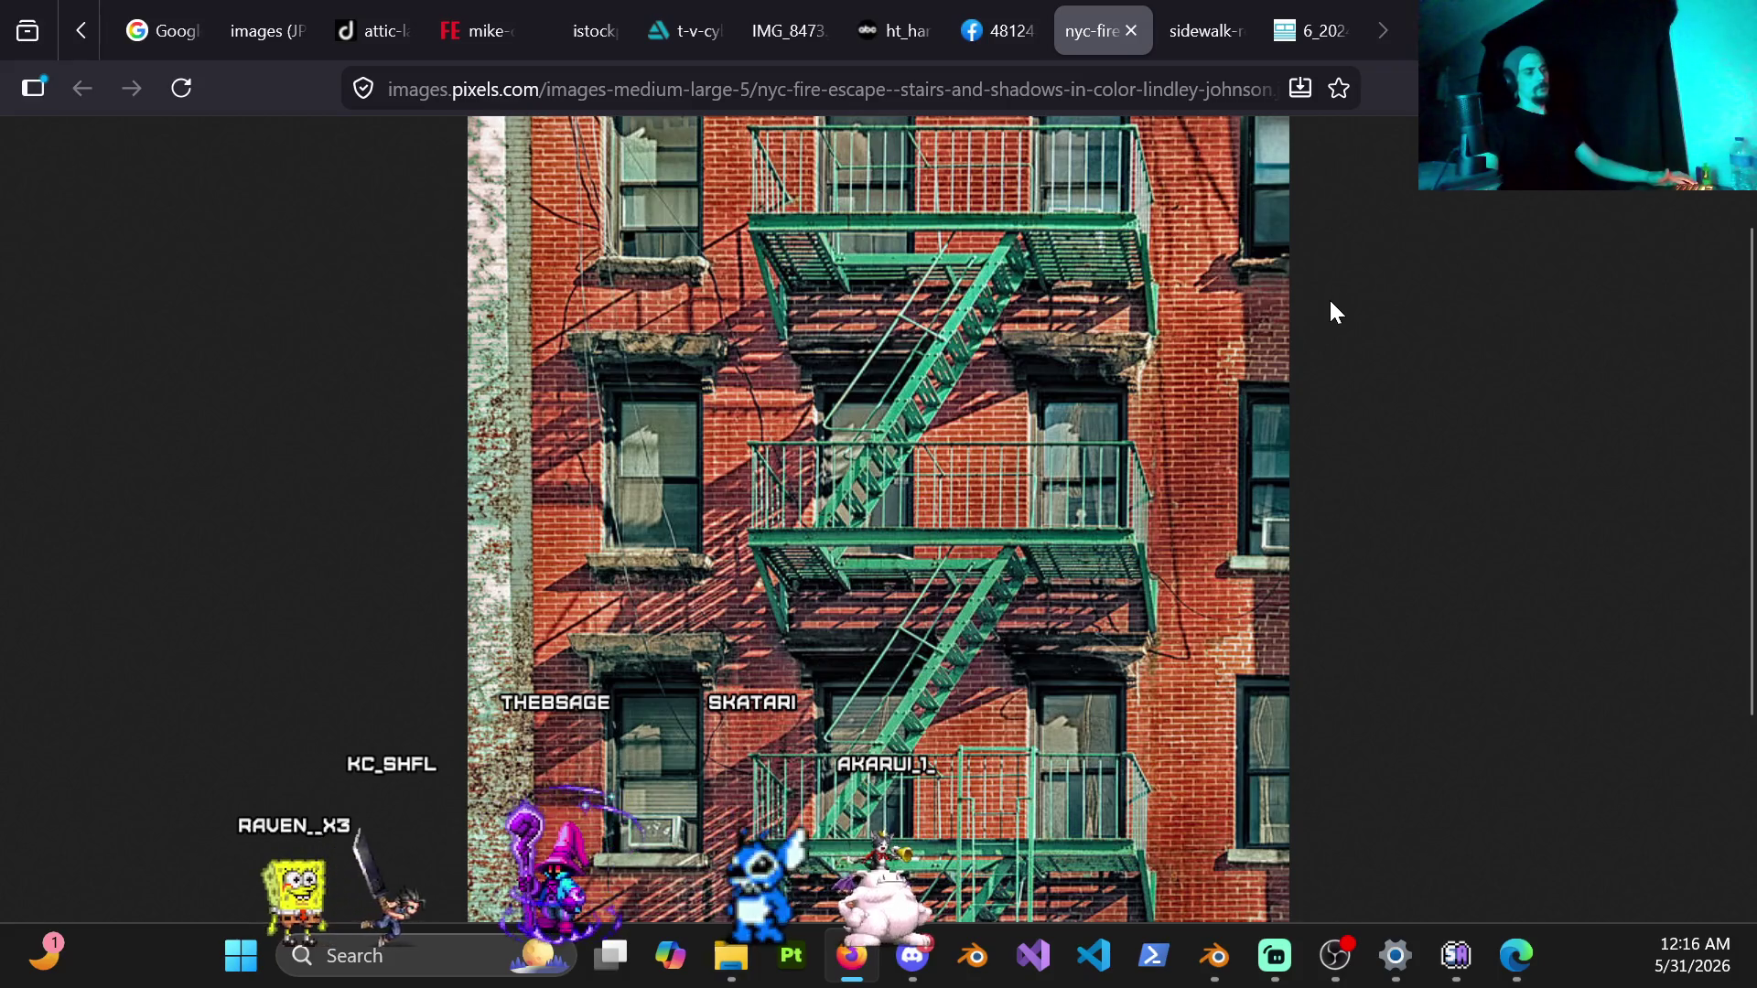
key(alt+Tab)
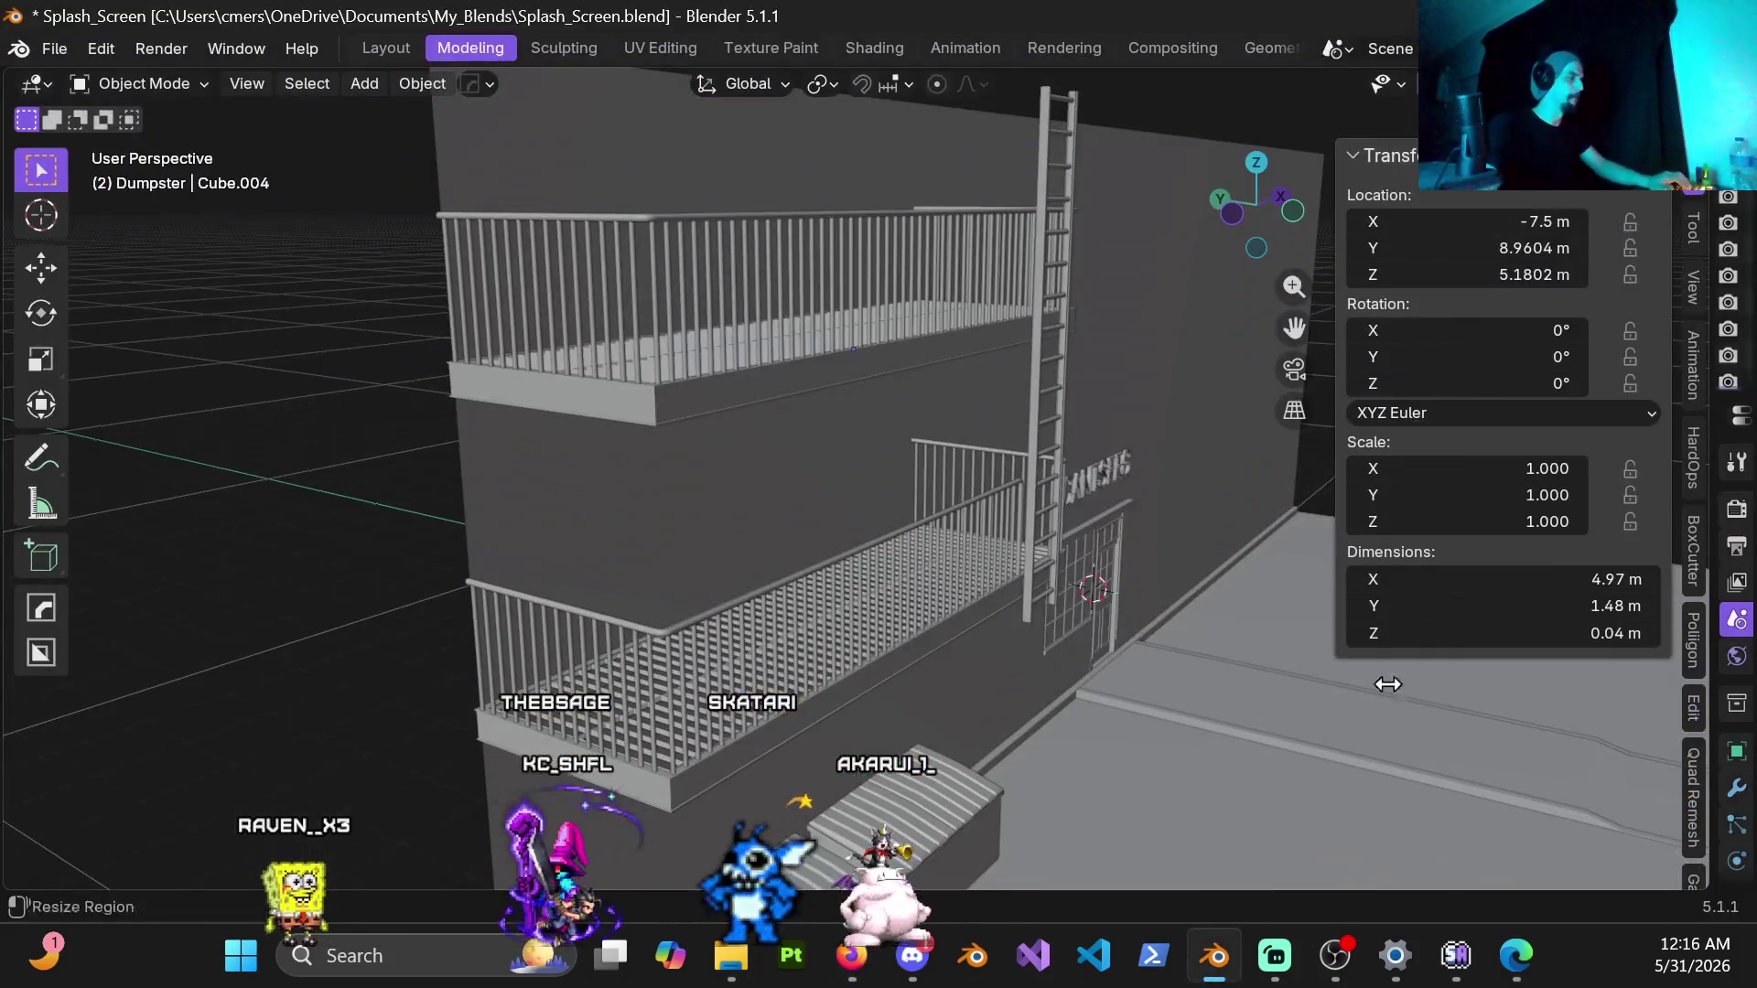
Step: Add a new cube (Shift+A) and shrink it to 0.1 of its size
key(n)
scroll(958, 572, up, 2)
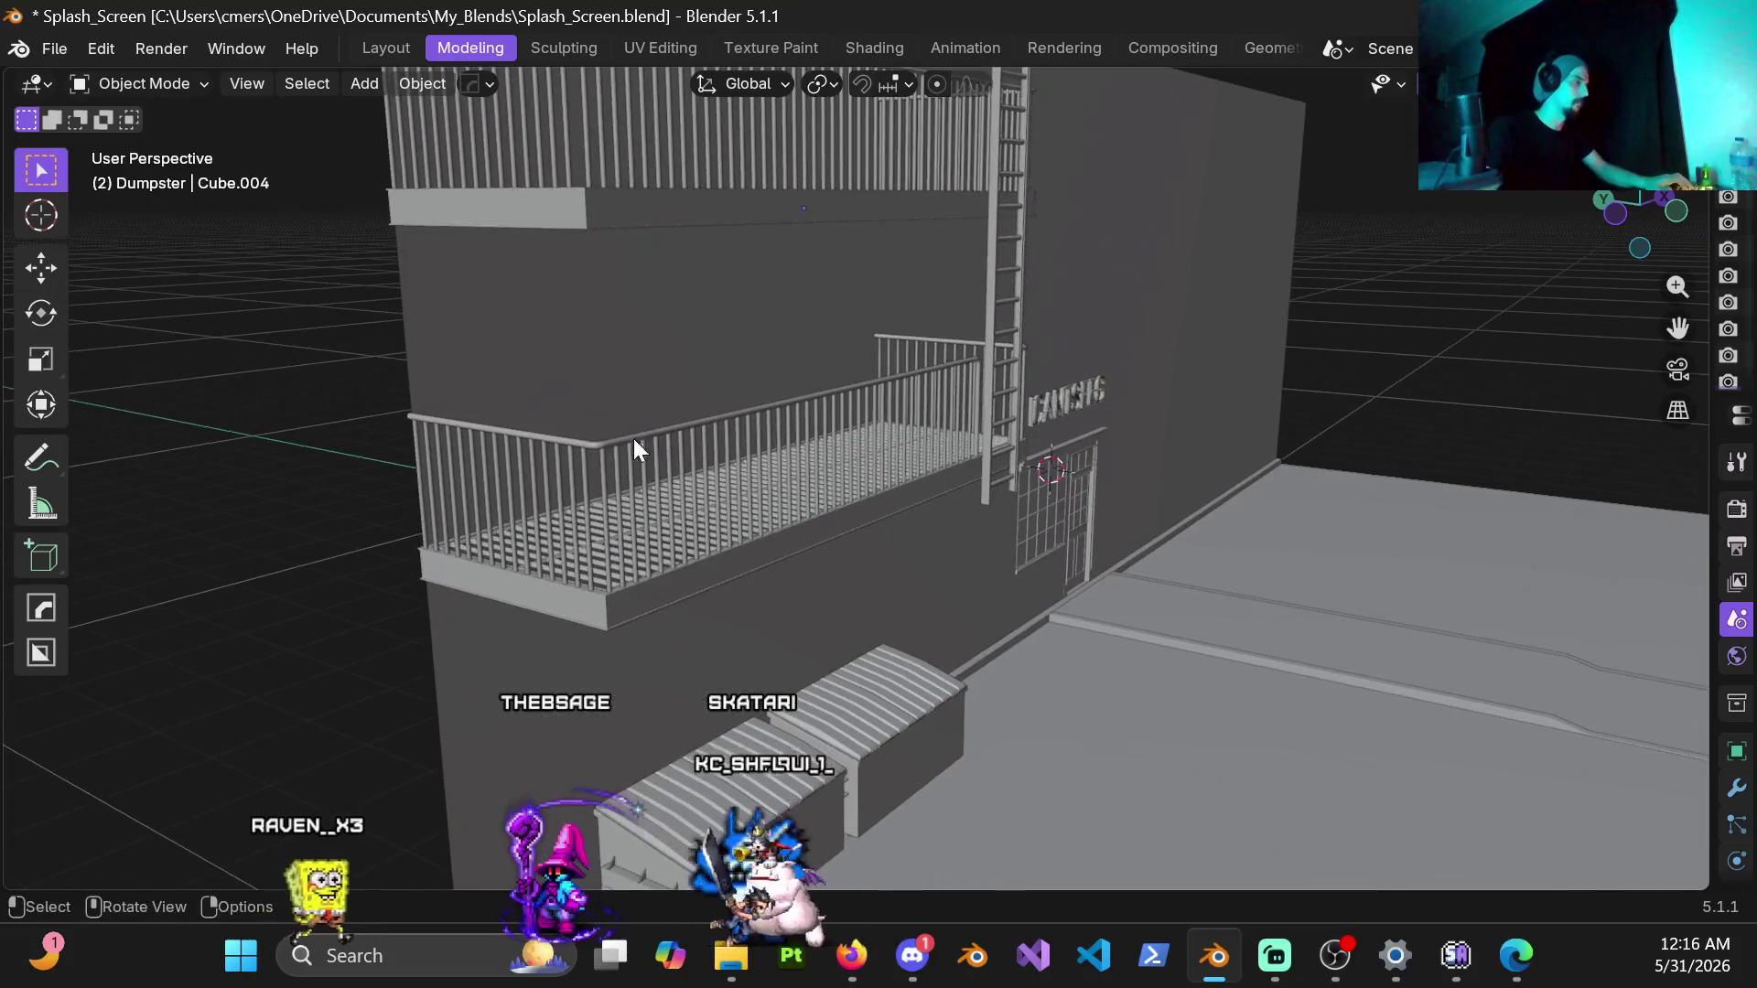
scroll(577, 440, up, 2)
key(shift+a)
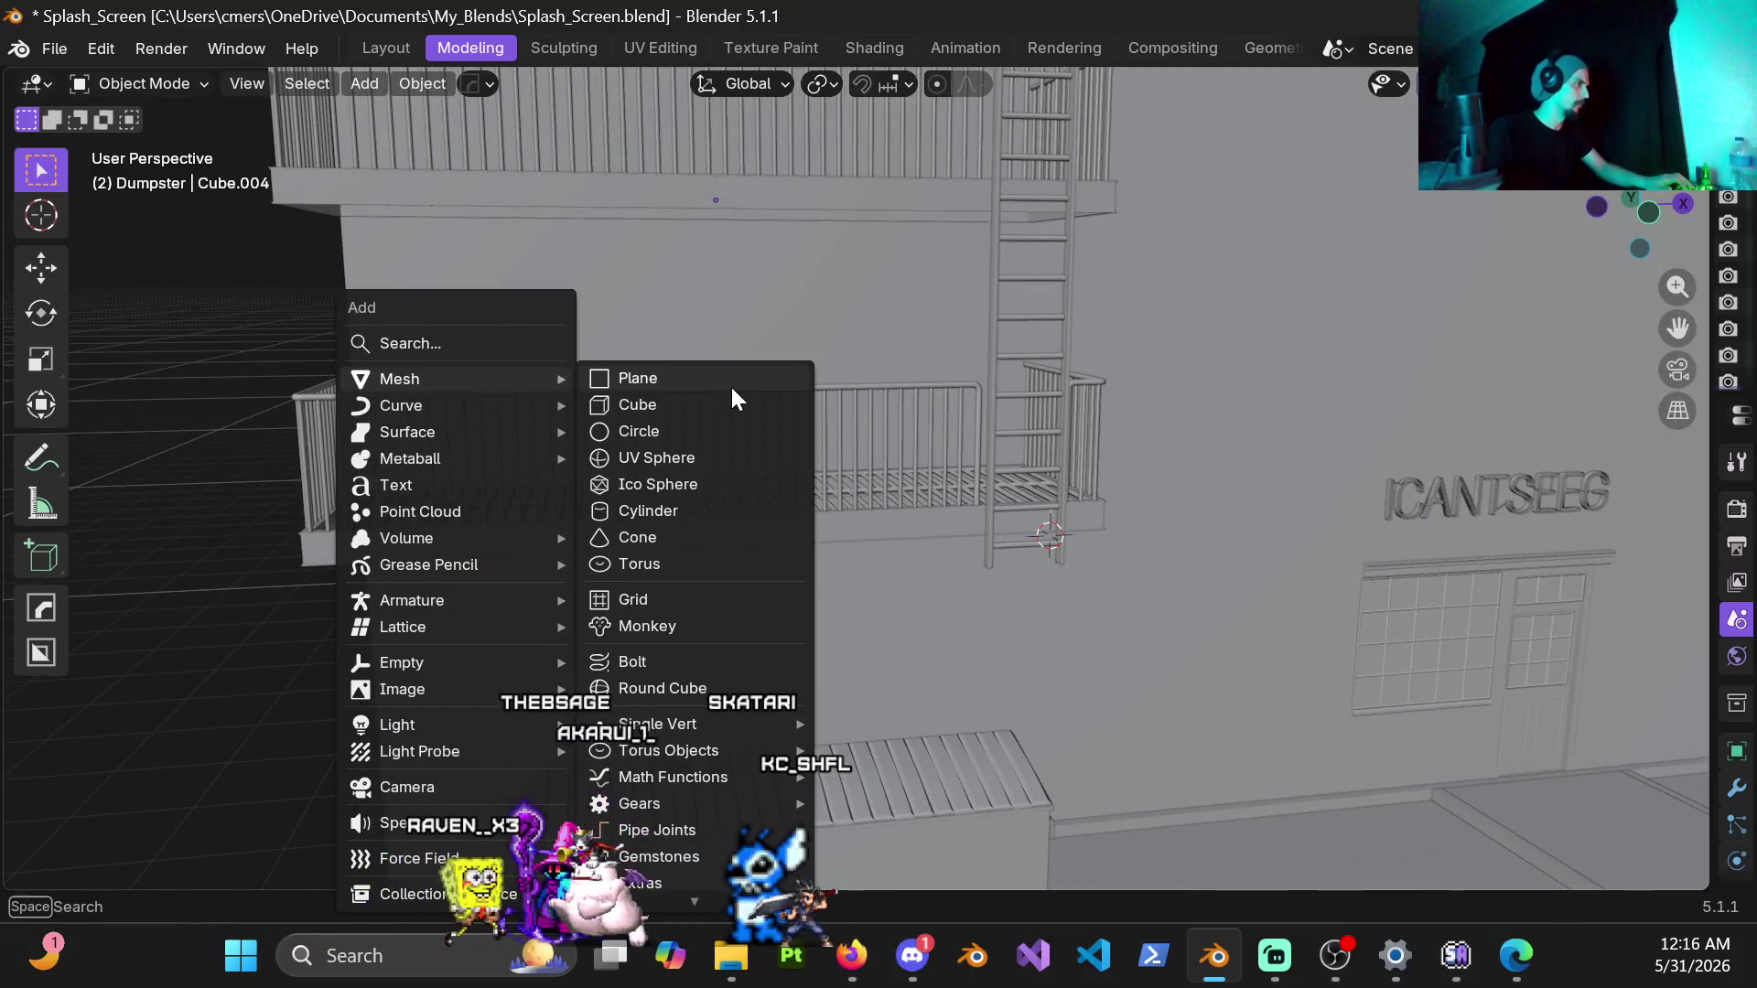
click(652, 401)
scroll(653, 422, down, 2)
scroll(851, 474, down, 2)
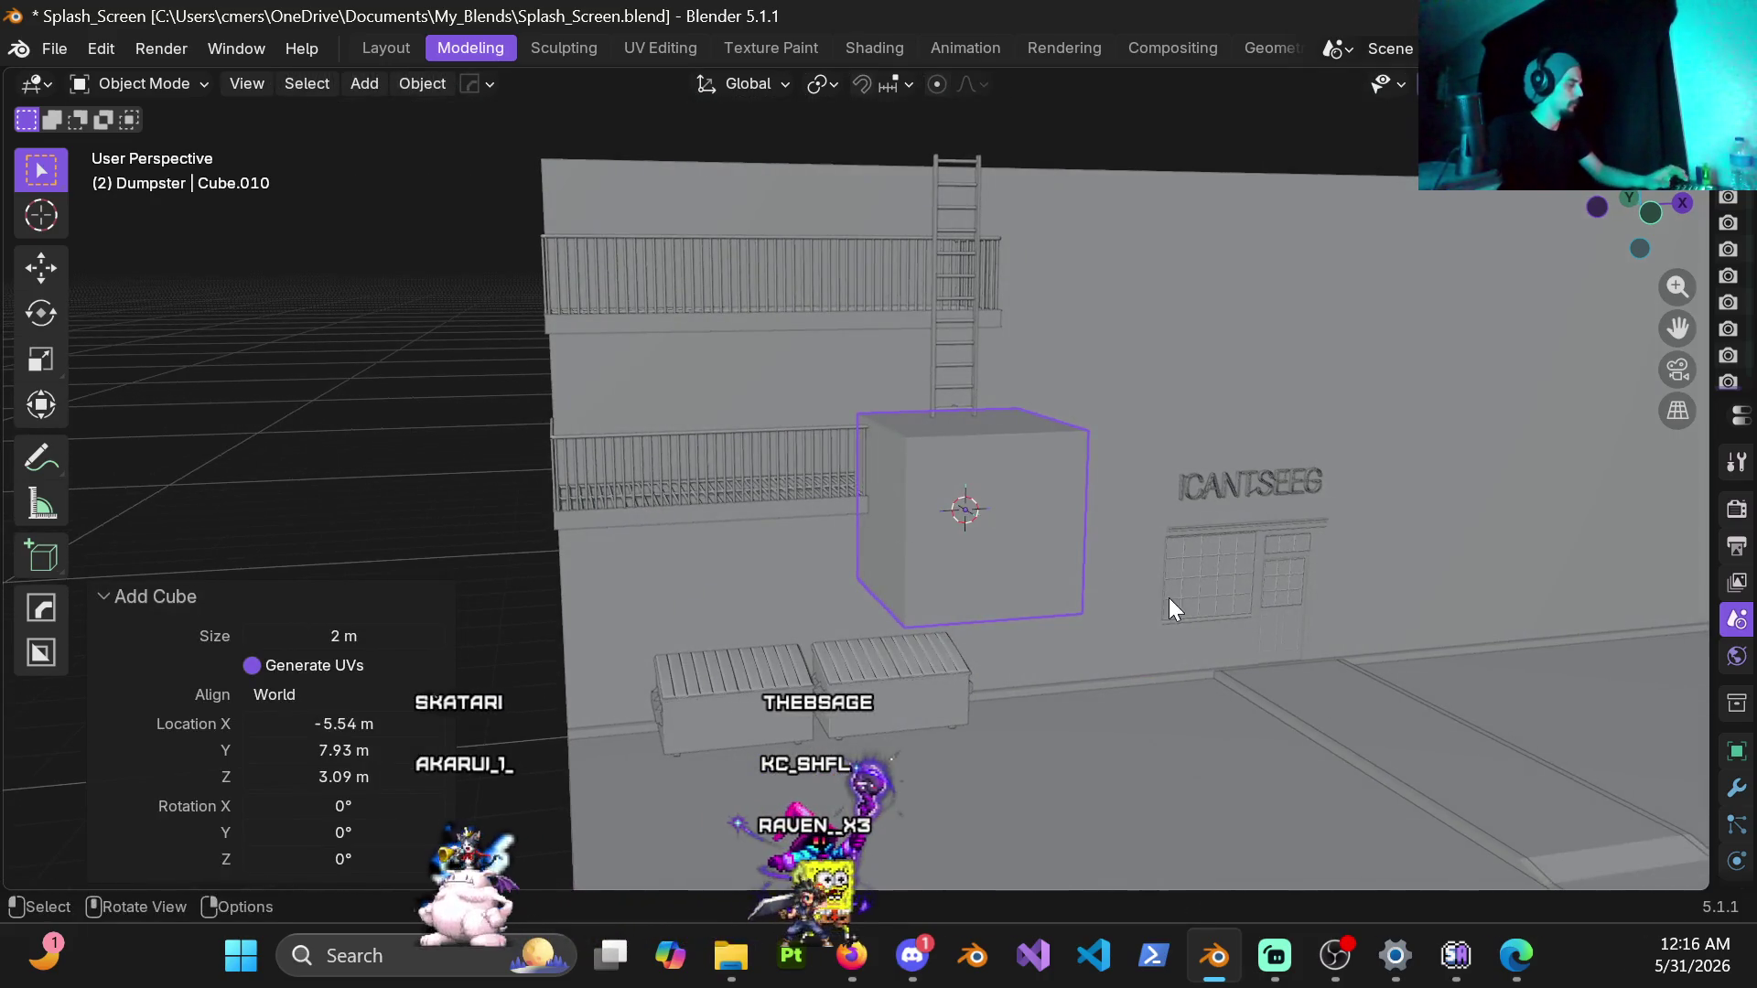
key(s)
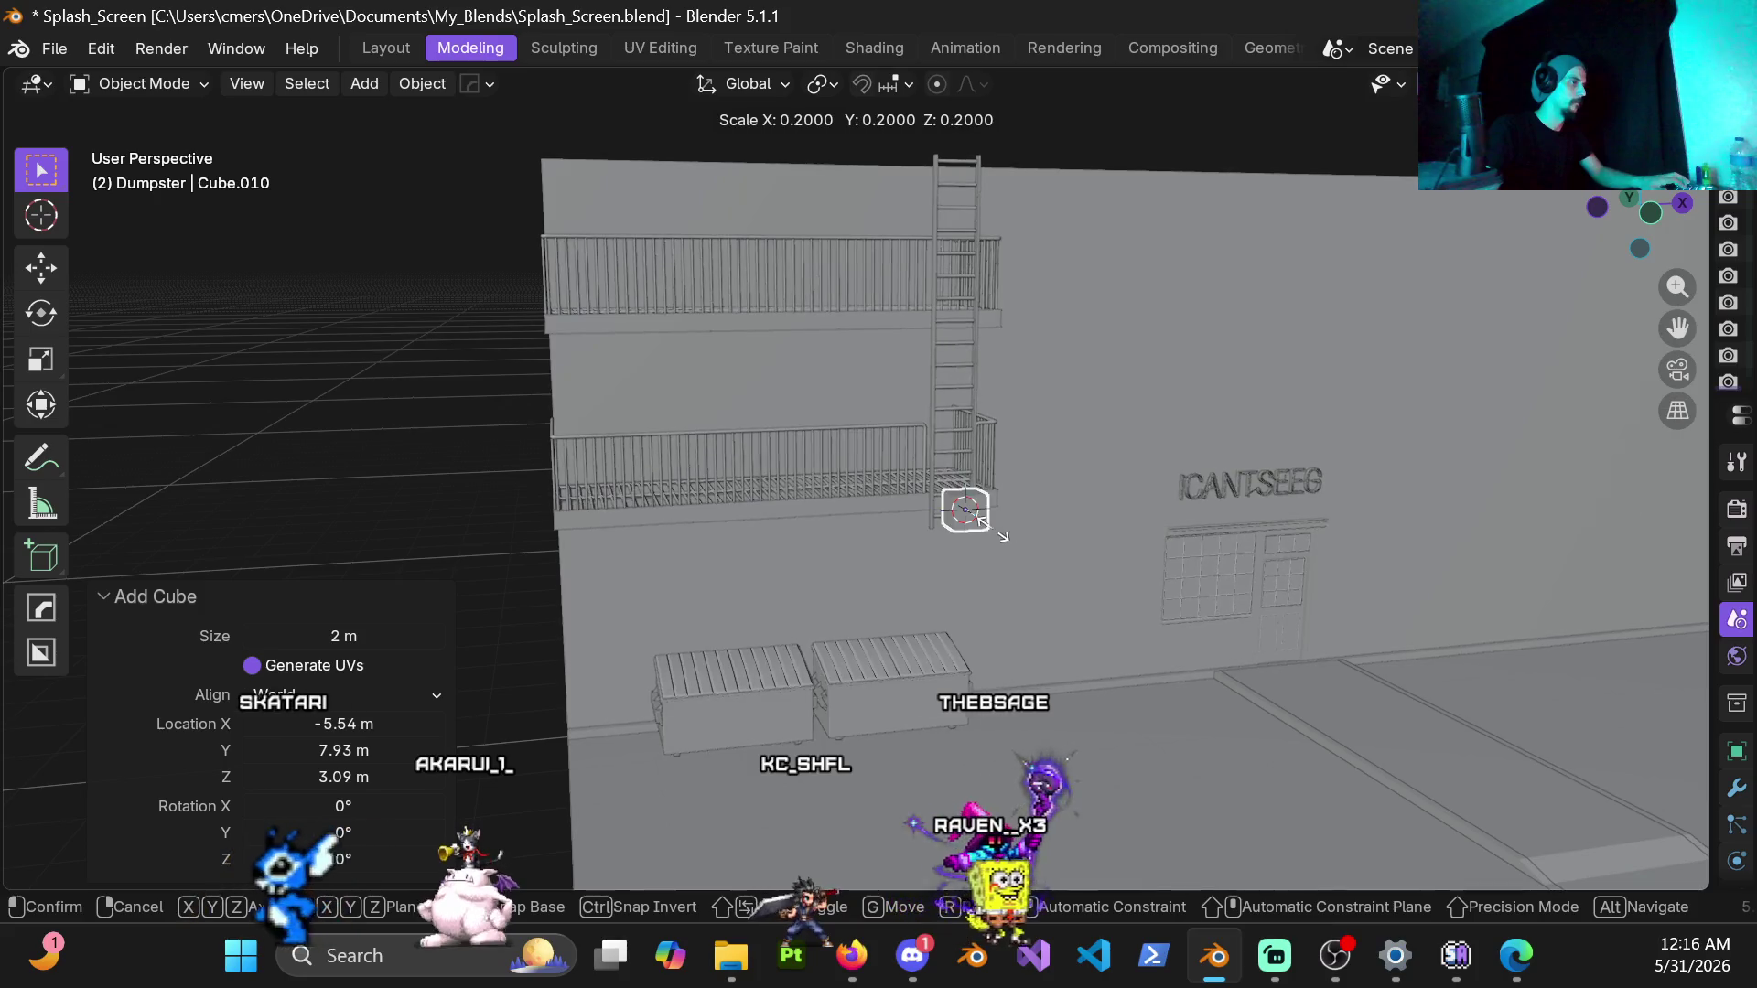
click(994, 533)
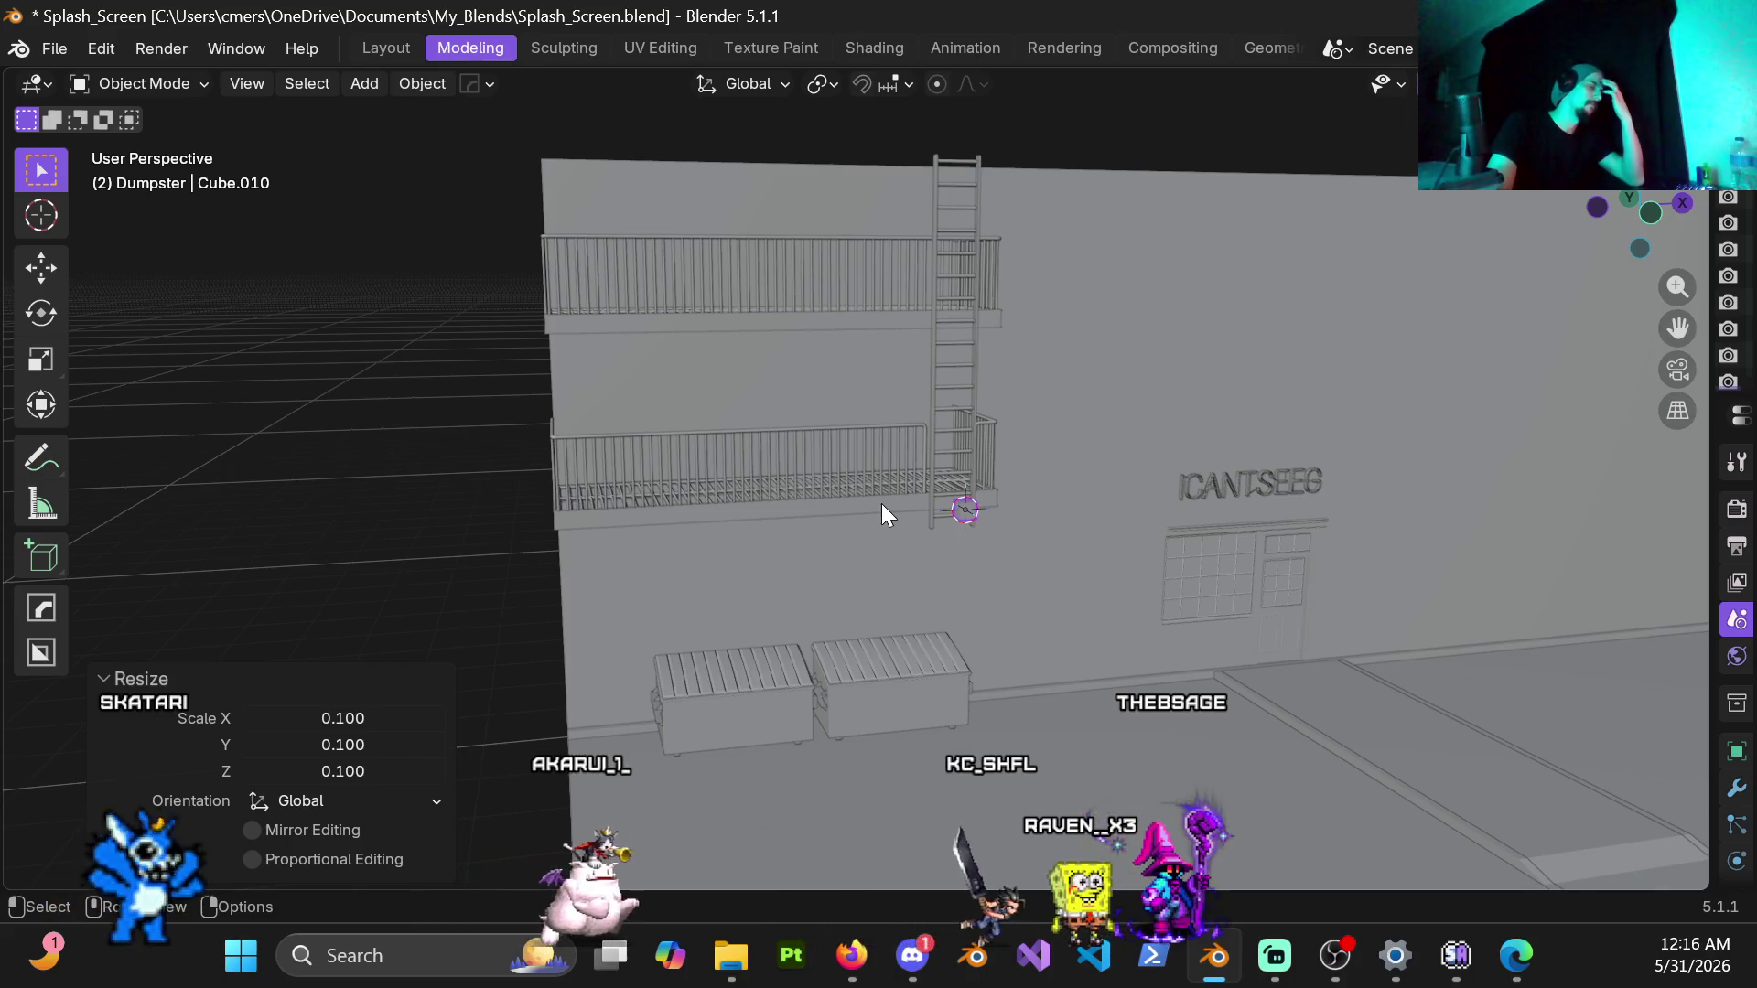
Step: Flatten the cube along Y to 0.2, then refine the Resize Y value to 0.1
key(KP_3)
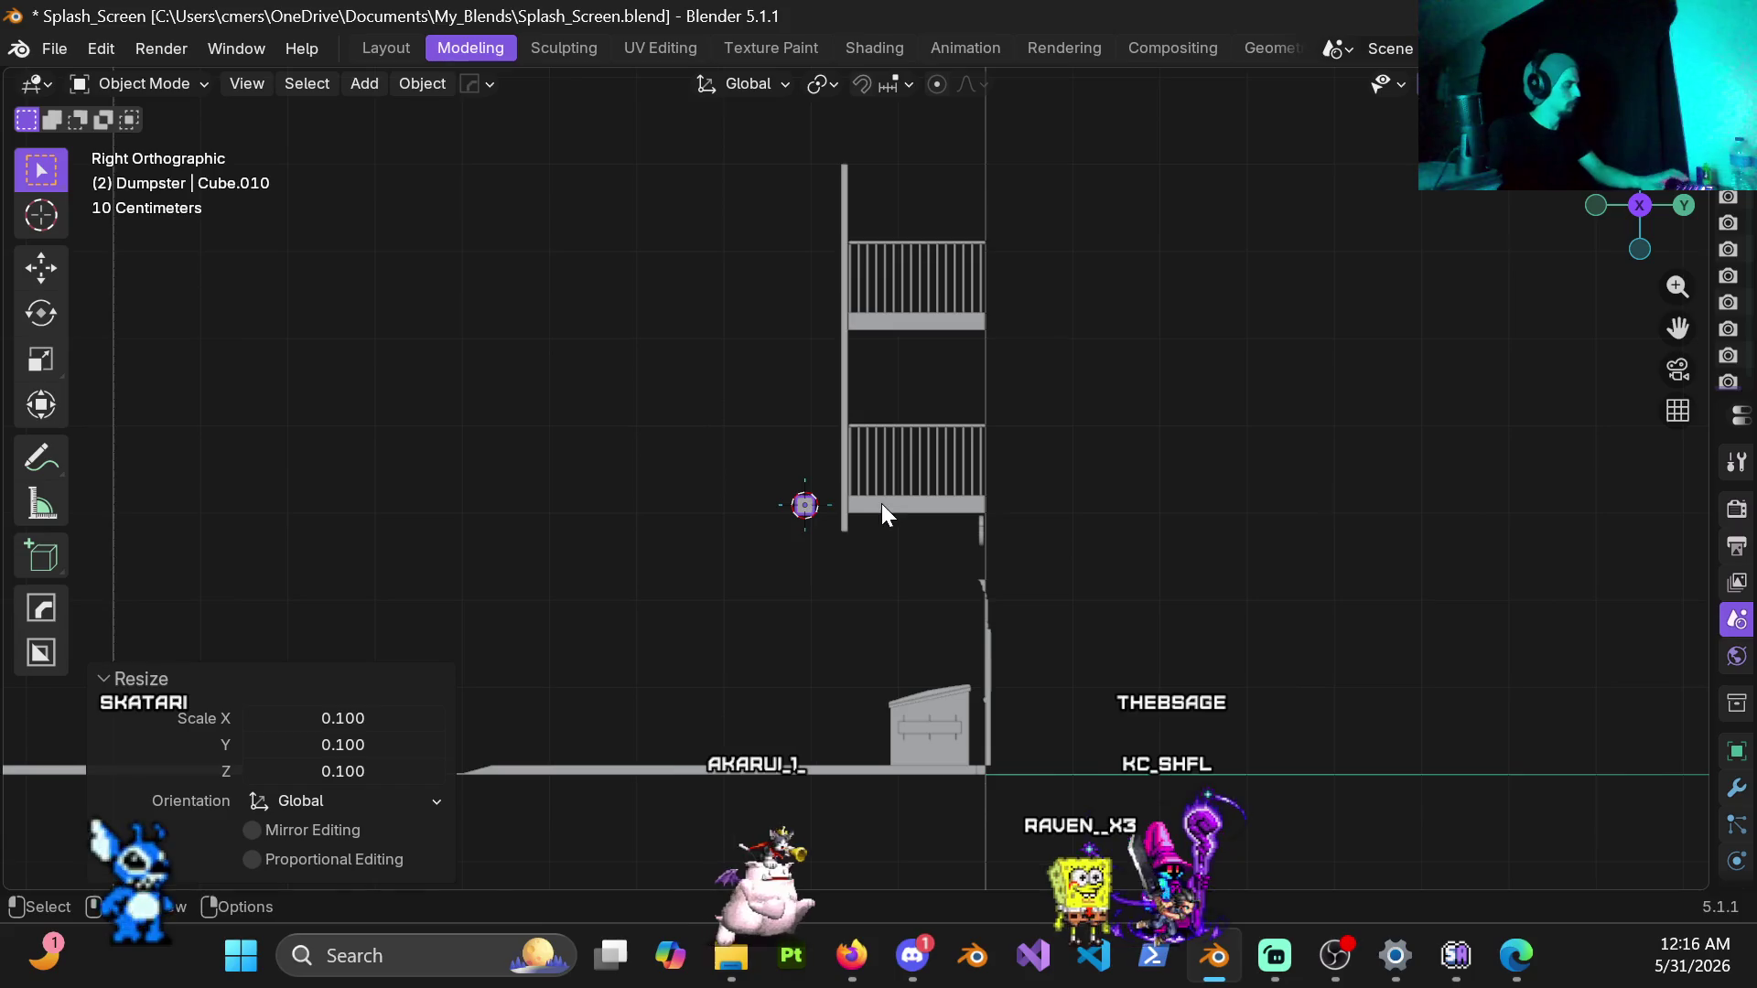
key(s)
key(y)
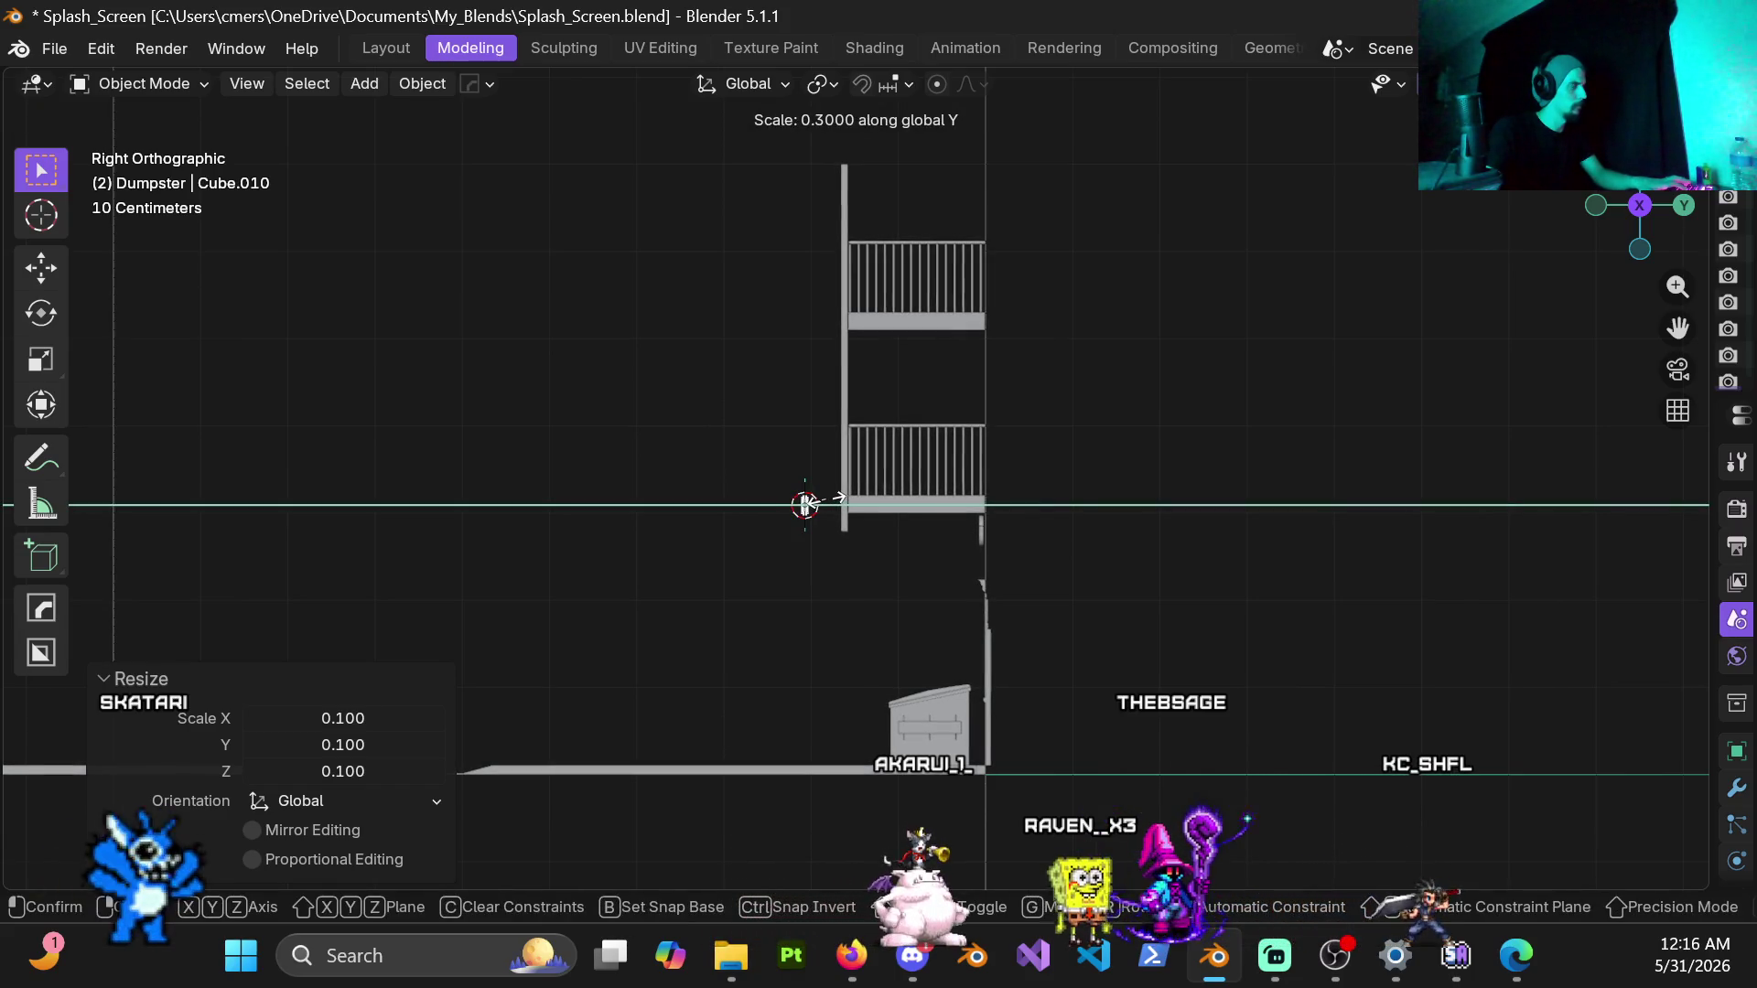
click(807, 506)
scroll(820, 598, up, 3)
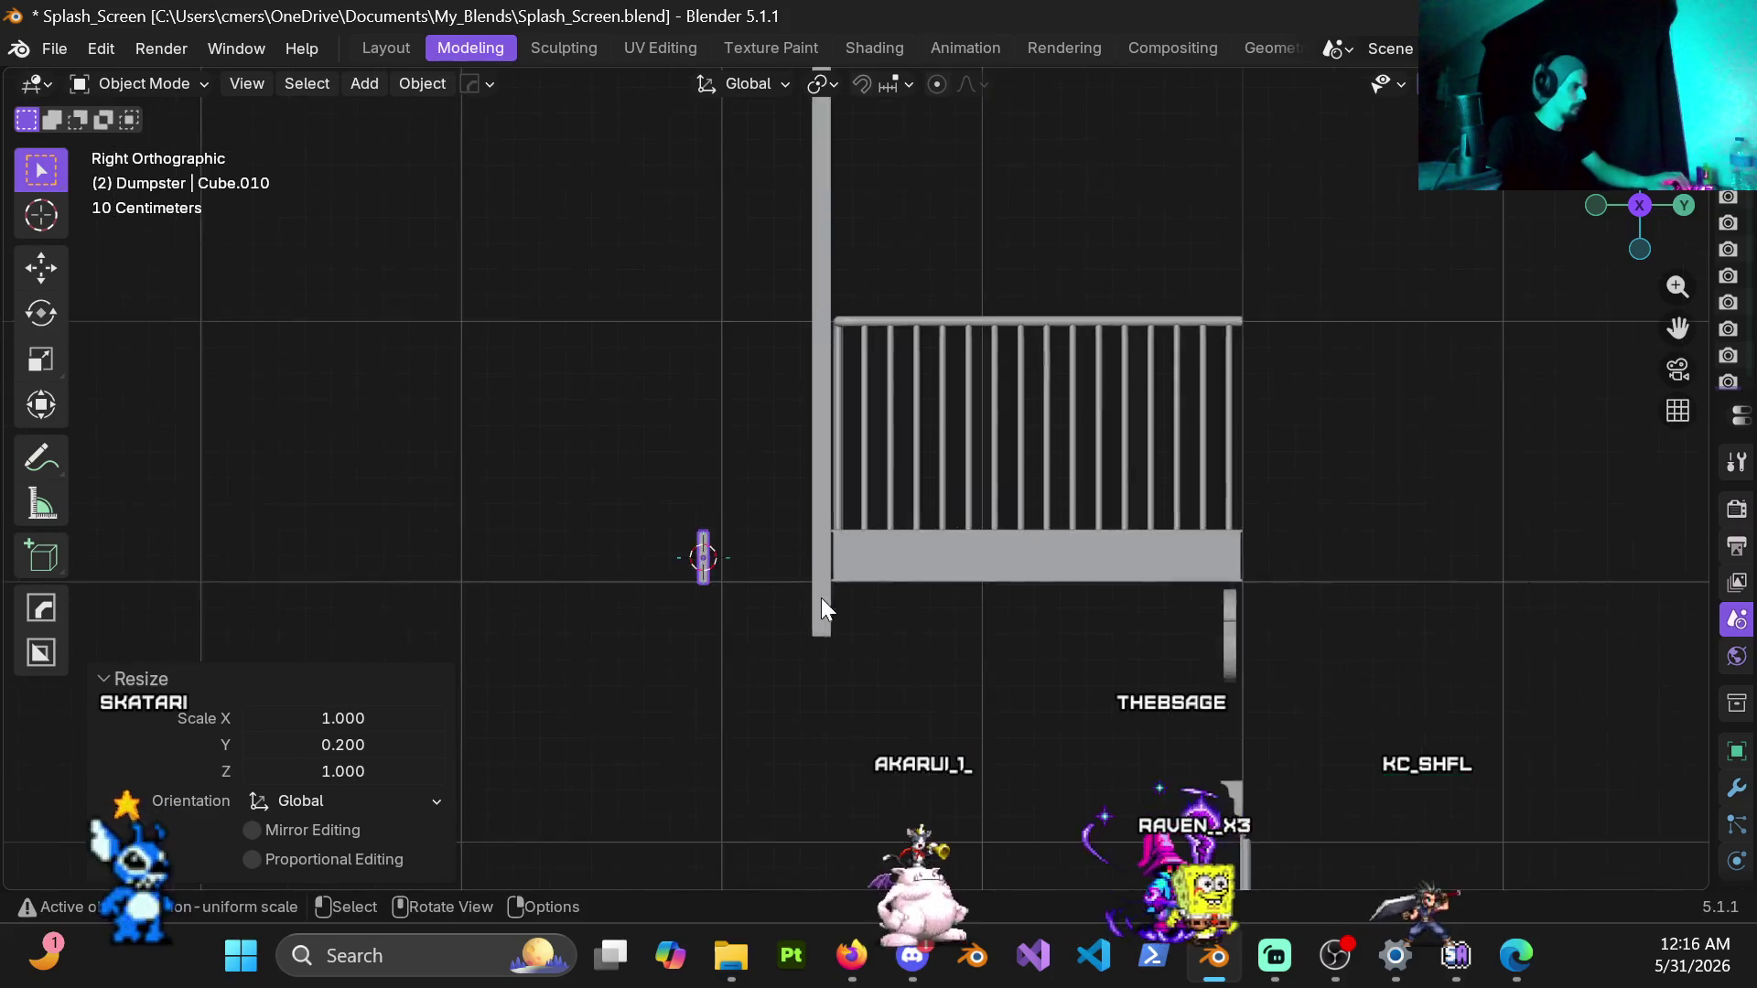
scroll(648, 591, up, 4)
scroll(919, 388, down, 2)
mouse_move(753, 463)
middle_down()
mouse_move(681, 448)
mouse_move(933, 447)
mouse_move(750, 532)
mouse_move(683, 462)
mouse_move(695, 437)
middle_up()
double_click(342, 743)
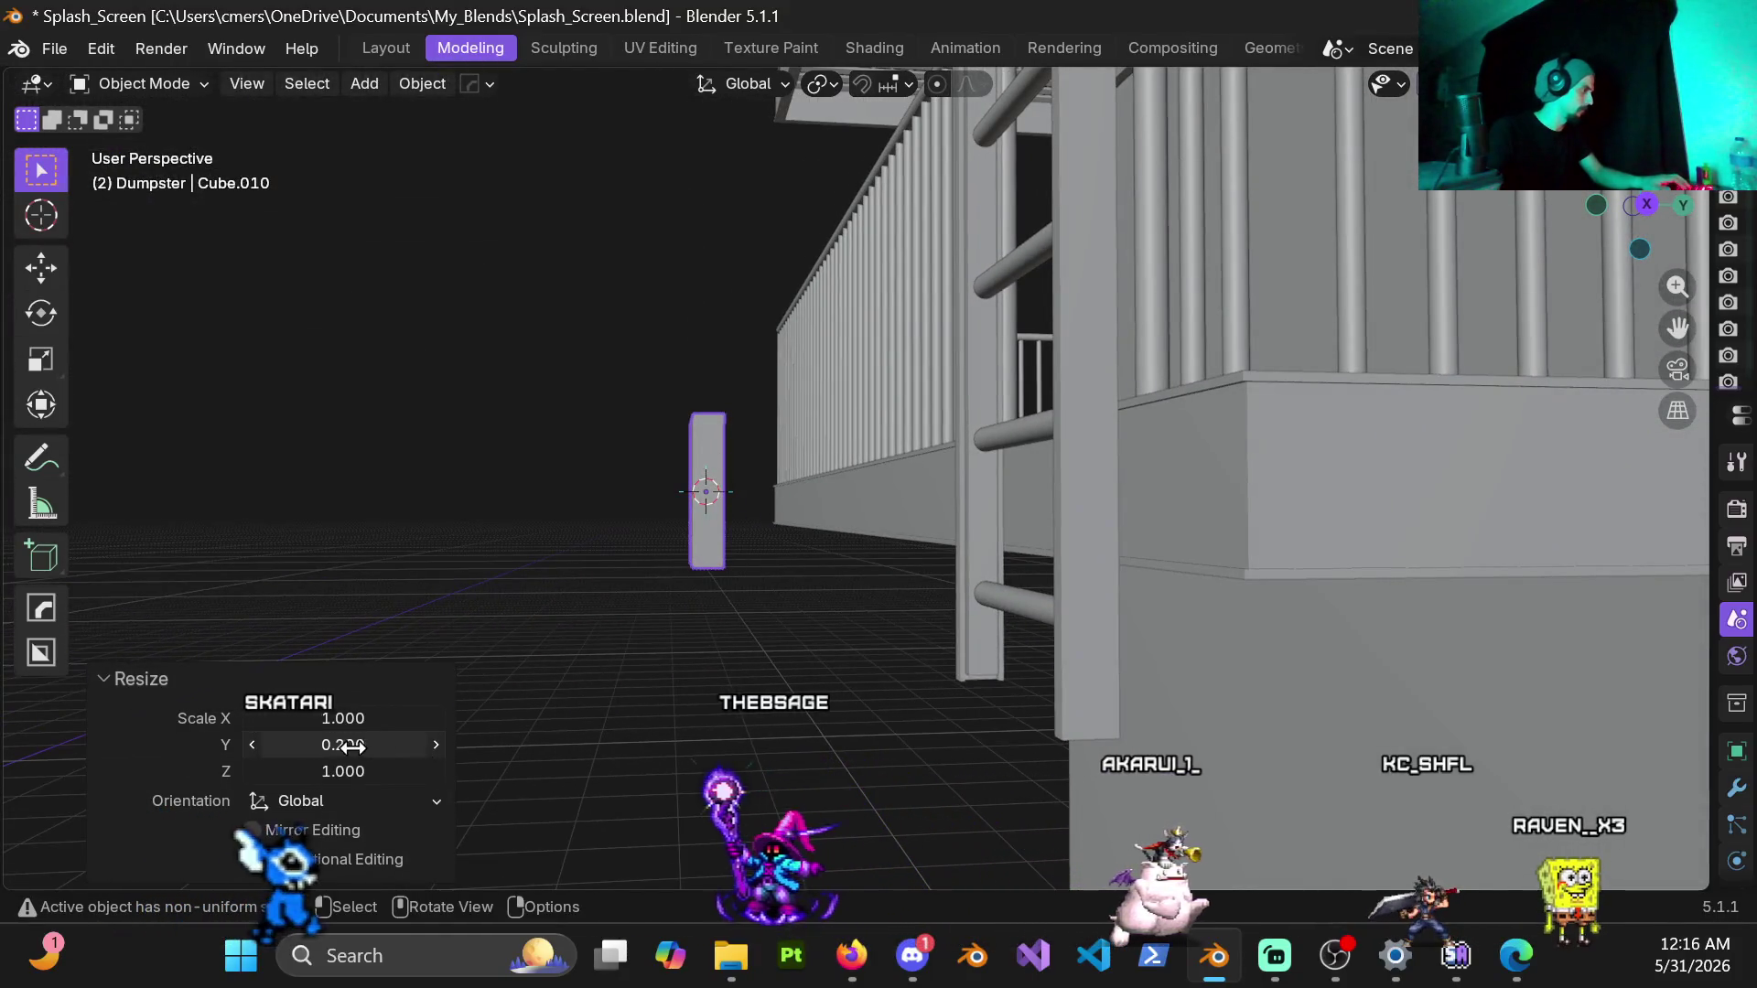
text(0.1)
key(Return)
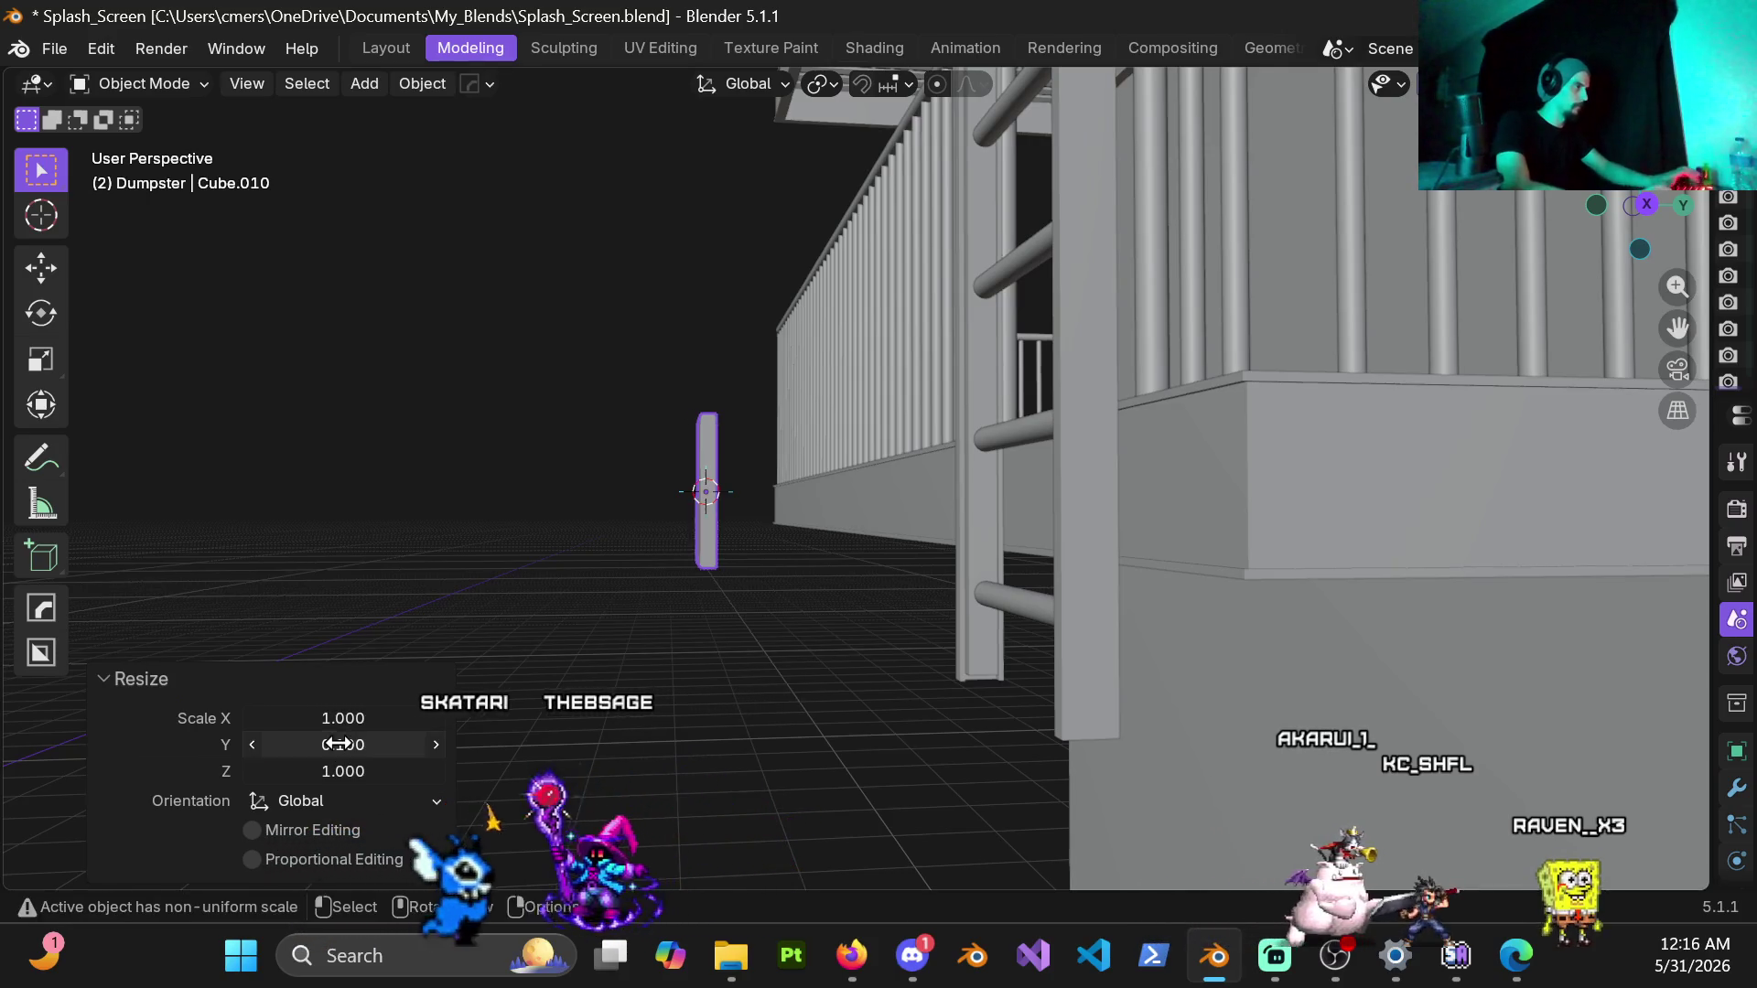
Step: Apply the cube's scale with Ctrl+A and start moving it toward the balcony
middle_drag(712, 451, 875, 485)
key(KP_1)
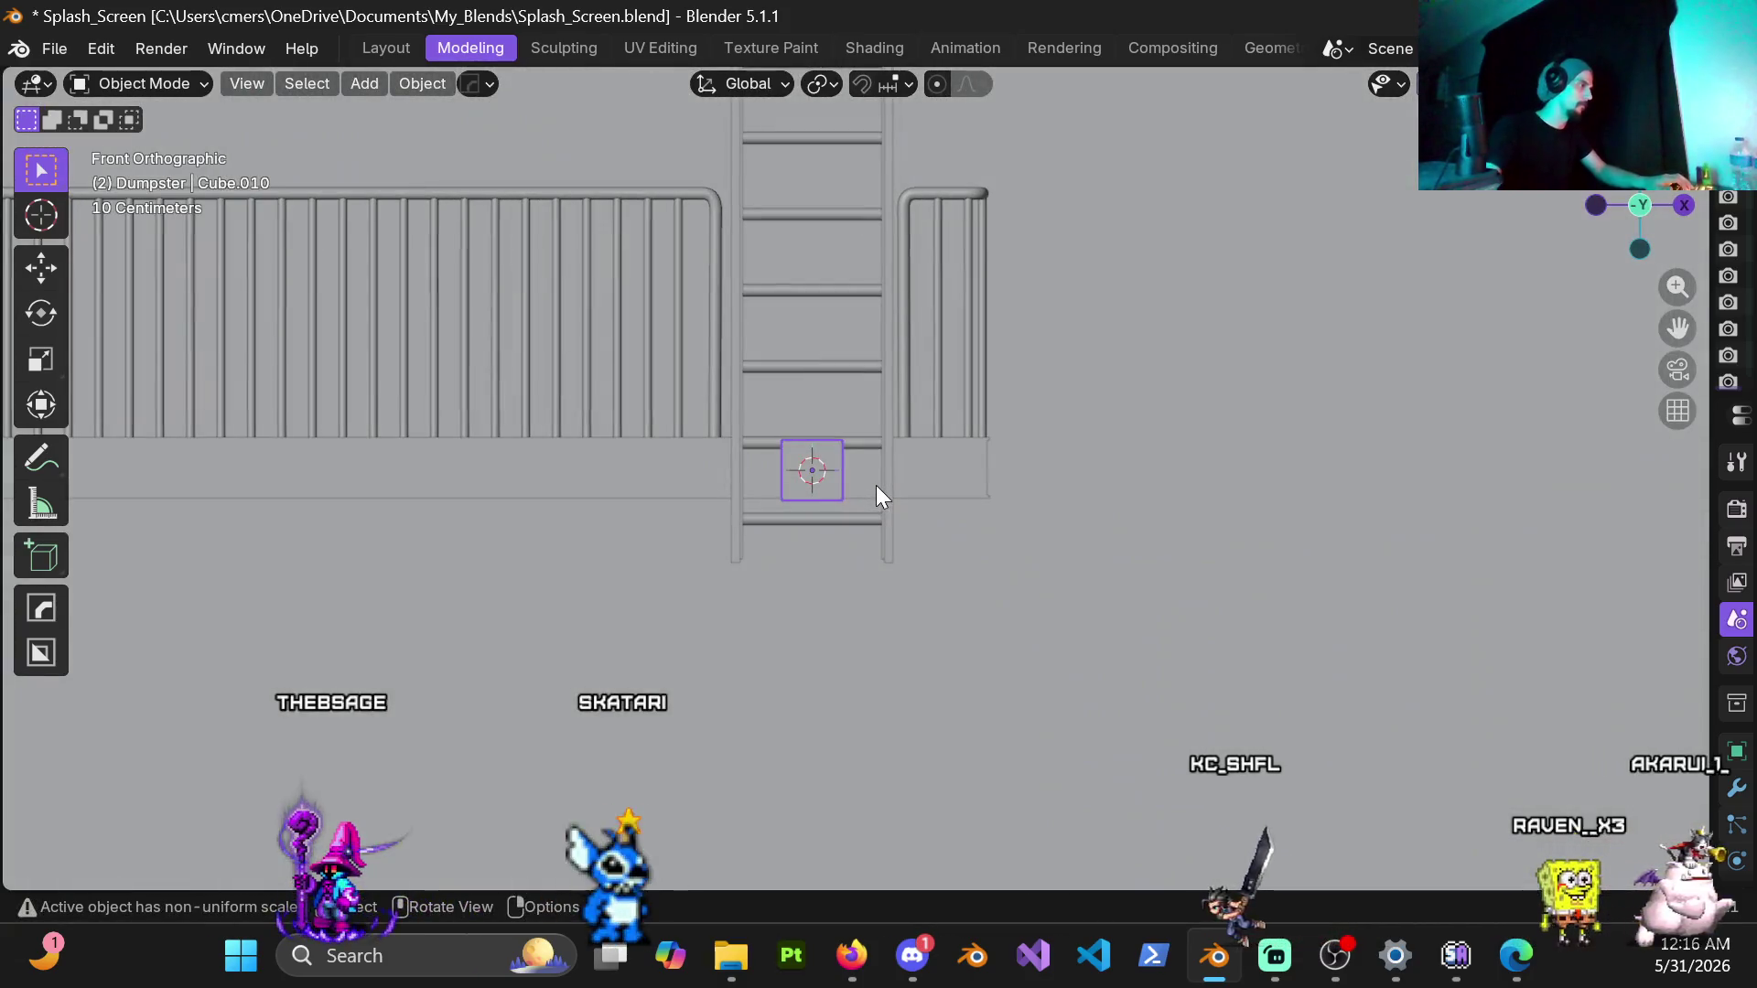
key(ctrl+a)
click(864, 485)
scroll(868, 521, down, 3)
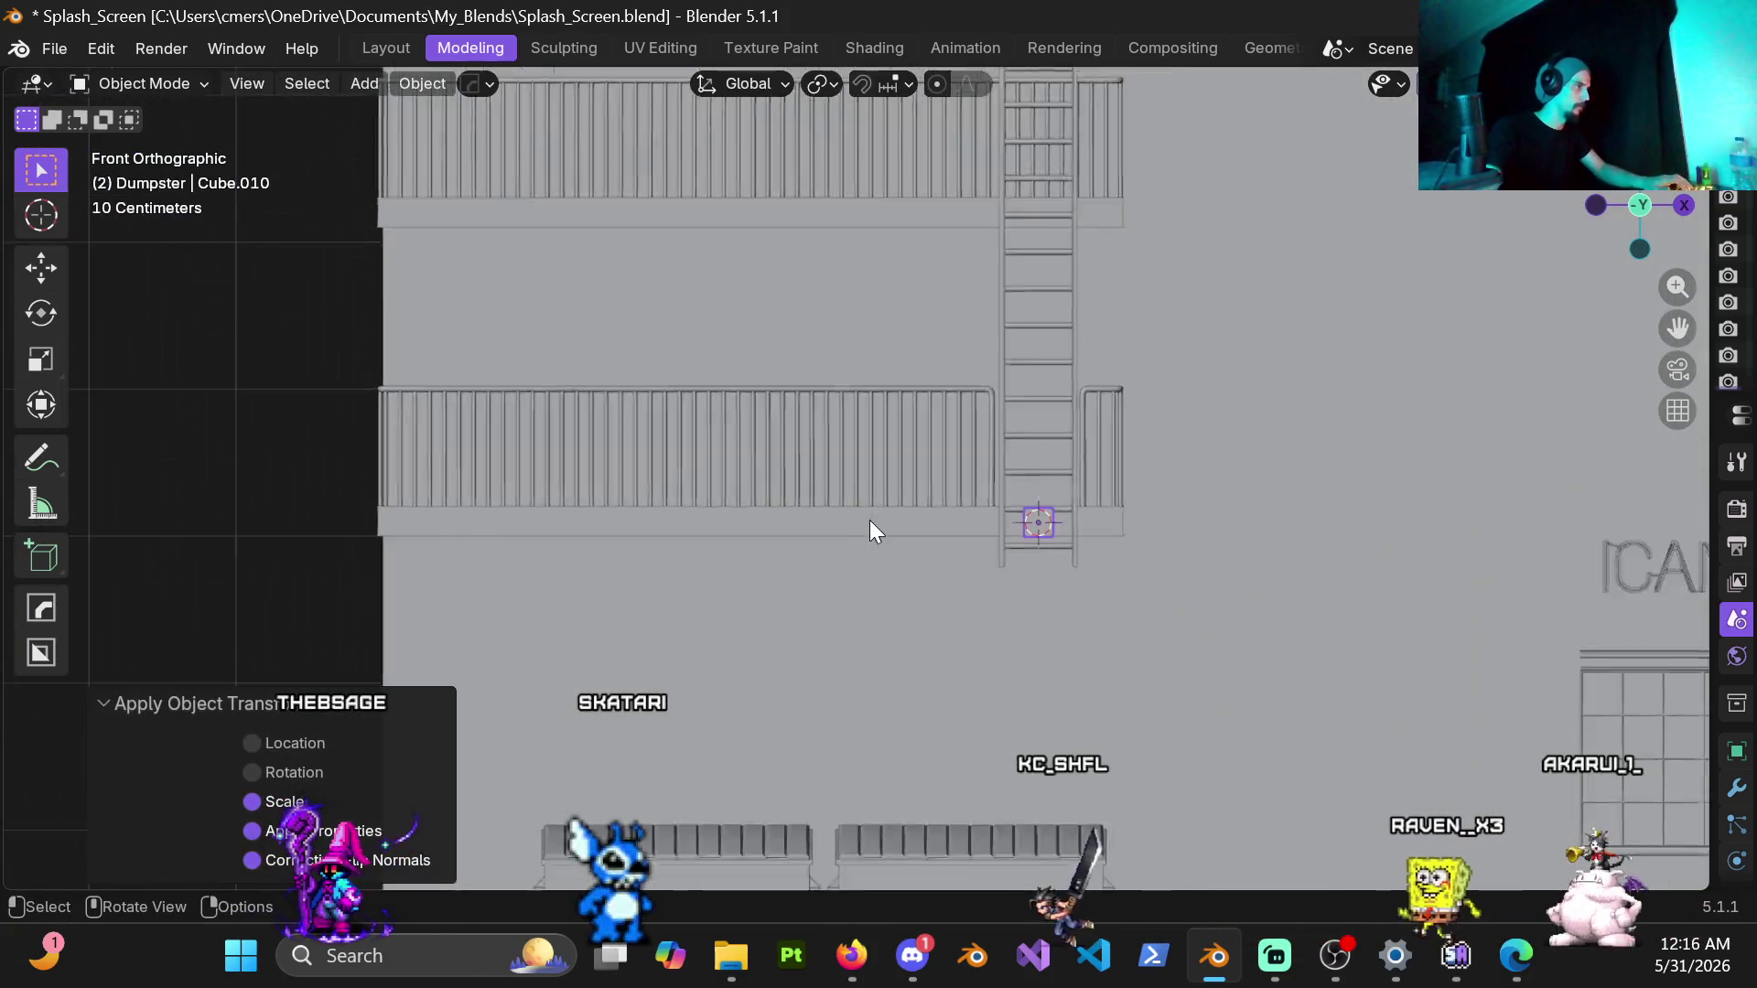
key(g)
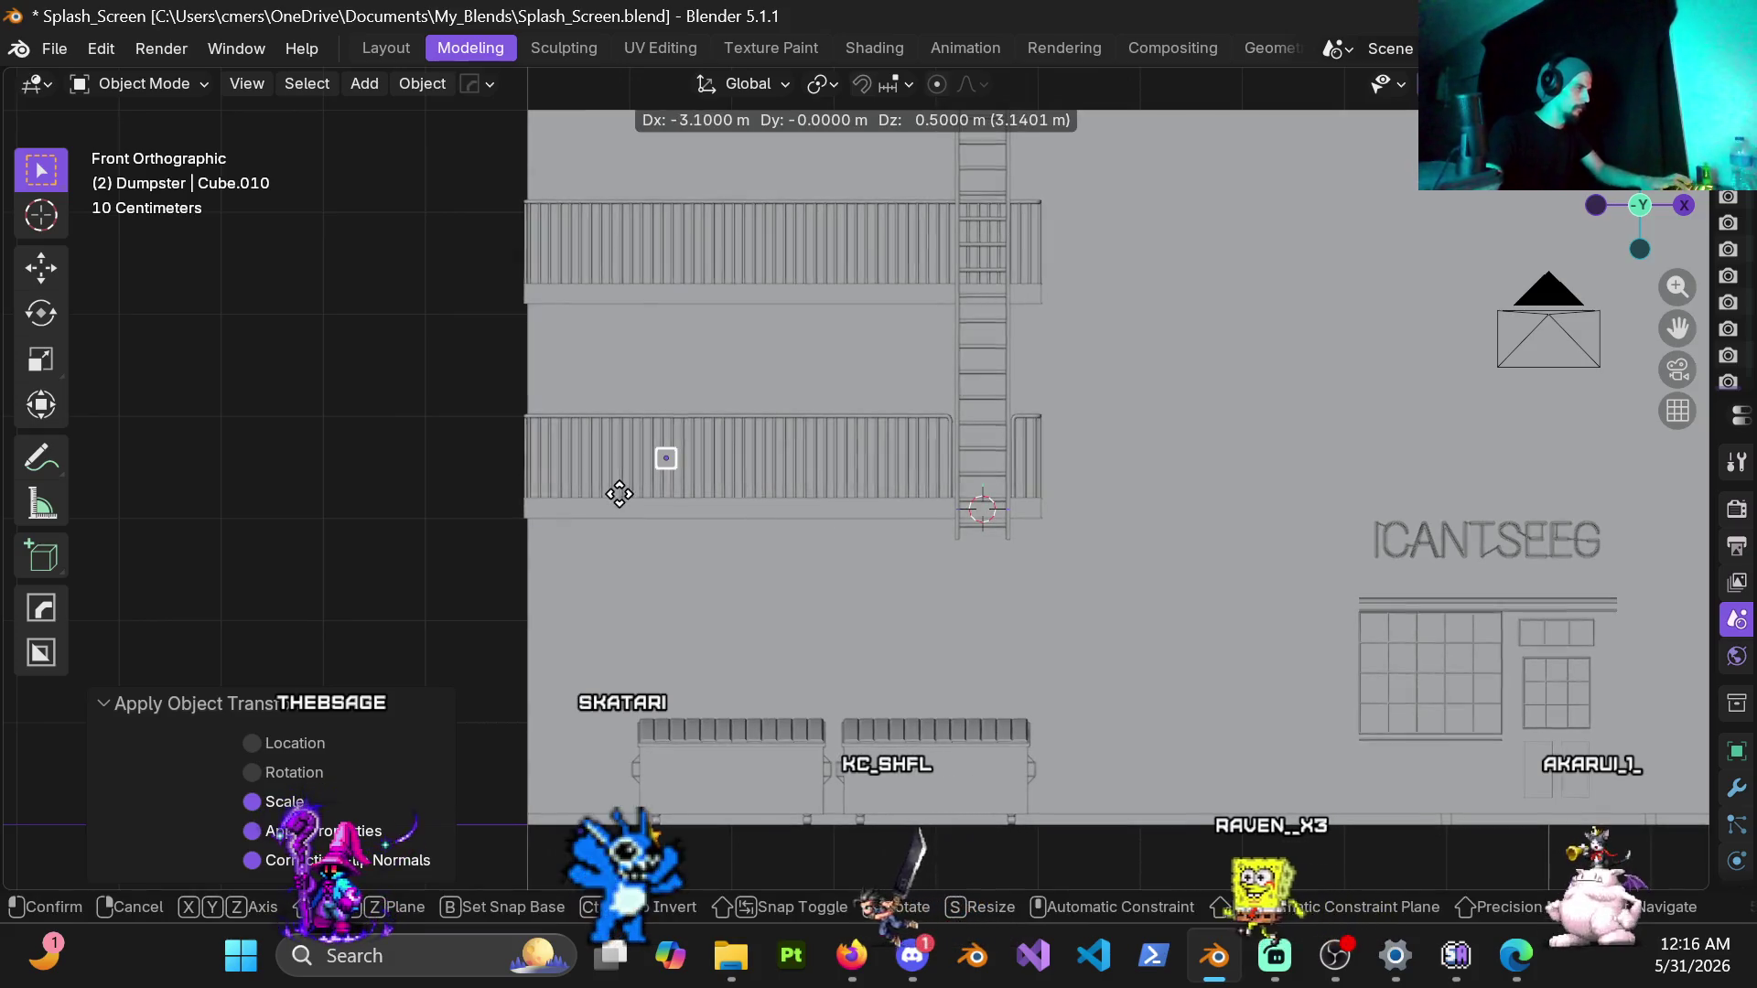
Step: Drop the cube in place and move it 1 m along Y onto the lower balcony
click(637, 457)
middle_drag(638, 448, 1008, 538)
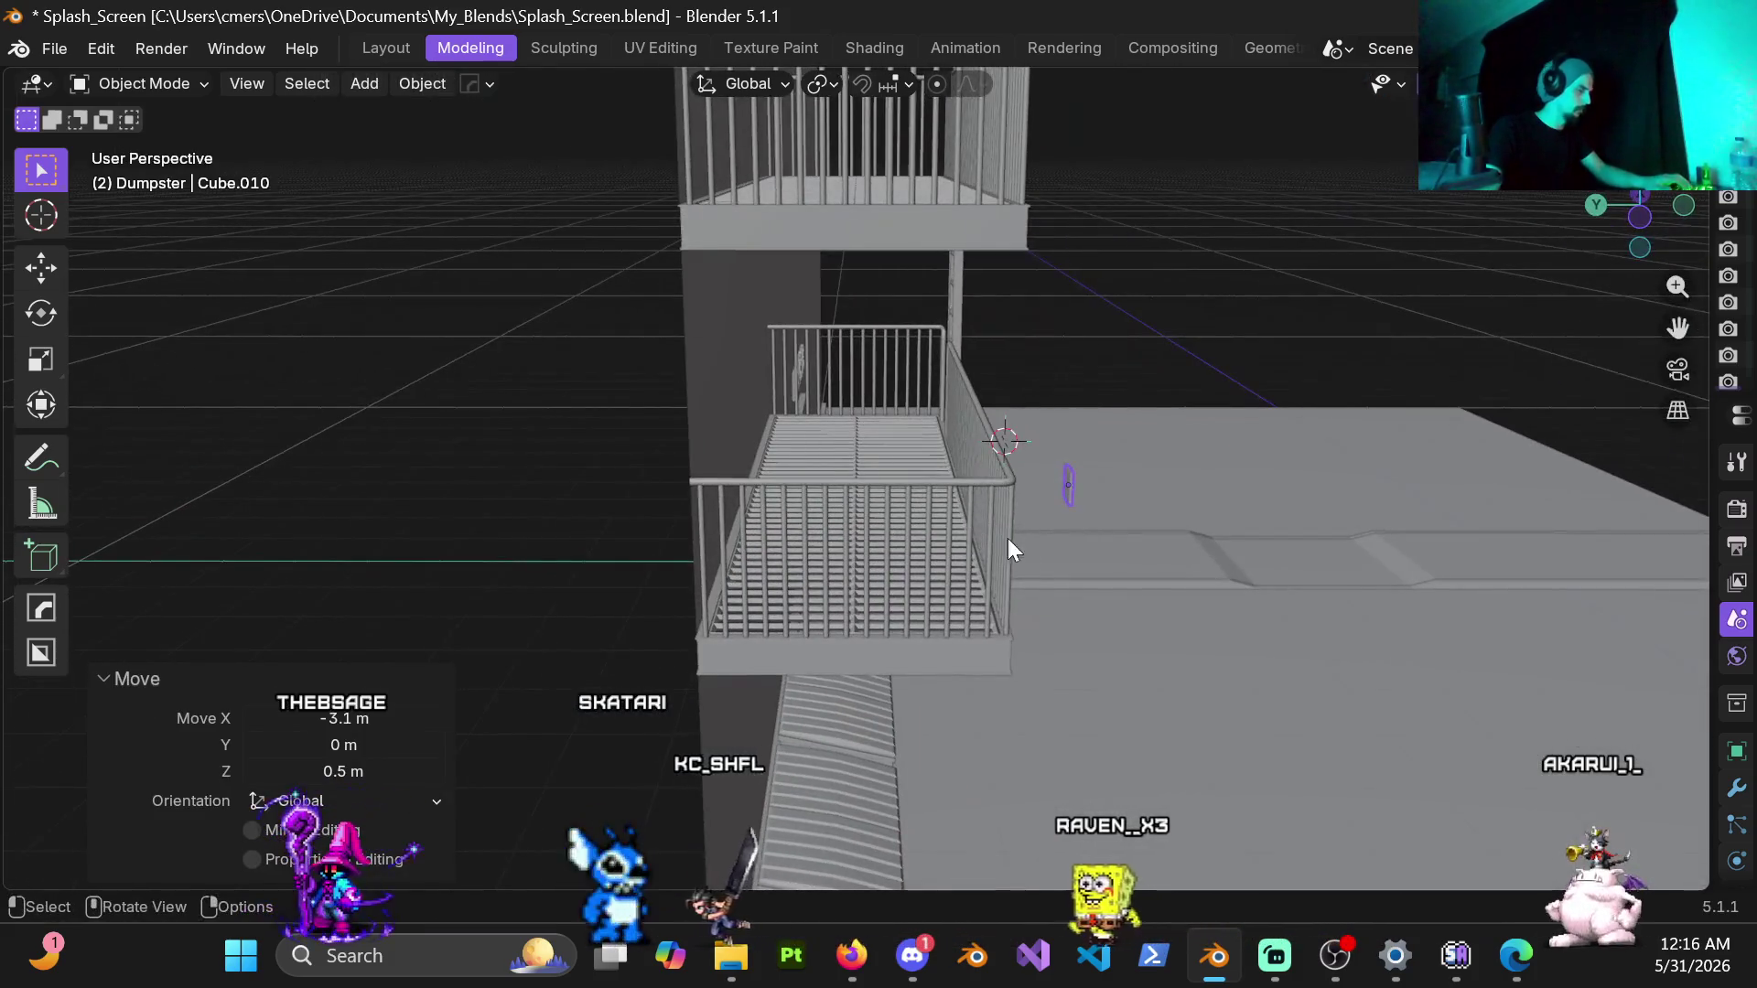
text(gy1)
key(Return)
mouse_move(910, 570)
middle_down()
mouse_move(798, 524)
mouse_move(913, 429)
mouse_move(687, 412)
middle_up()
Step: Check the cube in side and front views, lower it 0.3 m along Z and begin a vertical stretch
key(Tab)
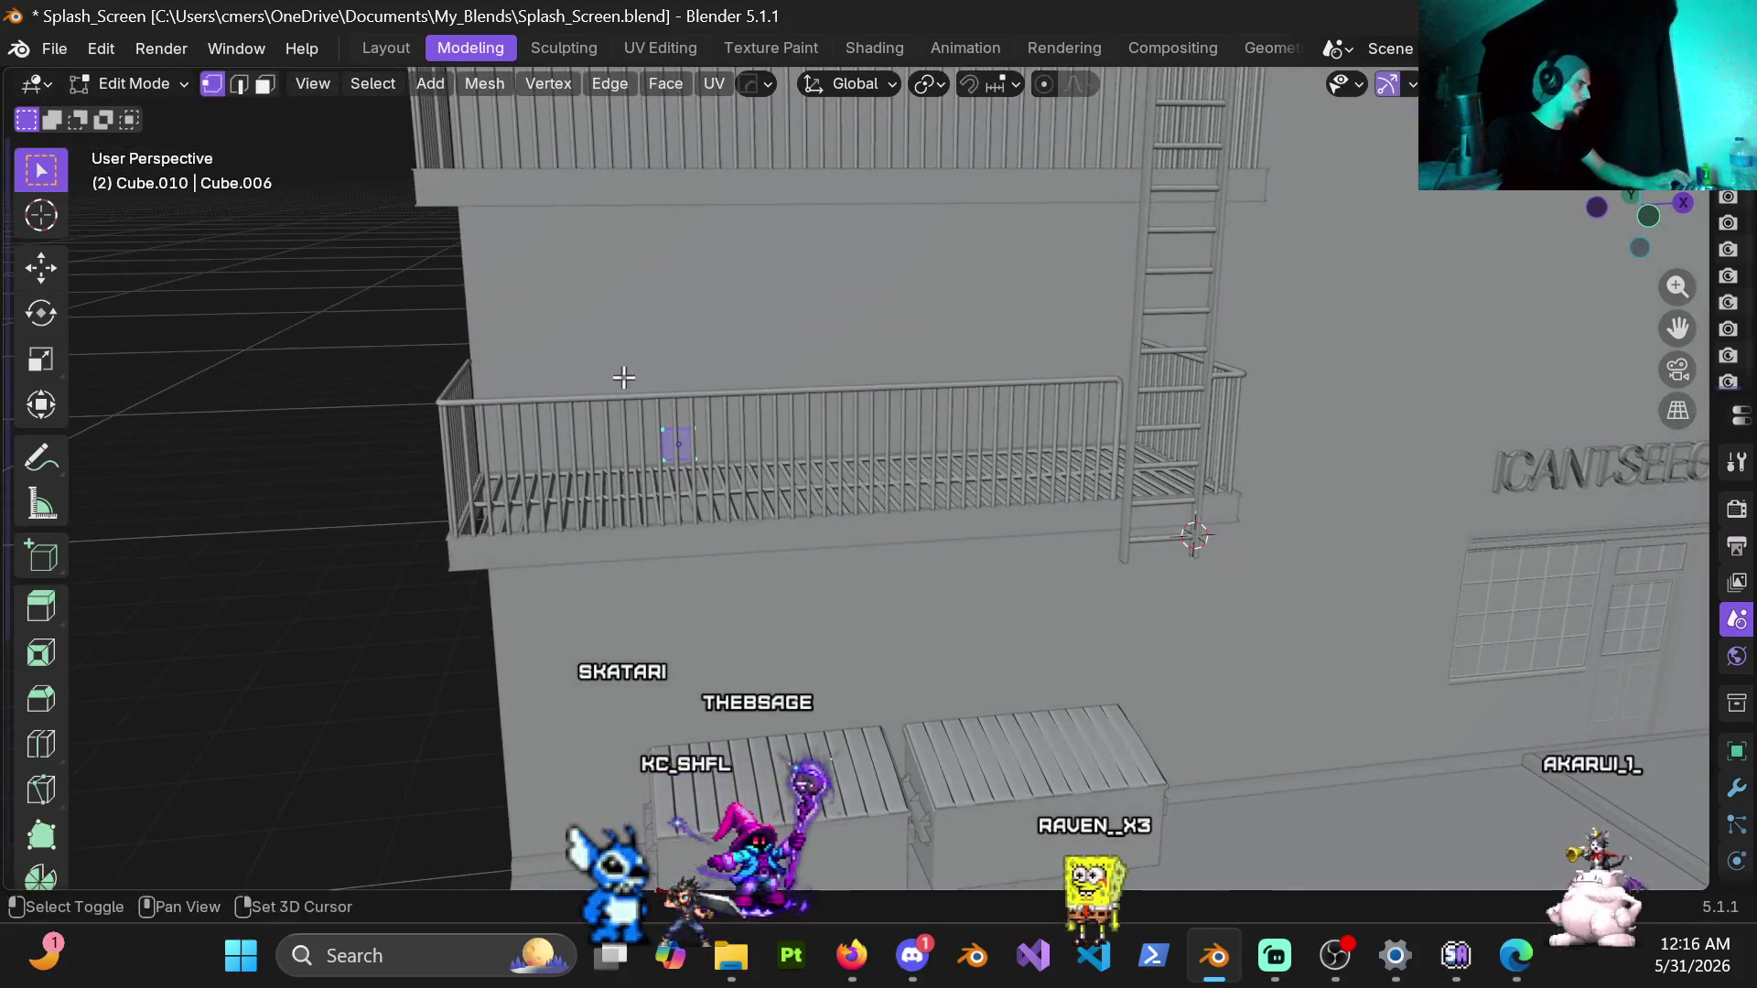
scroll(646, 412, up, 4)
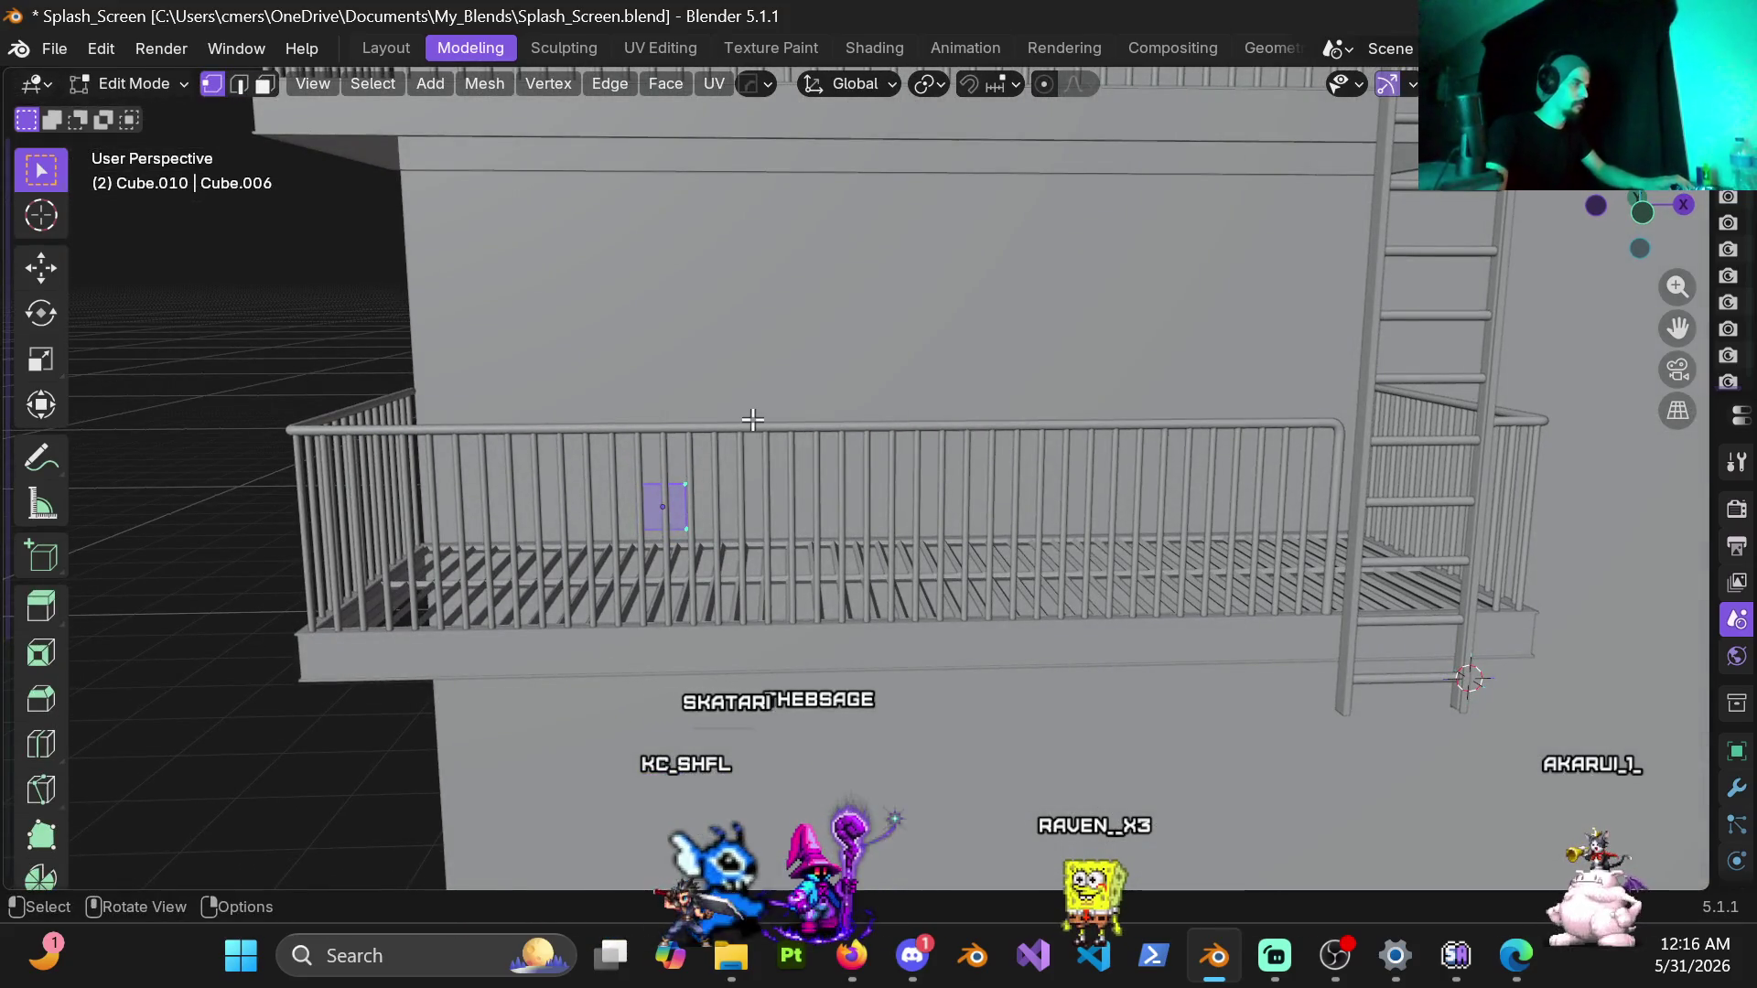
key(KP_3)
key(KP_1)
scroll(752, 418, up, 3)
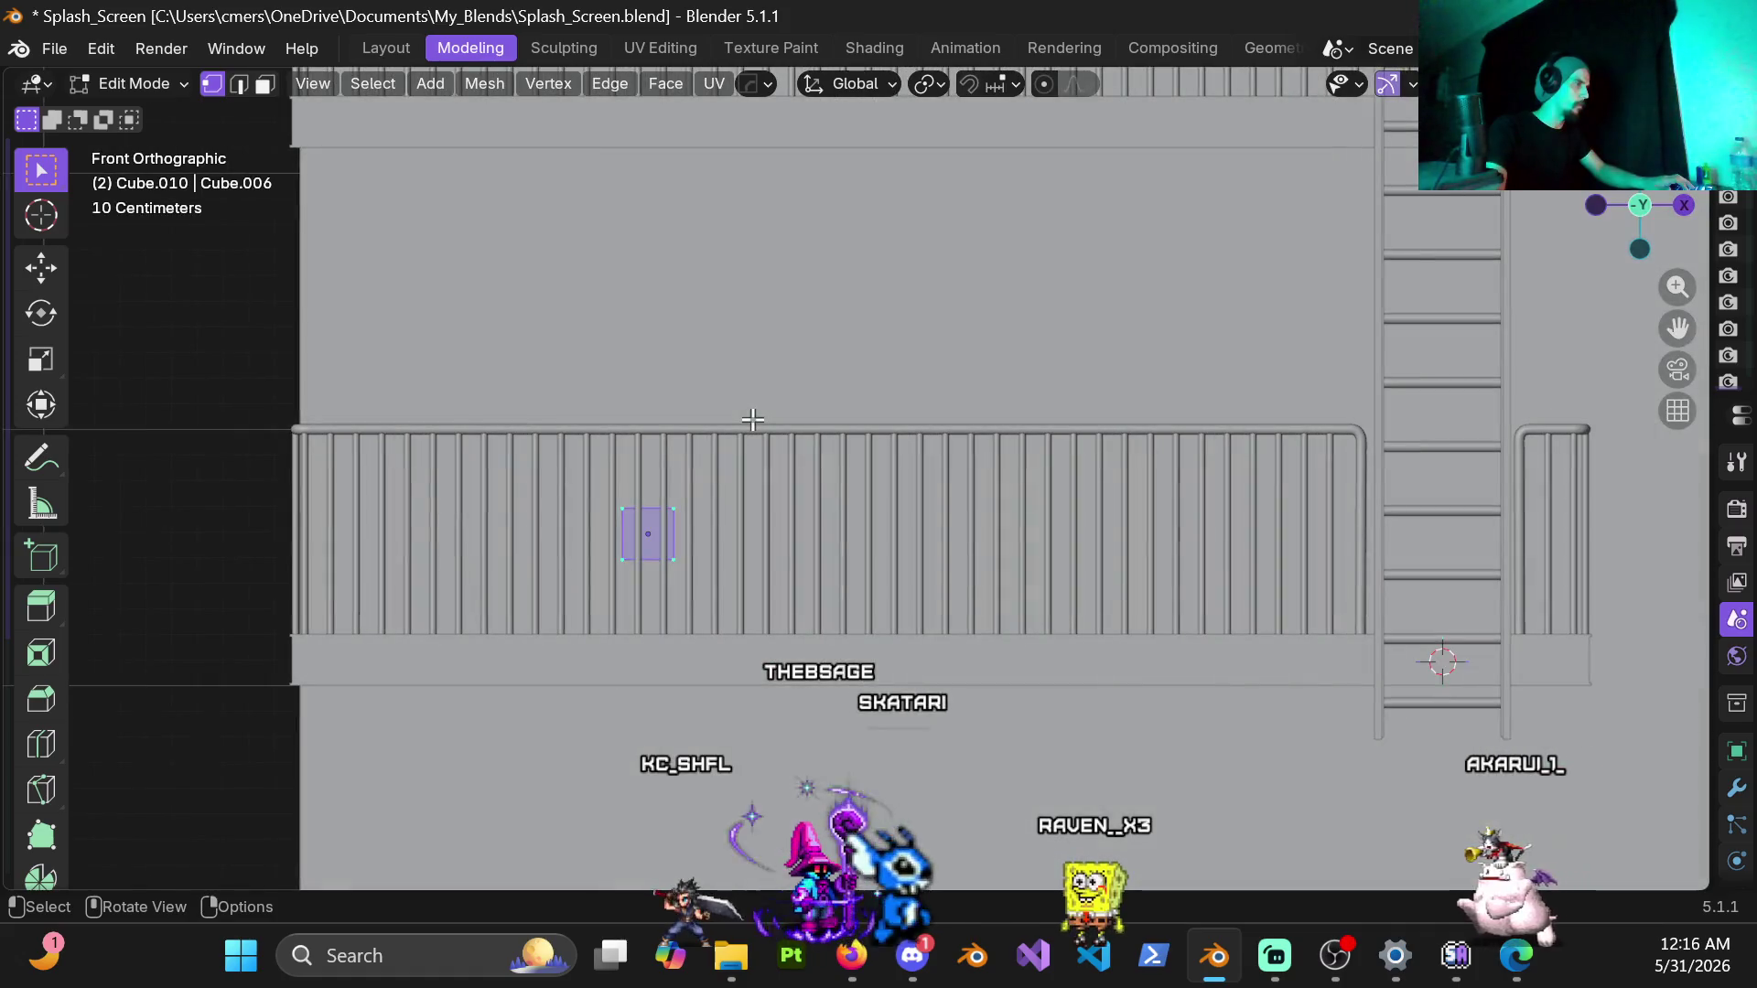
key(Tab)
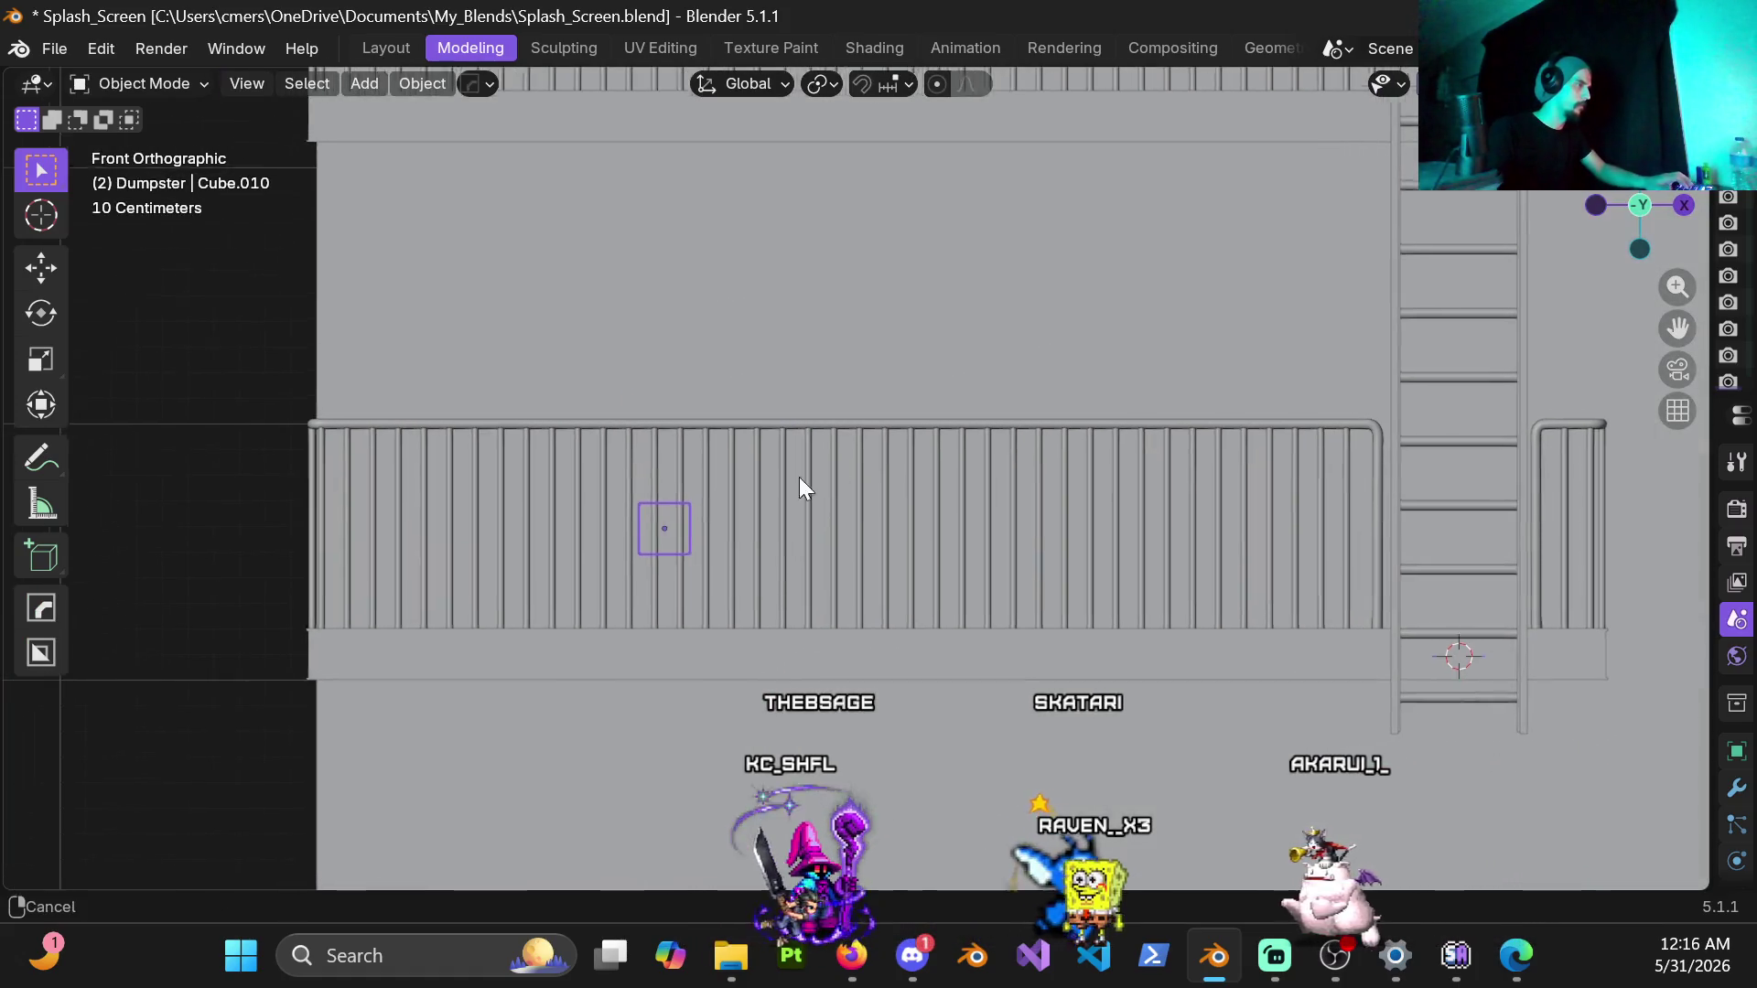
shift+middle_drag(688, 501, 847, 468)
scroll(843, 471, up, 1)
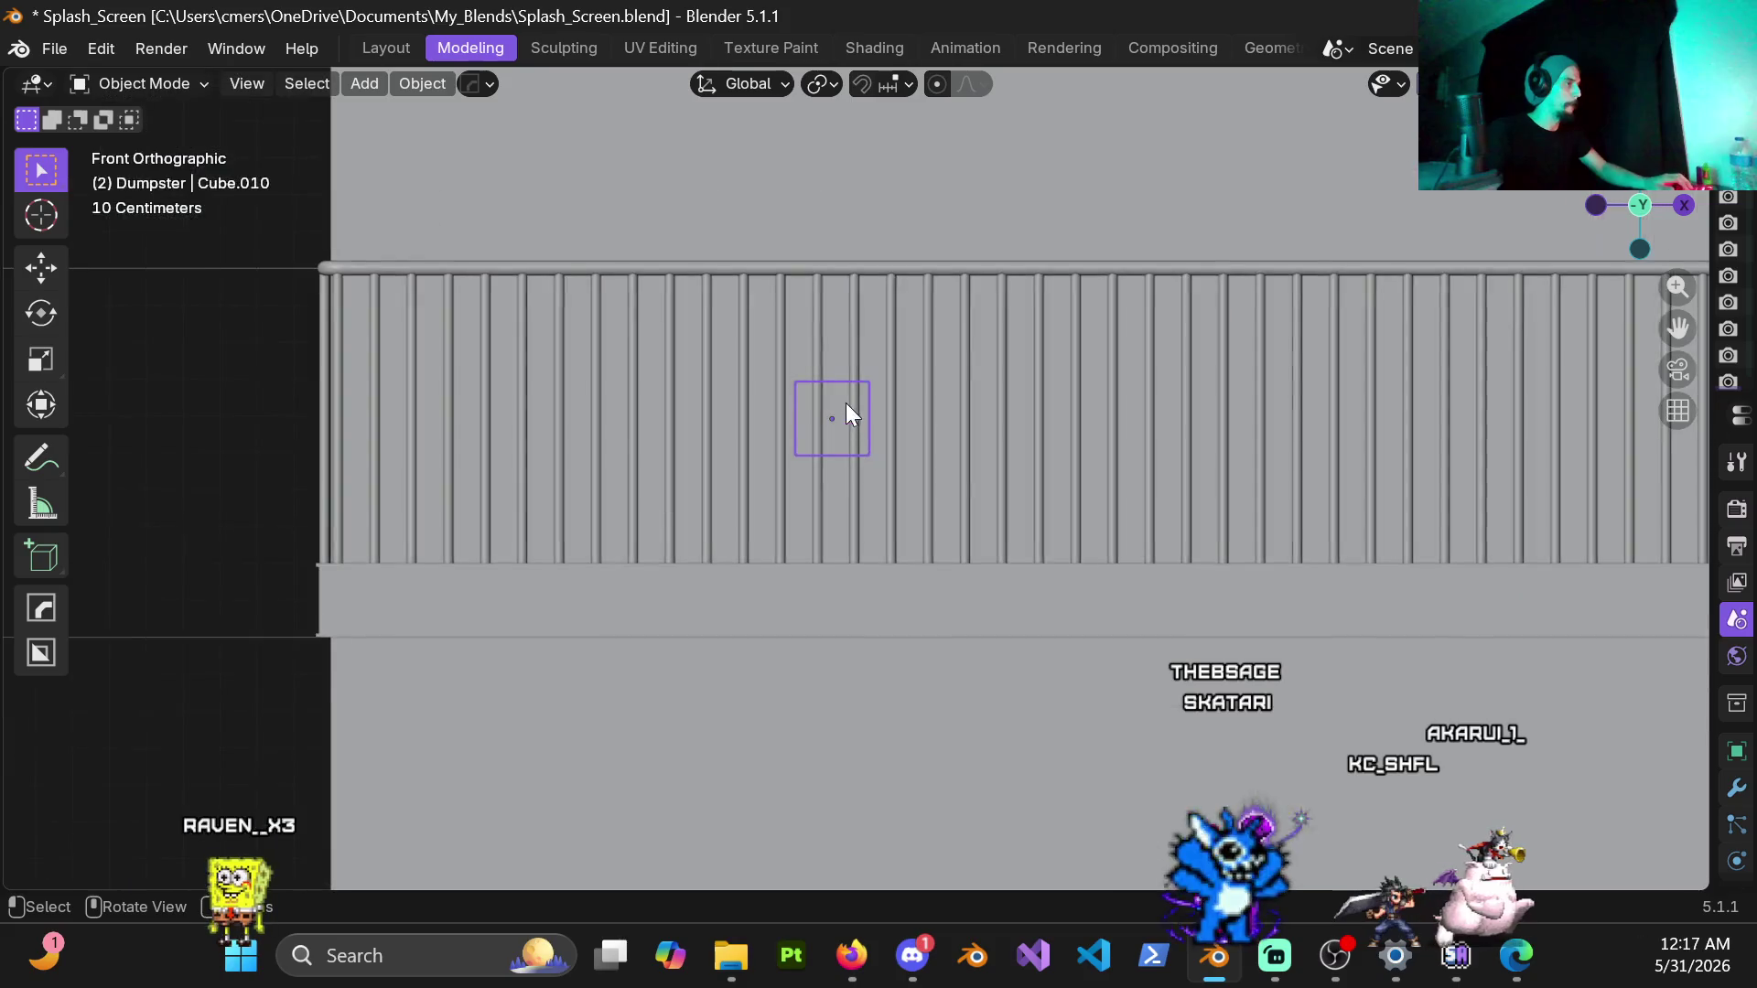
key(g)
key(z)
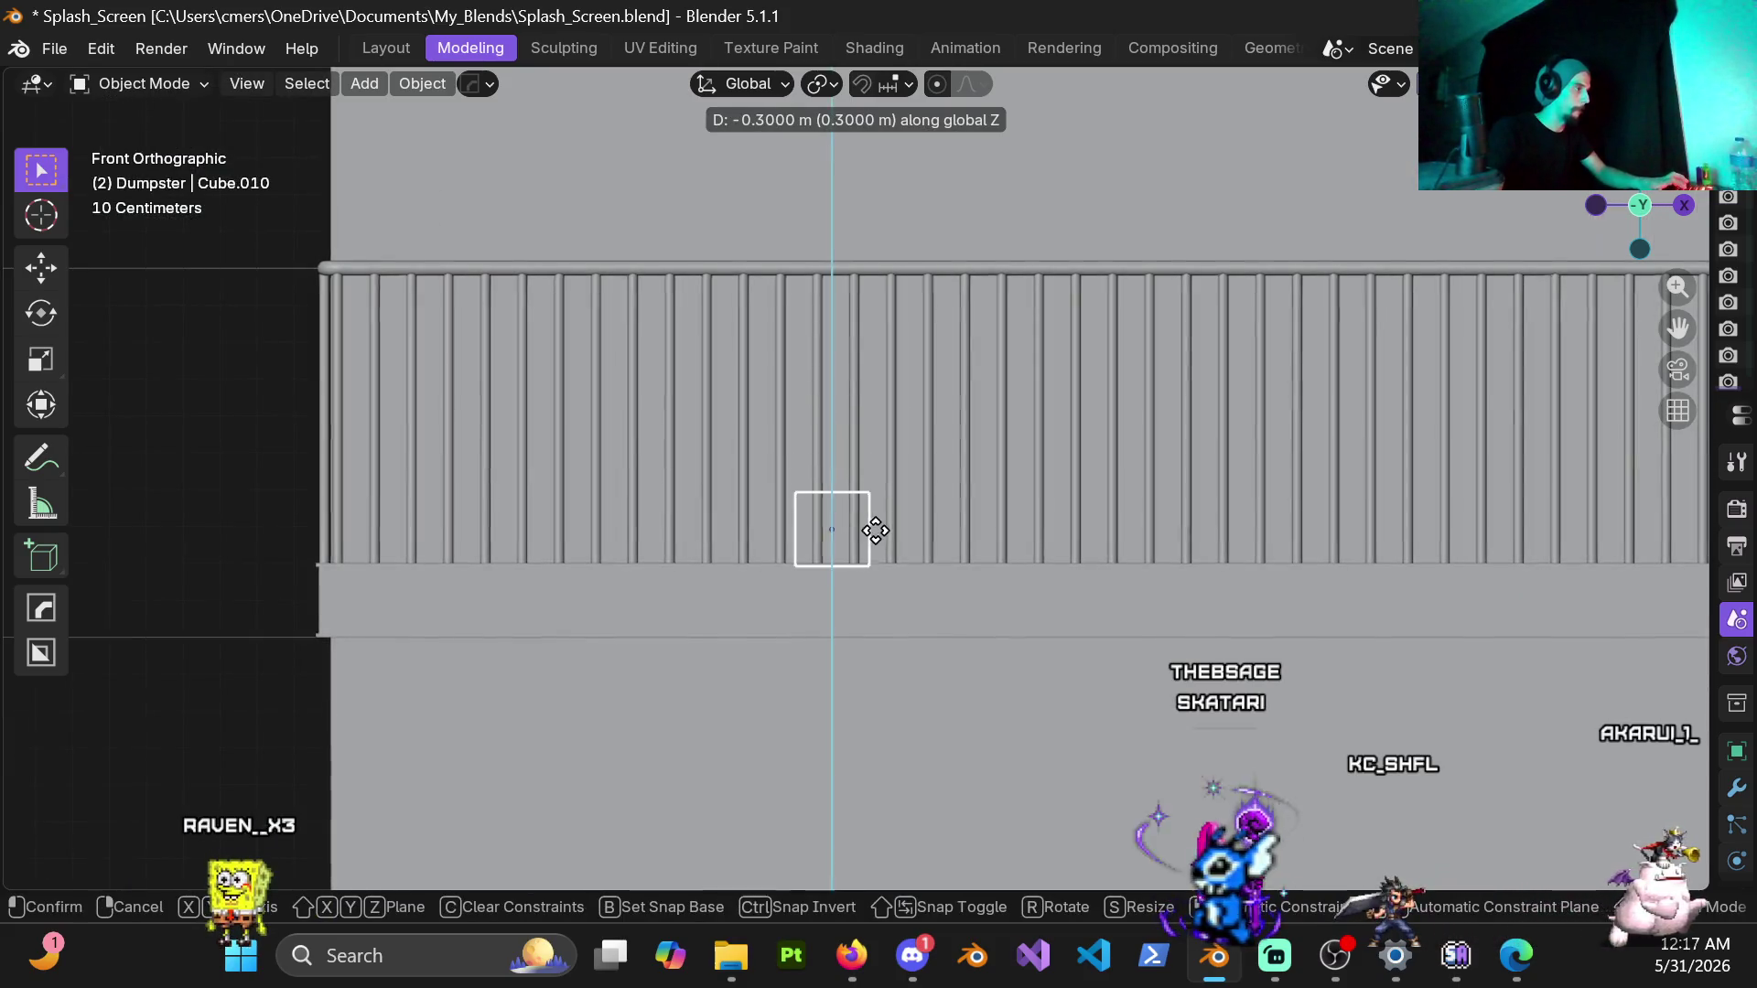
click(877, 540)
scroll(865, 543, up, 1)
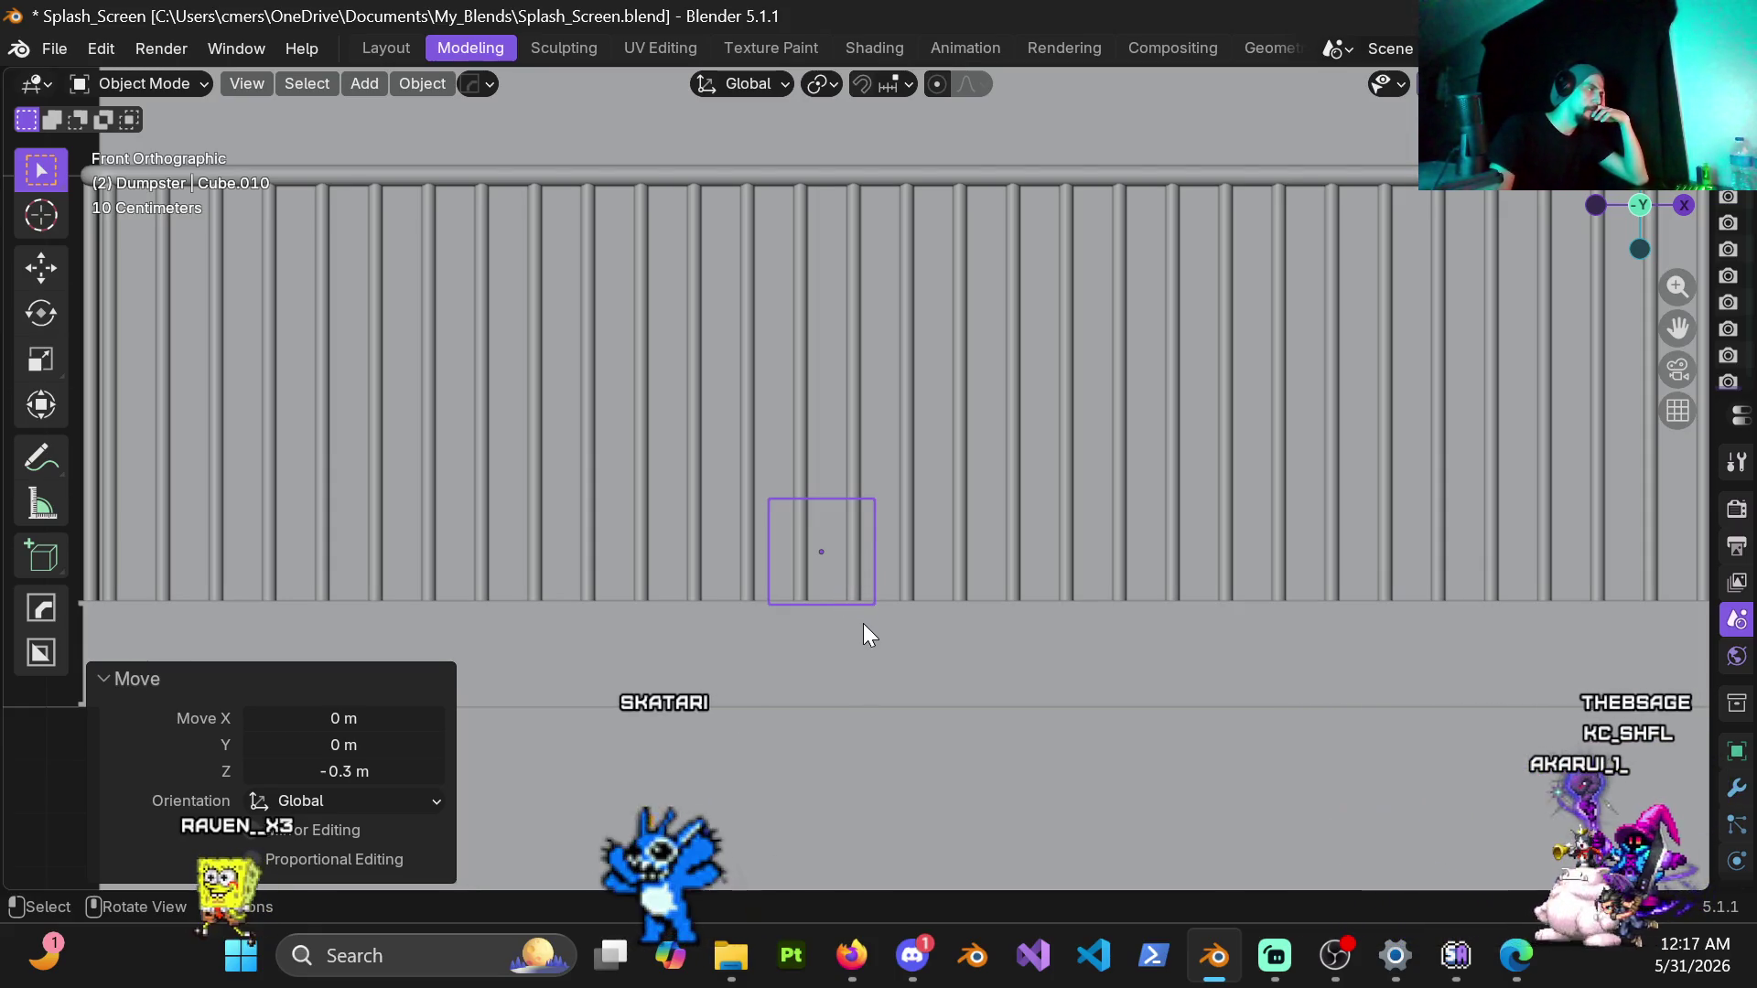
scroll(864, 623, down, 1)
scroll(906, 545, down, 1)
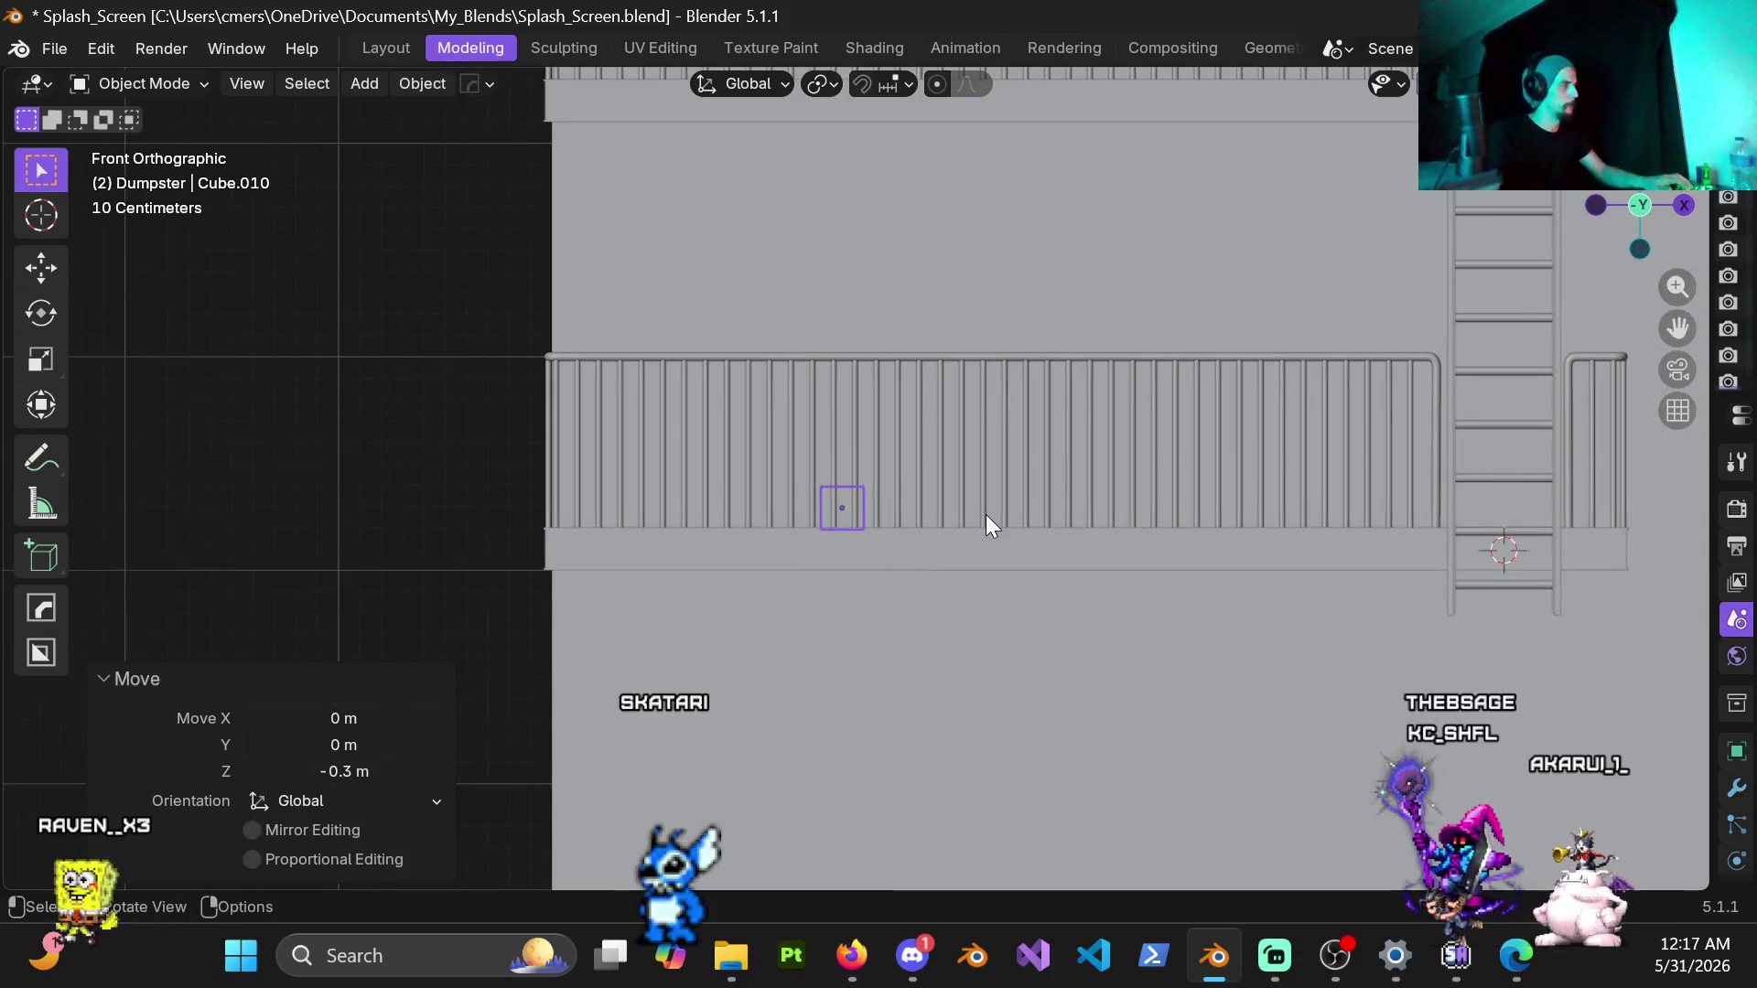
scroll(985, 514, down, 1)
scroll(984, 493, down, 1)
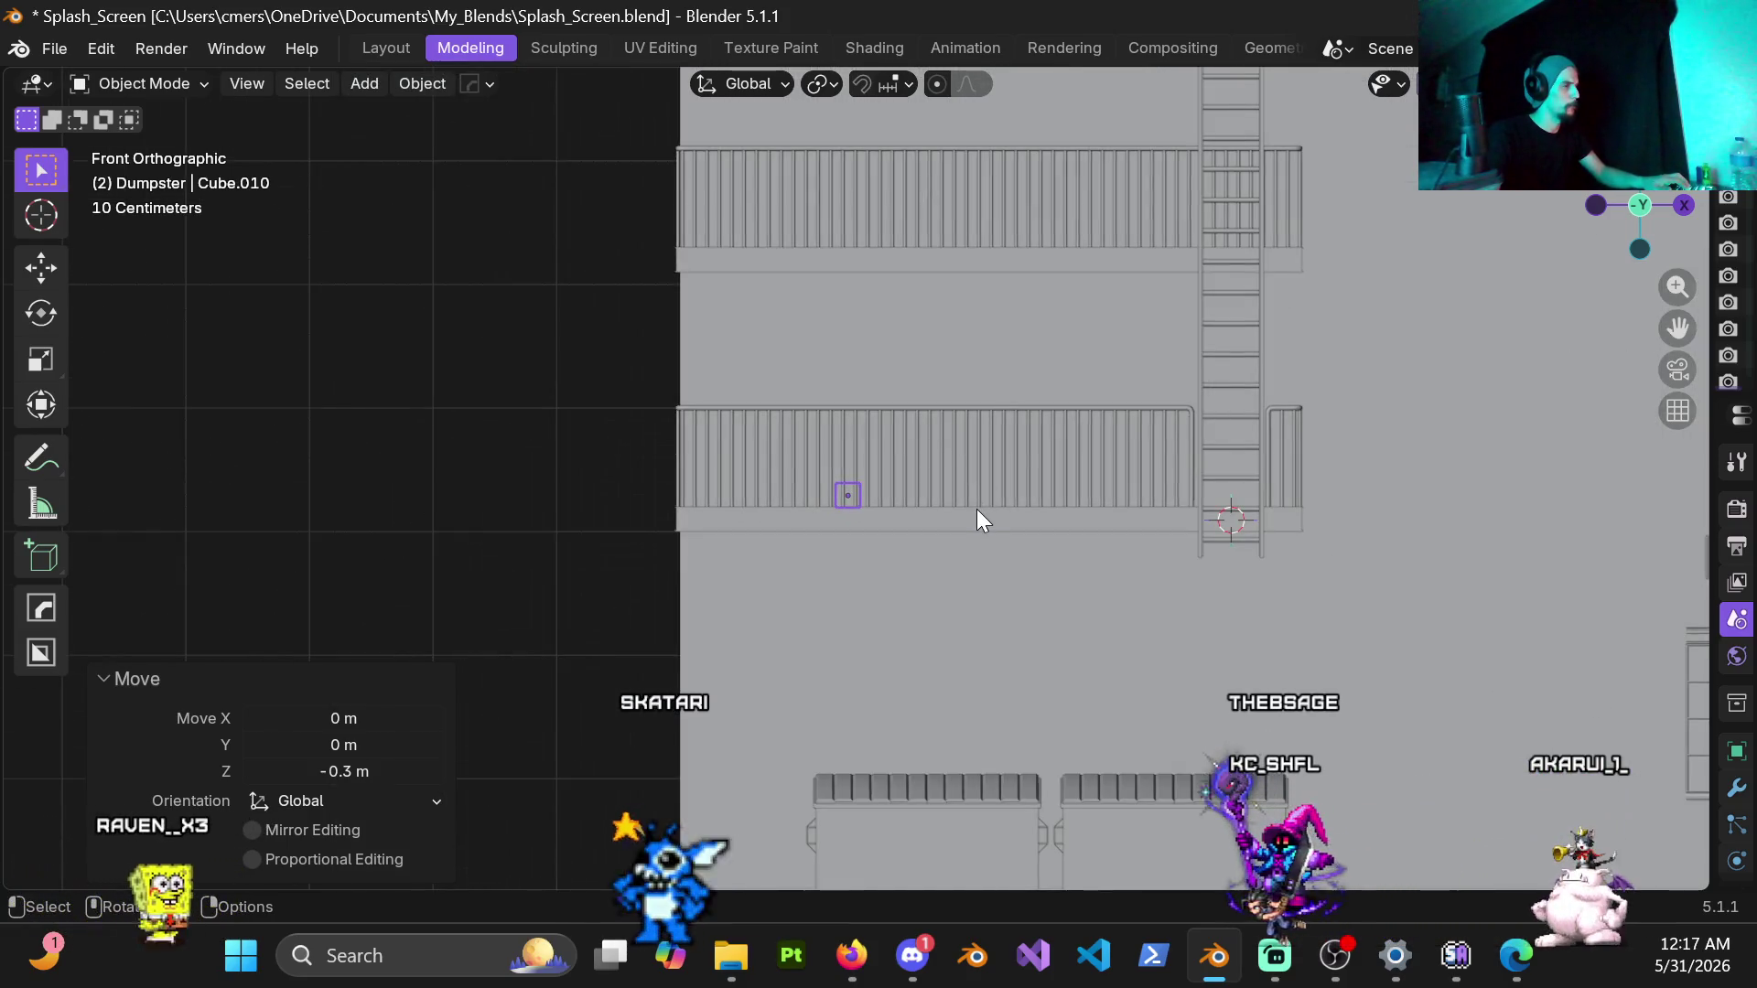
key(s)
key(z)
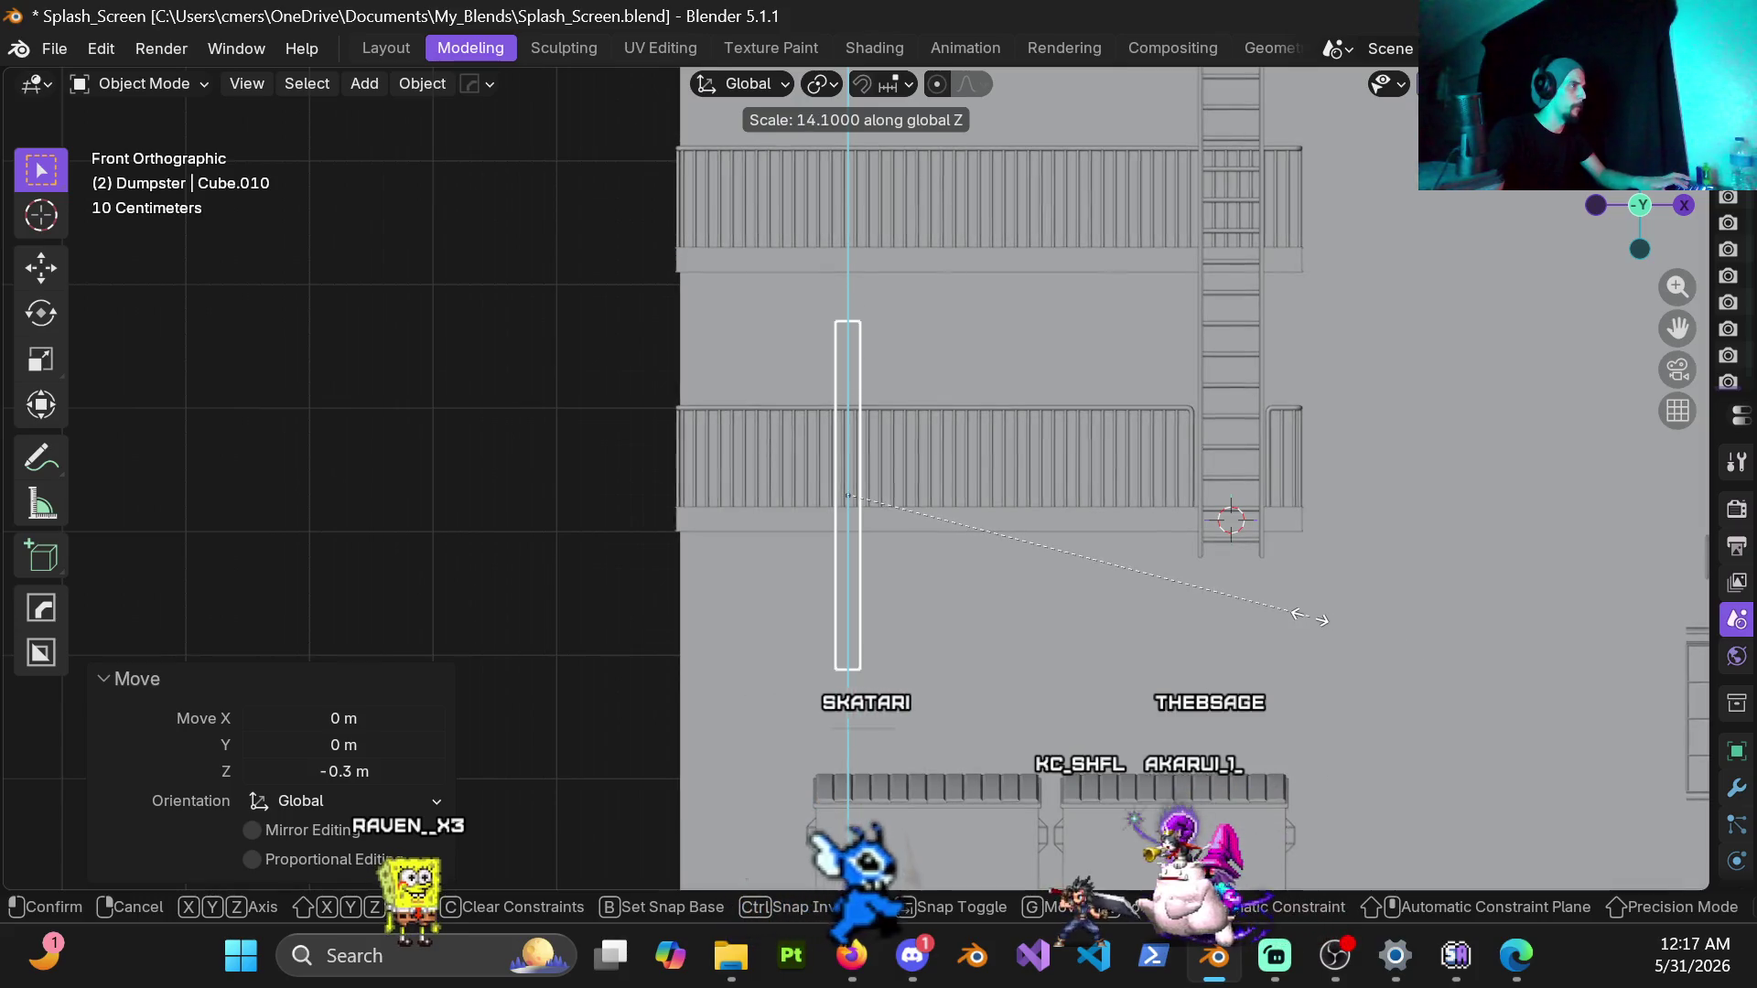
Step: Stretch the post fourteen times taller and narrow it to 0.8 along X
click(1009, 553)
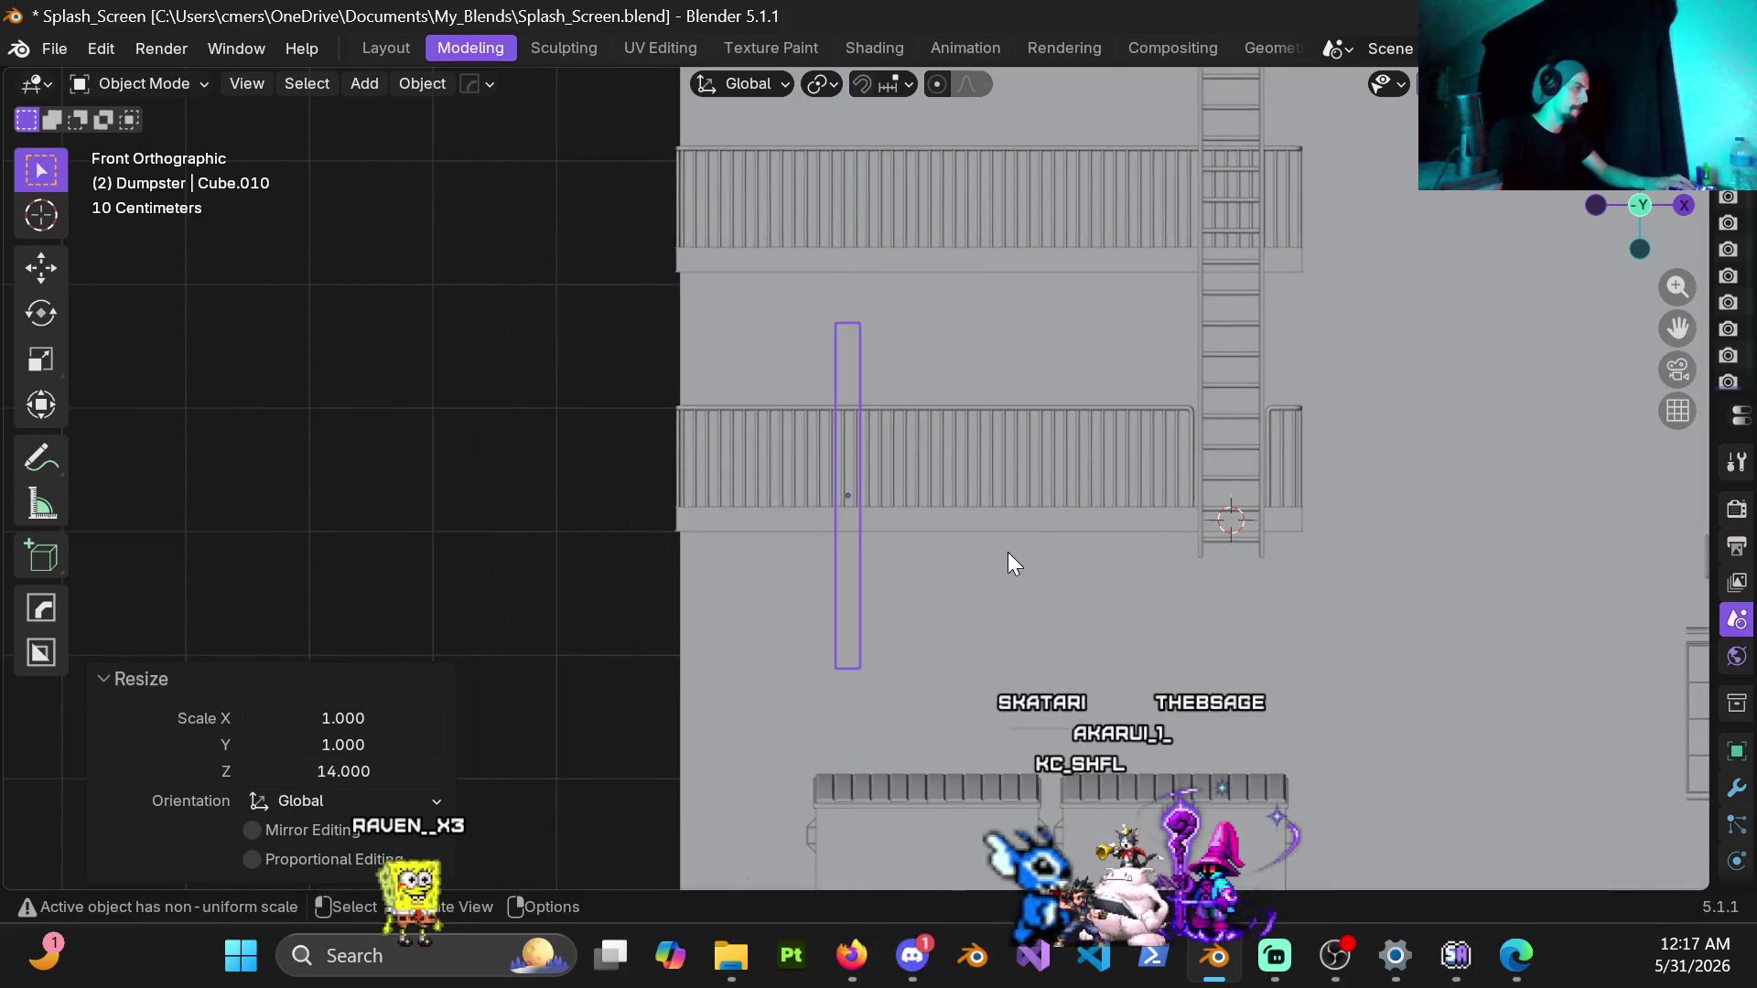
key(s)
key(x)
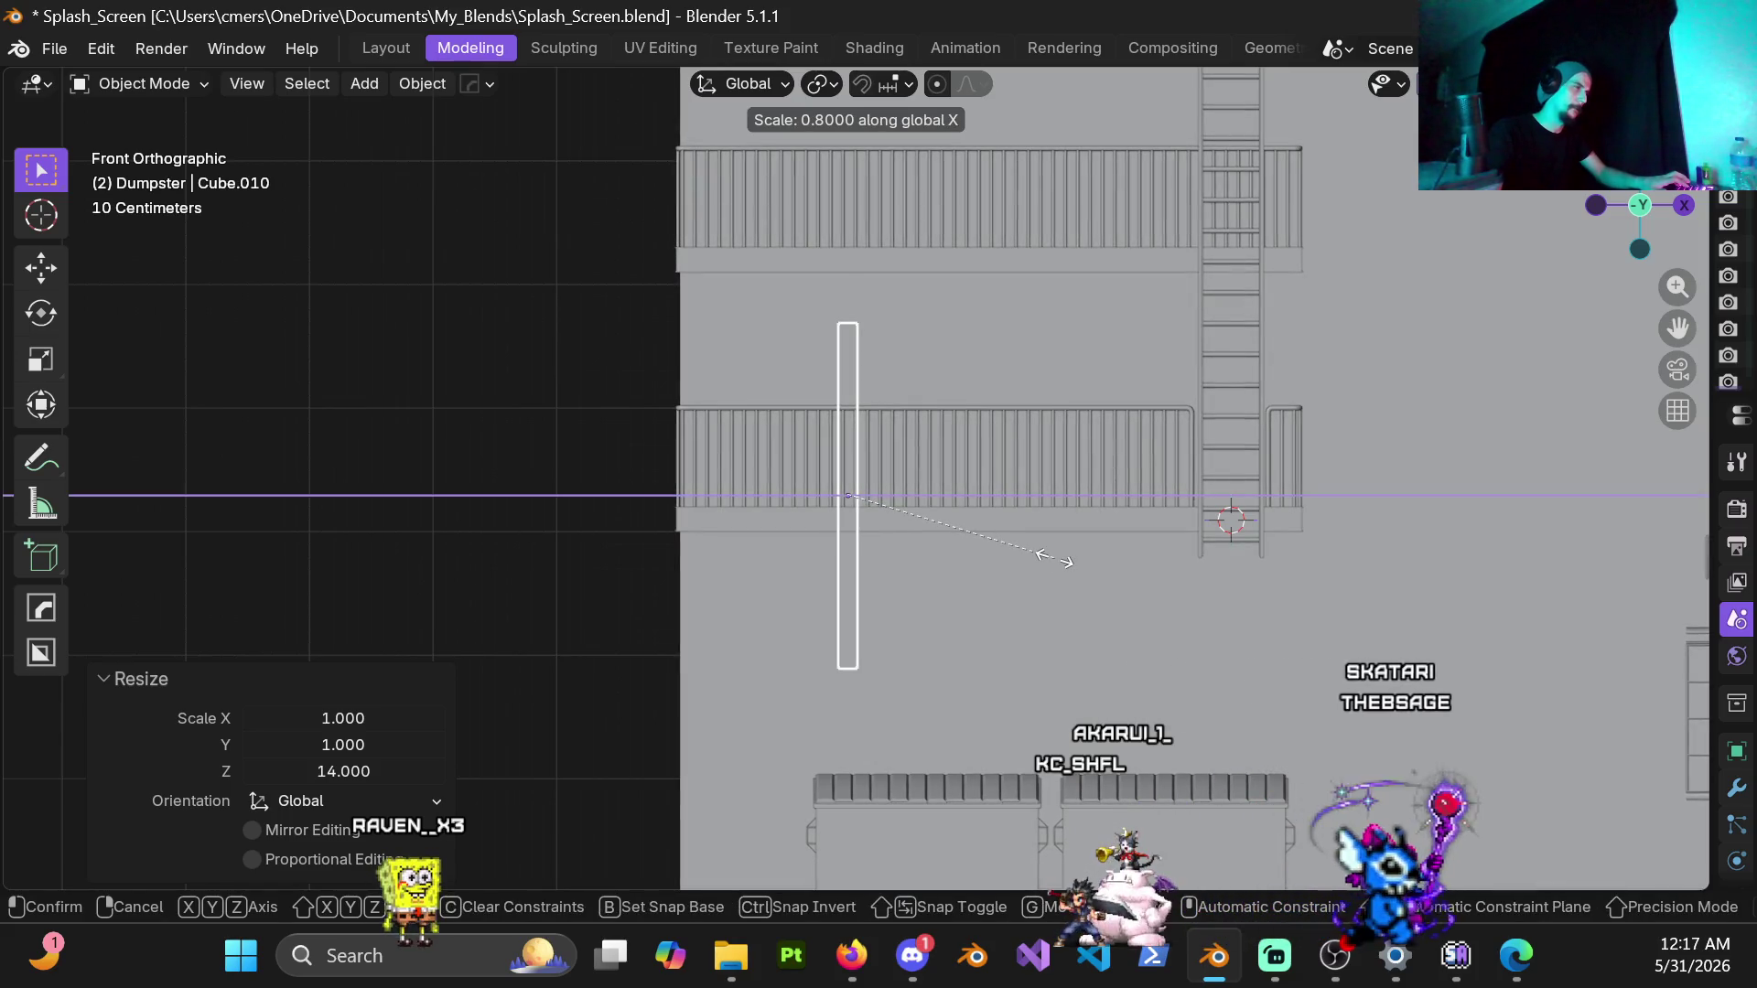
click(1053, 559)
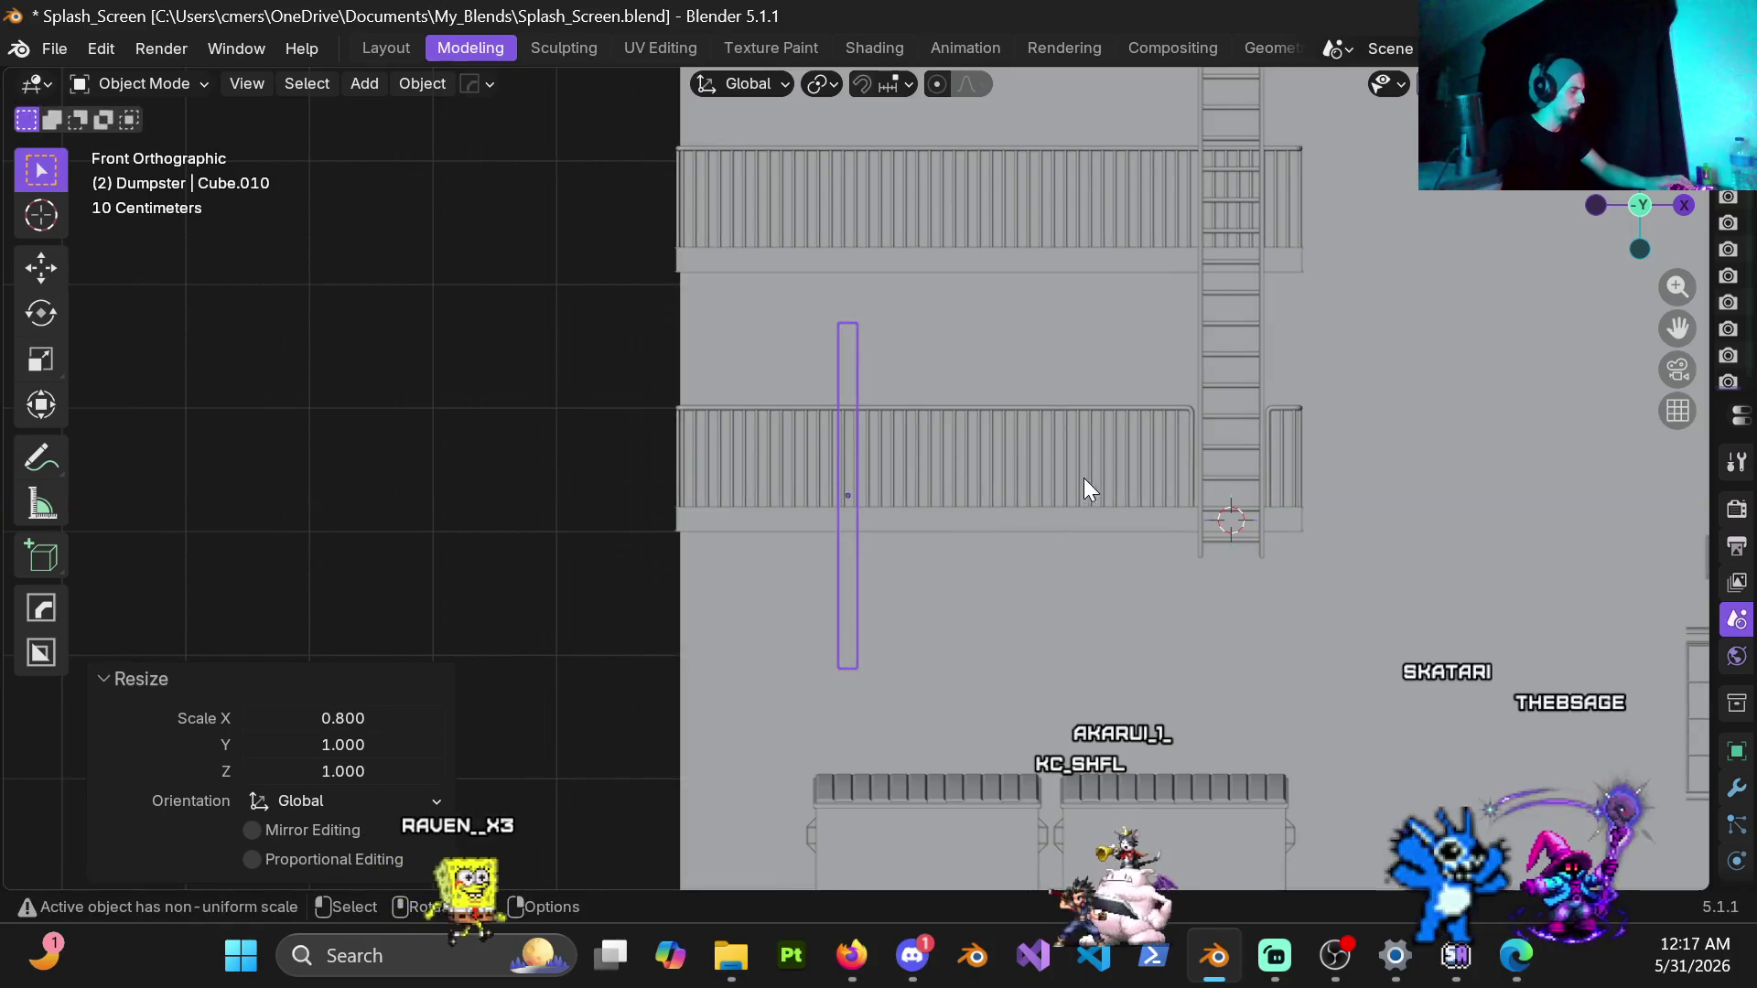
Step: Tilt the bar 40°, raise it between the two landings and shift it 0.2 m along X
key(r)
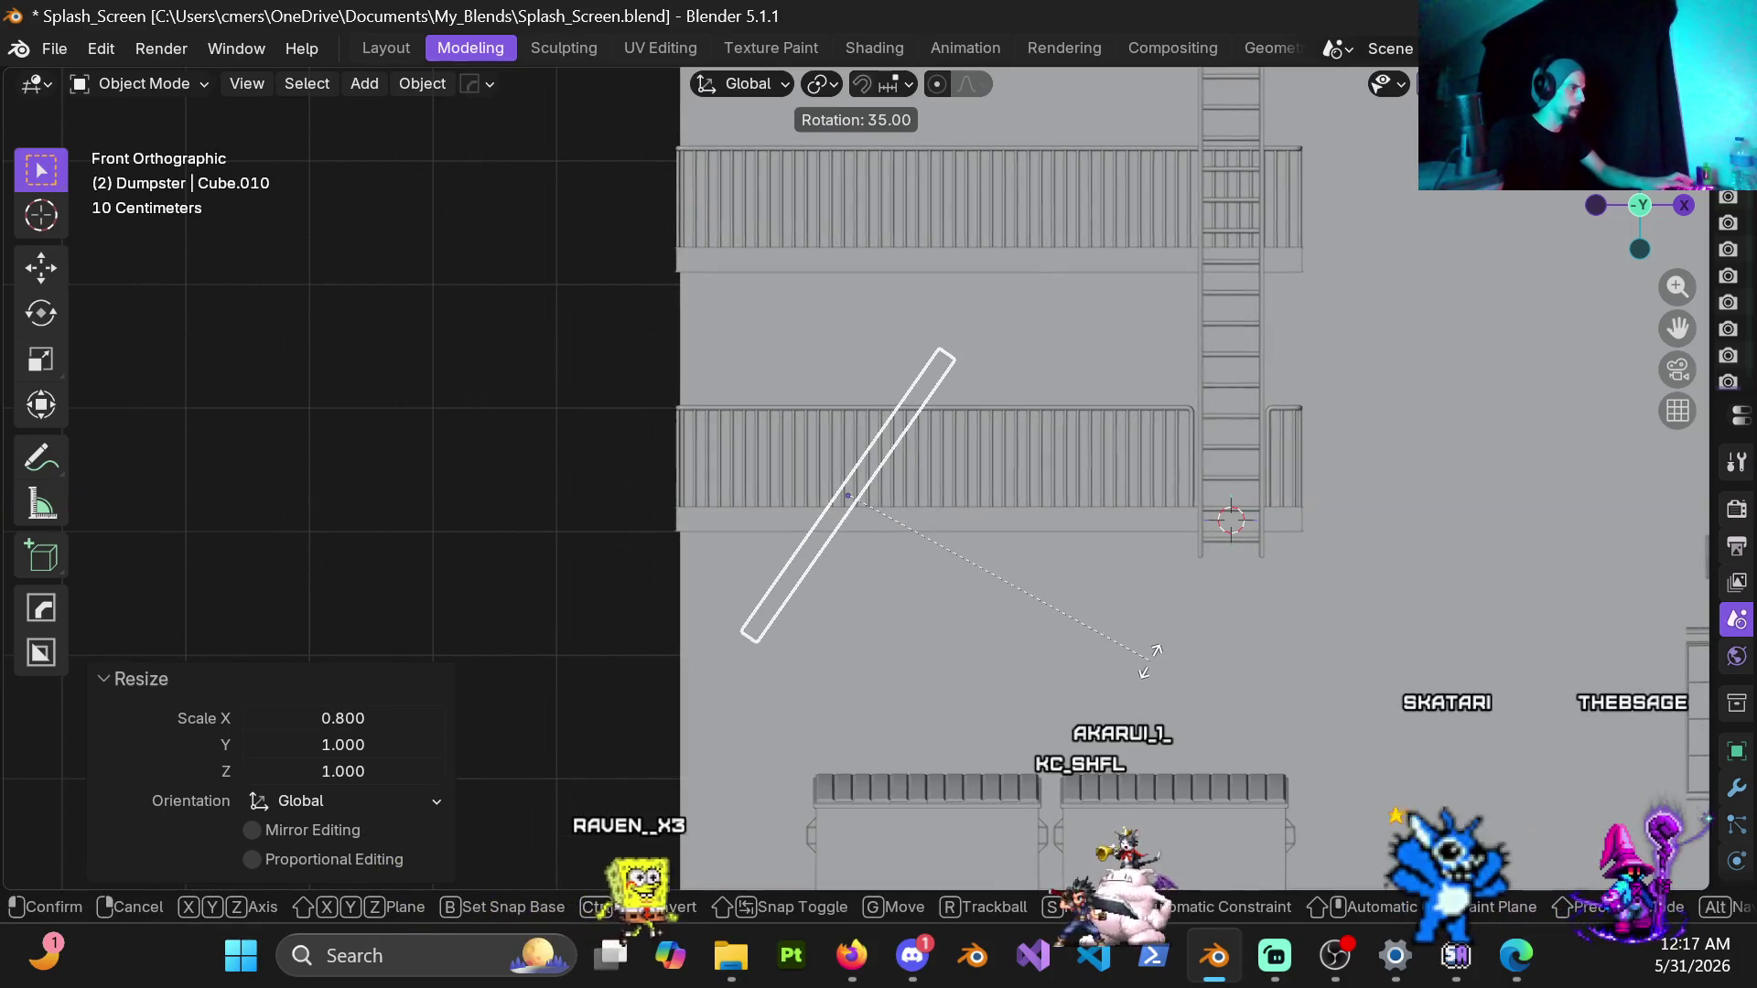
click(1150, 683)
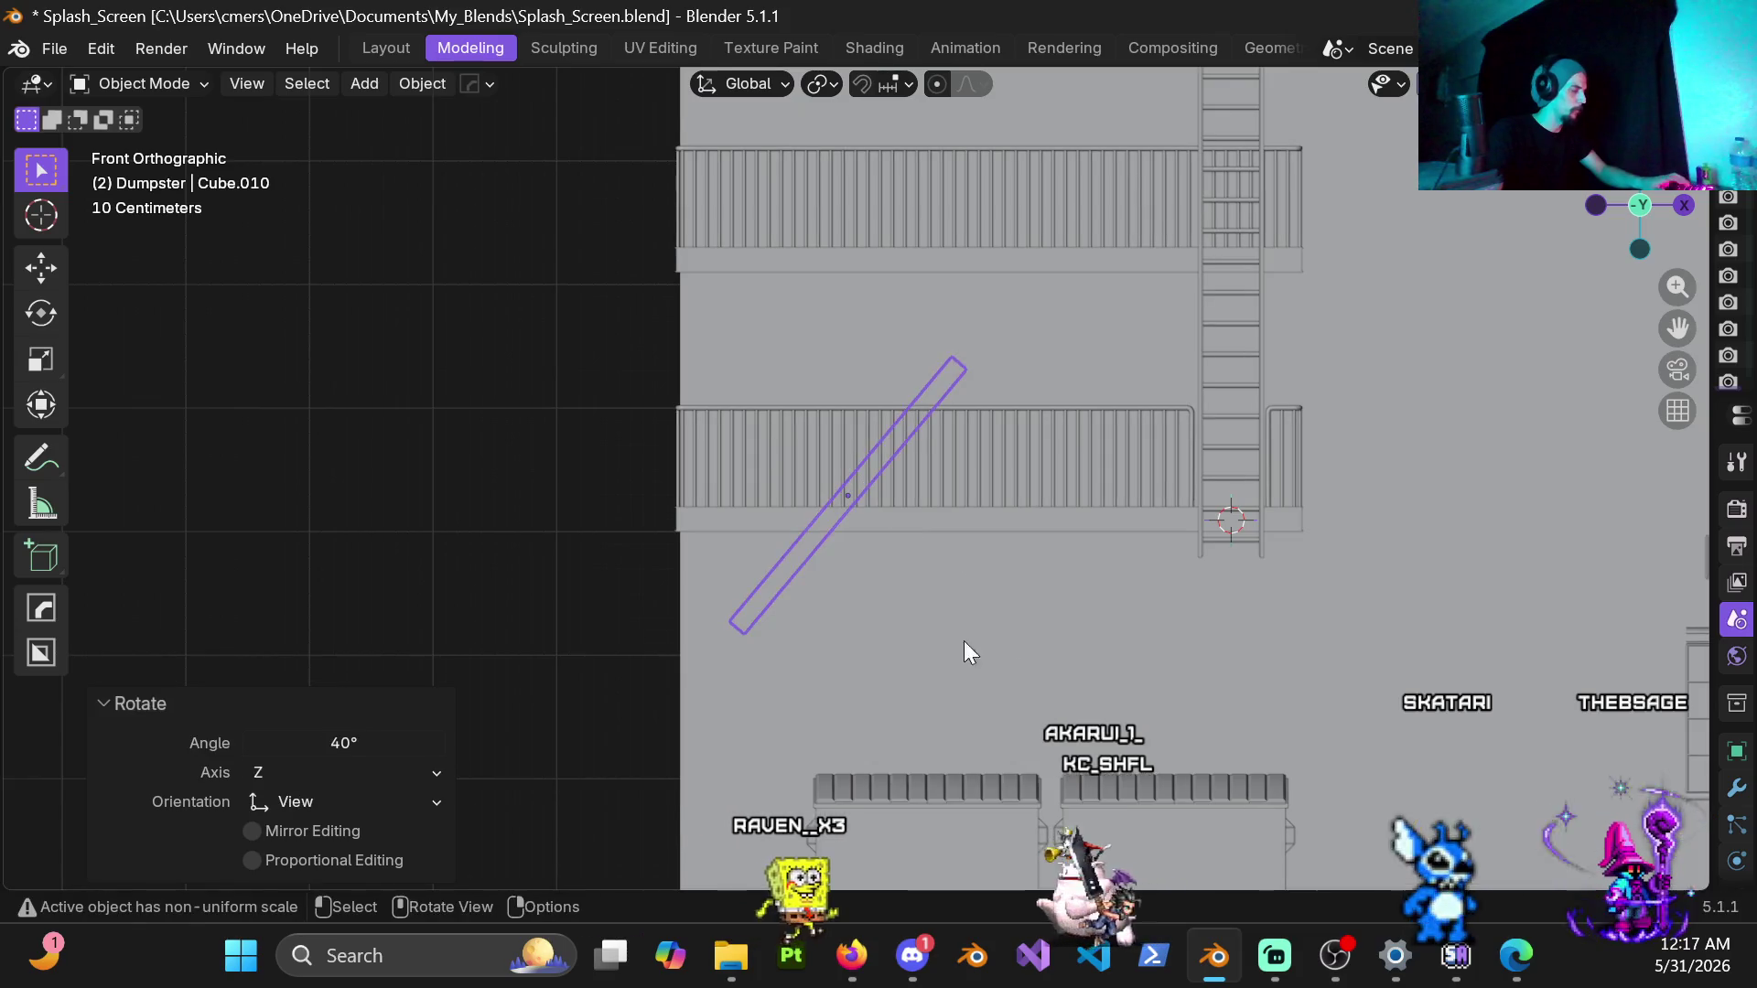
key(g)
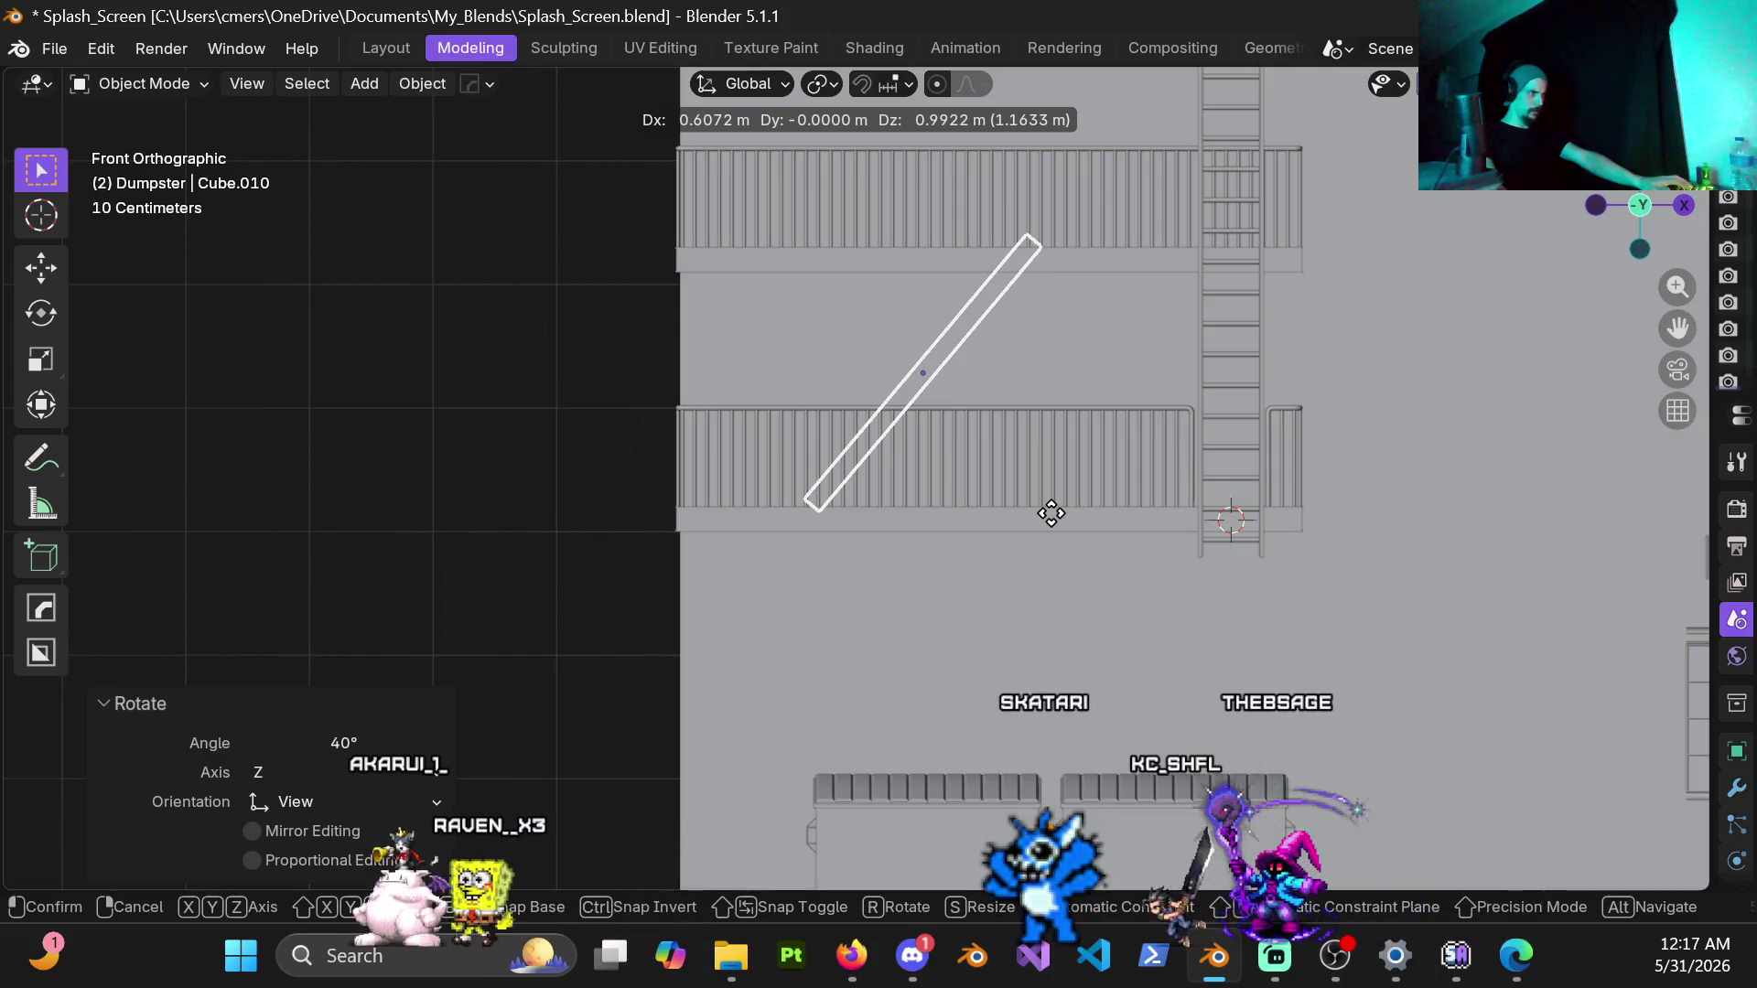
click(1046, 515)
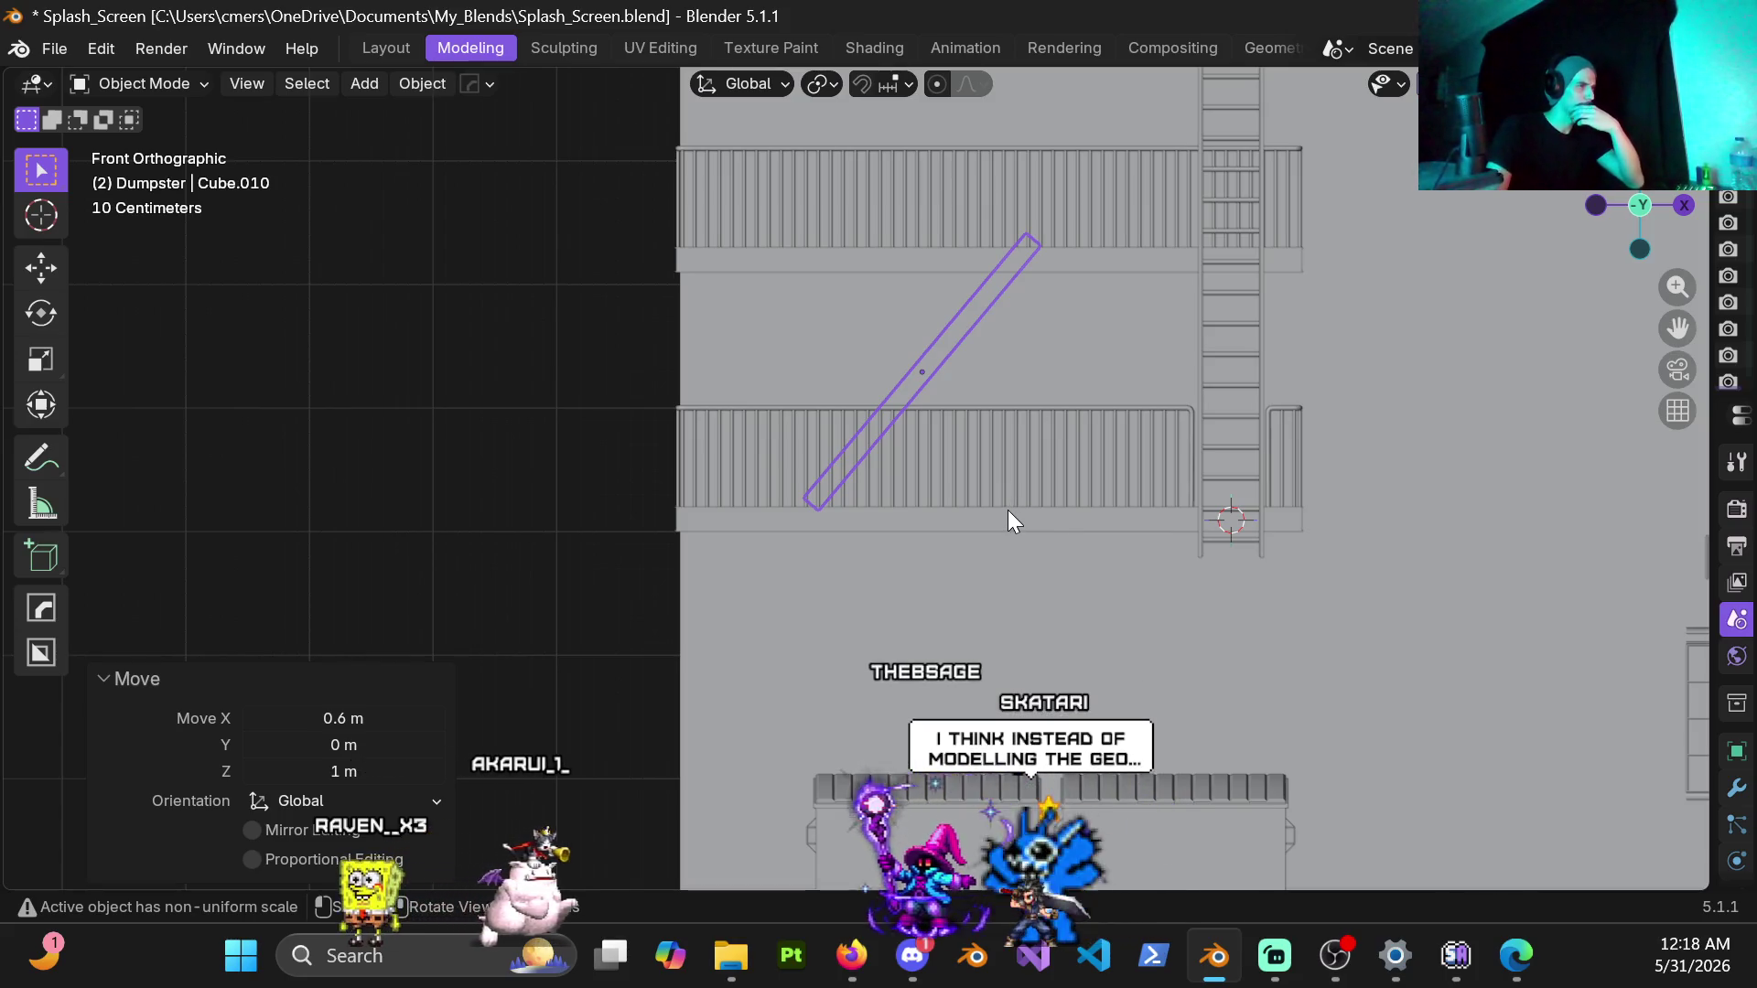
key(g)
key(x)
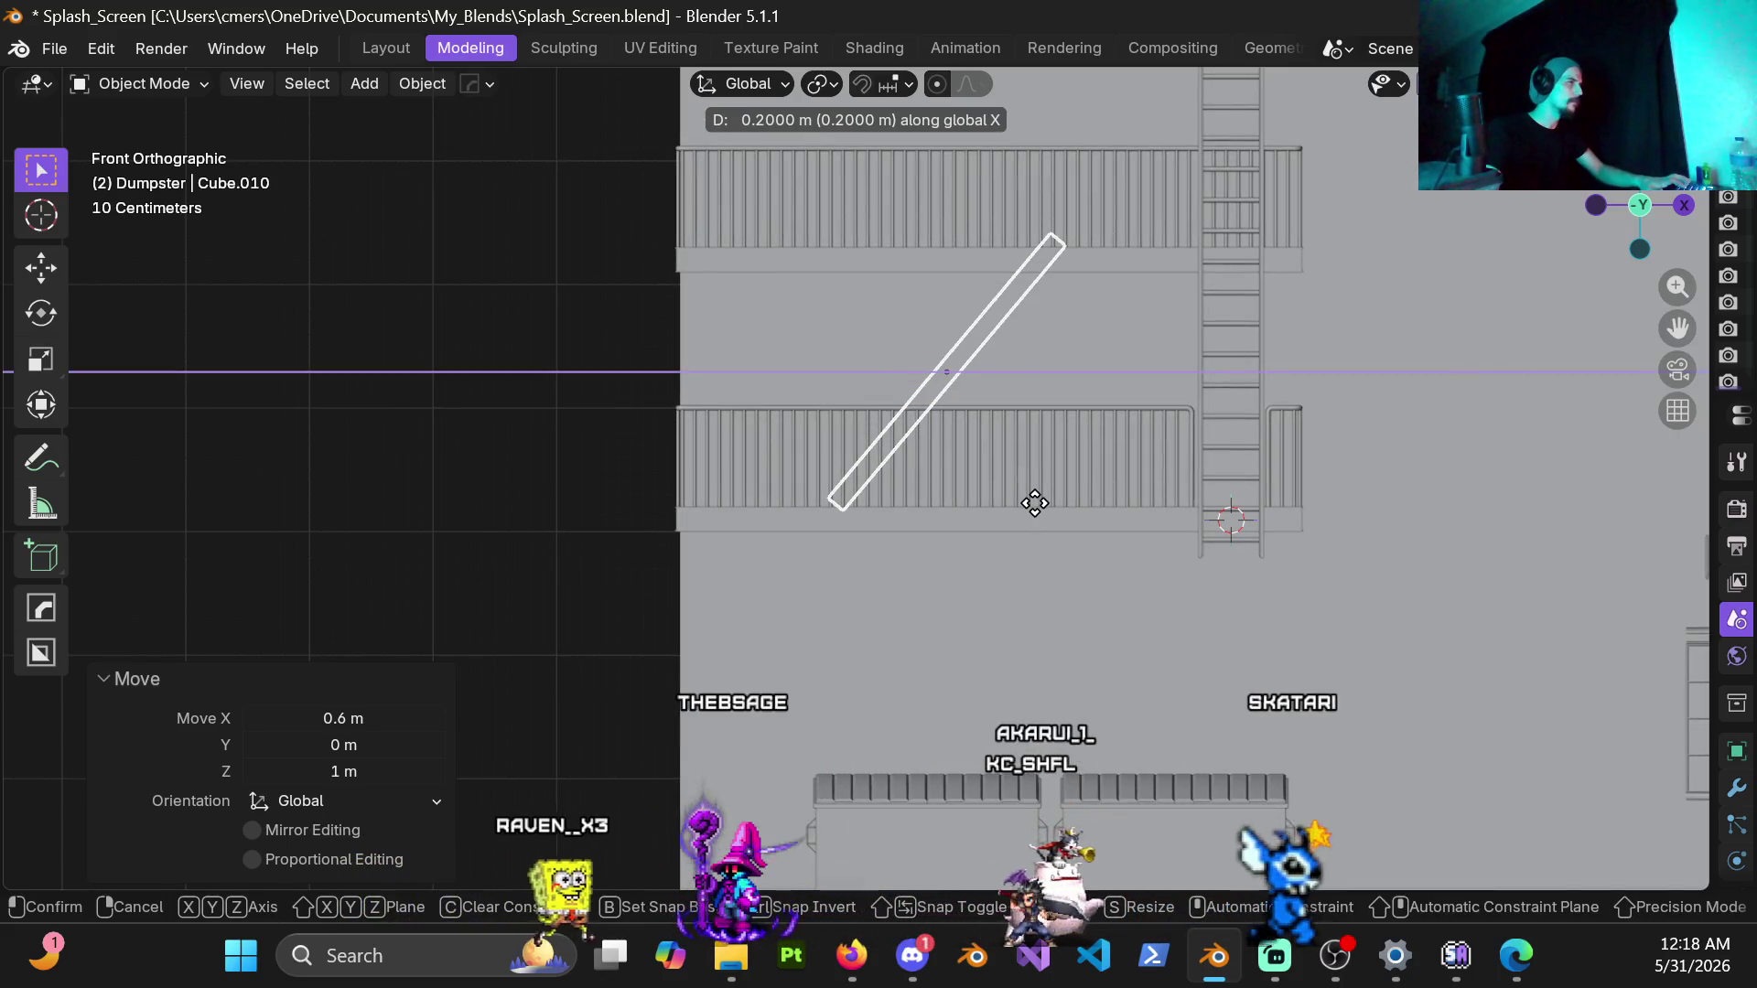
click(1034, 503)
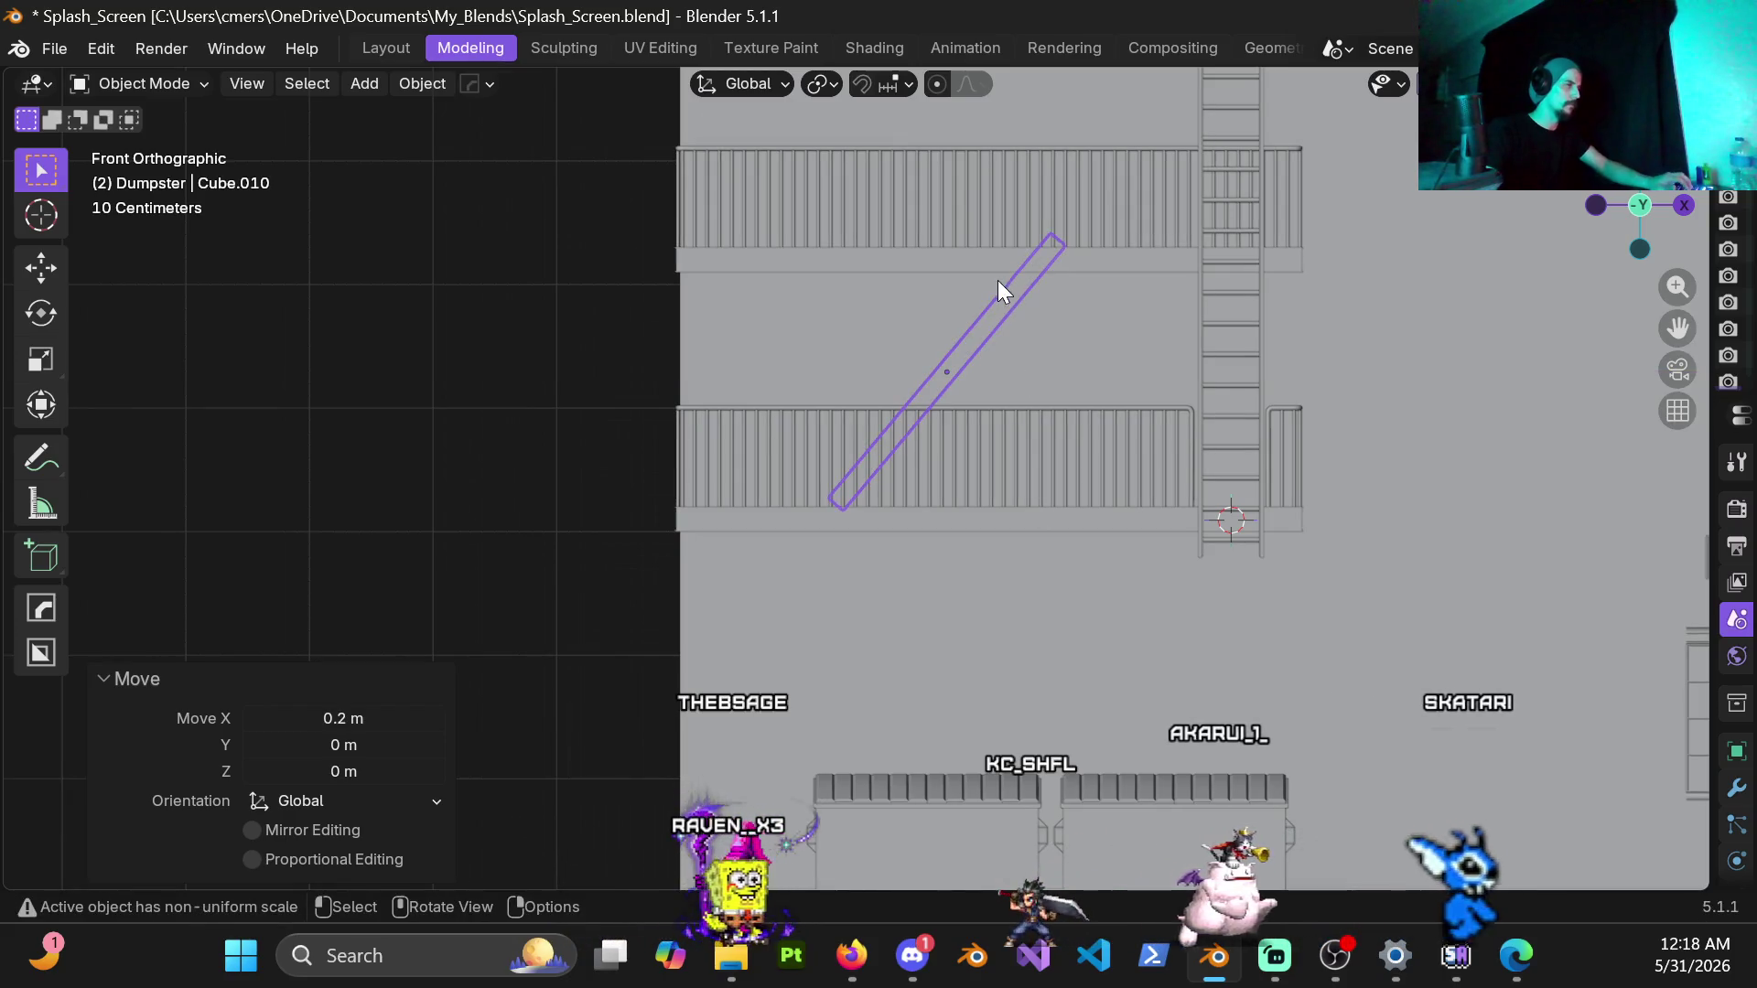
scroll(998, 280, up, 2)
Step: Enter Edit Mode on the bar and add two loop cuts across it
key(ctrl+Tab)
click(1056, 481)
scroll(758, 571, up, 2)
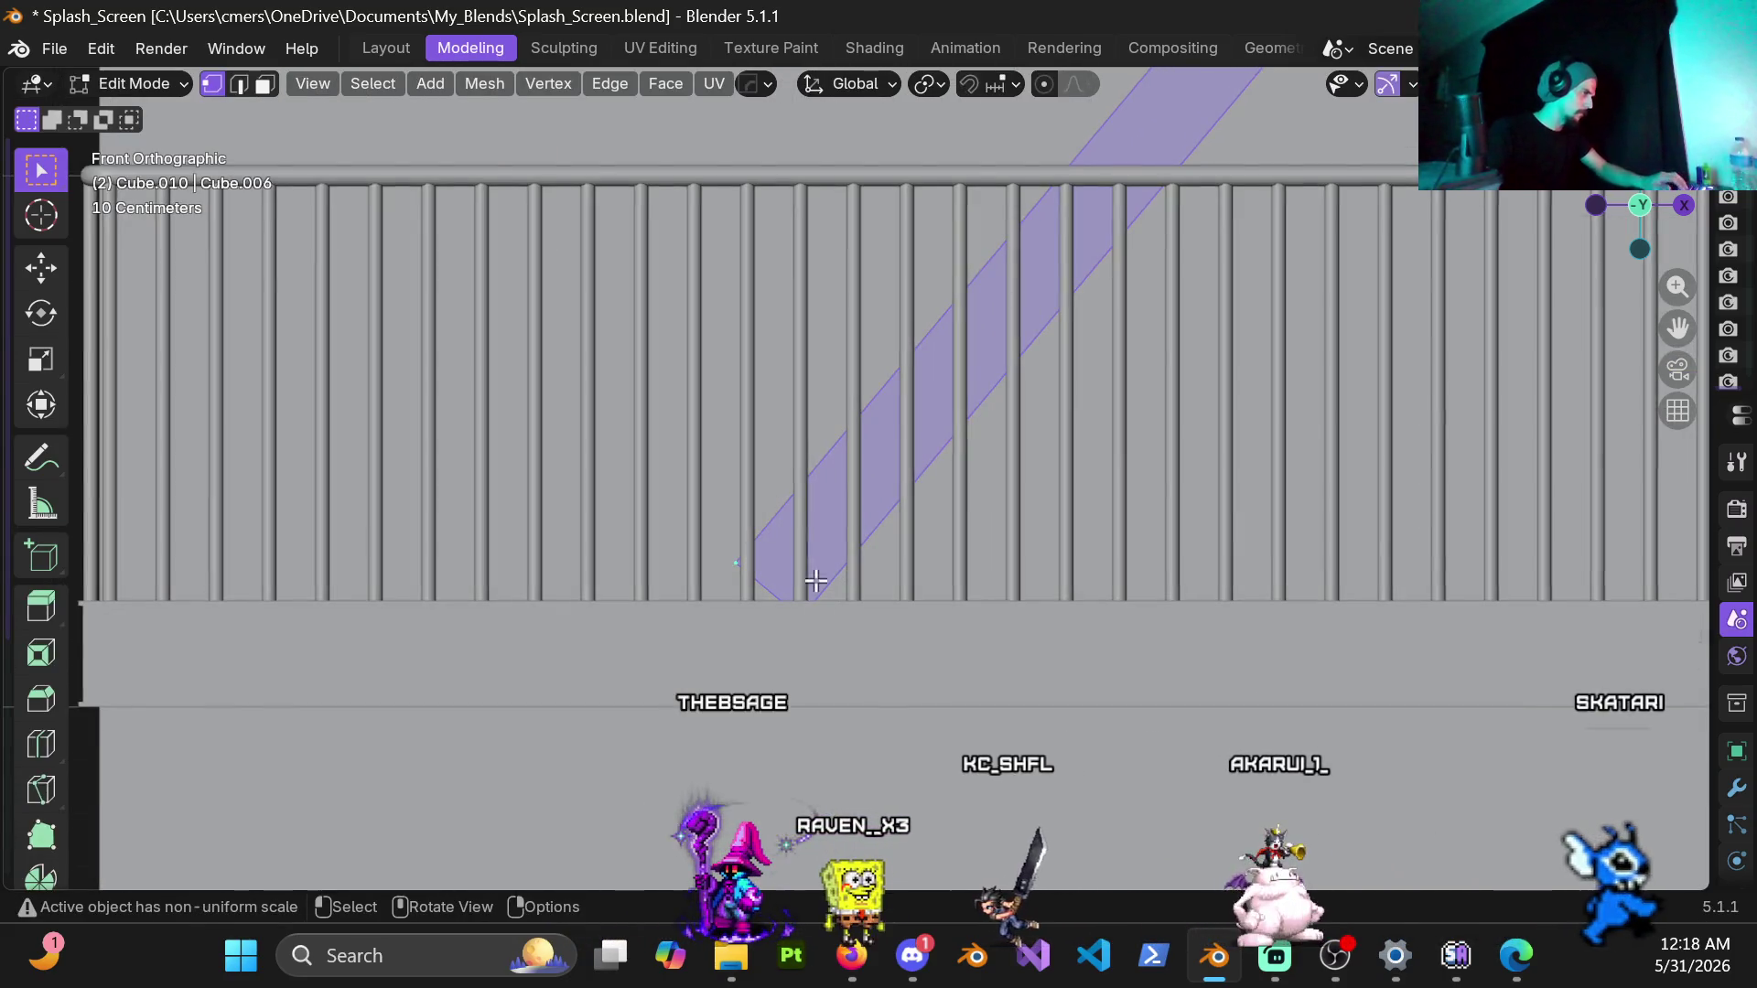
scroll(1012, 335, down, 3)
scroll(1047, 228, down, 3)
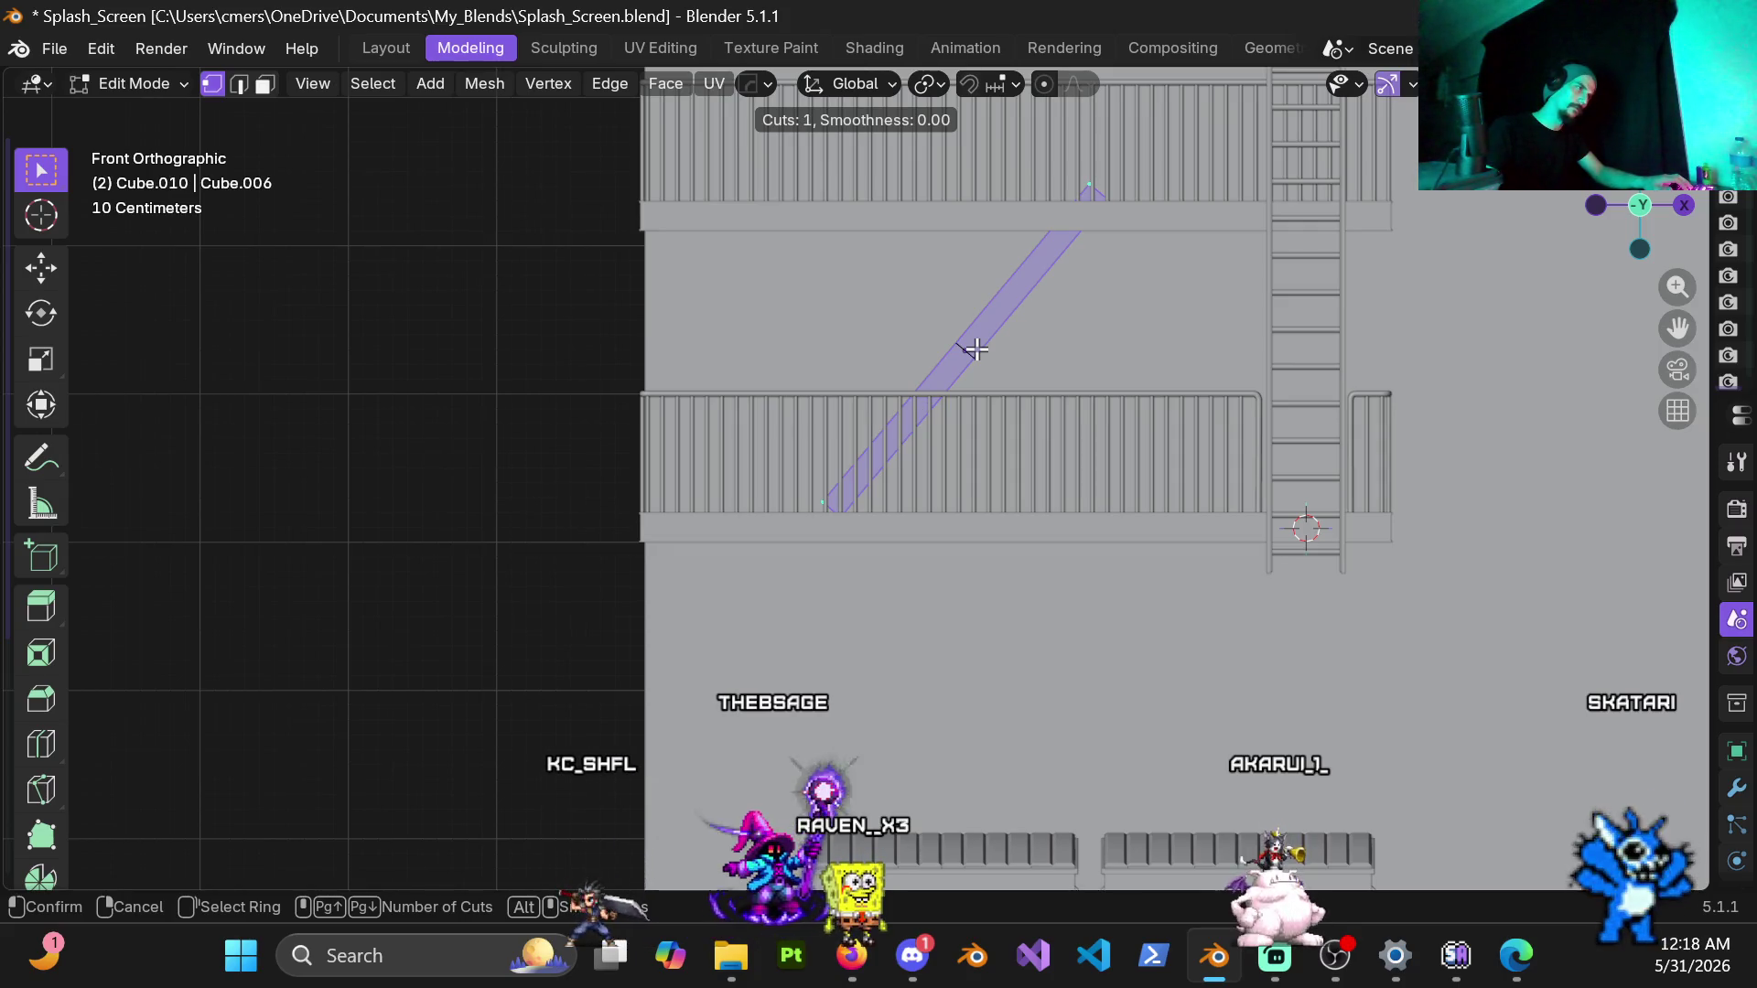
click(975, 350)
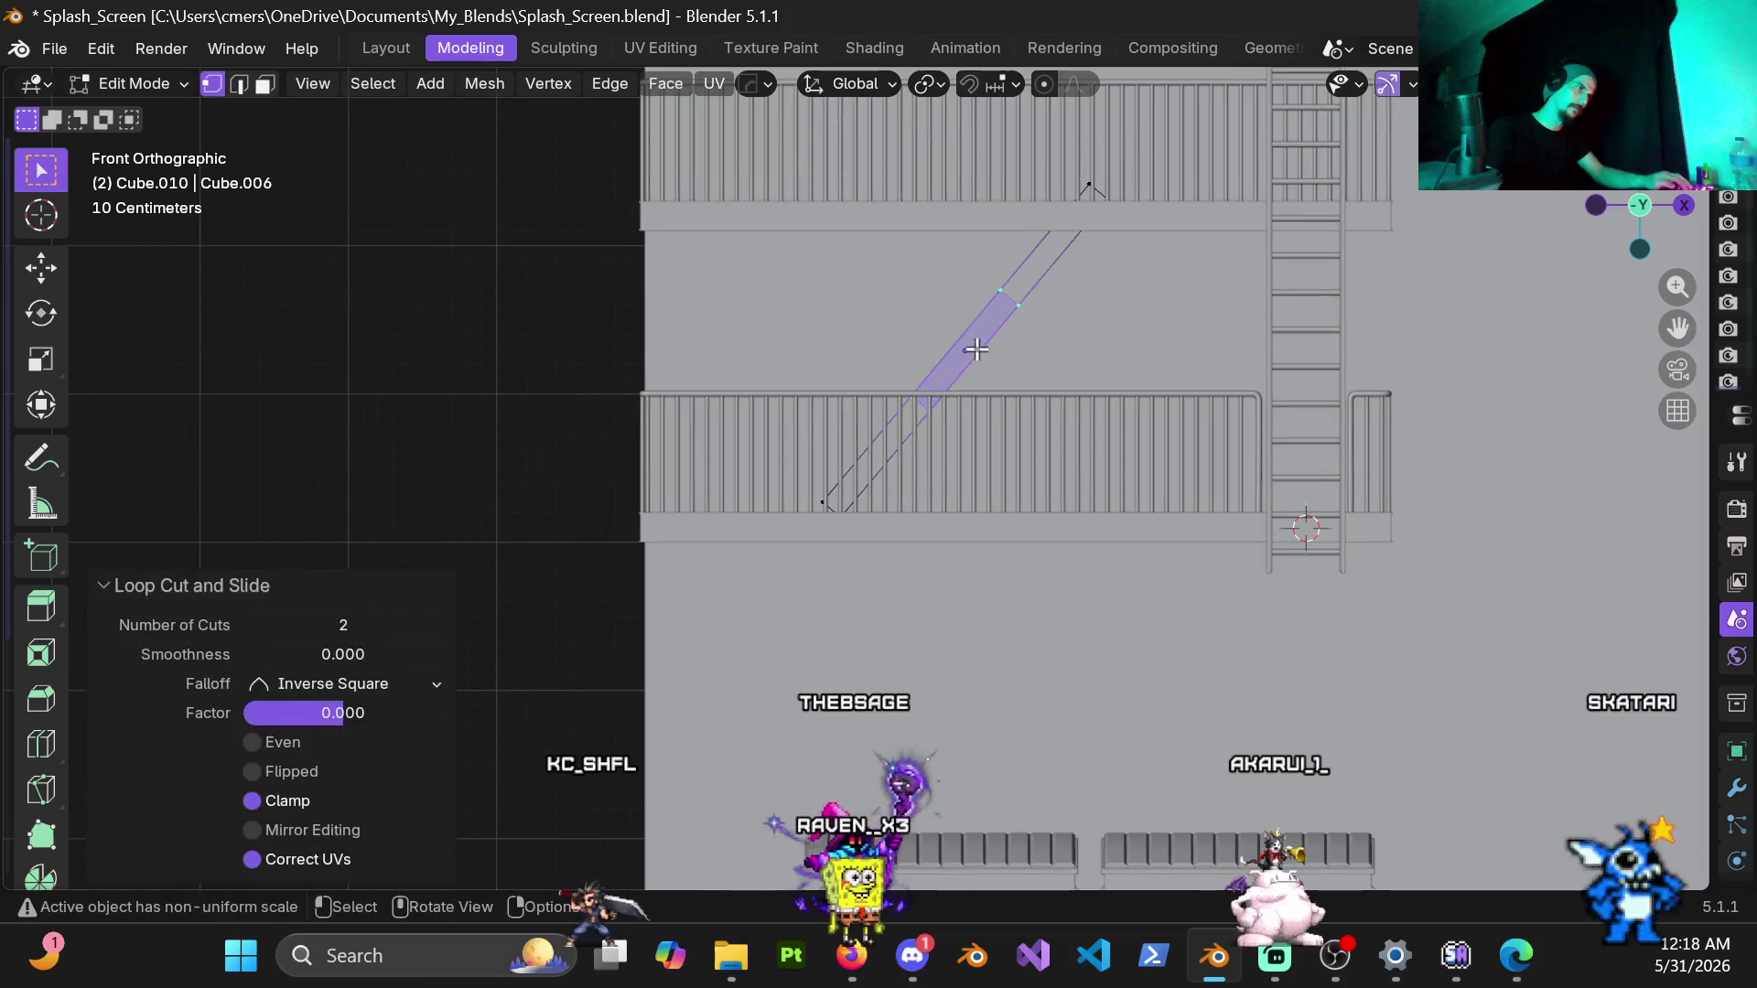
Step: Edge-slide the two new loops out to ±0.8 toward the bar's upper and lower ends
alt+click(899, 396)
key(g)
key(g)
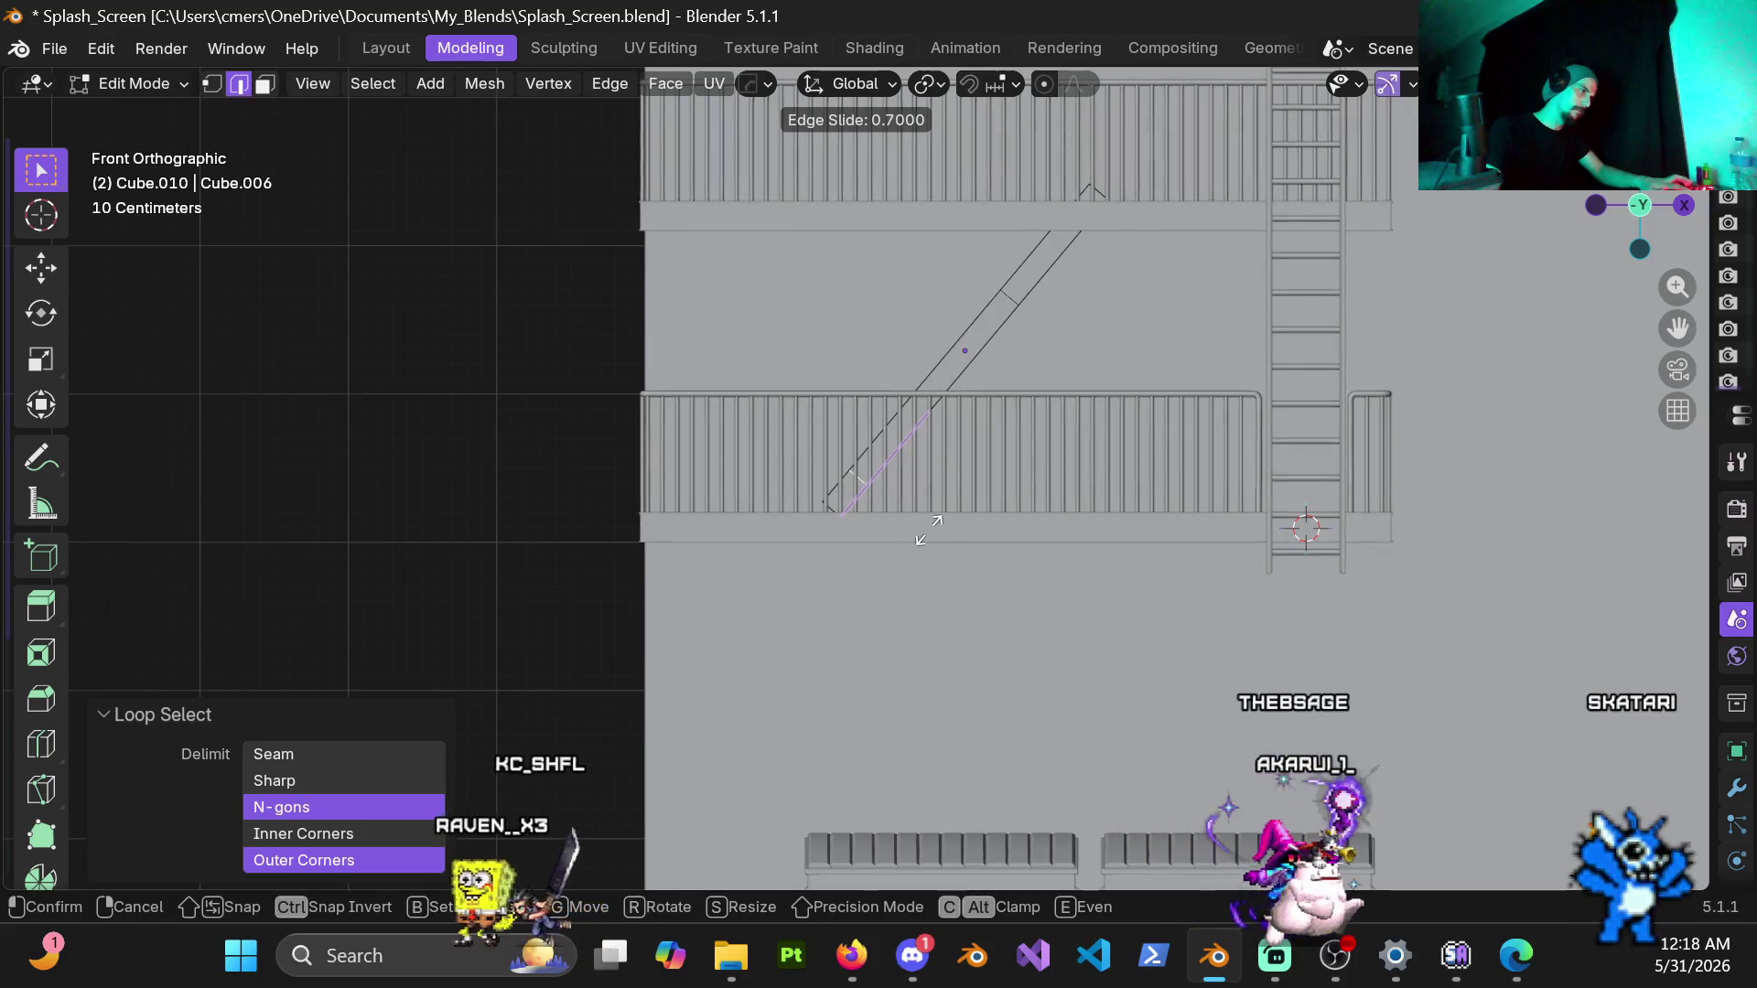
click(917, 535)
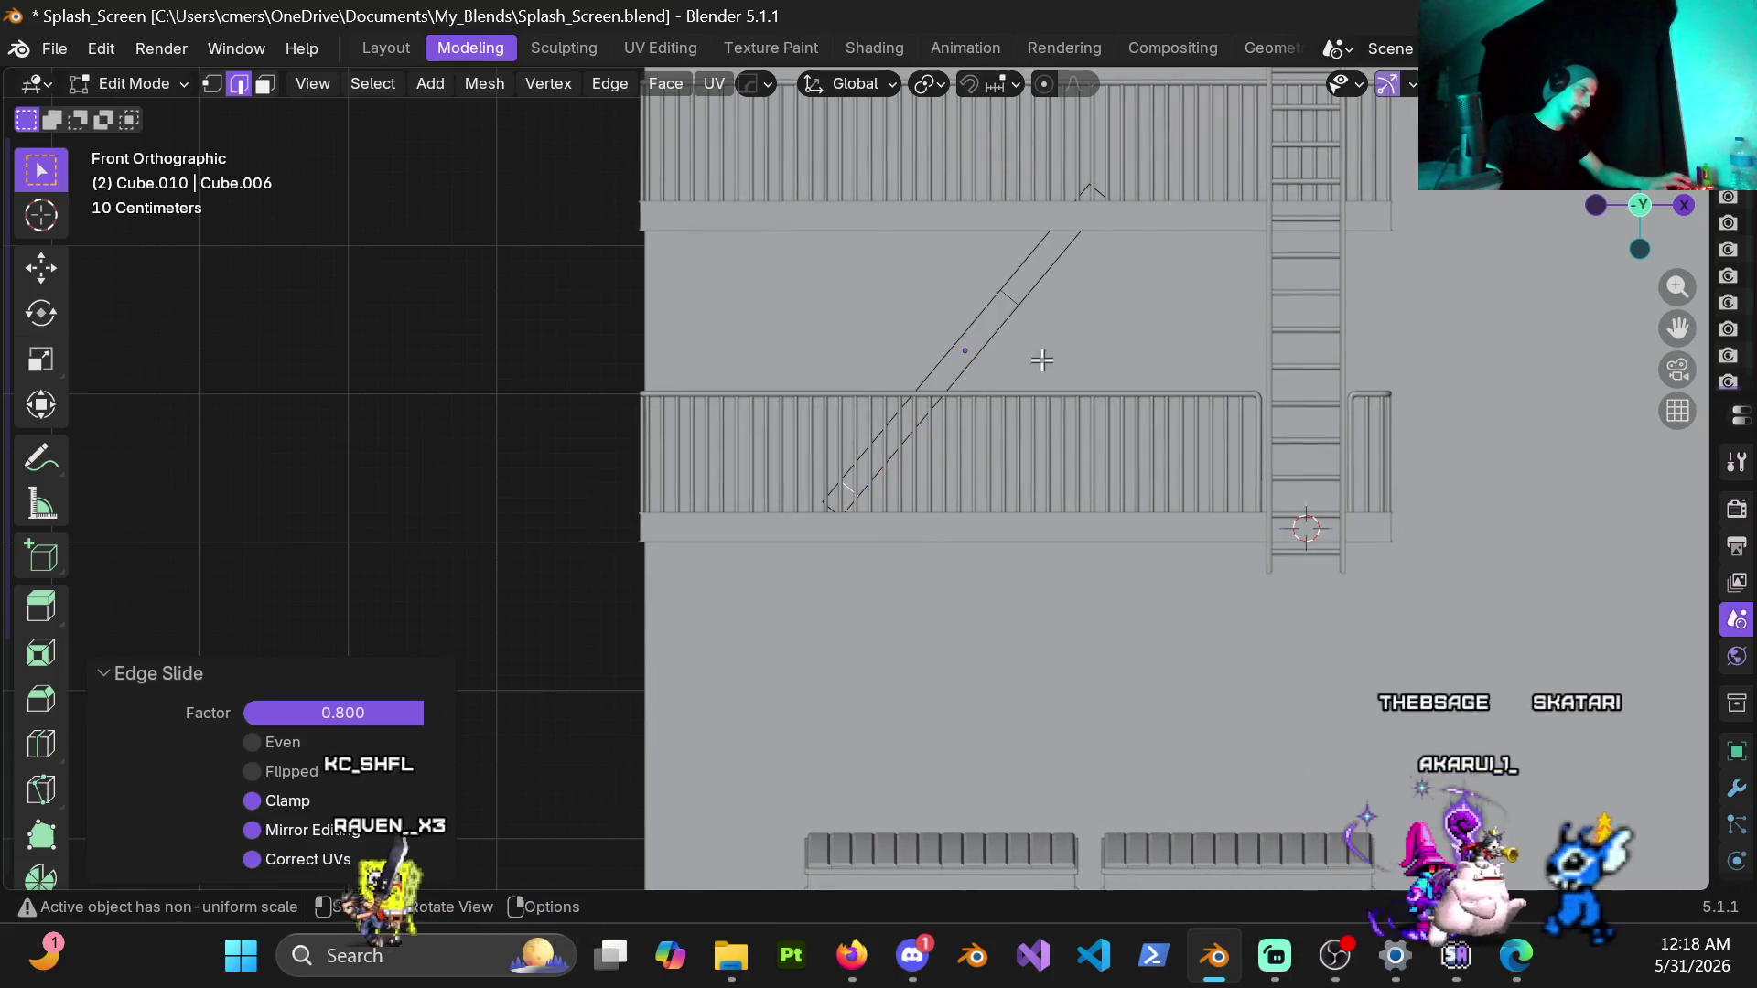
alt+click(1071, 418)
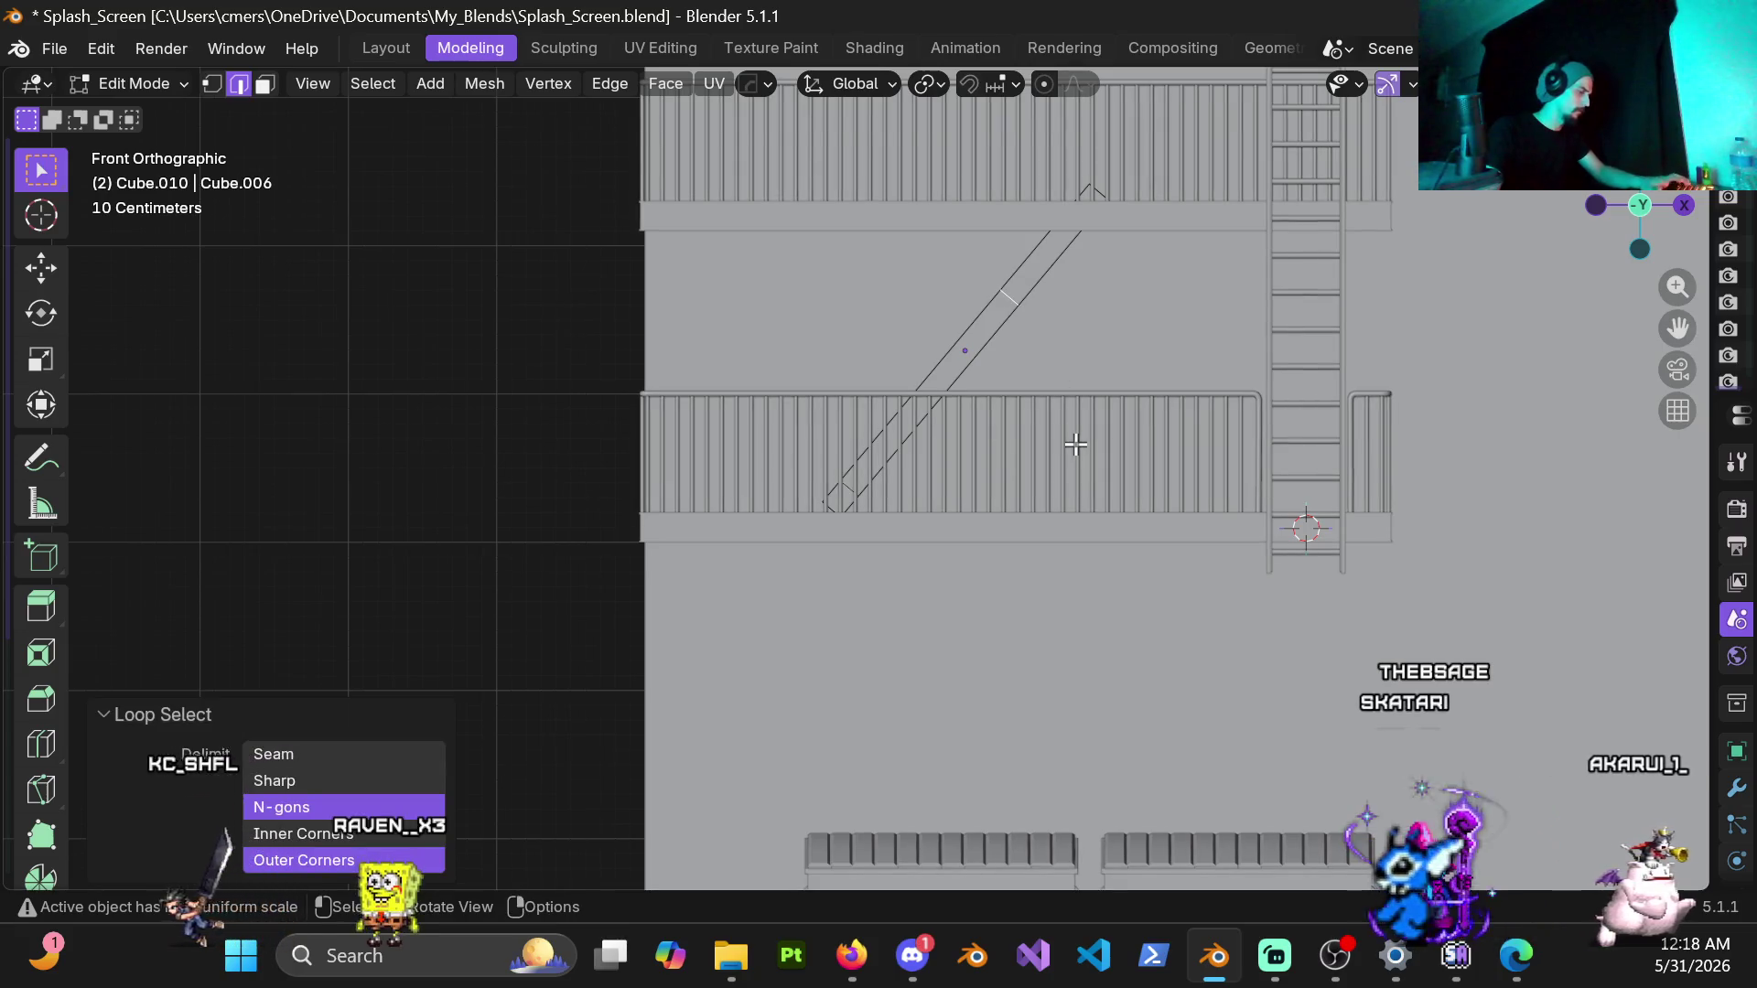
key(g)
key(g)
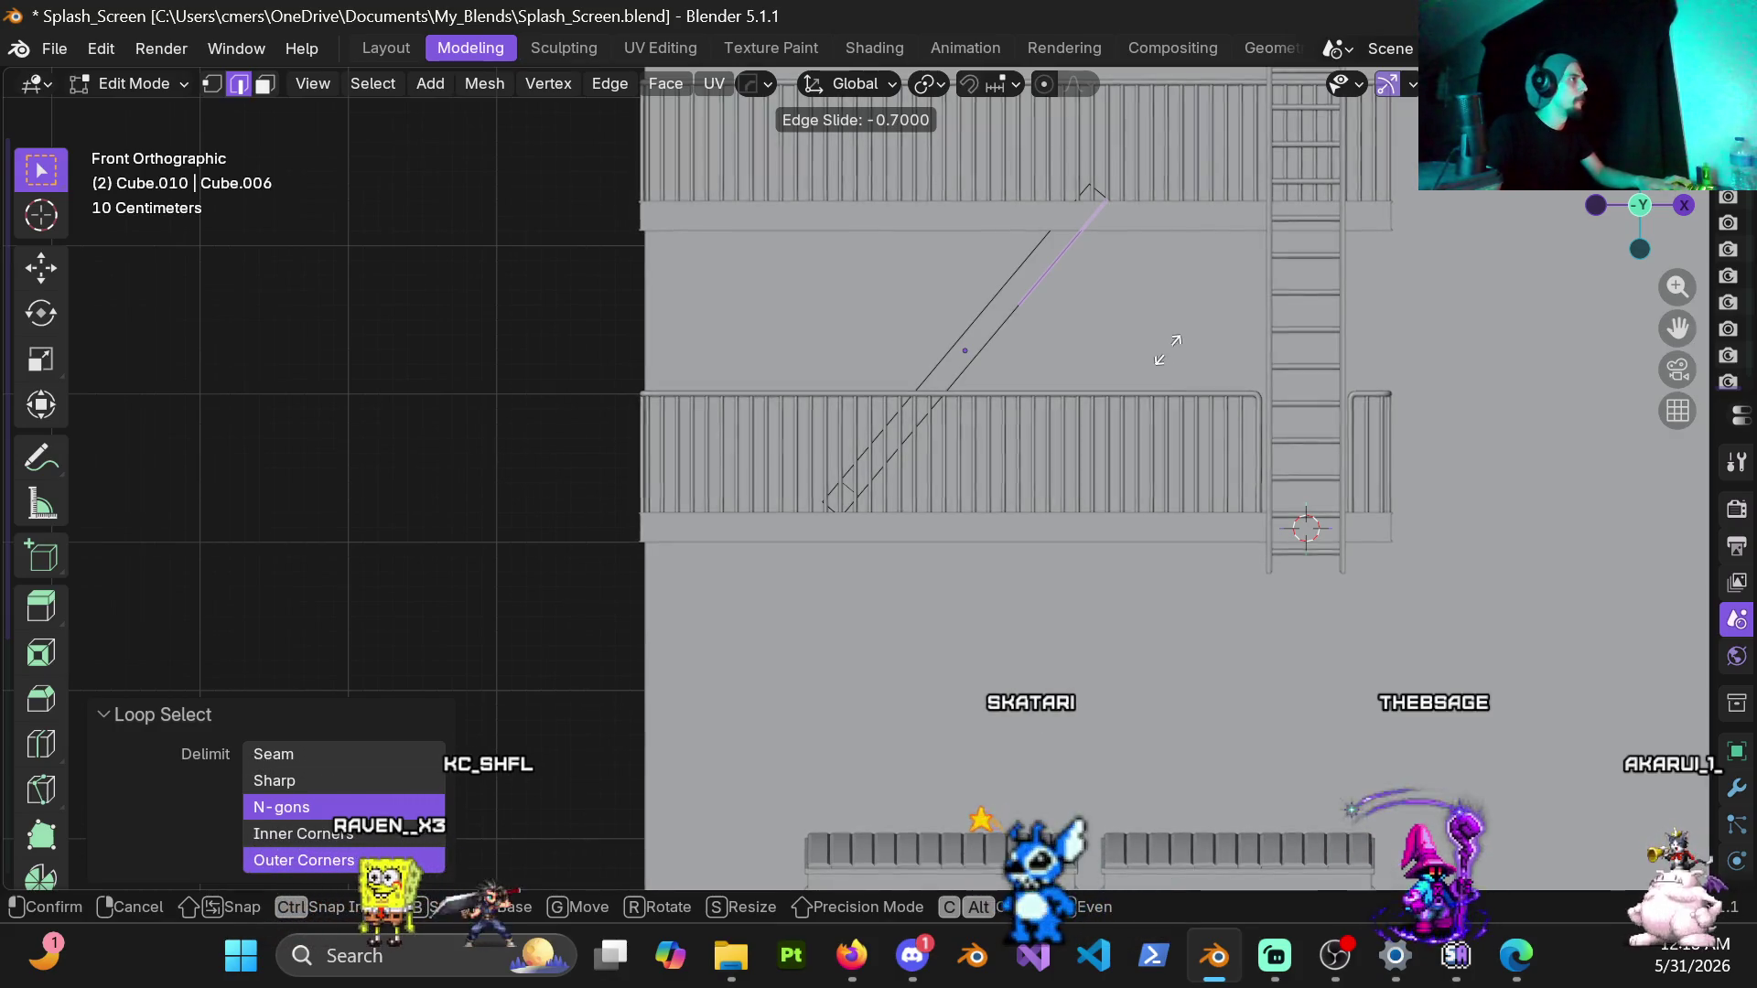
click(1177, 341)
scroll(1011, 329, up, 4)
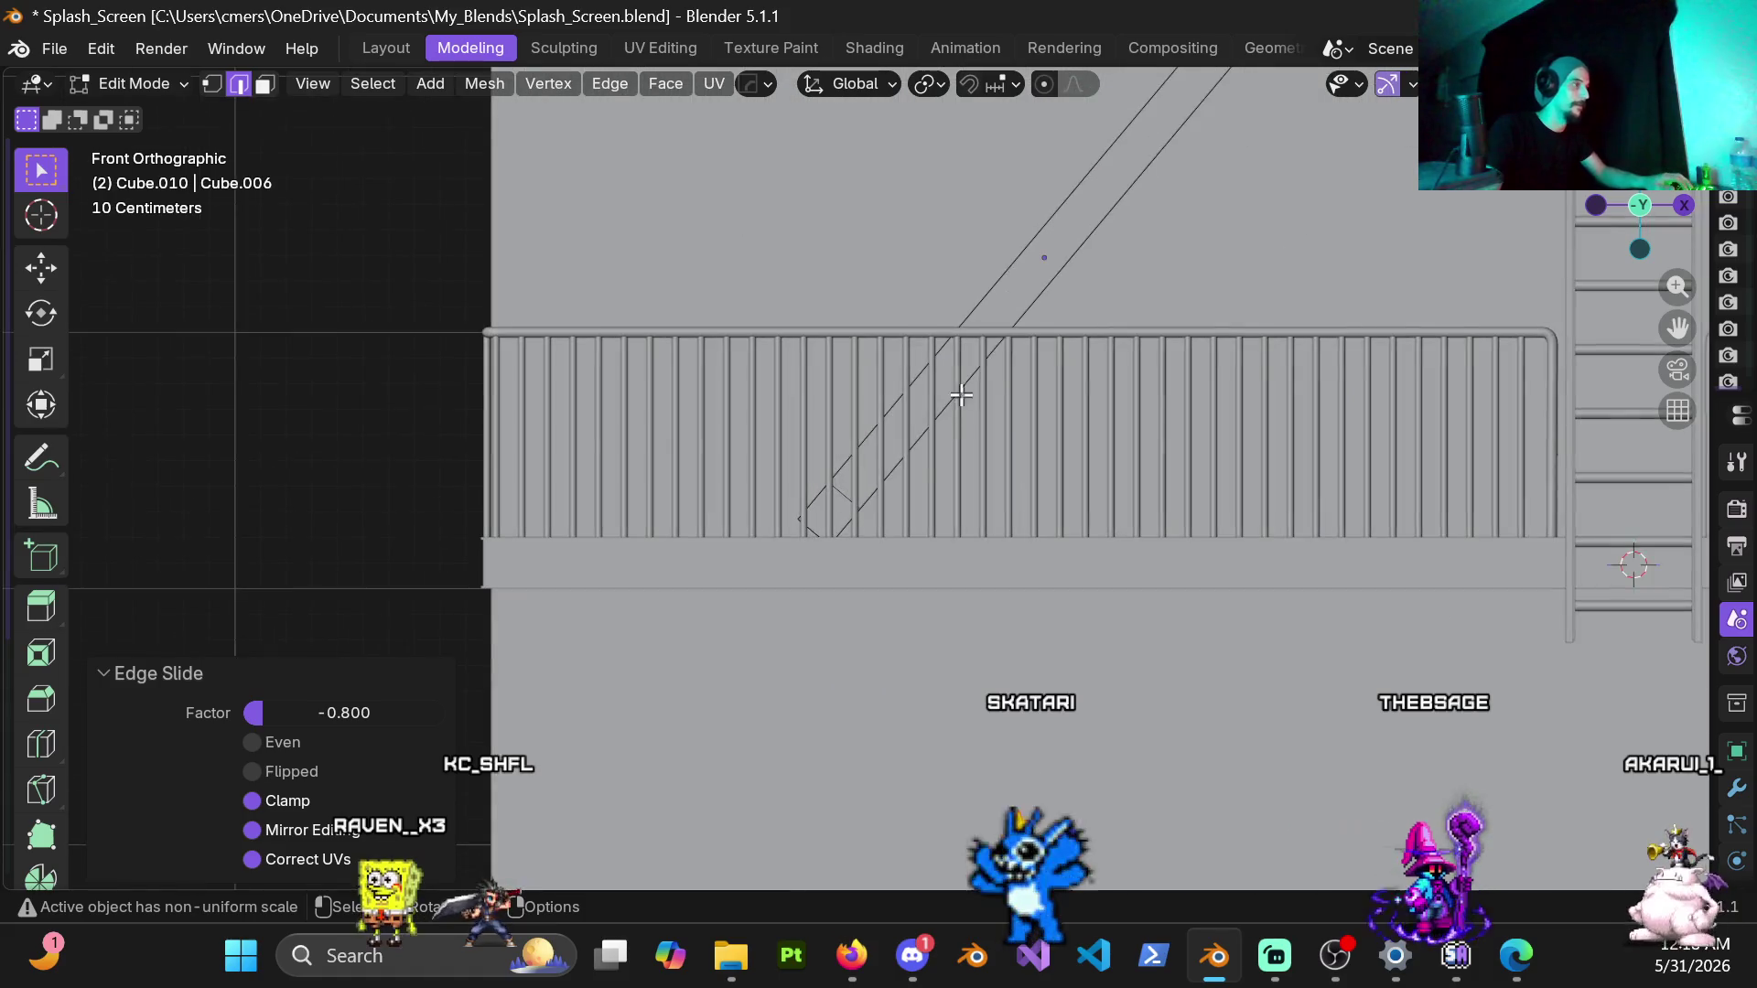
scroll(912, 536, up, 2)
Step: Check the railing in wireframe, then return to solid shading
click(770, 617)
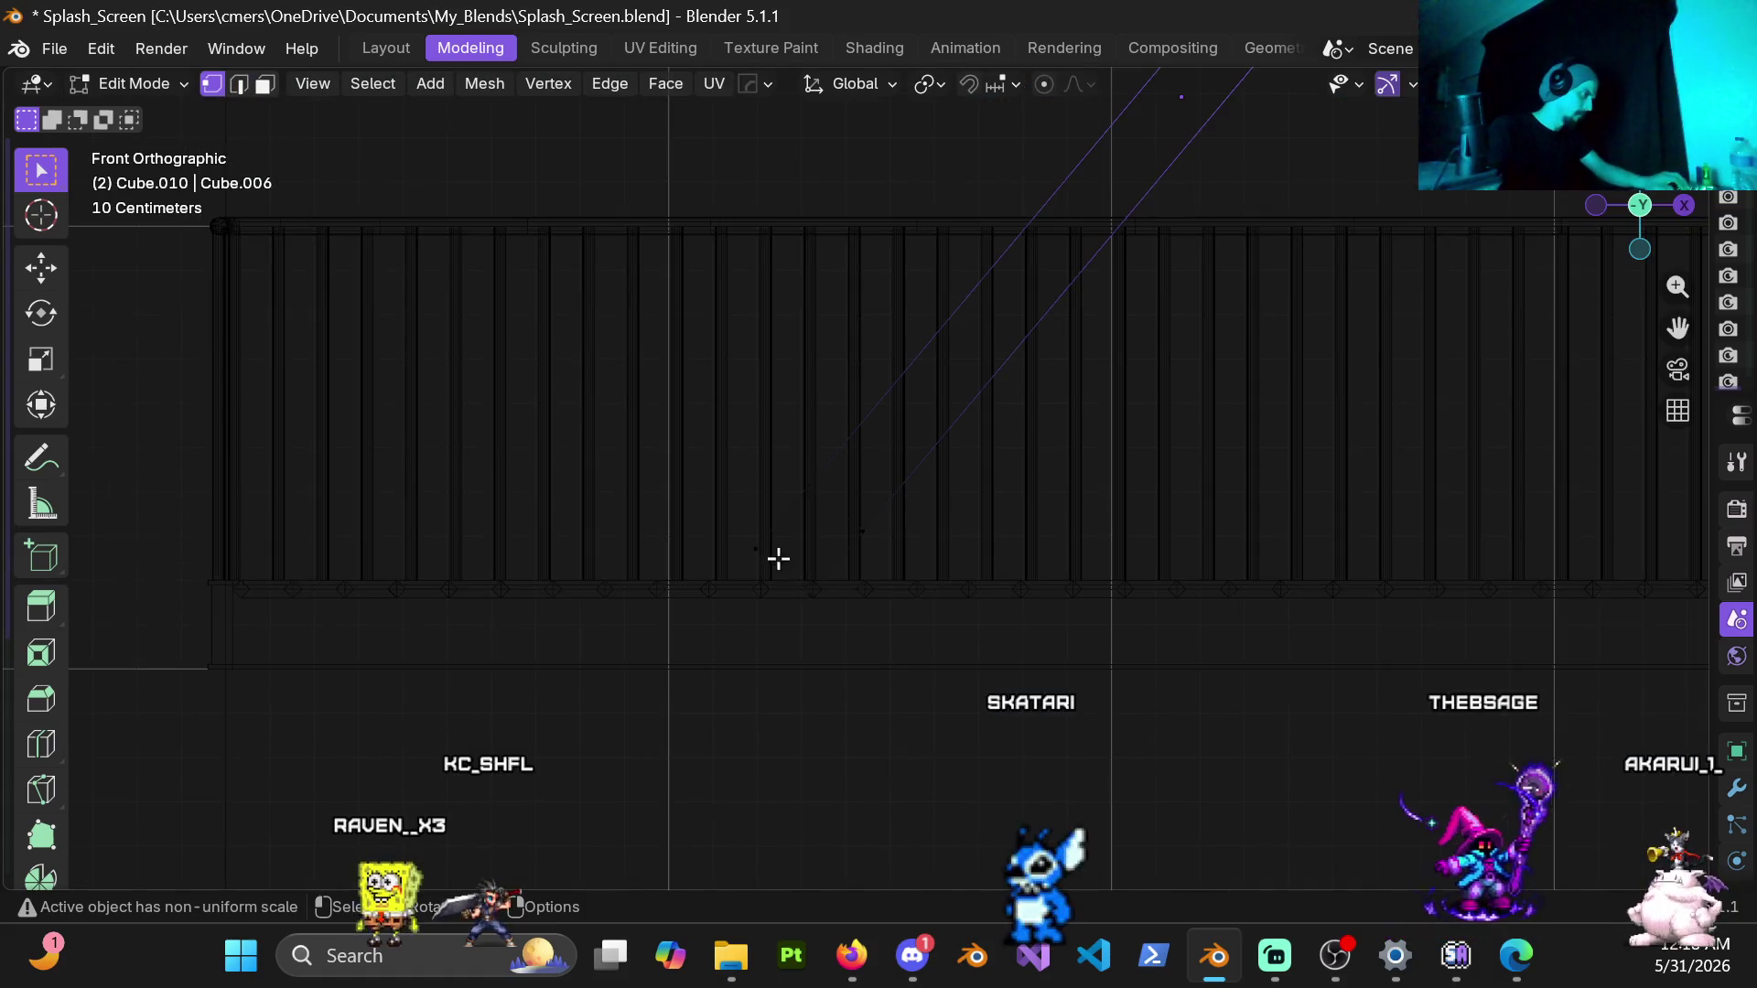
key(z)
click(961, 645)
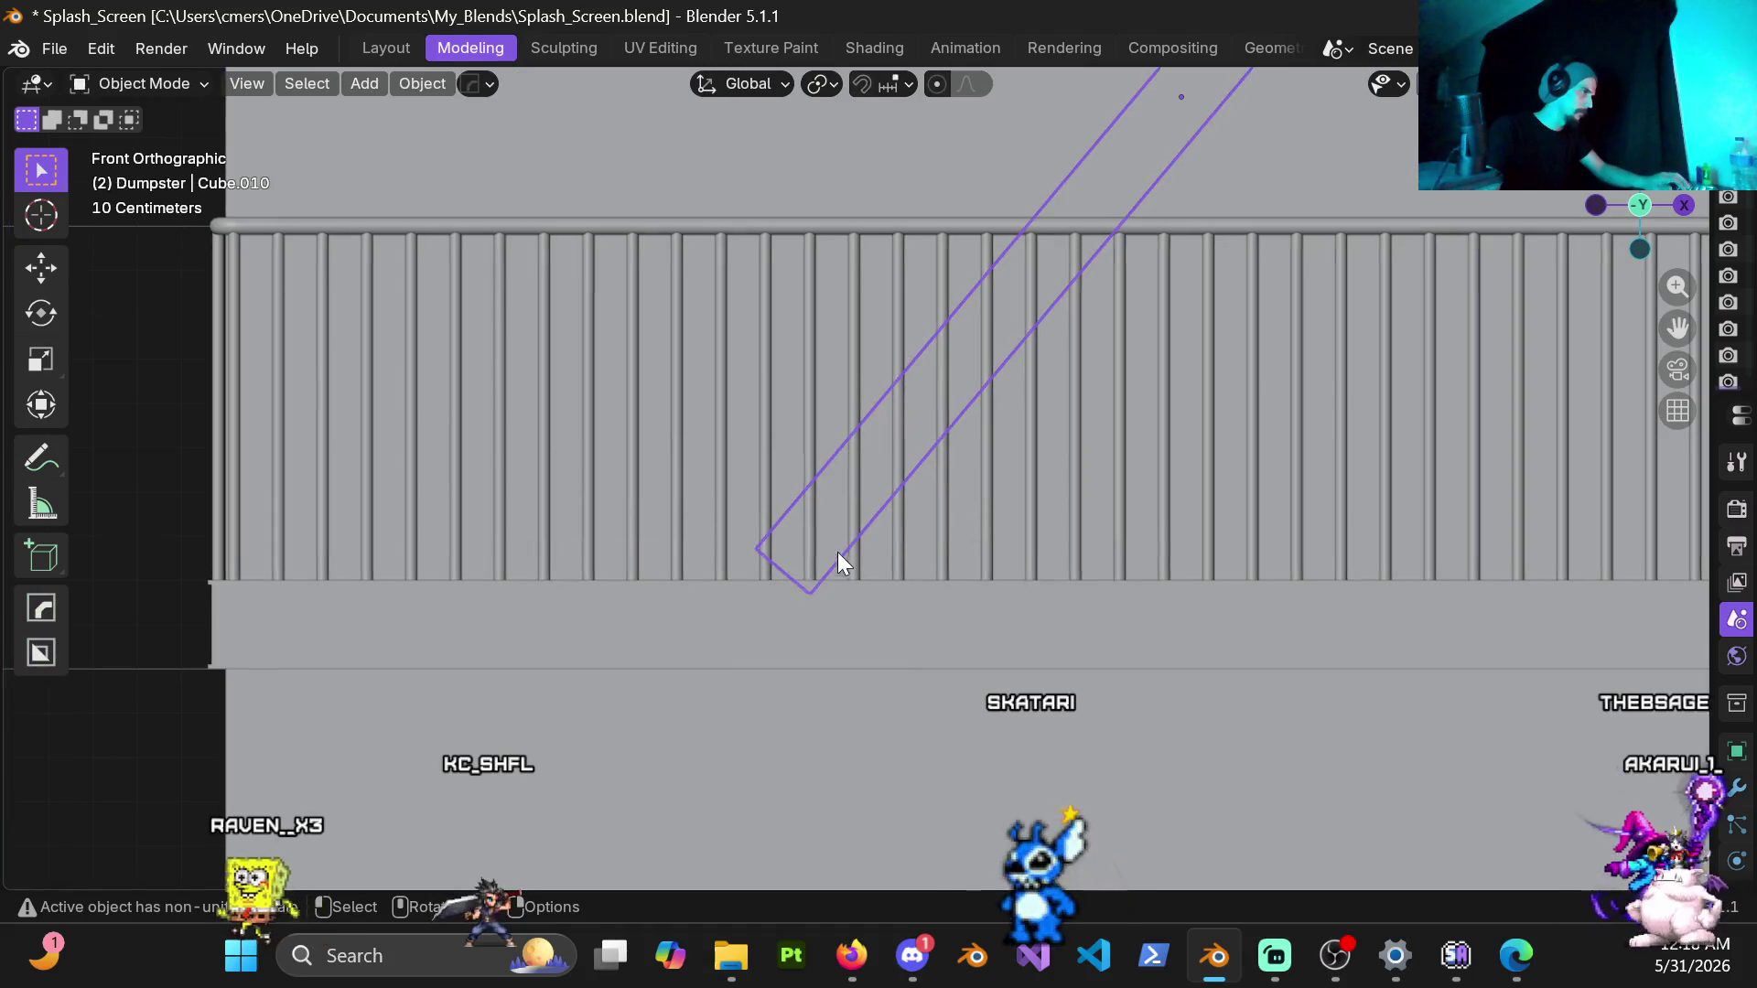
Step: Apply the stringer's scale and inspect the landing in Edit Mode before returning to Object Mode
key(ctrl+a)
click(831, 546)
key(ctrl+Tab)
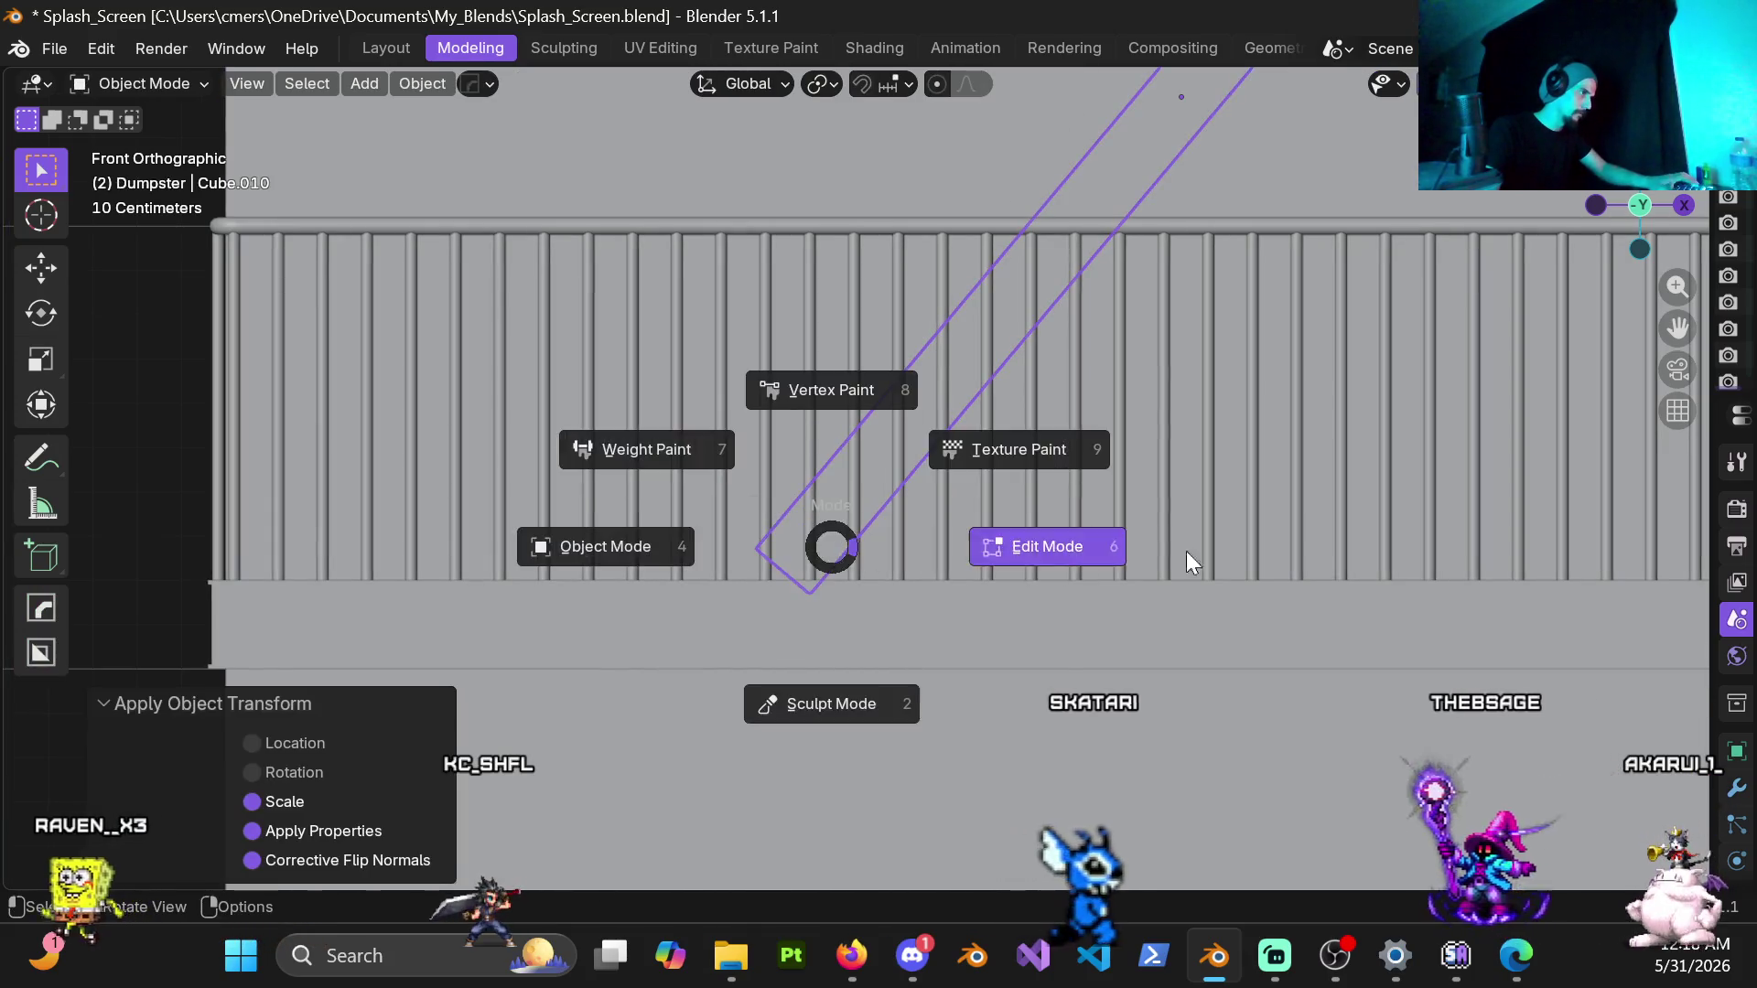
click(1039, 544)
mouse_move(807, 535)
middle_down()
mouse_move(1058, 608)
mouse_move(1125, 673)
mouse_move(1087, 618)
mouse_move(949, 583)
middle_up()
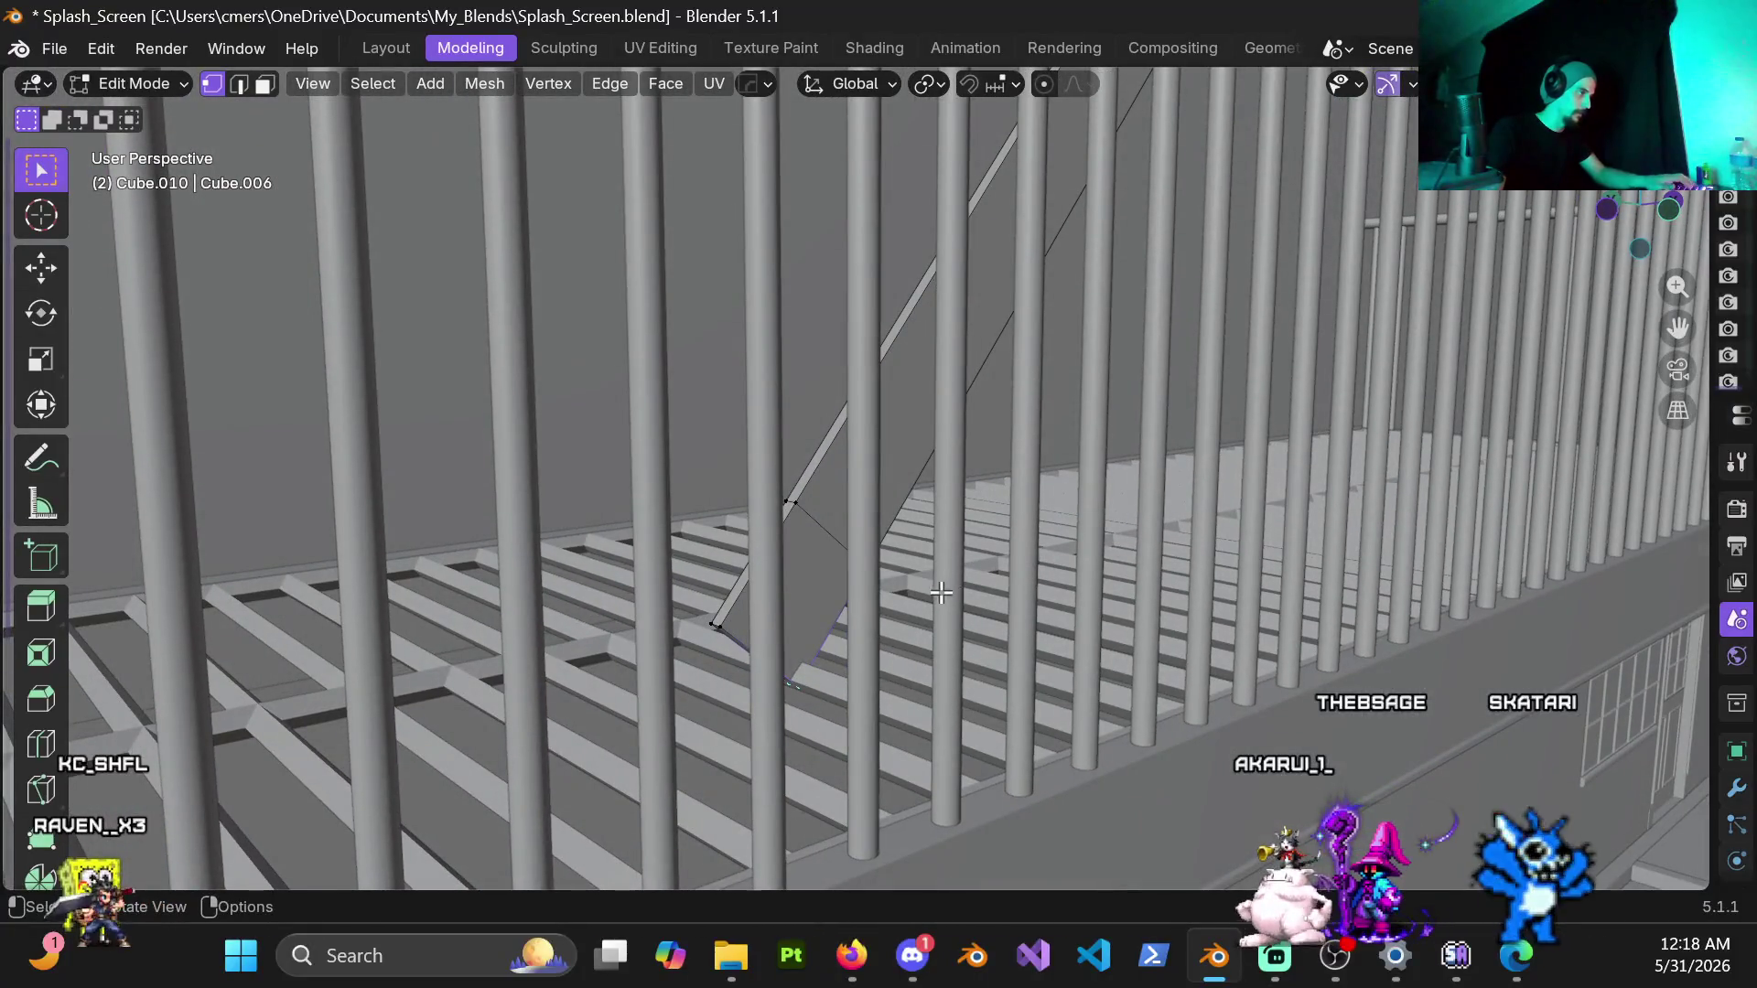
key(ctrl+Tab)
click(823, 594)
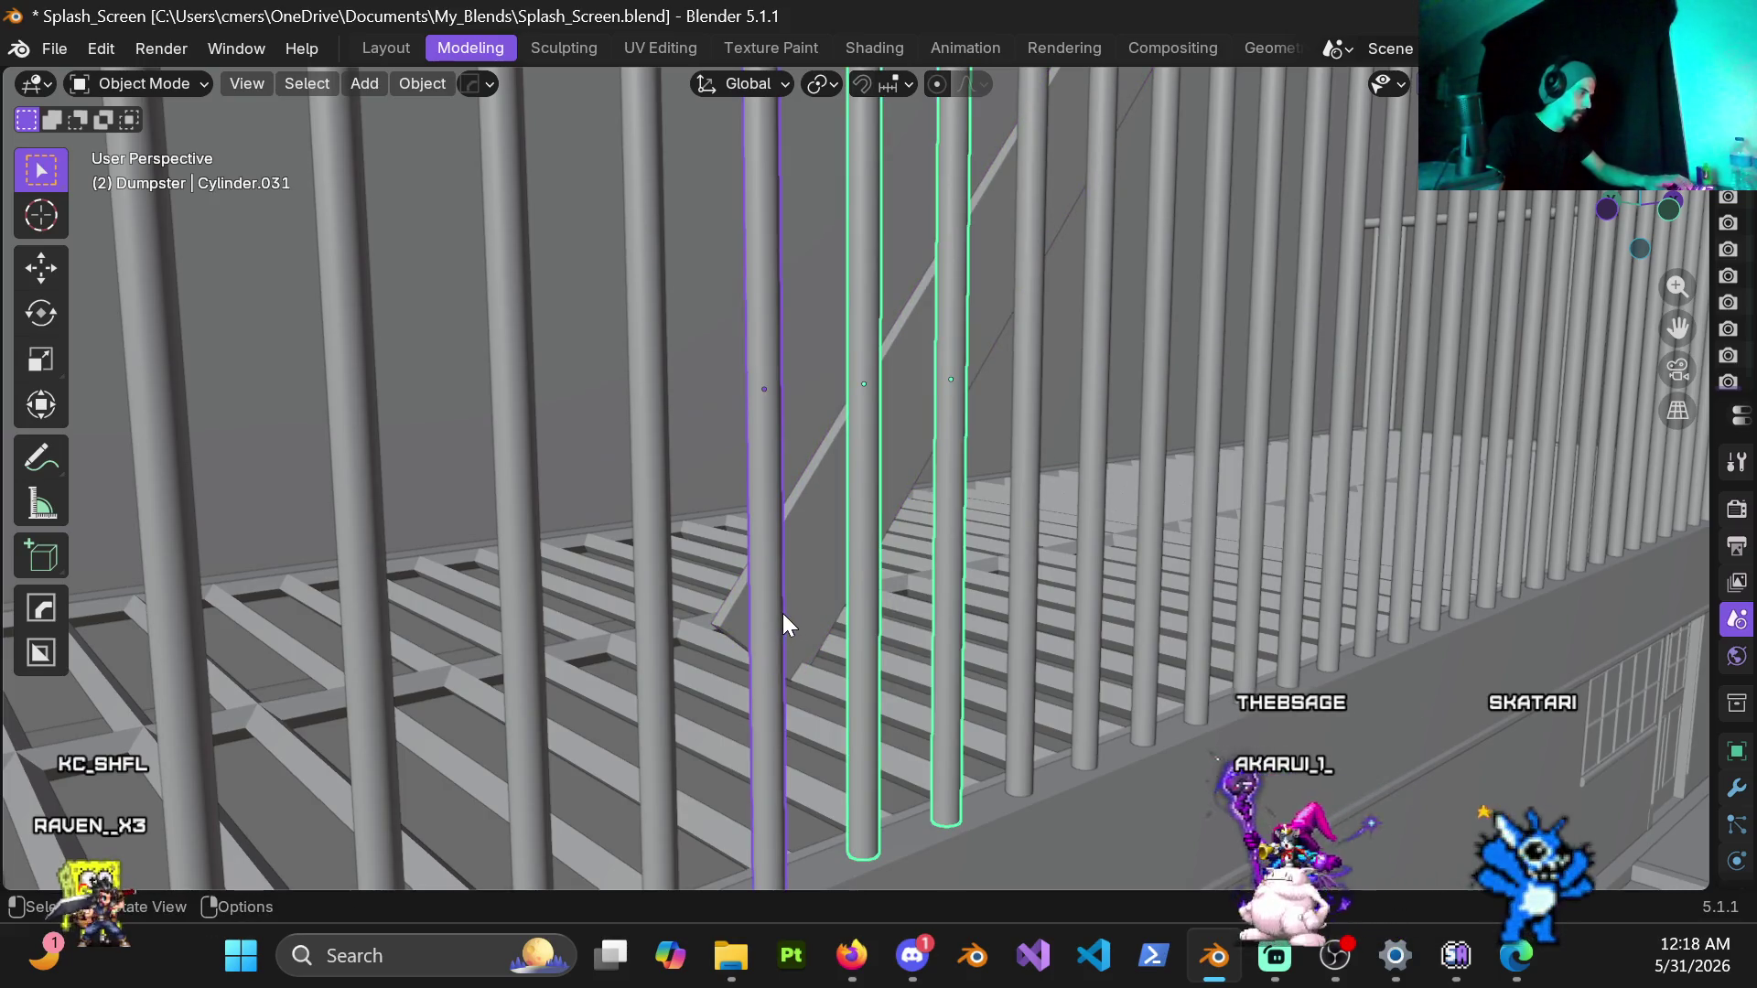
Step: Hide the three railing bars in the way and bevel the stringer's bottom edge with Ctrl+B
key(h)
click(807, 620)
key(ctrl+Tab)
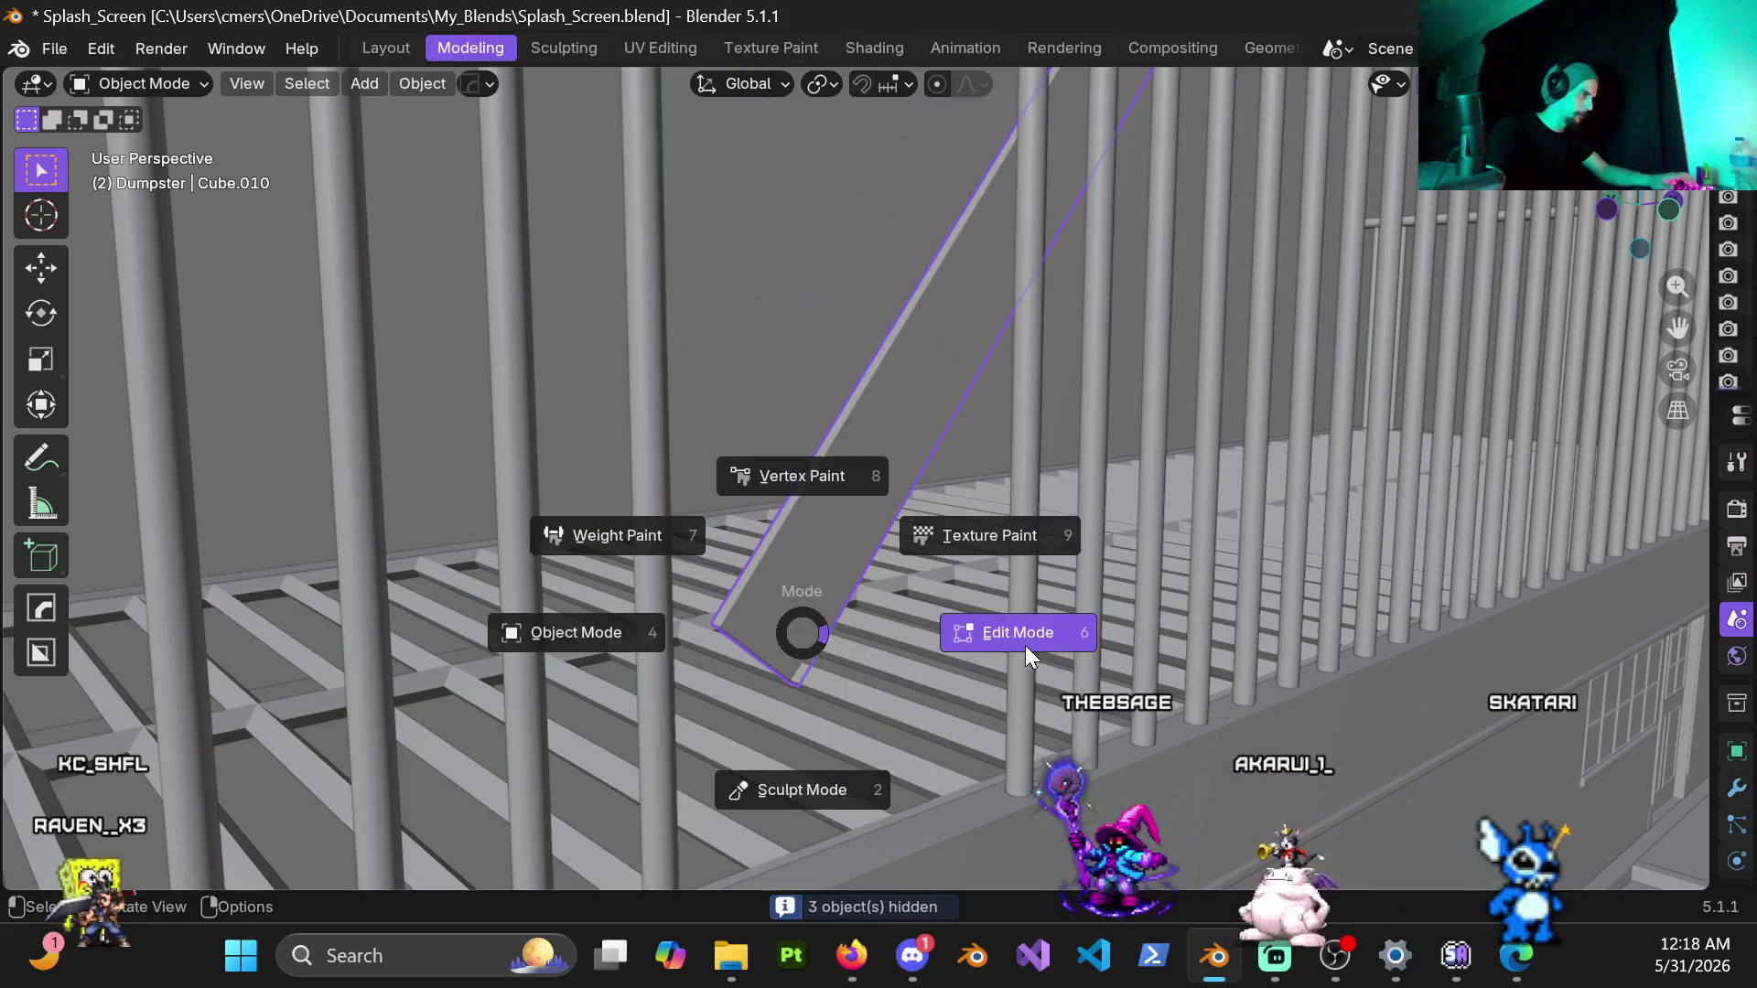
click(1016, 632)
key(ctrl+b)
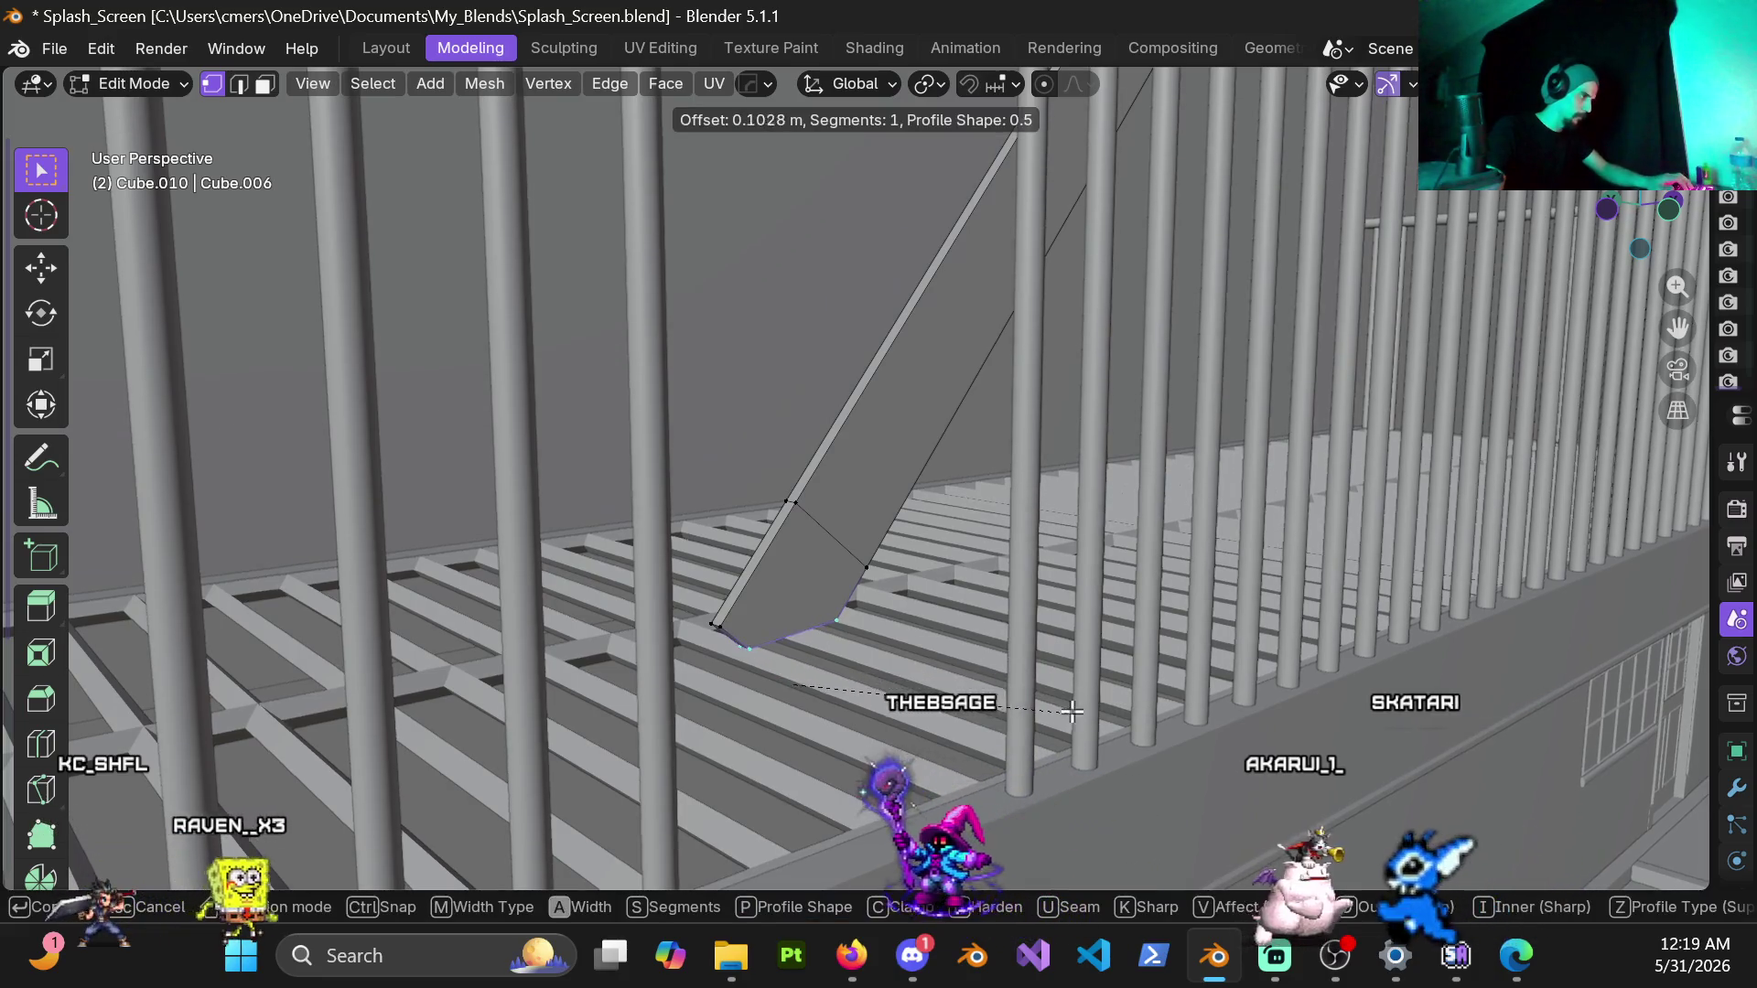
click(1154, 741)
scroll(913, 415, down, 3)
Step: Bevel the base vertices again, merge overlapping vertices by distance, and leave Edit Mode
mouse_move(961, 454)
middle_down()
mouse_move(914, 416)
mouse_move(1084, 439)
mouse_move(1067, 519)
middle_up()
scroll(913, 417, up, 4)
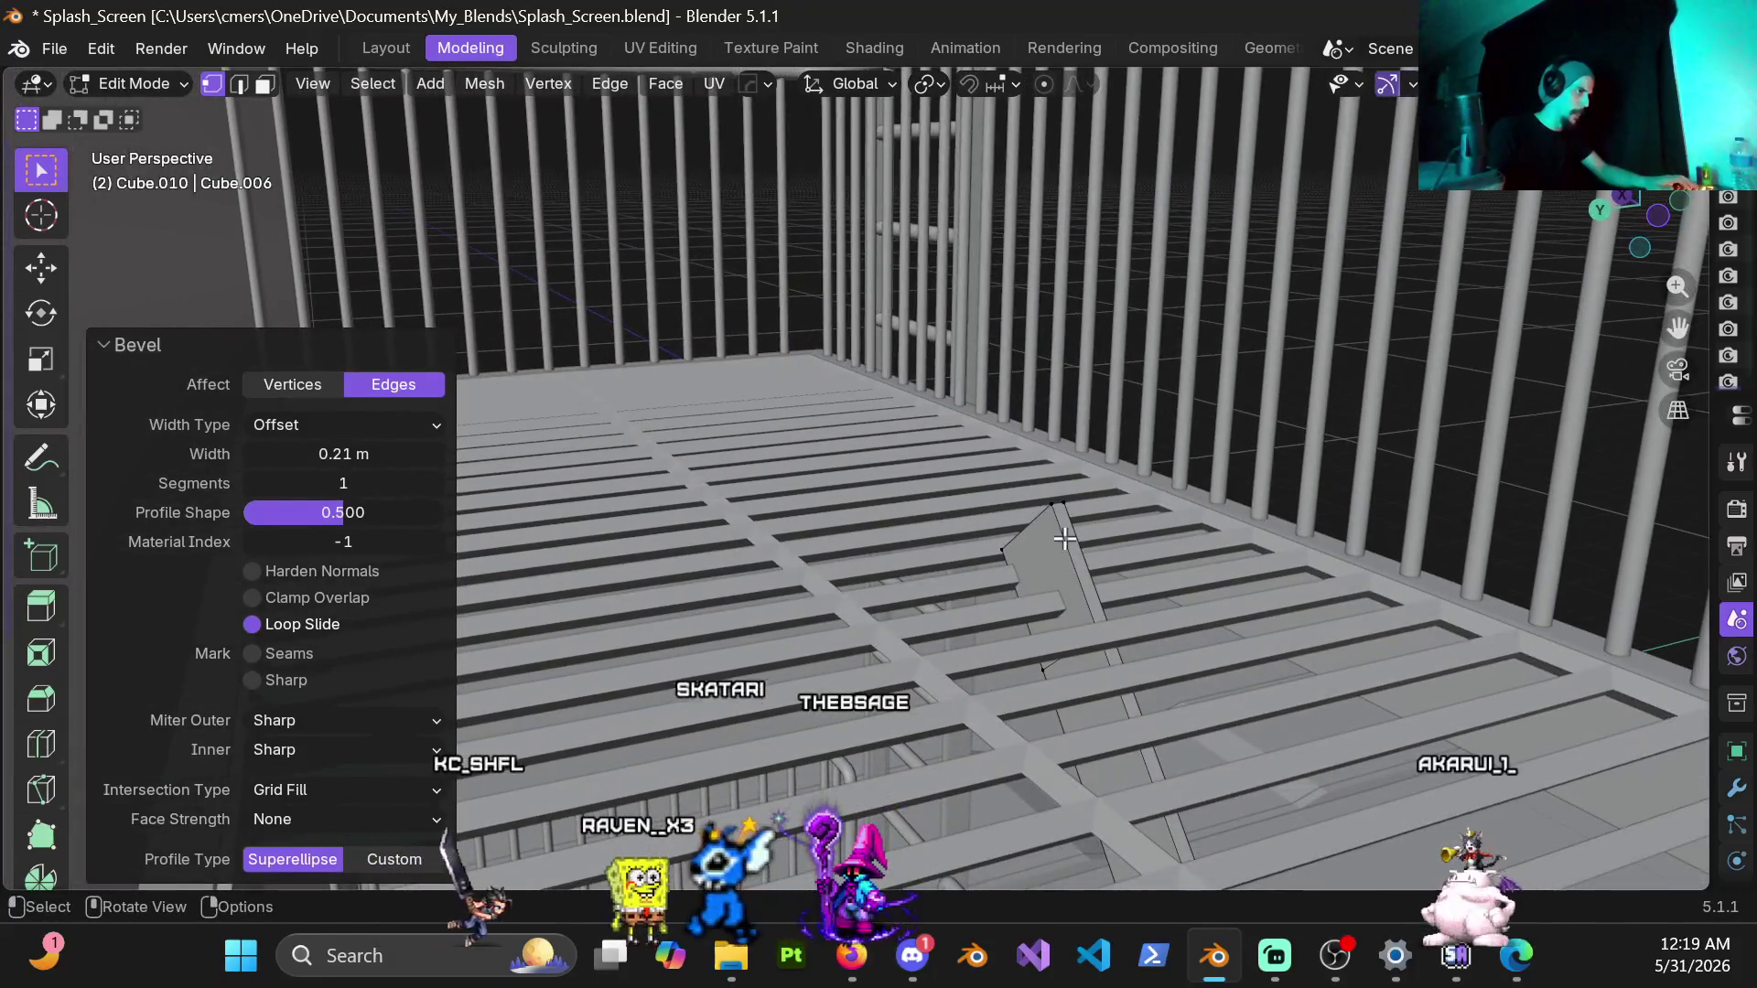
drag(1084, 529, 1137, 604)
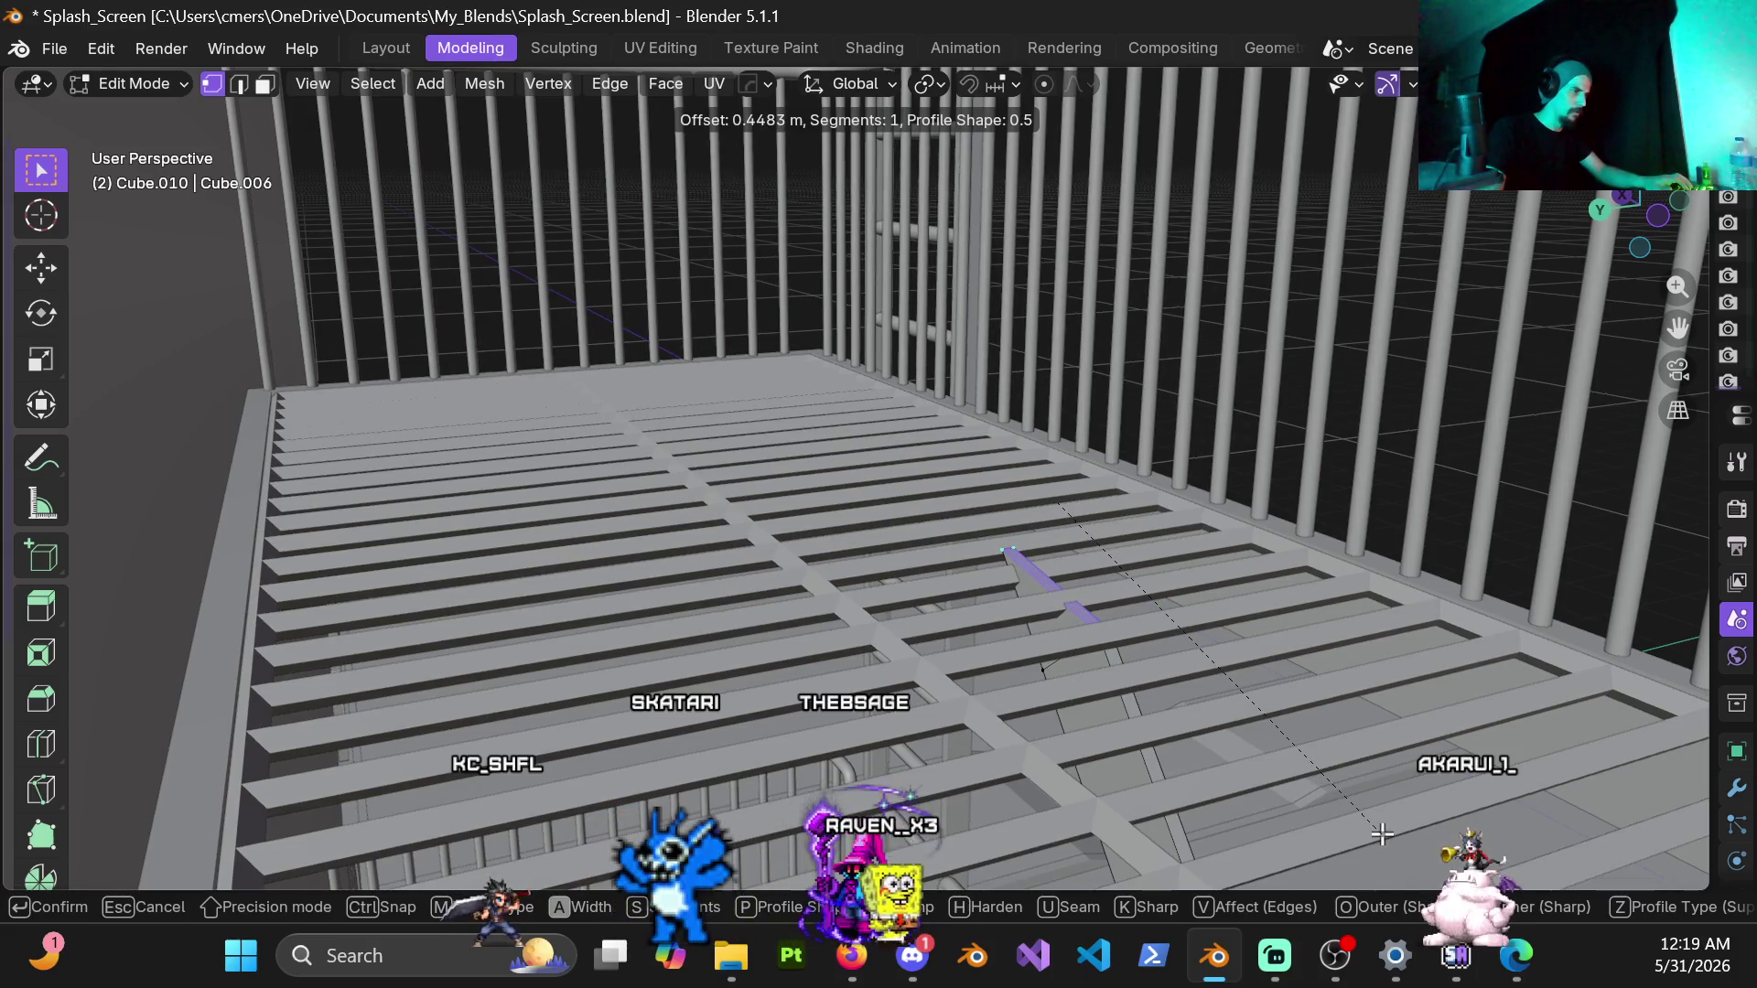
click(1382, 833)
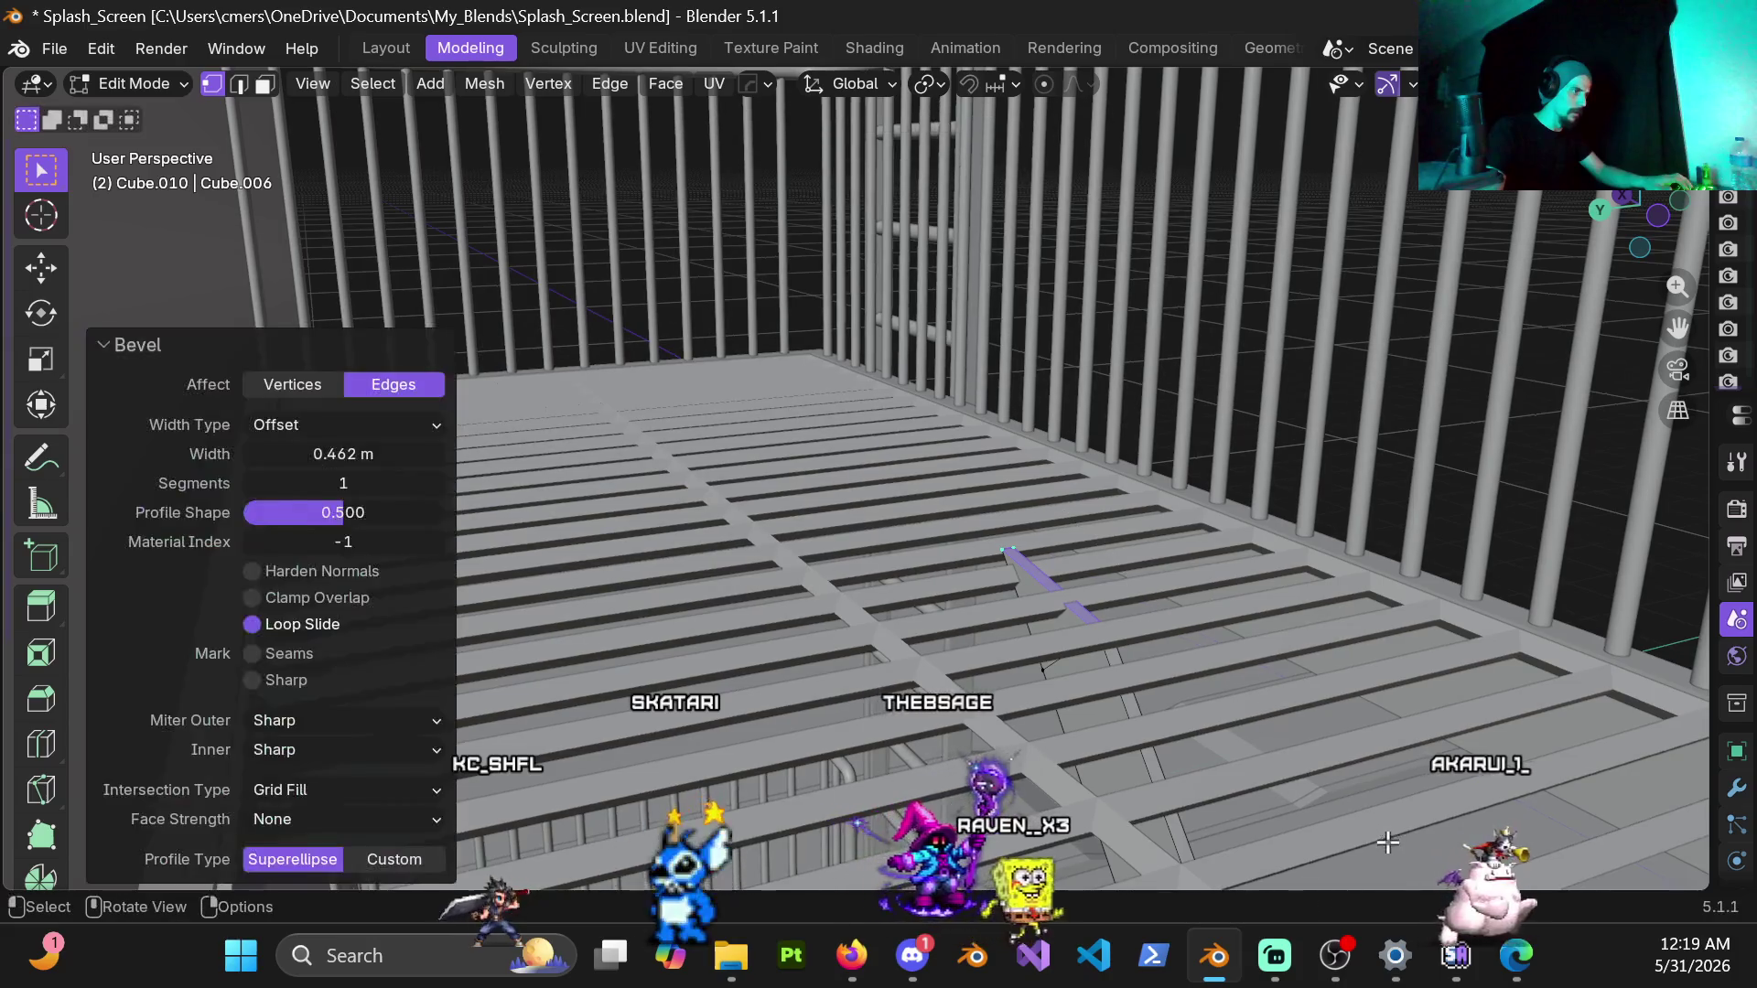
click(1126, 569)
key(m)
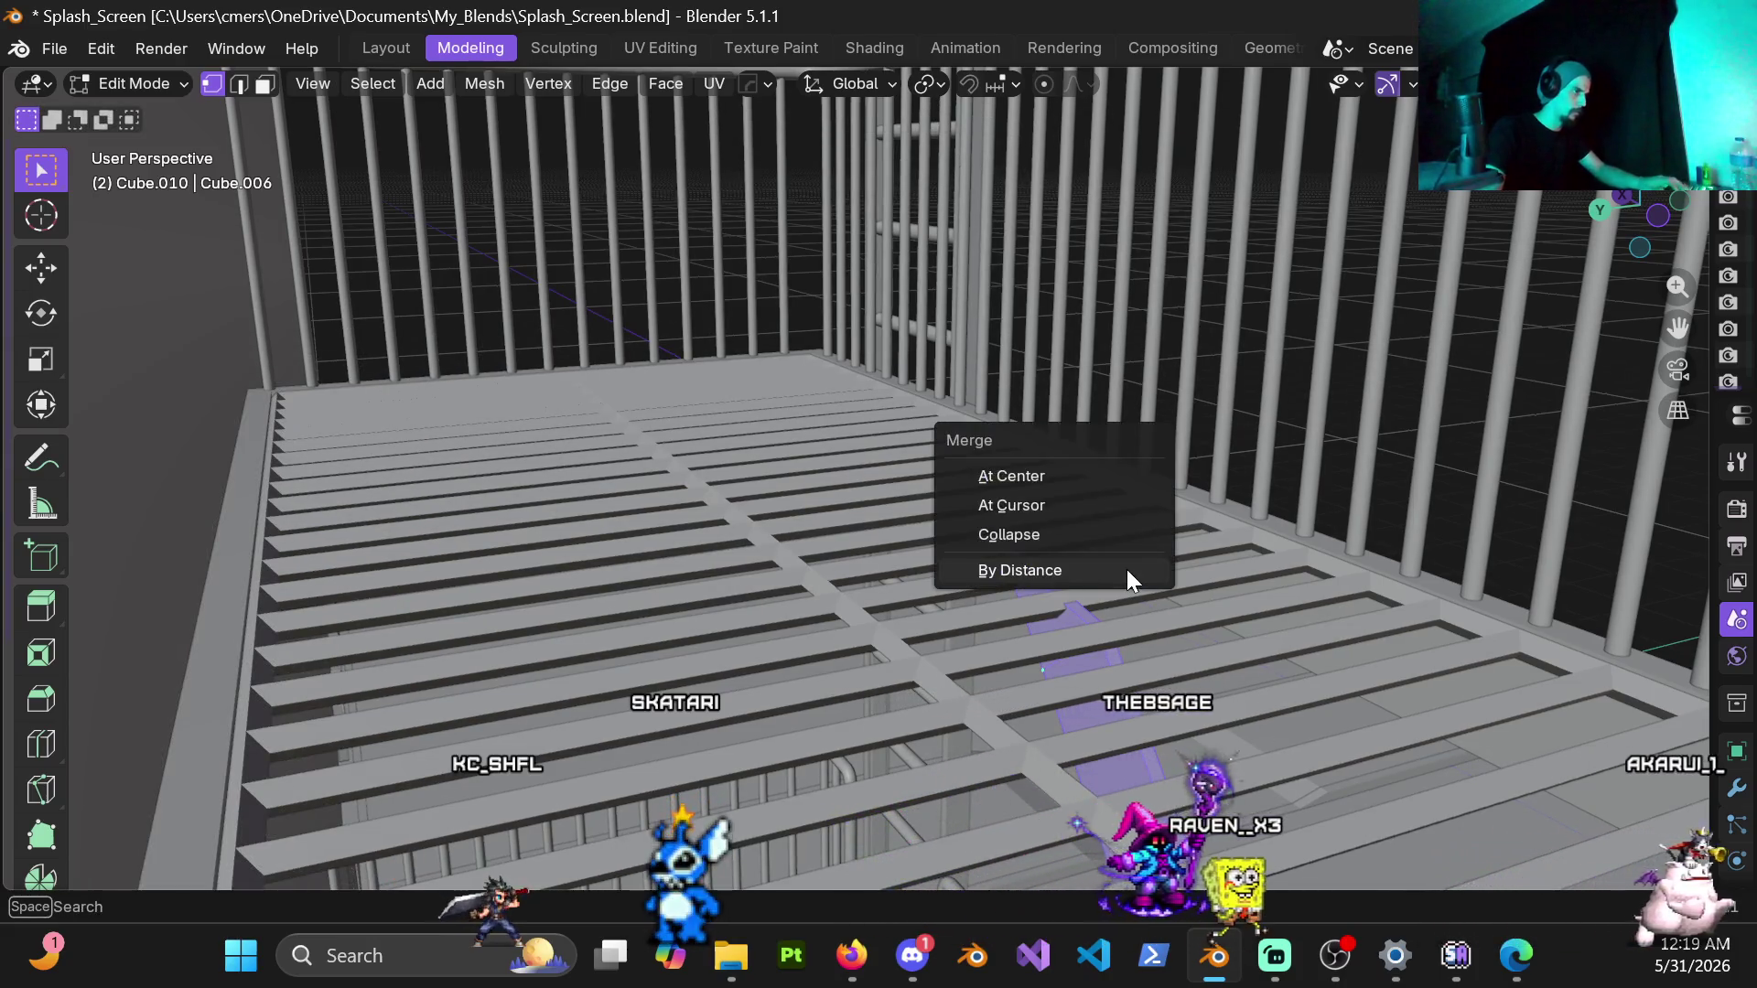
click(1057, 566)
mouse_move(1127, 570)
middle_down()
mouse_move(839, 586)
mouse_move(1005, 625)
mouse_move(1138, 508)
mouse_move(806, 446)
mouse_move(899, 515)
mouse_move(764, 519)
mouse_move(744, 462)
mouse_move(770, 495)
mouse_move(770, 598)
mouse_move(1220, 297)
mouse_move(1151, 449)
mouse_move(1067, 469)
middle_up()
key(Tab)
key(KP_7)
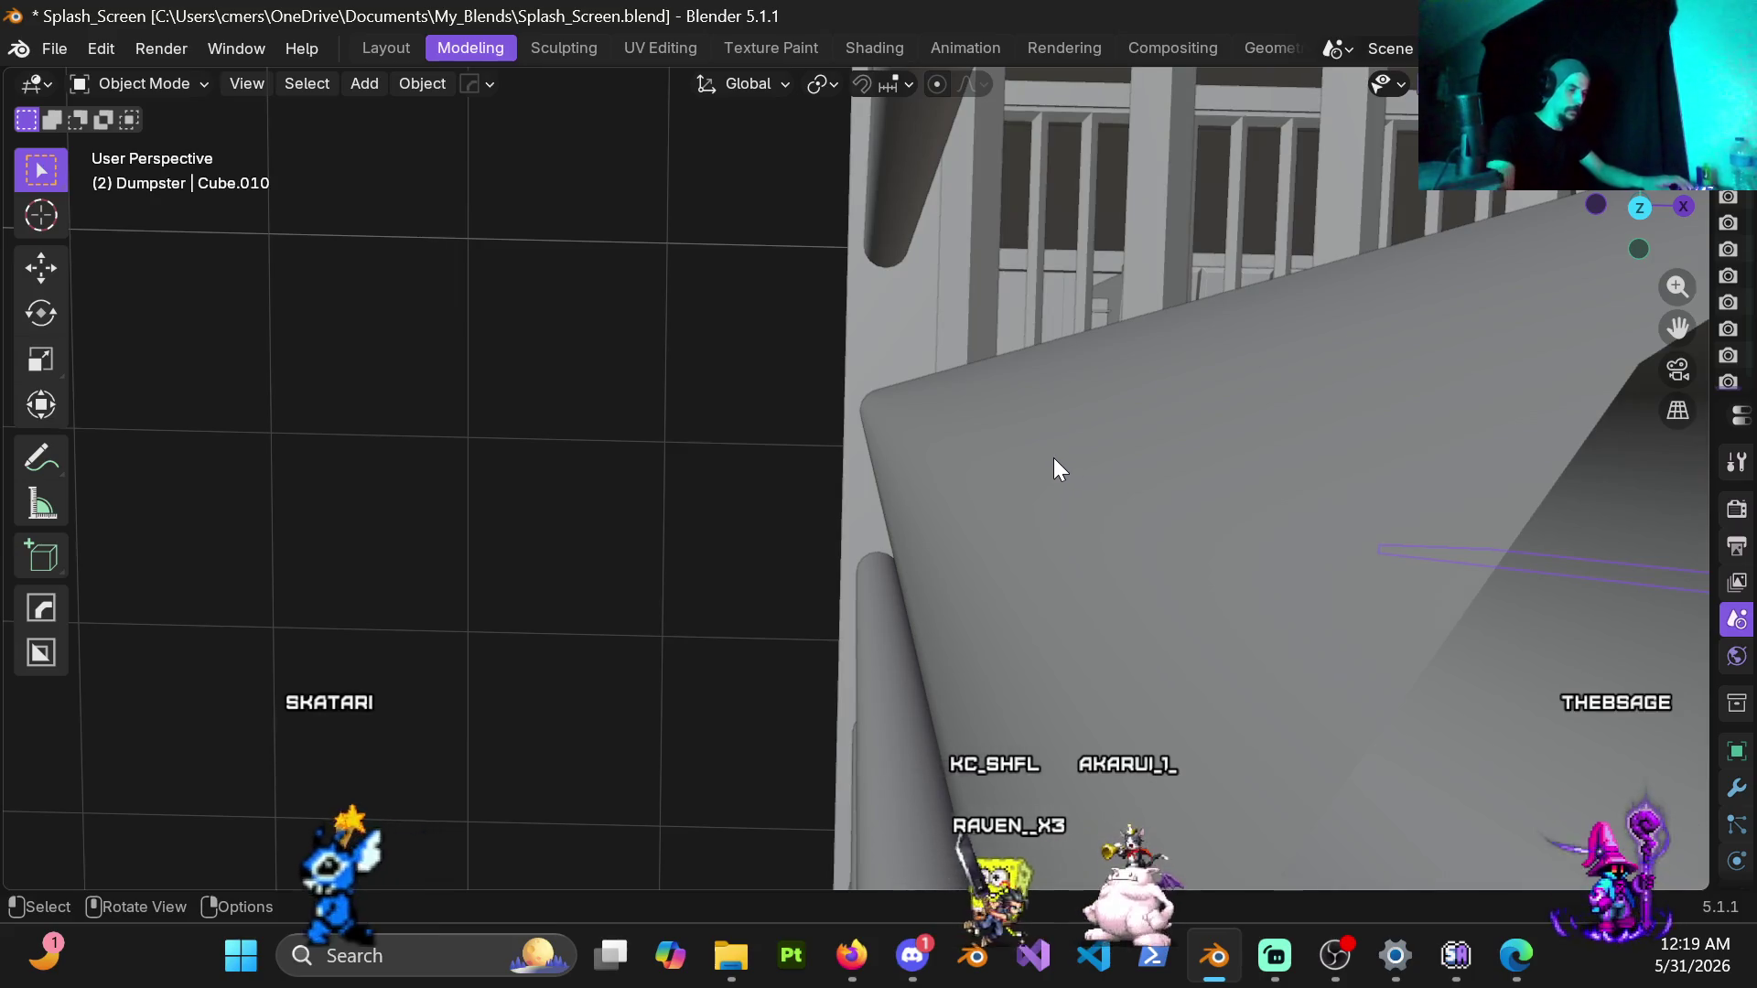
Step: From top view, select the railing and wall objects and hide them
key(KP_7)
scroll(1052, 458, up, 3)
mouse_move(965, 511)
shift+middle_down()
mouse_move(883, 305)
mouse_move(871, 498)
mouse_move(873, 309)
mouse_move(903, 438)
shift+middle_up()
scroll(966, 498, down, 5)
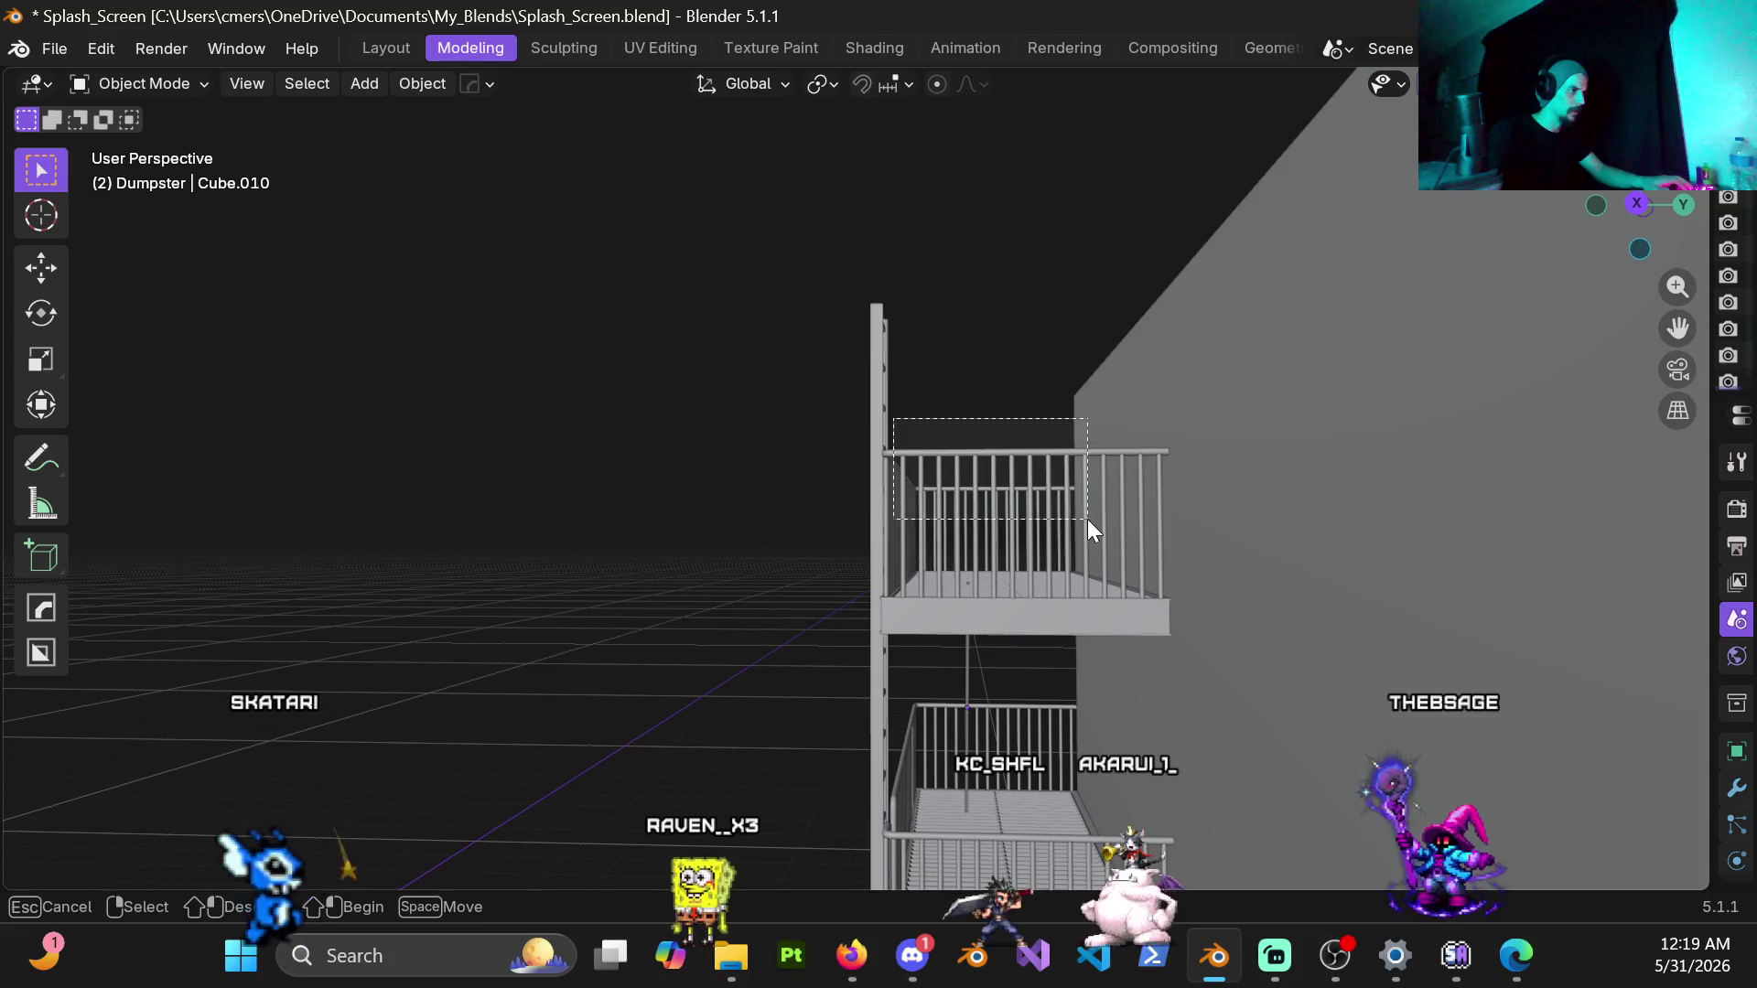
drag(893, 419, 1087, 520)
key(h)
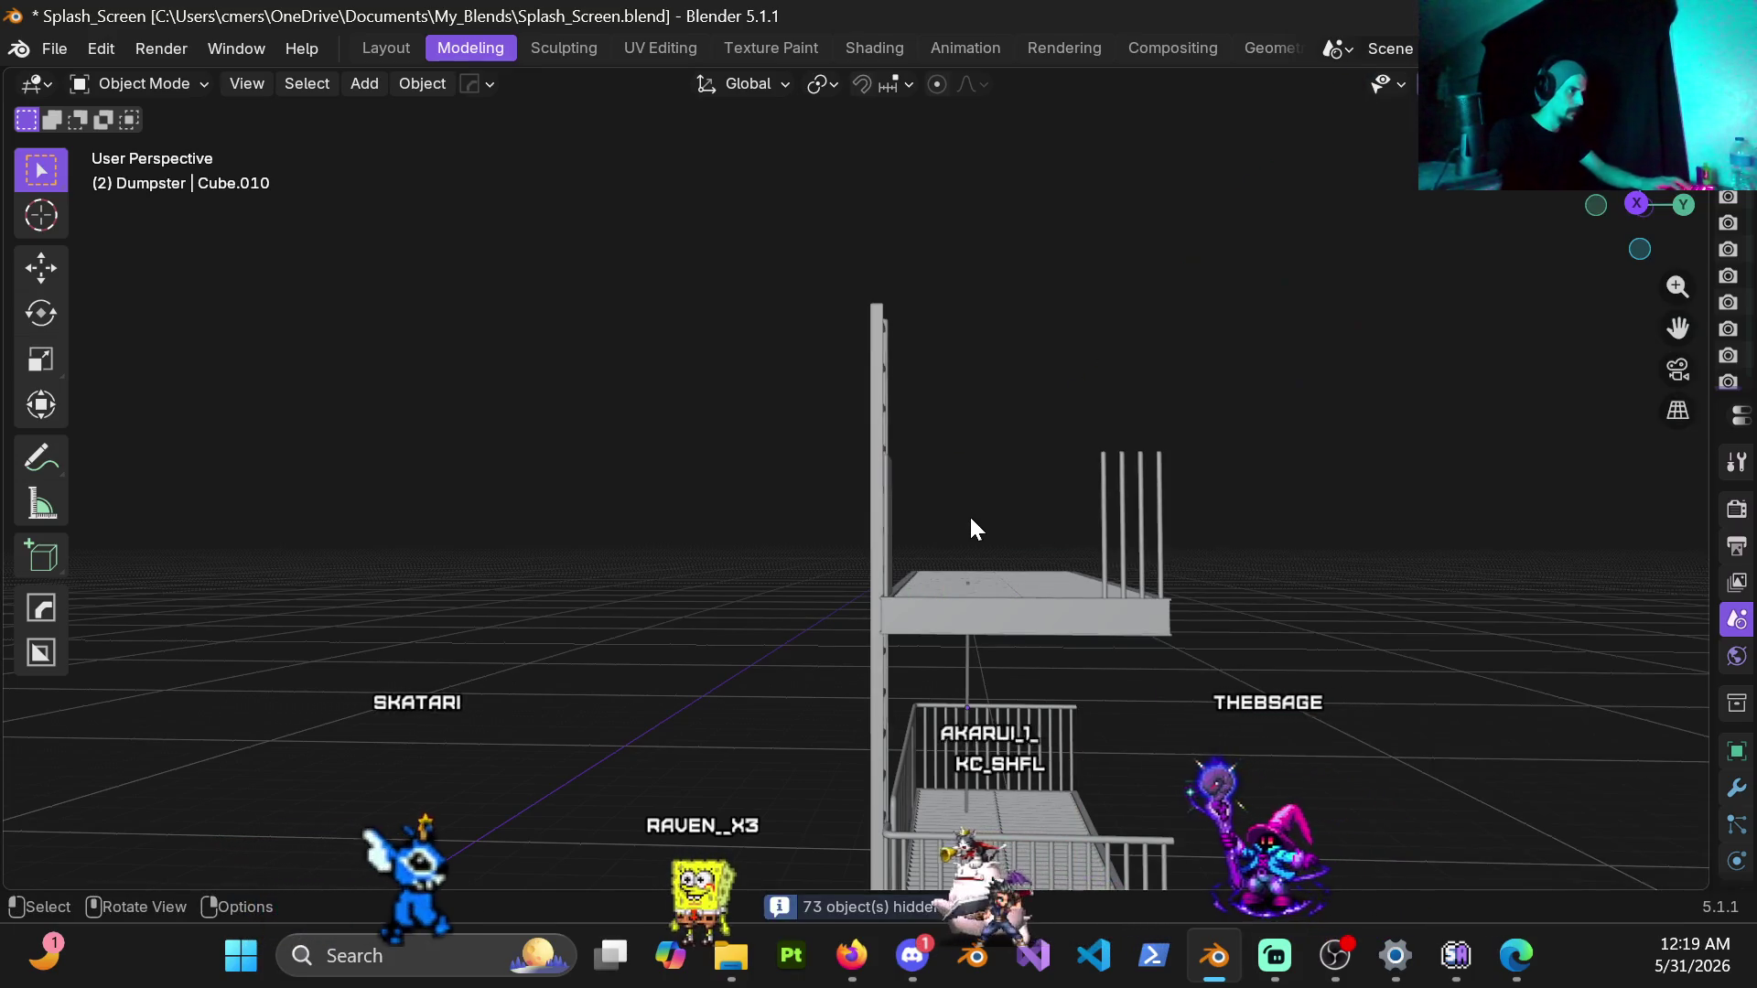
scroll(969, 514, up, 8)
Step: Frame the thin bar straight down from above and start moving it along Y
mouse_move(979, 510)
middle_down()
mouse_move(1244, 634)
mouse_move(561, 450)
mouse_move(798, 457)
mouse_move(1119, 573)
mouse_move(1261, 548)
mouse_move(1083, 574)
middle_up()
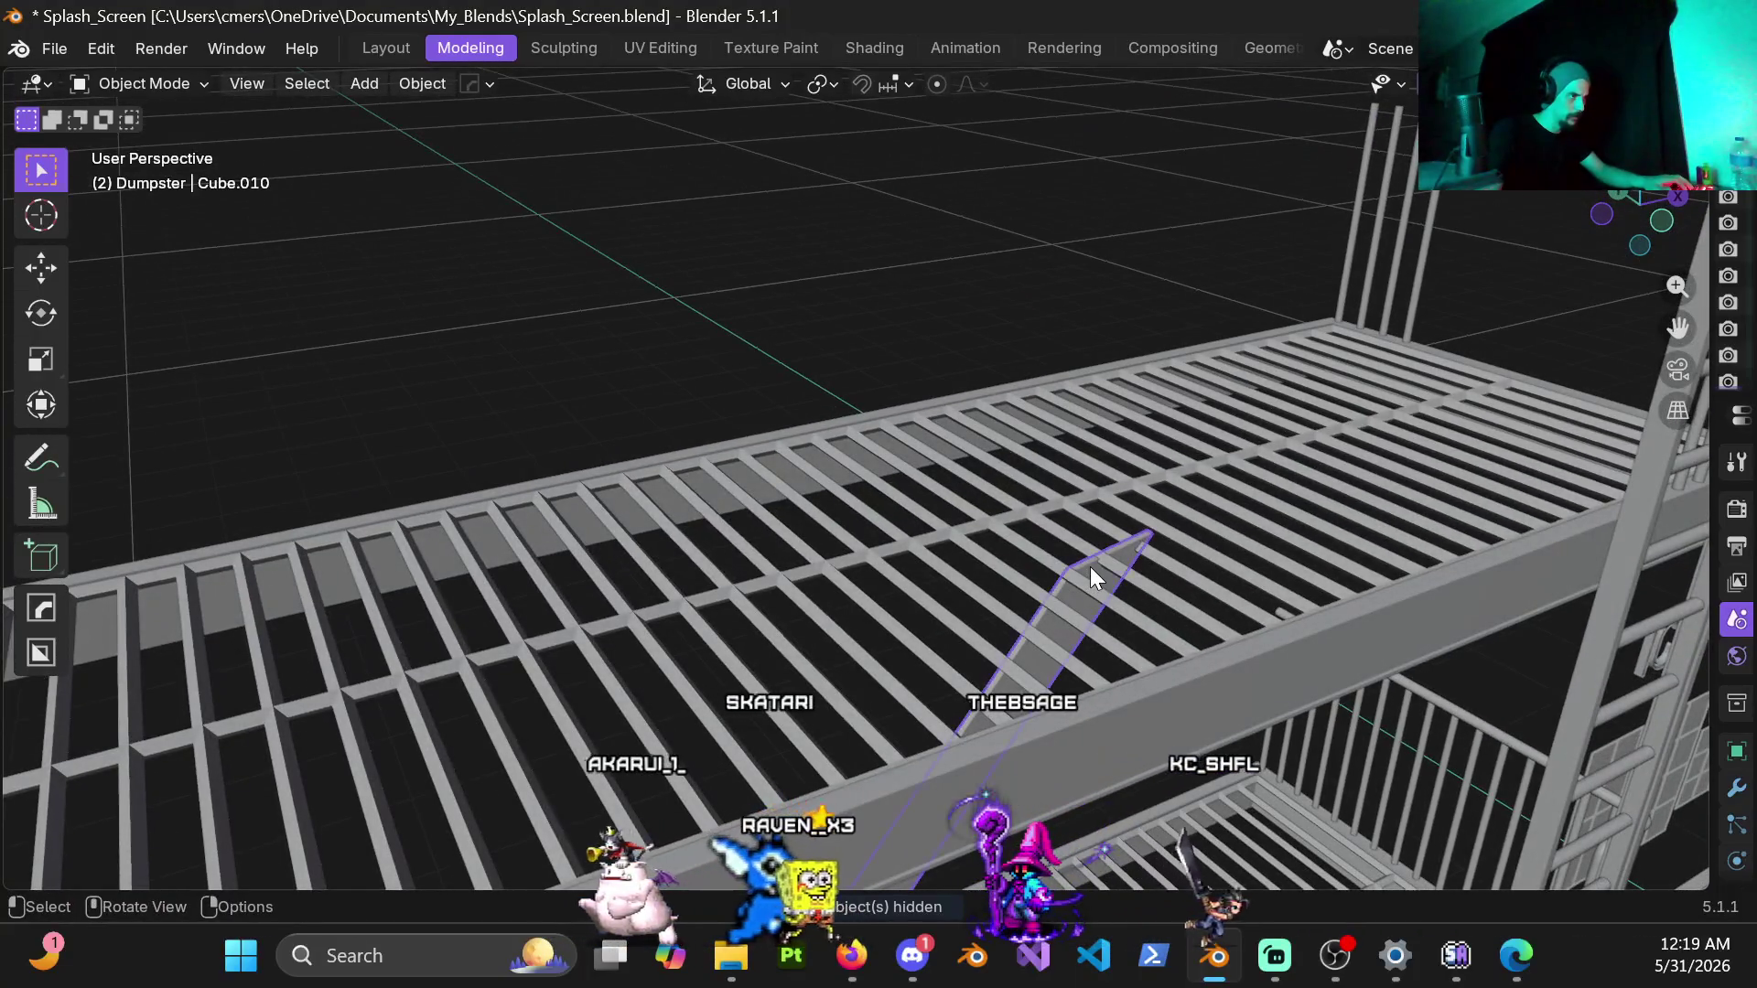
key(KP_7)
mouse_move(1146, 649)
shift+middle_down()
mouse_move(1050, 511)
mouse_move(1097, 557)
shift+middle_up()
key(g)
key(y)
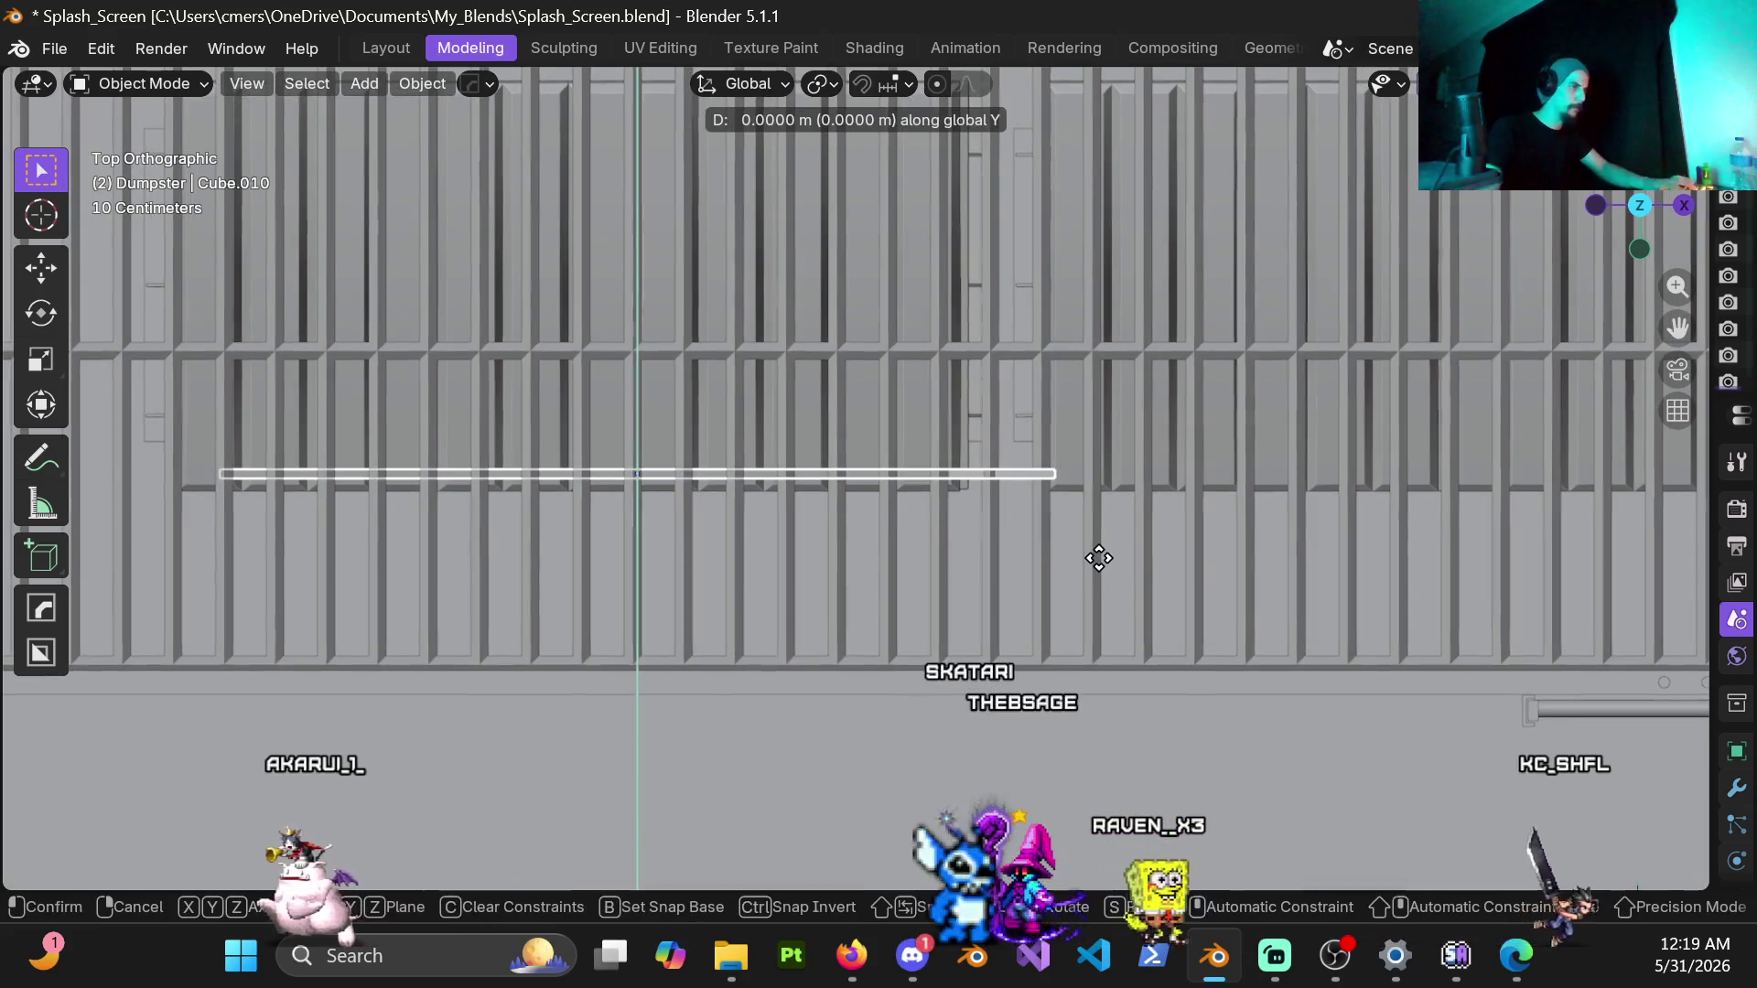
Step: Confirm the 0.4 m Y move, then select the grate floor mesh Cube.004 and bring up the mode switcher
click(1113, 724)
scroll(815, 666, down, 2)
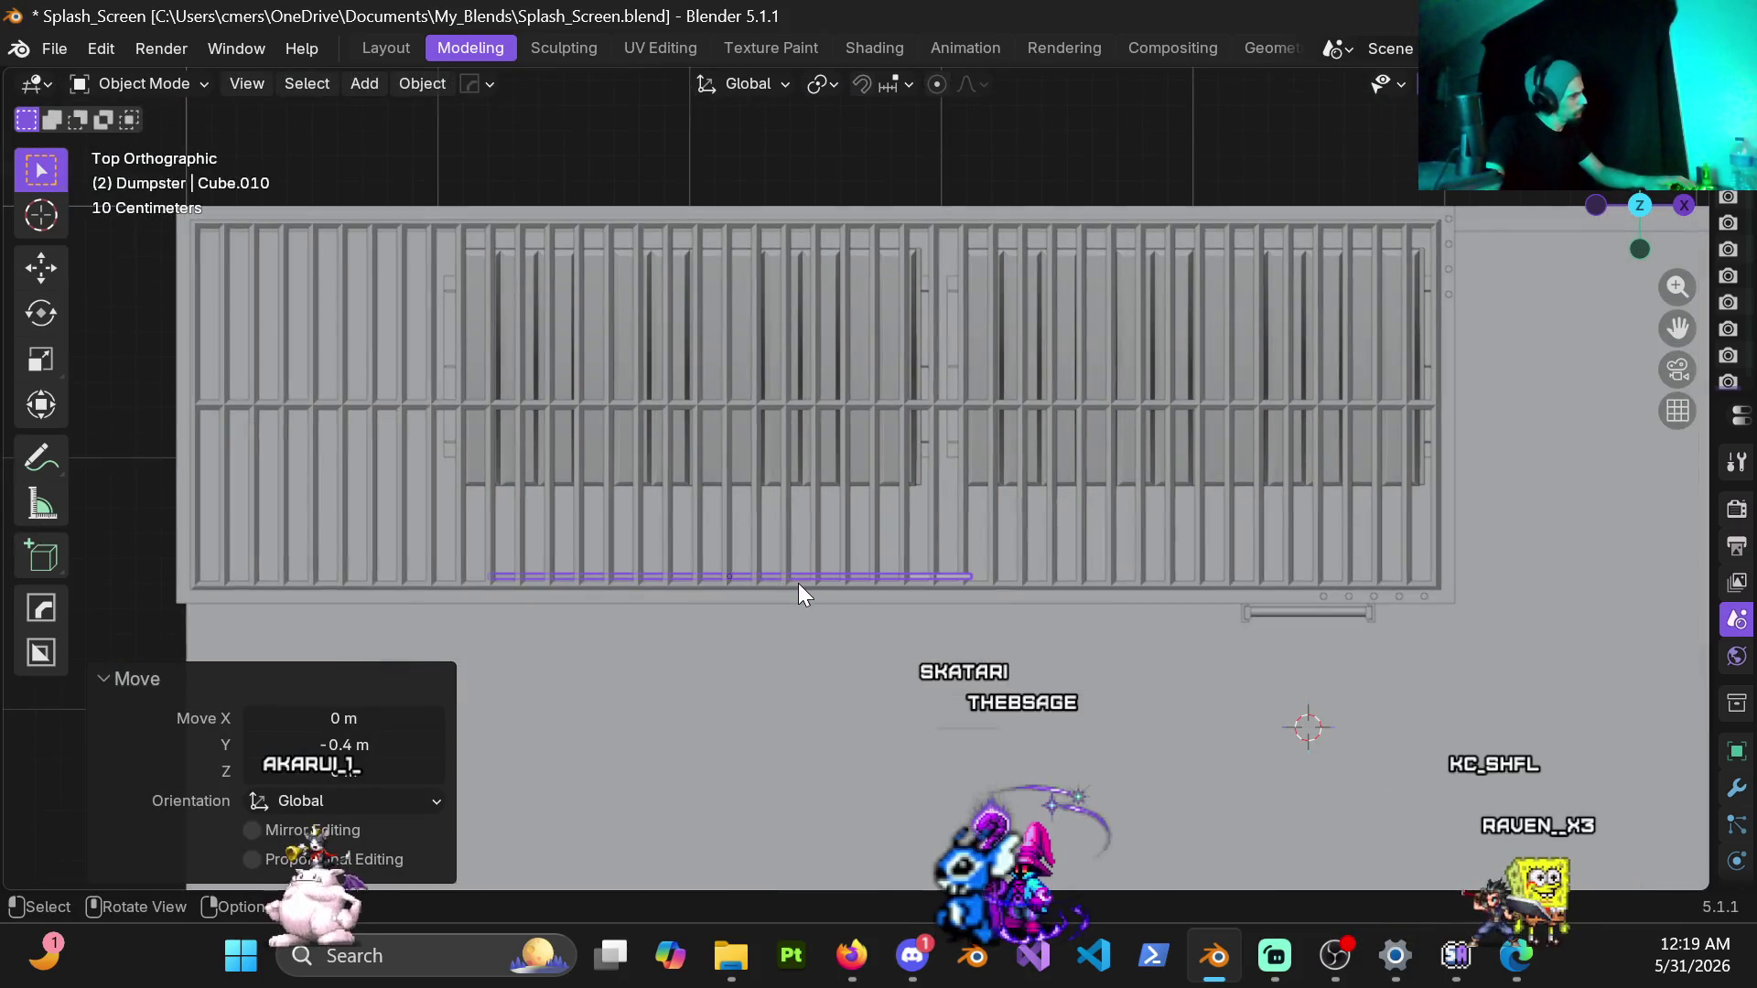
click(743, 535)
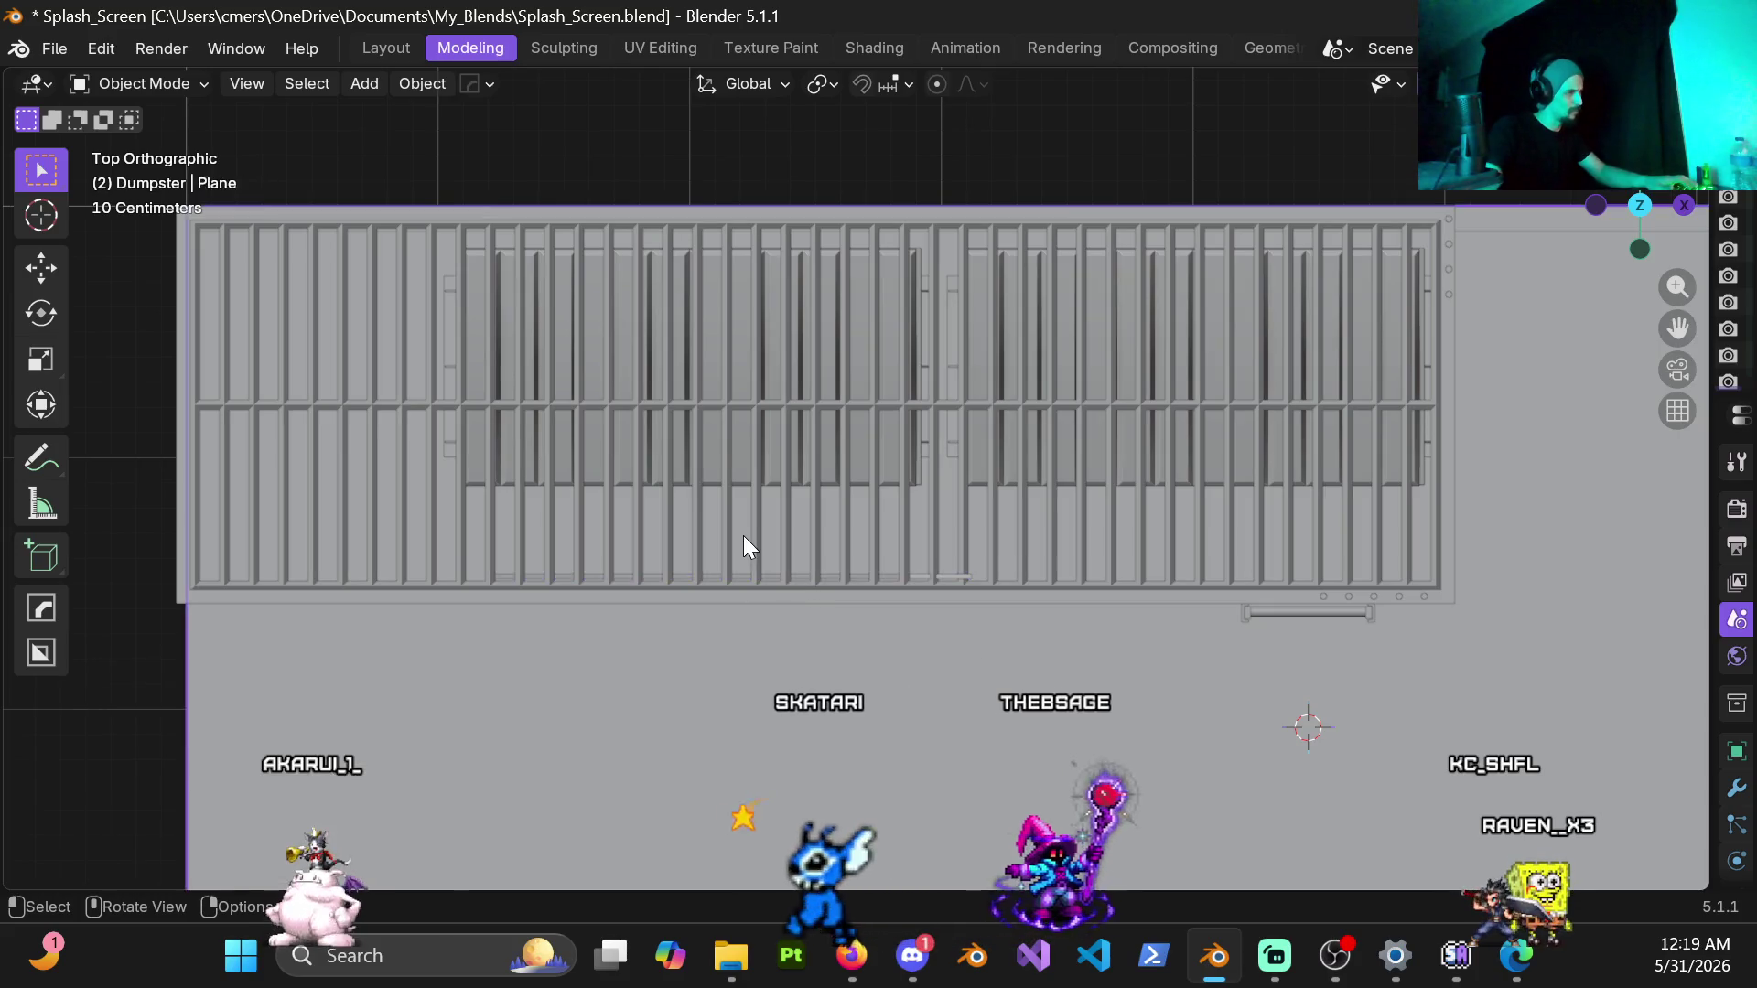
key(ctrl+Tab)
key(Escape)
click(828, 528)
key(ctrl+Tab)
Step: Select one narrow grate strip then circle-select a block of adjacent floor faces in face mode
click(878, 524)
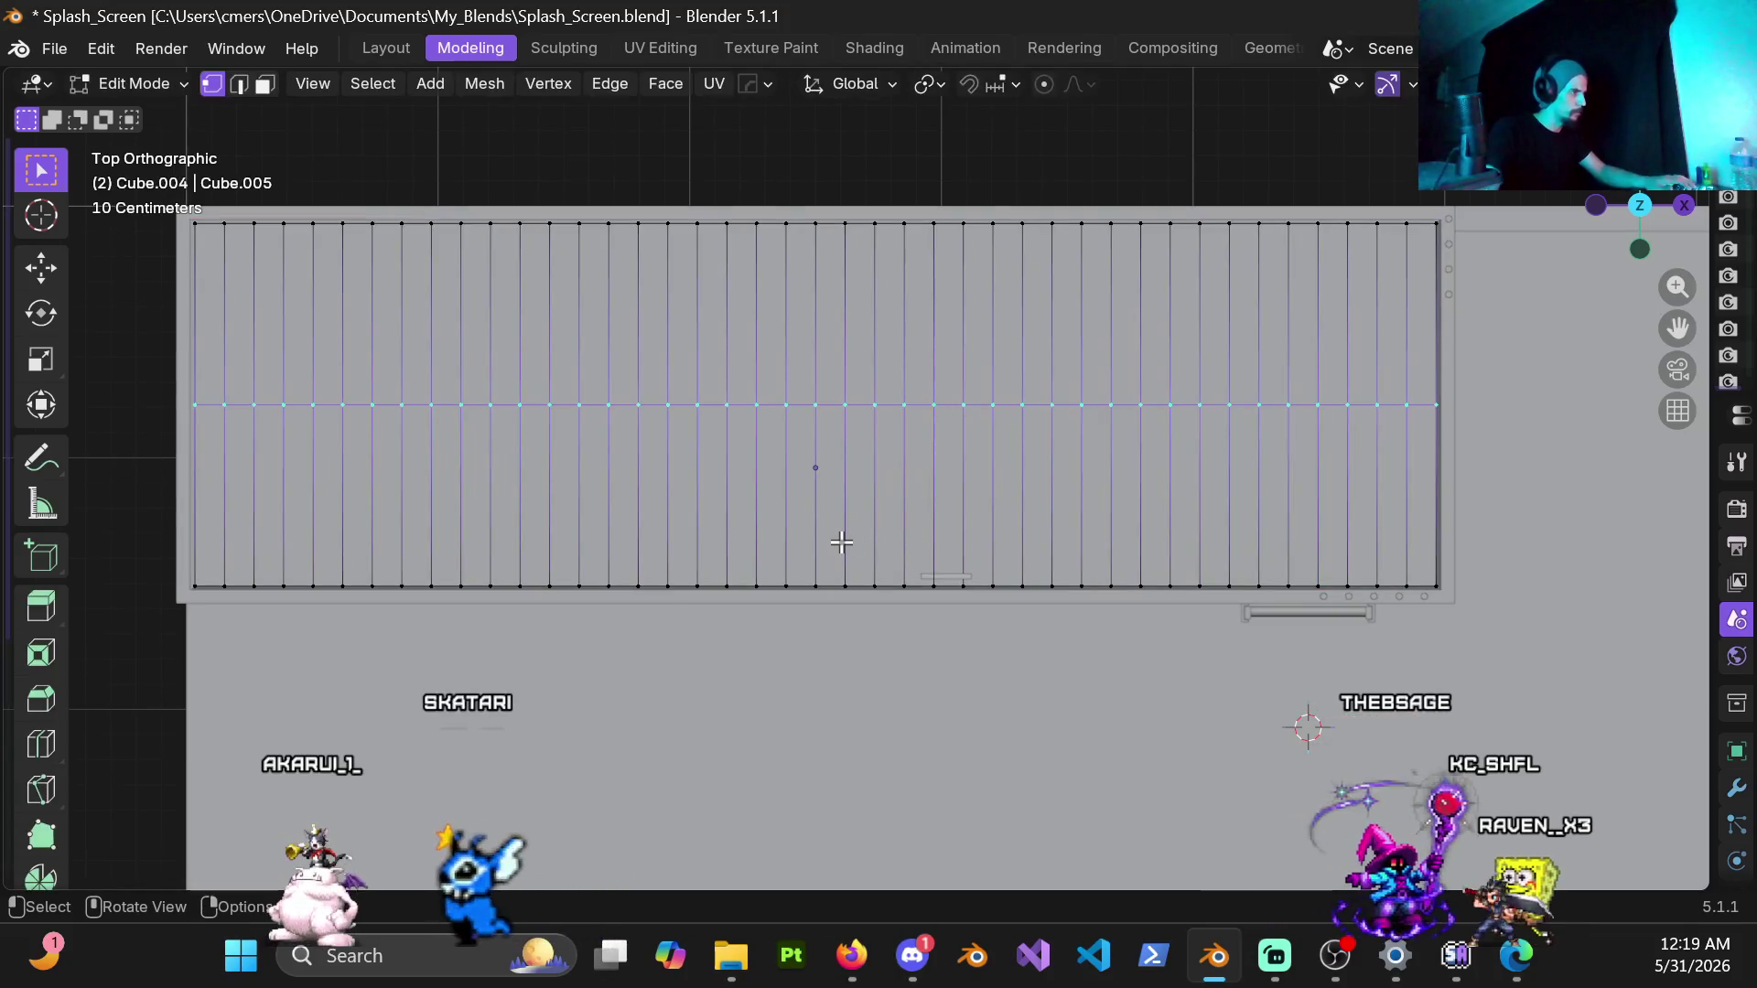
key(alt+a)
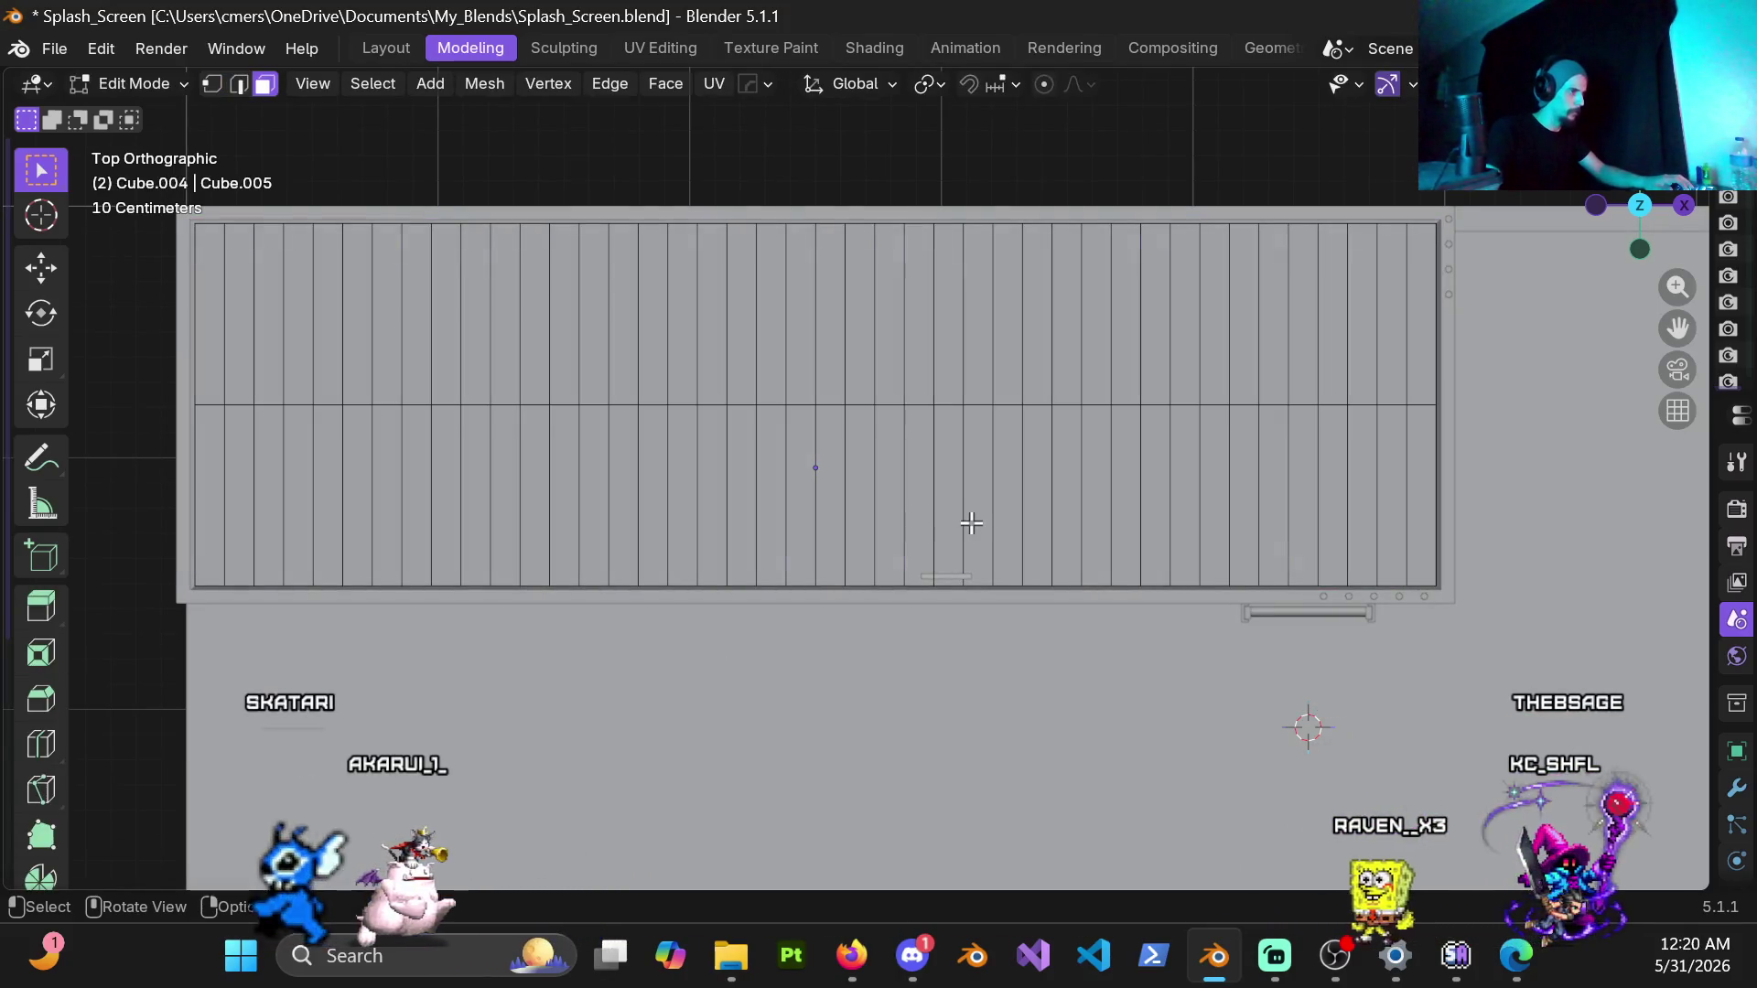
click(950, 520)
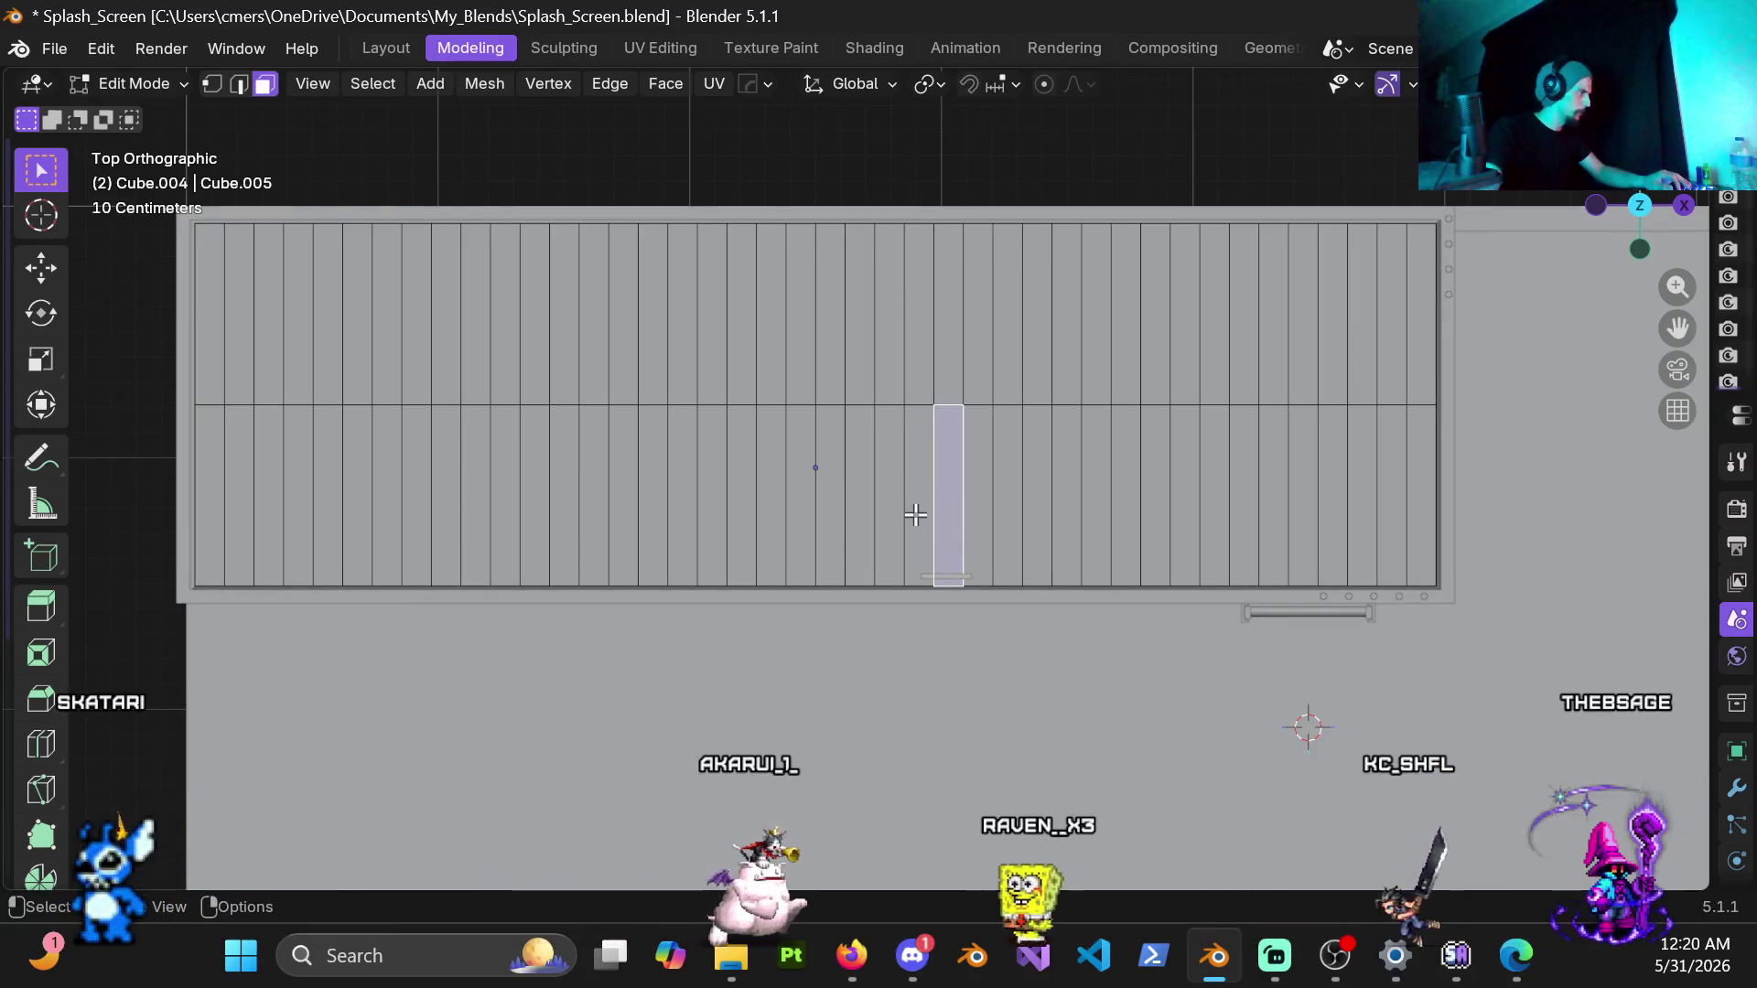
key(c)
drag(915, 515, 522, 514)
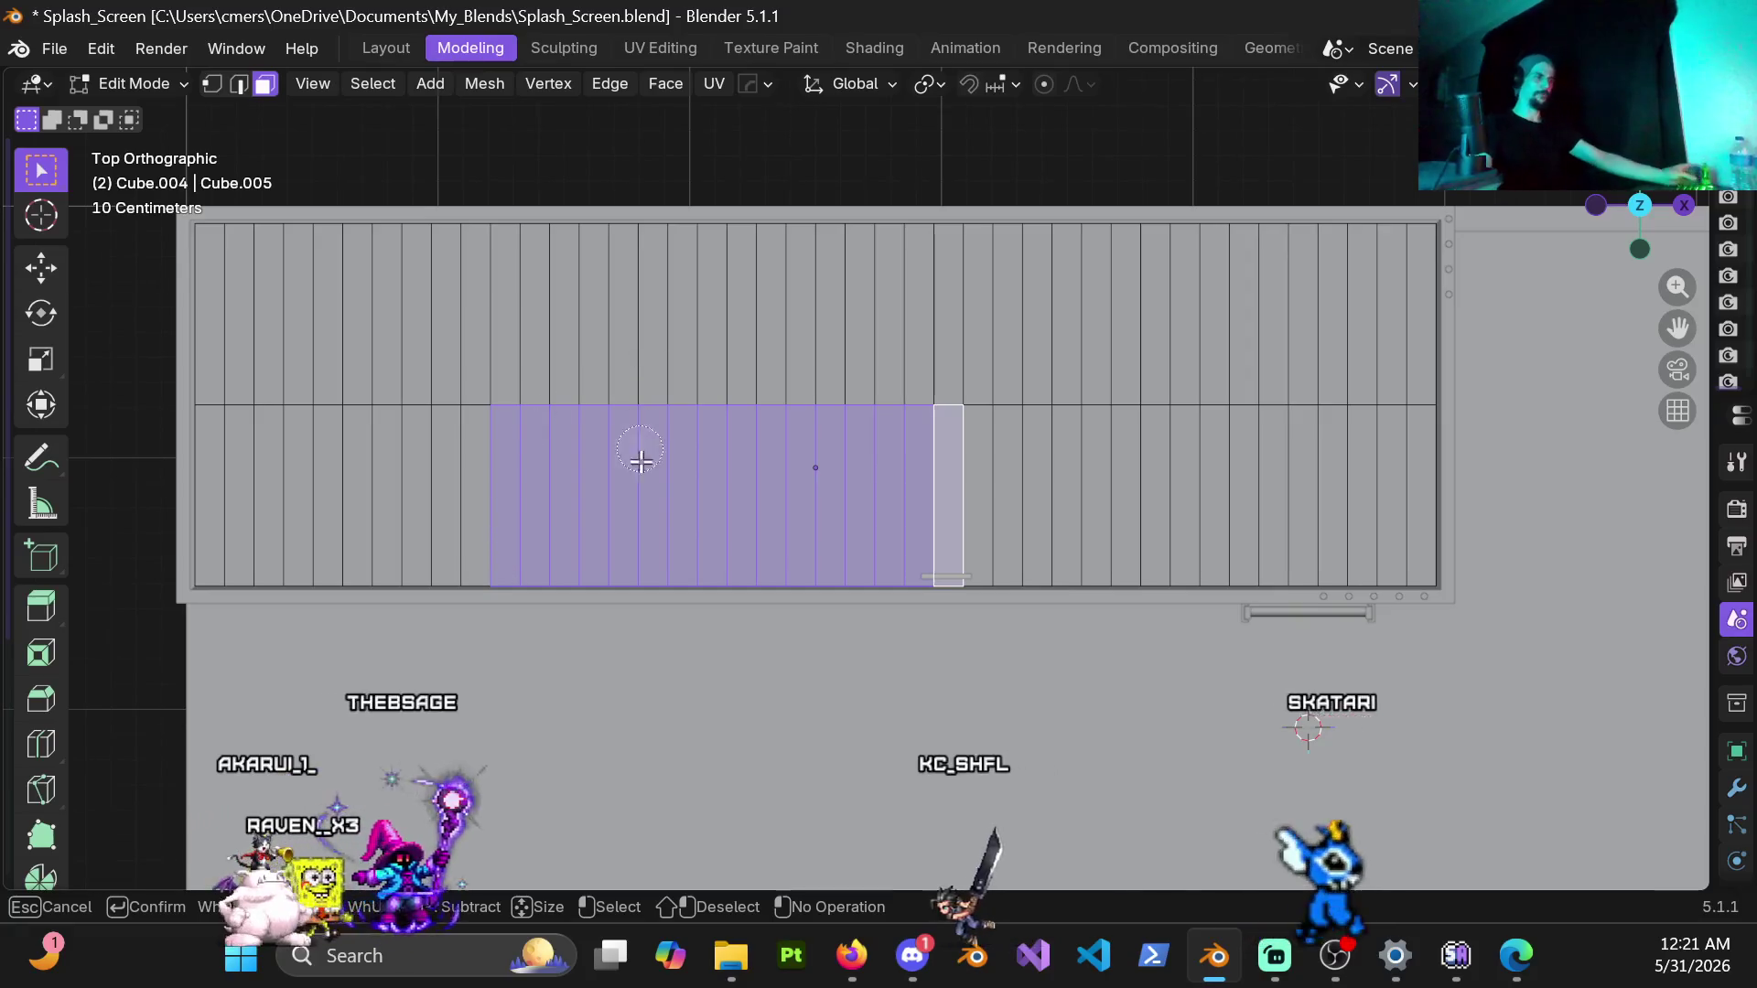
mouse_move(714, 495)
middle_down()
mouse_move(731, 384)
mouse_move(864, 430)
mouse_move(839, 386)
middle_up()
scroll(769, 398, down, 3)
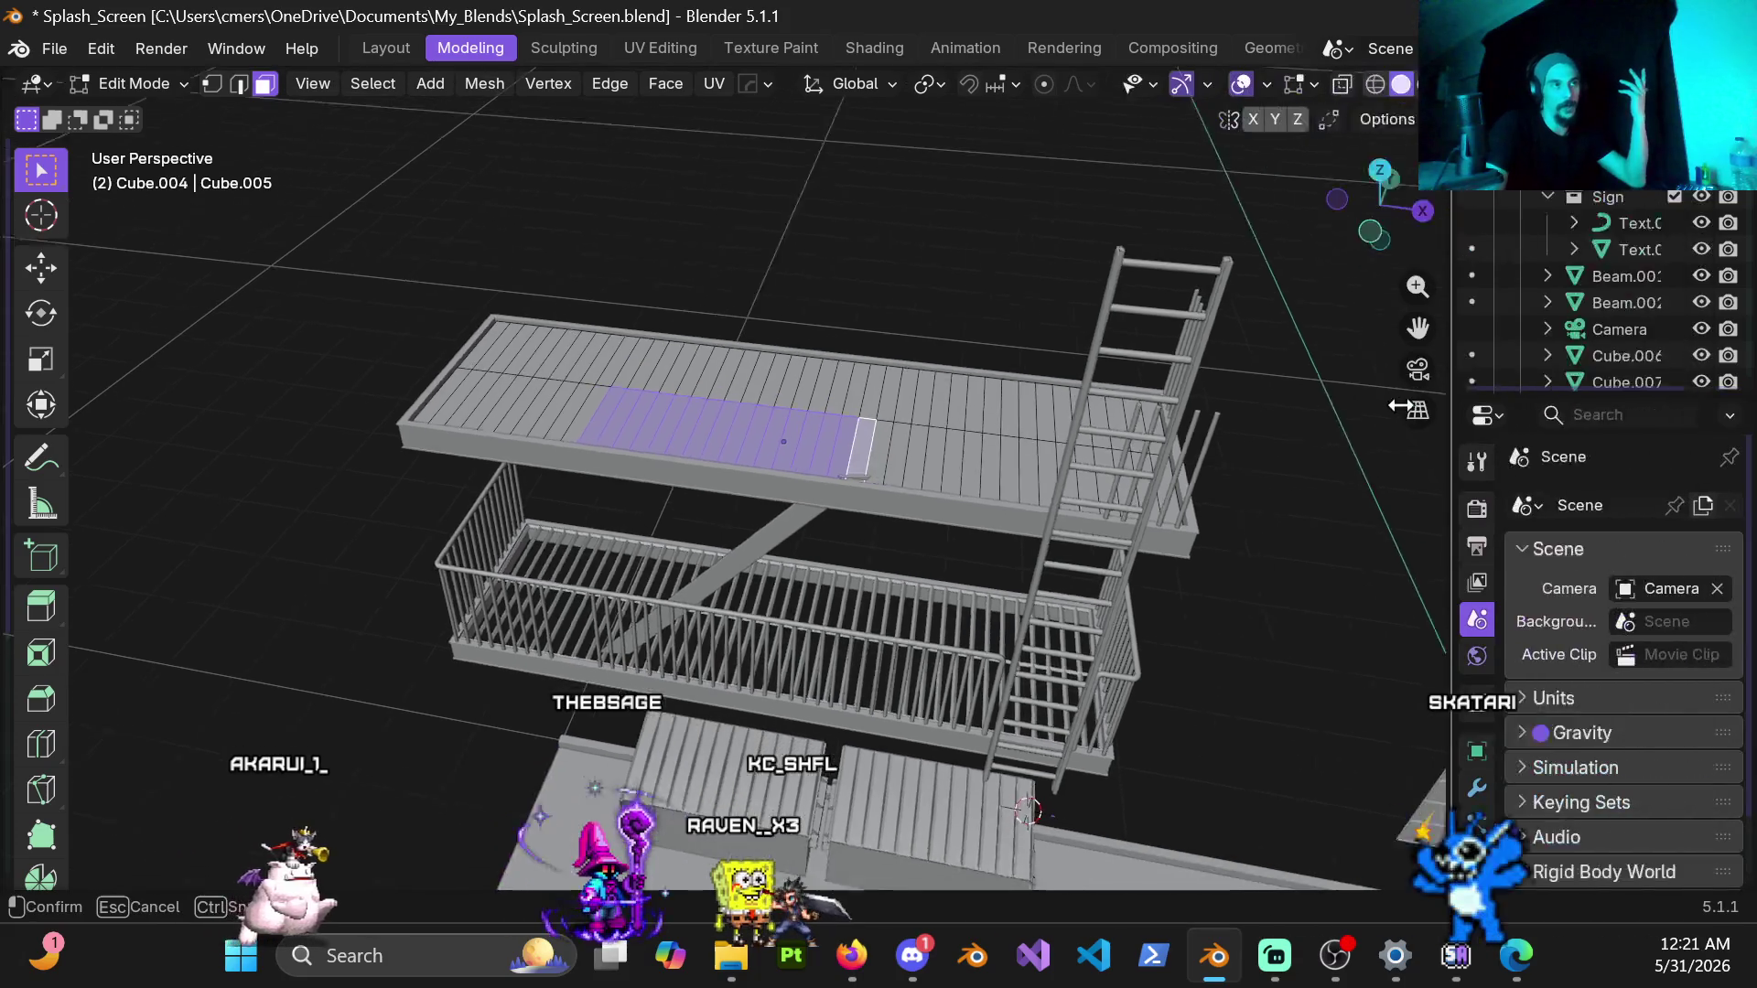
drag(1709, 350, 1207, 350)
click(1235, 83)
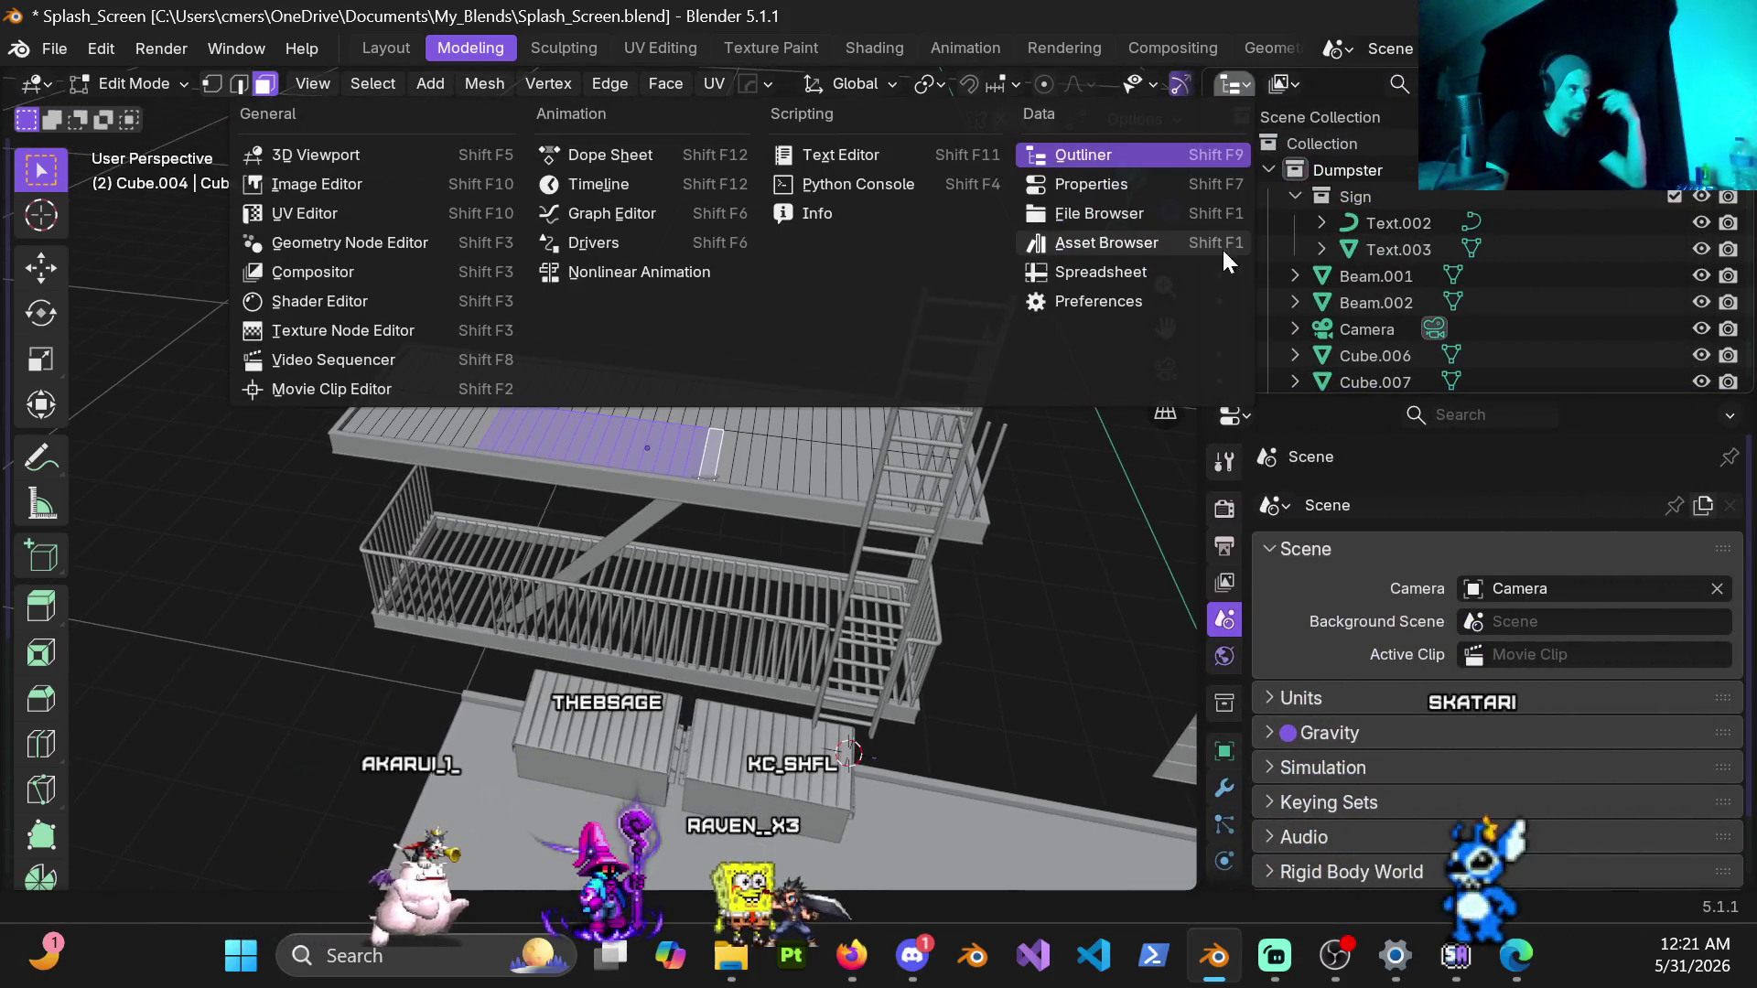
click(1130, 247)
scroll(1457, 257, up, 2)
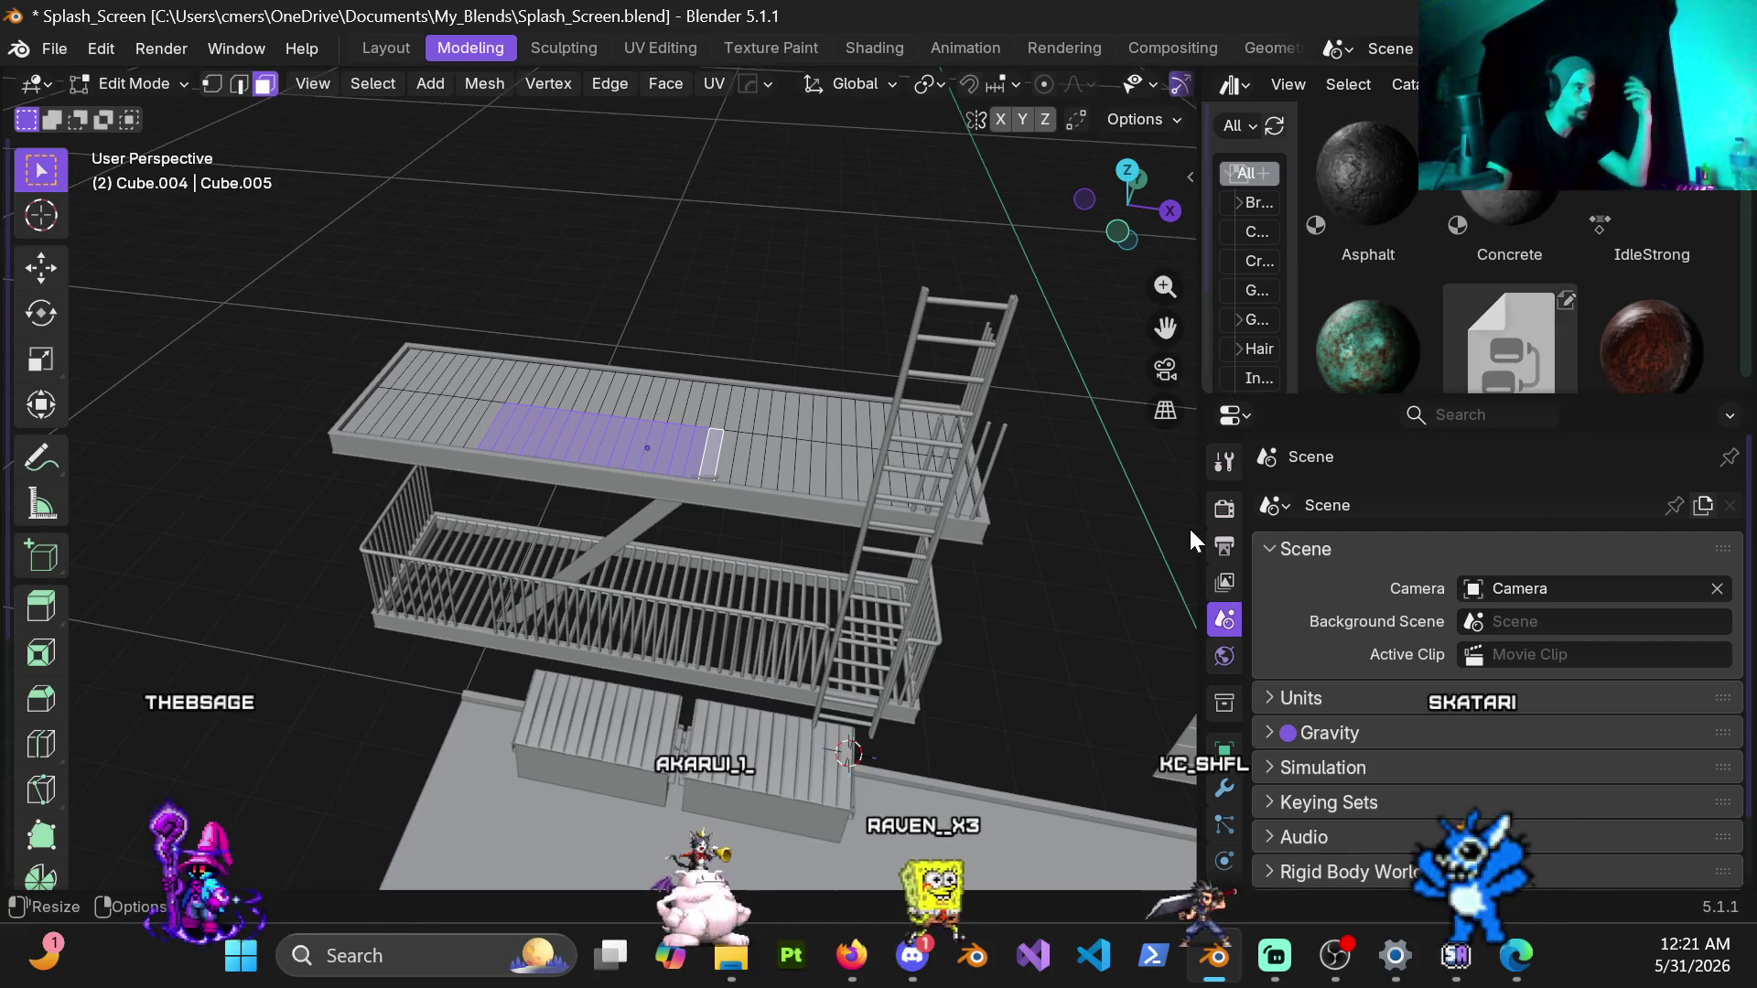
mouse_move(1194, 530)
mouse_down()
mouse_move(1708, 567)
mouse_move(1366, 546)
mouse_up()
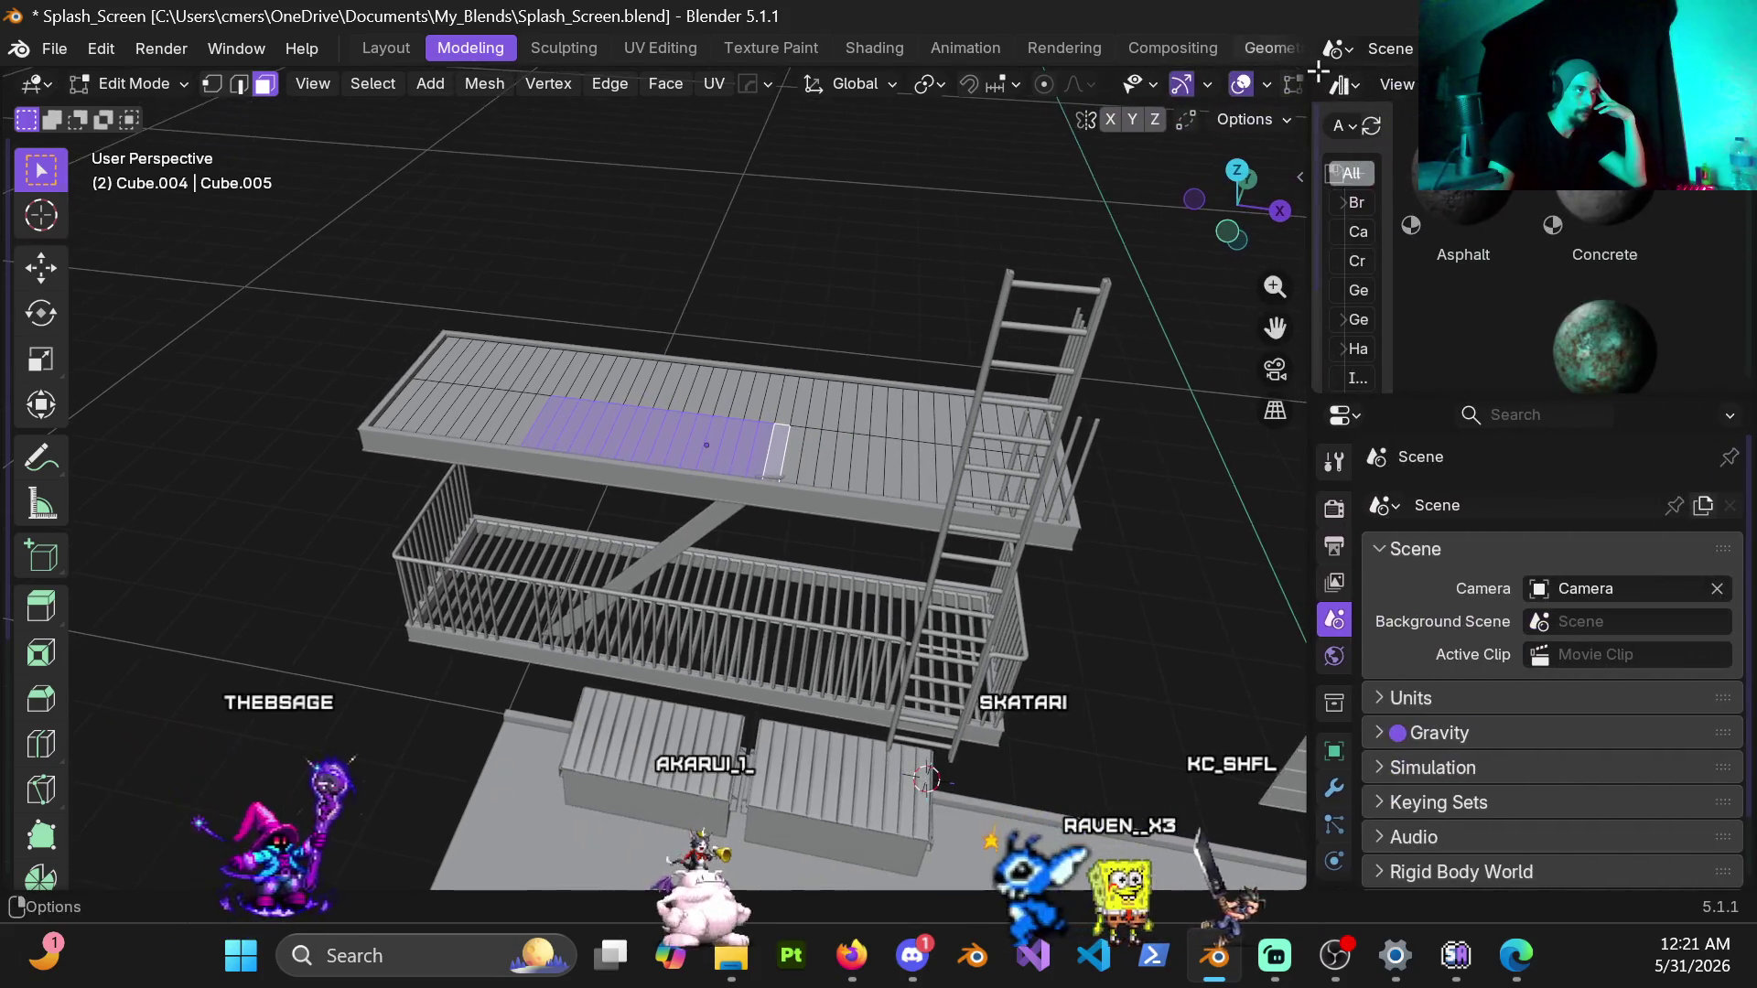
click(1335, 100)
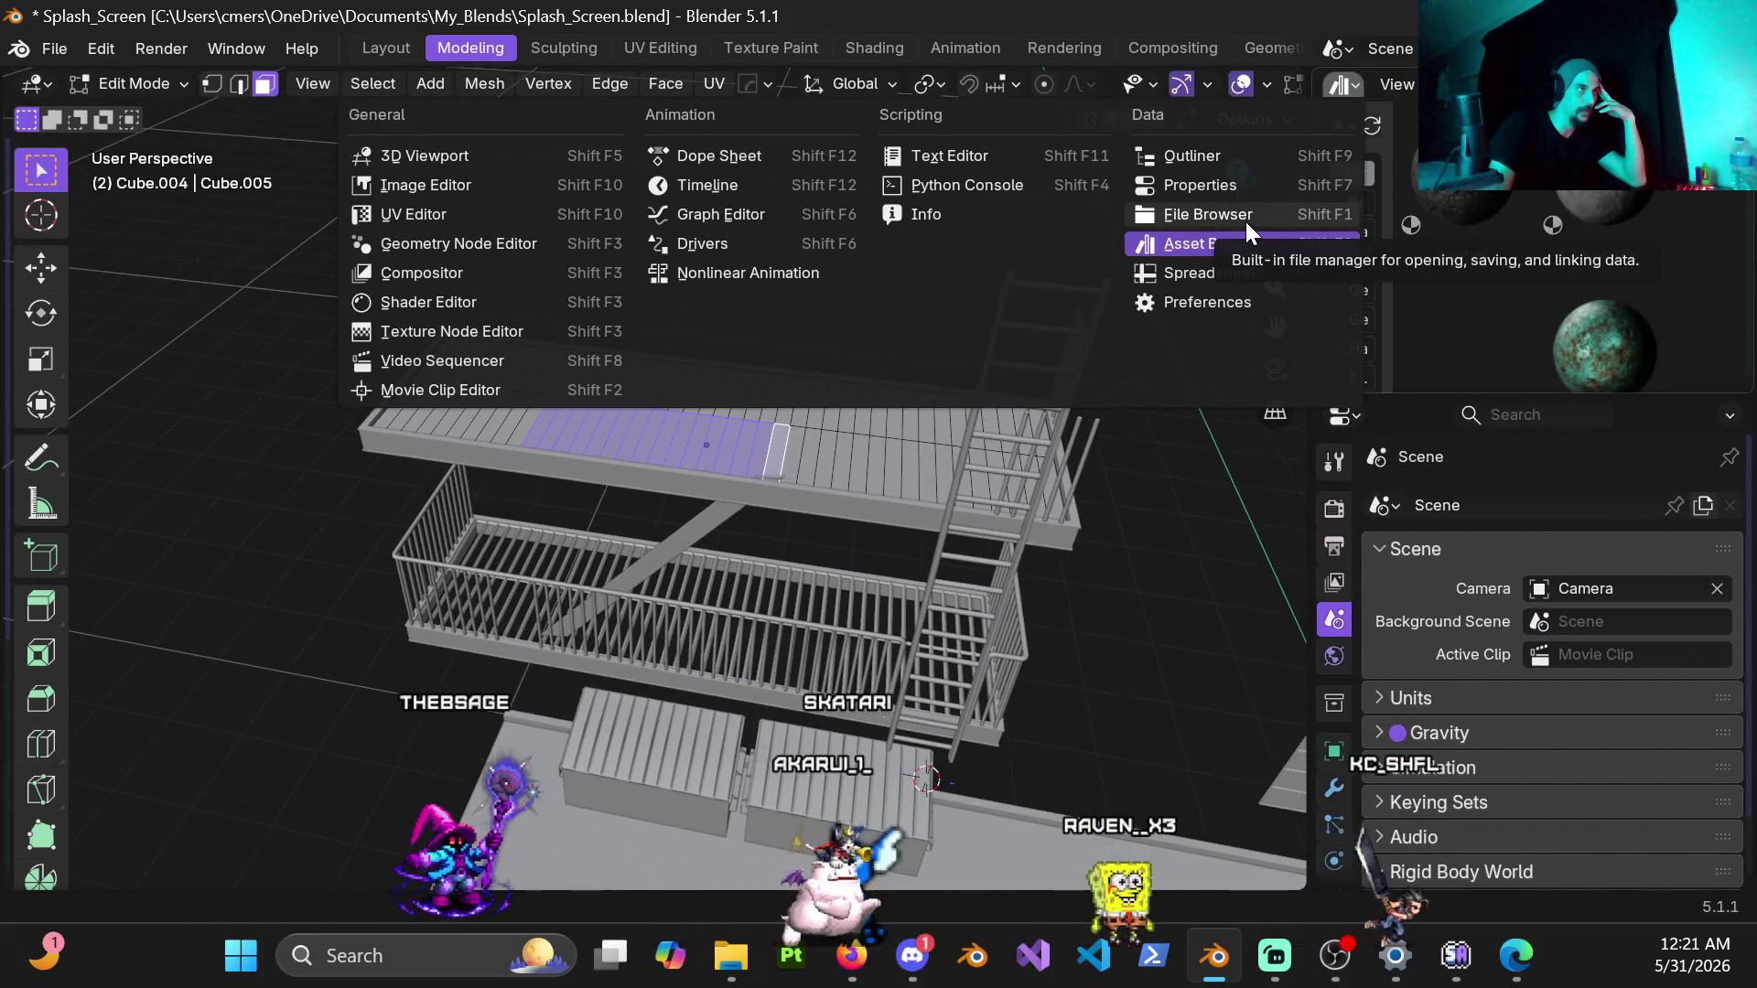
click(1192, 156)
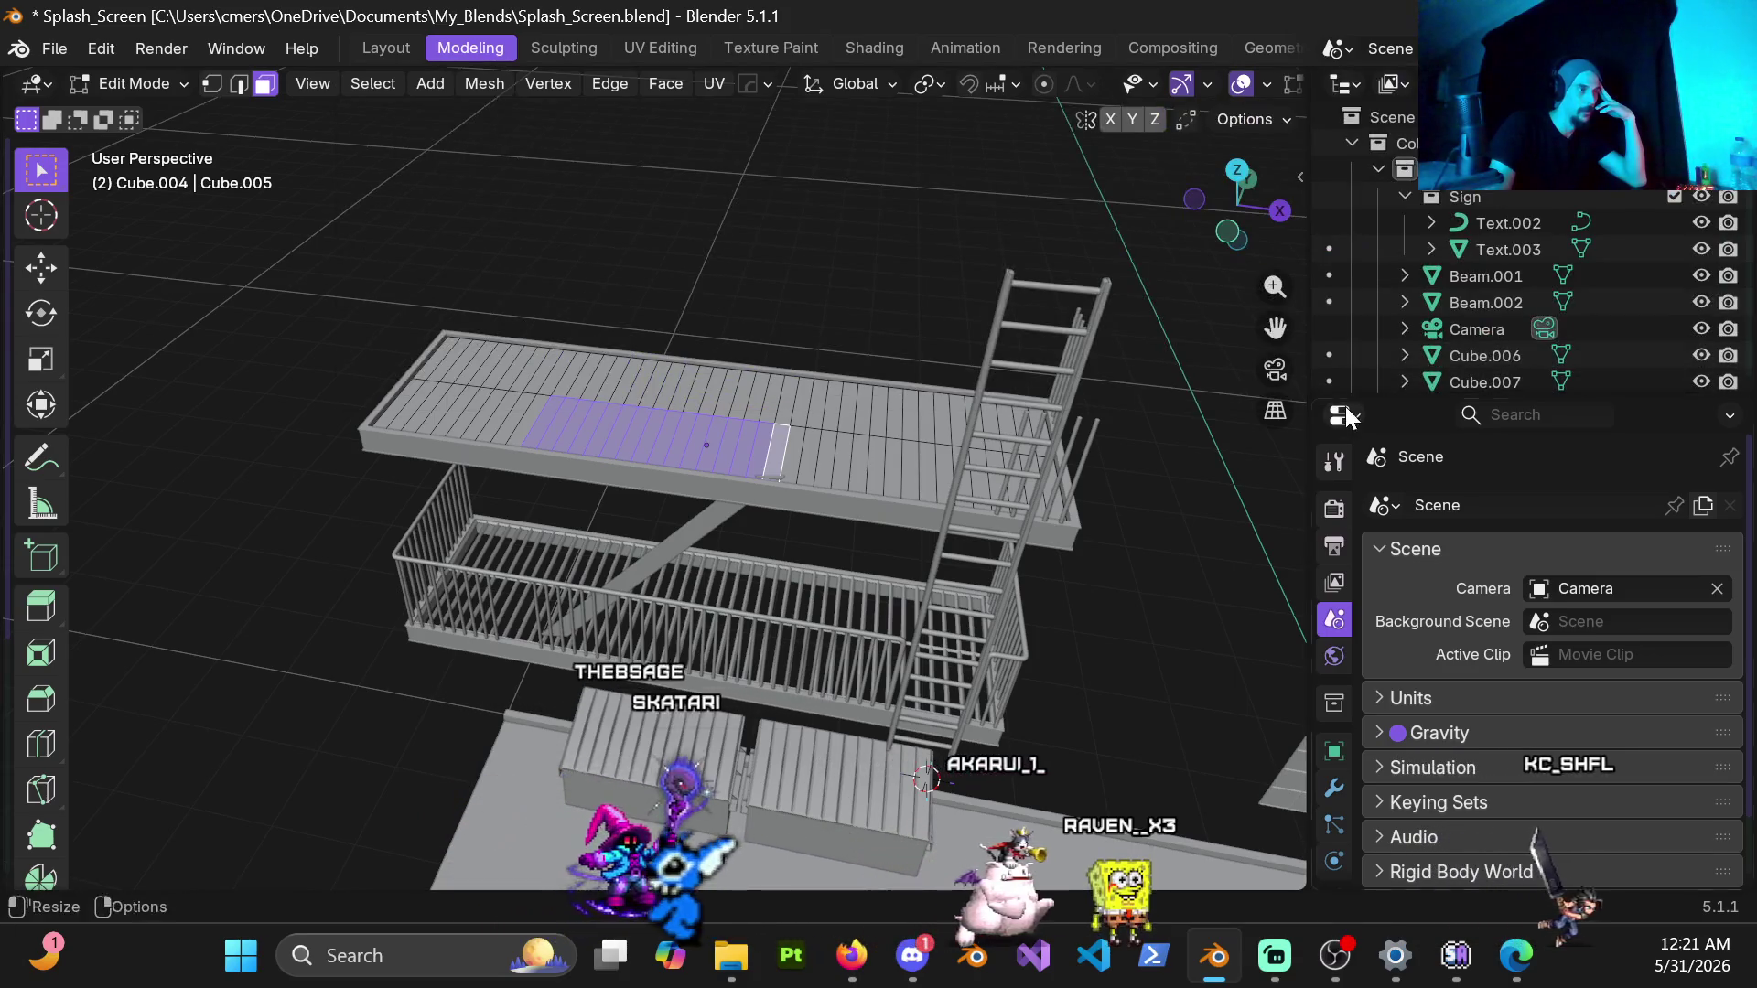
drag(1366, 549, 1407, 549)
drag(1406, 488, 1716, 472)
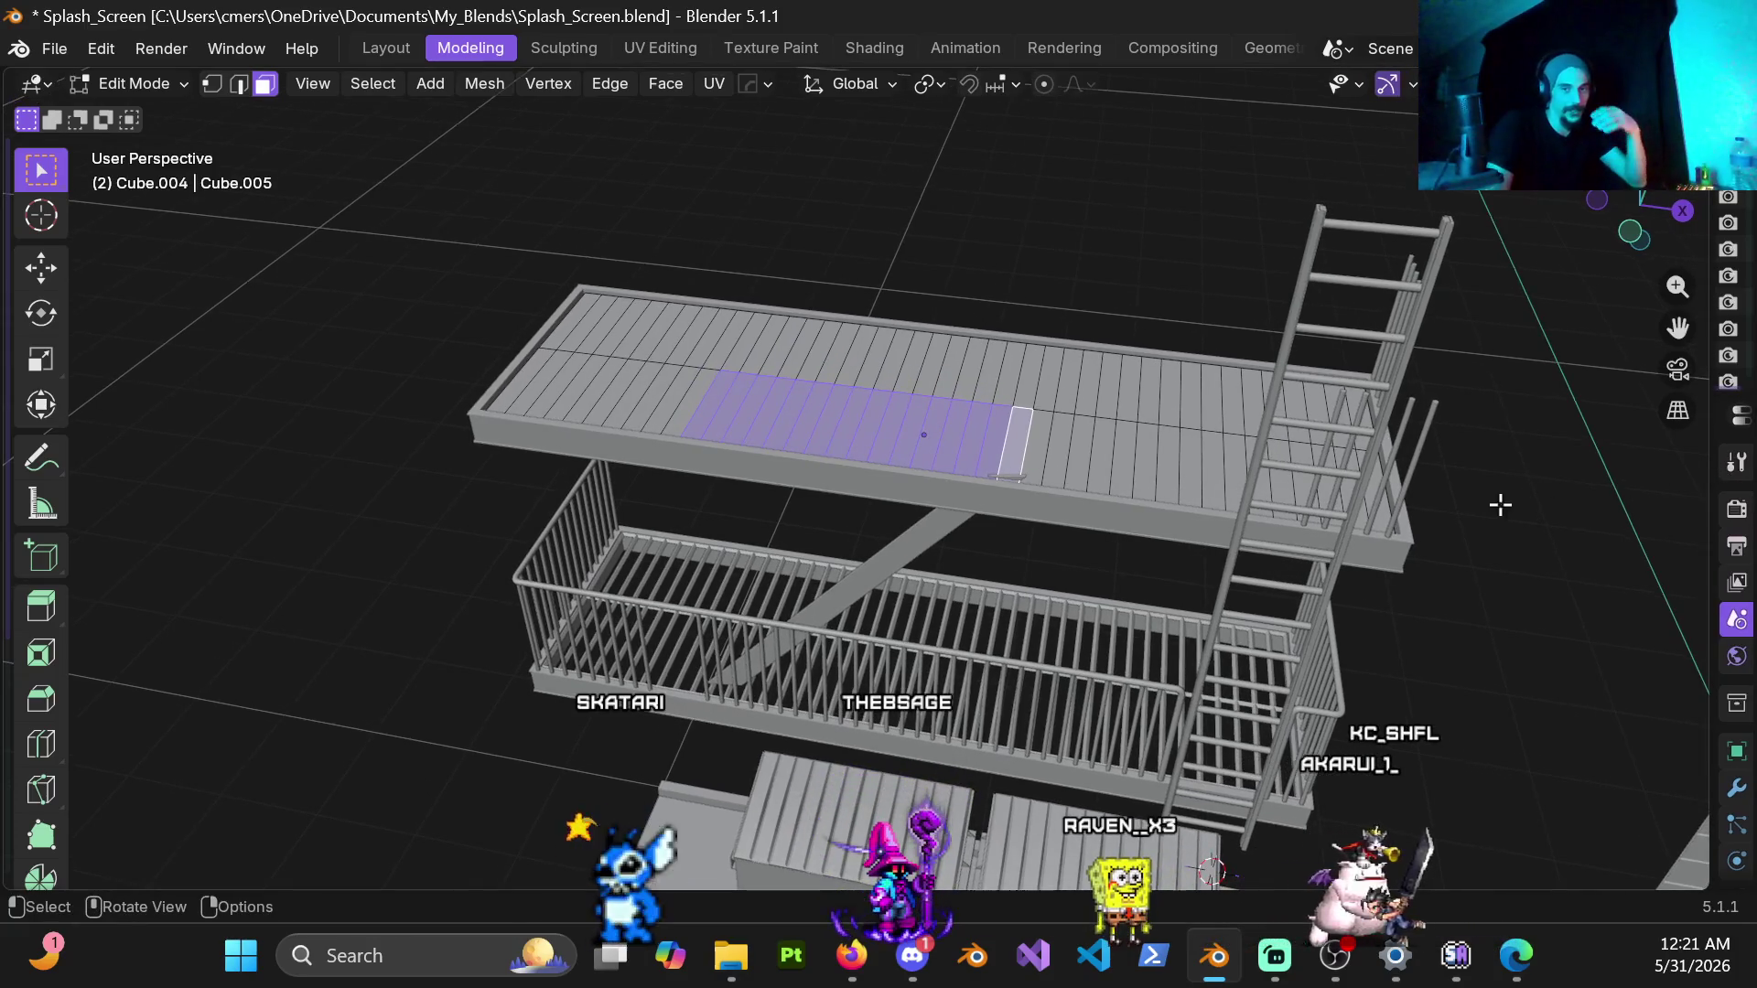
mouse_move(1314, 549)
middle_down()
mouse_move(798, 491)
mouse_move(742, 454)
mouse_move(655, 495)
mouse_move(658, 555)
middle_up()
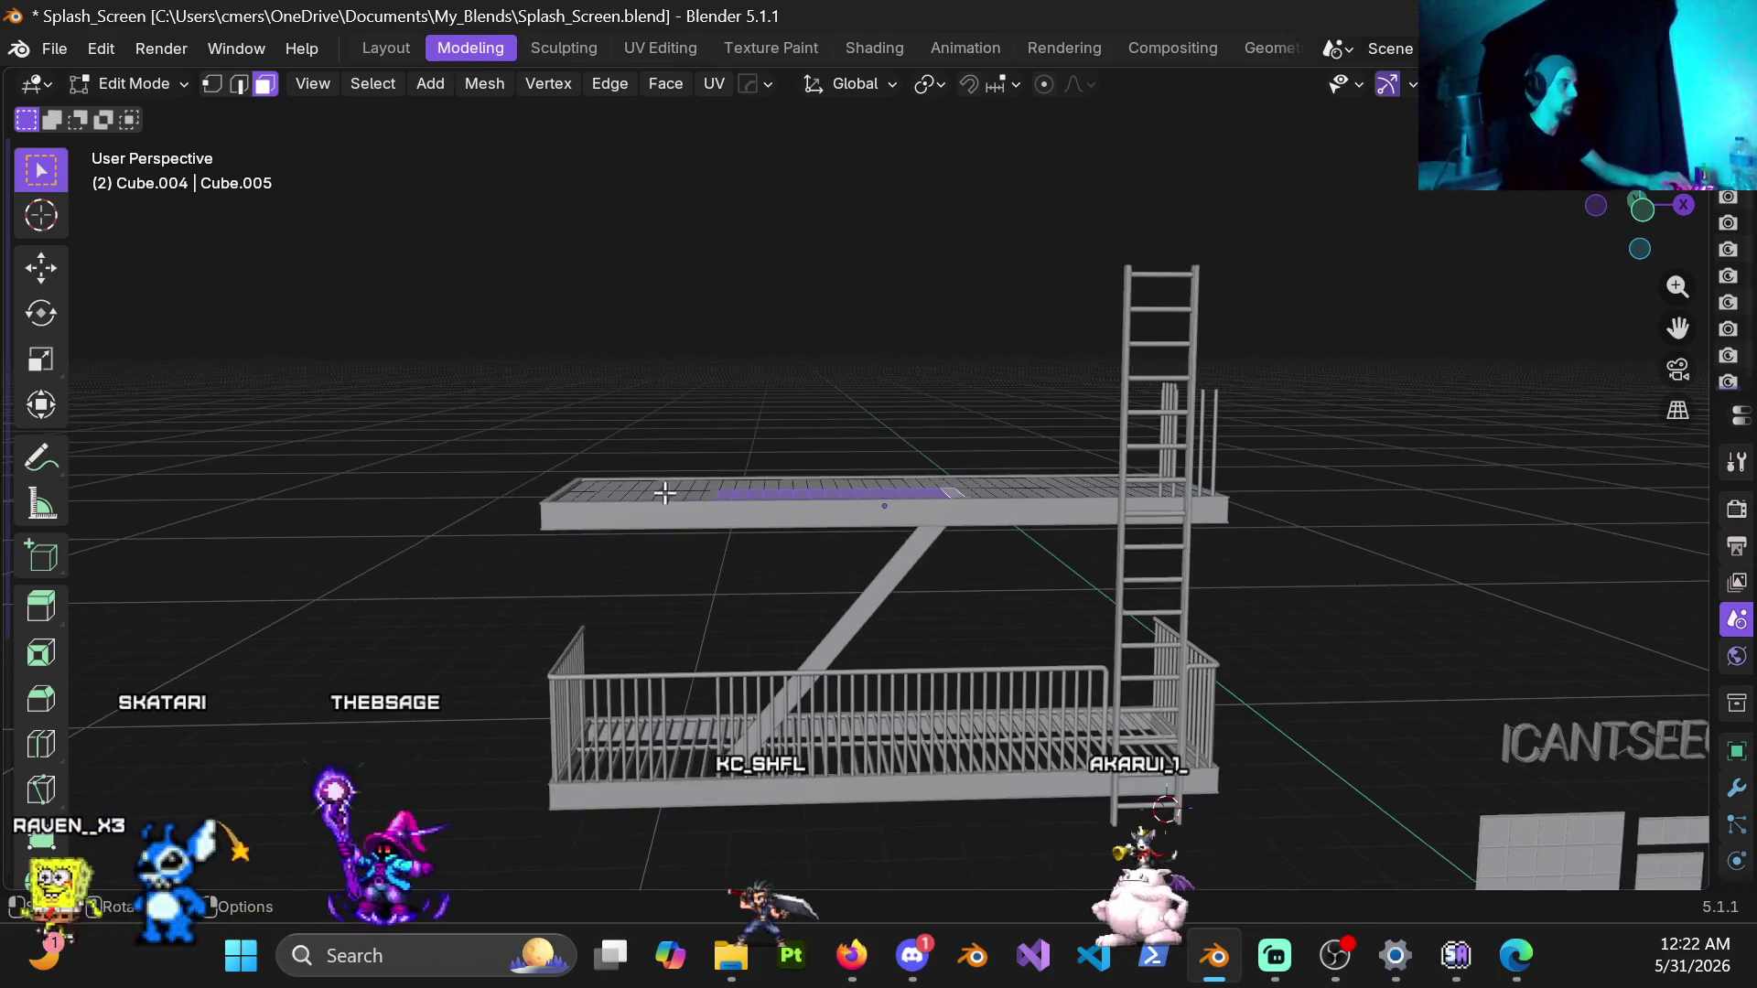
scroll(784, 716, down, 1)
scroll(783, 688, up, 2)
scroll(752, 439, up, 2)
Step: Leave the grate mesh, select the curved handrail and show its curve Geometry settings
middle_drag(752, 439, 782, 494)
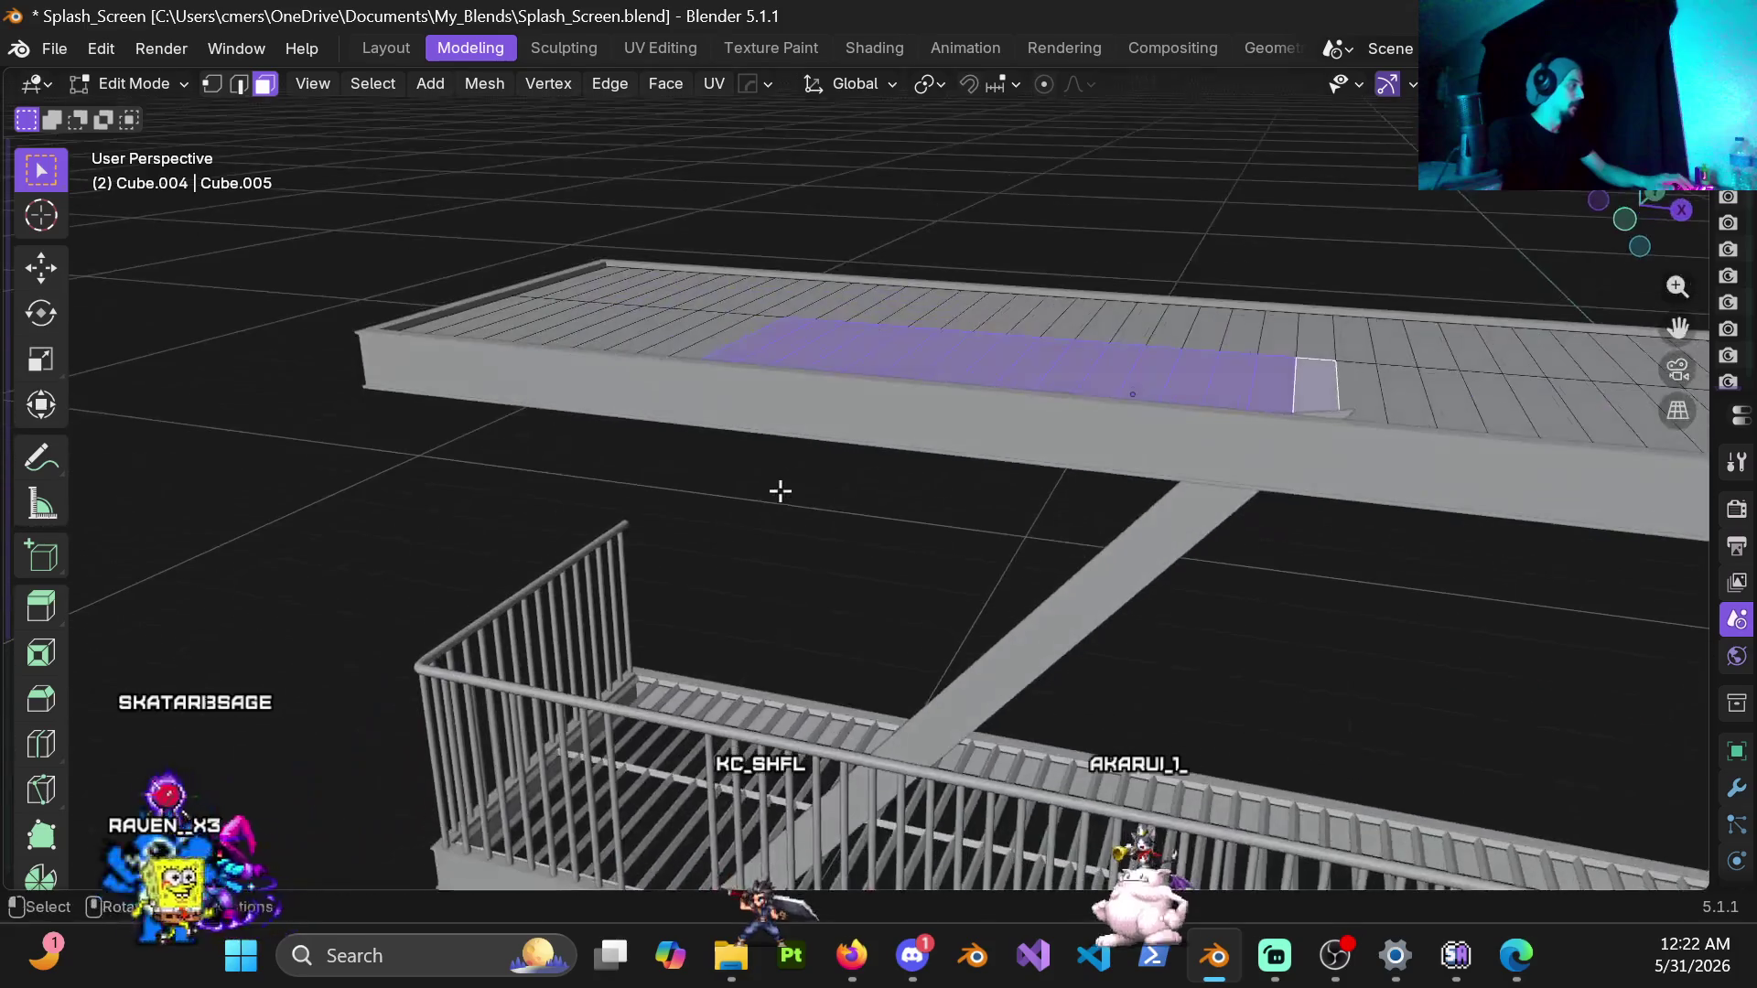
scroll(846, 506, up, 2)
key(ctrl+Tab)
click(851, 692)
click(900, 792)
key(Tab)
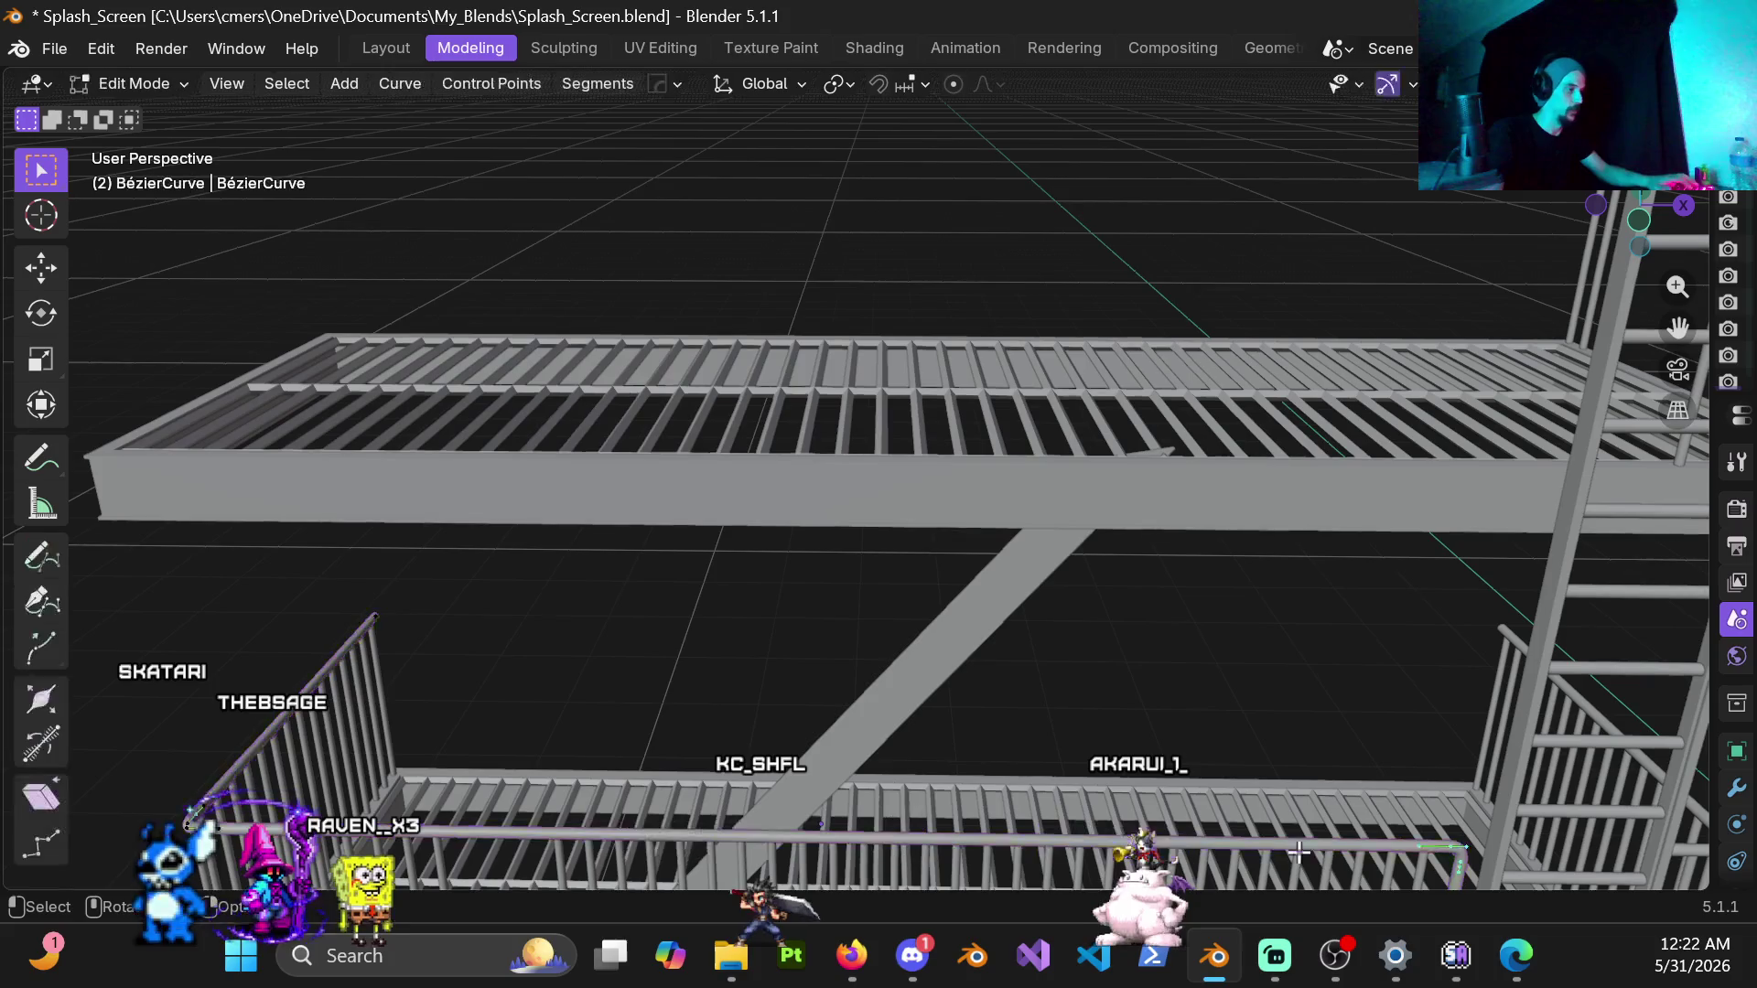
drag(1708, 723, 1125, 762)
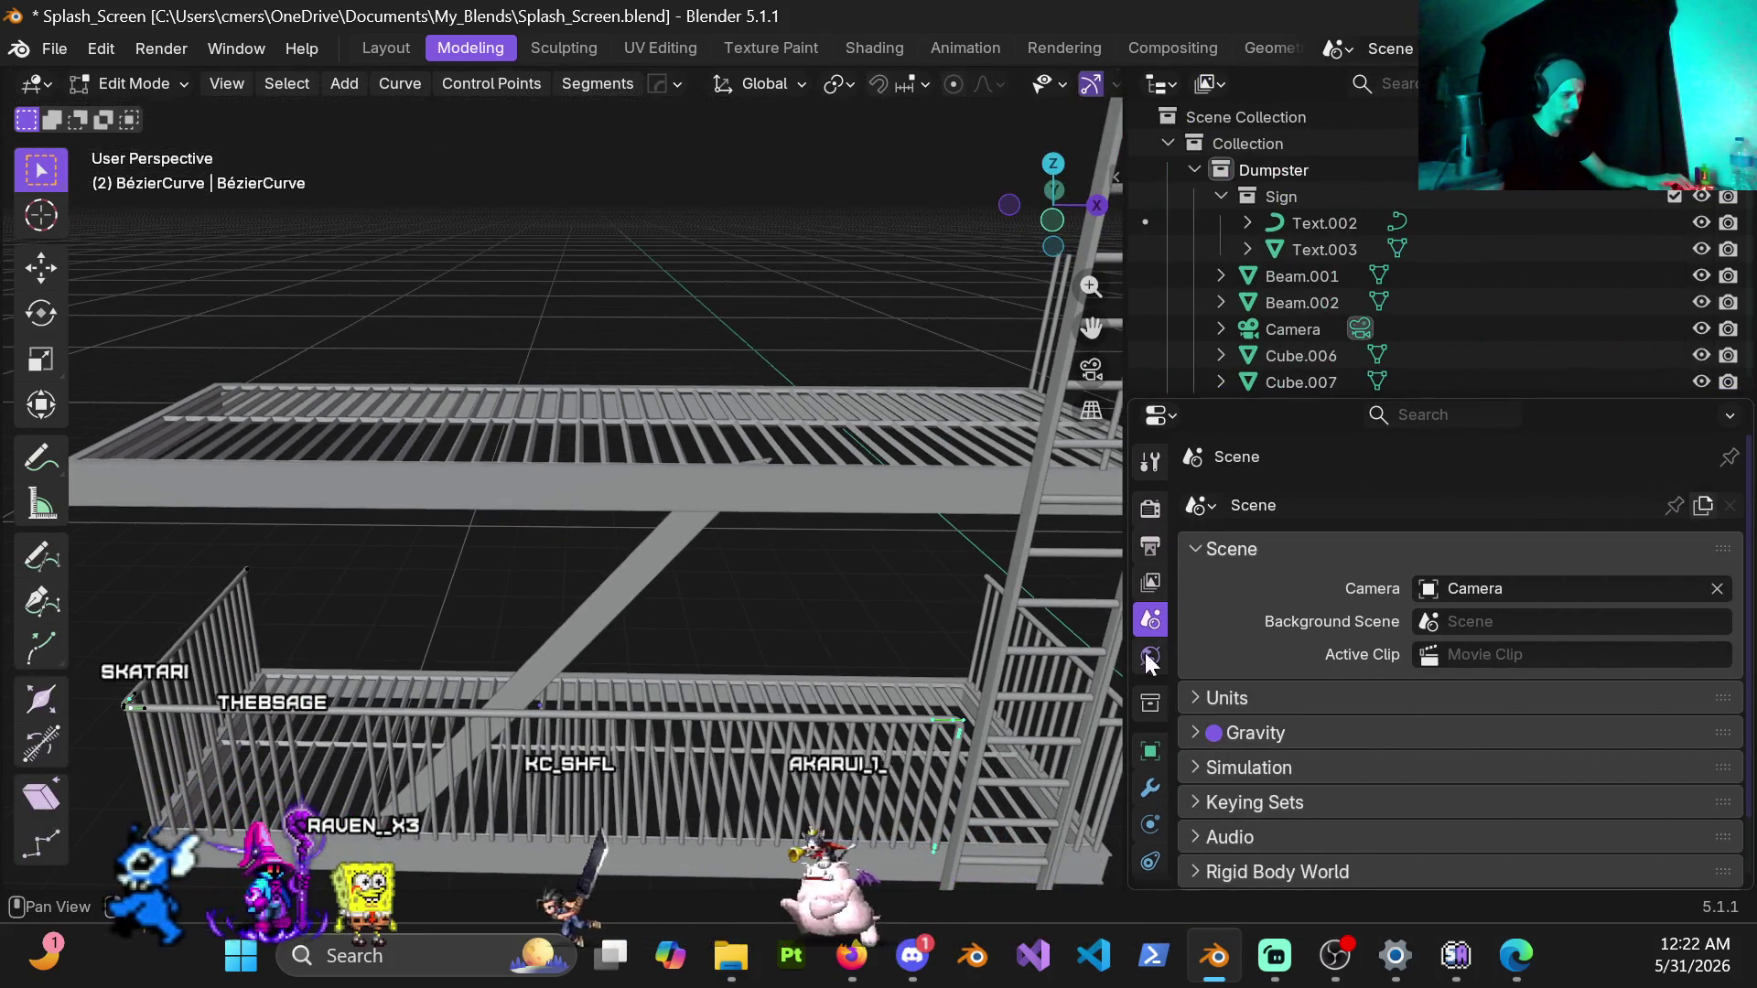
click(1150, 777)
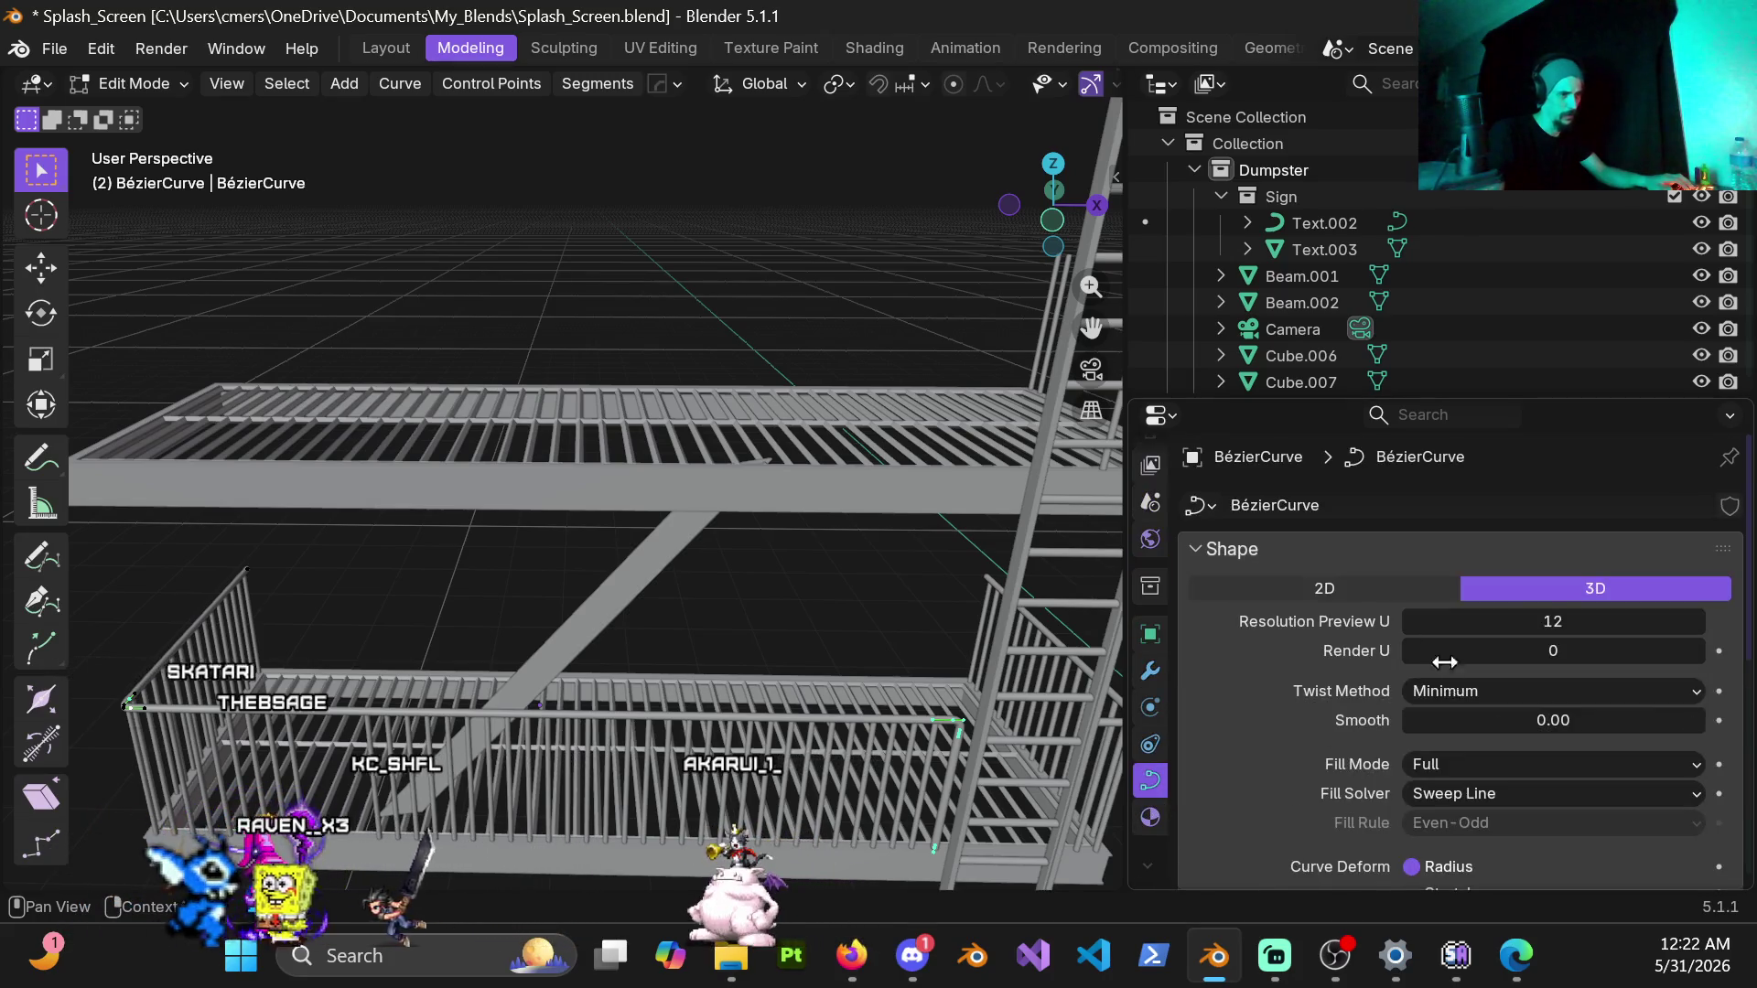
scroll(1468, 588, down, 3)
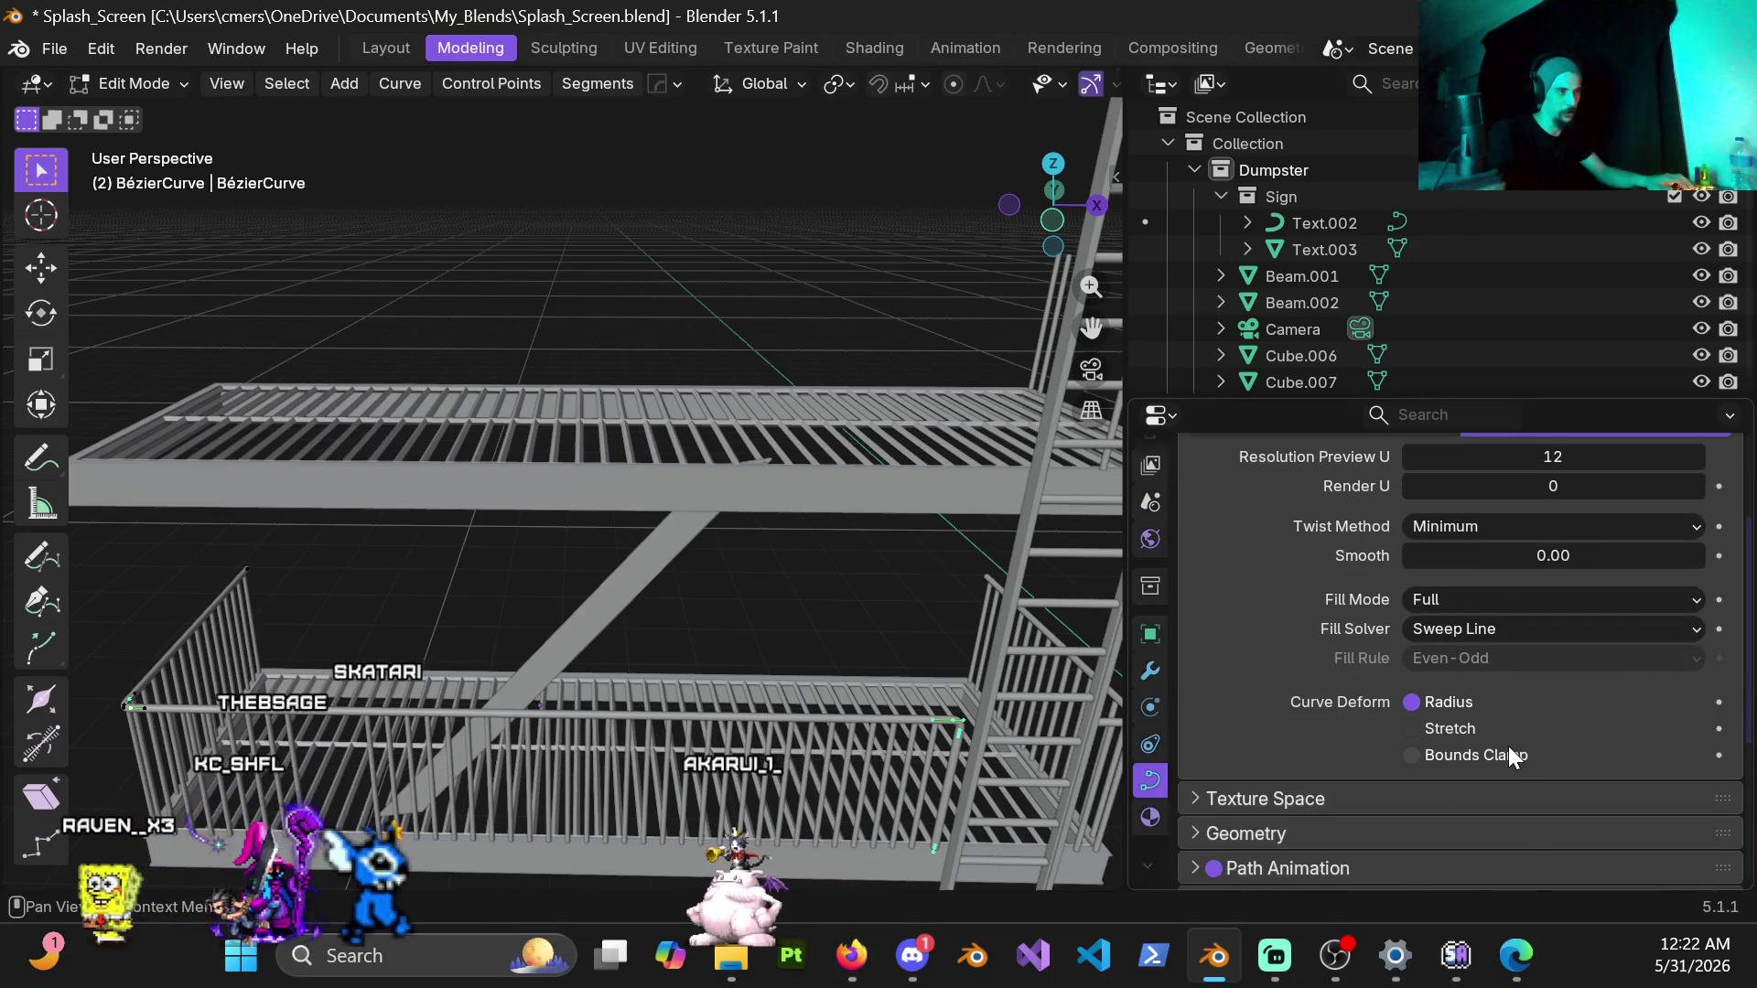
scroll(1543, 678, down, 3)
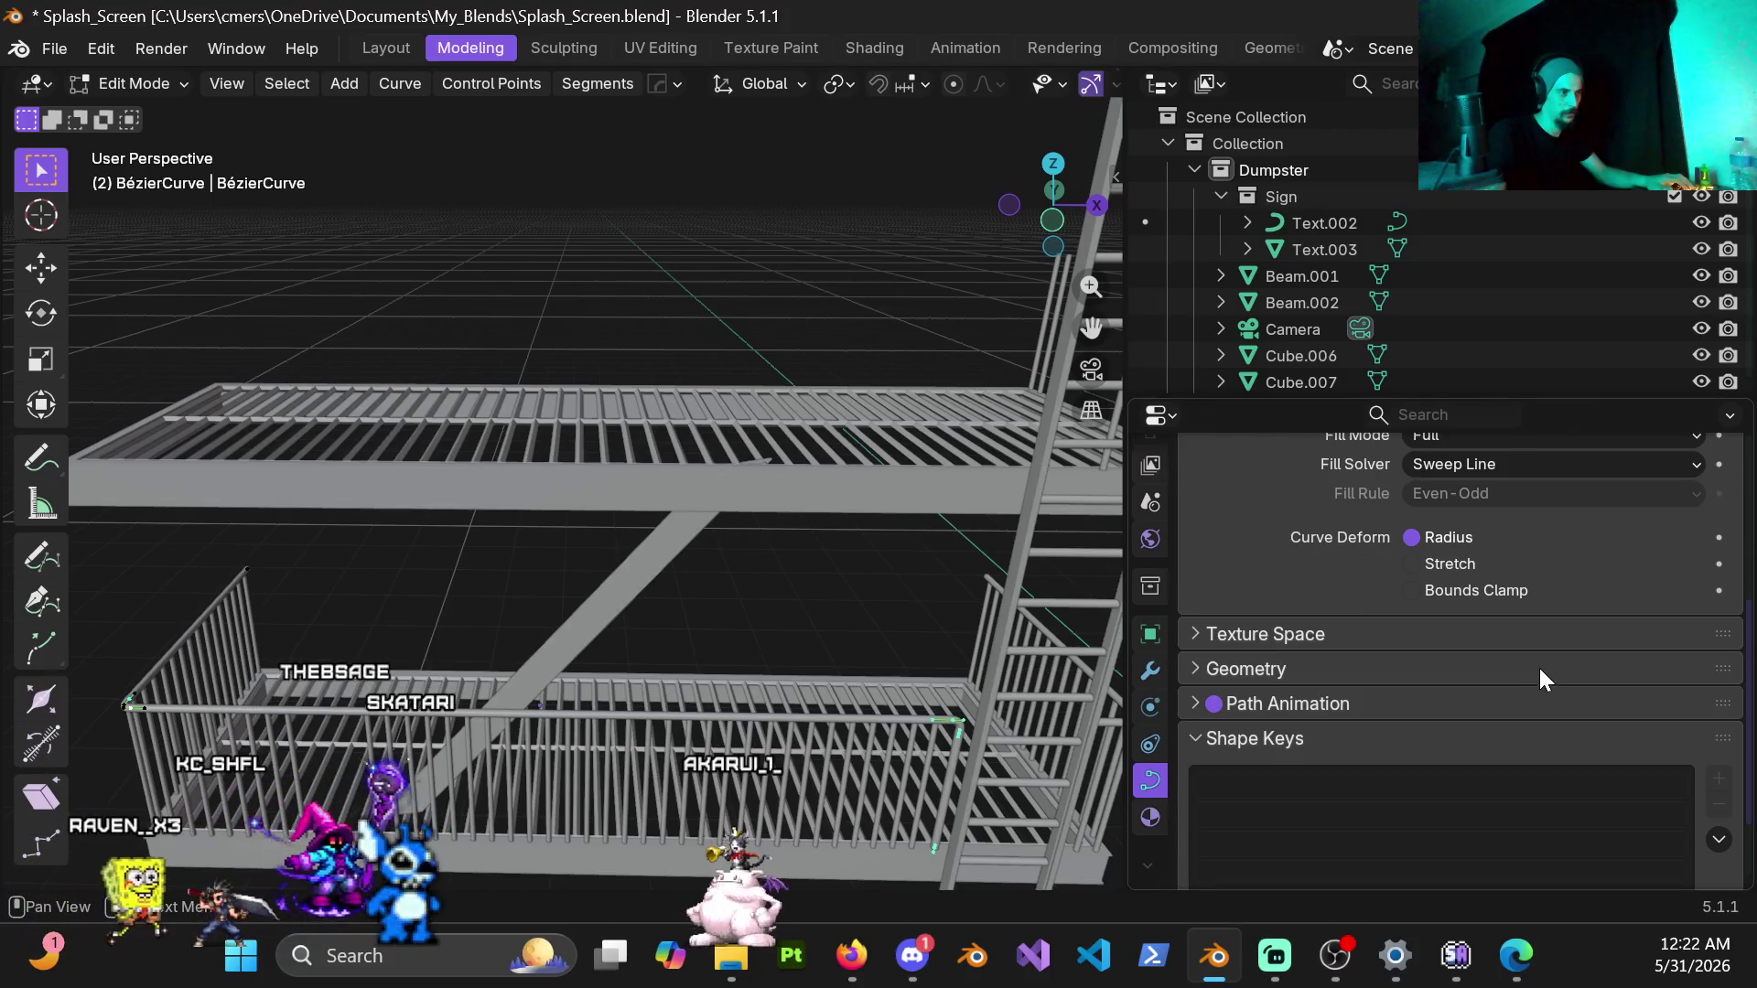
click(1191, 670)
scroll(1406, 620, down, 3)
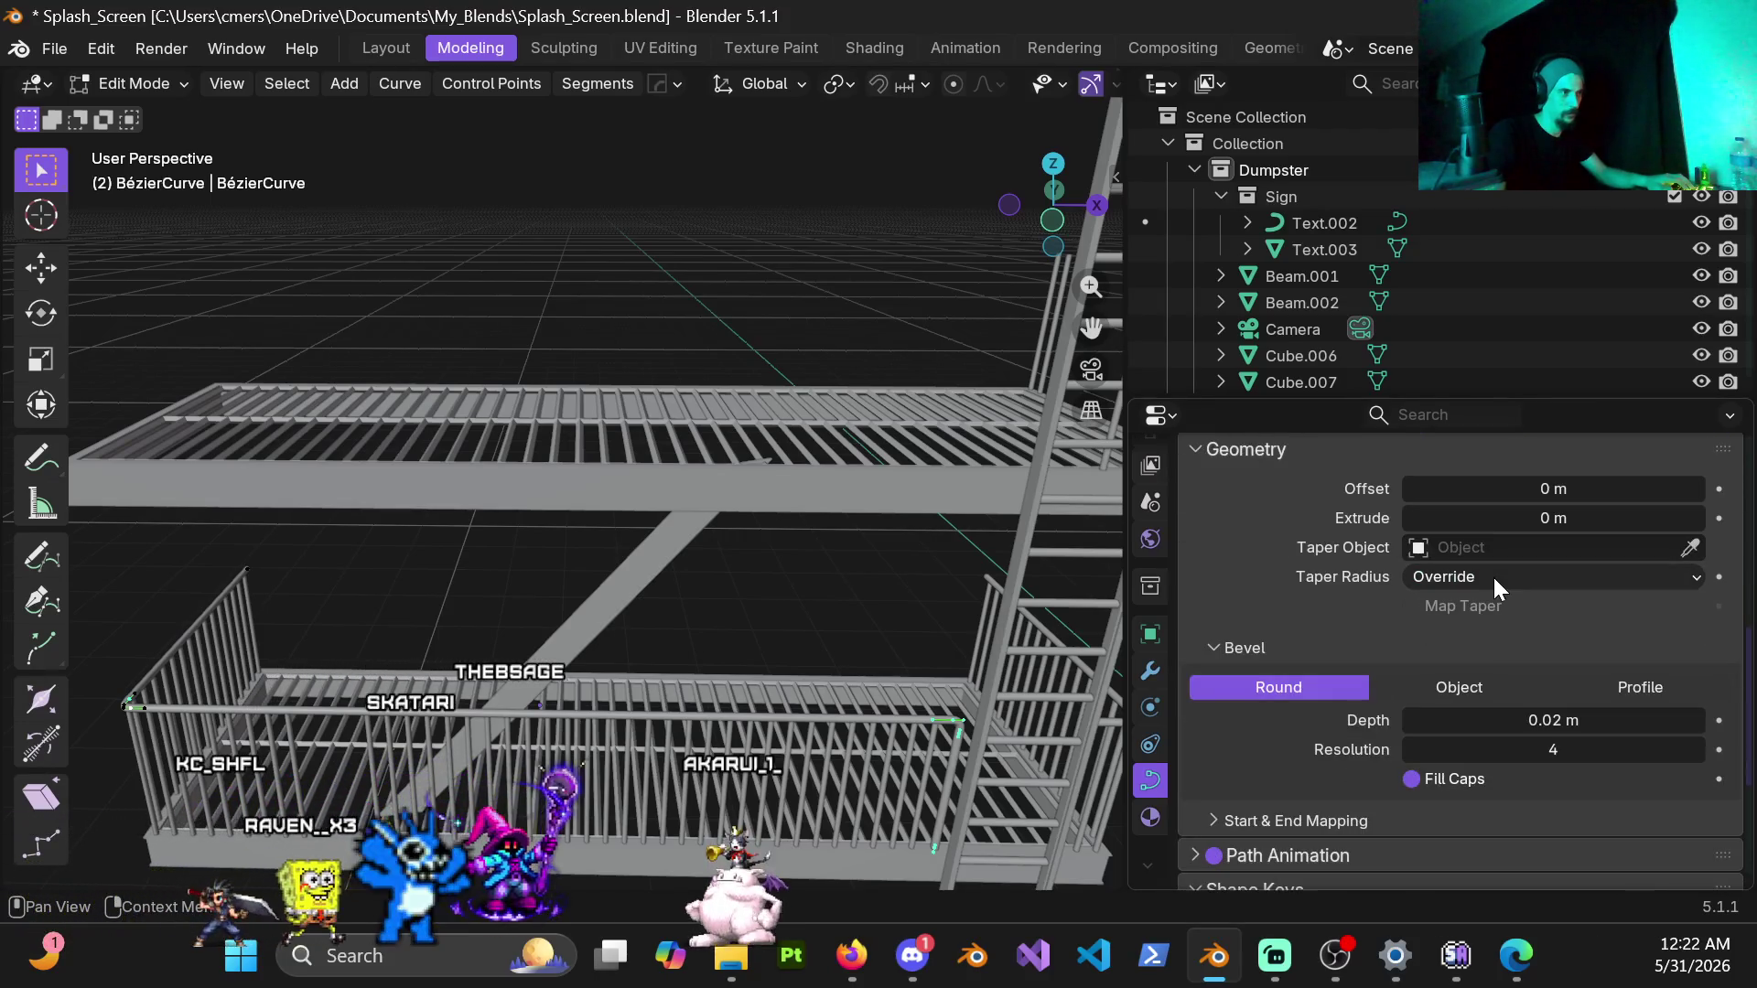
scroll(1492, 666, down, 1)
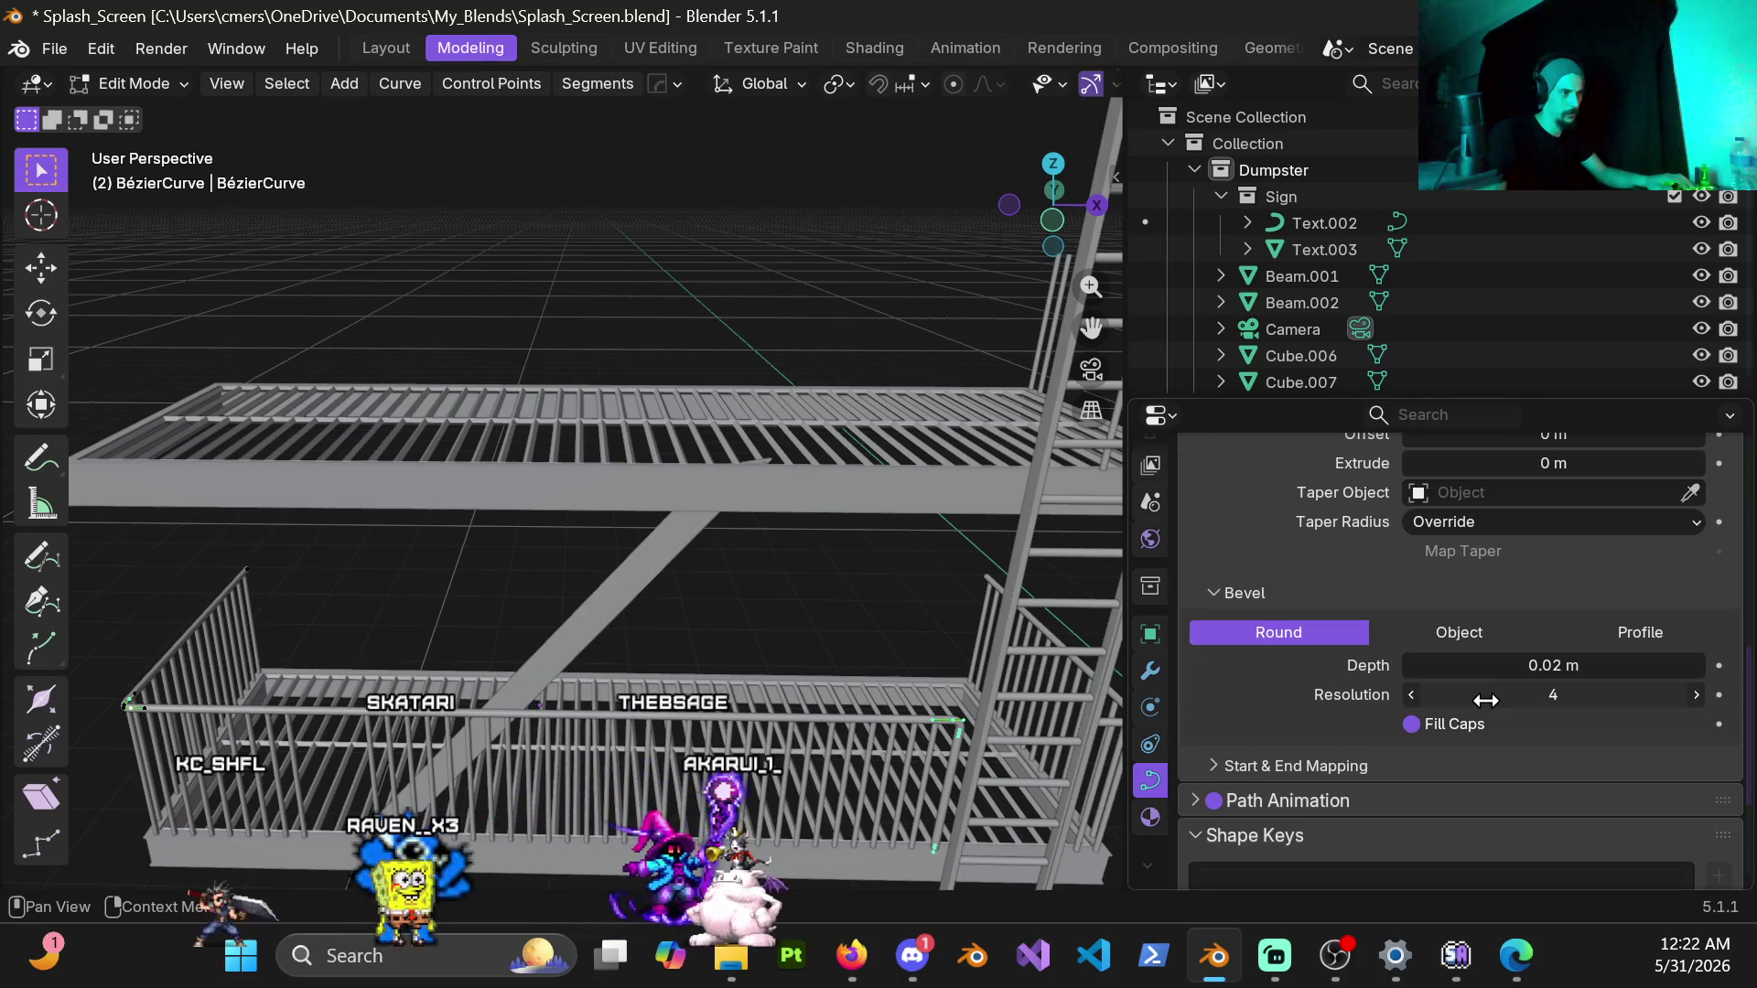
Step: Lower the handrail's bevel resolution from 4 to 3 and return to Object Mode
click(1411, 695)
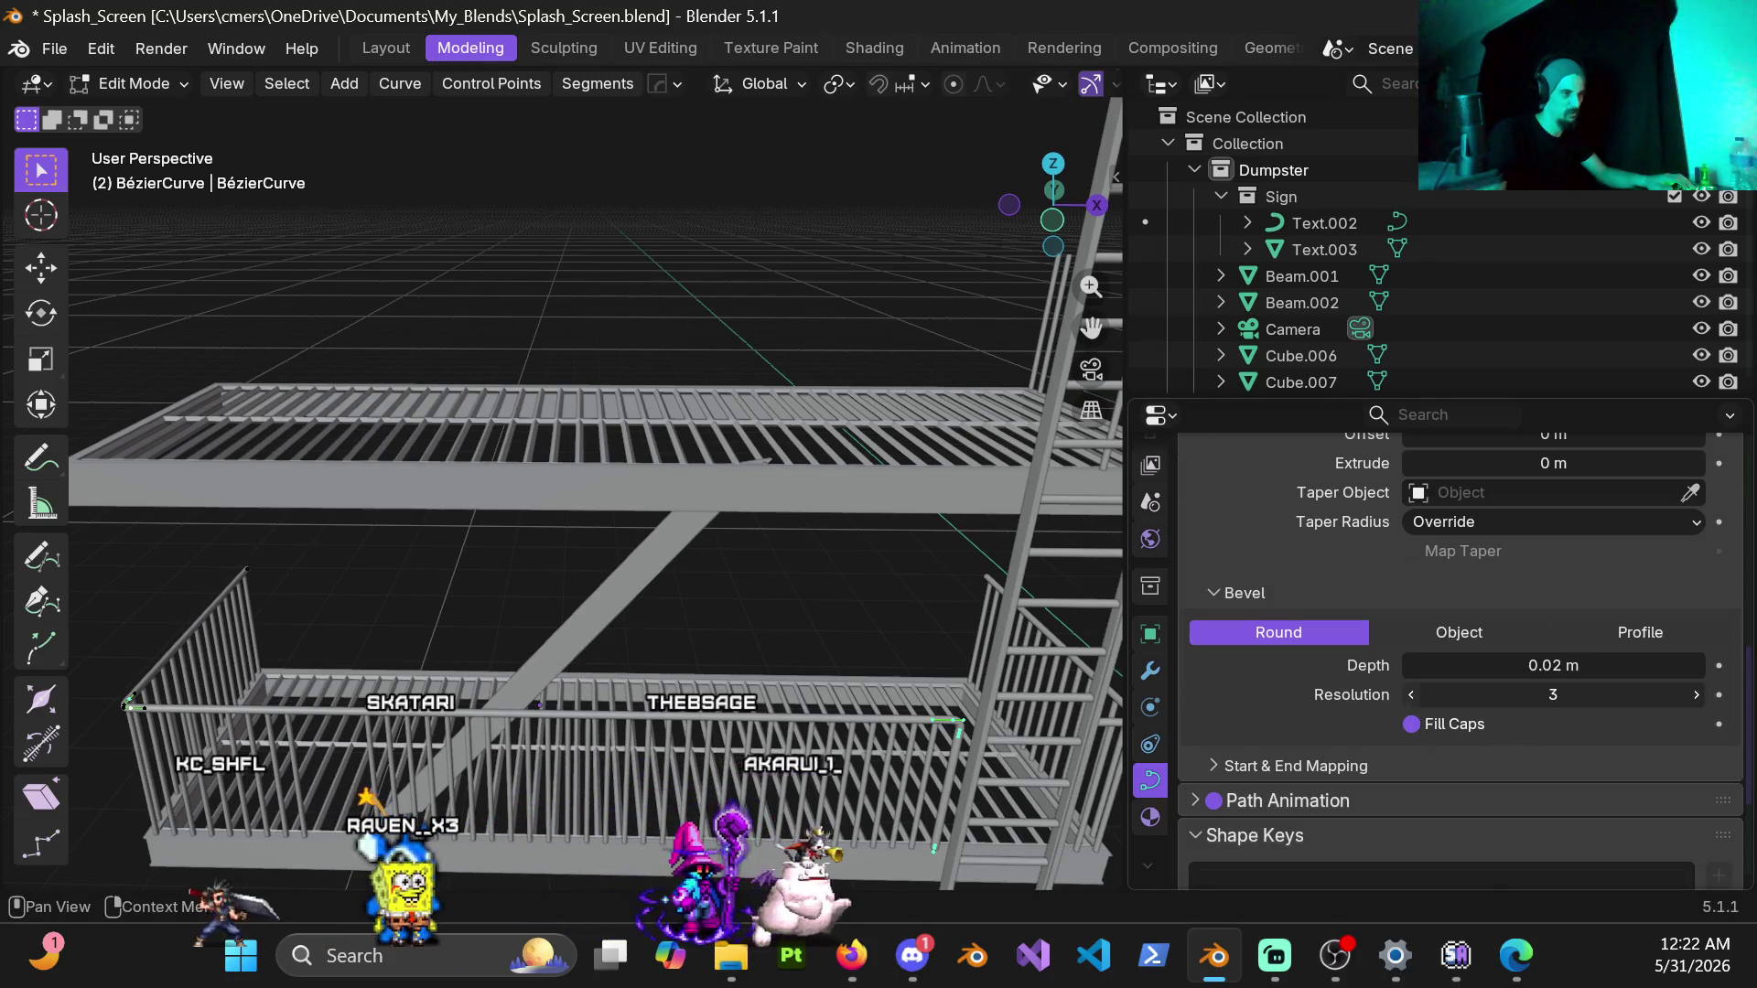
scroll(618, 481, up, 3)
middle_drag(618, 480, 654, 284)
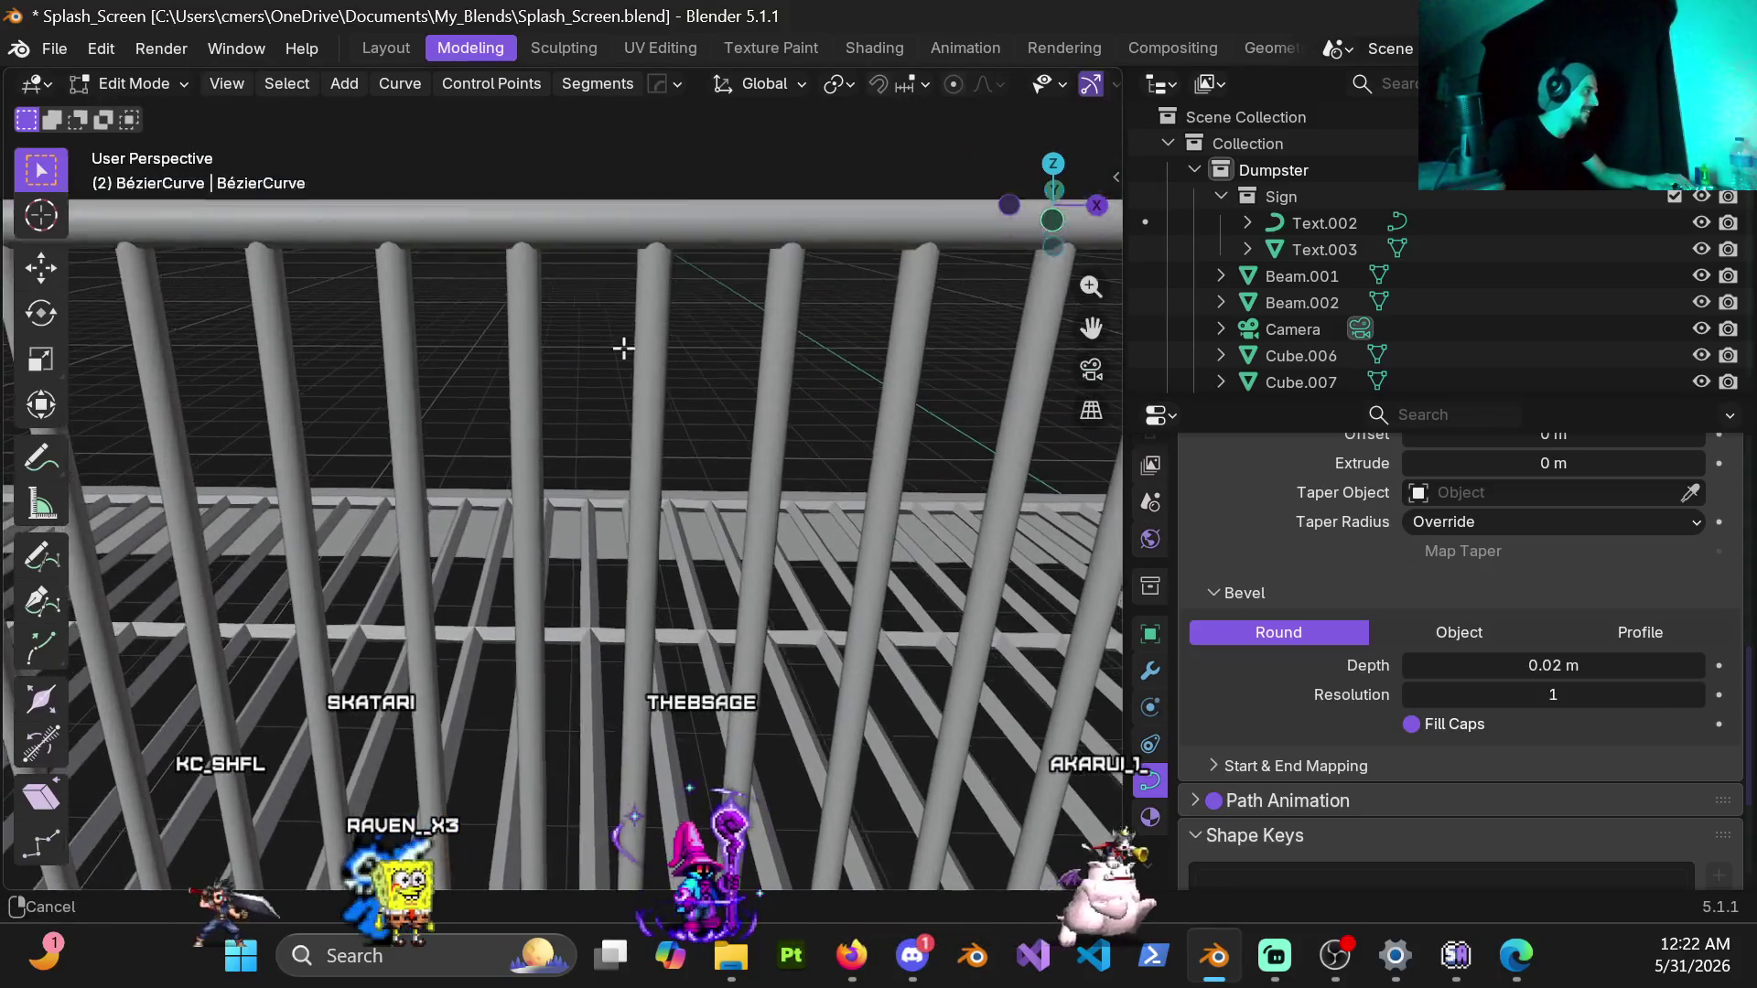
scroll(653, 283, up, 3)
middle_drag(645, 343, 617, 481)
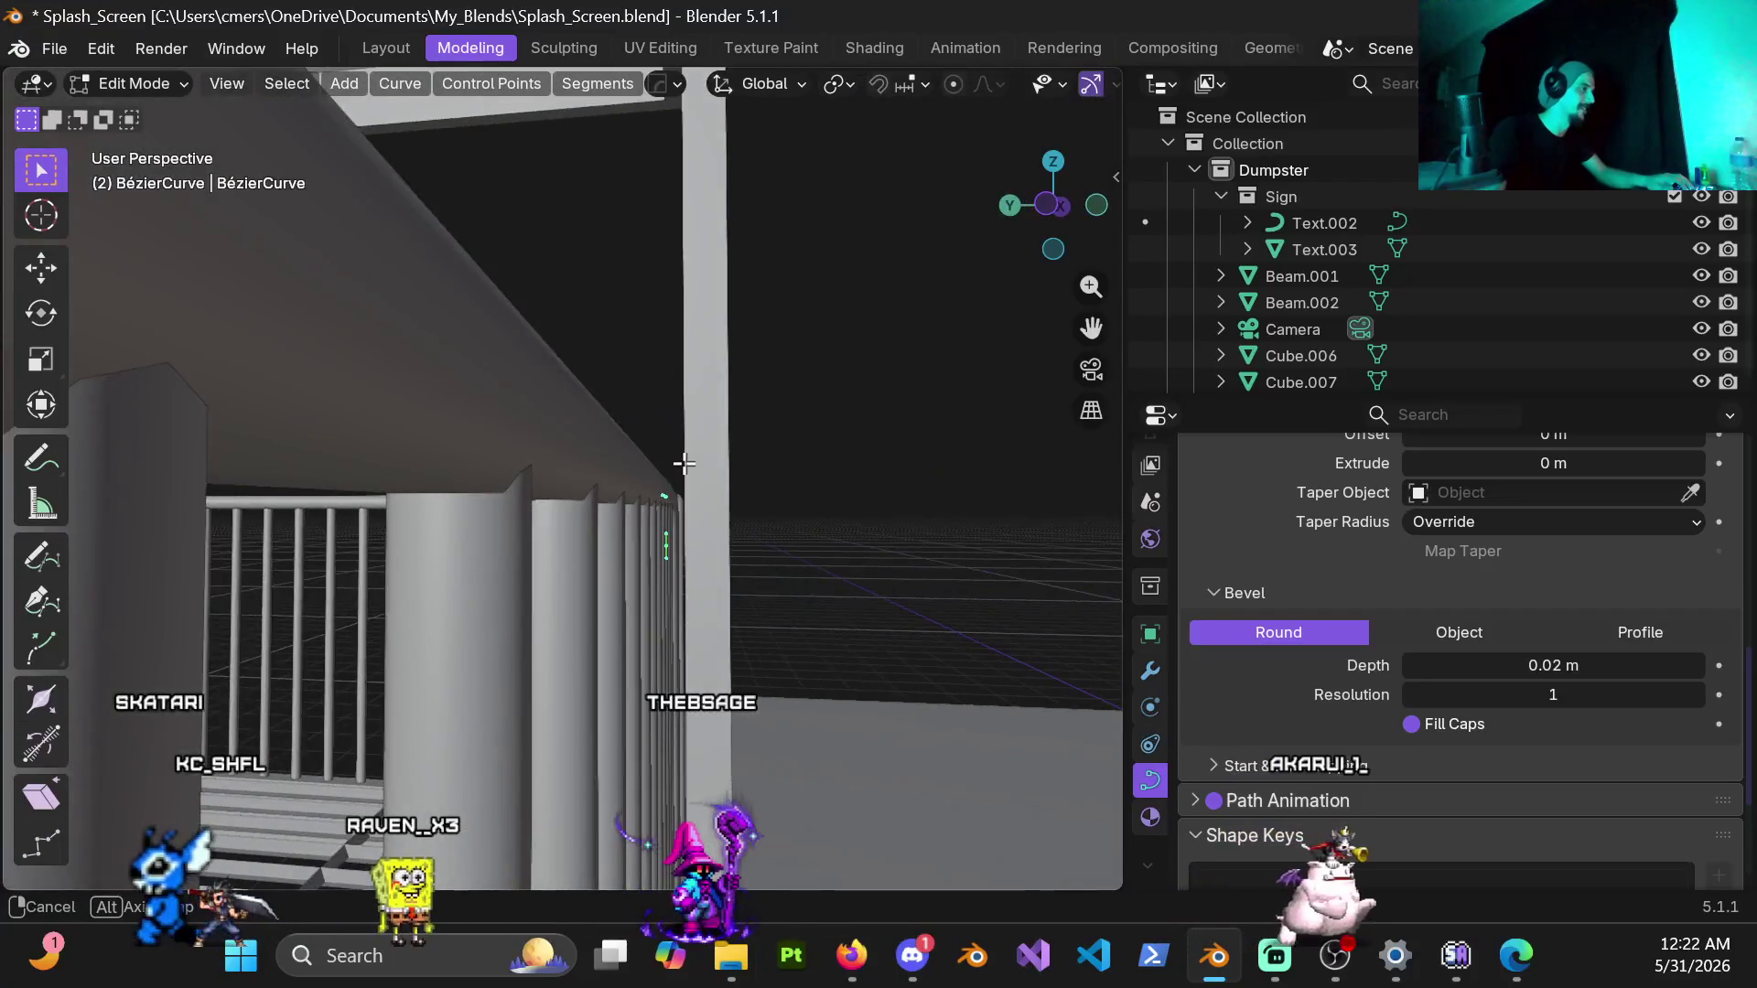
key(ctrl+Tab)
click(463, 483)
mouse_move(436, 440)
middle_down()
mouse_move(724, 264)
mouse_move(855, 394)
mouse_move(839, 478)
mouse_move(1111, 561)
middle_up()
click(1150, 672)
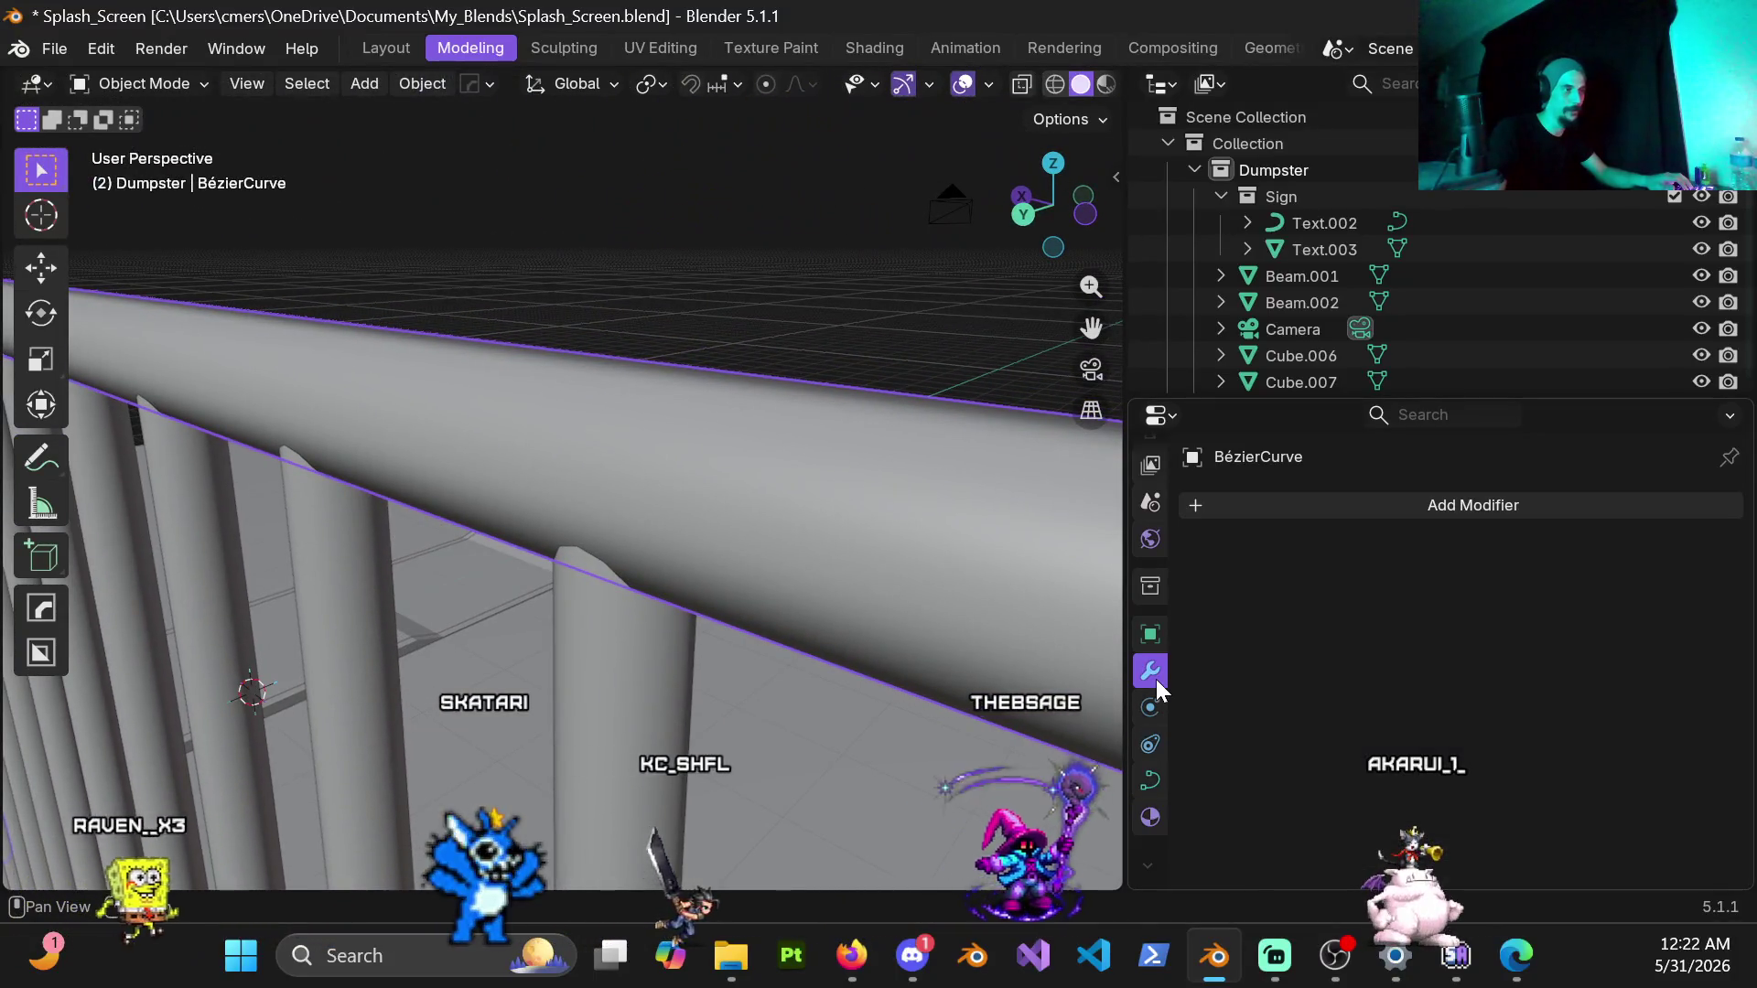
Step: Drop the railing curve's bevel resolution to 1 so the round bars become faceted
click(1150, 777)
scroll(904, 533, down, 4)
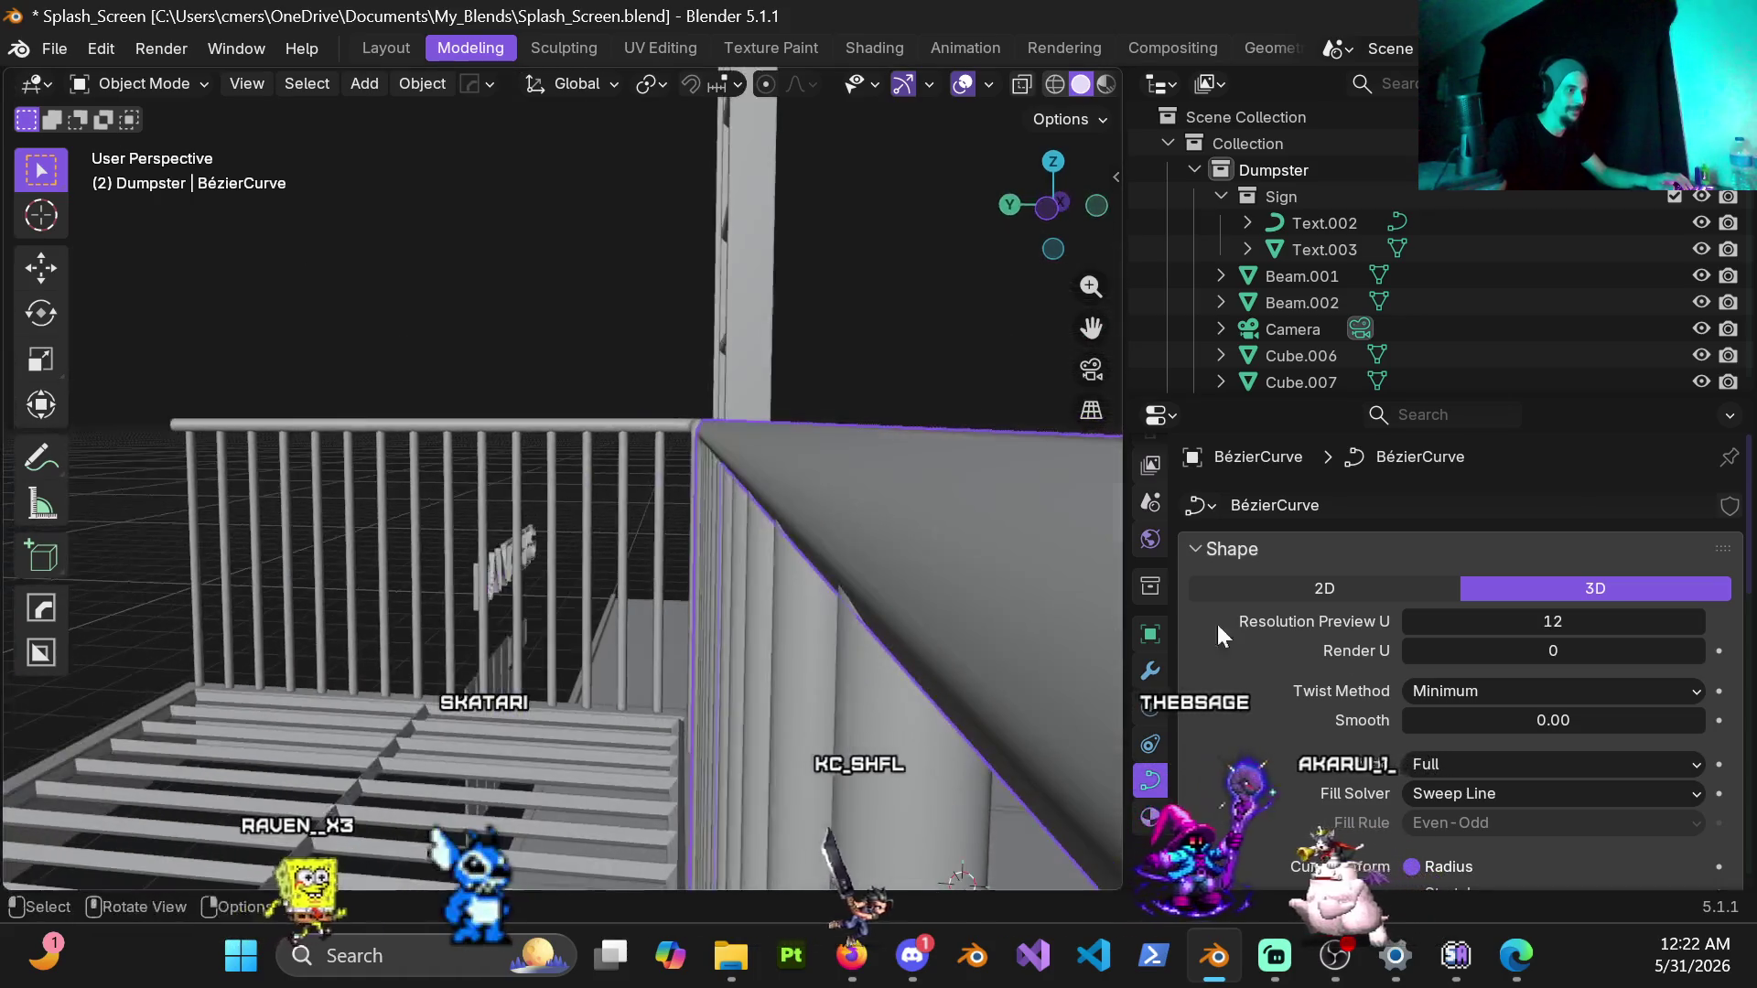
mouse_move(1033, 598)
middle_down()
mouse_move(981, 583)
mouse_move(725, 605)
mouse_move(742, 583)
mouse_move(836, 588)
middle_up()
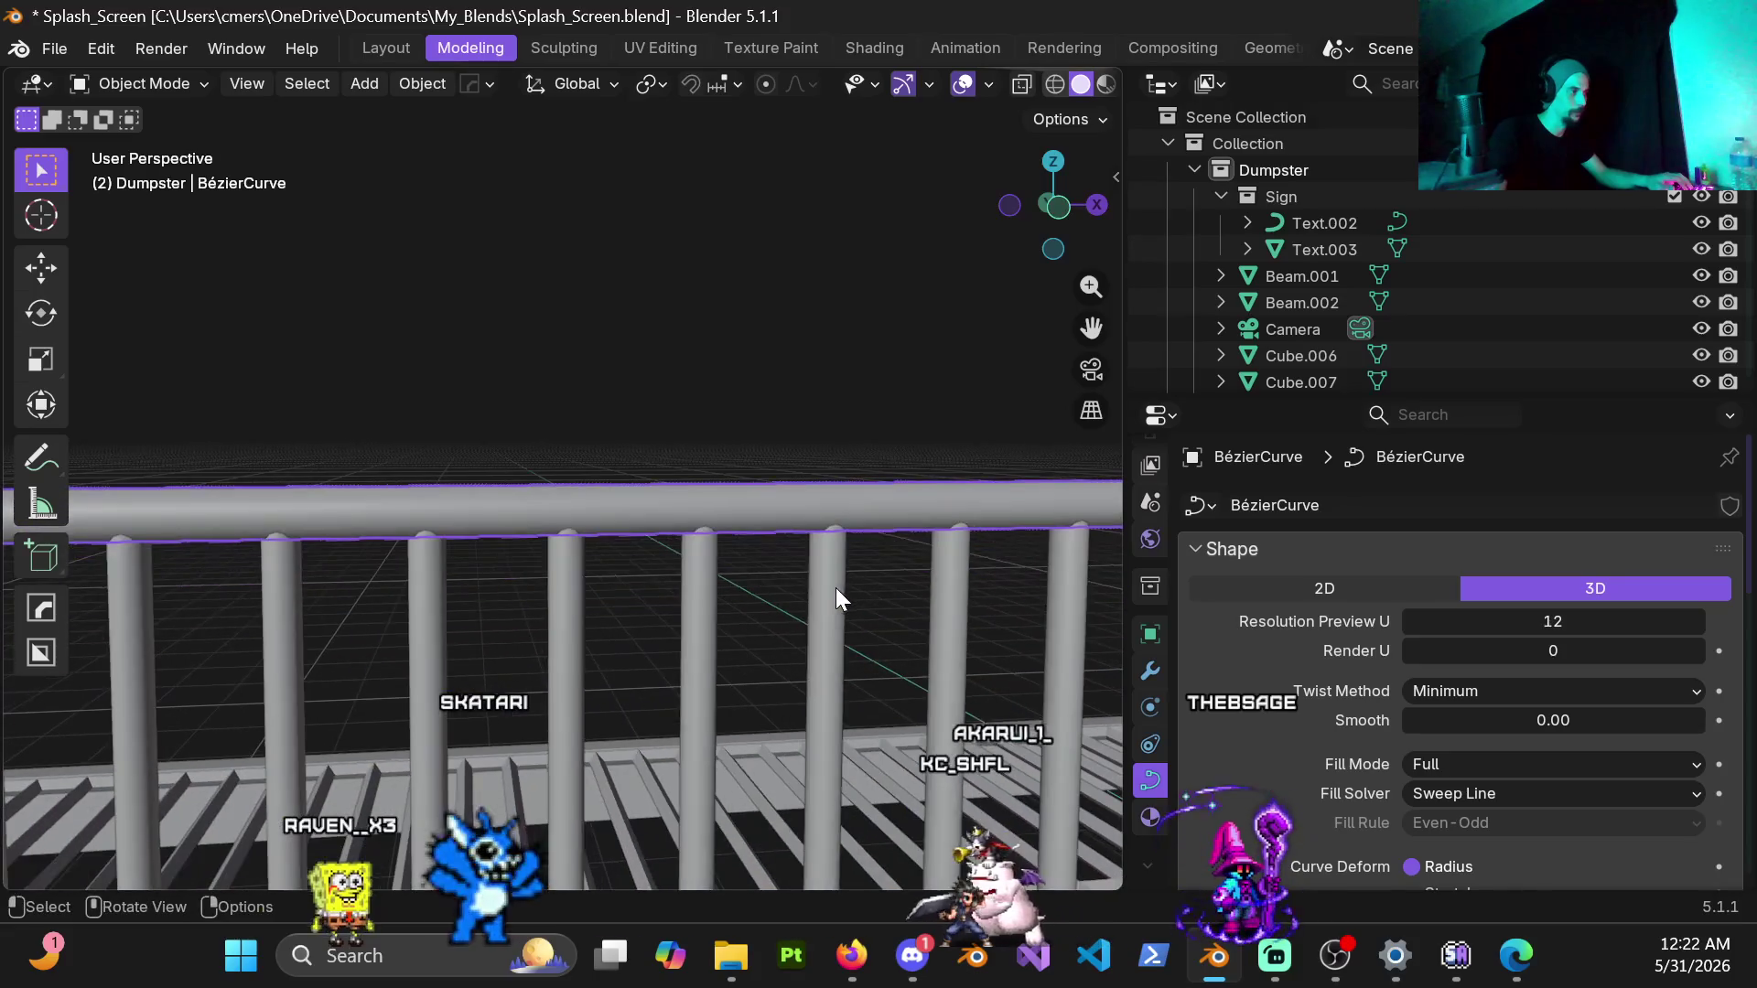
scroll(1289, 764, down, 4)
scroll(1377, 712, down, 4)
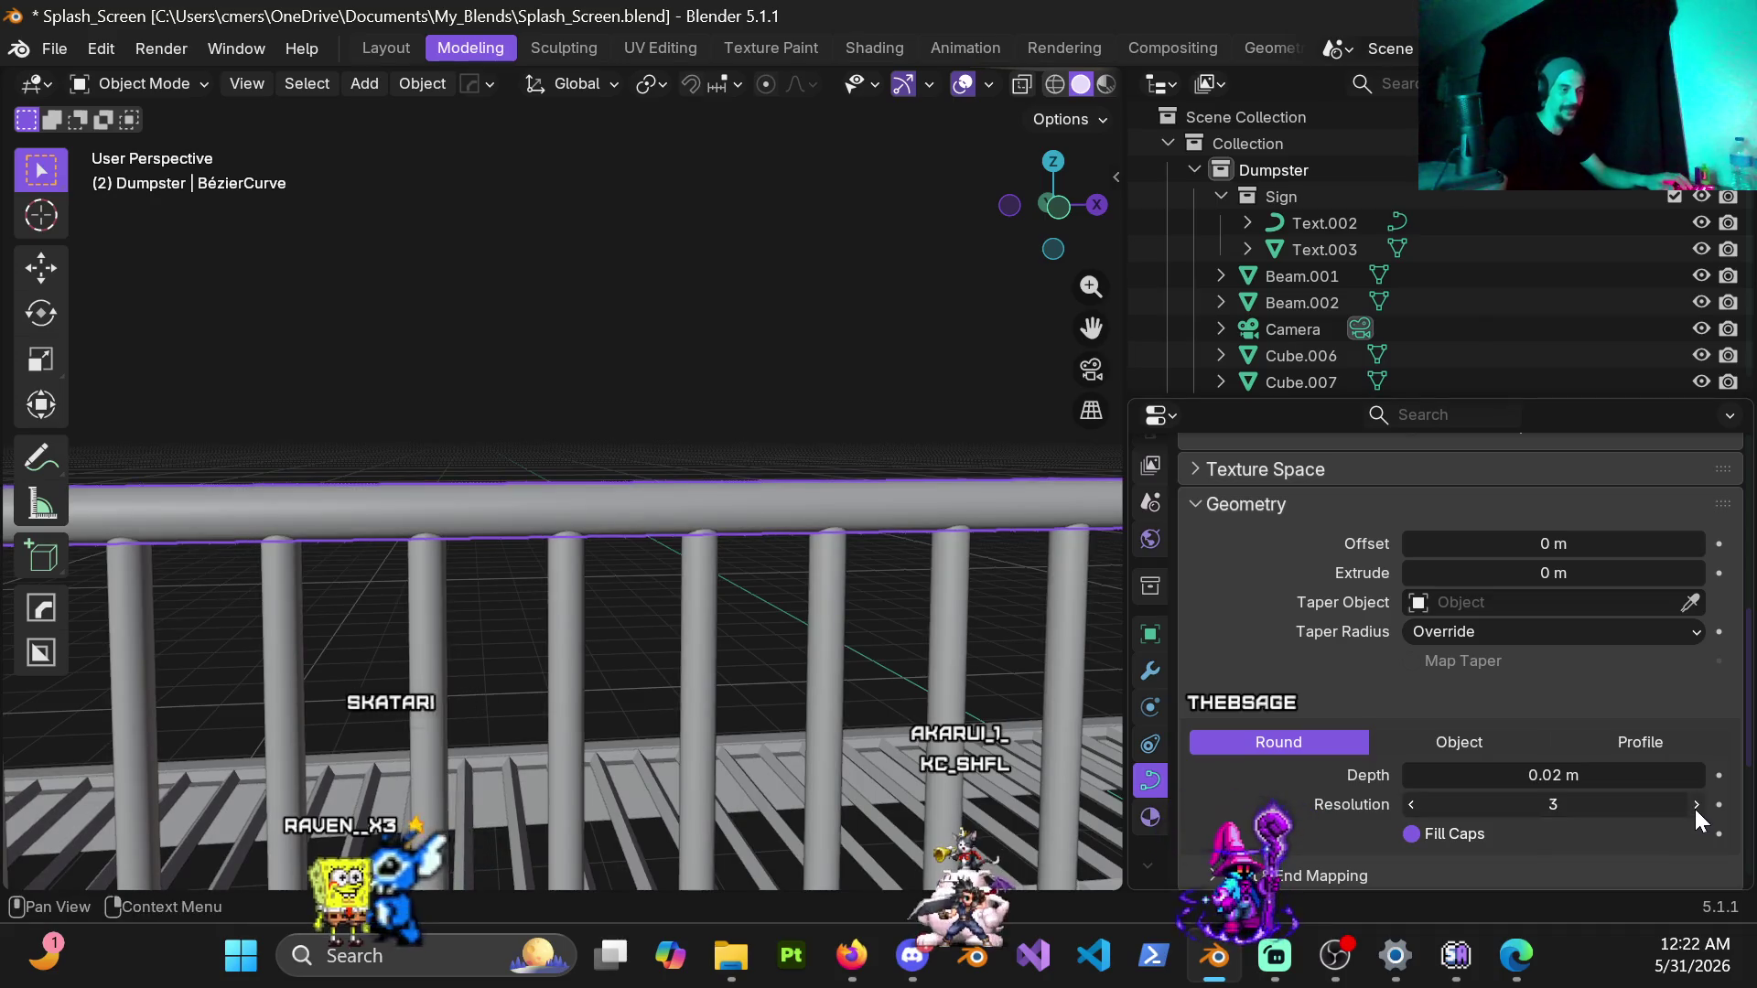
mouse_move(1552, 806)
drag(1411, 805, 1411, 810)
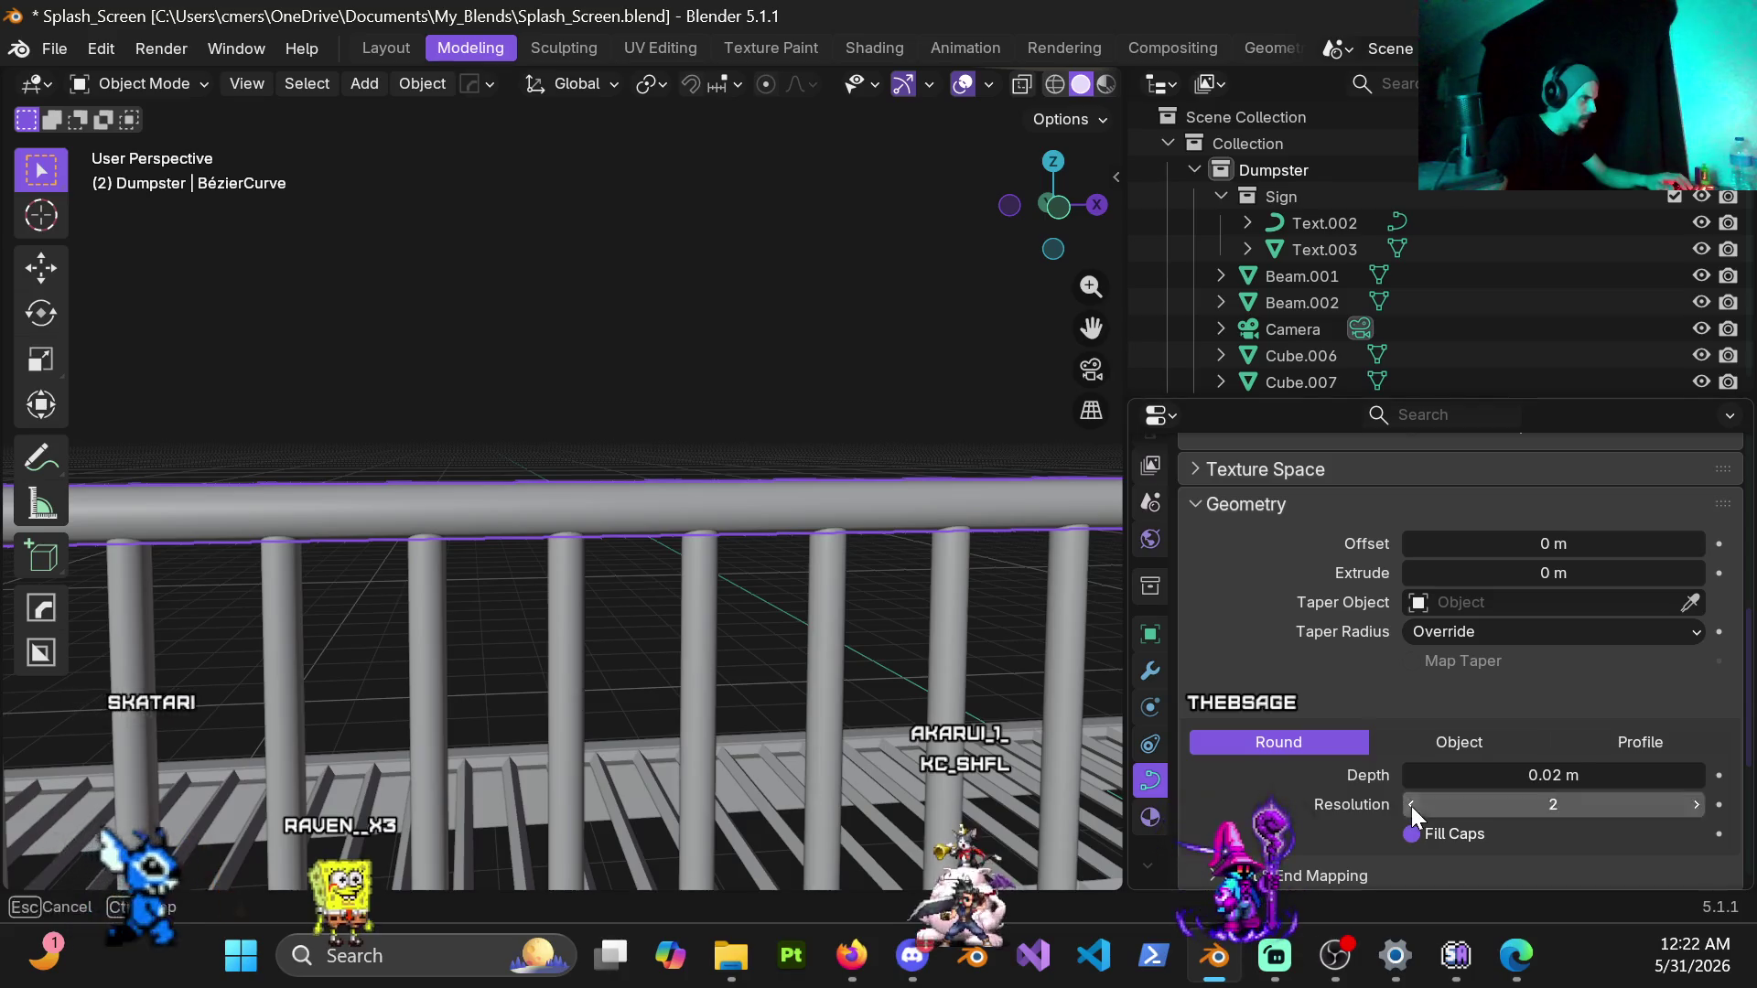
scroll(709, 498, up, 3)
mouse_move(691, 582)
middle_down()
mouse_move(889, 418)
mouse_move(1035, 544)
mouse_move(1120, 511)
mouse_move(1072, 445)
mouse_move(937, 408)
middle_up()
right_click(726, 375)
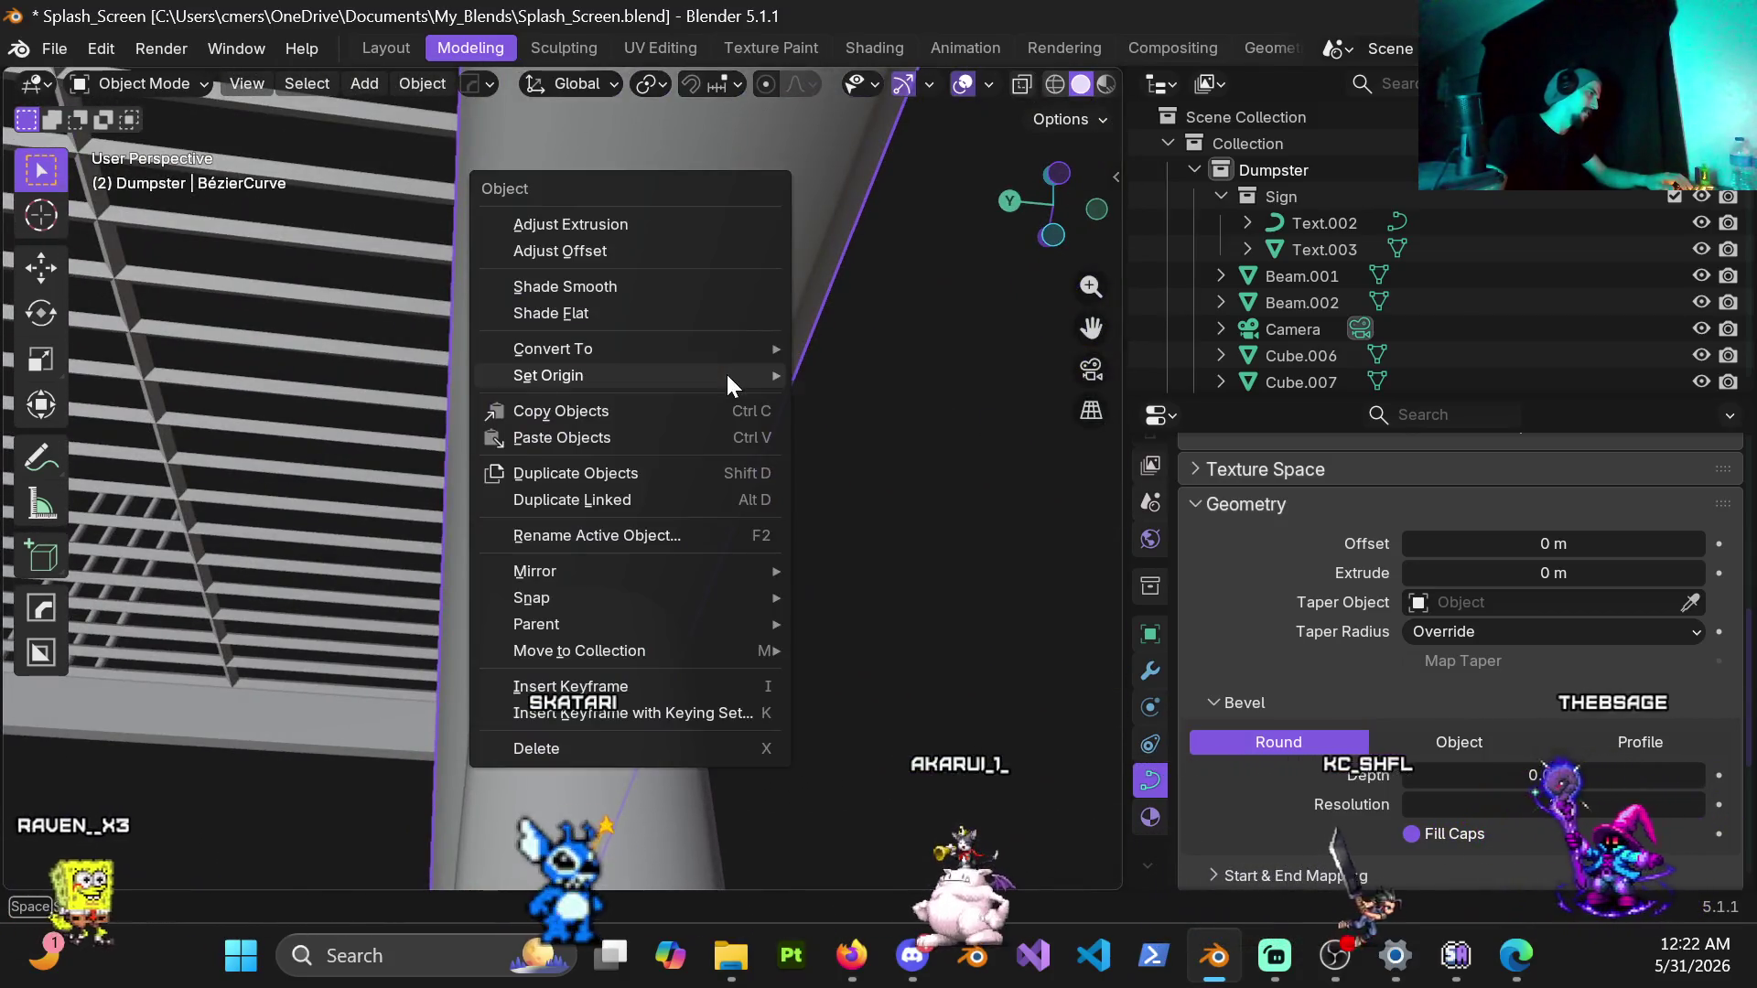
Step: Shade the railing flat and settle its bevel resolution at 4 after trying 2
click(584, 320)
mouse_move(631, 387)
middle_down()
mouse_move(820, 421)
mouse_move(568, 415)
mouse_move(606, 551)
mouse_move(397, 574)
mouse_move(702, 540)
mouse_move(756, 406)
mouse_move(750, 536)
mouse_move(823, 590)
middle_up()
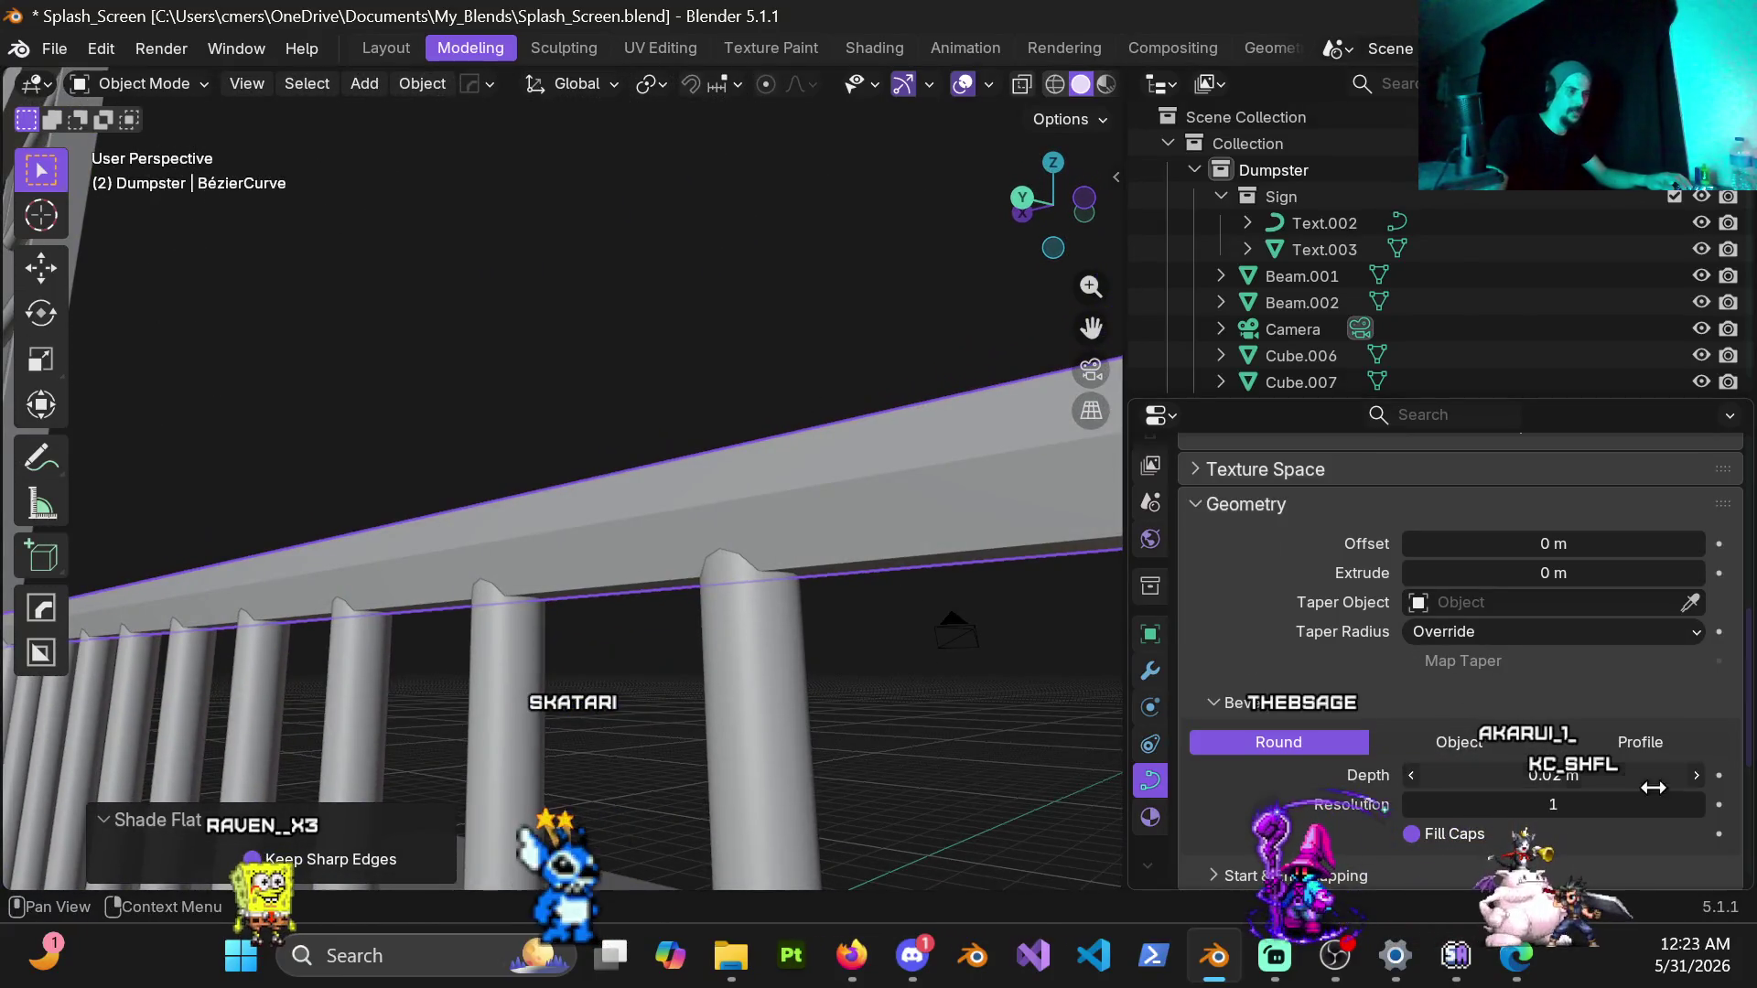
click(1696, 805)
click(1697, 805)
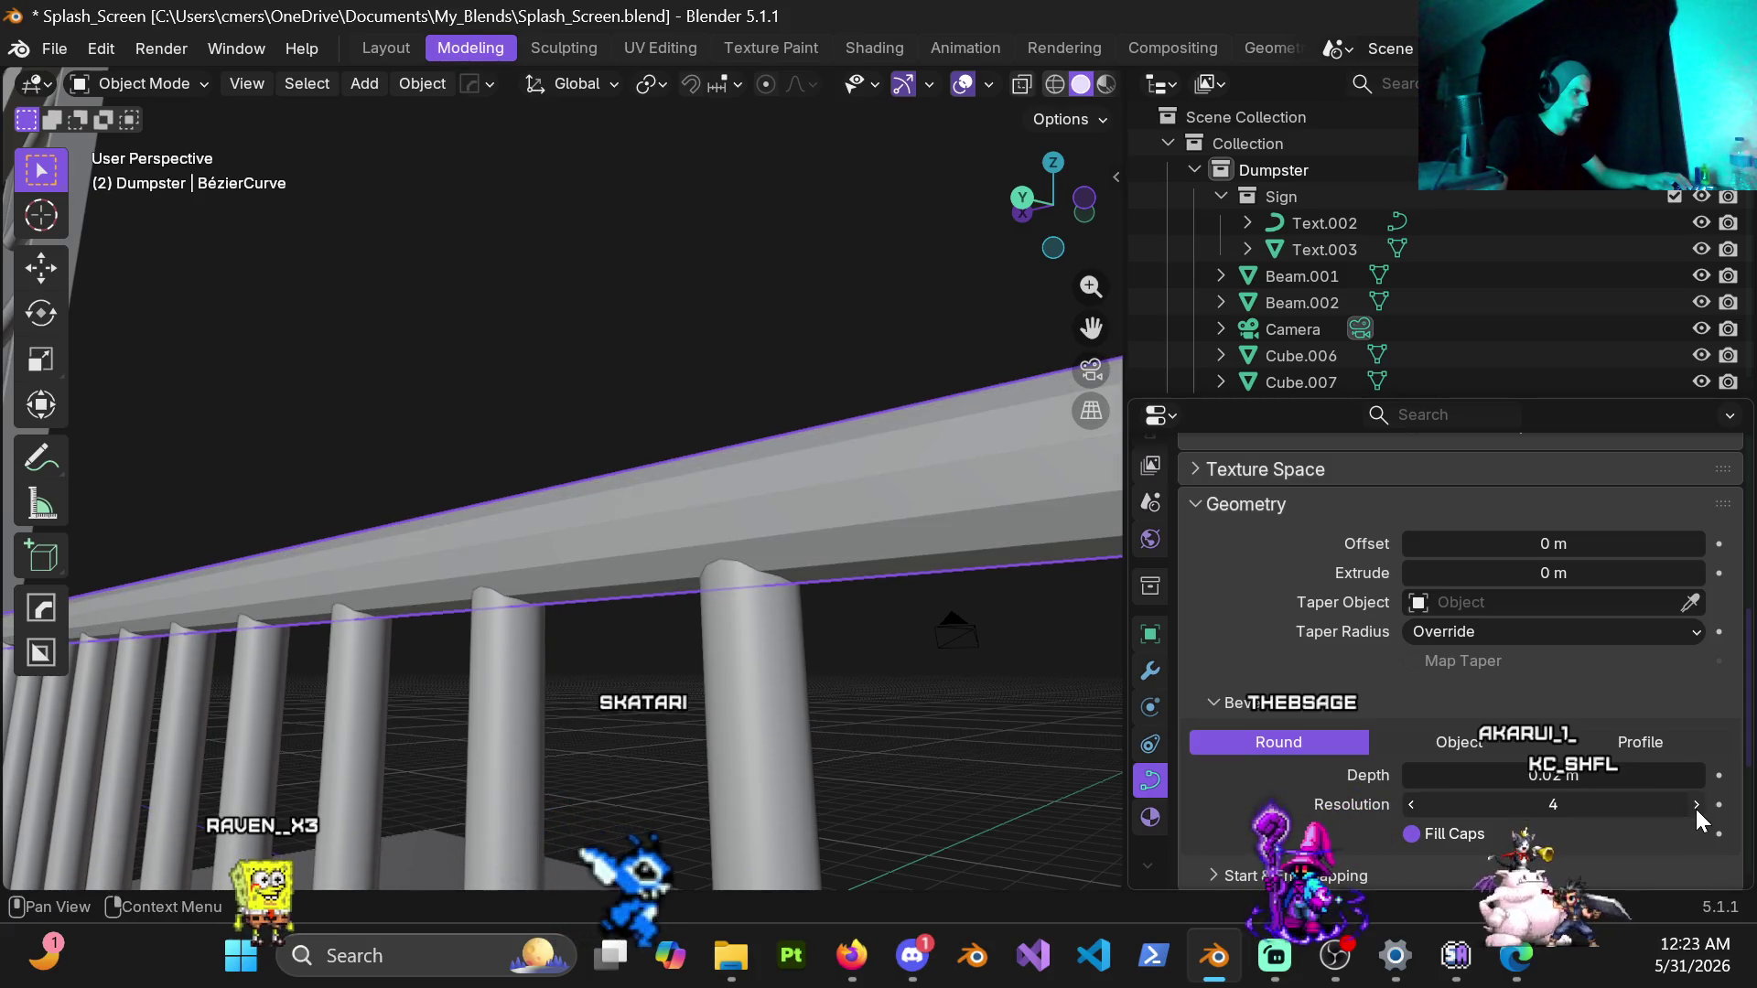
click(1411, 804)
click(1411, 804)
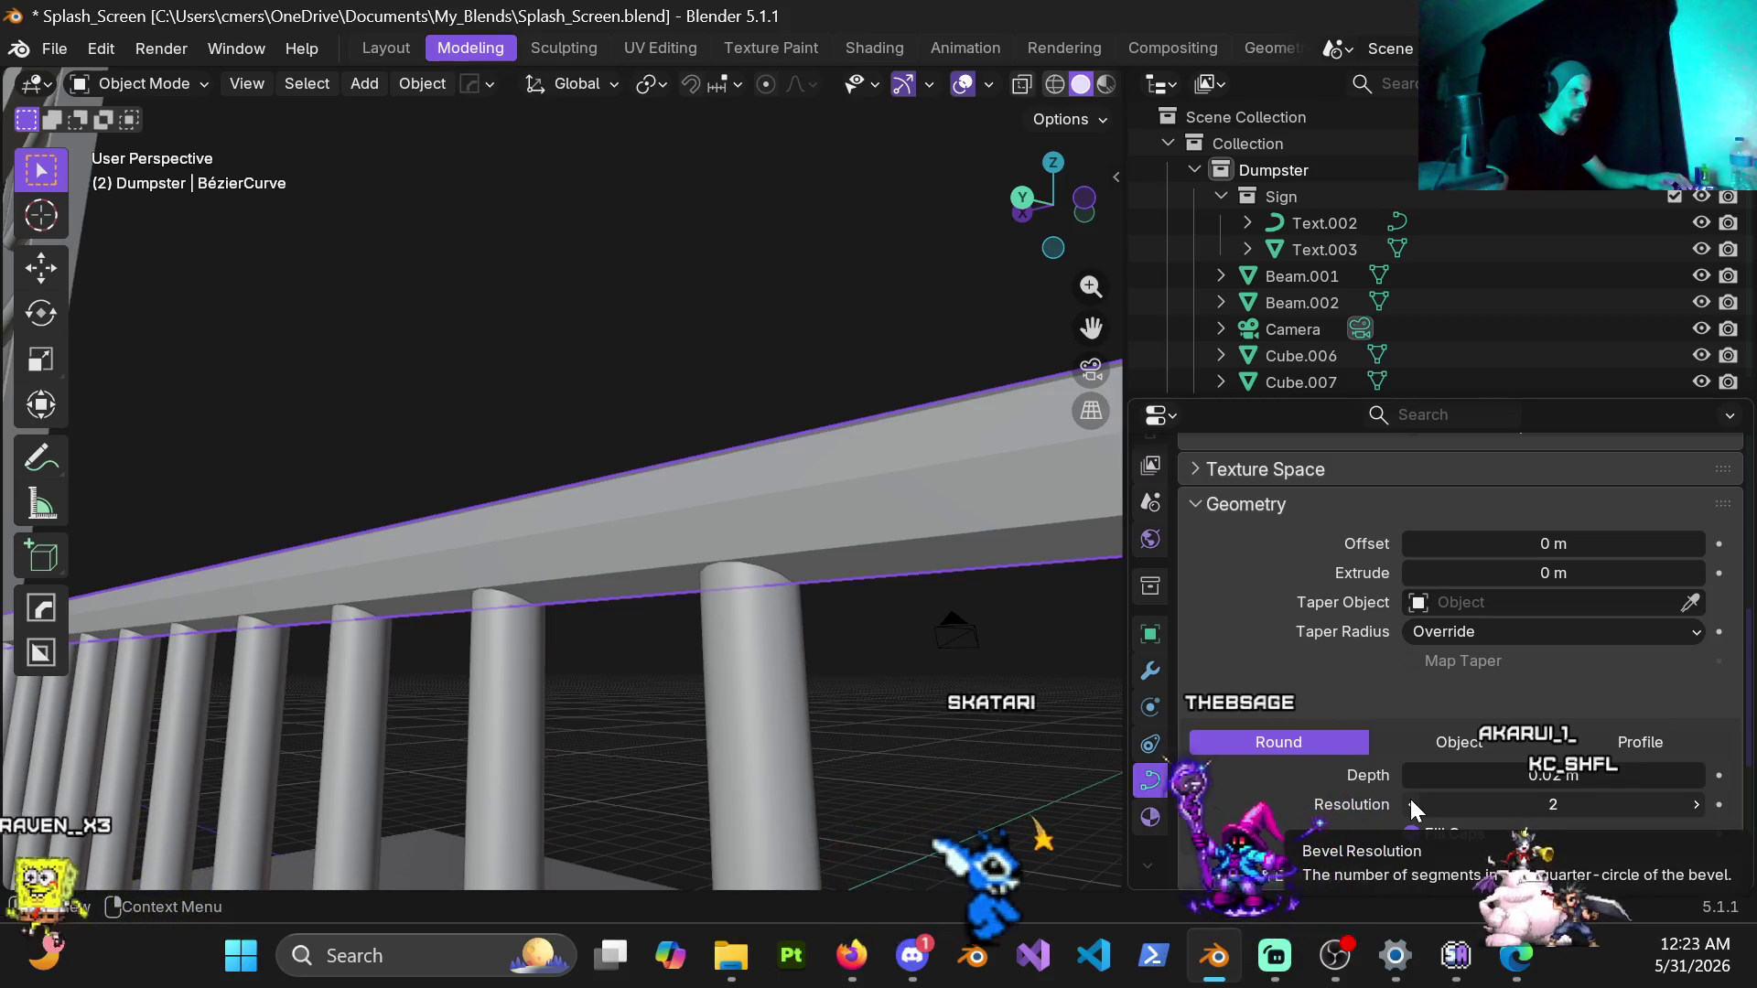
key(ctrl+z)
key(ctrl+z)
key(ctrl+z)
key(ctrl+z)
key(ctrl+z)
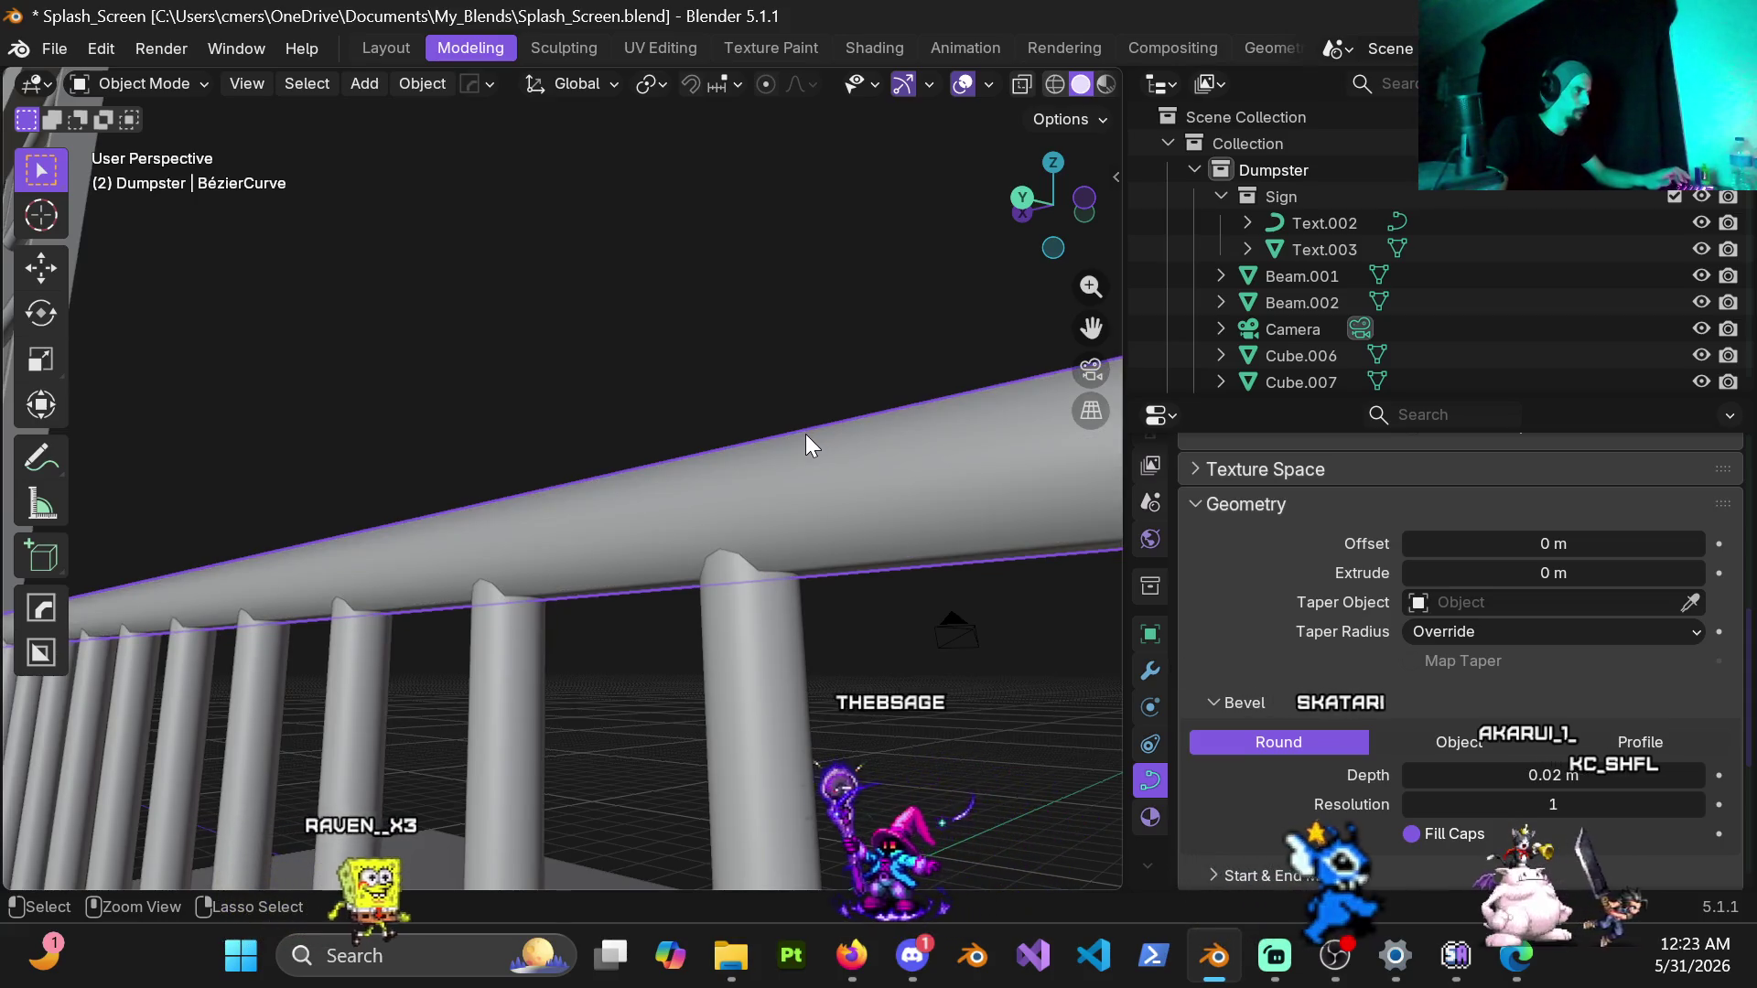
middle_drag(806, 434, 811, 497)
scroll(1685, 673, down, 4)
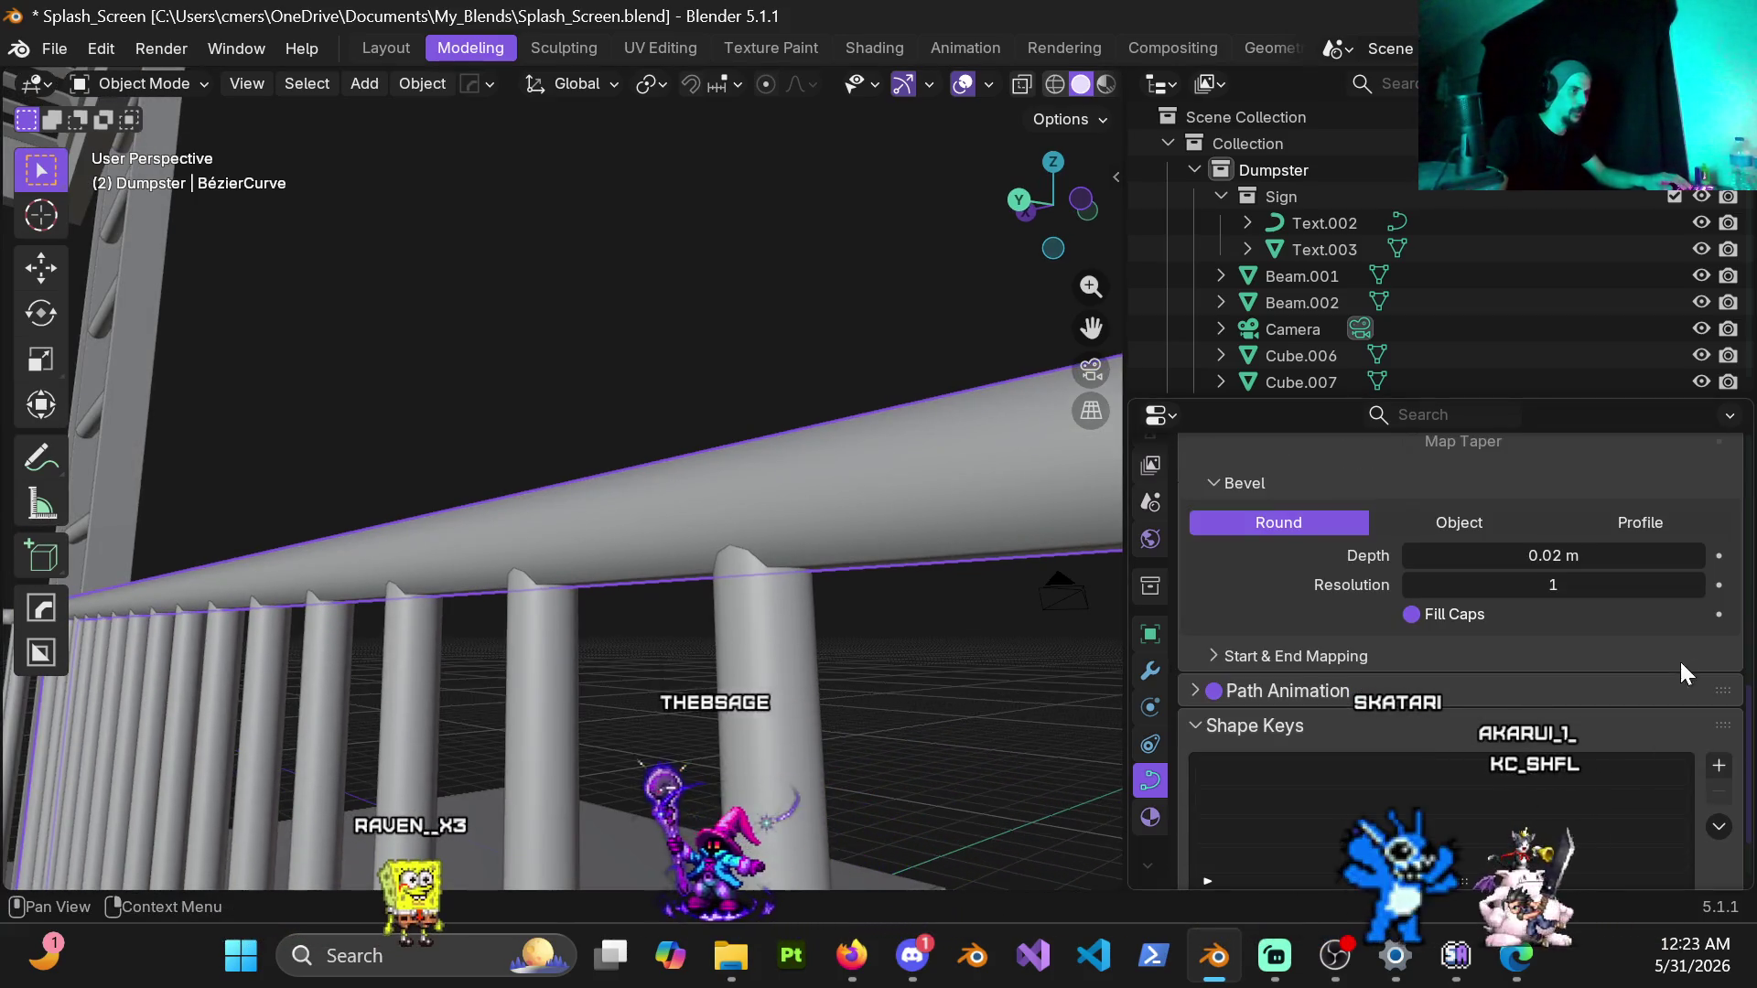
key(ctrl+shift+z)
key(ctrl+shift+z)
key(ctrl+shift+z)
Step: Select the diagonal stair stringer beam for the next edit
mouse_move(789, 454)
middle_down()
mouse_move(770, 441)
mouse_move(451, 495)
mouse_move(542, 396)
middle_up()
key(ctrl+Tab)
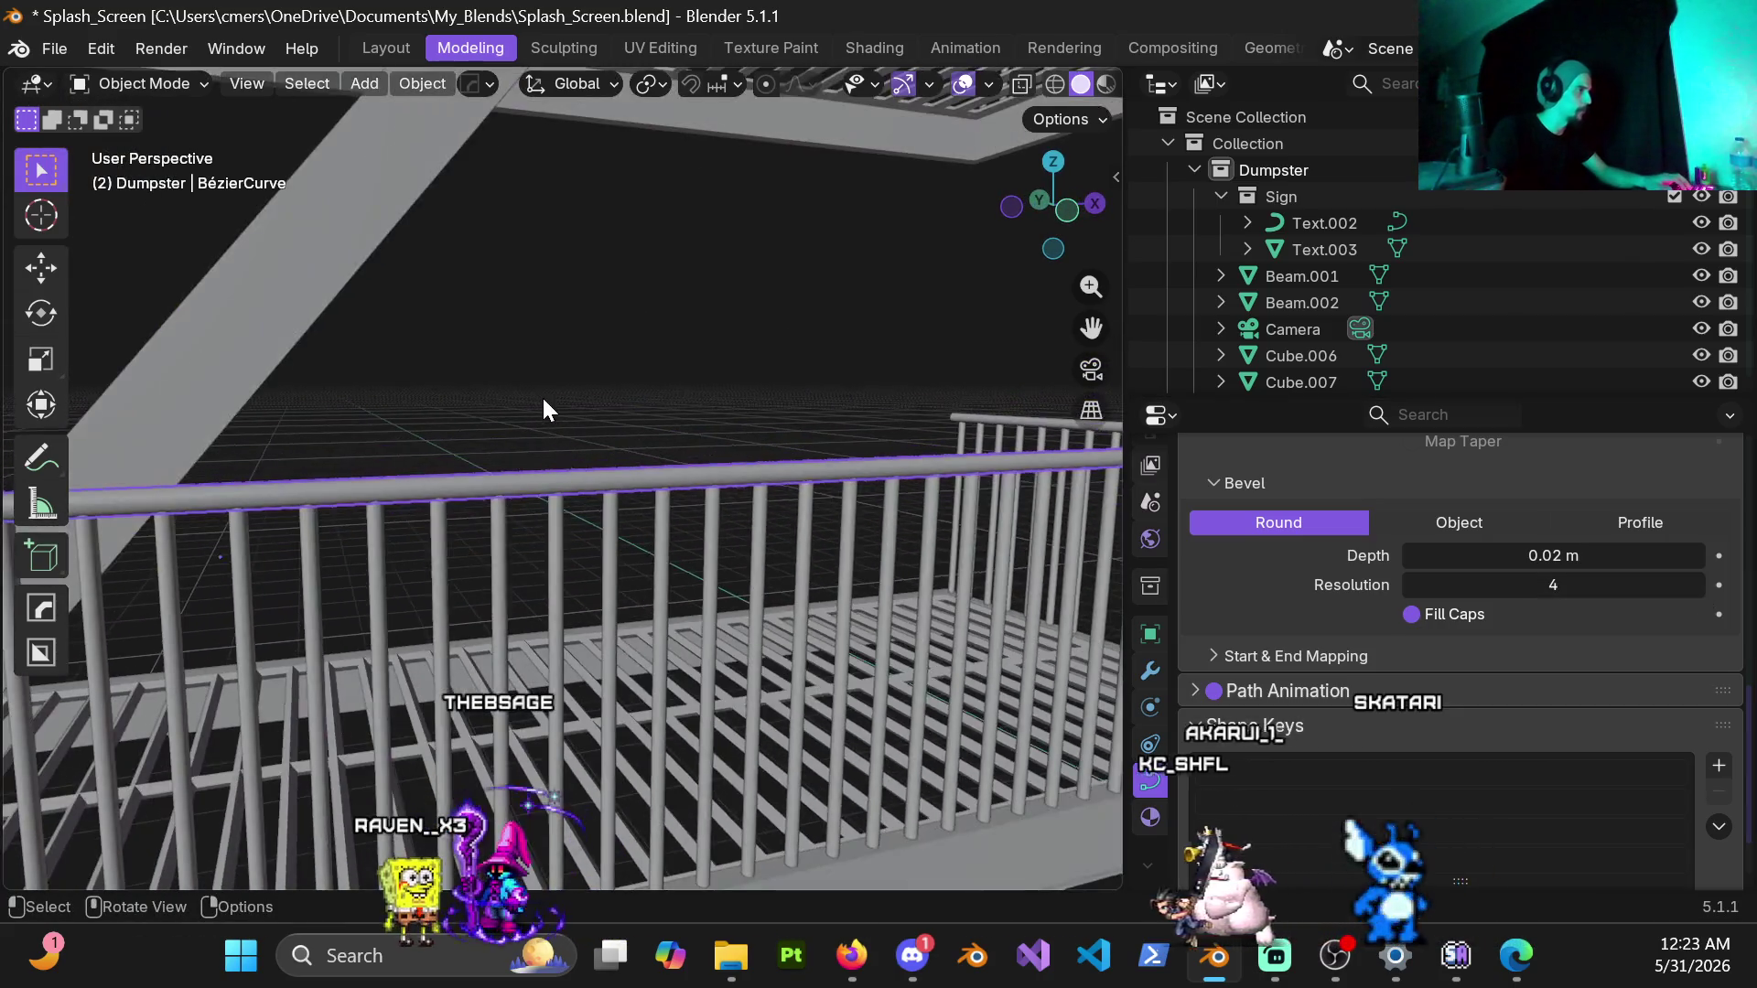
scroll(549, 405, down, 3)
scroll(569, 411, down, 2)
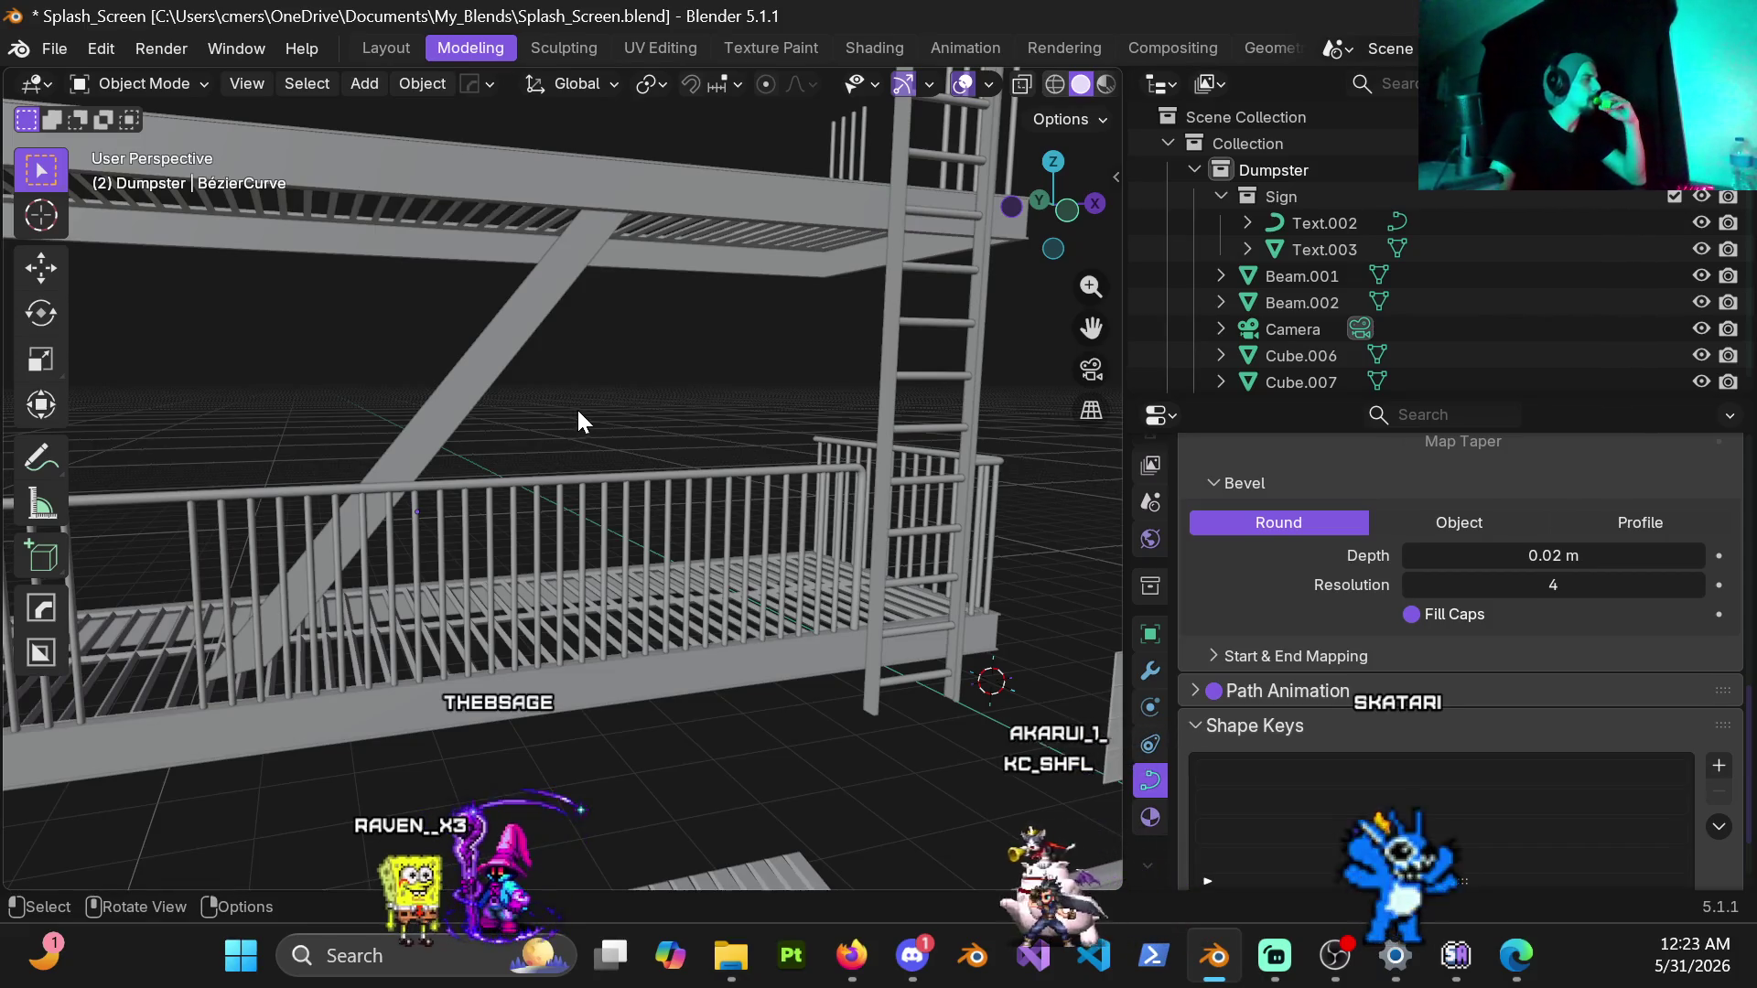
click(530, 354)
mouse_move(523, 343)
middle_down()
mouse_move(693, 316)
mouse_move(588, 529)
mouse_move(676, 282)
mouse_move(602, 328)
middle_up()
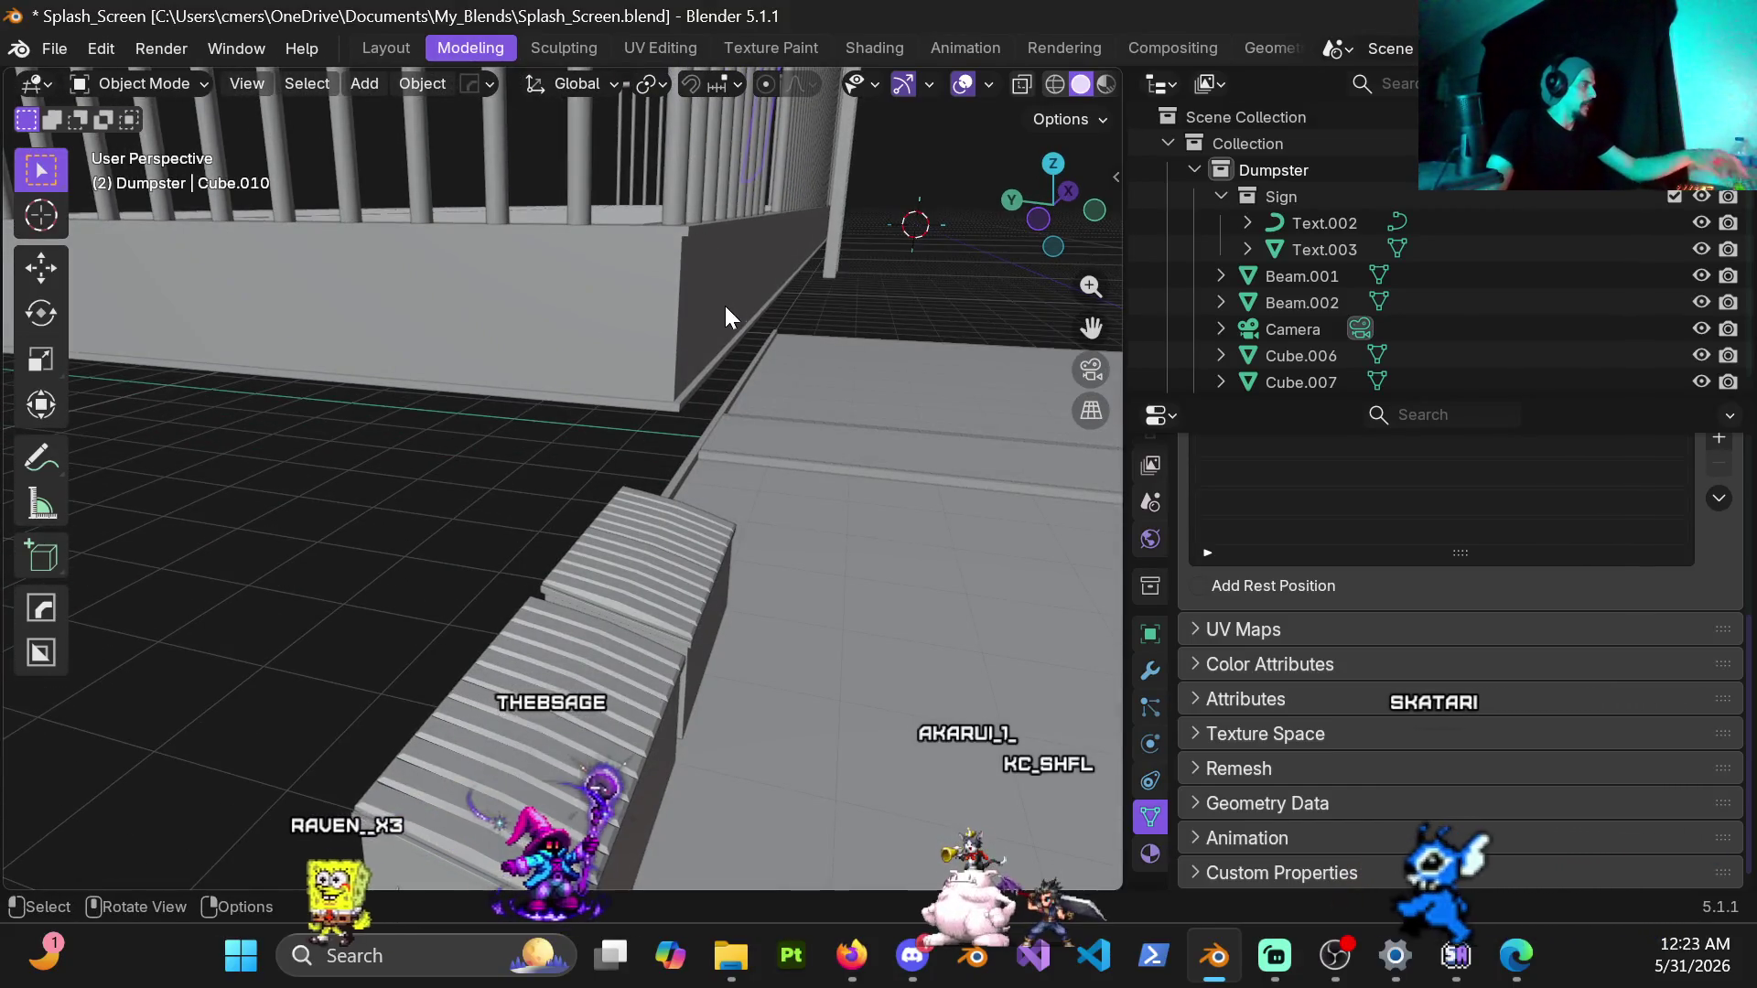
Step: Frame the stringer's tip in back orthographic view with wireframe shading
mouse_move(726, 309)
middle_down()
mouse_move(747, 440)
mouse_move(701, 484)
mouse_move(767, 484)
mouse_move(624, 481)
mouse_move(781, 458)
mouse_move(639, 475)
mouse_move(725, 377)
mouse_move(910, 359)
mouse_move(888, 389)
mouse_move(789, 411)
mouse_move(774, 437)
middle_up()
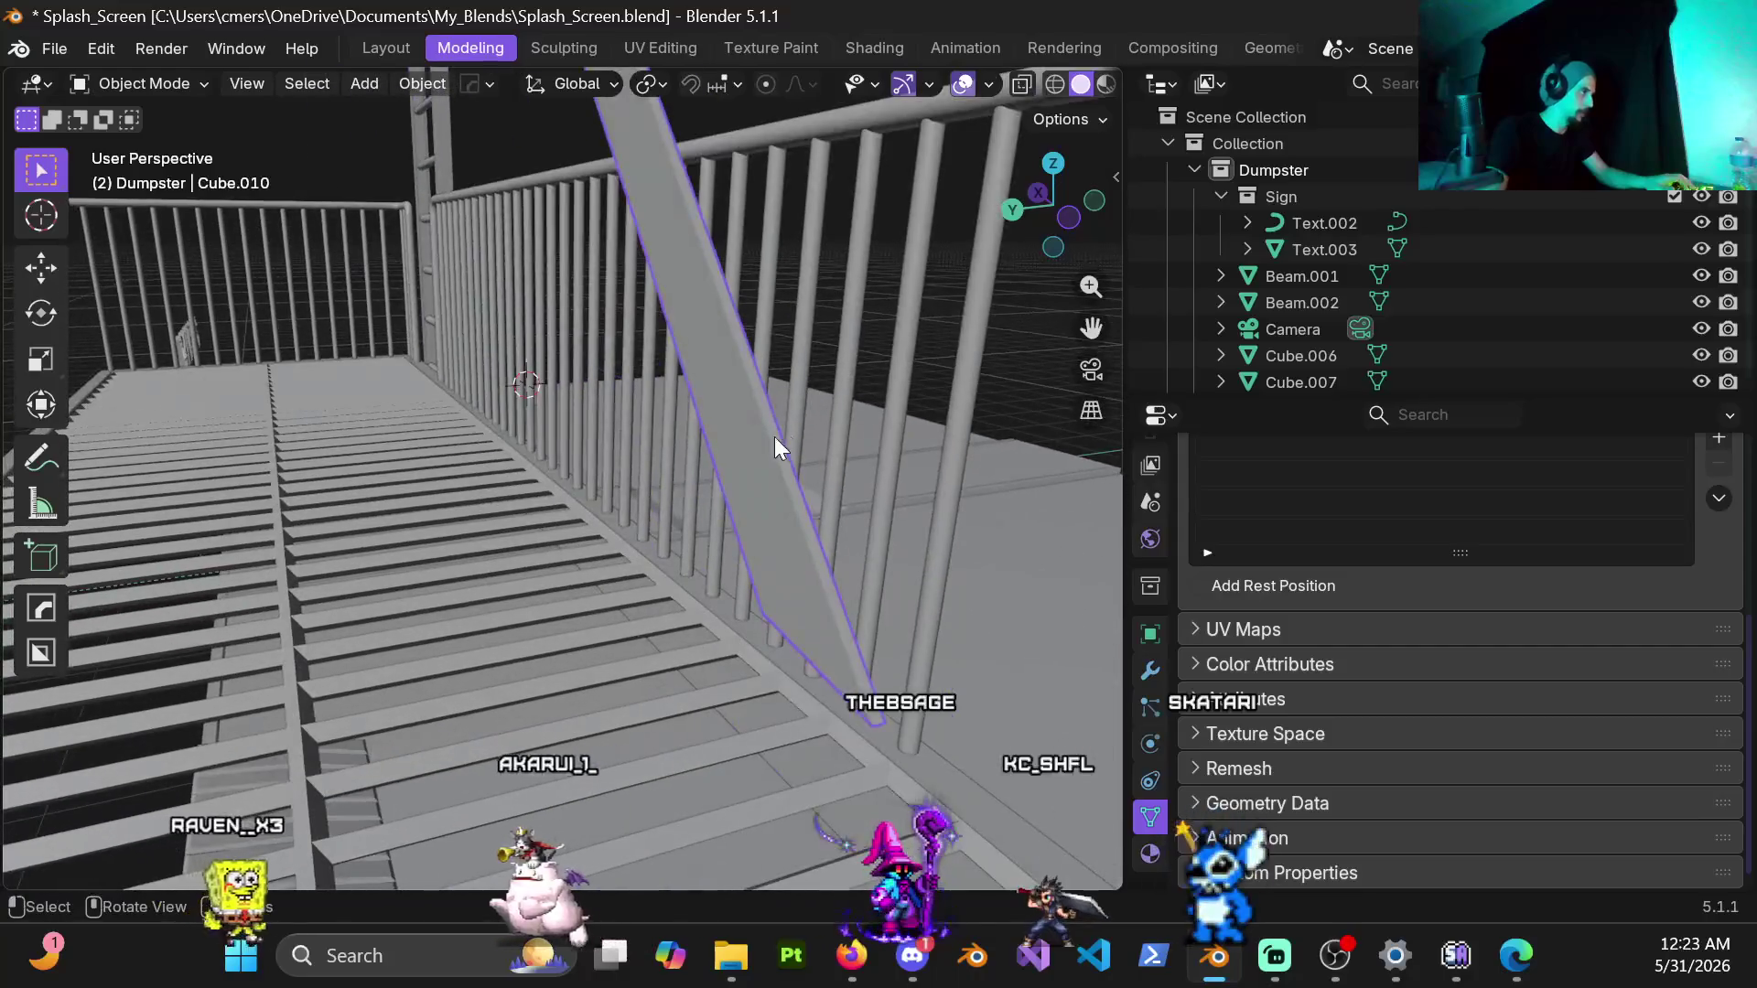
middle_drag(781, 565, 967, 484)
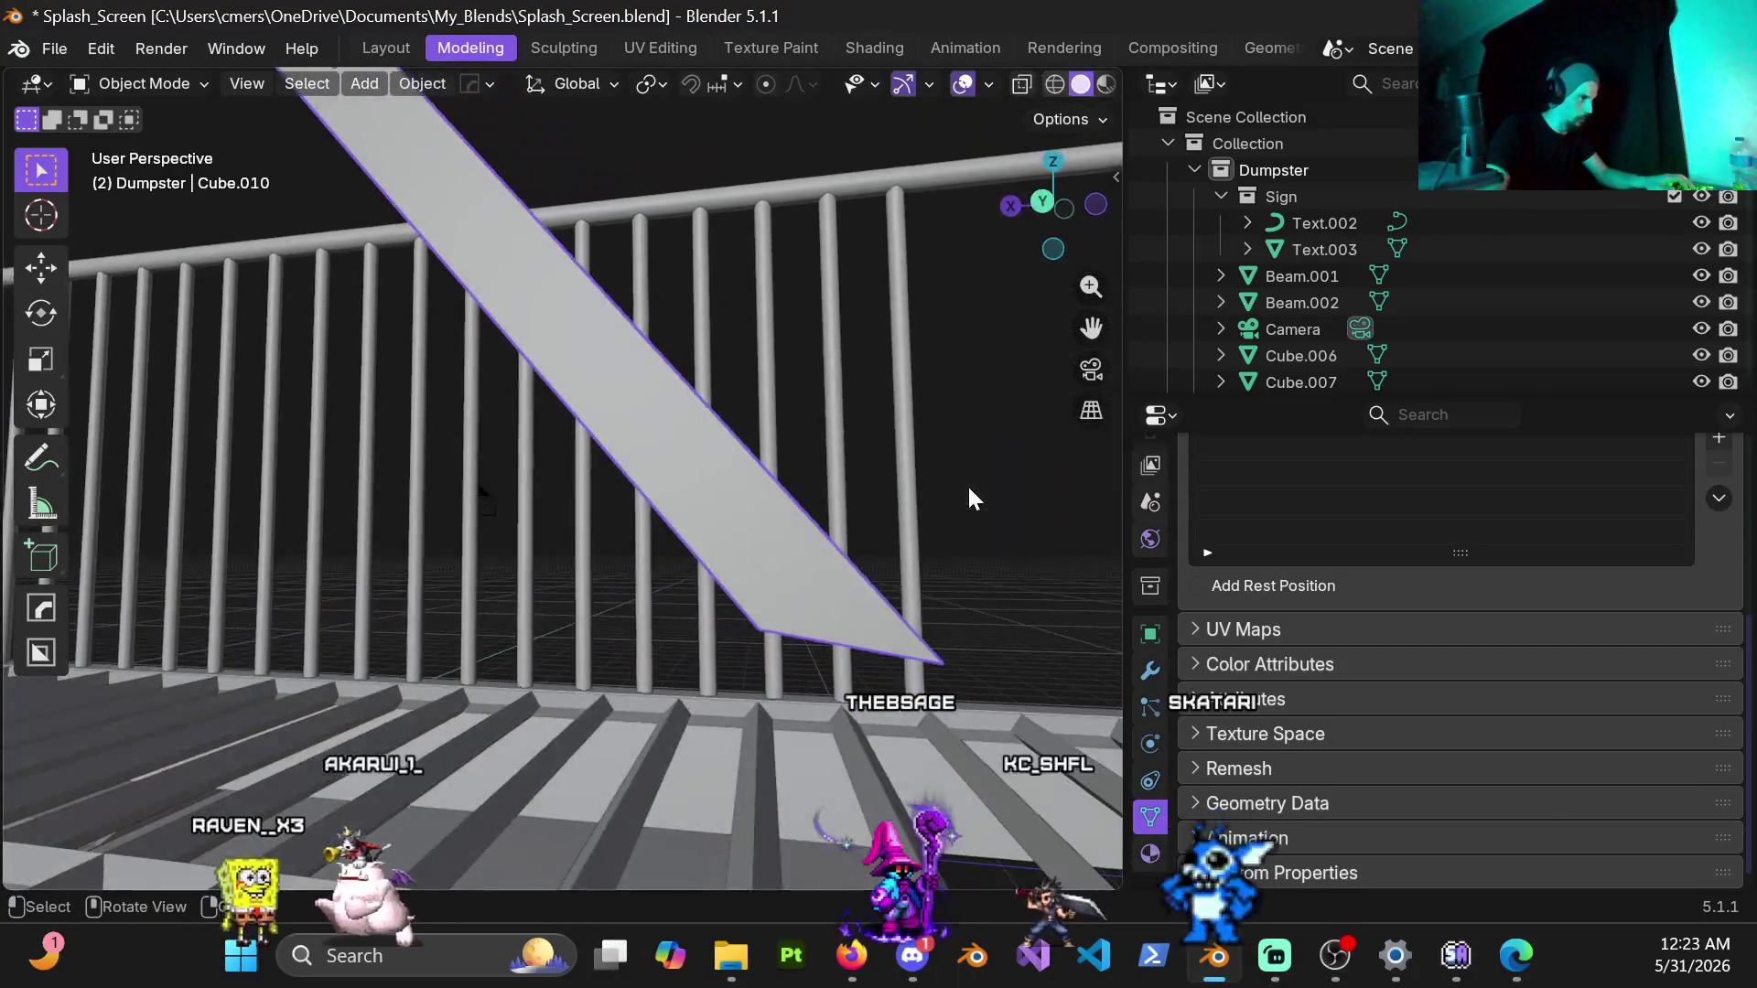
key(ctrl+KP_1)
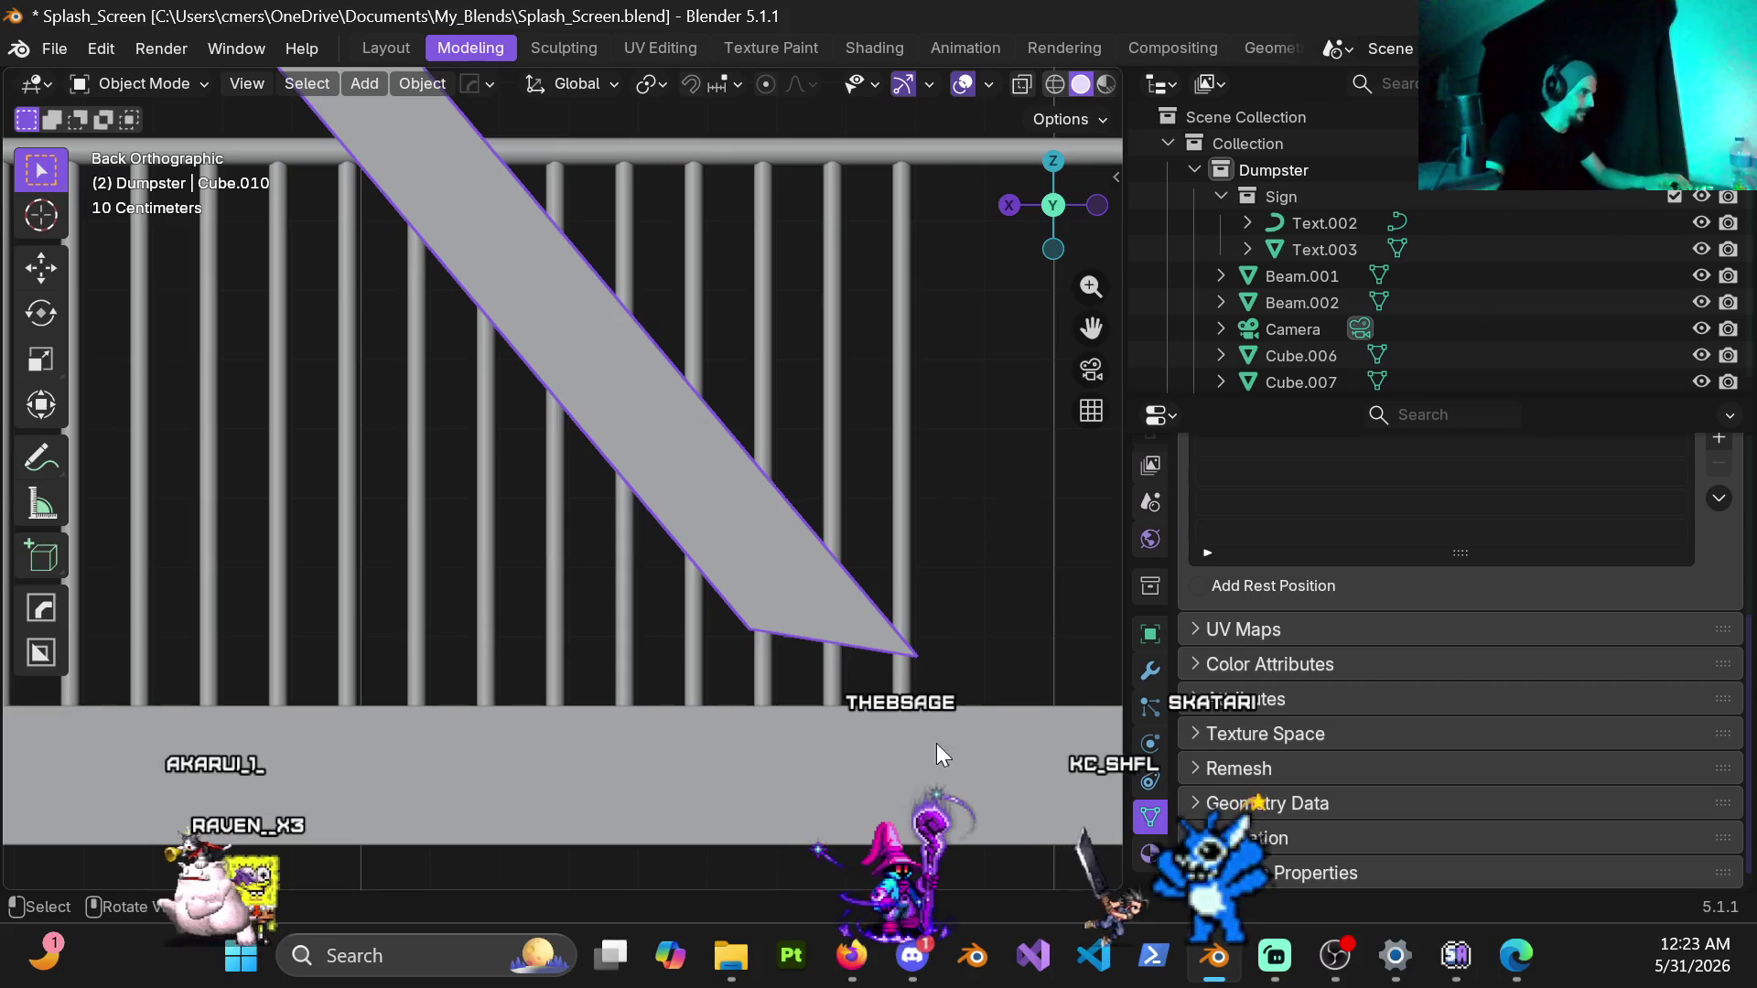
scroll(887, 603, down, 2)
shift+middle_drag(779, 571, 790, 527)
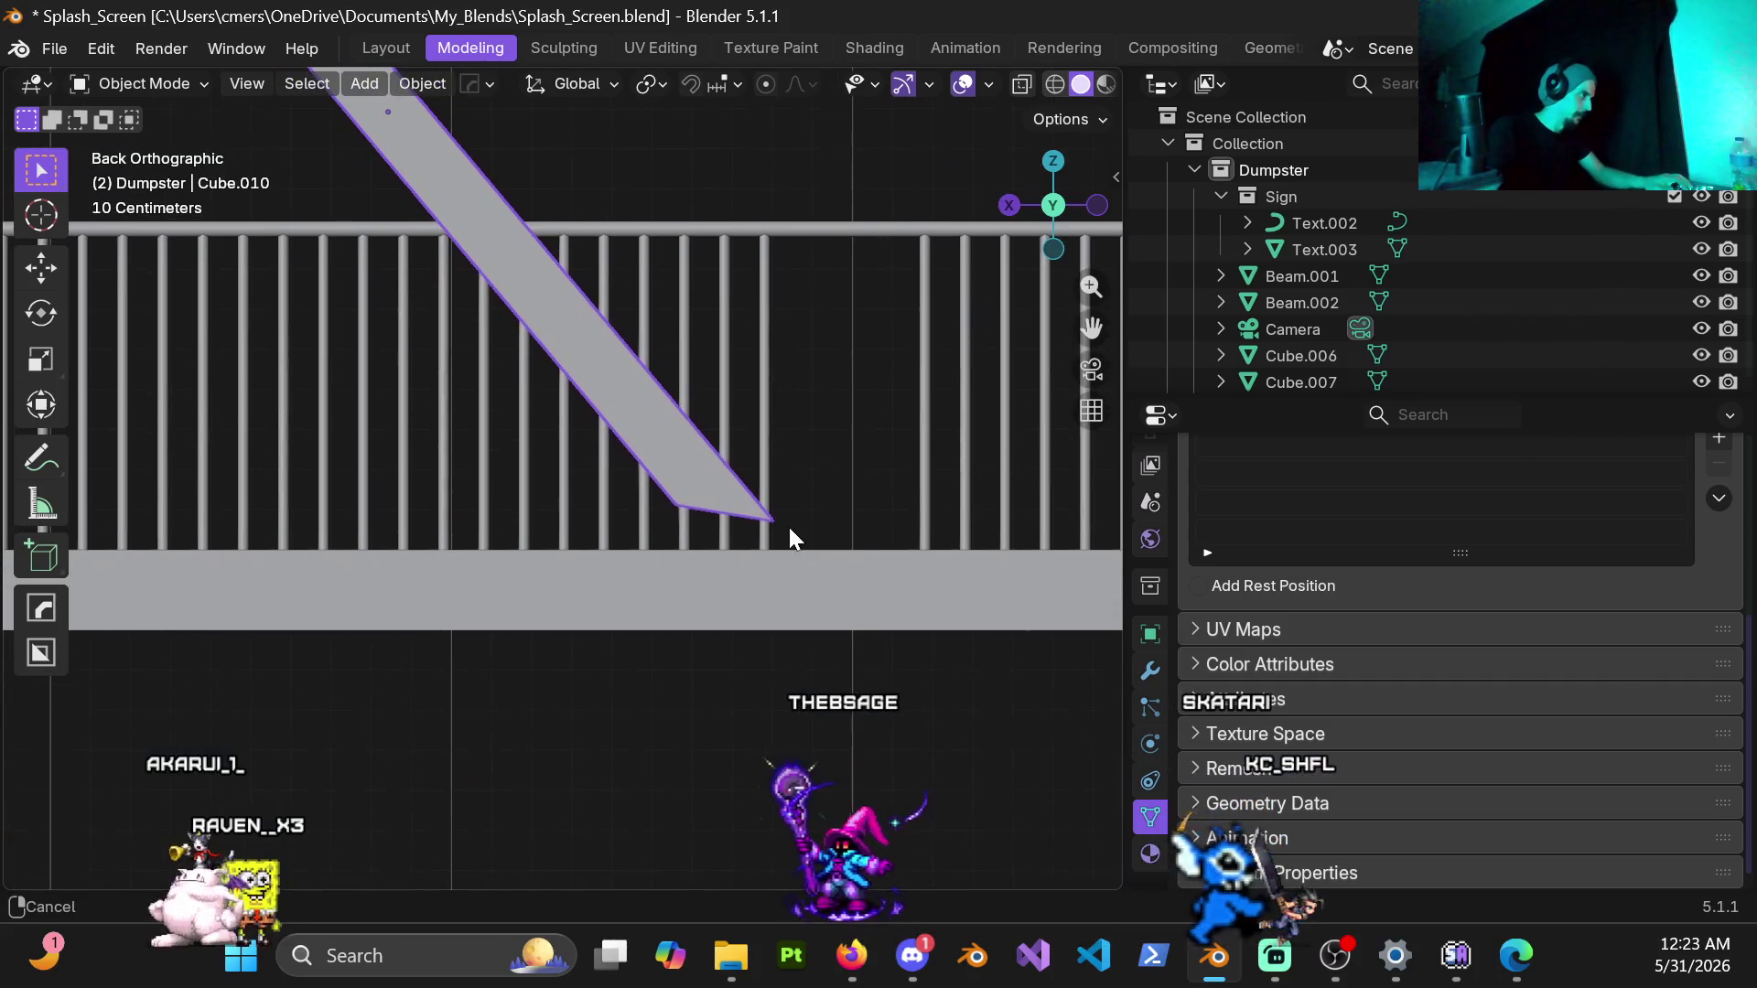
key(z)
click(685, 553)
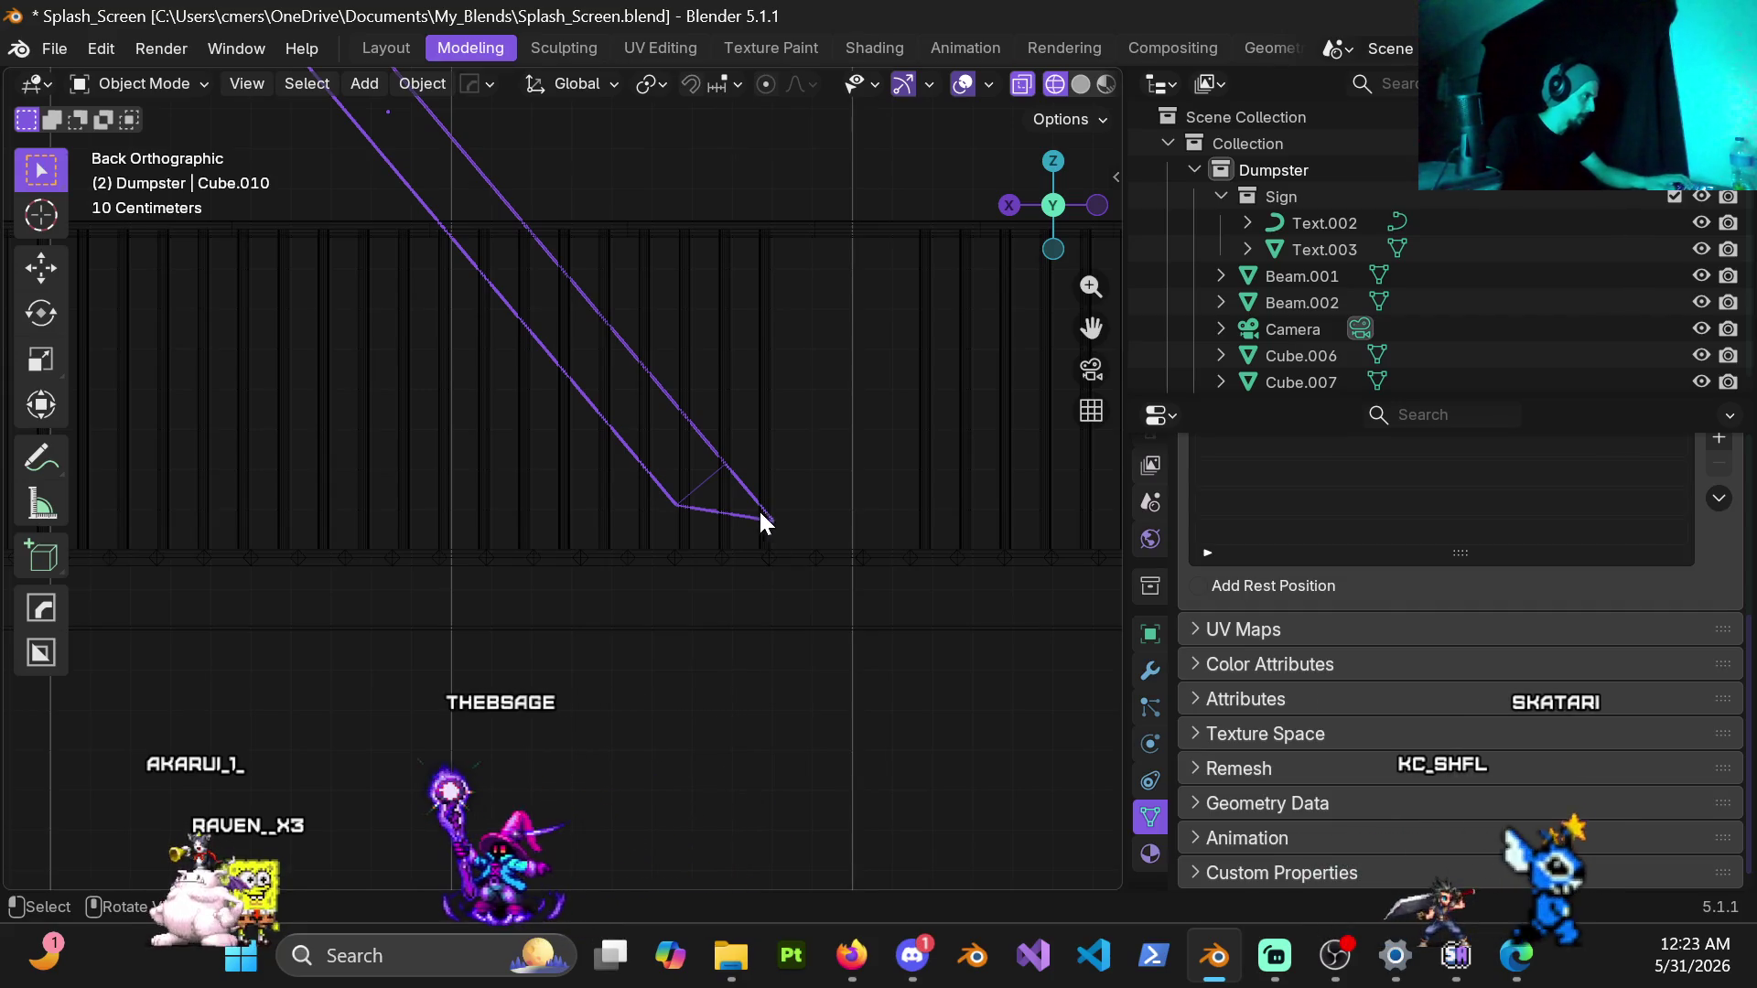
Step: Edit the stringer mesh and box-select the vertices of its triangular tip
key(Tab)
key(1)
drag(631, 434, 838, 599)
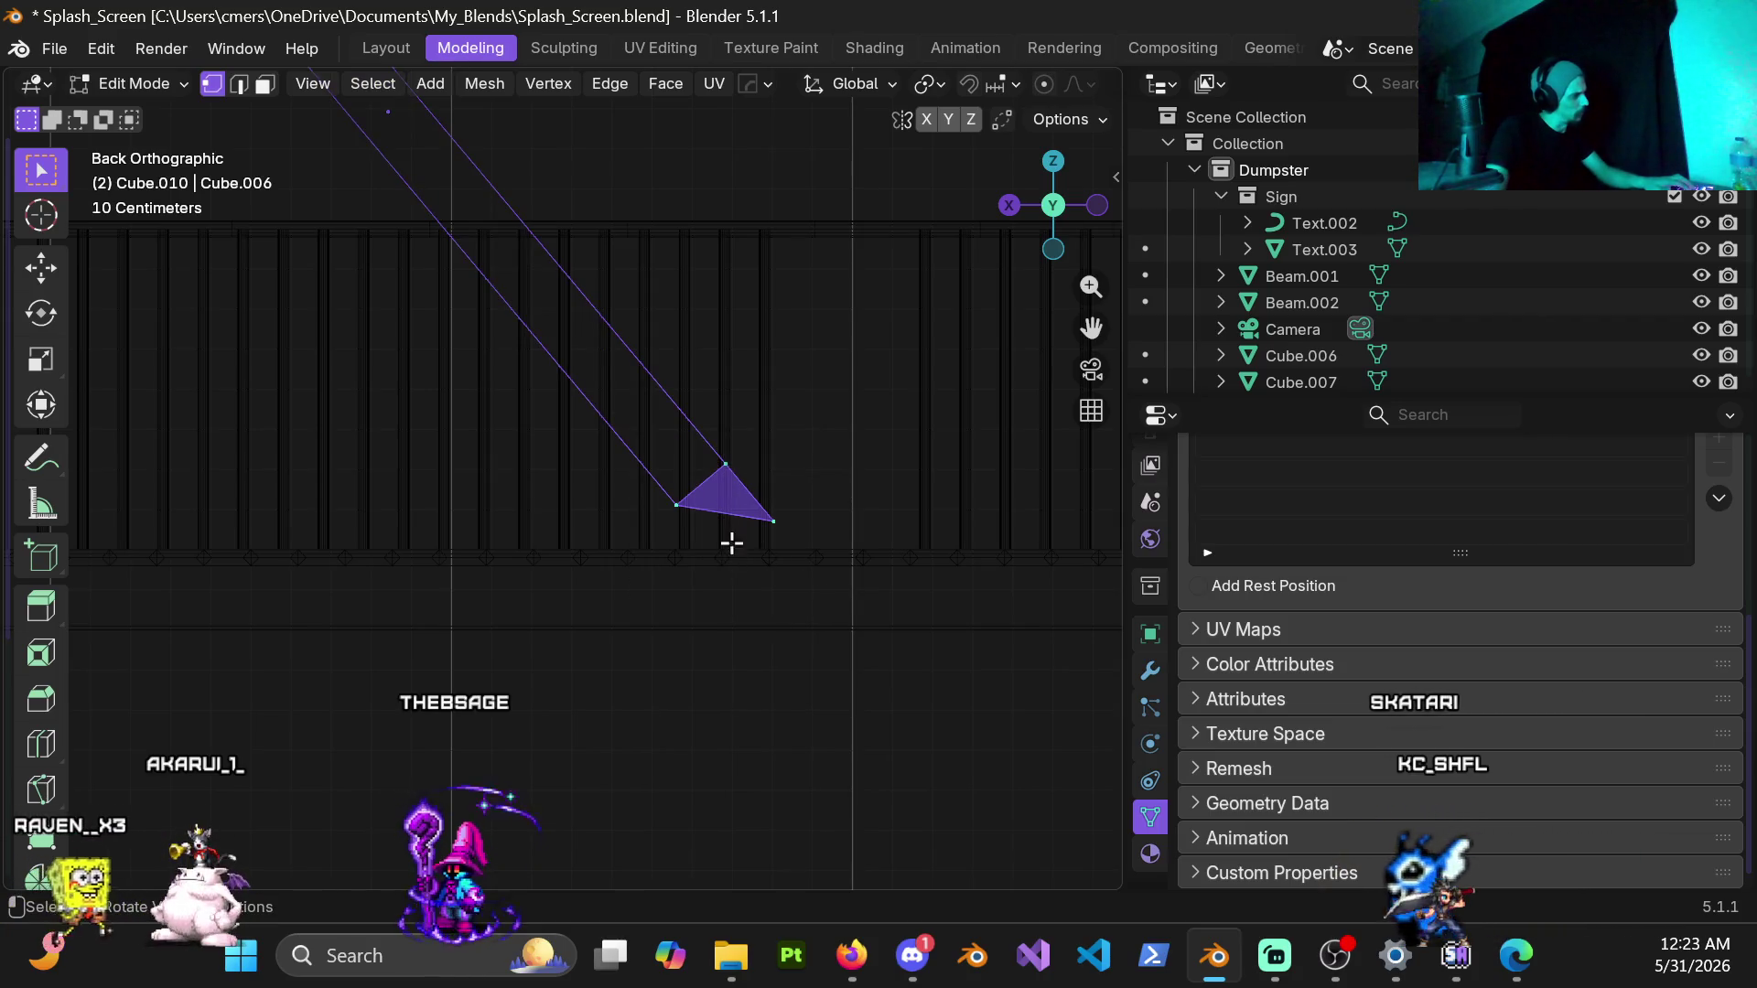
Step: Scale the tip's two bottom vertices to zero on Z so they sit at one height
drag(674, 502, 811, 592)
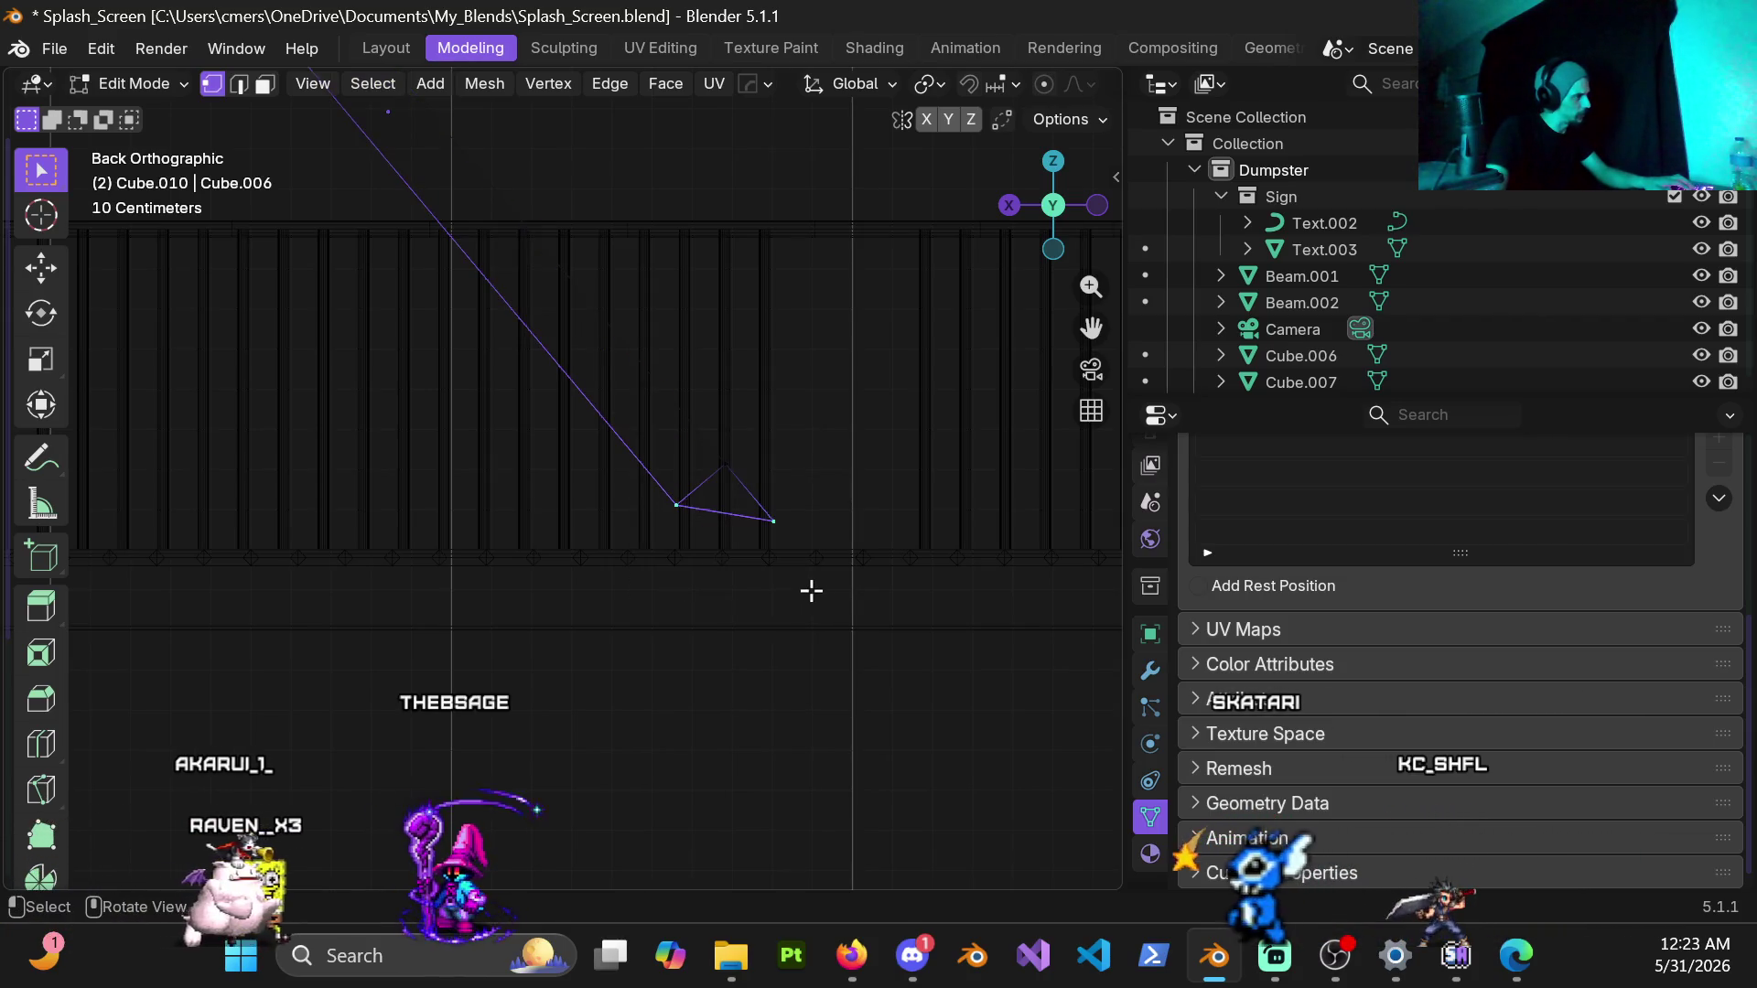
key(s)
key(z)
text(0)
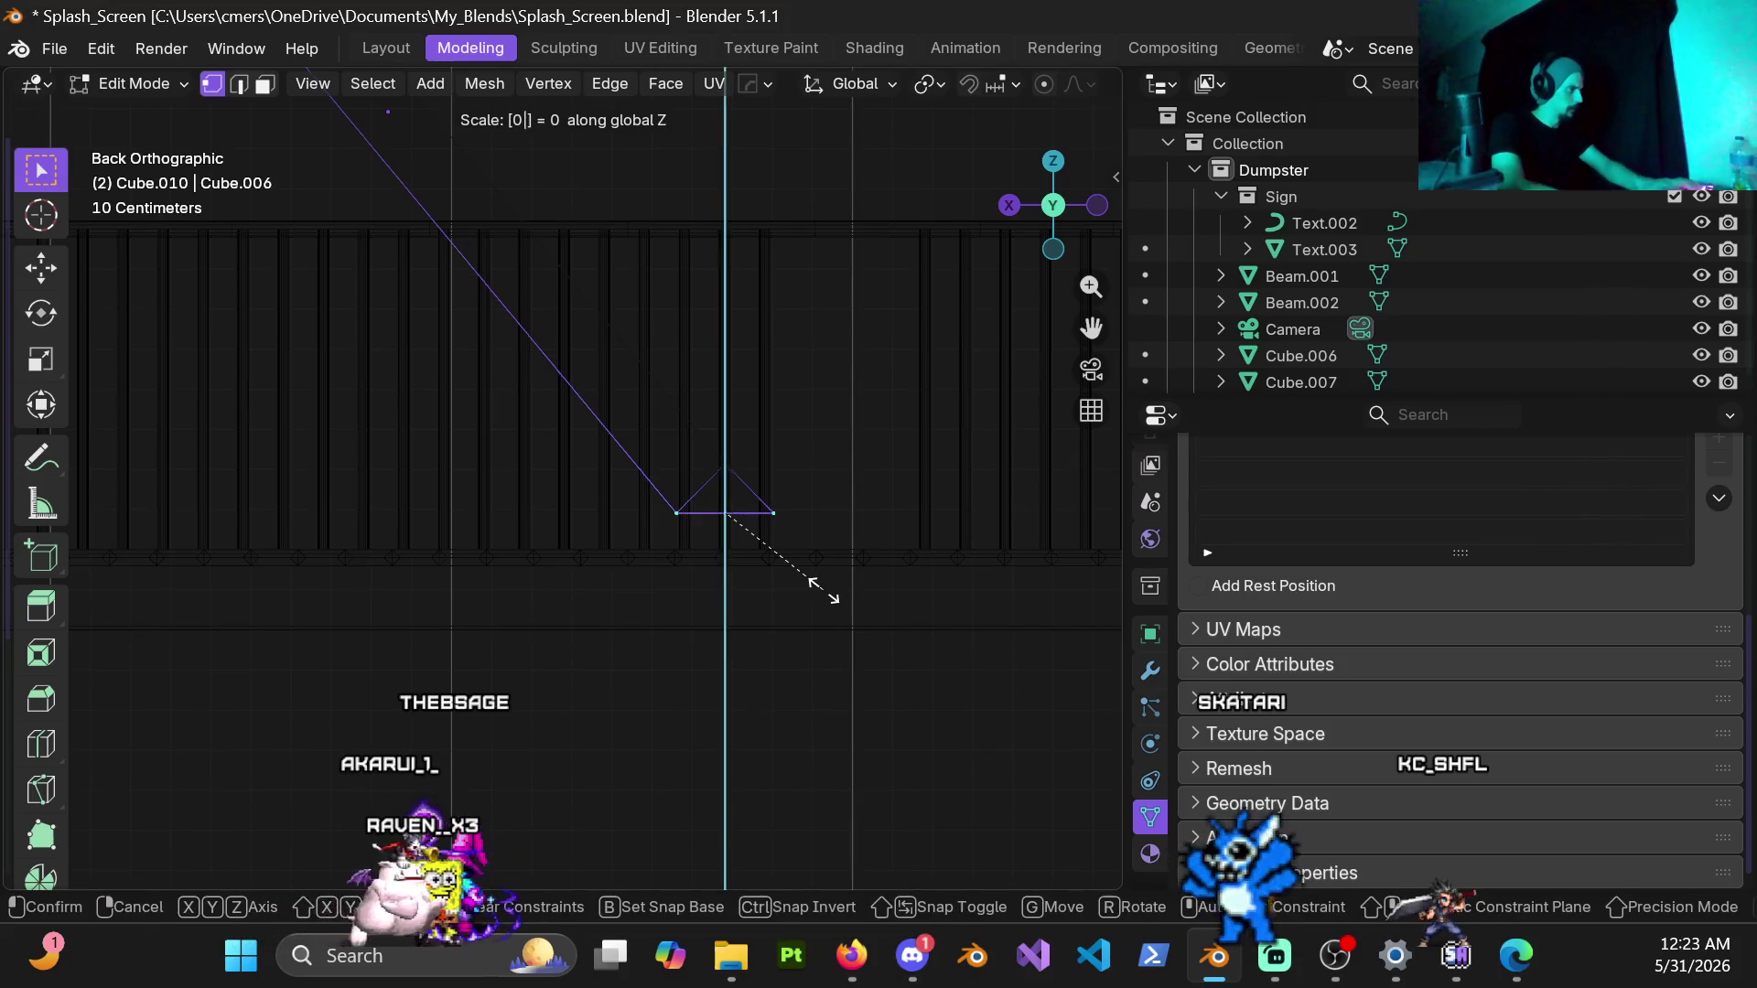
key(Return)
click(1146, 598)
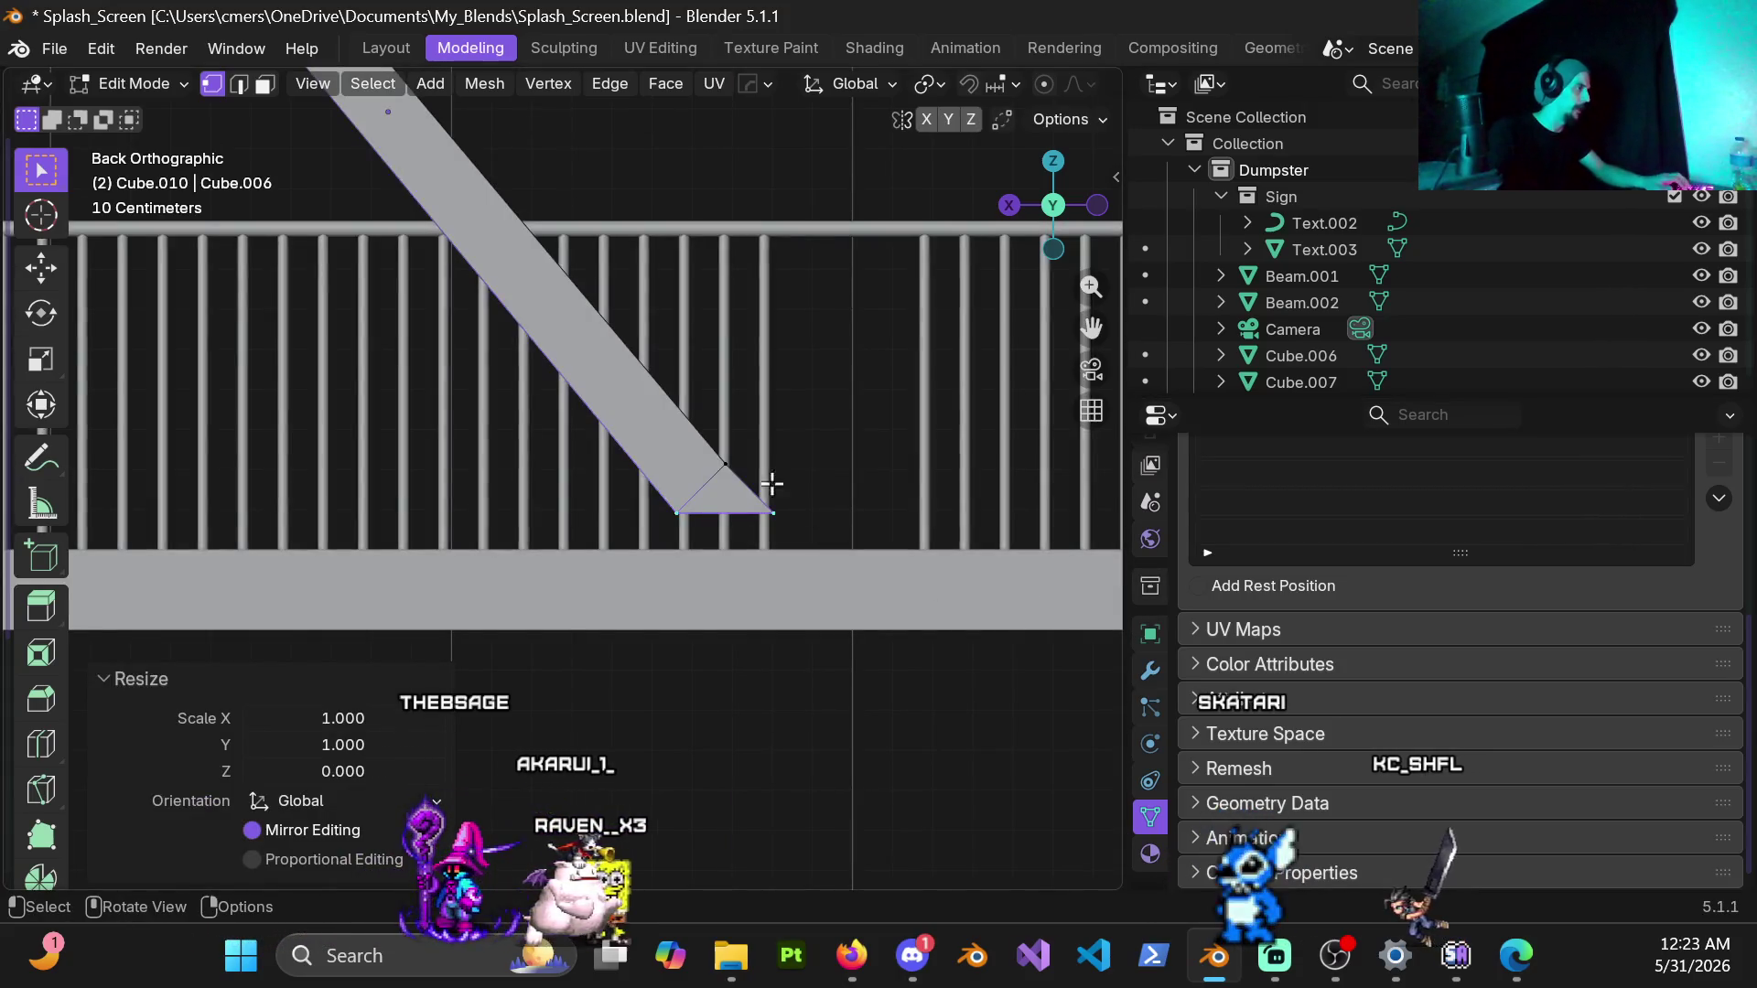
Step: Select the triangular tip face and lower it 0.1 m to meet the landing
key(z)
click(511, 514)
drag(611, 437, 842, 568)
key(z)
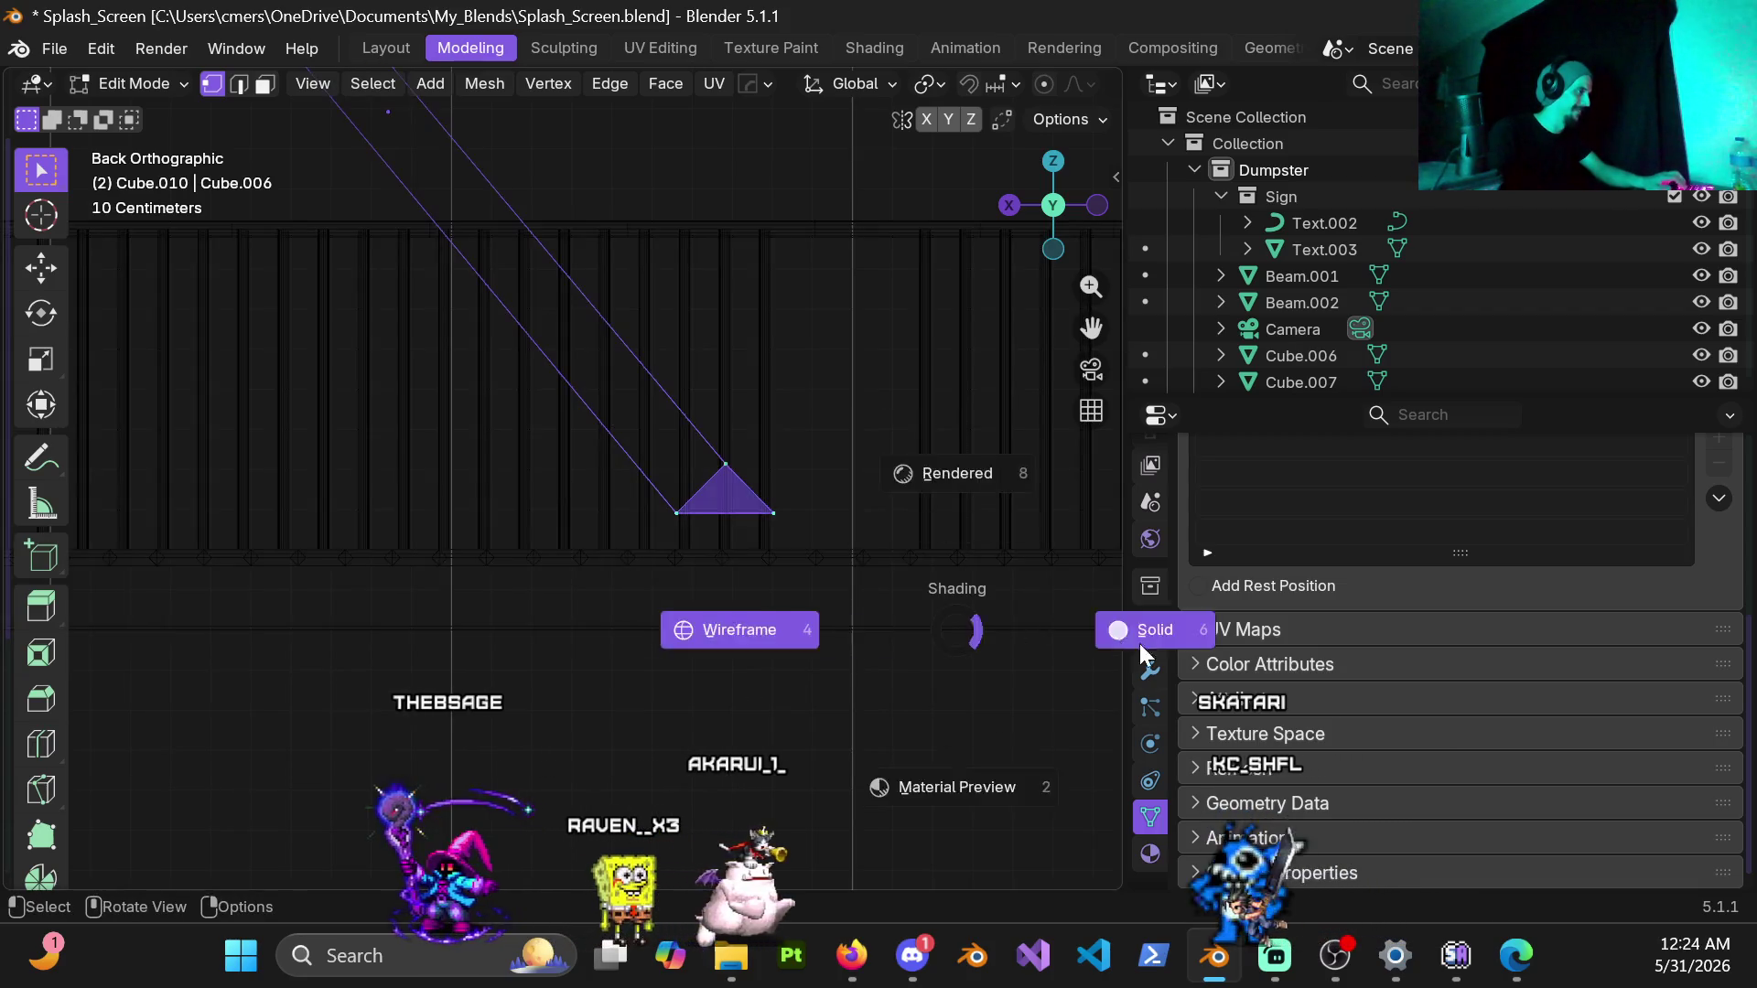
click(1162, 627)
text(gz-.1)
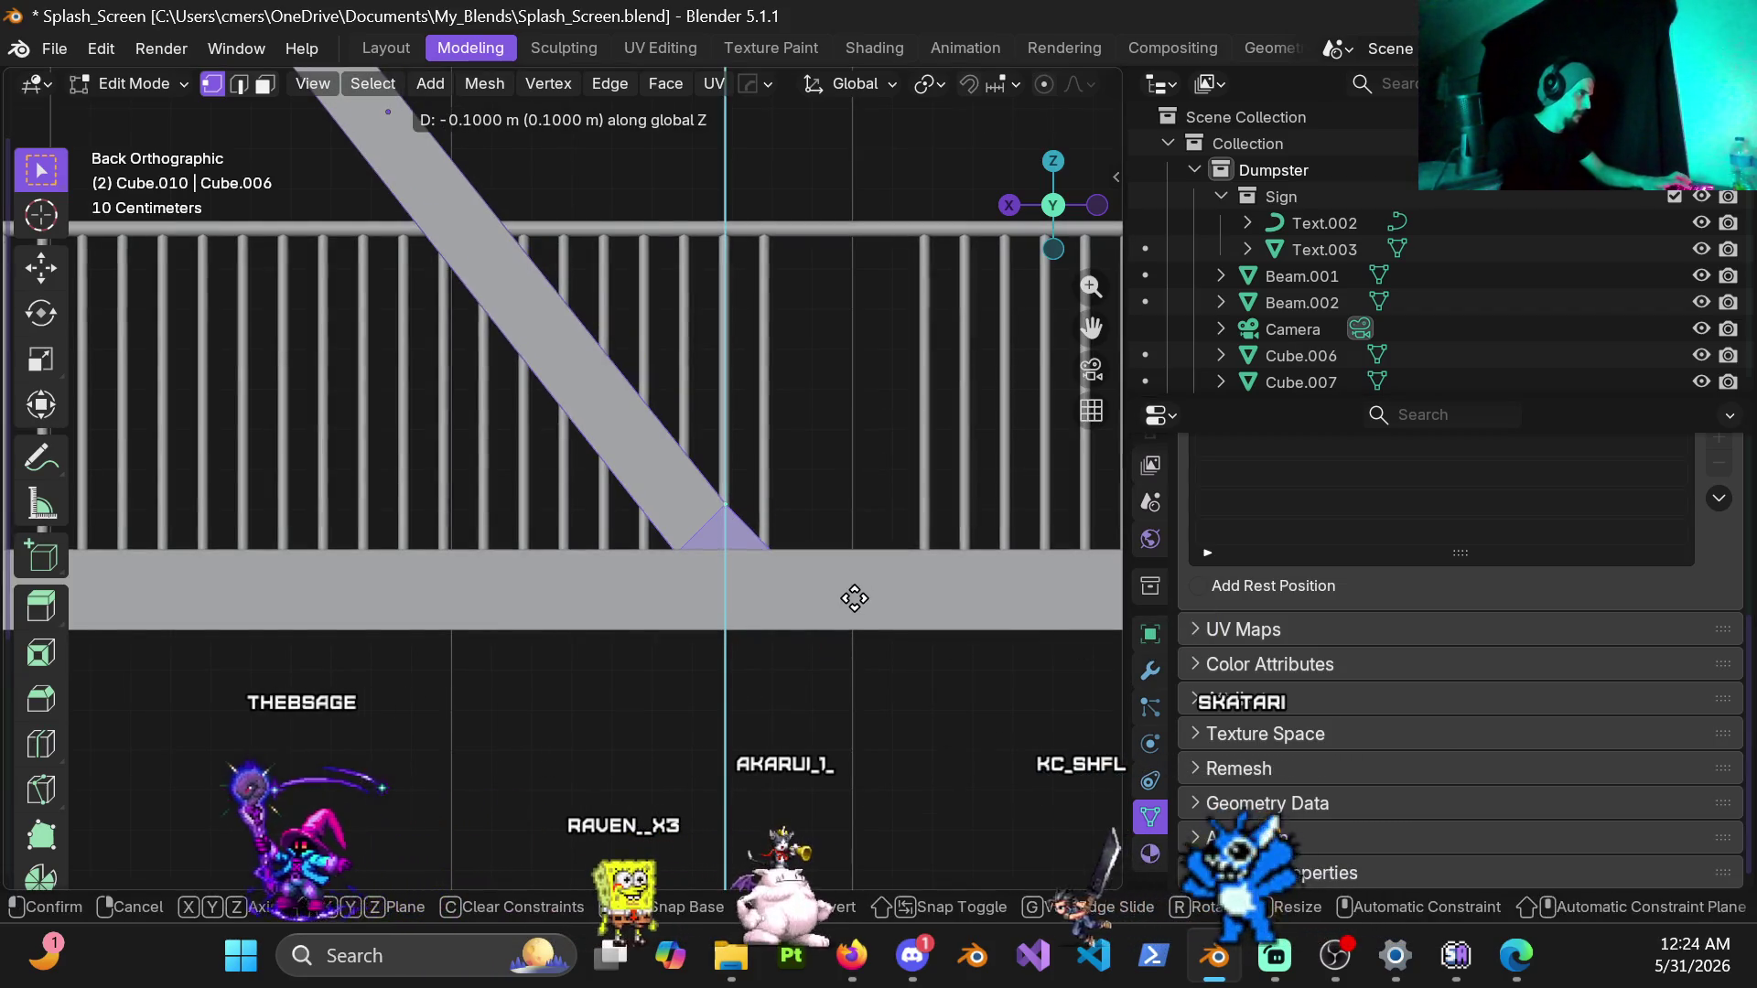
key(Return)
scroll(773, 465, down, 2)
scroll(773, 464, down, 2)
mouse_move(773, 463)
middle_down()
mouse_move(661, 552)
mouse_move(898, 355)
mouse_move(723, 465)
mouse_move(692, 525)
mouse_move(627, 491)
mouse_move(515, 529)
middle_up()
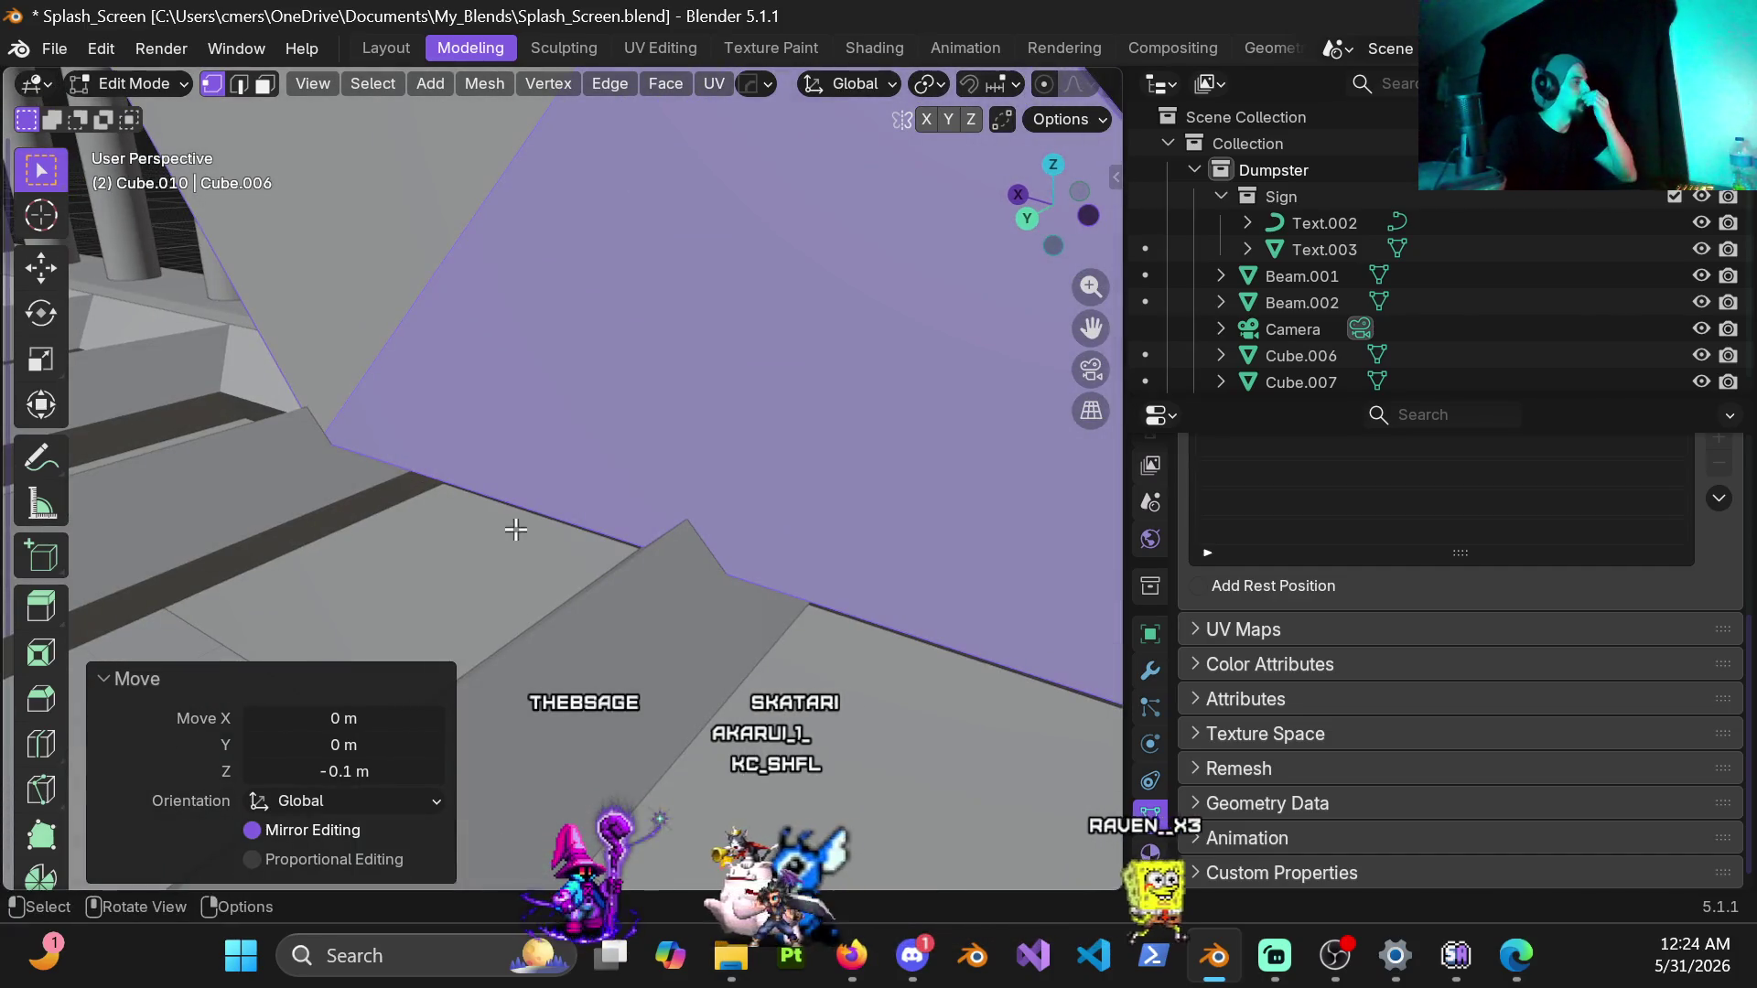
scroll(553, 502, down, 3)
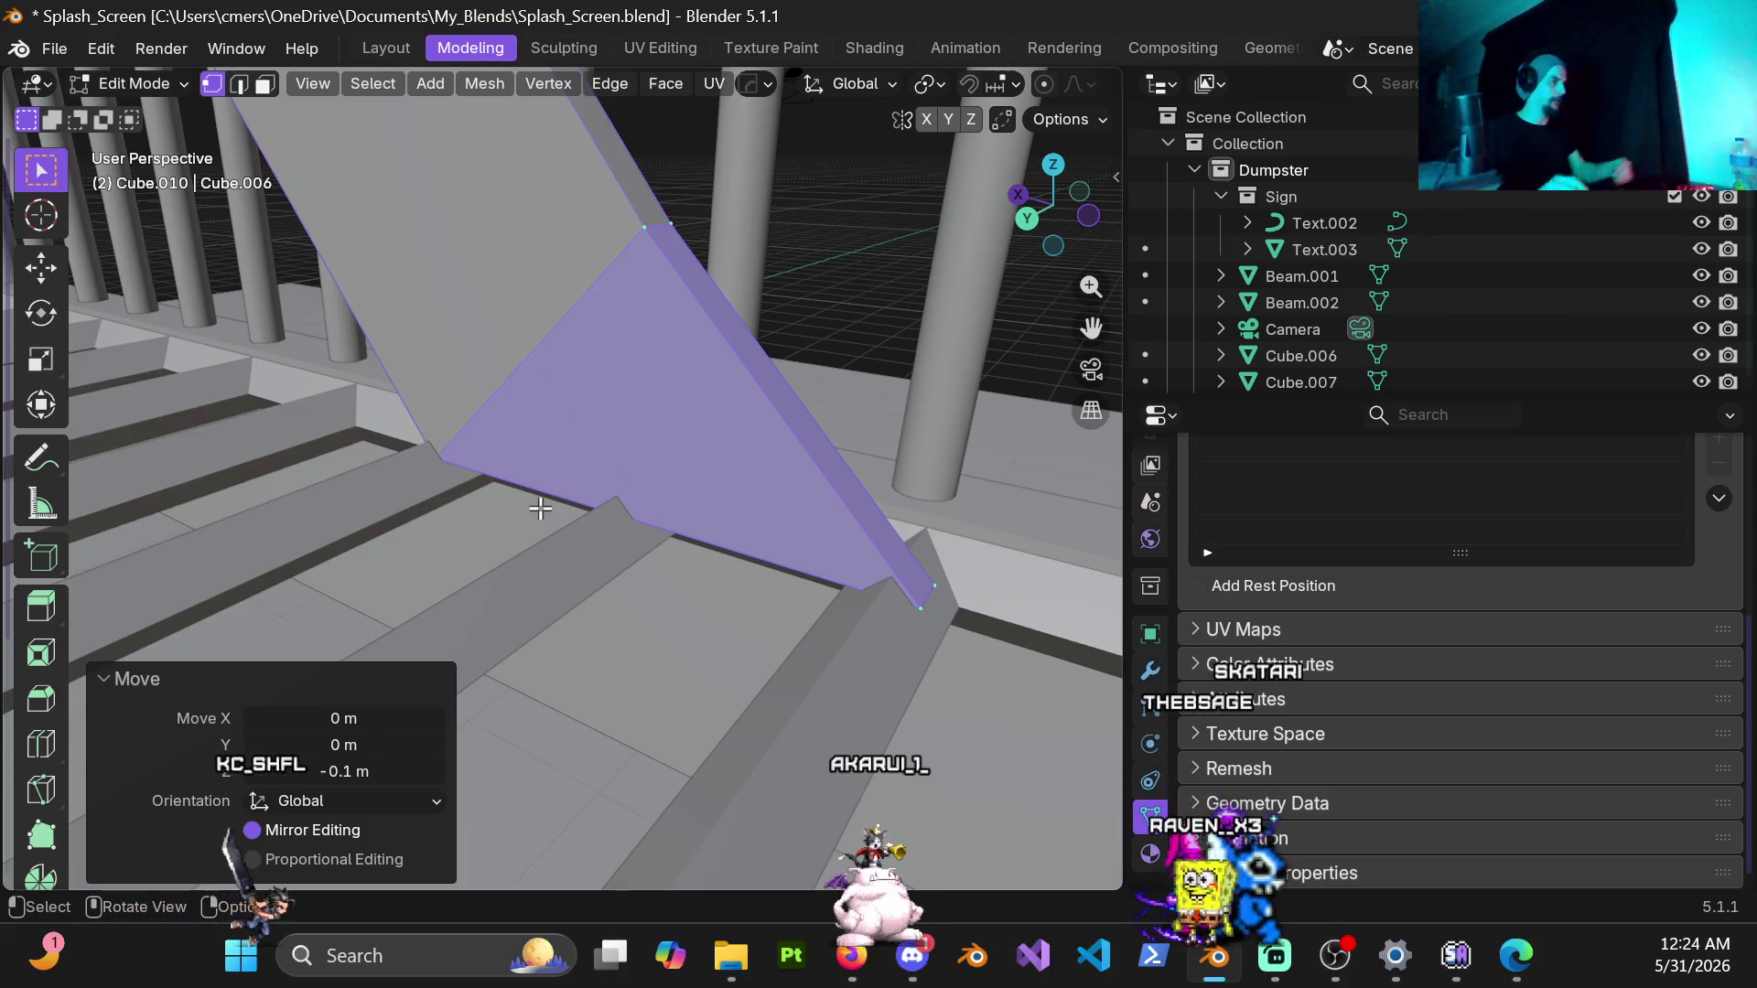
mouse_move(545, 305)
middle_down()
mouse_move(700, 414)
mouse_move(643, 401)
middle_up()
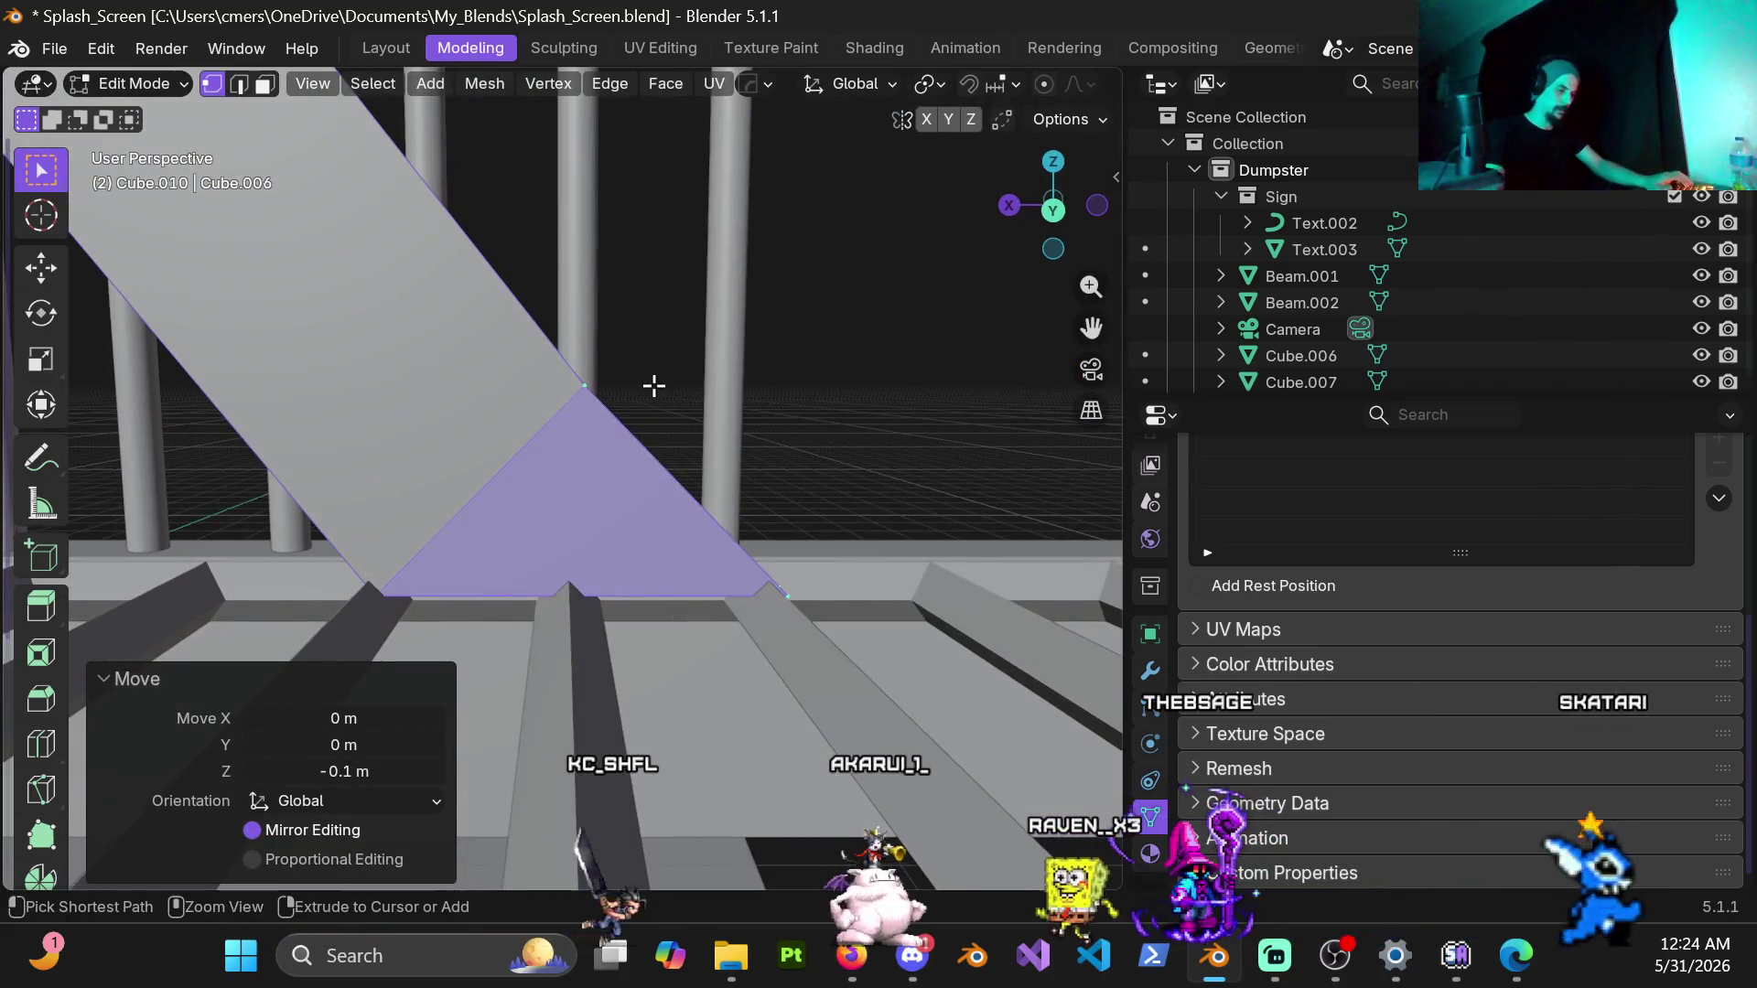
Step: In back view, try moving the tip face along Z and Y and cancel each attempt
key(ctrl+KP_1)
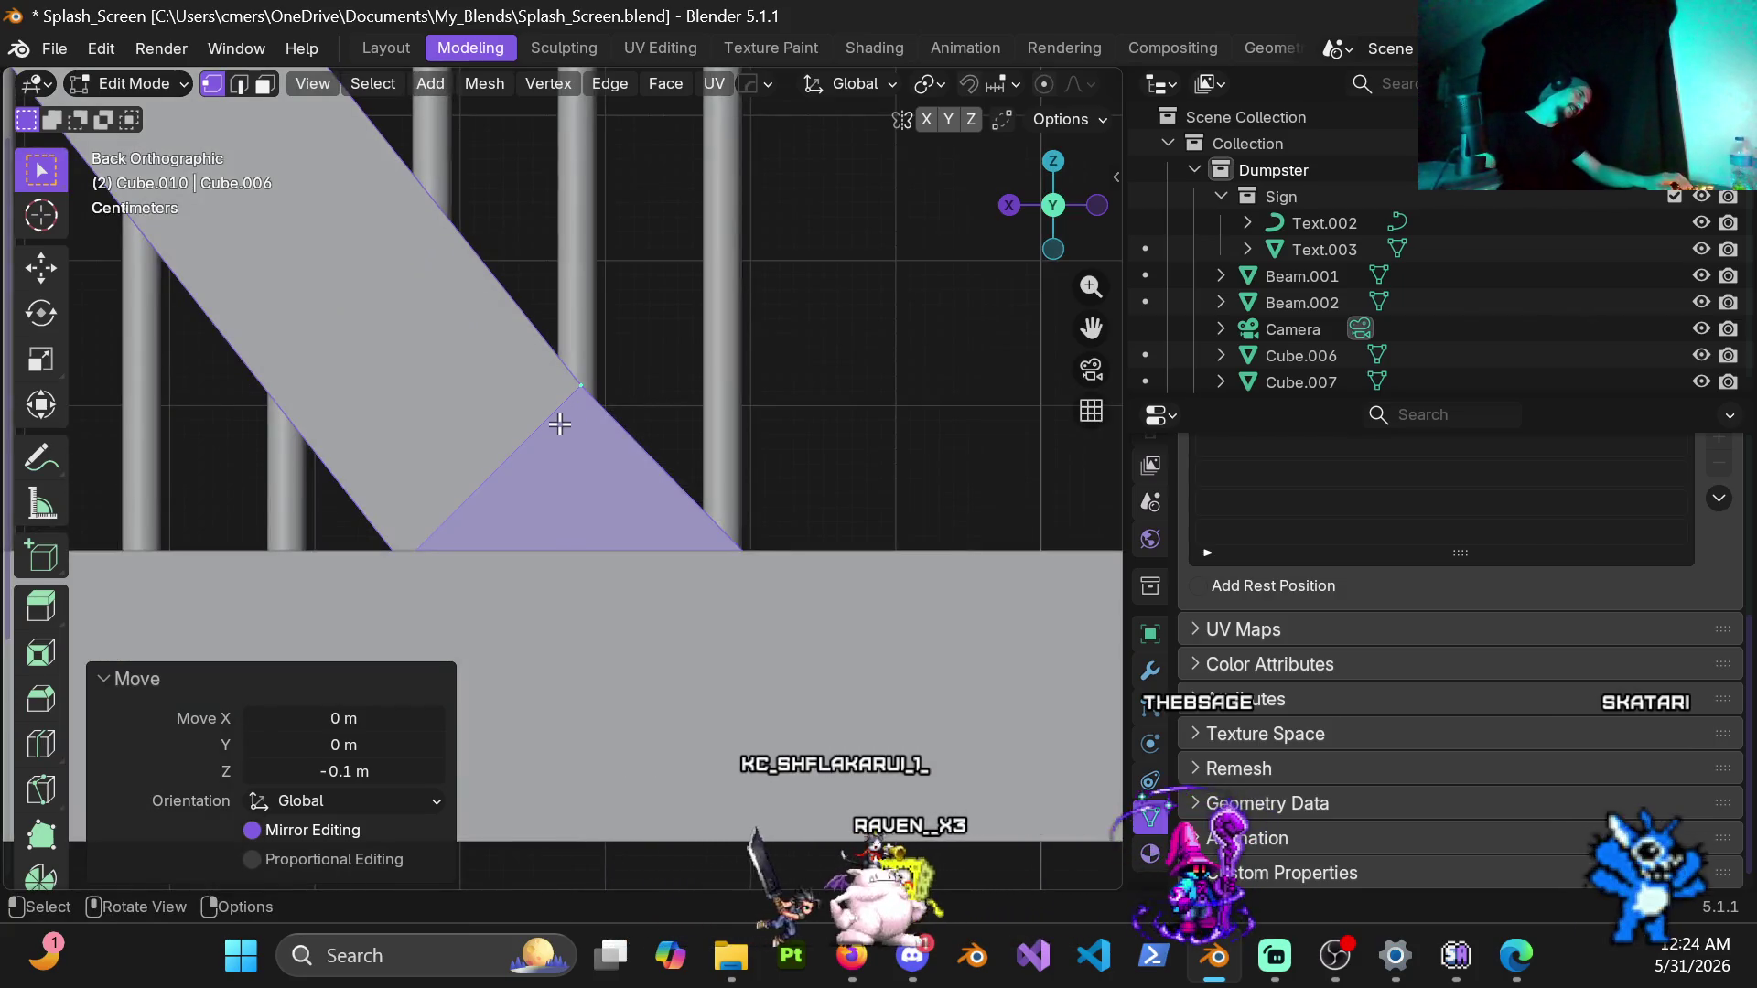
scroll(554, 434, down, 2)
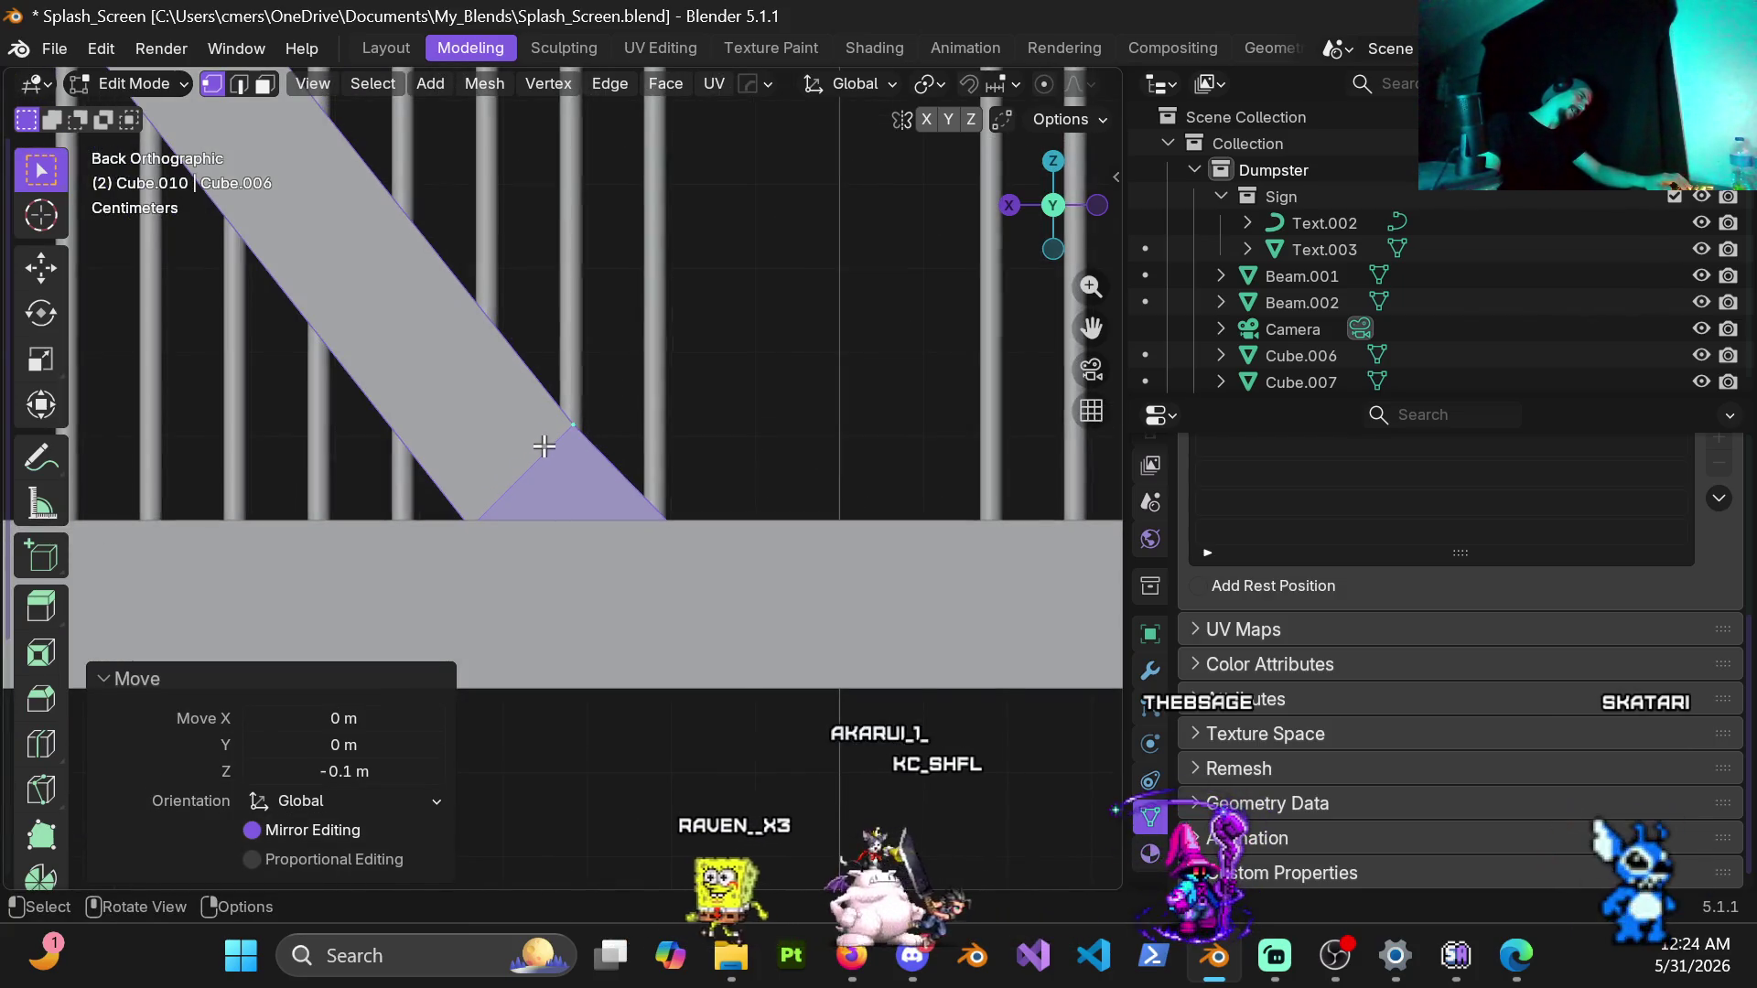
key(shift+z)
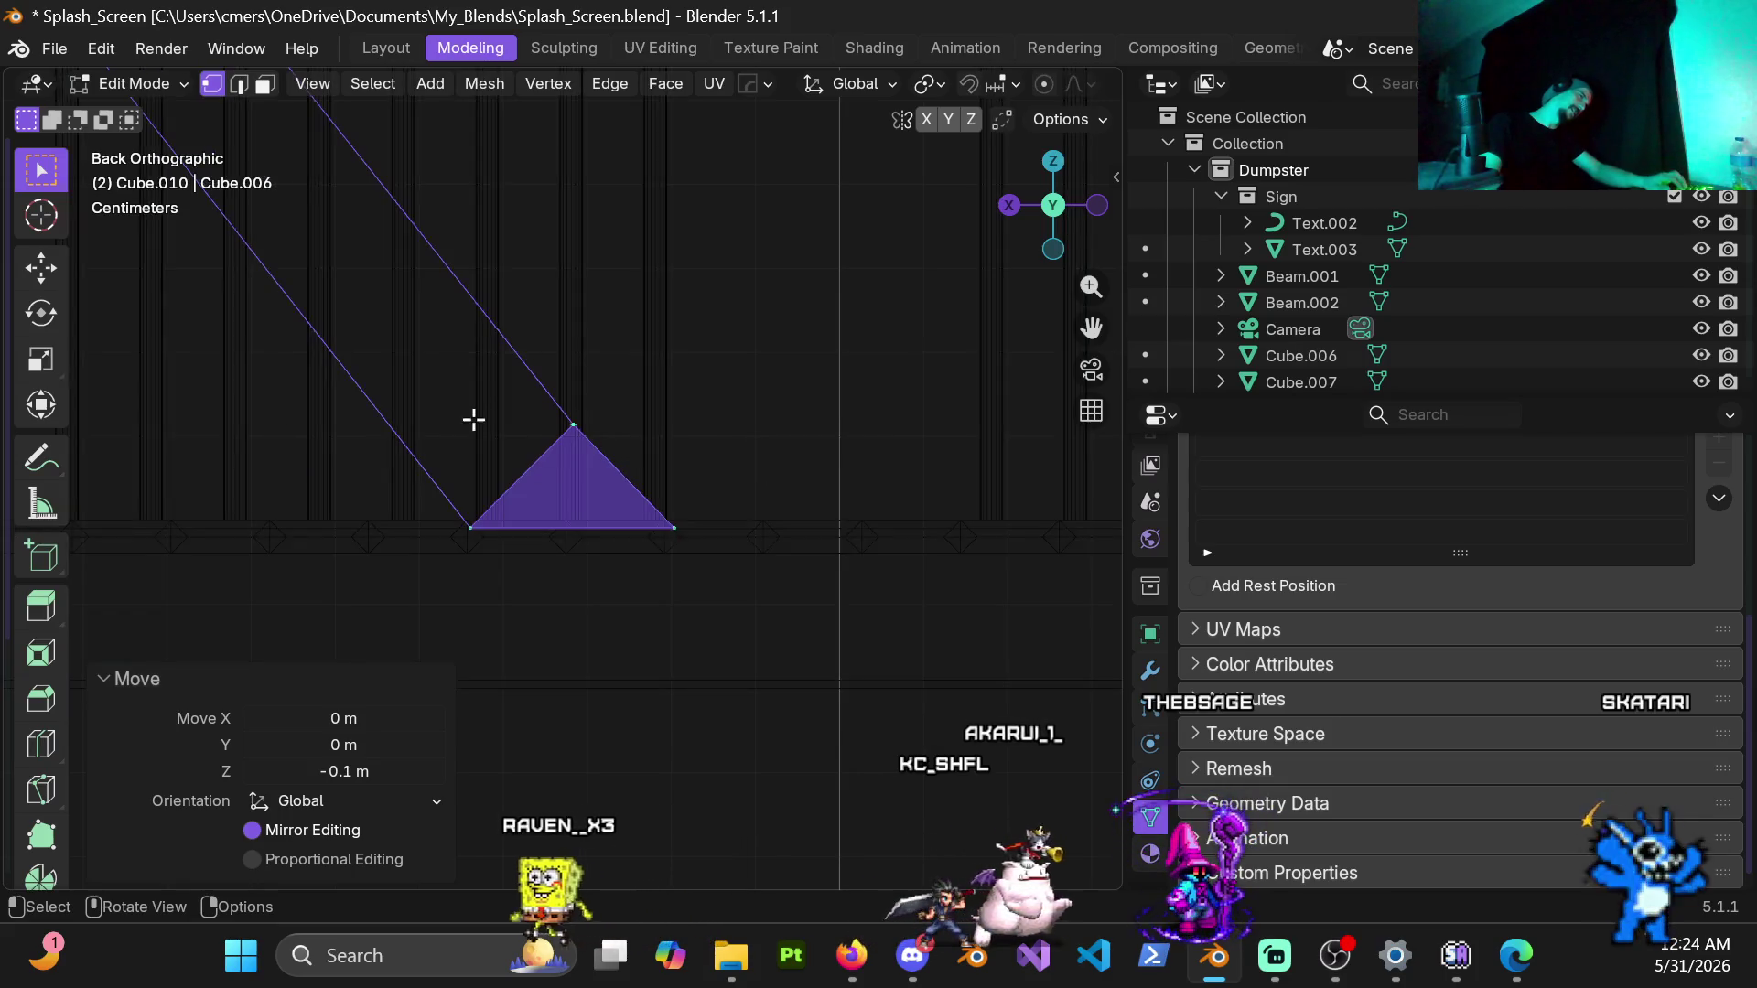
key(shift+z)
scroll(559, 426, up, 3)
scroll(574, 429, up, 2)
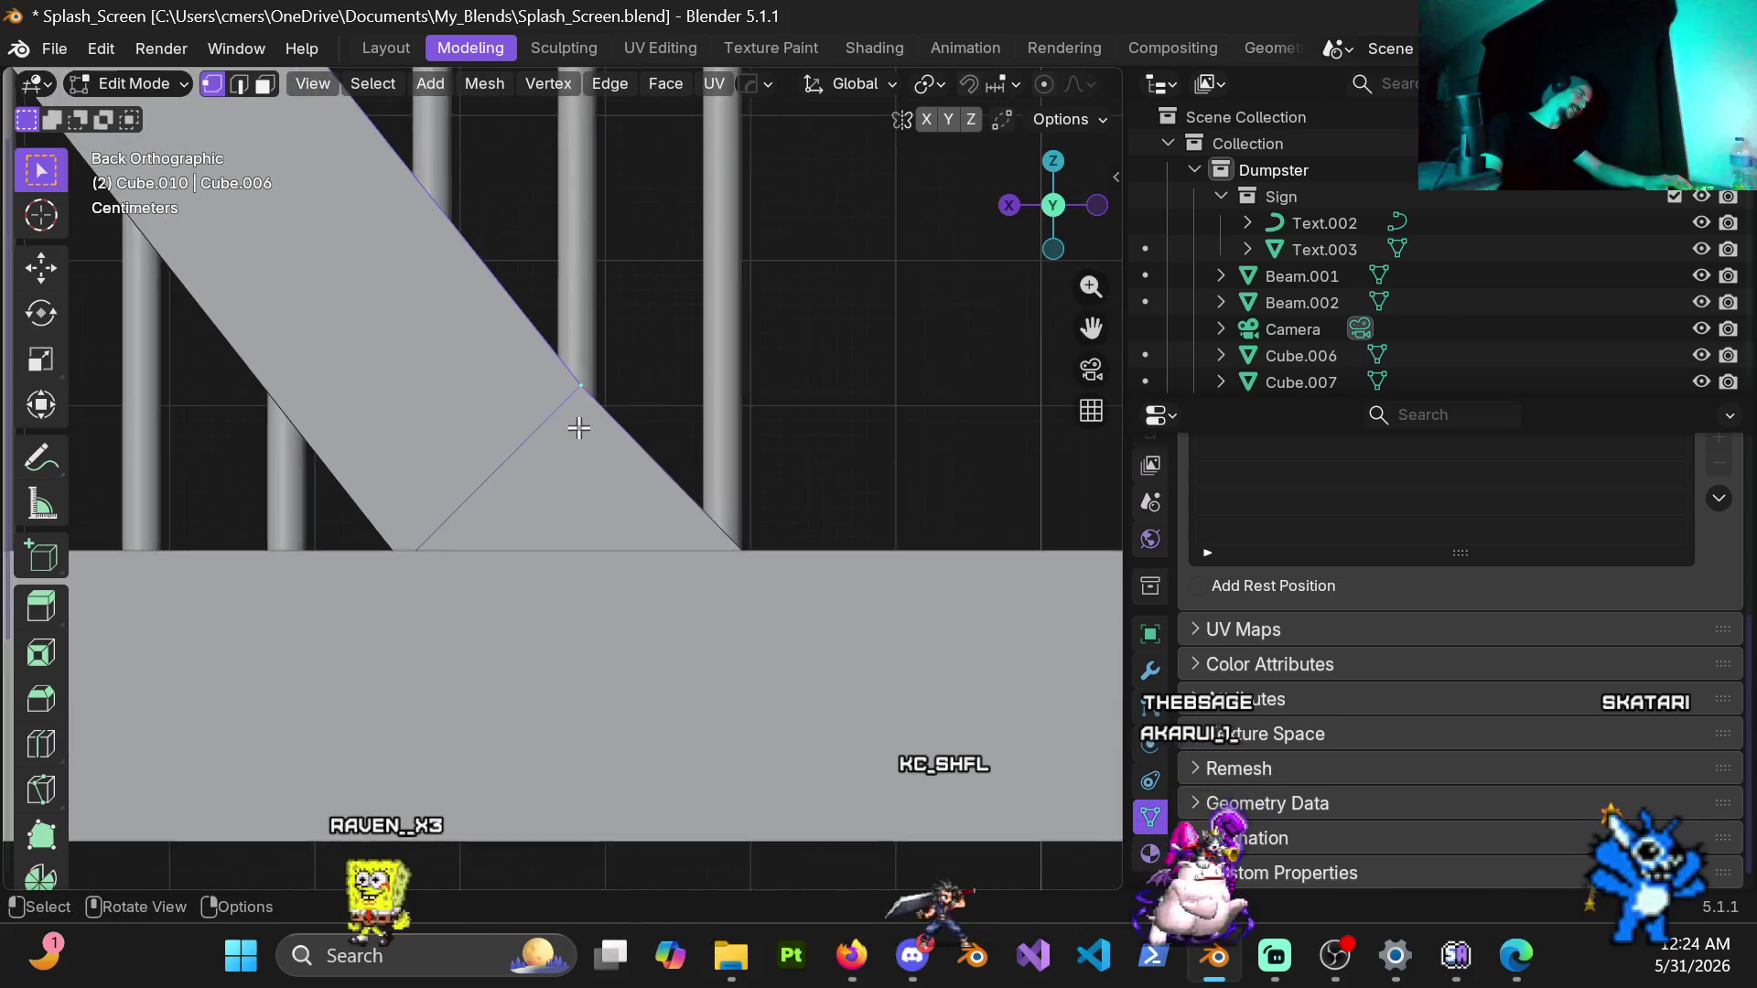
scroll(575, 430, up, 2)
key(g)
key(z)
key(z)
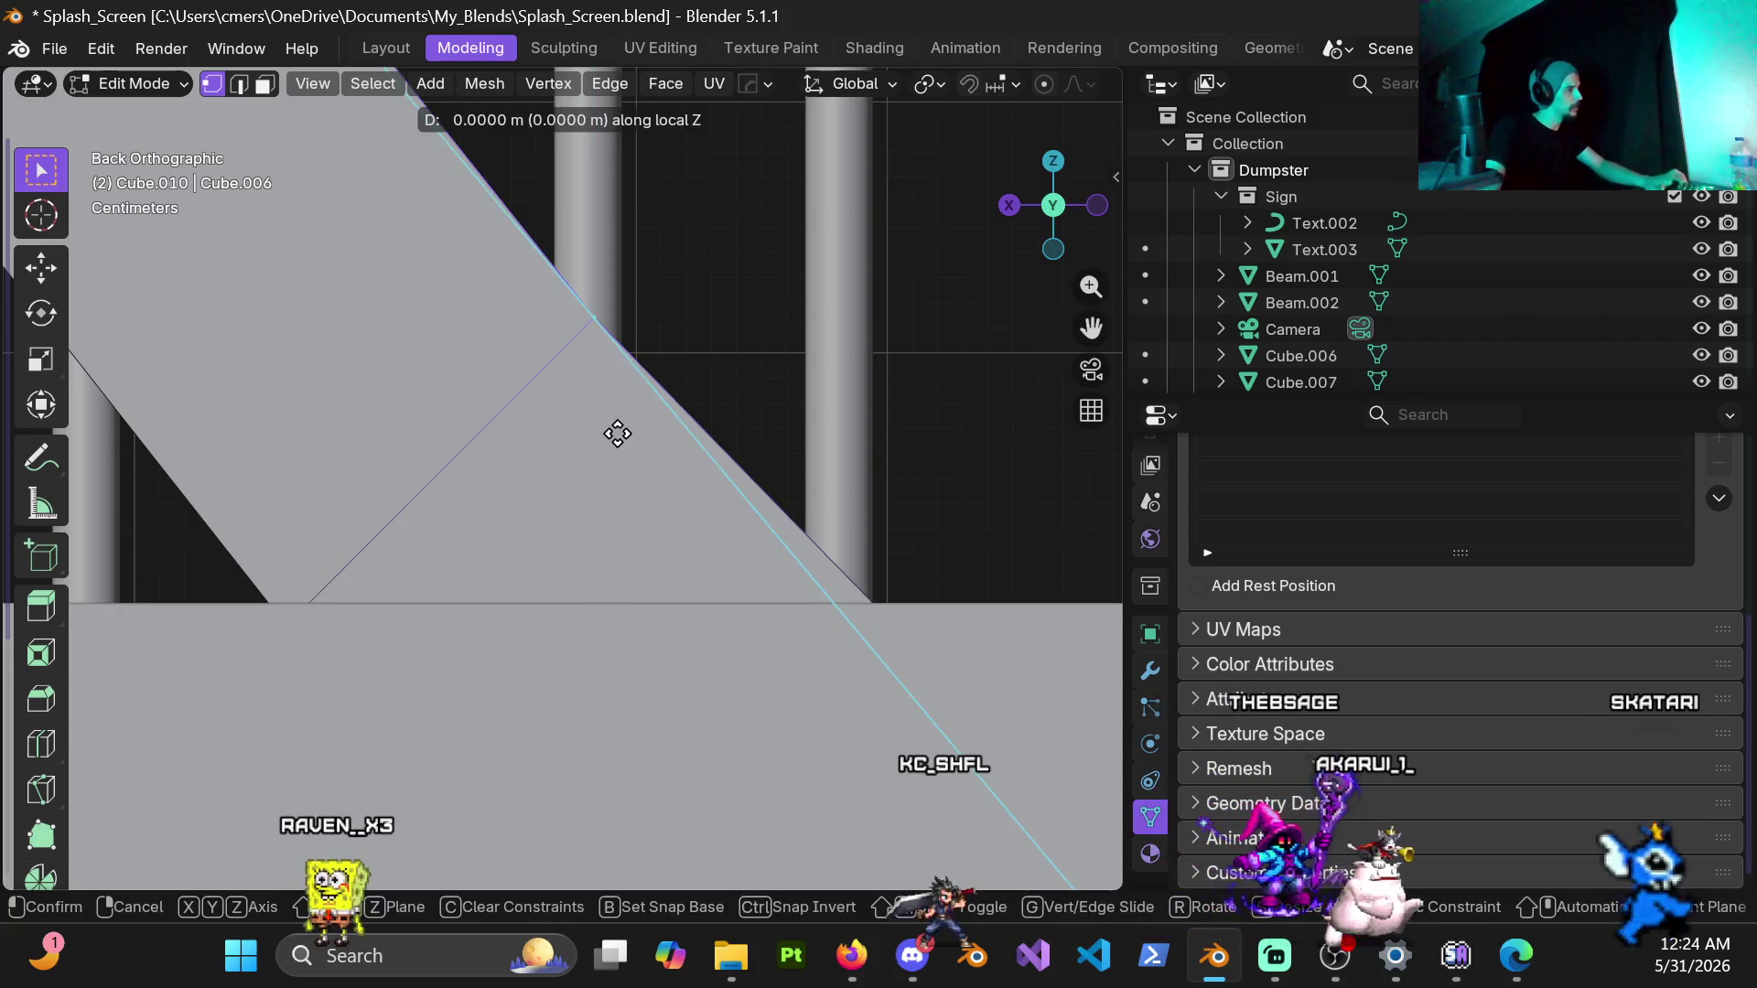
right_click(617, 433)
key(g)
key(y)
key(y)
right_click(618, 434)
key(g)
key(y)
key(y)
right_click(609, 448)
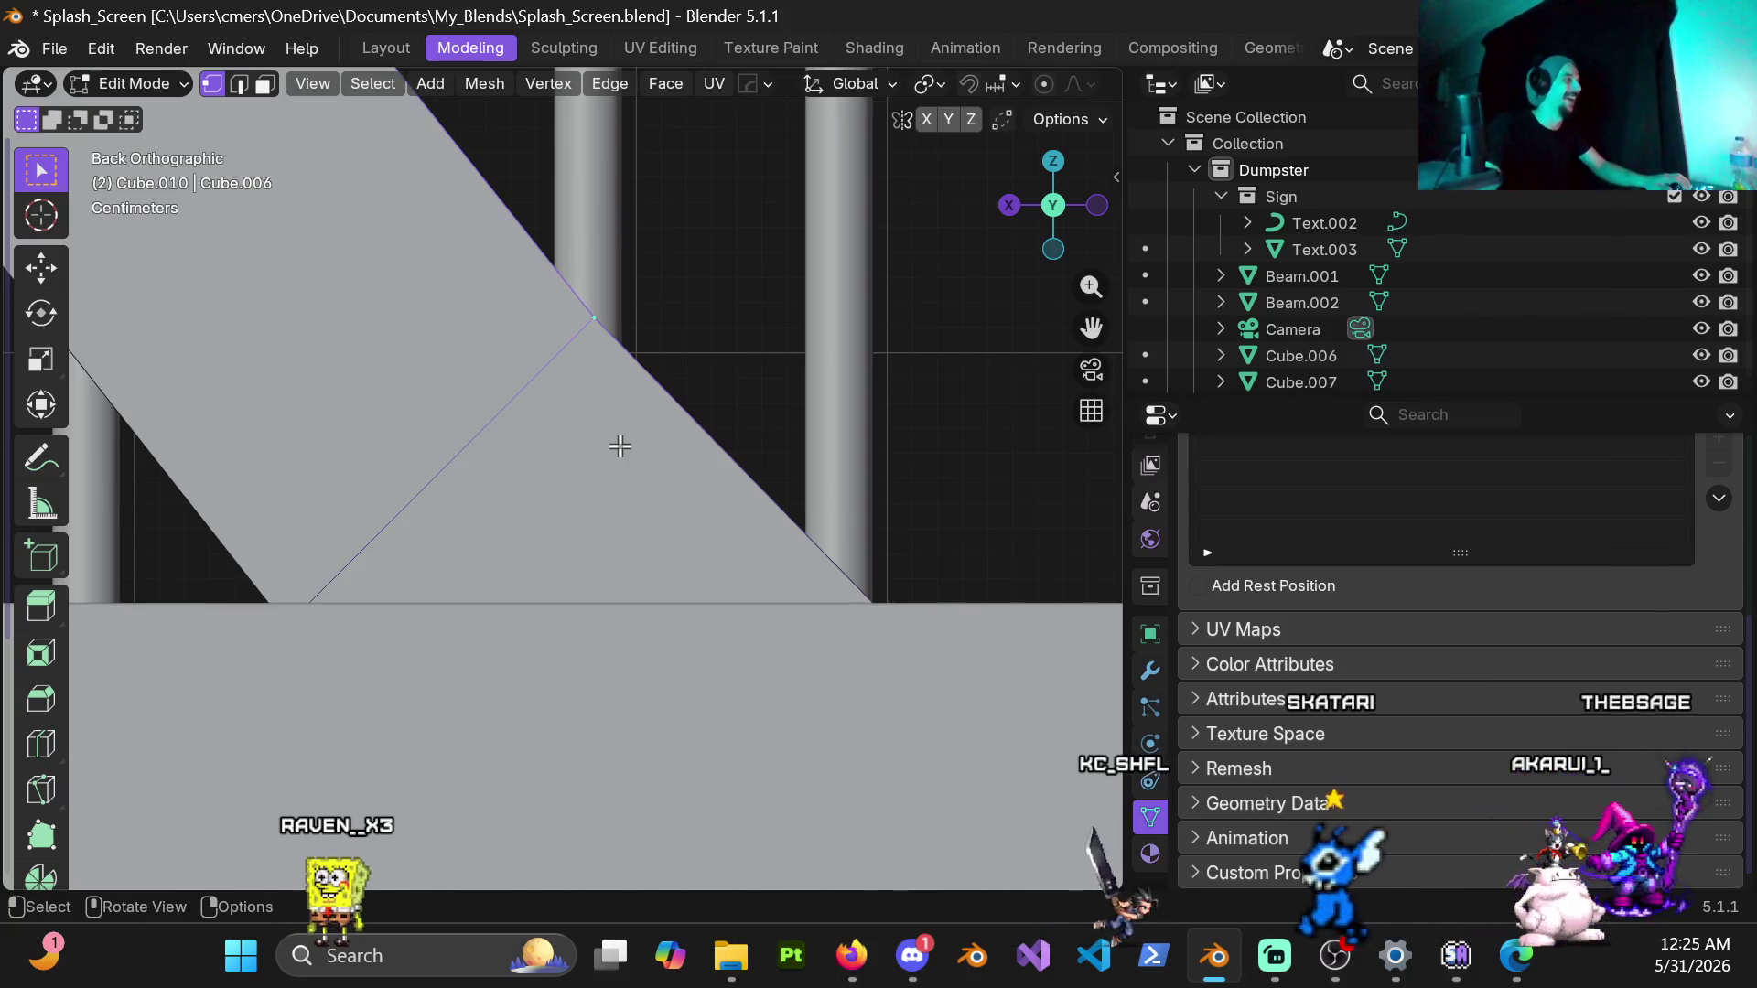
Step: Nudge the stringer's end edge about 1.4 cm along its local X direction
key(g)
key(x)
key(x)
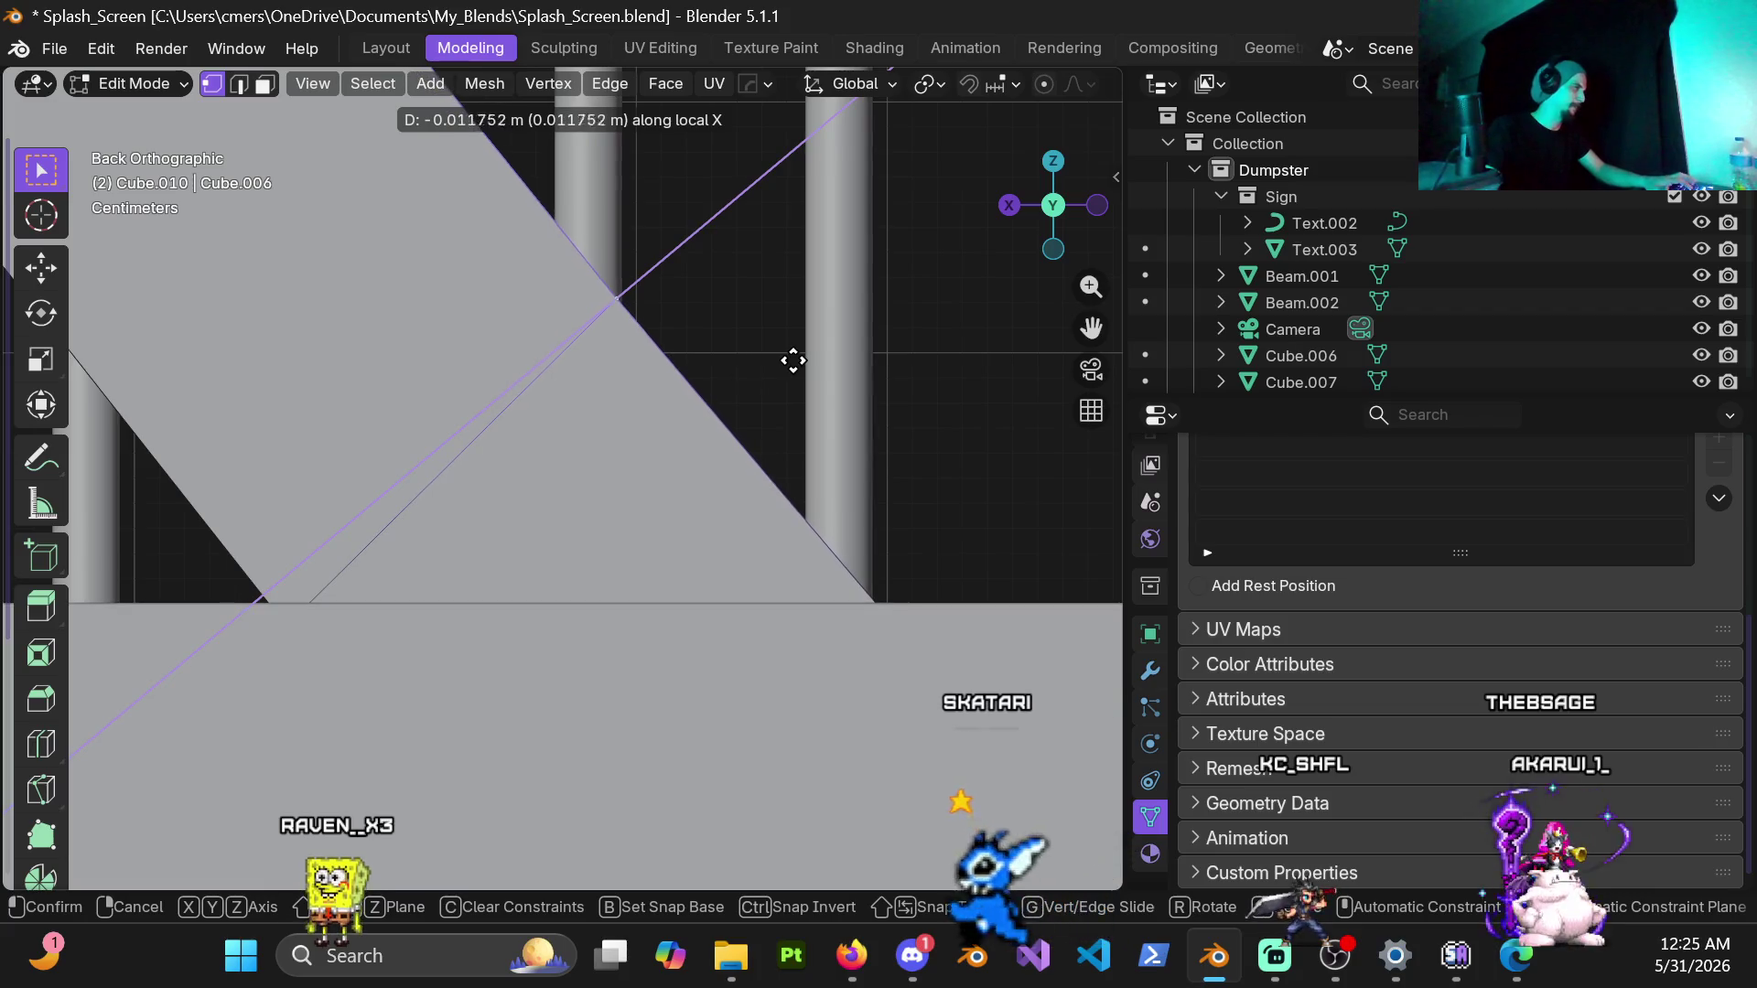
click(842, 352)
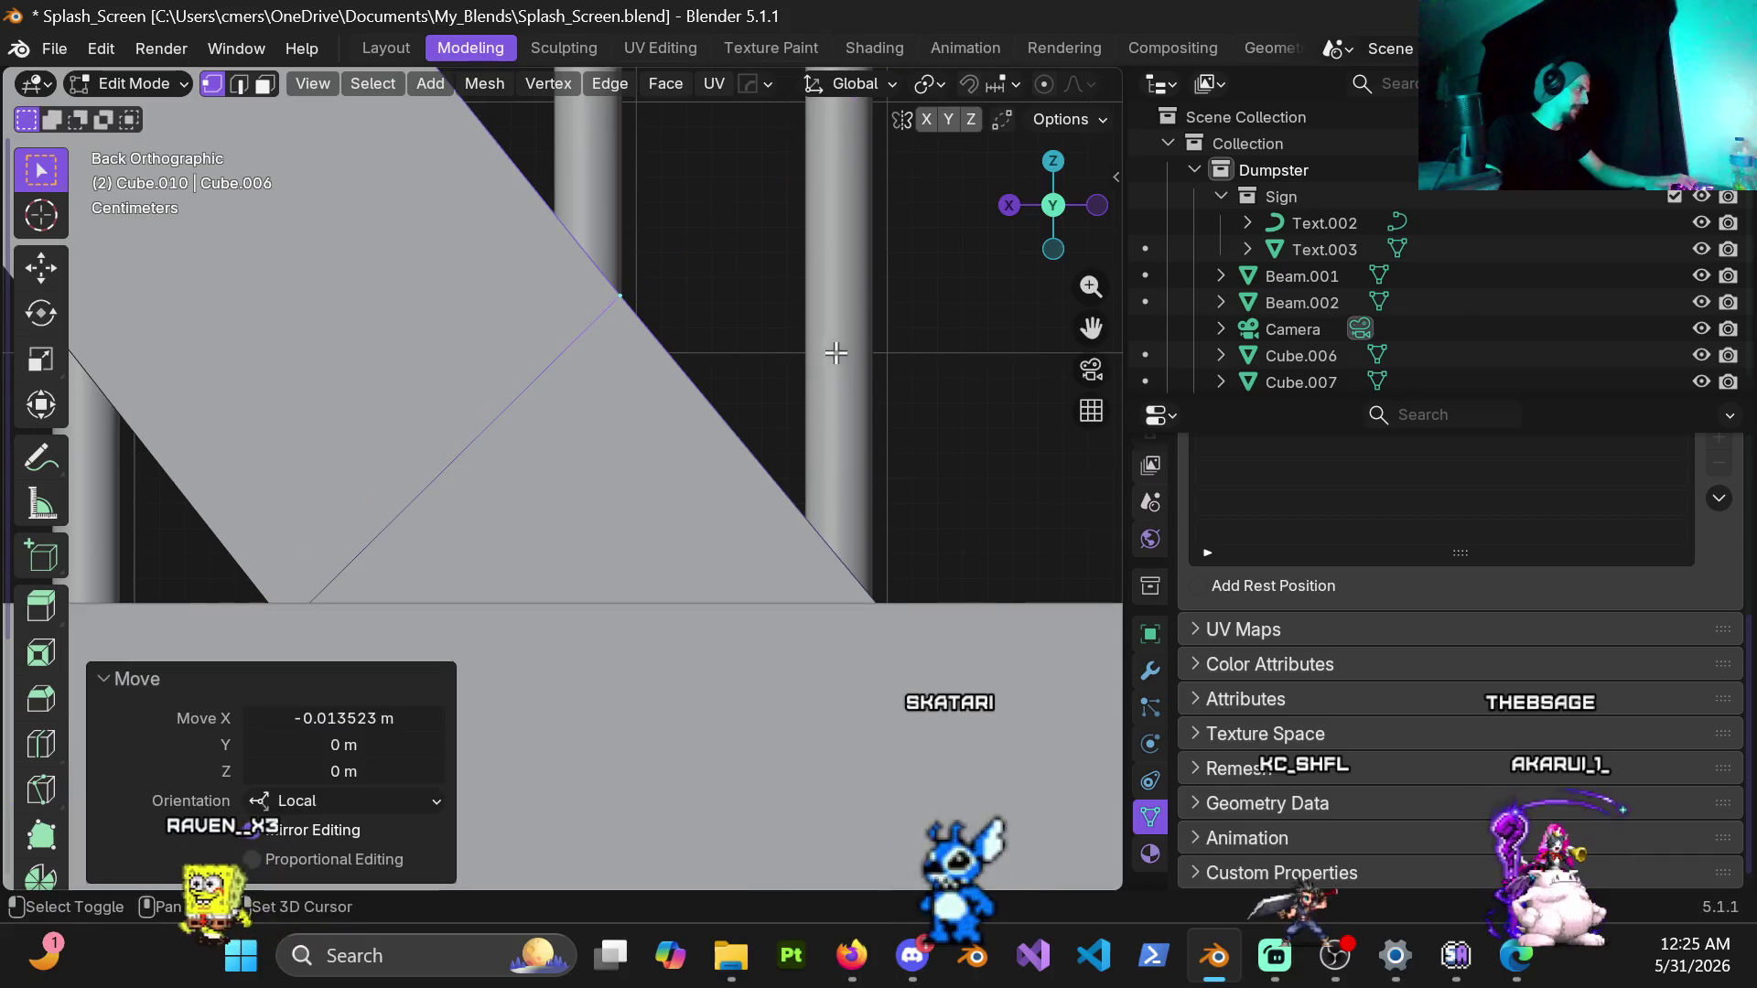
middle_drag(645, 371, 450, 439)
scroll(449, 438, down, 5)
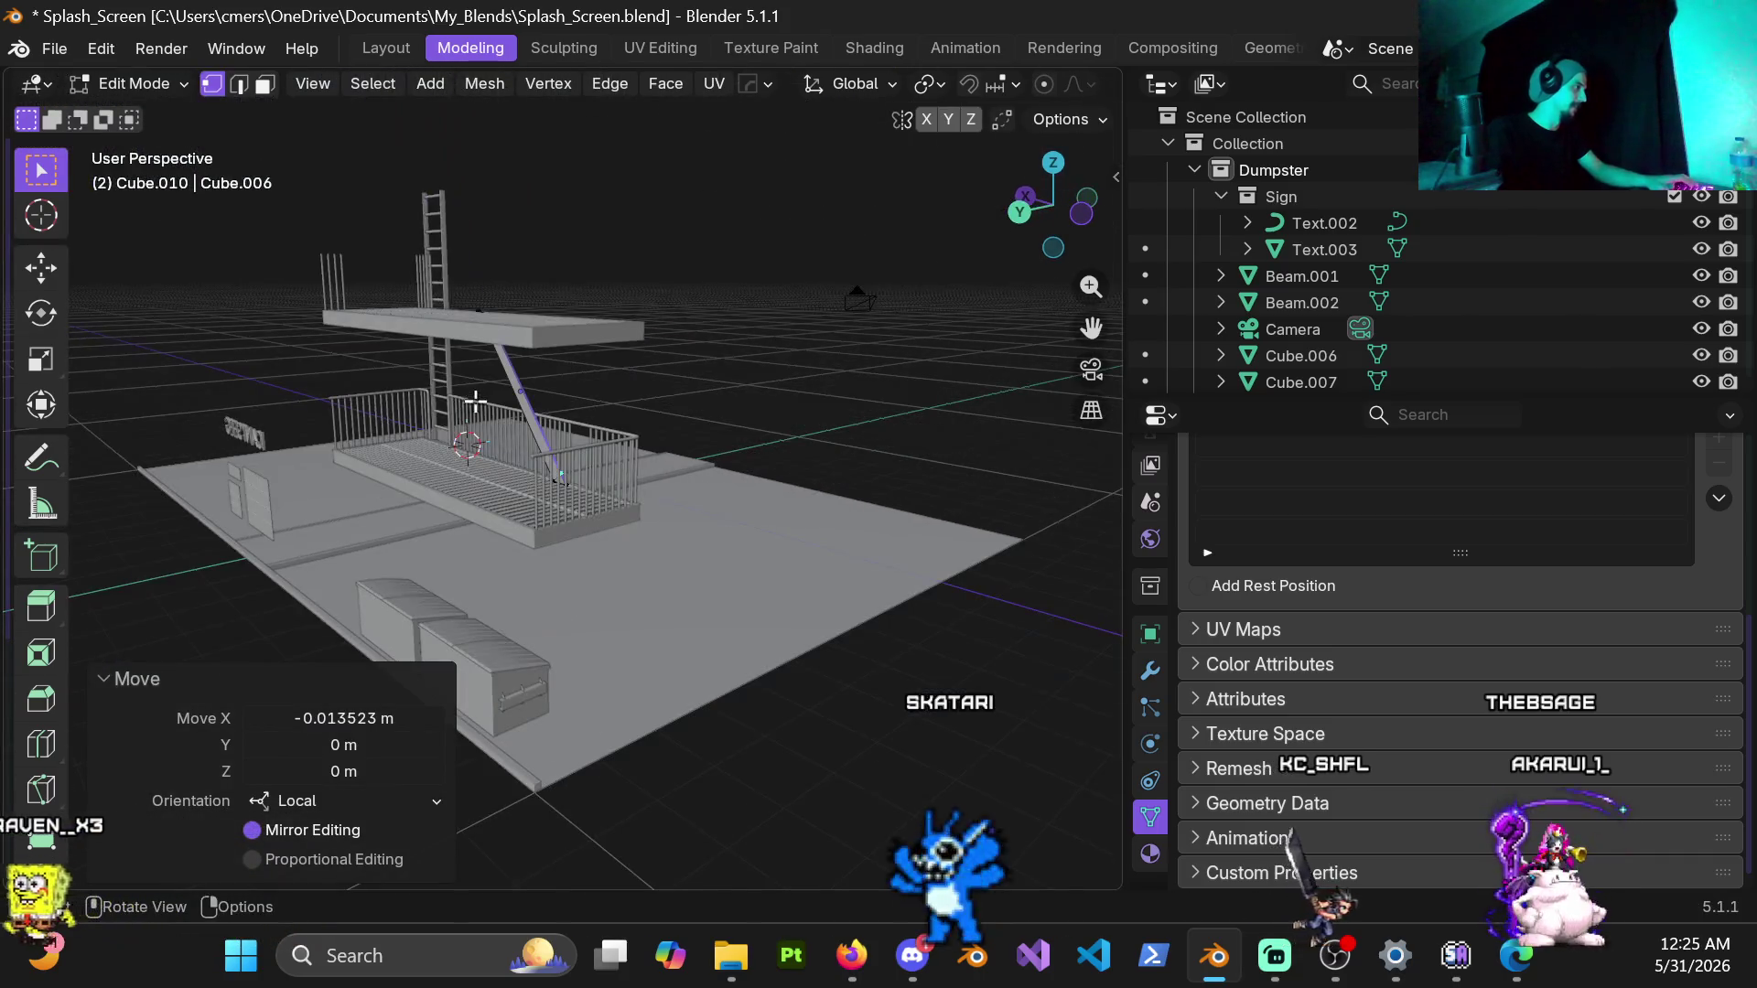
scroll(713, 461, up, 5)
scroll(895, 592, up, 5)
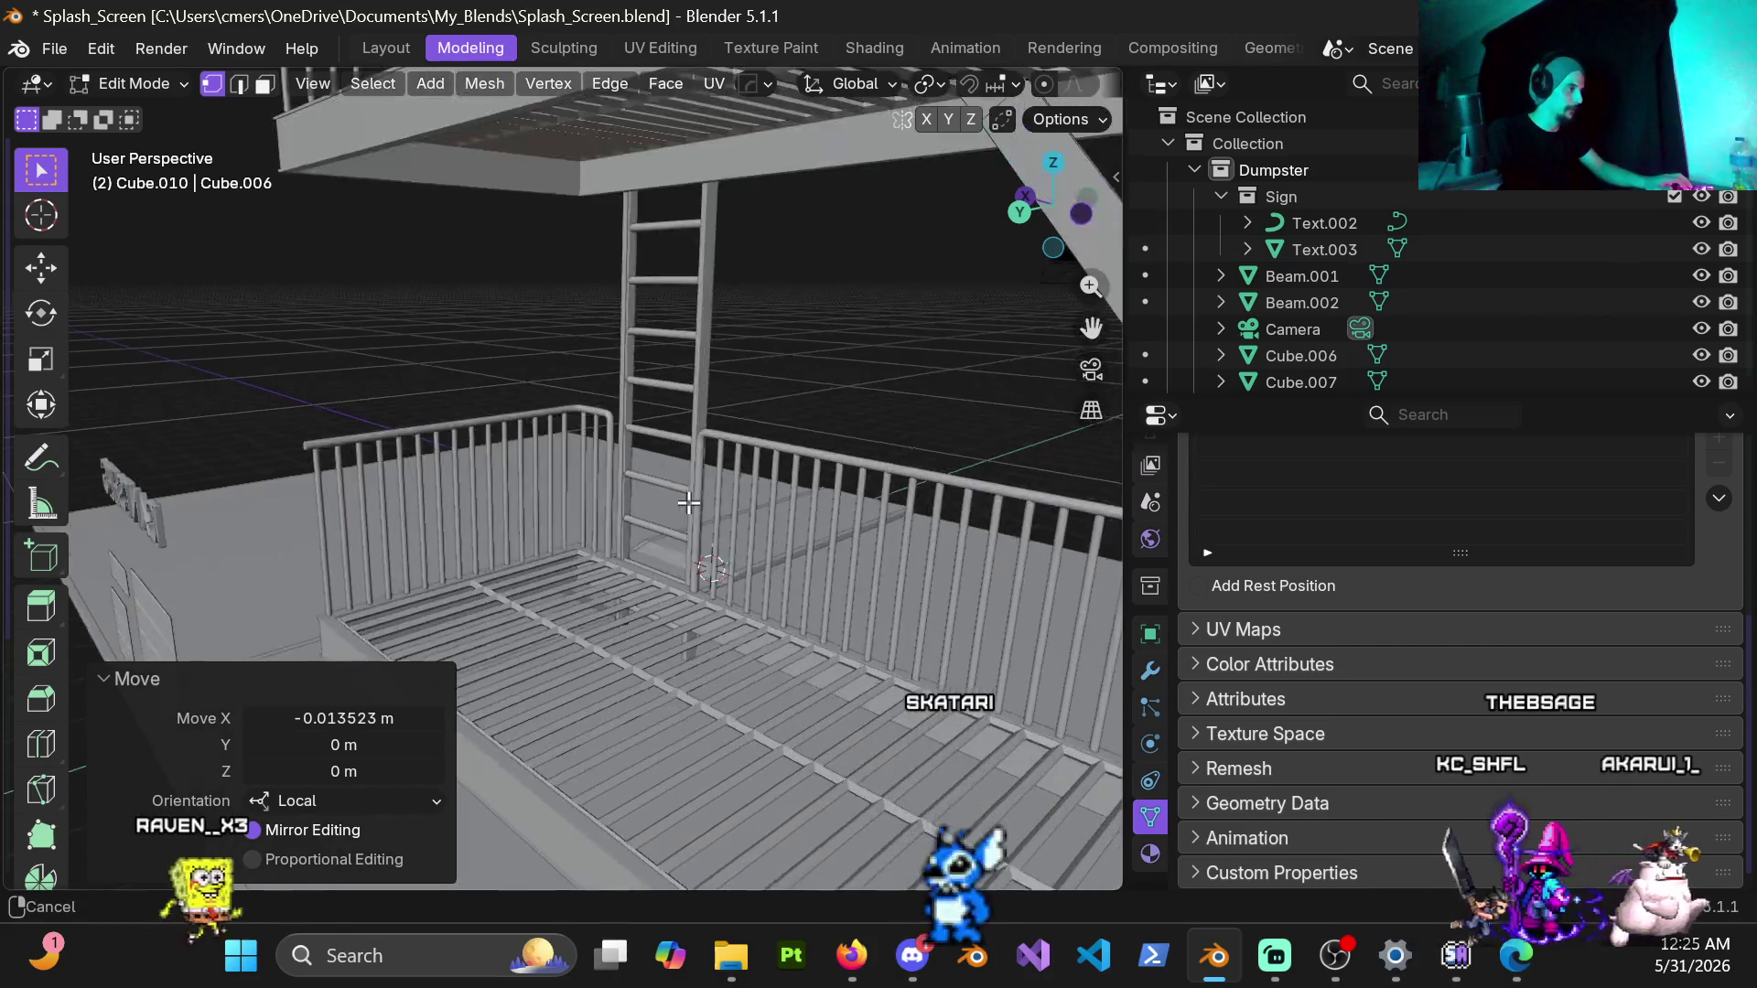
Step: Flatten the stringer's upper-end faces level by scaling them to zero on Z
middle_drag(823, 549, 709, 435)
mouse_move(761, 194)
middle_down()
mouse_move(687, 344)
mouse_move(791, 418)
mouse_move(643, 536)
mouse_move(836, 560)
middle_up()
mouse_move(667, 594)
middle_down()
mouse_move(576, 604)
mouse_move(642, 559)
middle_up()
key(3)
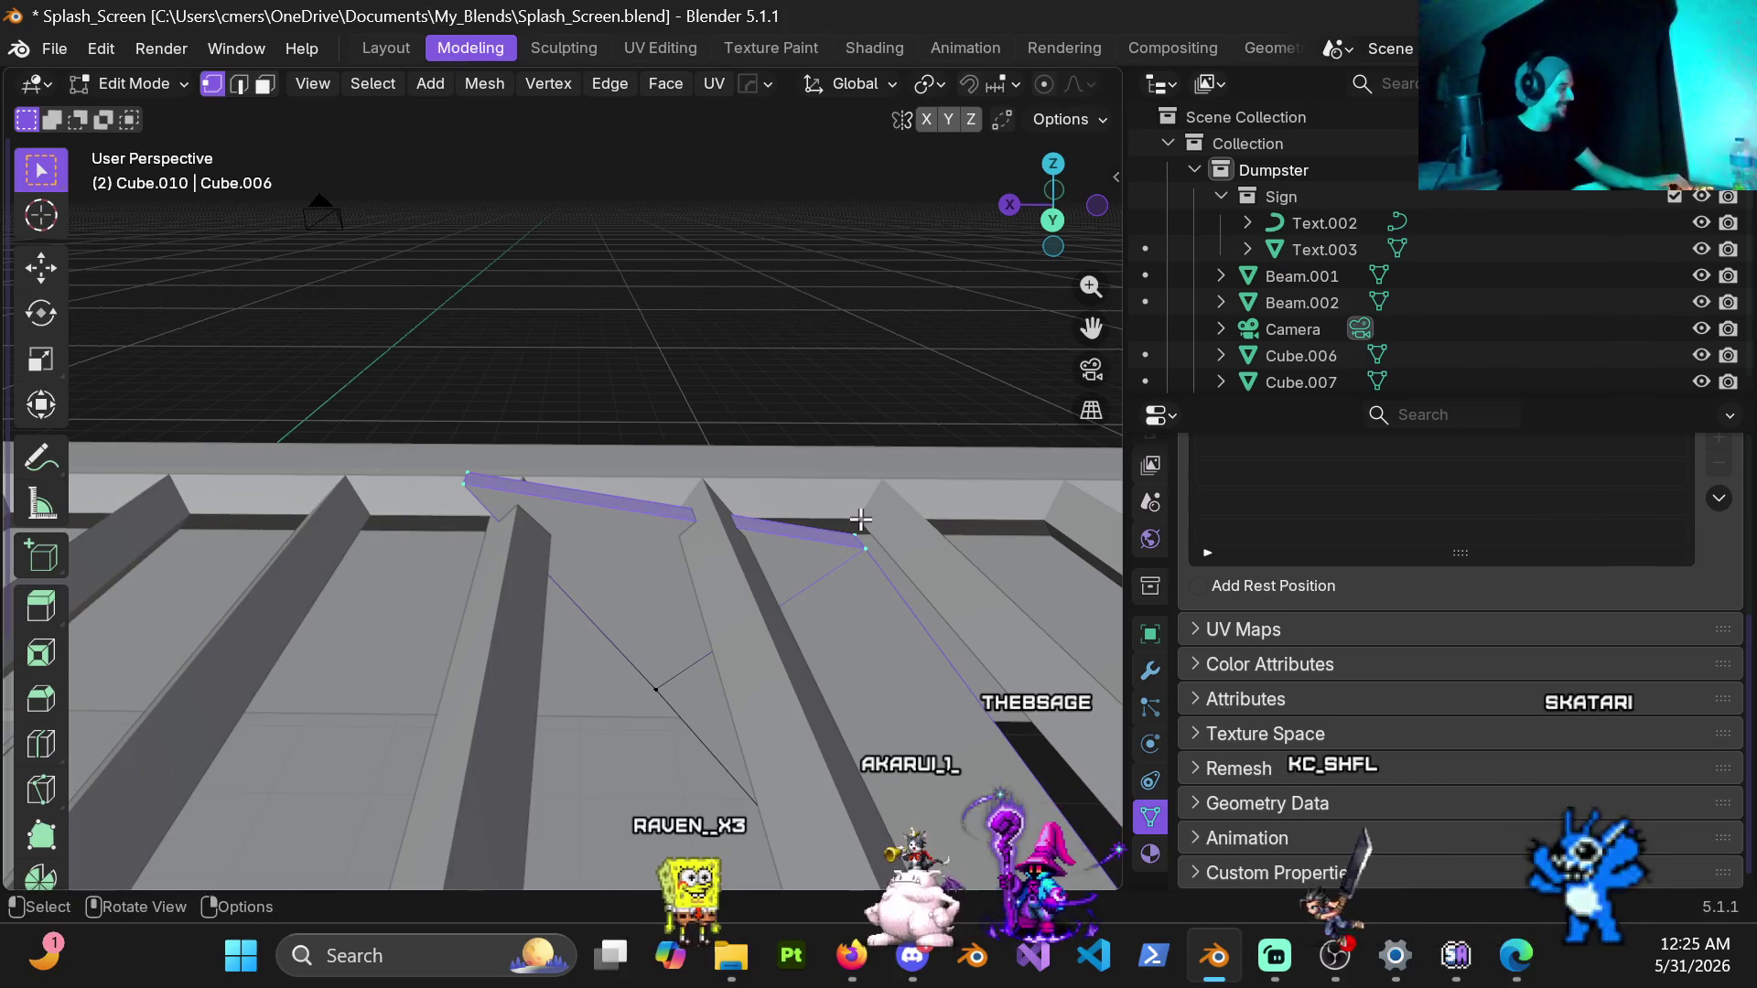
text(0)
key(Return)
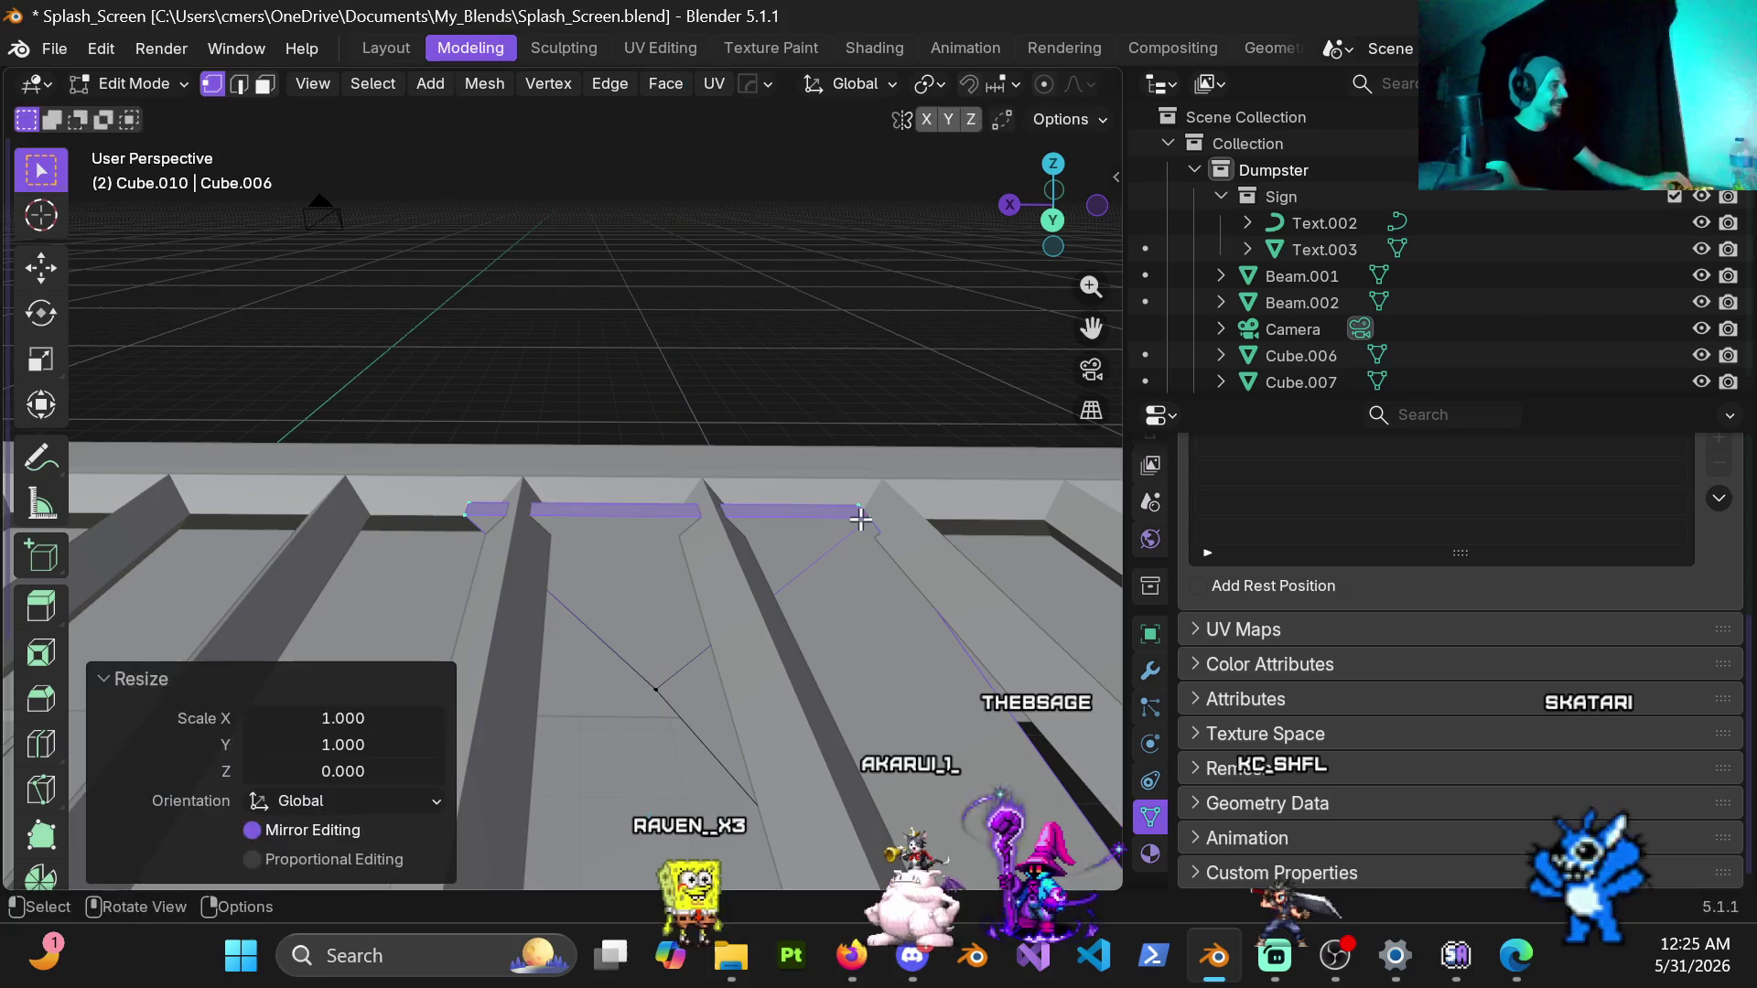
shift+middle_drag(756, 682, 640, 551)
Step: In back wireframe view, slide the upper end edge along local X to meet the landing
key(ctrl+KP_1)
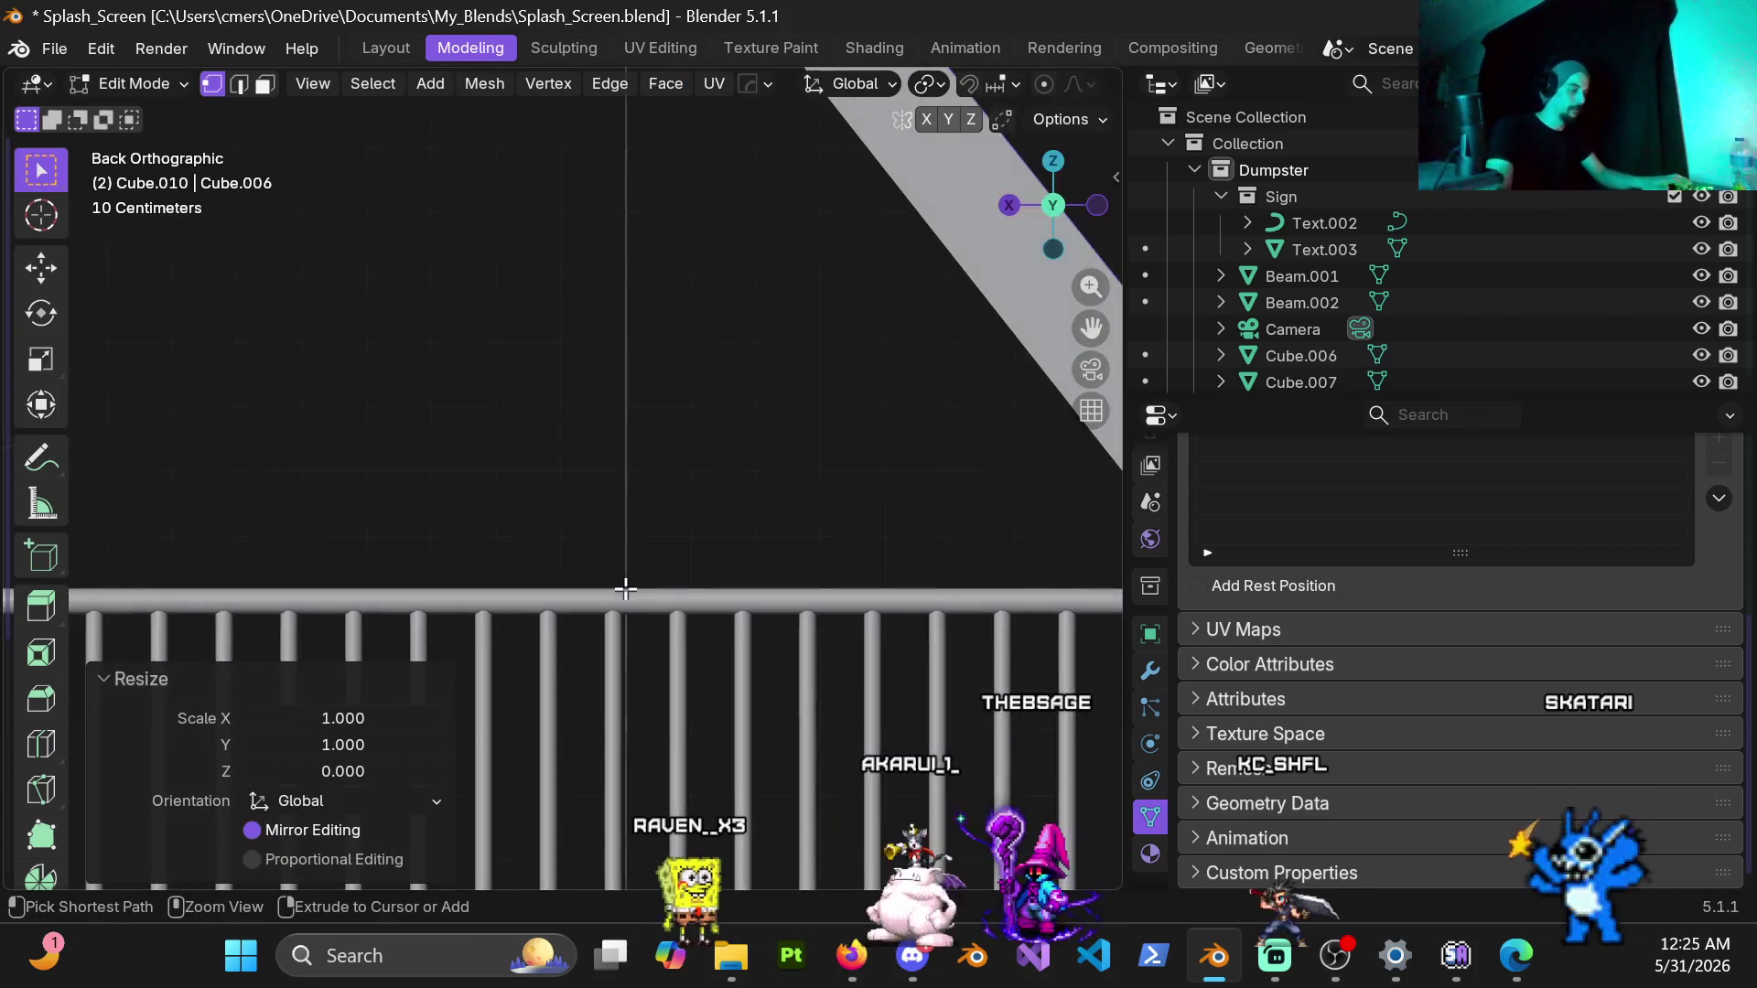
shift+middle_drag(910, 337, 686, 412)
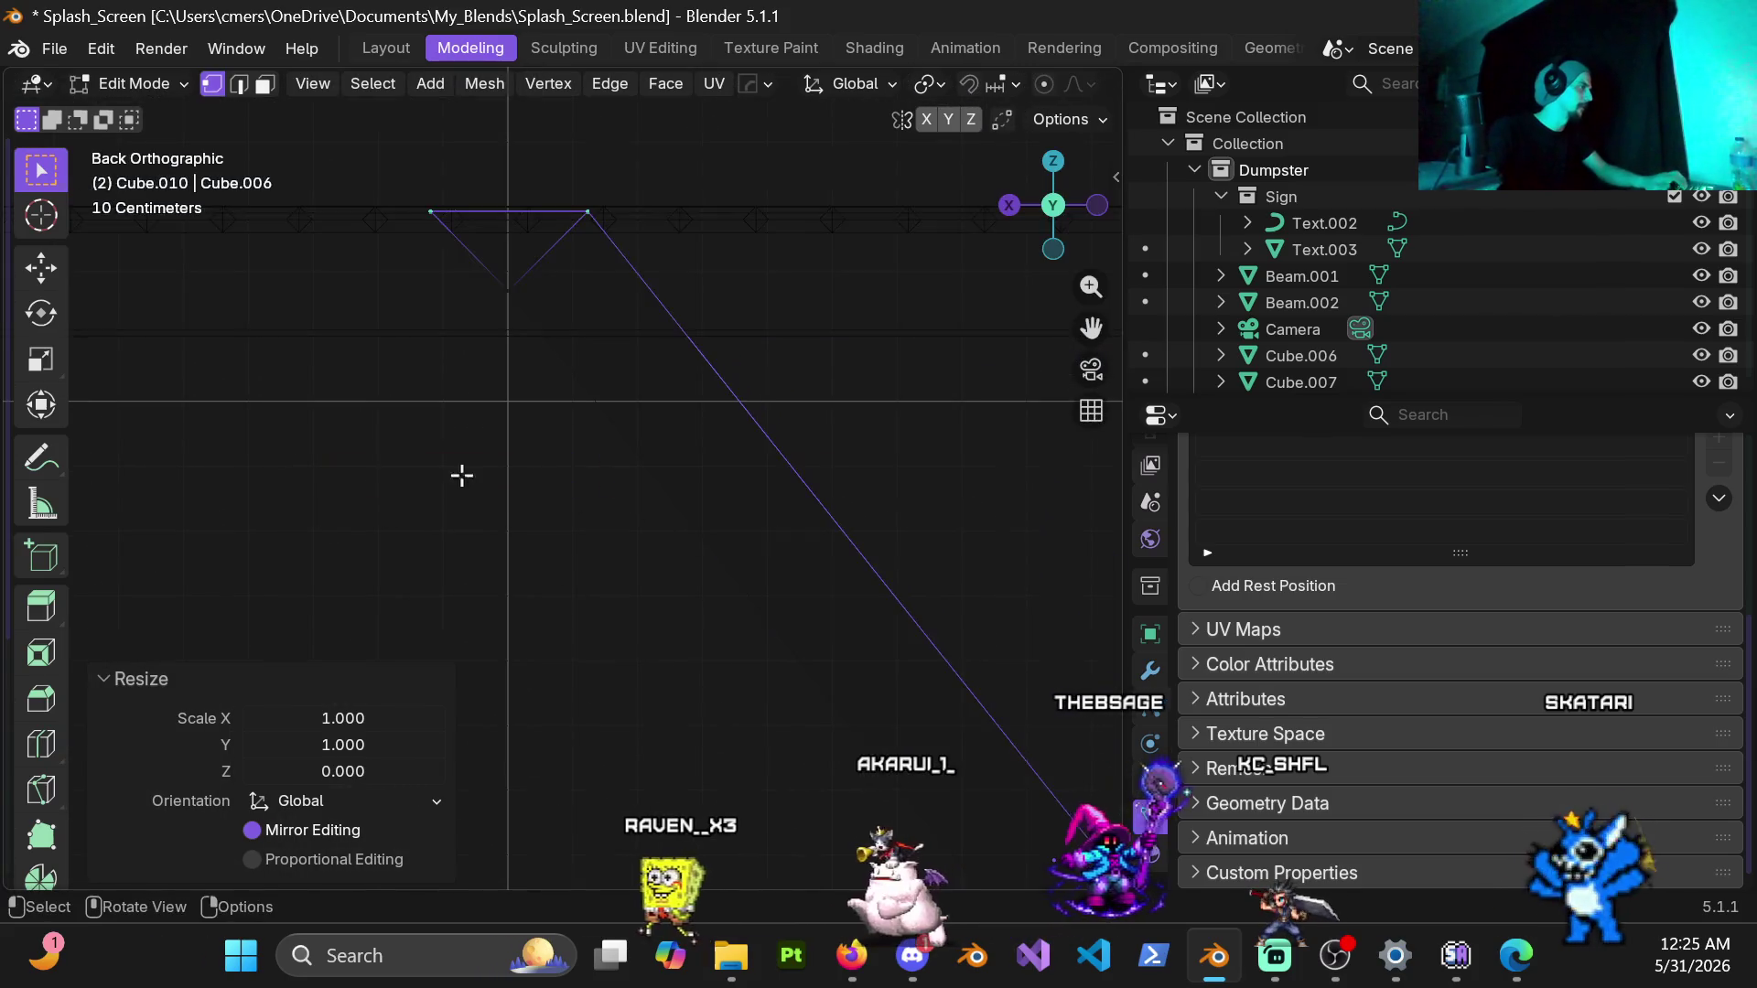
key(shift+z)
scroll(596, 458, up, 2)
shift+middle_drag(577, 316, 646, 412)
scroll(673, 425, up, 2)
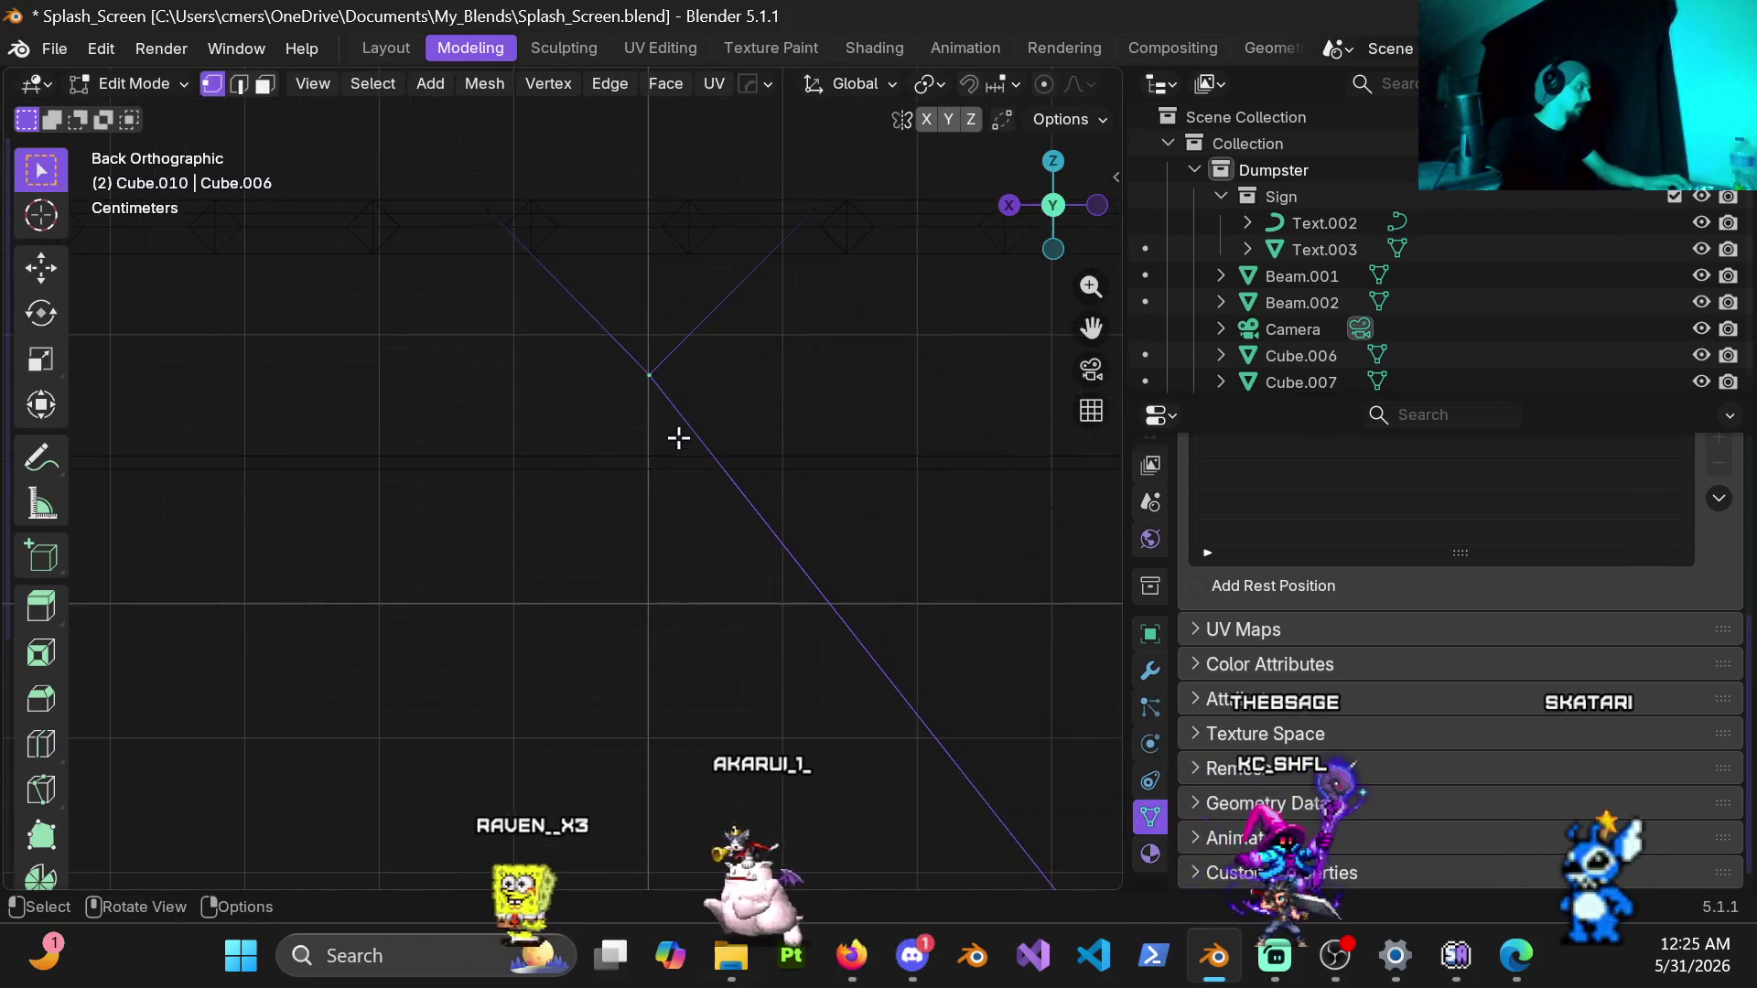
key(g)
key(x)
key(x)
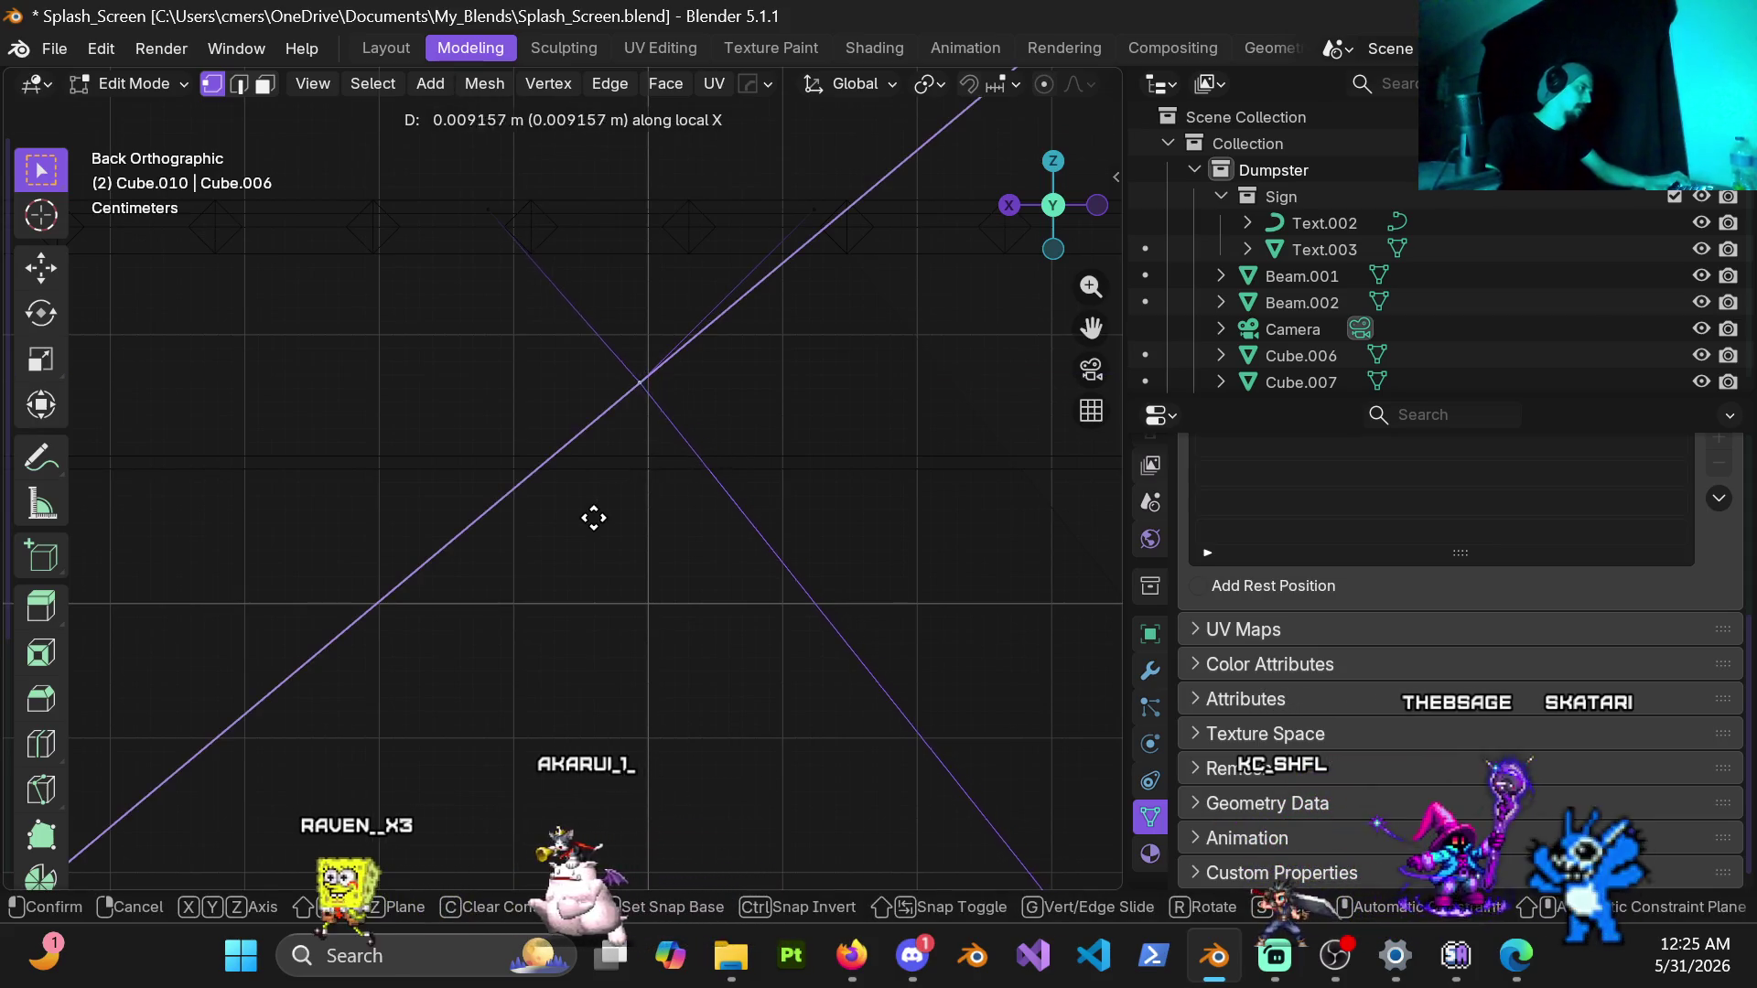
click(534, 552)
Step: Finish editing the stringer and return to Object Mode
key(ctrl+Tab)
click(796, 493)
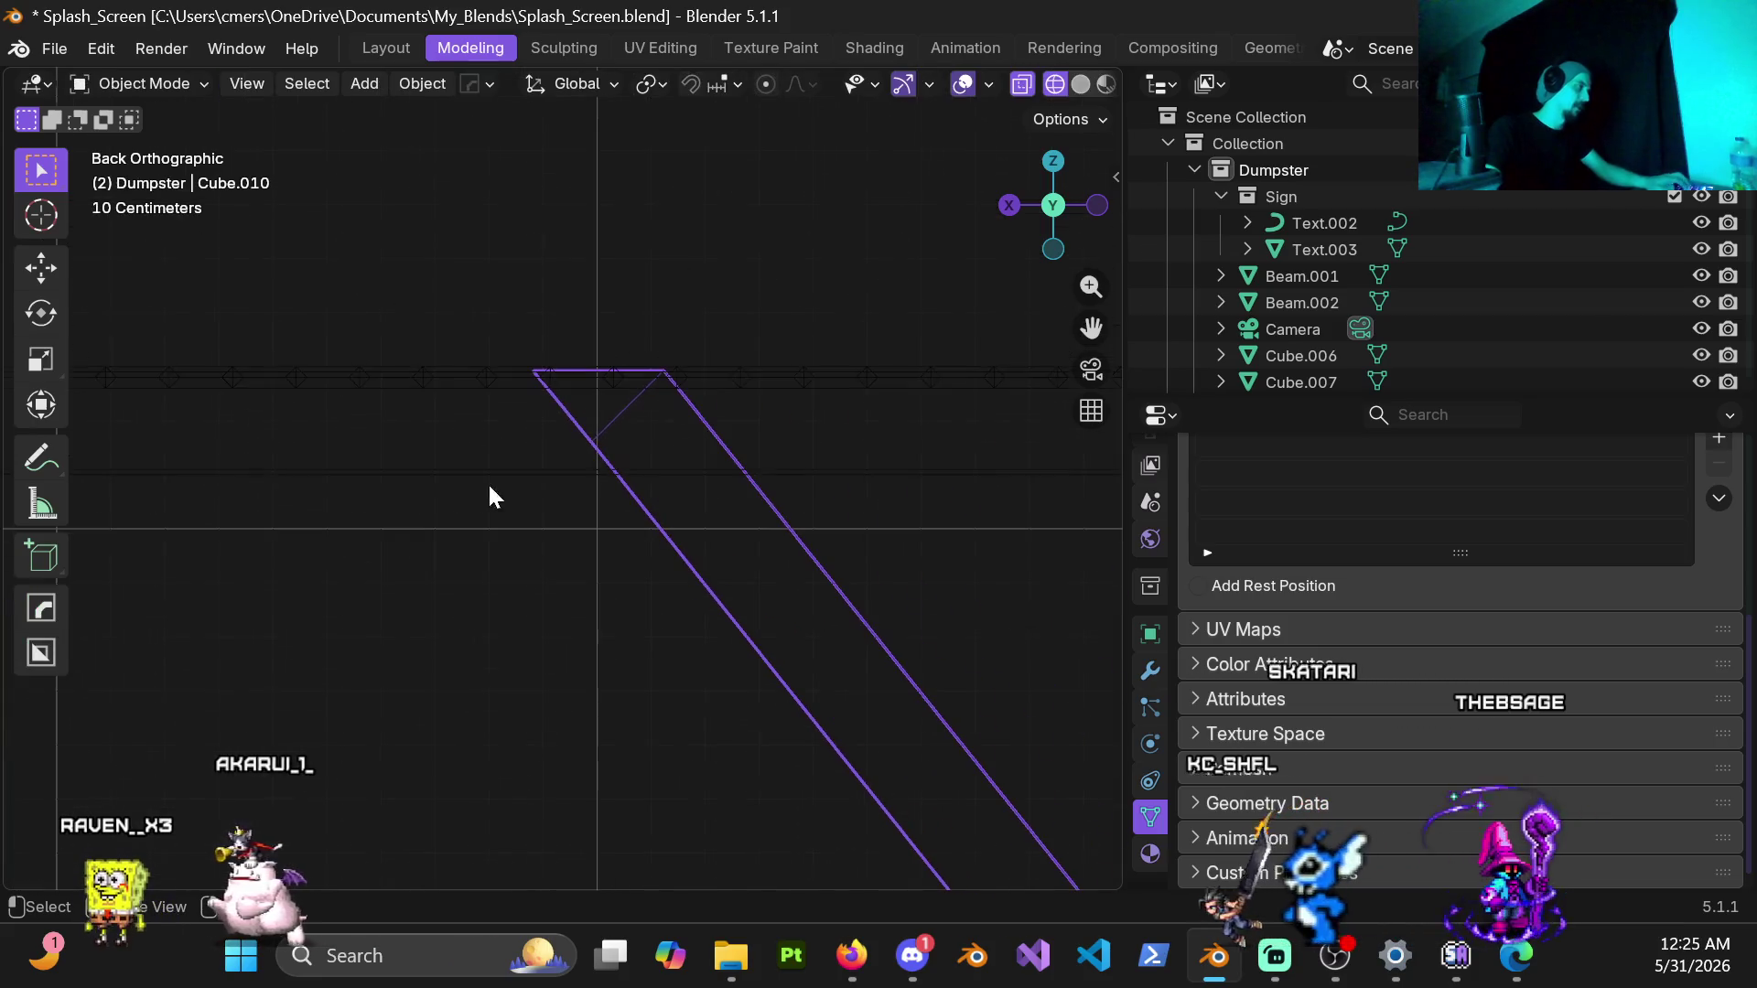
key(z)
Step: Back in solid shading, select the upper platform and start editing its grate floor mesh
click(778, 525)
mouse_move(715, 528)
middle_down()
mouse_move(624, 662)
mouse_move(202, 547)
mouse_move(169, 585)
mouse_move(309, 627)
mouse_move(644, 585)
mouse_move(795, 632)
mouse_move(775, 639)
mouse_move(626, 552)
mouse_move(625, 509)
mouse_move(575, 524)
middle_up()
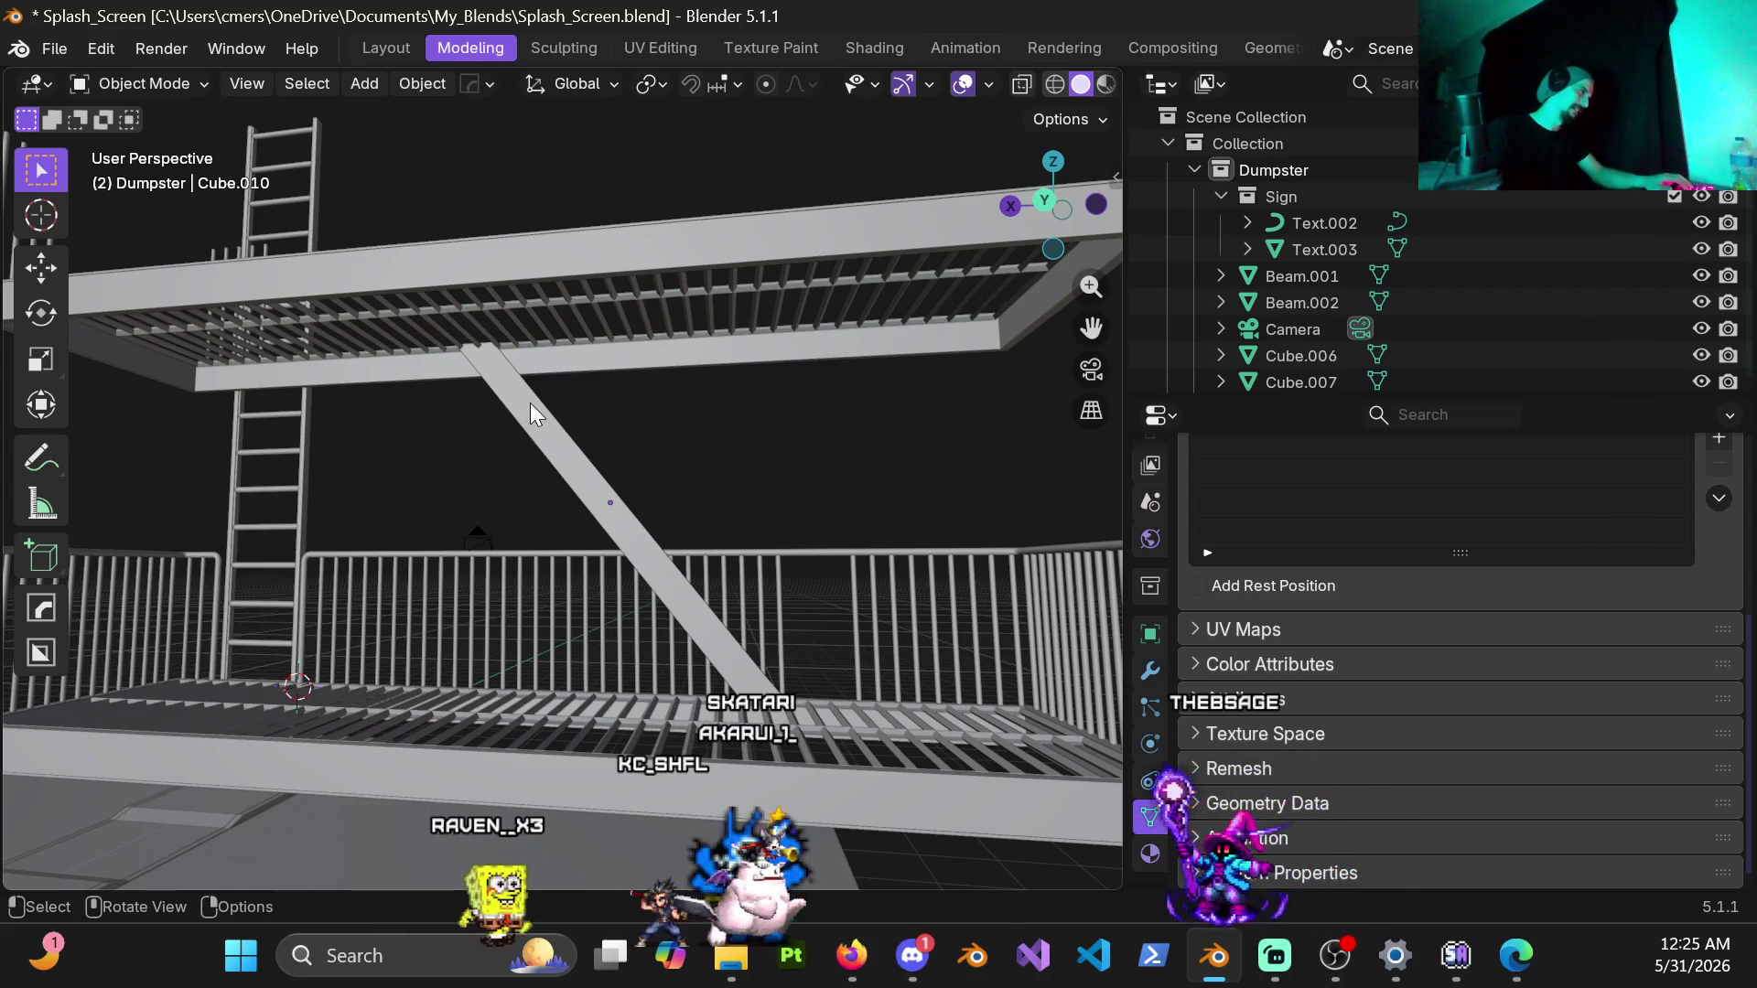
click(621, 327)
middle_drag(619, 344, 411, 412)
key(ctrl+Tab)
click(554, 414)
middle_drag(645, 247, 686, 559)
scroll(687, 558, up, 3)
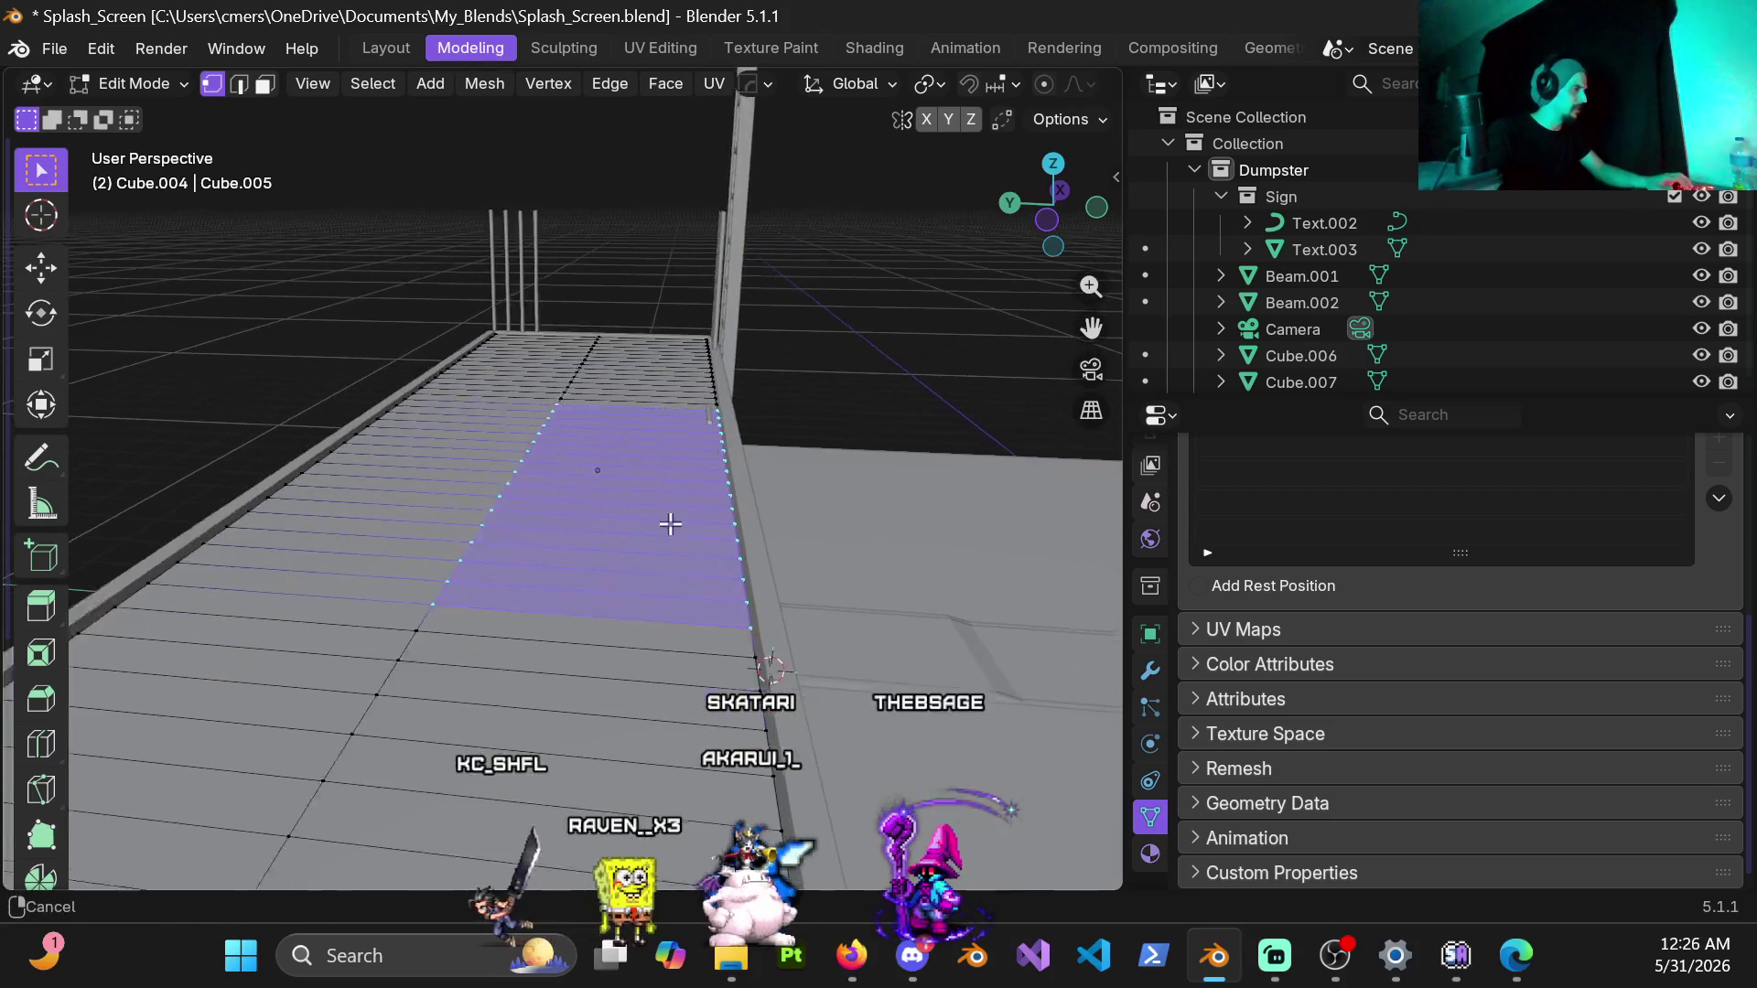
Step: Delete the selected floor faces to open a stair hole in the upper grating, then leave Edit Mode
mouse_move(700, 511)
middle_down()
mouse_move(725, 583)
mouse_move(696, 532)
middle_up()
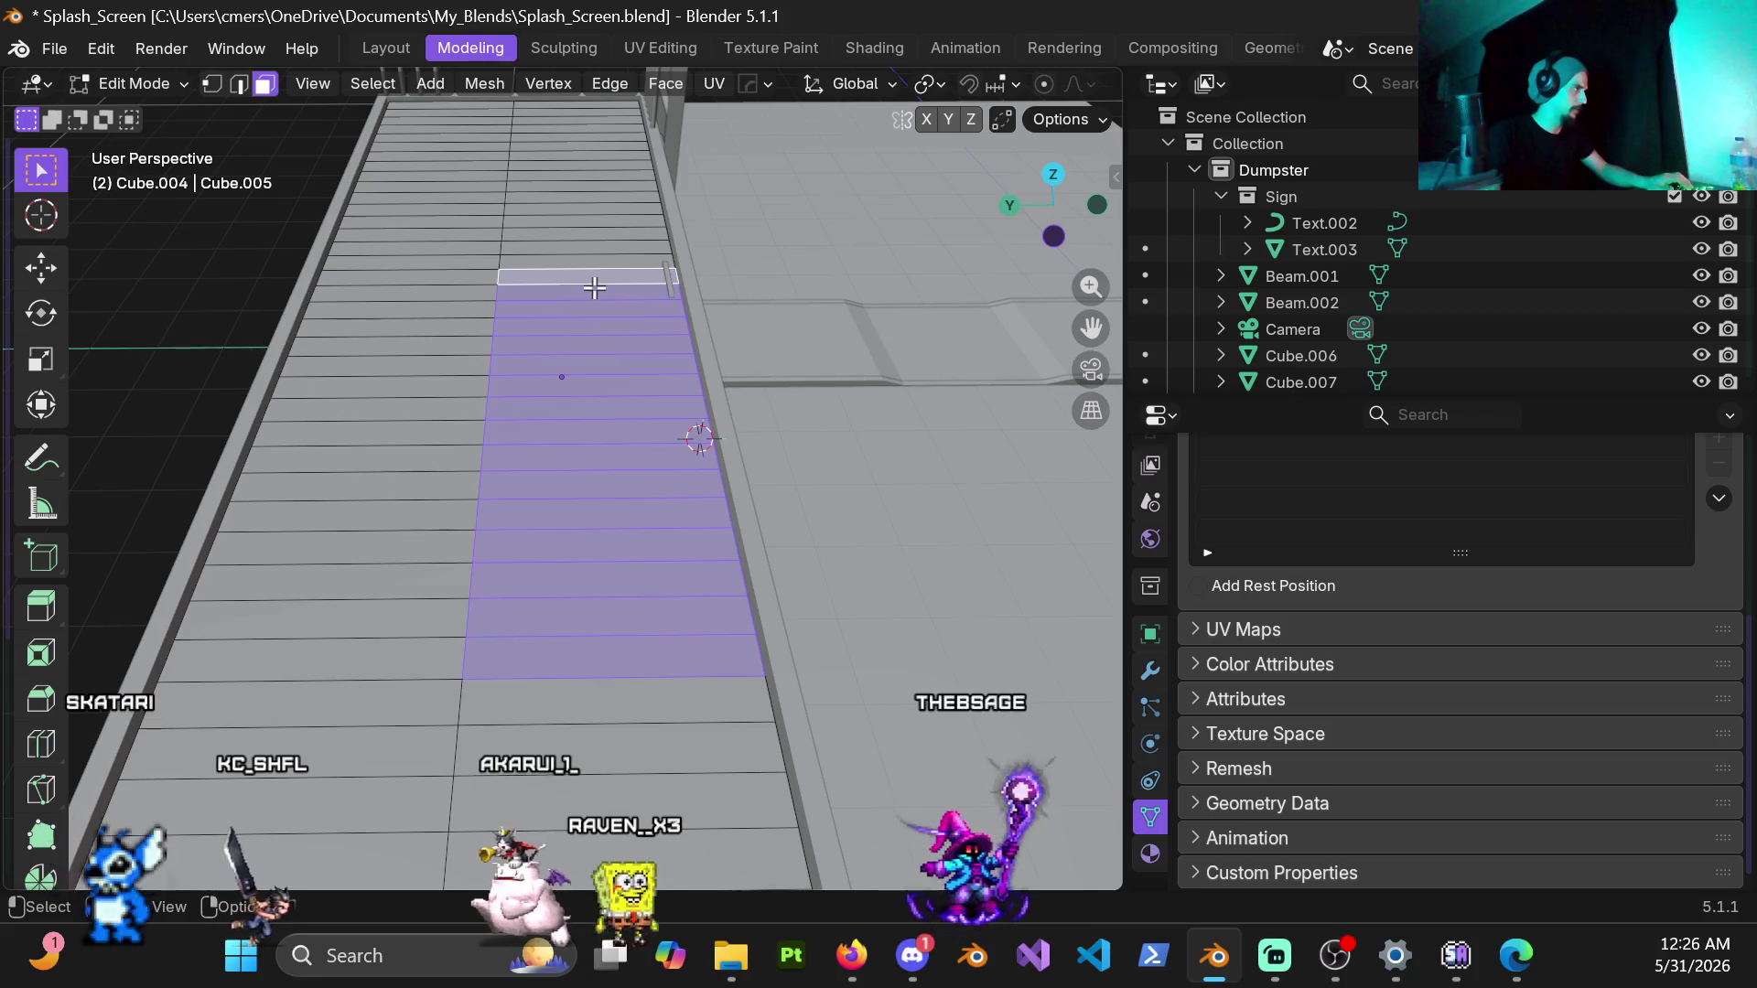
key(x)
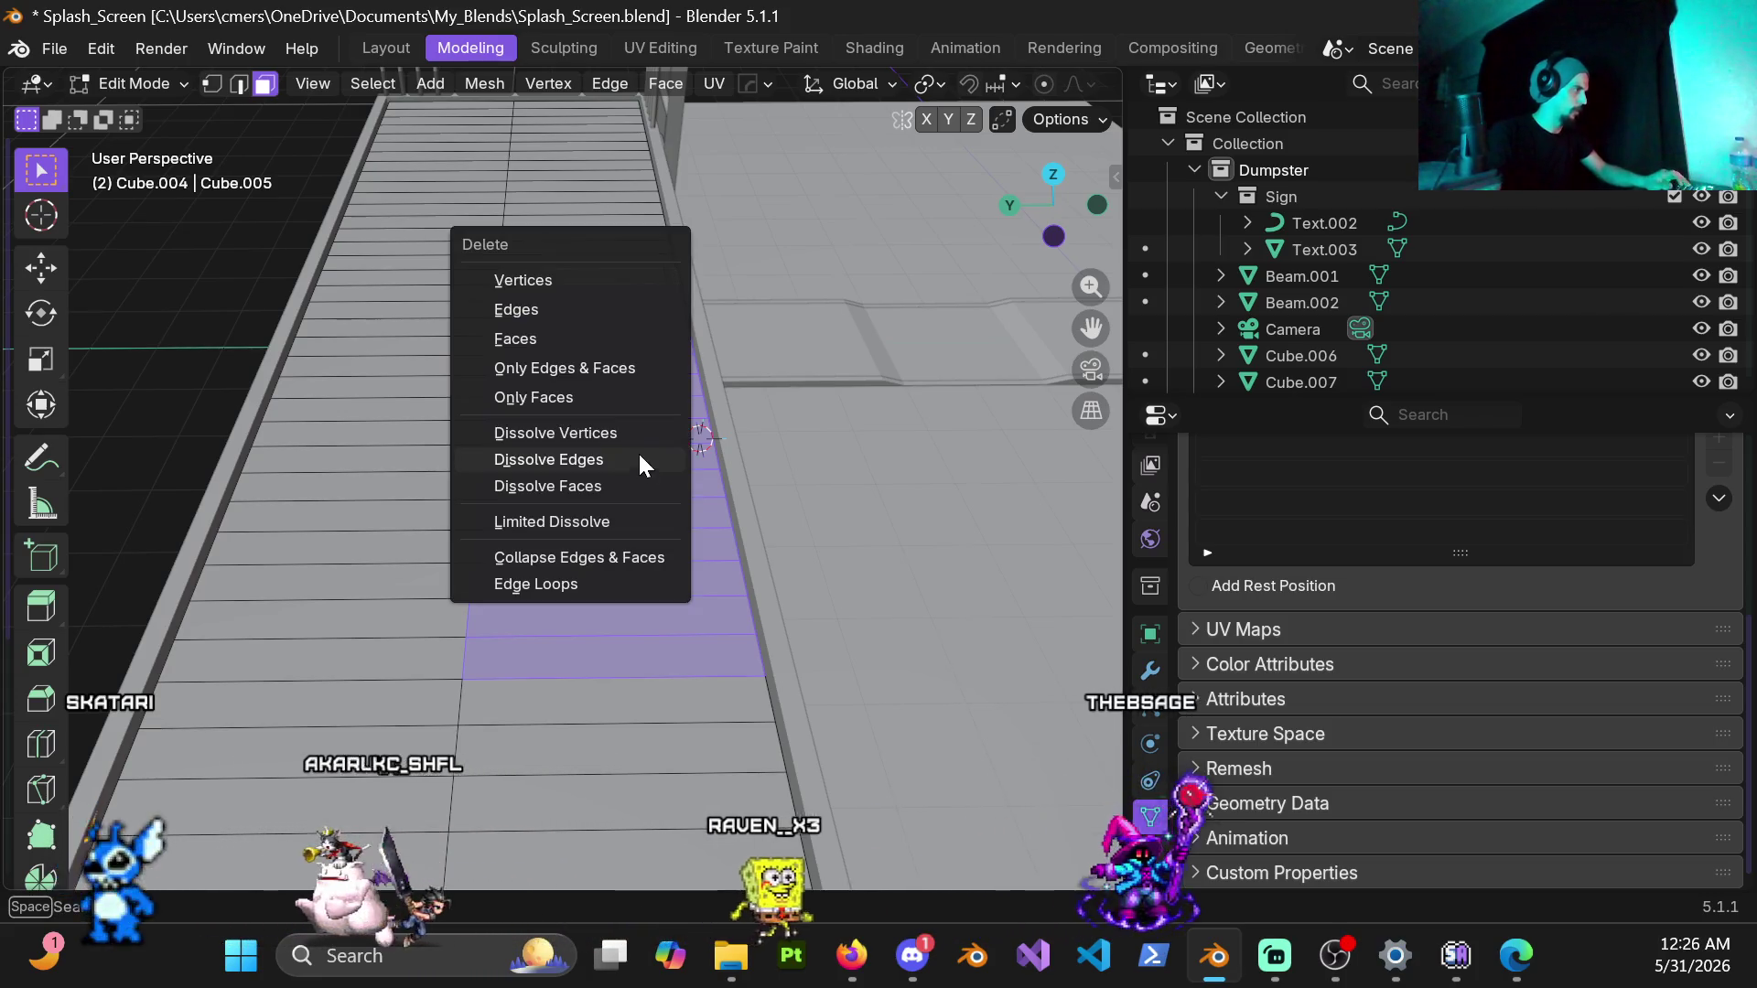
click(515, 318)
key(ctrl+Tab)
click(411, 421)
mouse_move(319, 415)
middle_down()
mouse_move(500, 394)
mouse_move(707, 426)
mouse_move(745, 498)
middle_up()
middle_drag(525, 464, 615, 481)
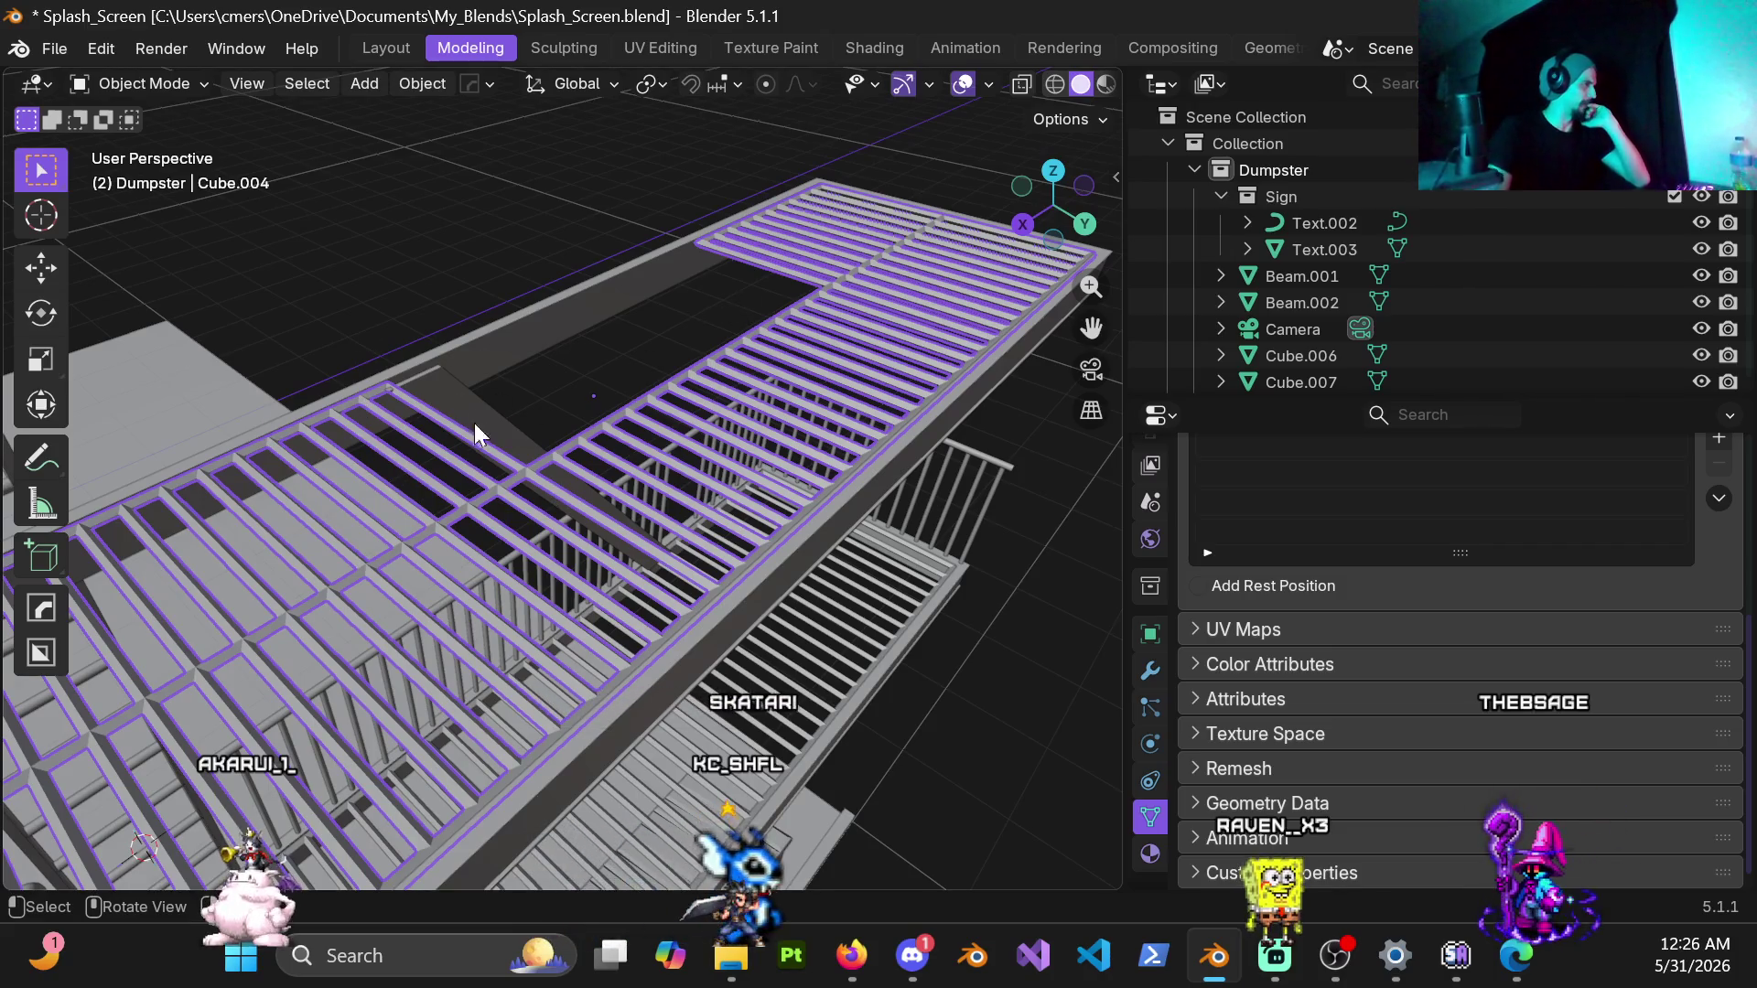
mouse_move(464, 404)
middle_down()
mouse_move(808, 363)
mouse_move(759, 355)
mouse_move(882, 385)
mouse_move(612, 468)
mouse_move(562, 451)
middle_up()
mouse_move(536, 366)
middle_down()
mouse_move(619, 382)
mouse_move(471, 383)
mouse_move(452, 441)
mouse_move(411, 474)
mouse_move(268, 476)
mouse_move(430, 410)
mouse_move(449, 370)
mouse_move(549, 413)
mouse_move(776, 562)
middle_up()
click(368, 371)
key(Tab)
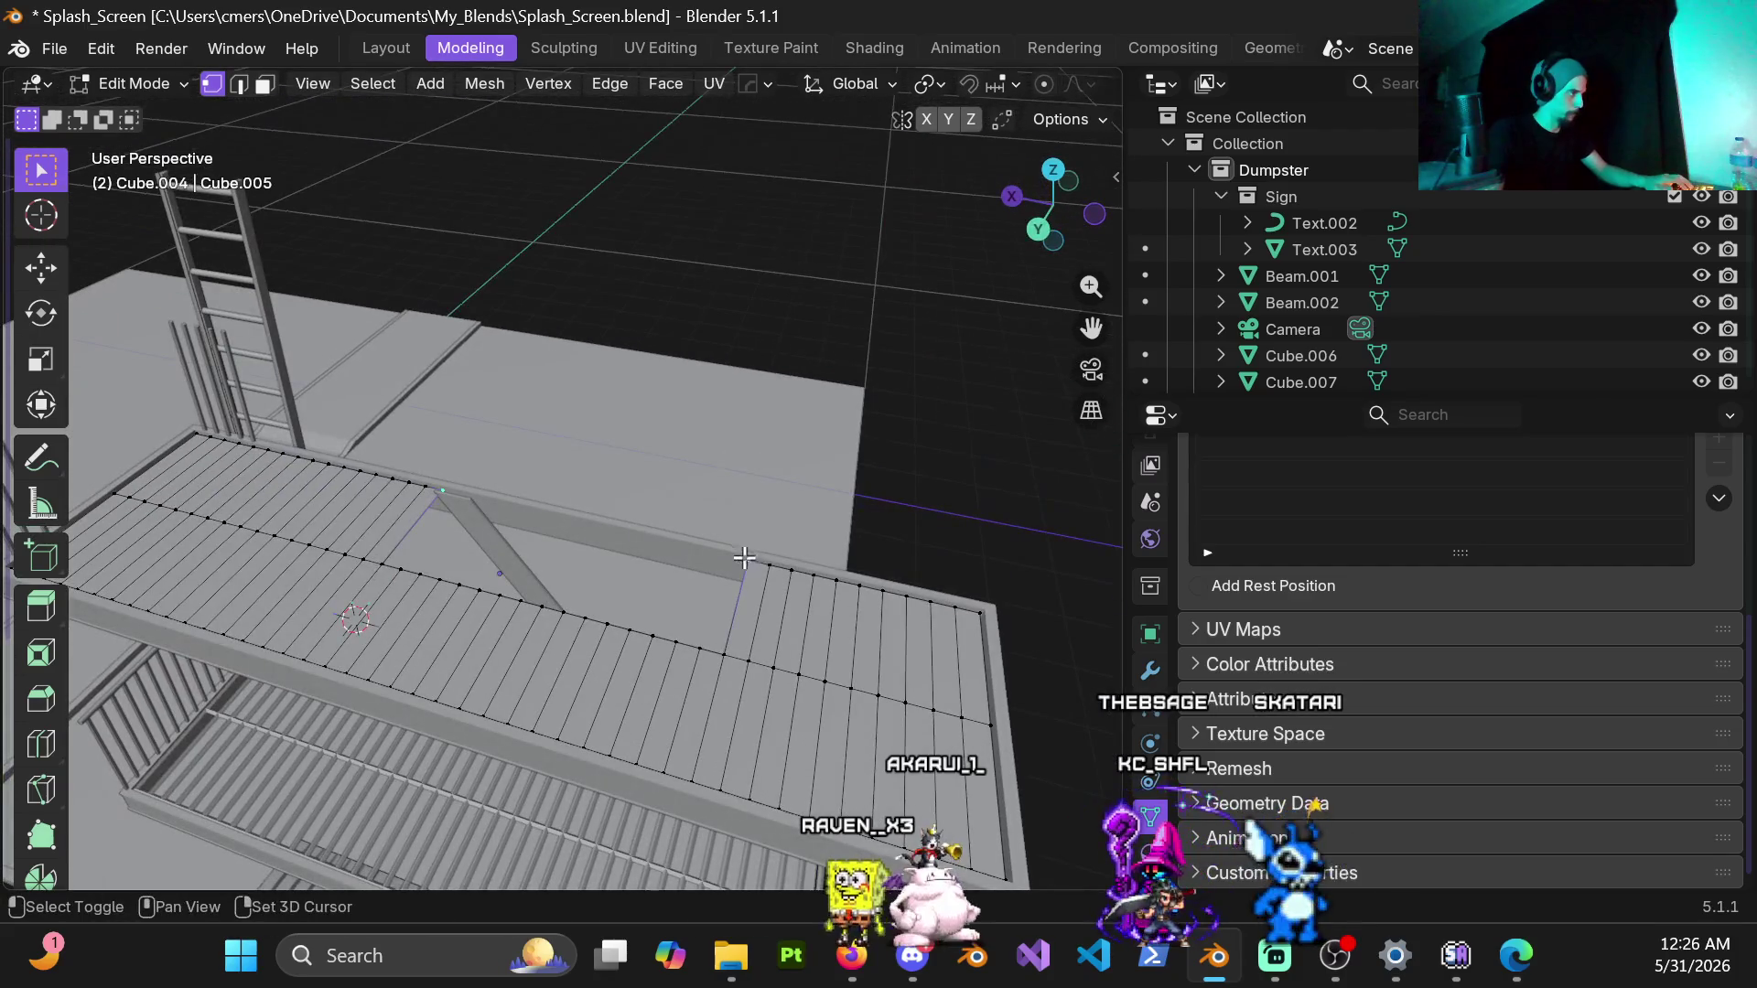
key(Tab)
click(536, 547)
scroll(544, 580, up, 3)
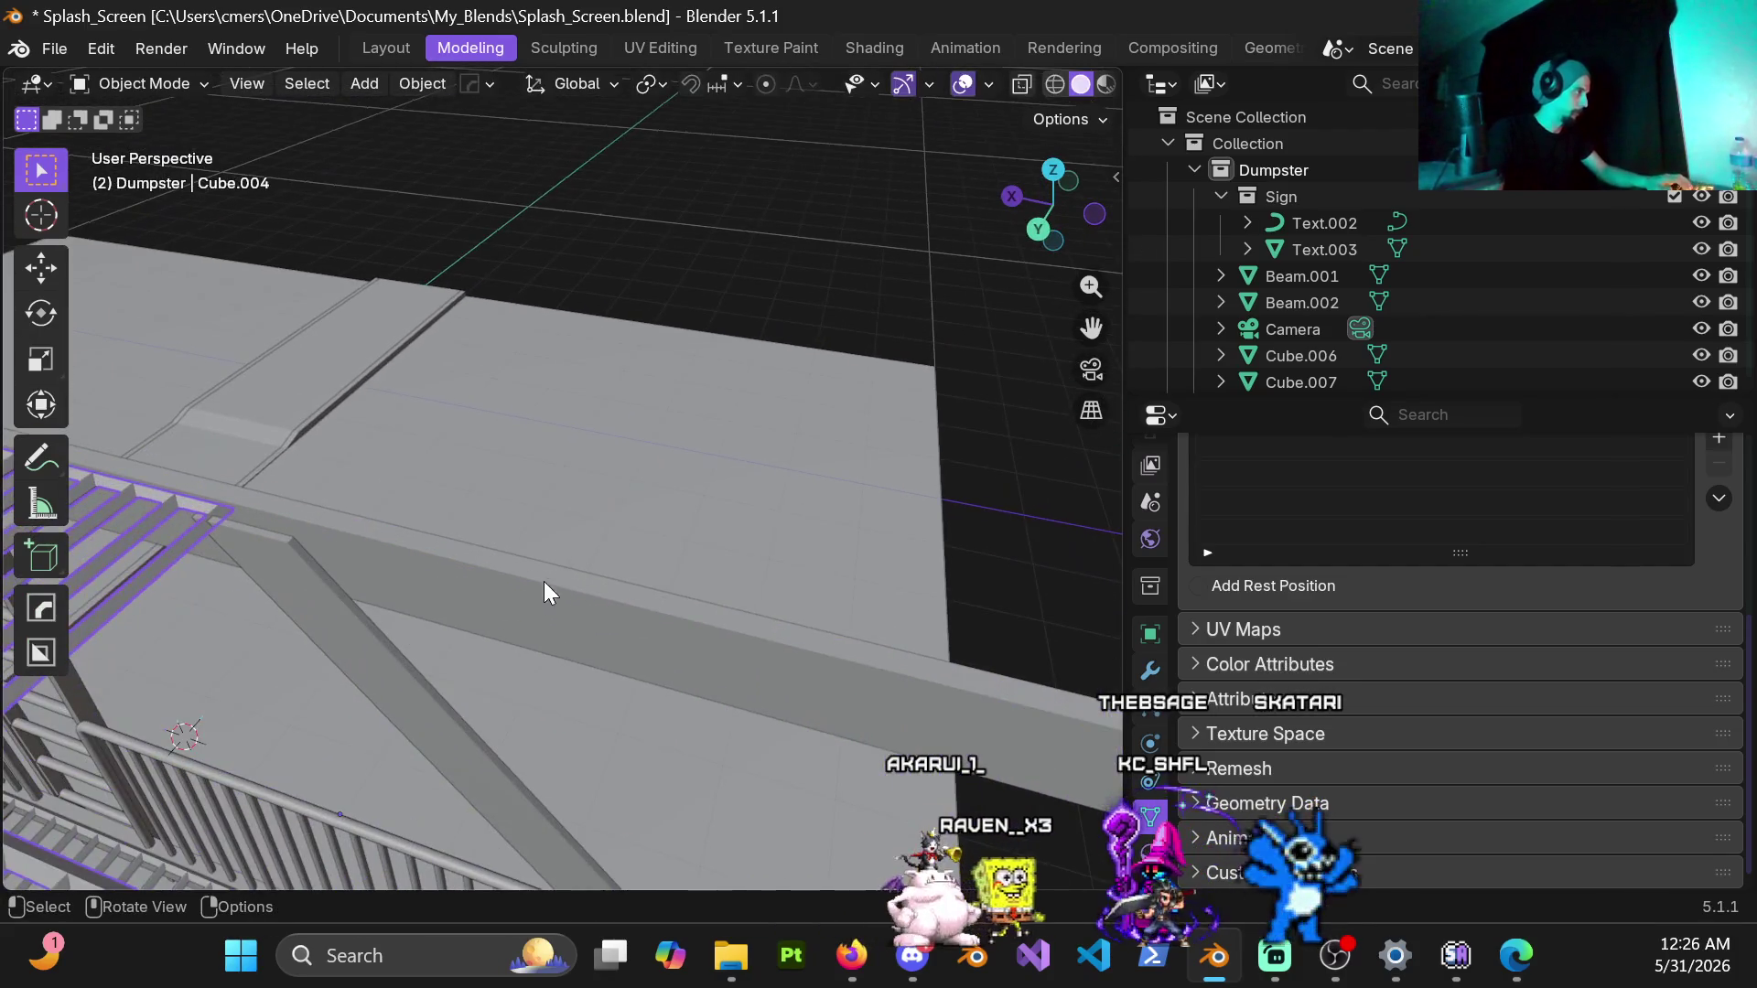
middle_drag(562, 552, 529, 579)
click(524, 570)
key(Tab)
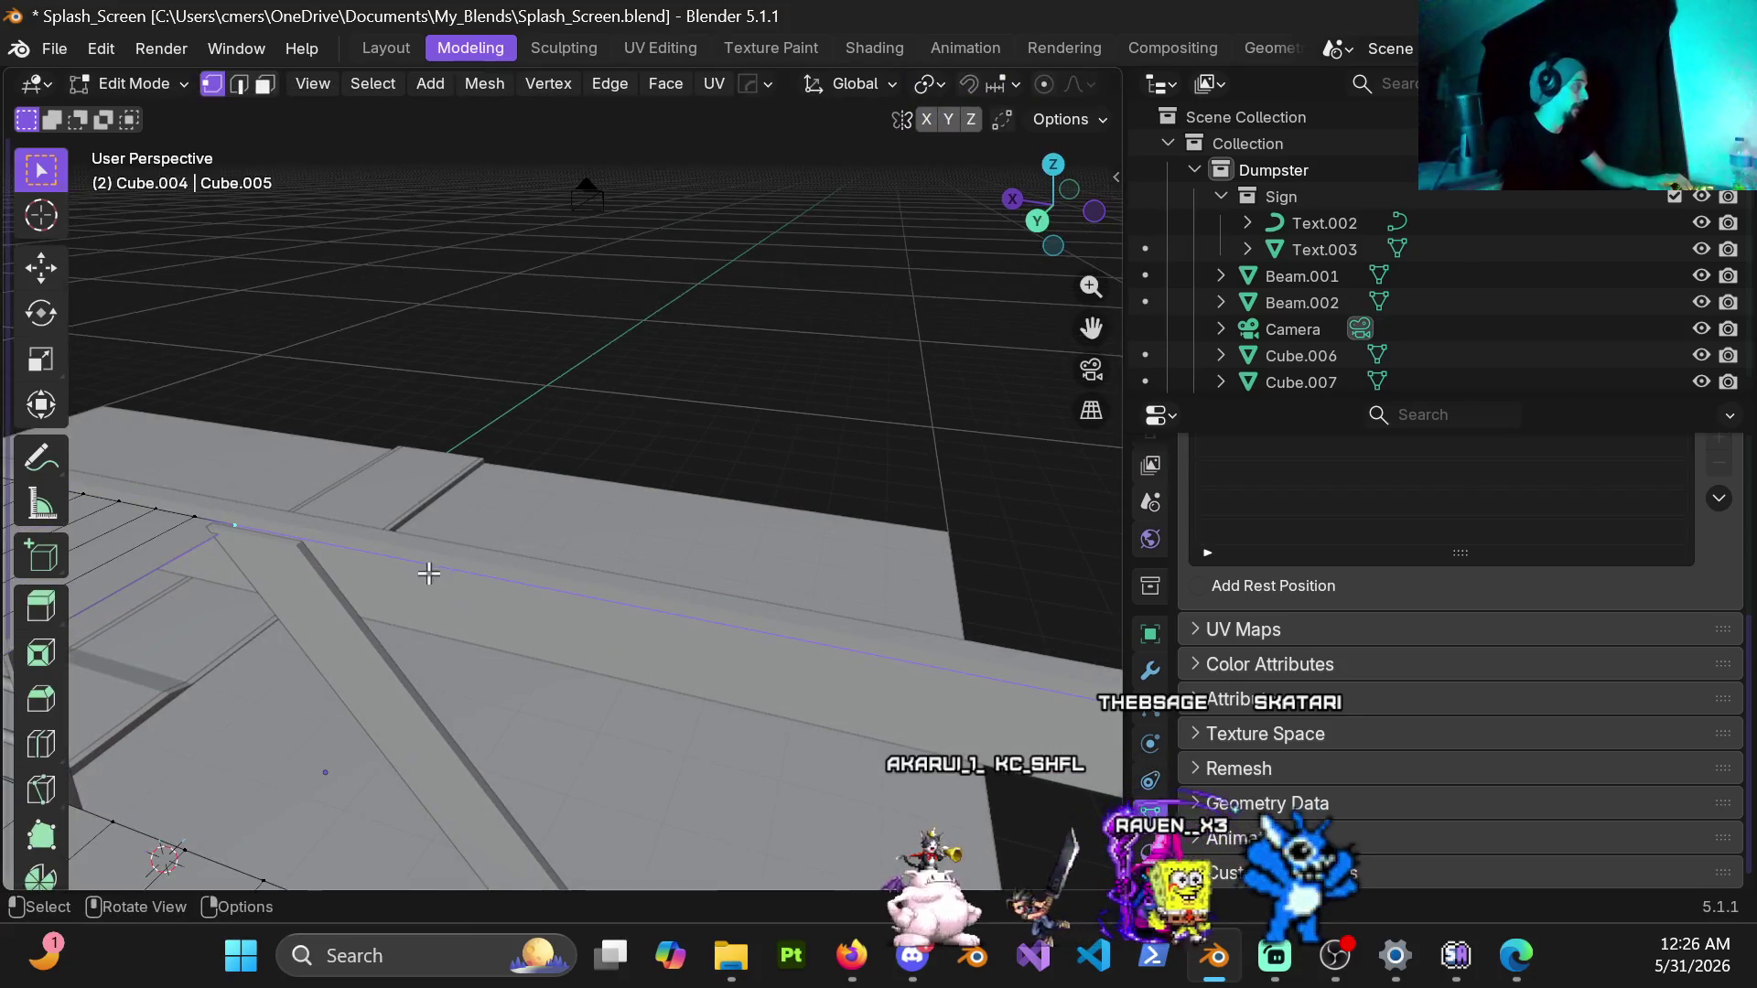
scroll(428, 573, down, 2)
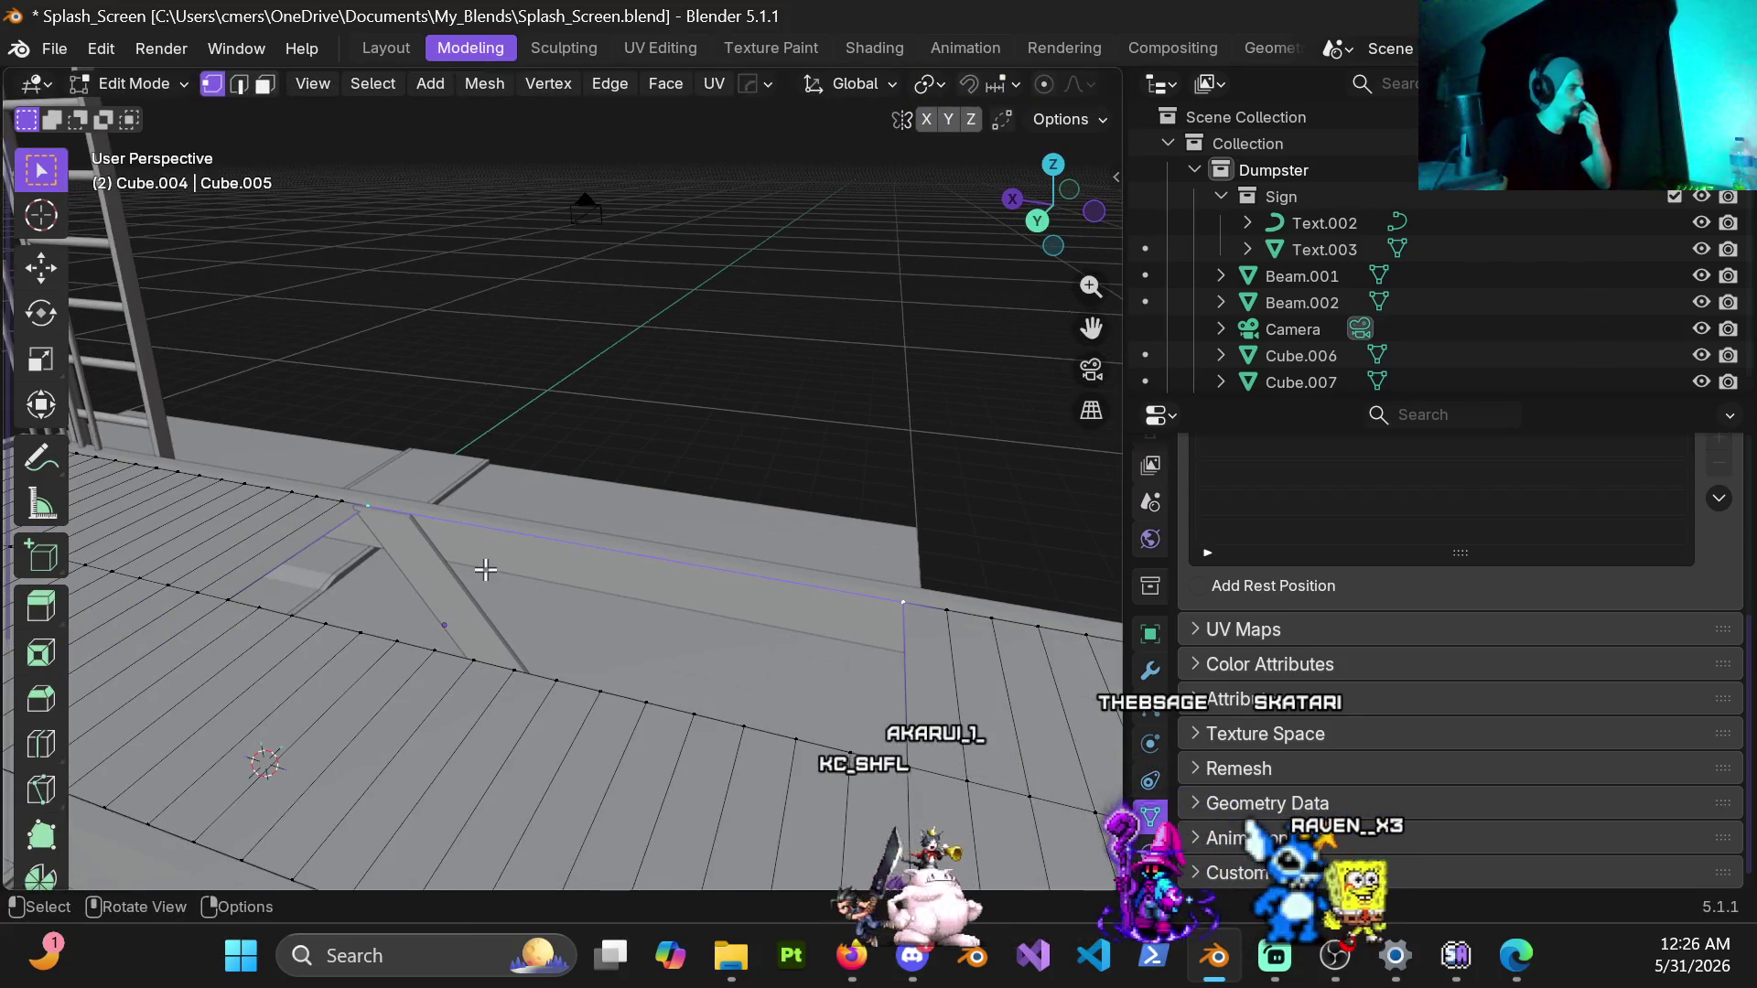
key(Tab)
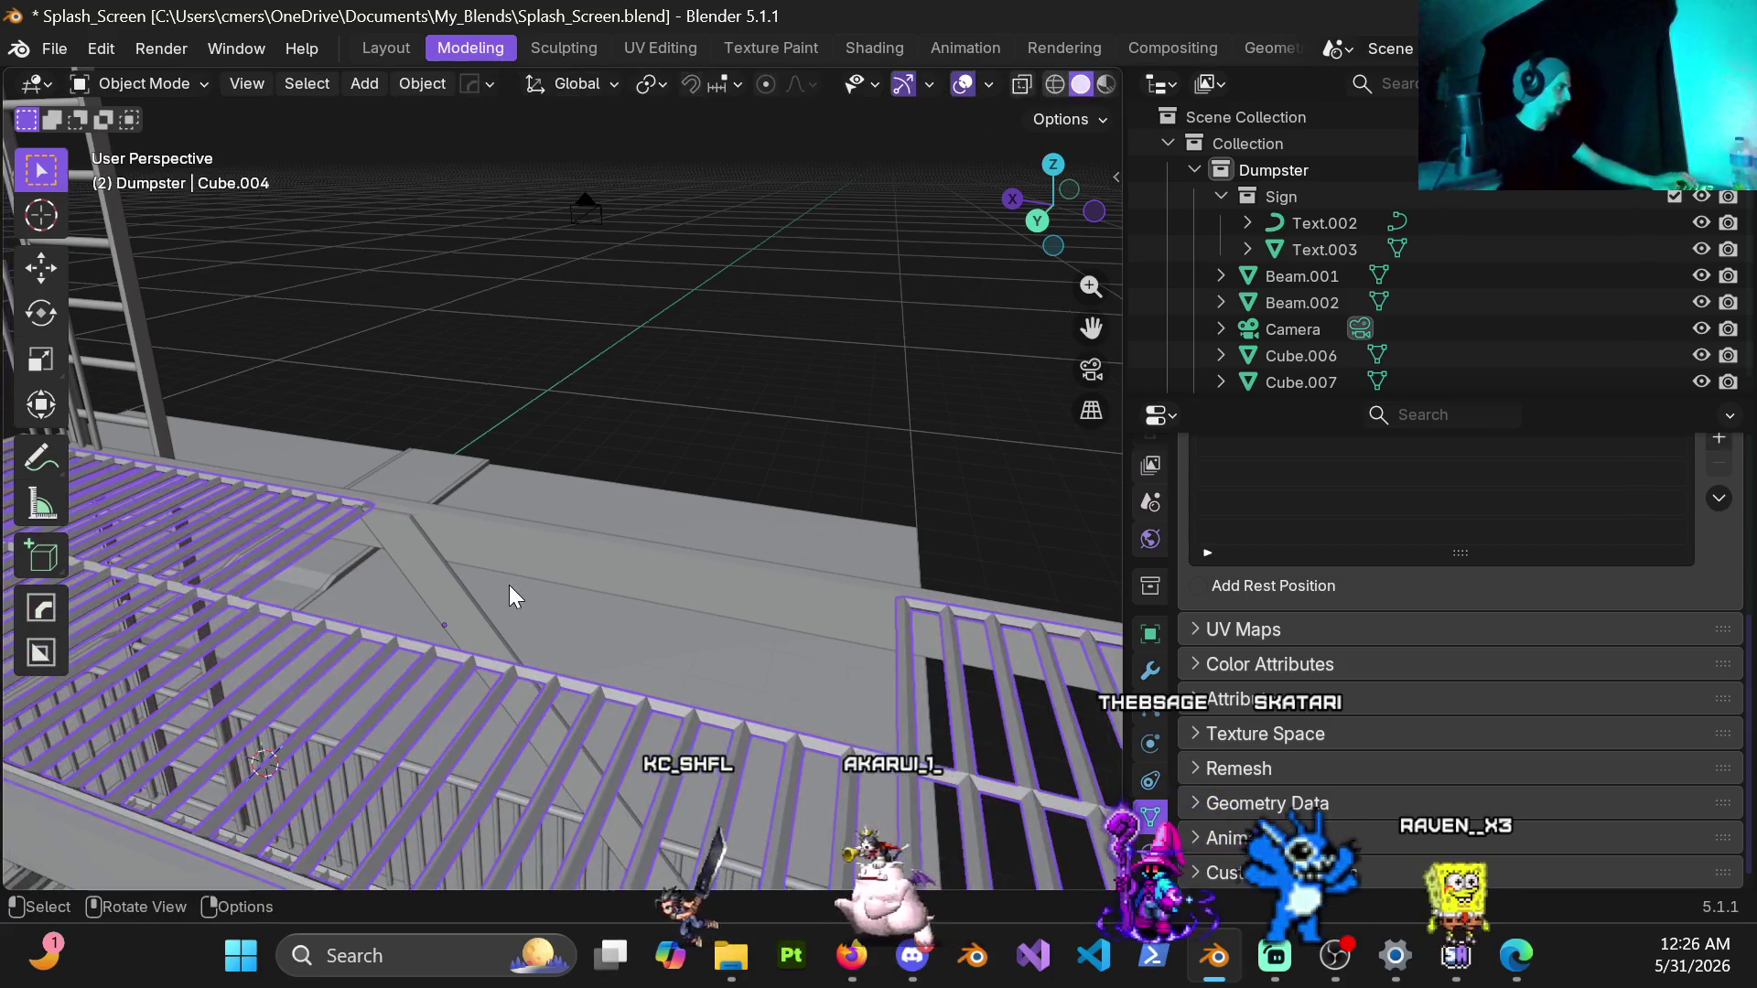
key(Tab)
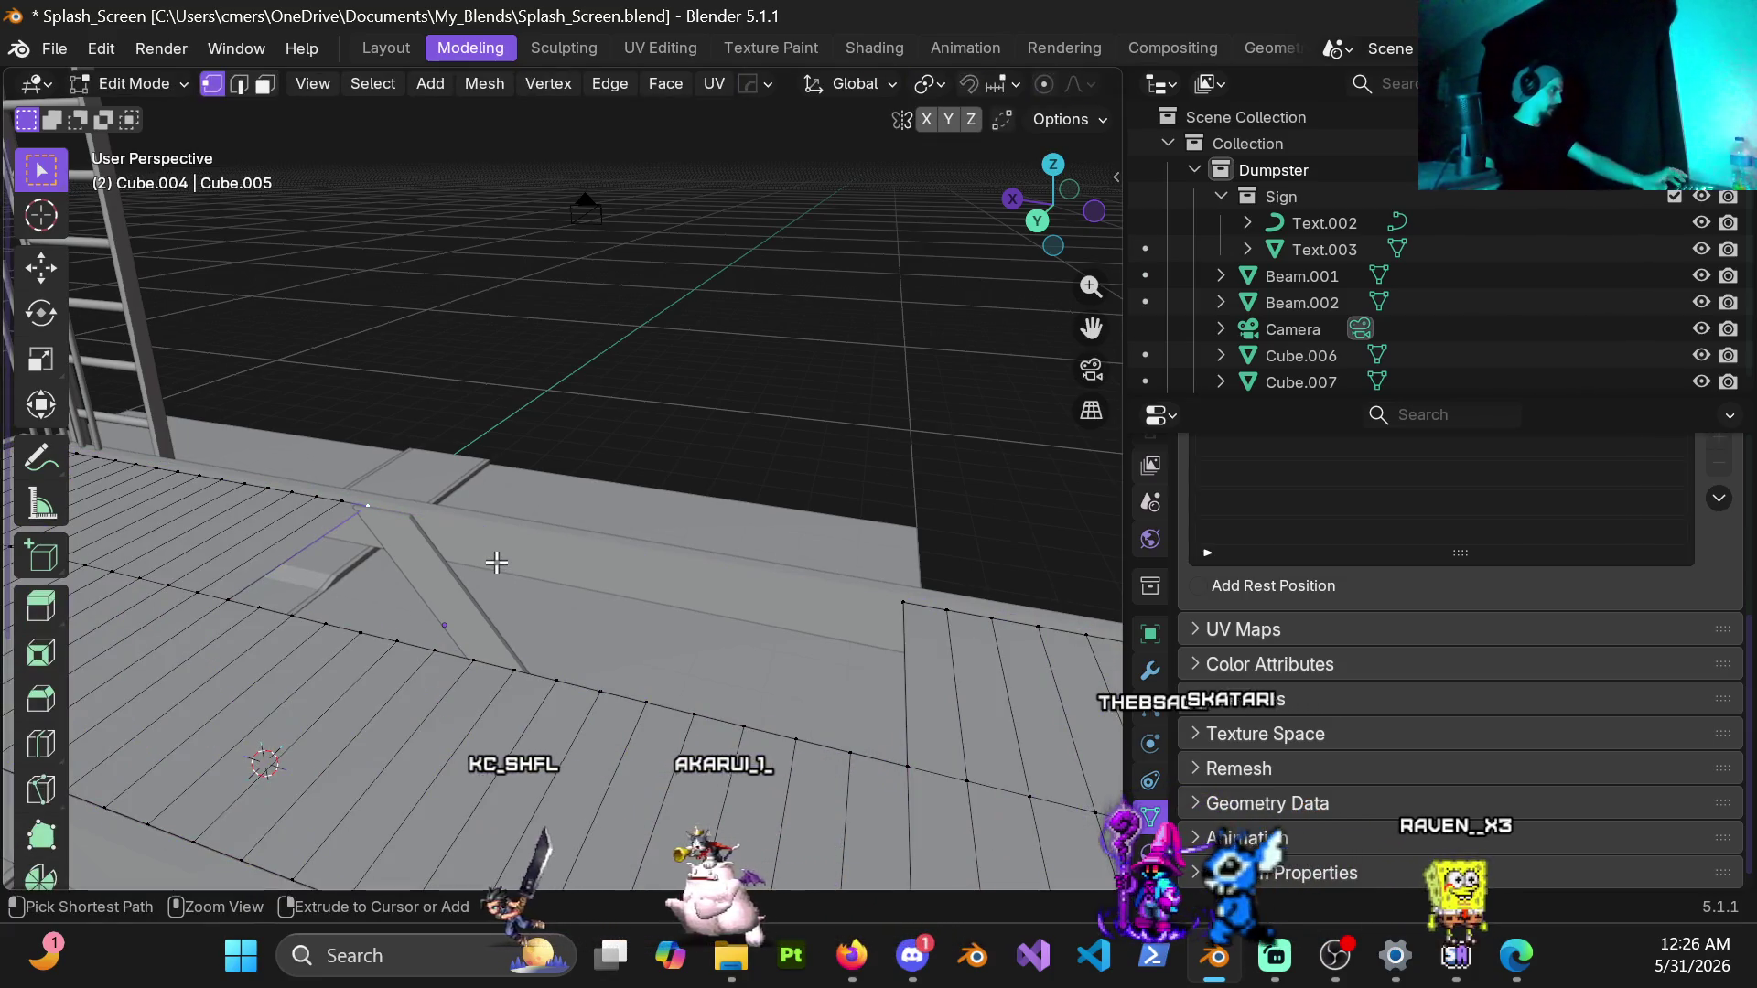
key(ctrl+Tab)
click(522, 579)
scroll(405, 589, up, 2)
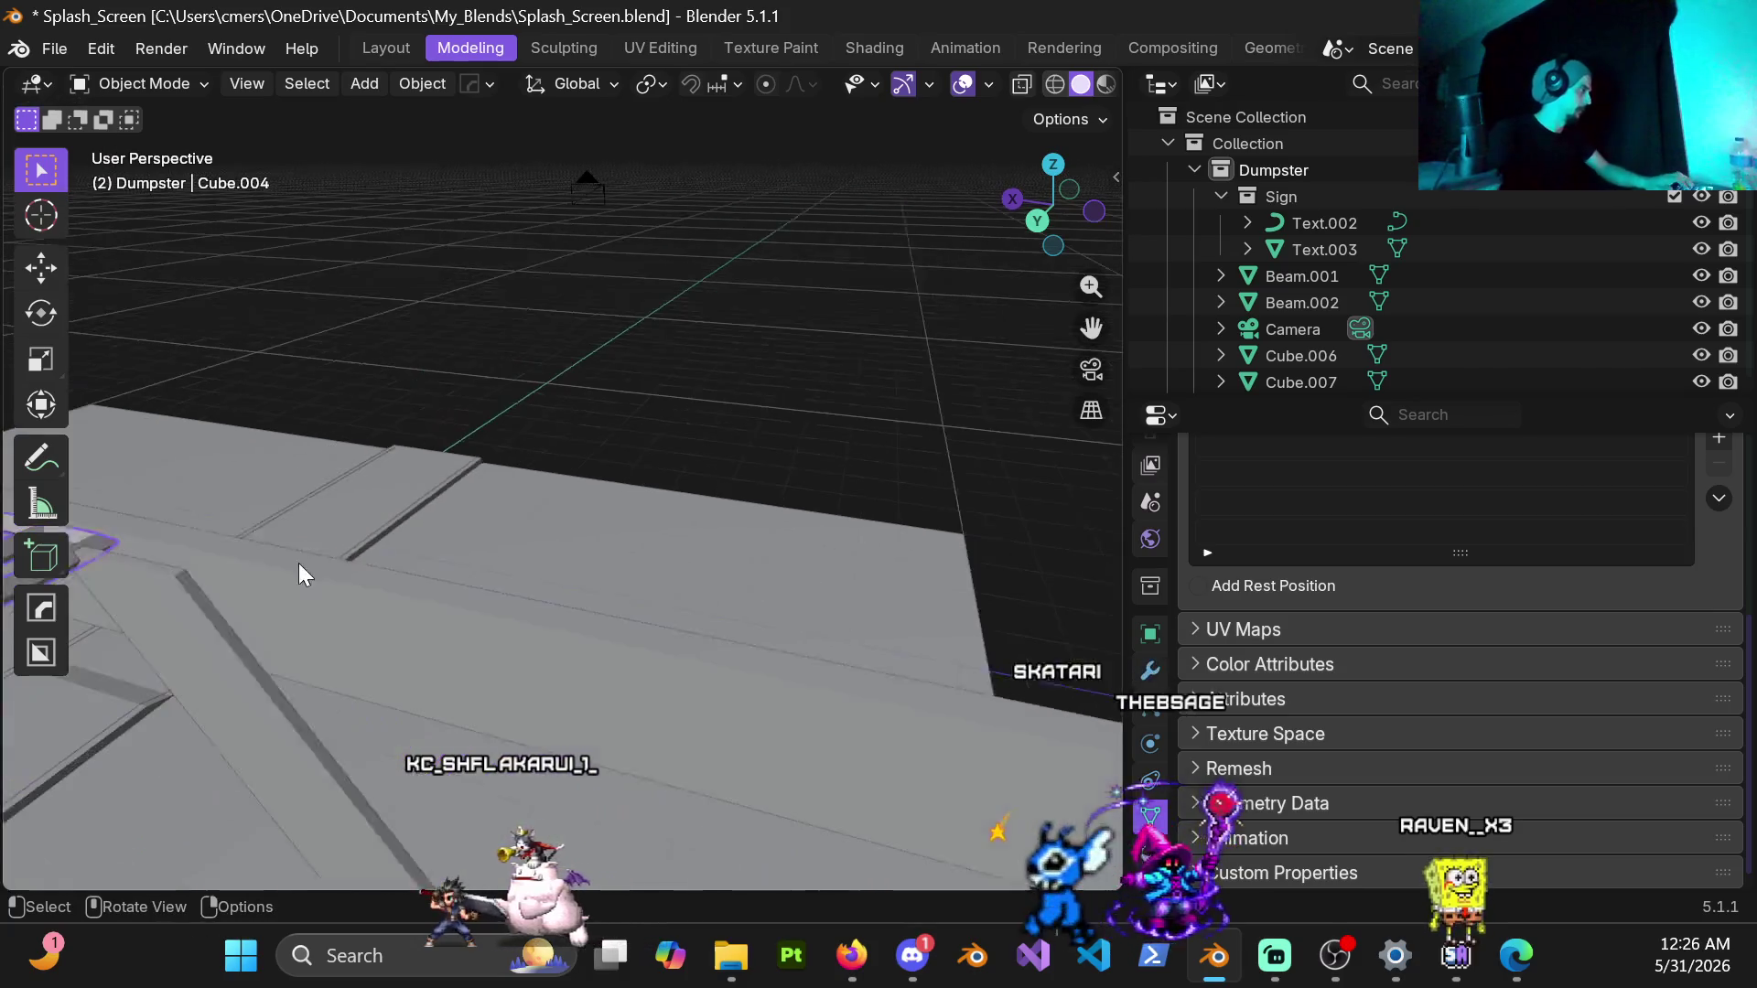
click(232, 646)
mouse_move(405, 562)
middle_down()
mouse_move(759, 512)
mouse_move(620, 406)
mouse_move(687, 473)
mouse_move(816, 466)
mouse_move(595, 459)
mouse_move(620, 451)
mouse_move(562, 507)
mouse_move(615, 516)
middle_up()
scroll(759, 511, down, 3)
scroll(596, 459, up, 3)
Step: Move the vertical post about -0.042 m along the Y axis beside the platform edge
key(g)
key(x)
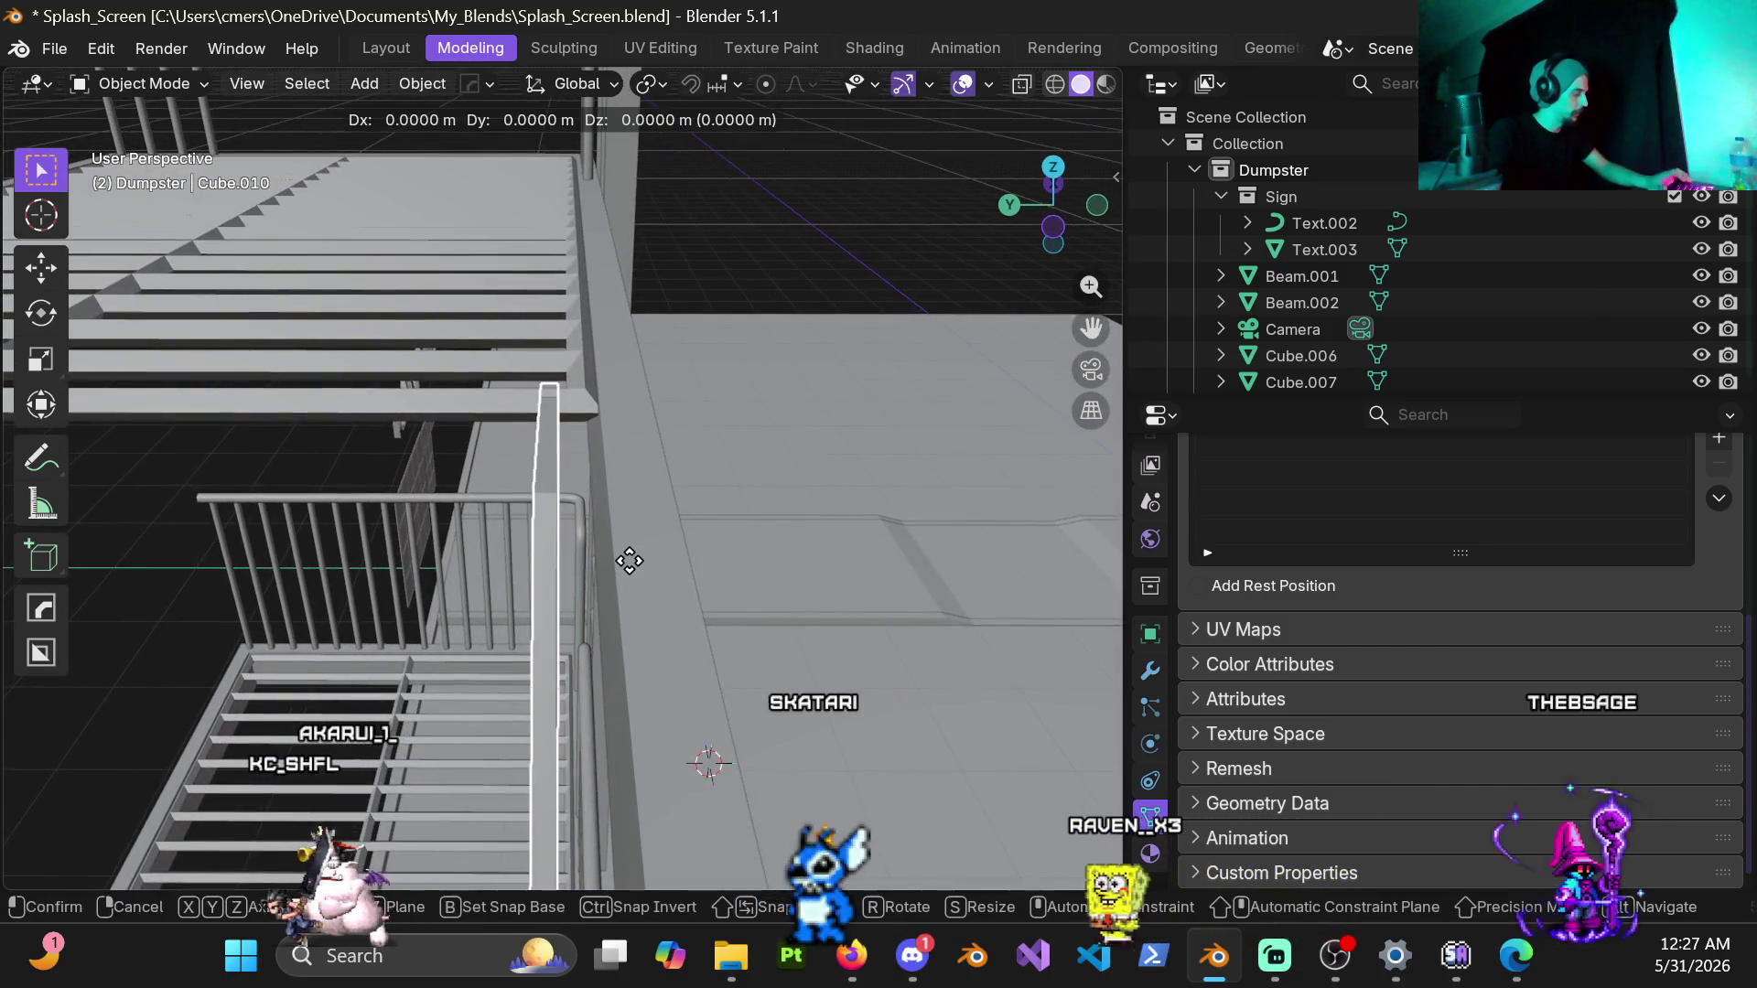
key(y)
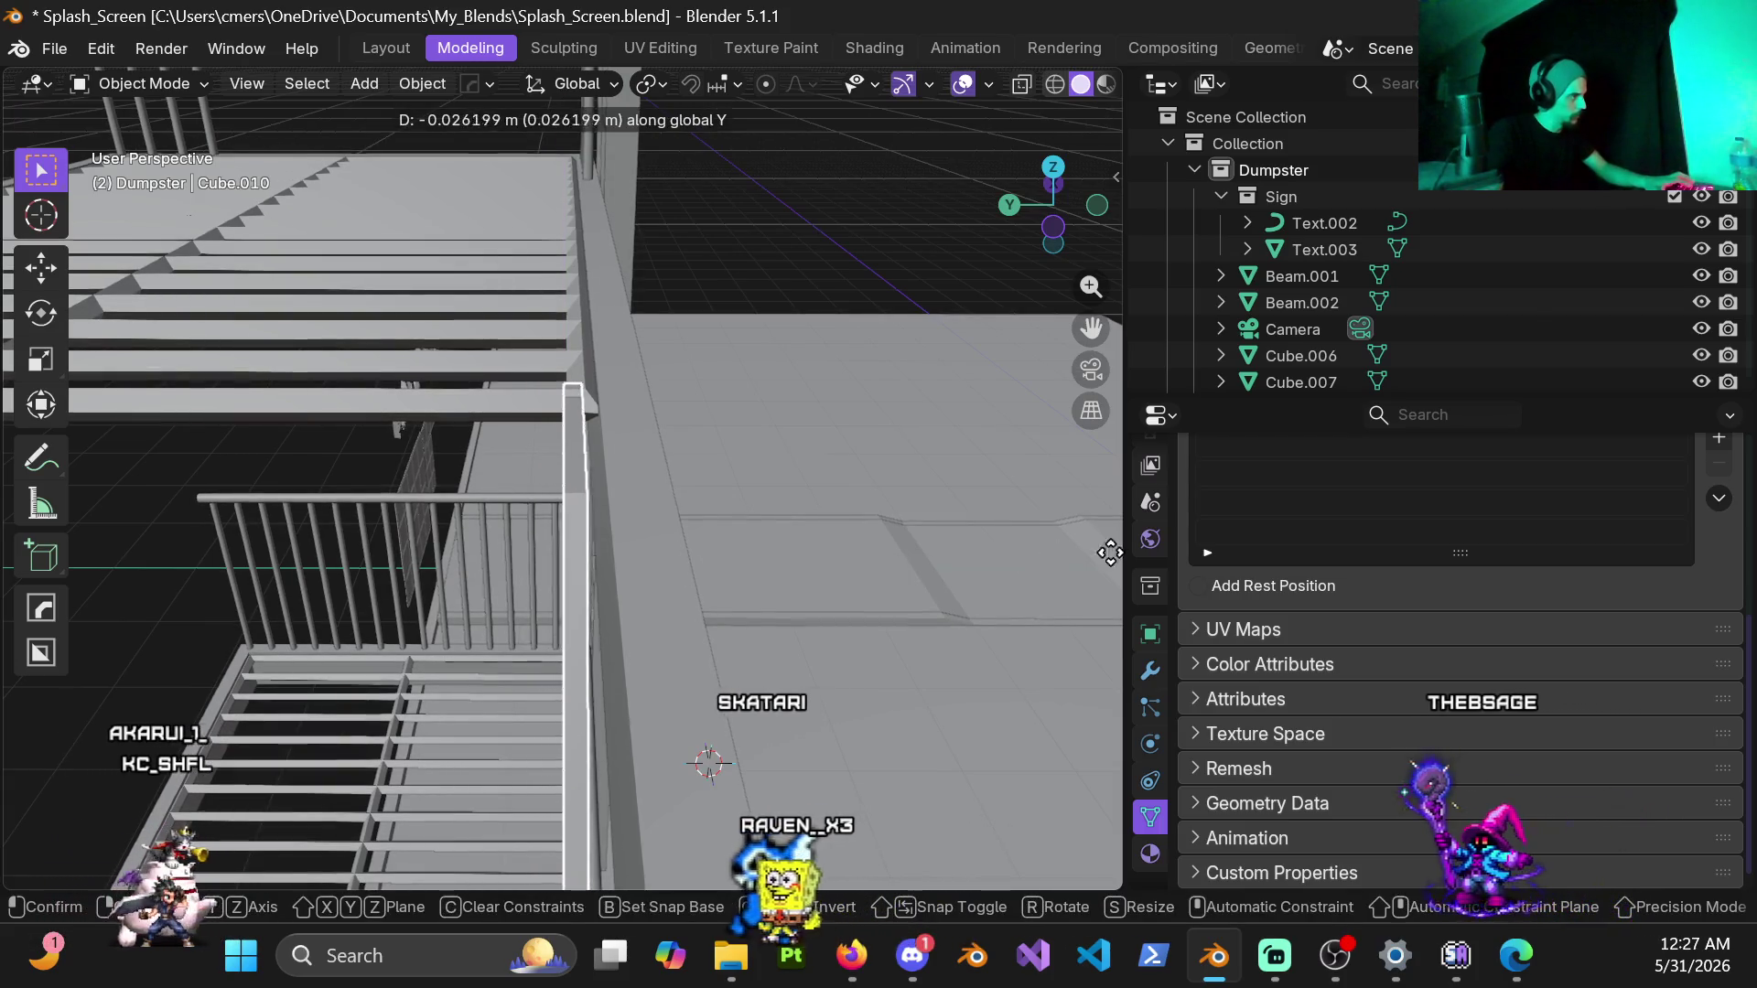
click(172, 549)
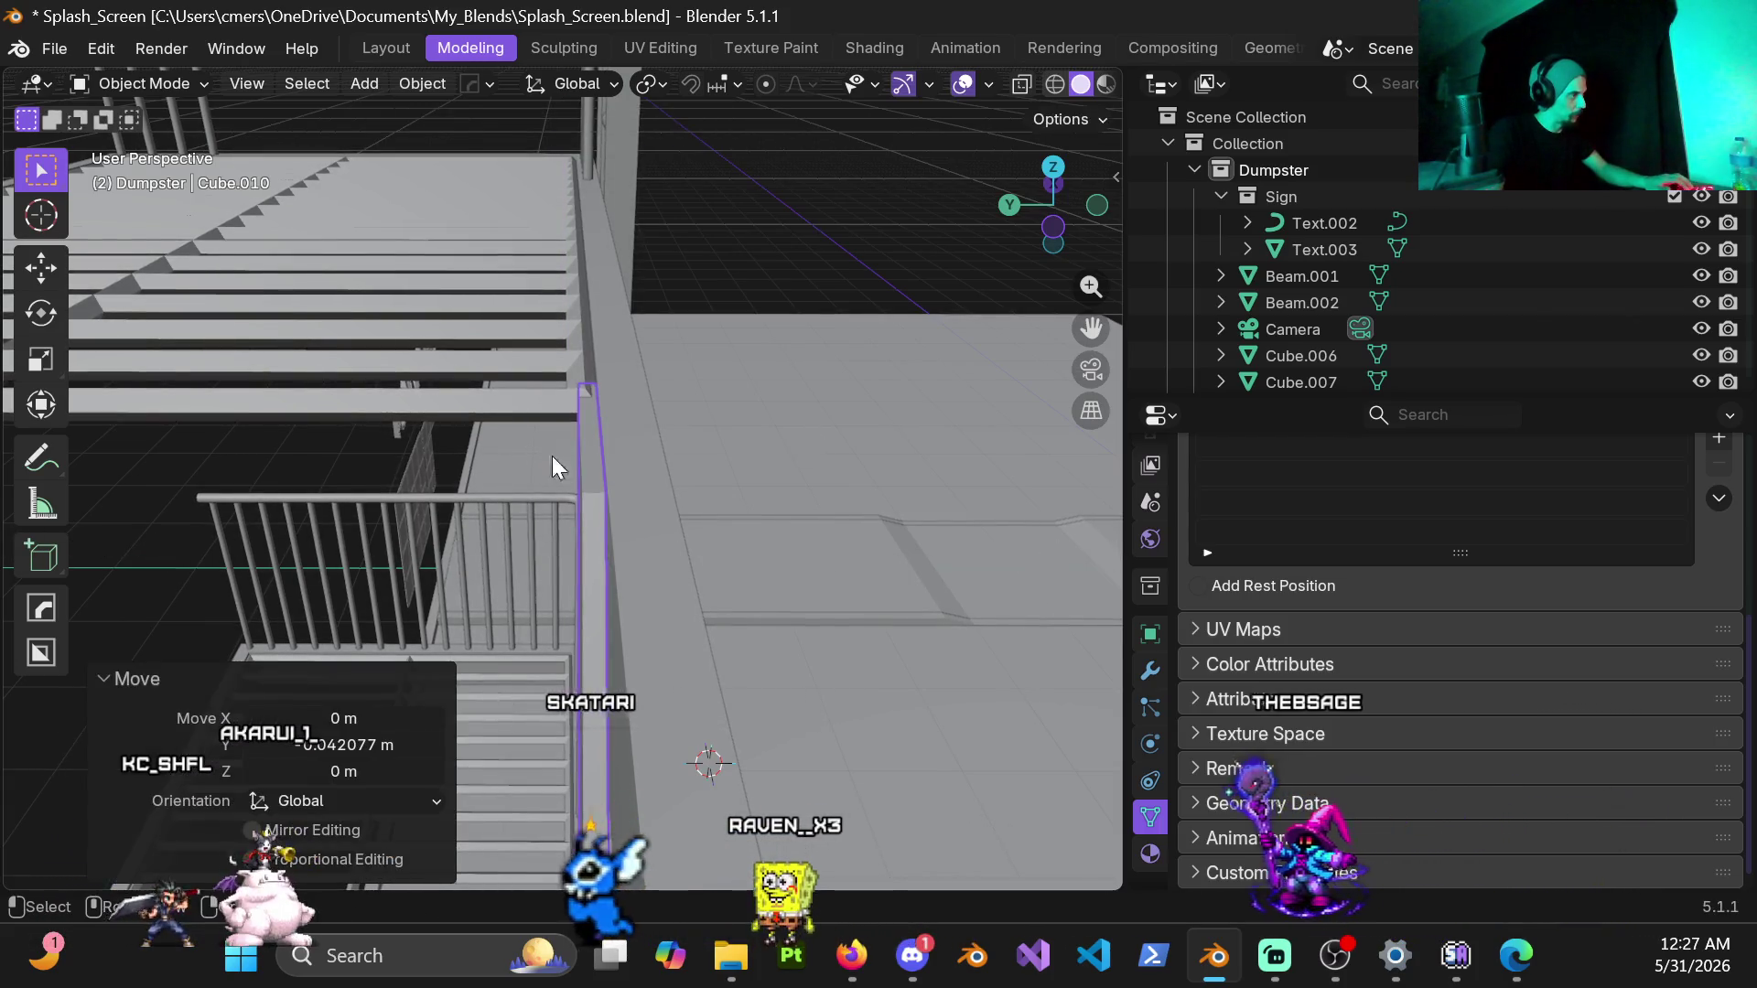
scroll(552, 457, down, 3)
Step: Select the upper platform object after orbiting to see the whole structure
mouse_move(575, 521)
middle_down()
mouse_move(650, 374)
mouse_move(627, 512)
mouse_move(629, 364)
mouse_move(637, 420)
middle_up()
click(637, 420)
key(ctrl+Tab)
key(Escape)
Step: Enter mesh editing on the platform and pick the landing face
click(589, 394)
key(ctrl+Tab)
click(804, 394)
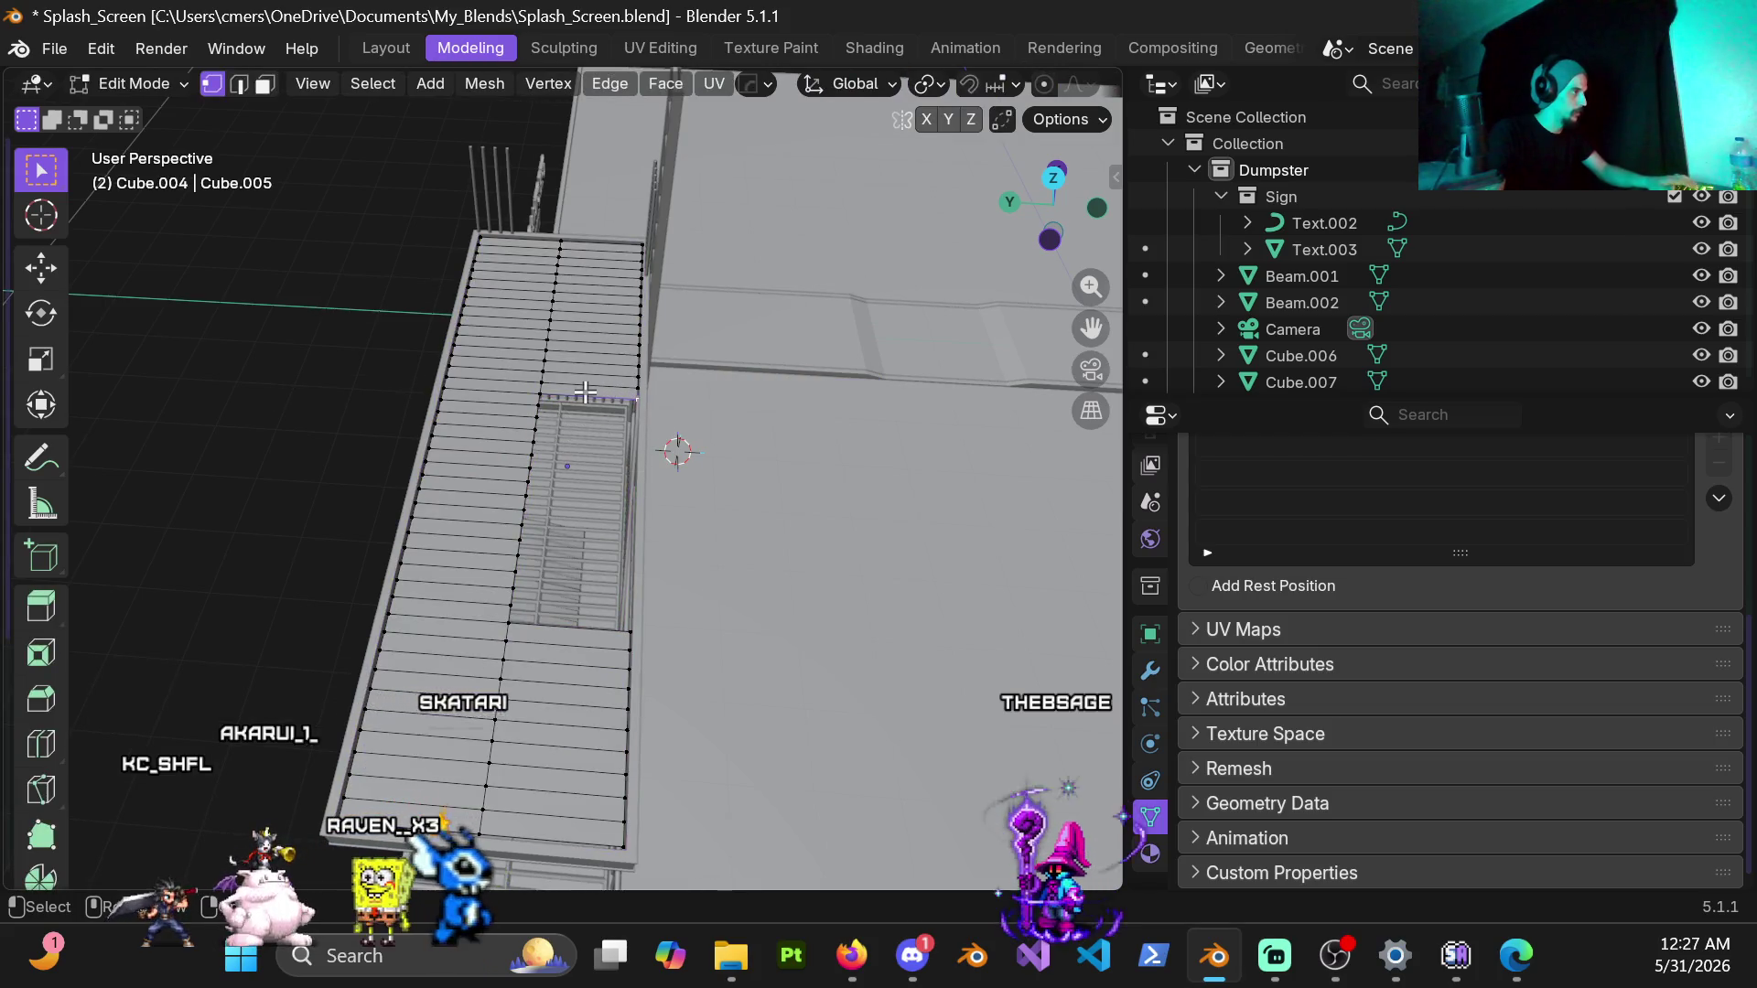
right_click(591, 393)
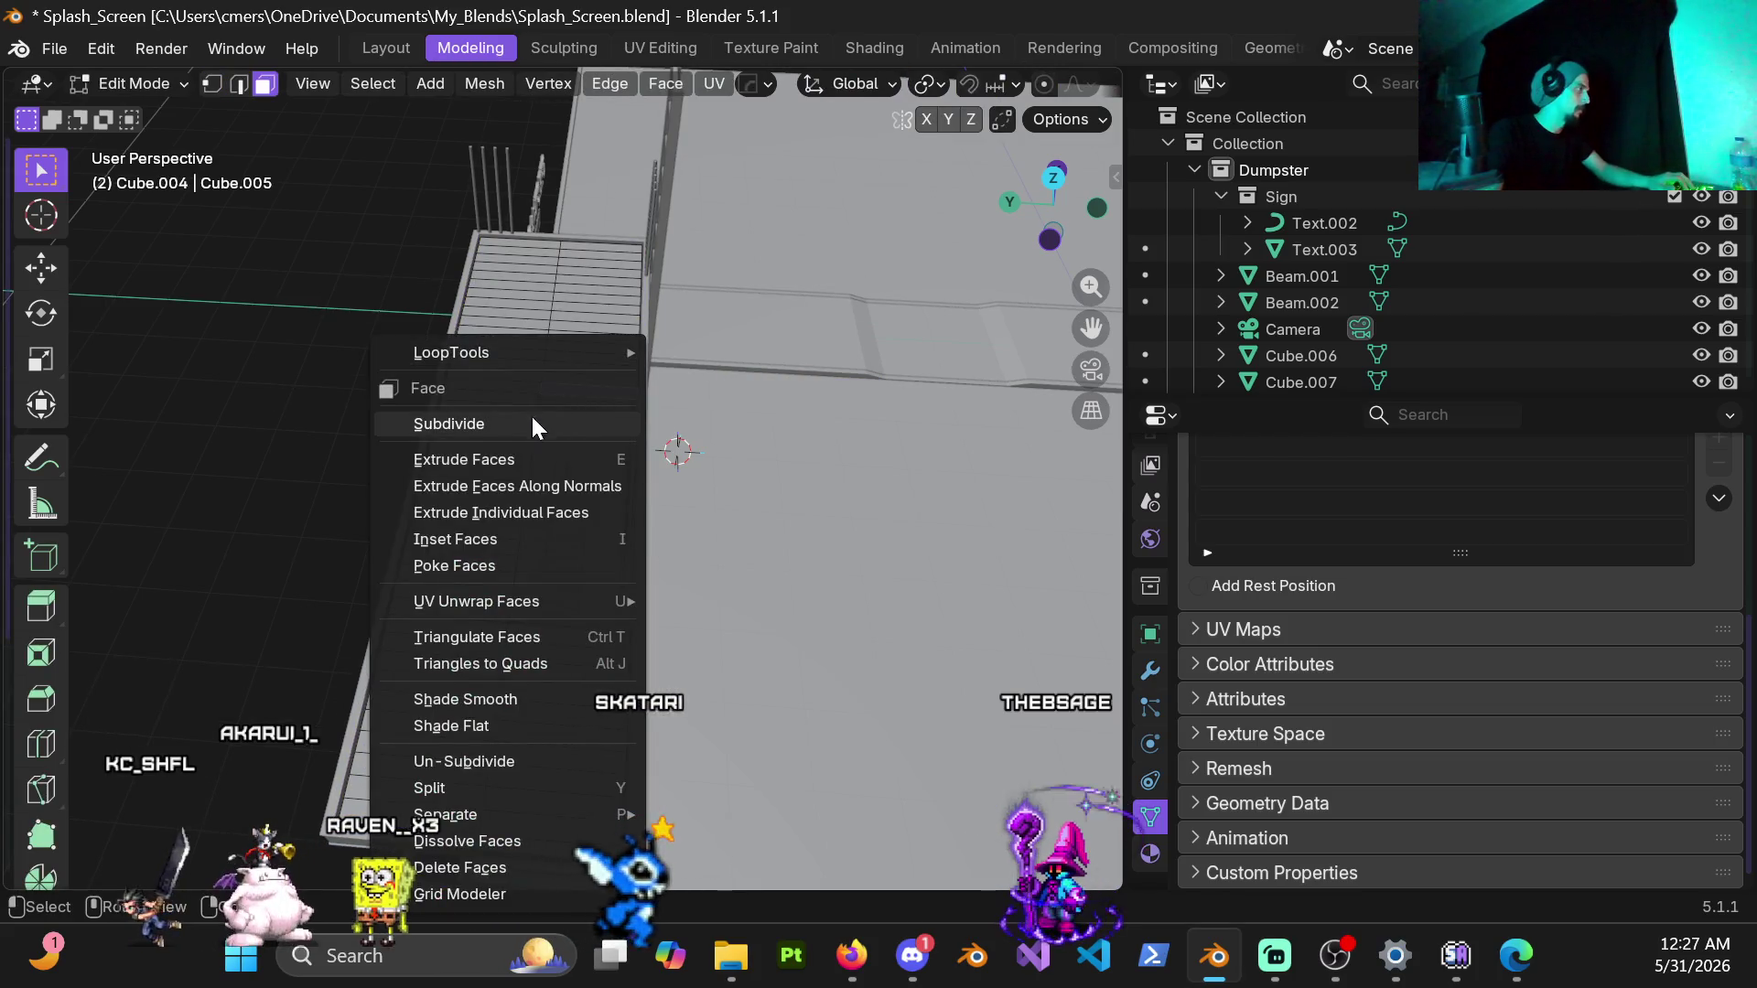
click(232, 495)
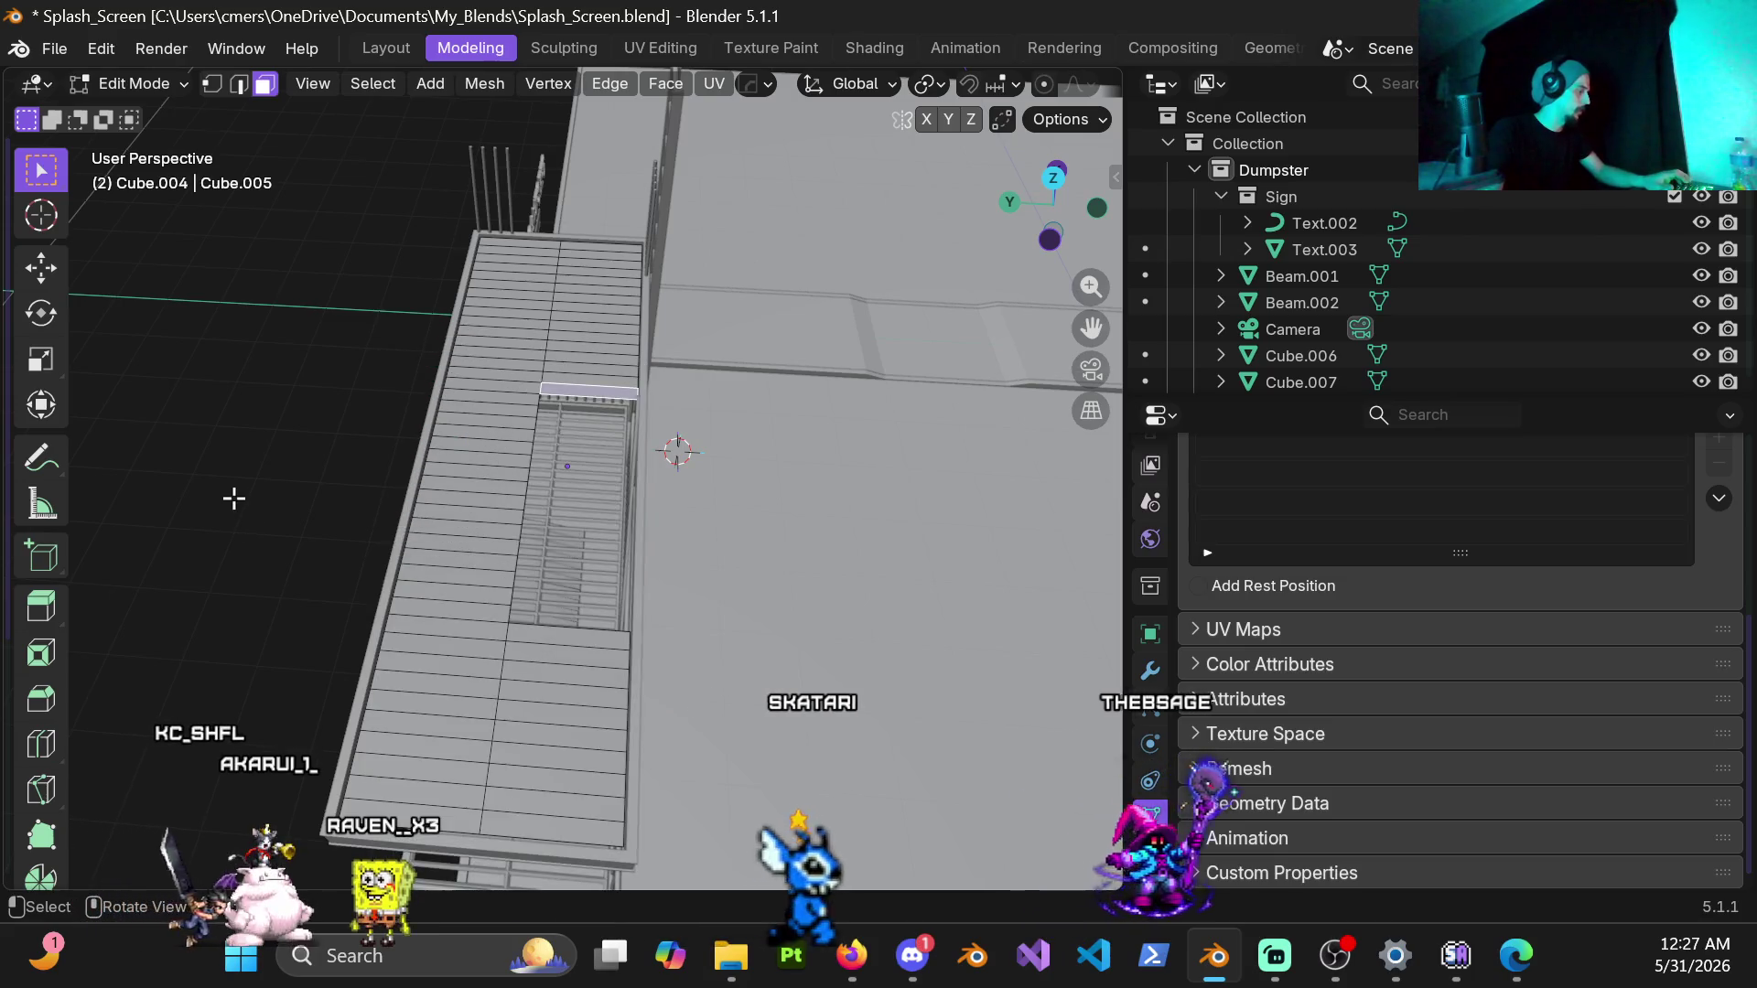
Step: Snap the 3D cursor to the selected landing face, then return to Object Mode
key(shift+s)
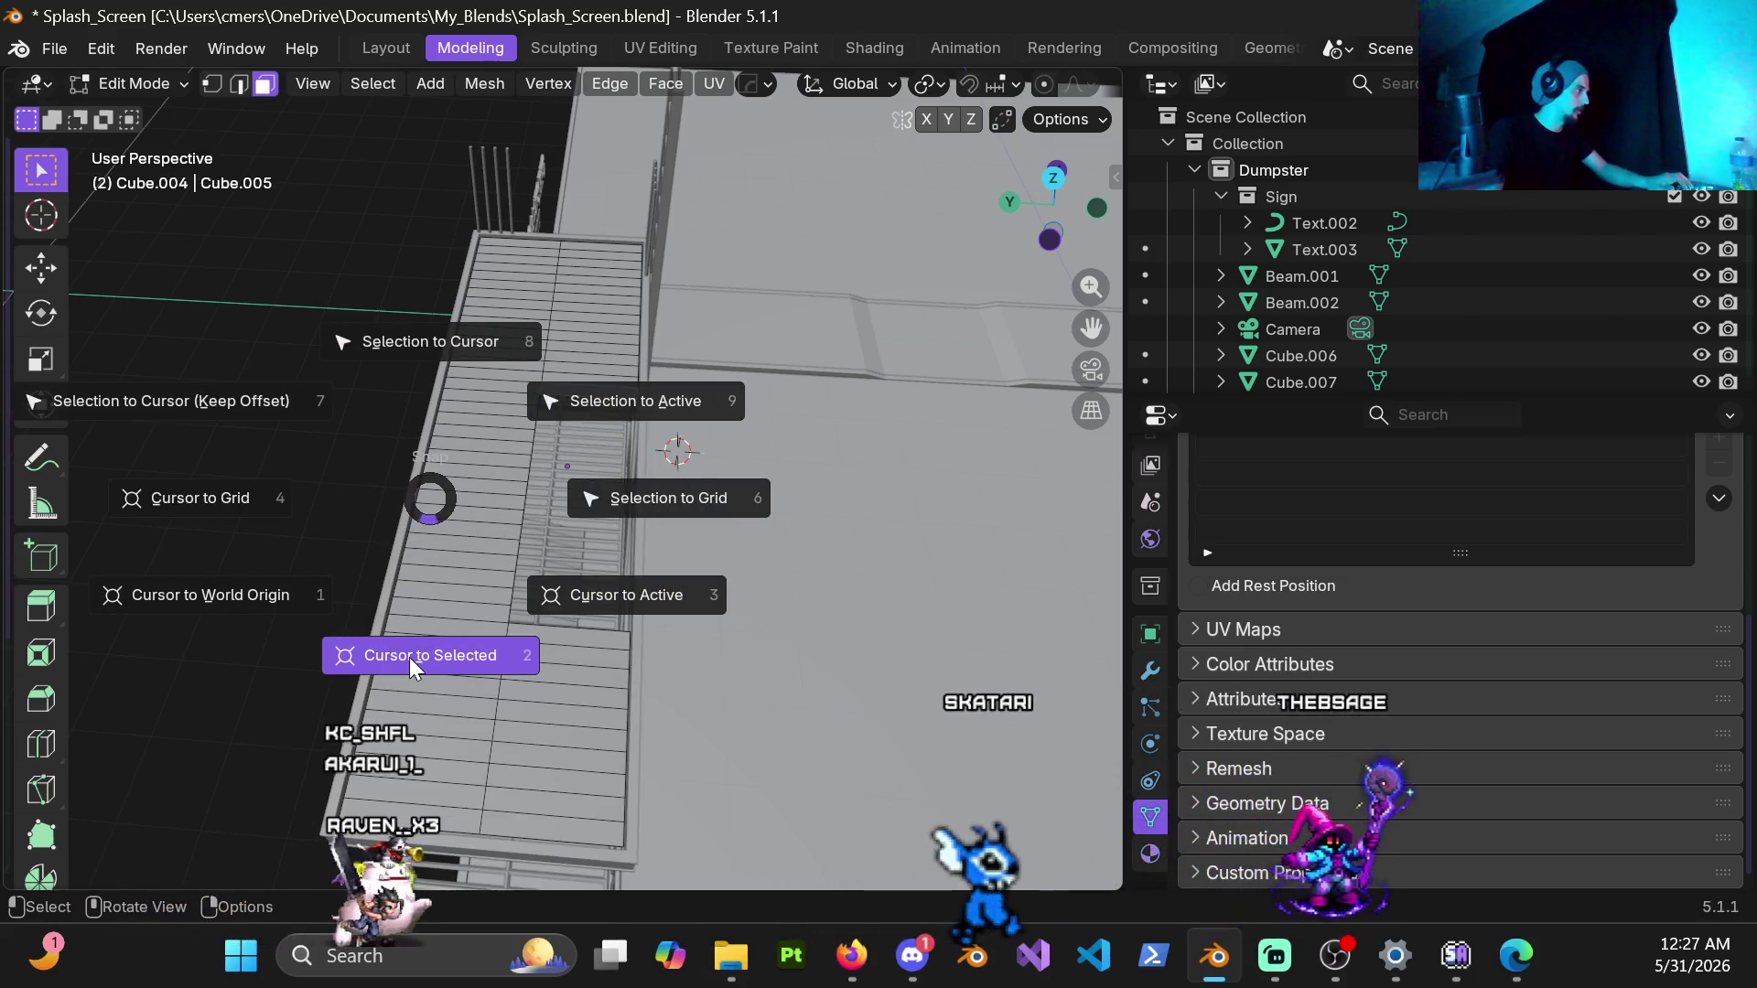
click(410, 657)
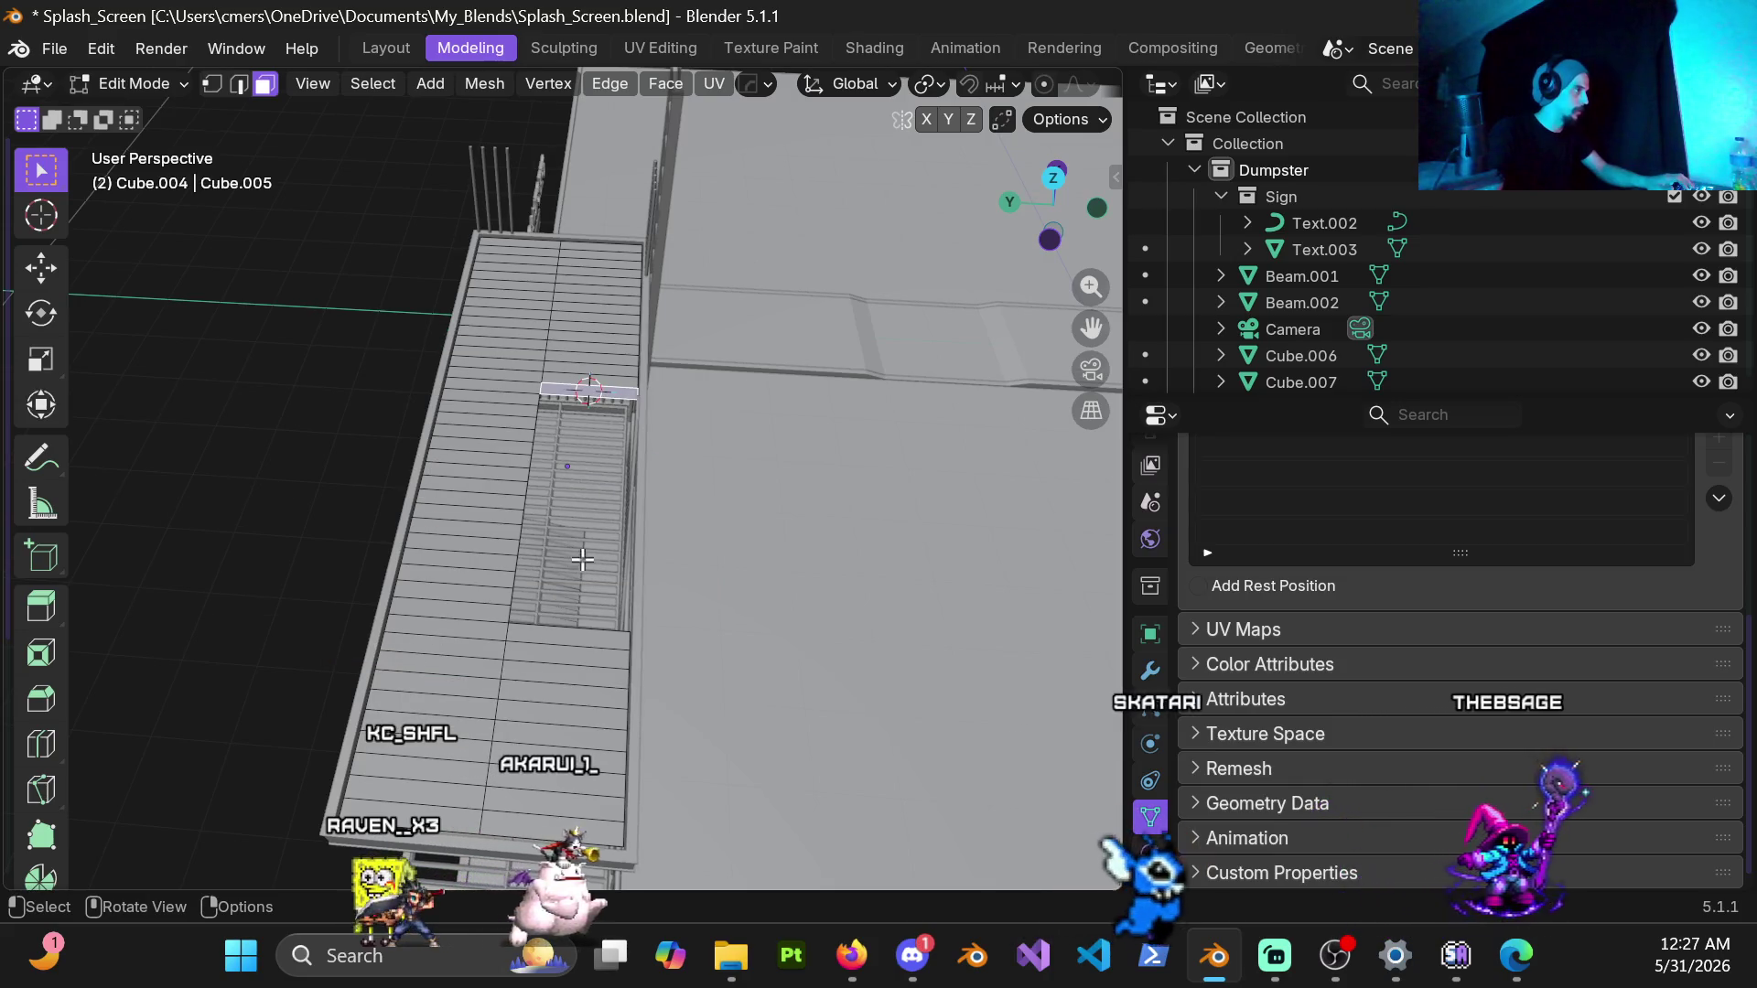
scroll(590, 412, up, 5)
key(ctrl+Tab)
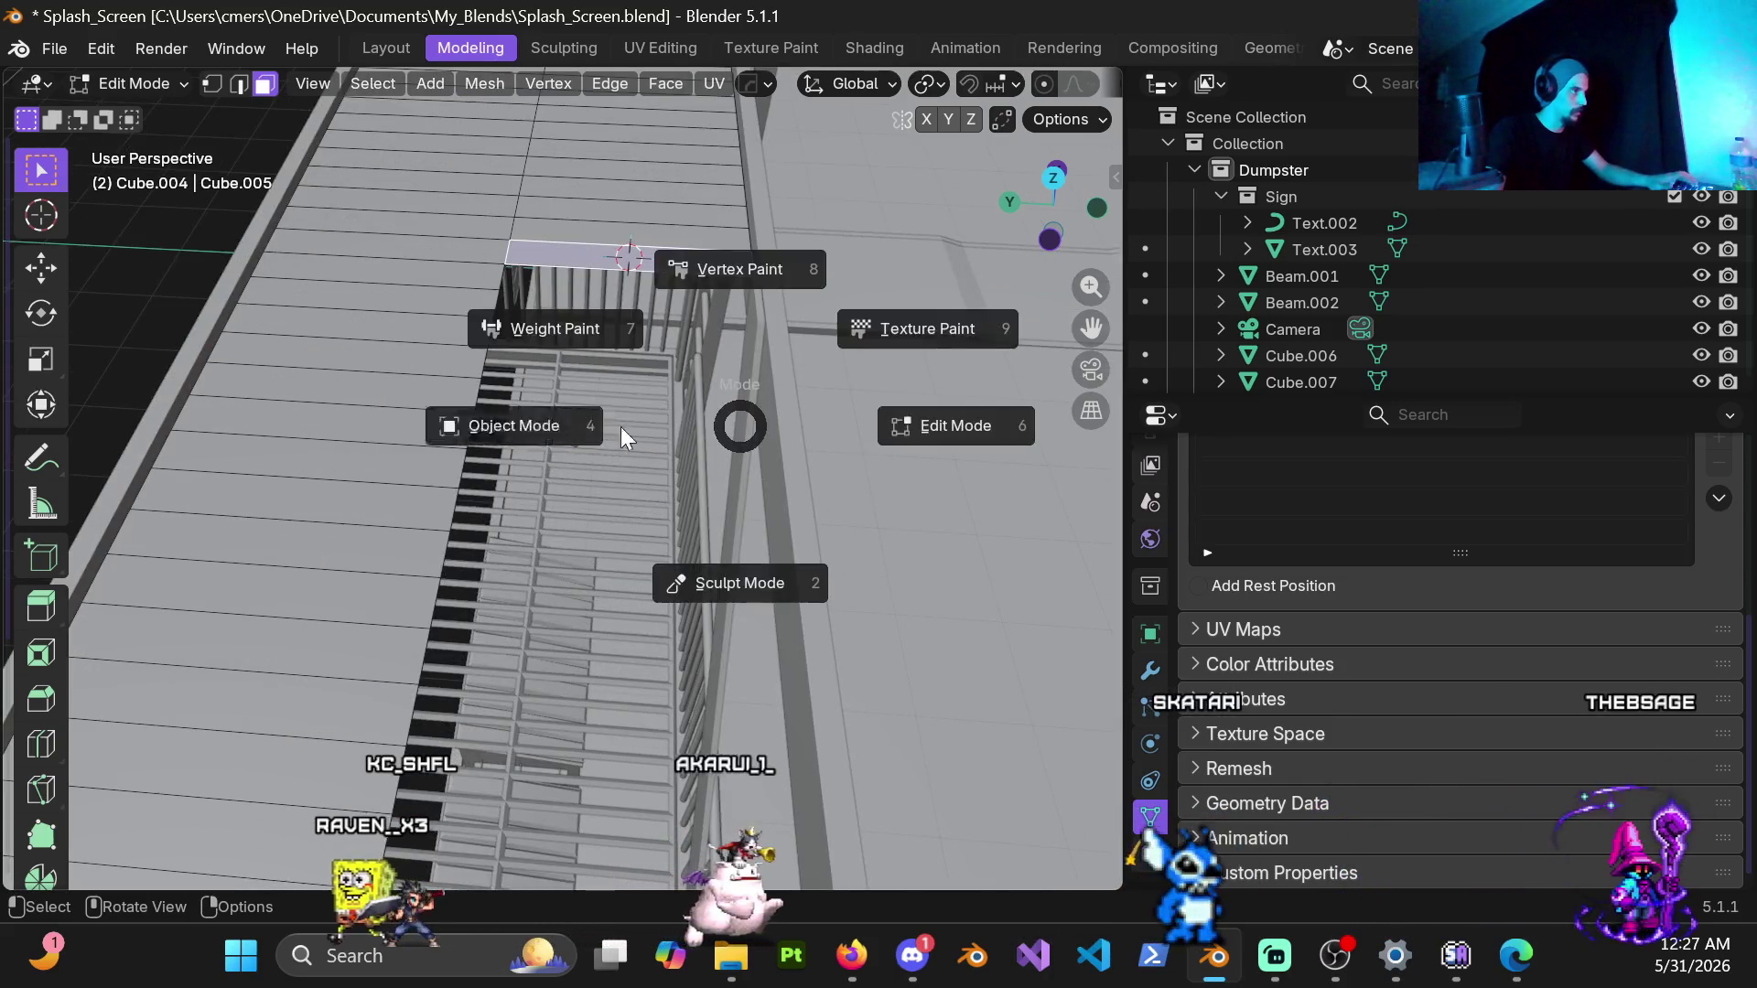
click(675, 413)
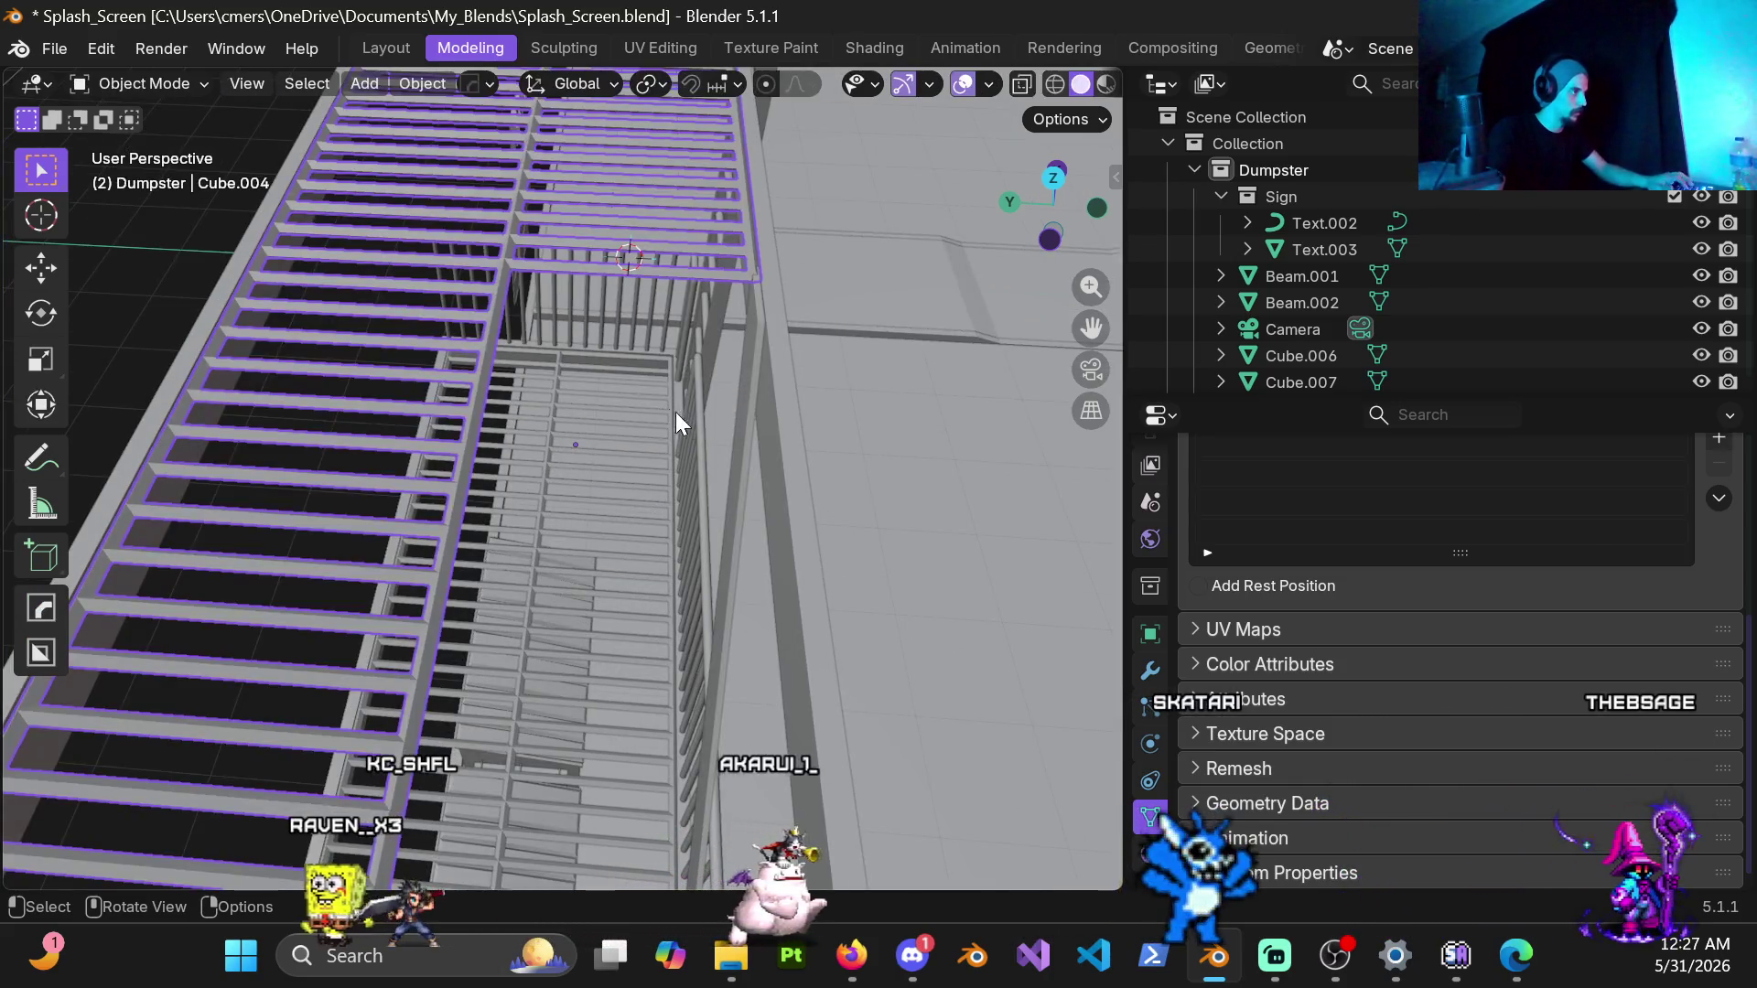
Step: With pivot on the 3D cursor, duplicate the stair stringer mirrored by -1 in Y and apply its scale
click(652, 84)
click(697, 179)
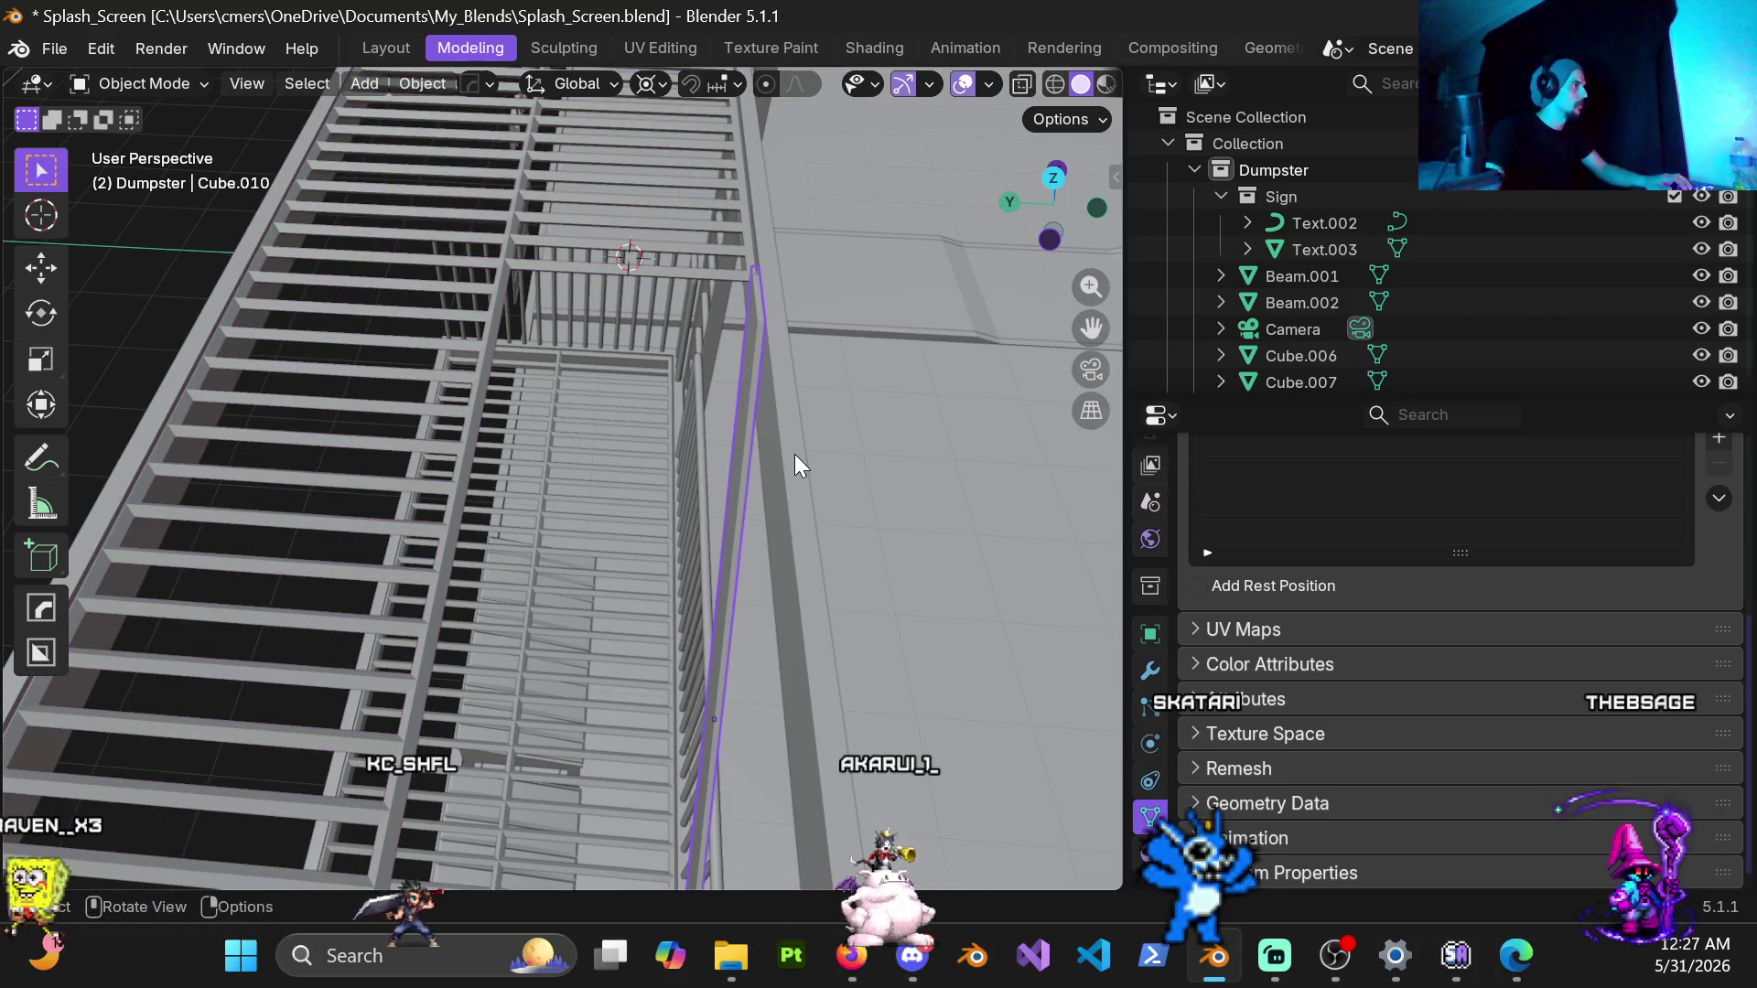
key(shift+d)
text(sy-1)
key(Return)
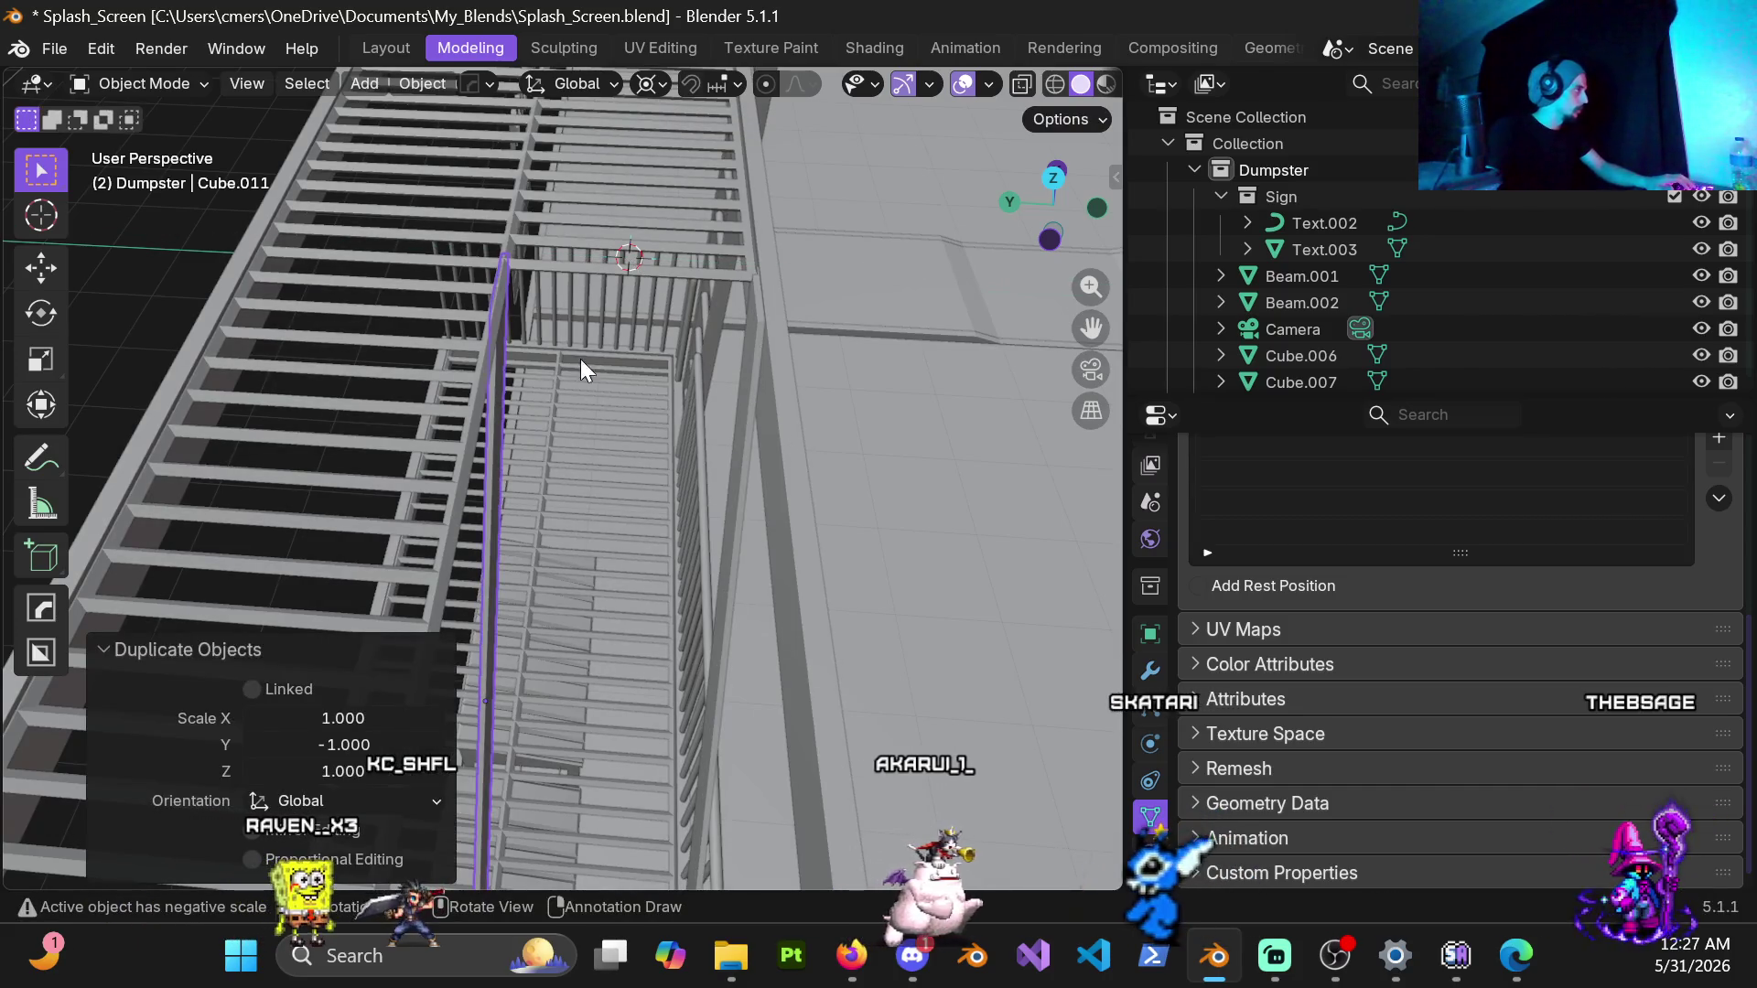
key(ctrl+a)
click(504, 454)
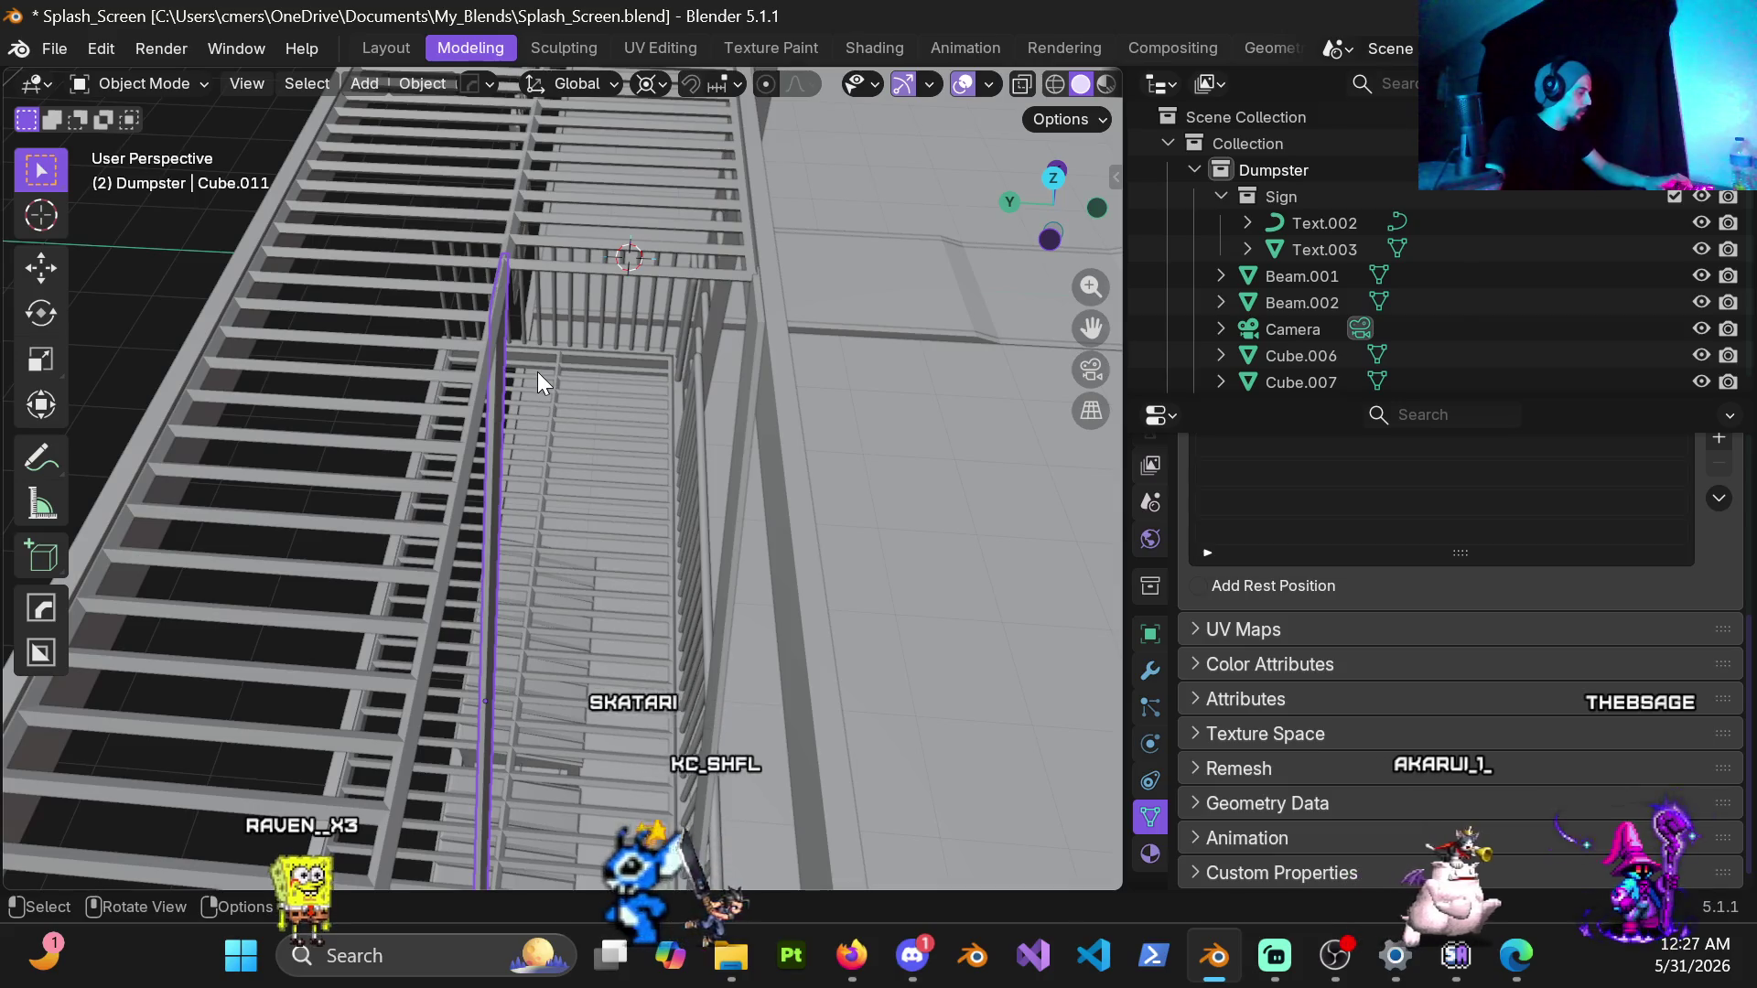
Step: Nudge the mirrored stringer slightly along Y and inspect the fire escape from several angles
key(g)
key(y)
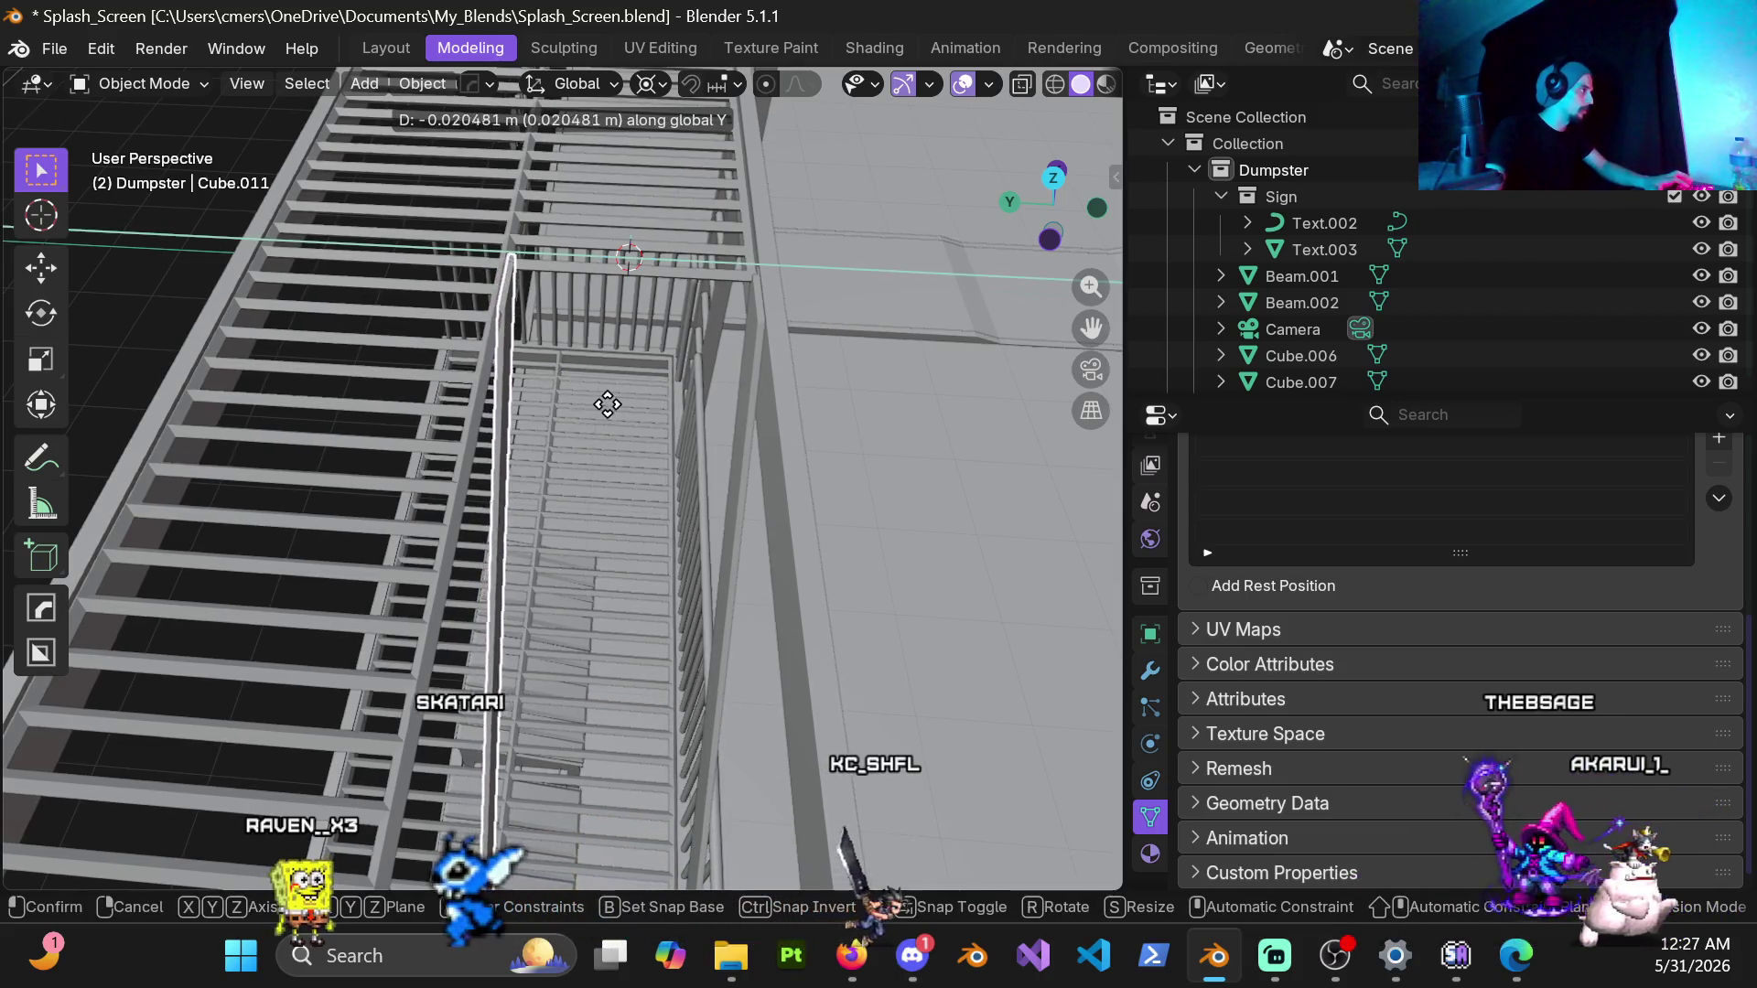
click(618, 405)
scroll(550, 385, down, 5)
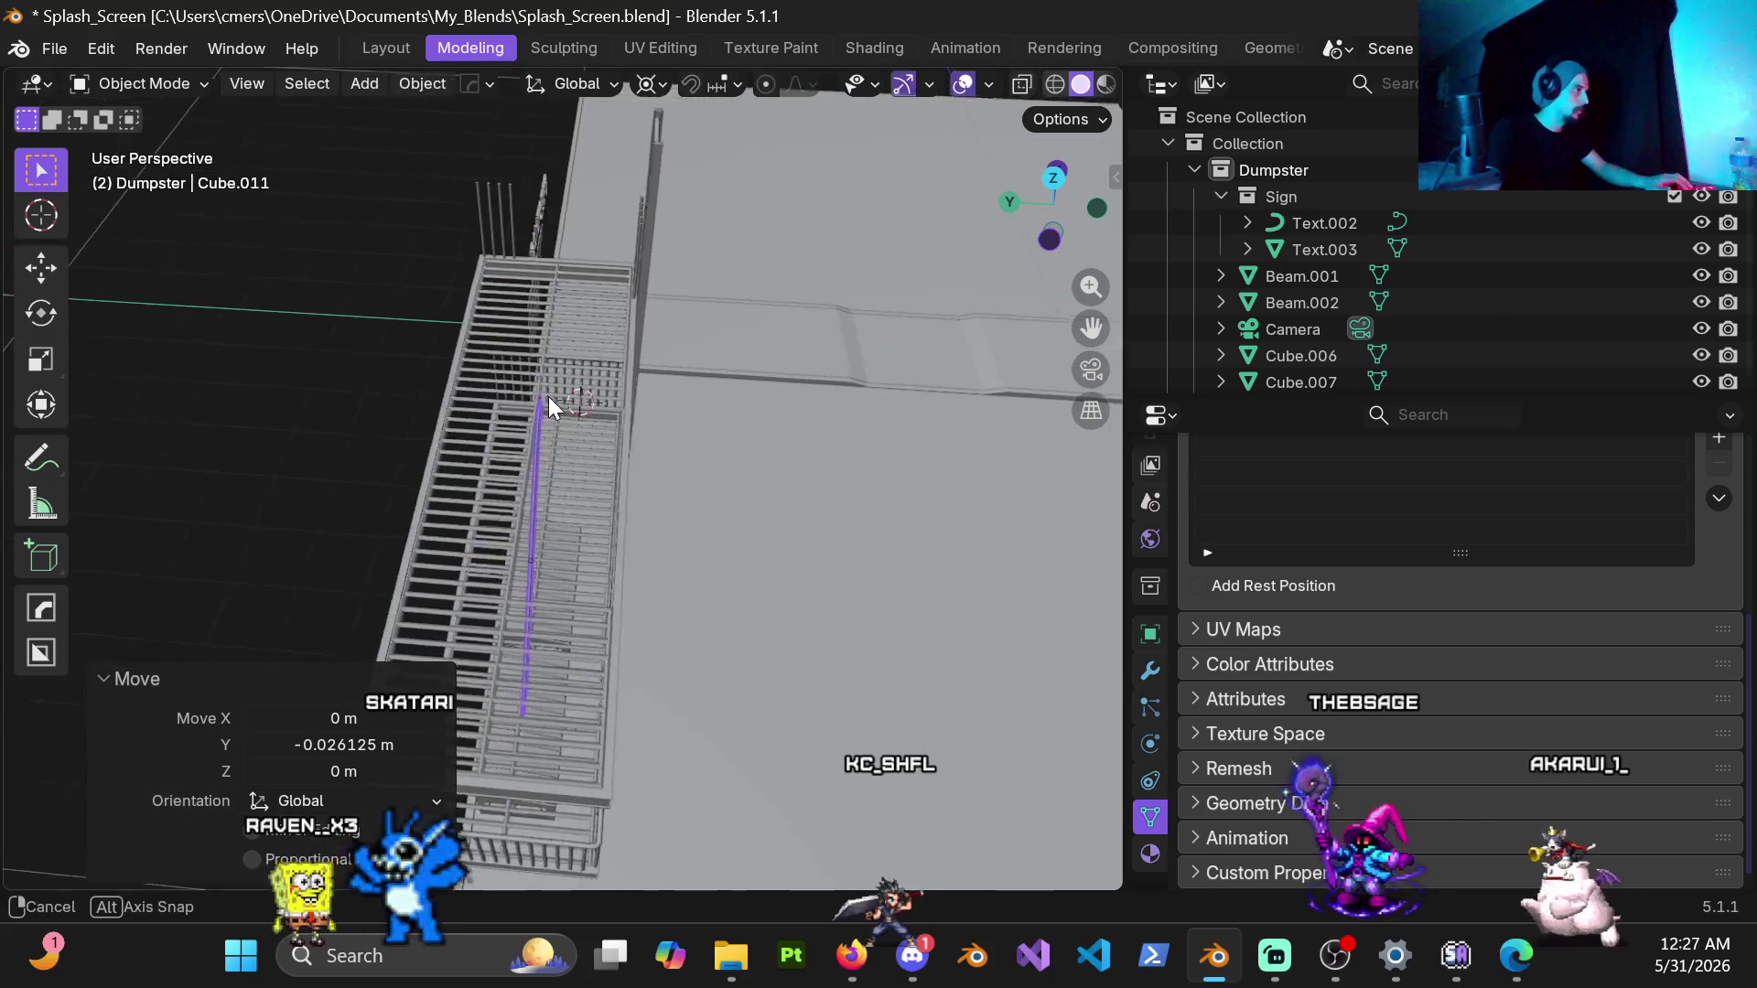
middle_drag(548, 397, 328, 312)
scroll(329, 311, down, 4)
middle_drag(676, 391, 742, 365)
mouse_move(862, 576)
middle_down()
mouse_move(752, 485)
mouse_move(651, 461)
mouse_move(724, 402)
mouse_move(699, 406)
middle_up()
mouse_move(796, 507)
middle_down()
mouse_move(720, 507)
mouse_move(981, 488)
mouse_move(826, 501)
mouse_move(809, 449)
mouse_move(817, 518)
mouse_move(899, 529)
mouse_move(532, 484)
mouse_move(640, 492)
mouse_move(605, 501)
middle_up()
click(799, 476)
mouse_move(781, 571)
middle_down()
mouse_move(762, 580)
mouse_move(721, 495)
mouse_move(734, 427)
mouse_move(737, 477)
mouse_move(630, 508)
mouse_move(677, 507)
middle_up()
Step: From back orthographic view, delete the railing section and bars the stringer passes through
key(ctrl+KP_1)
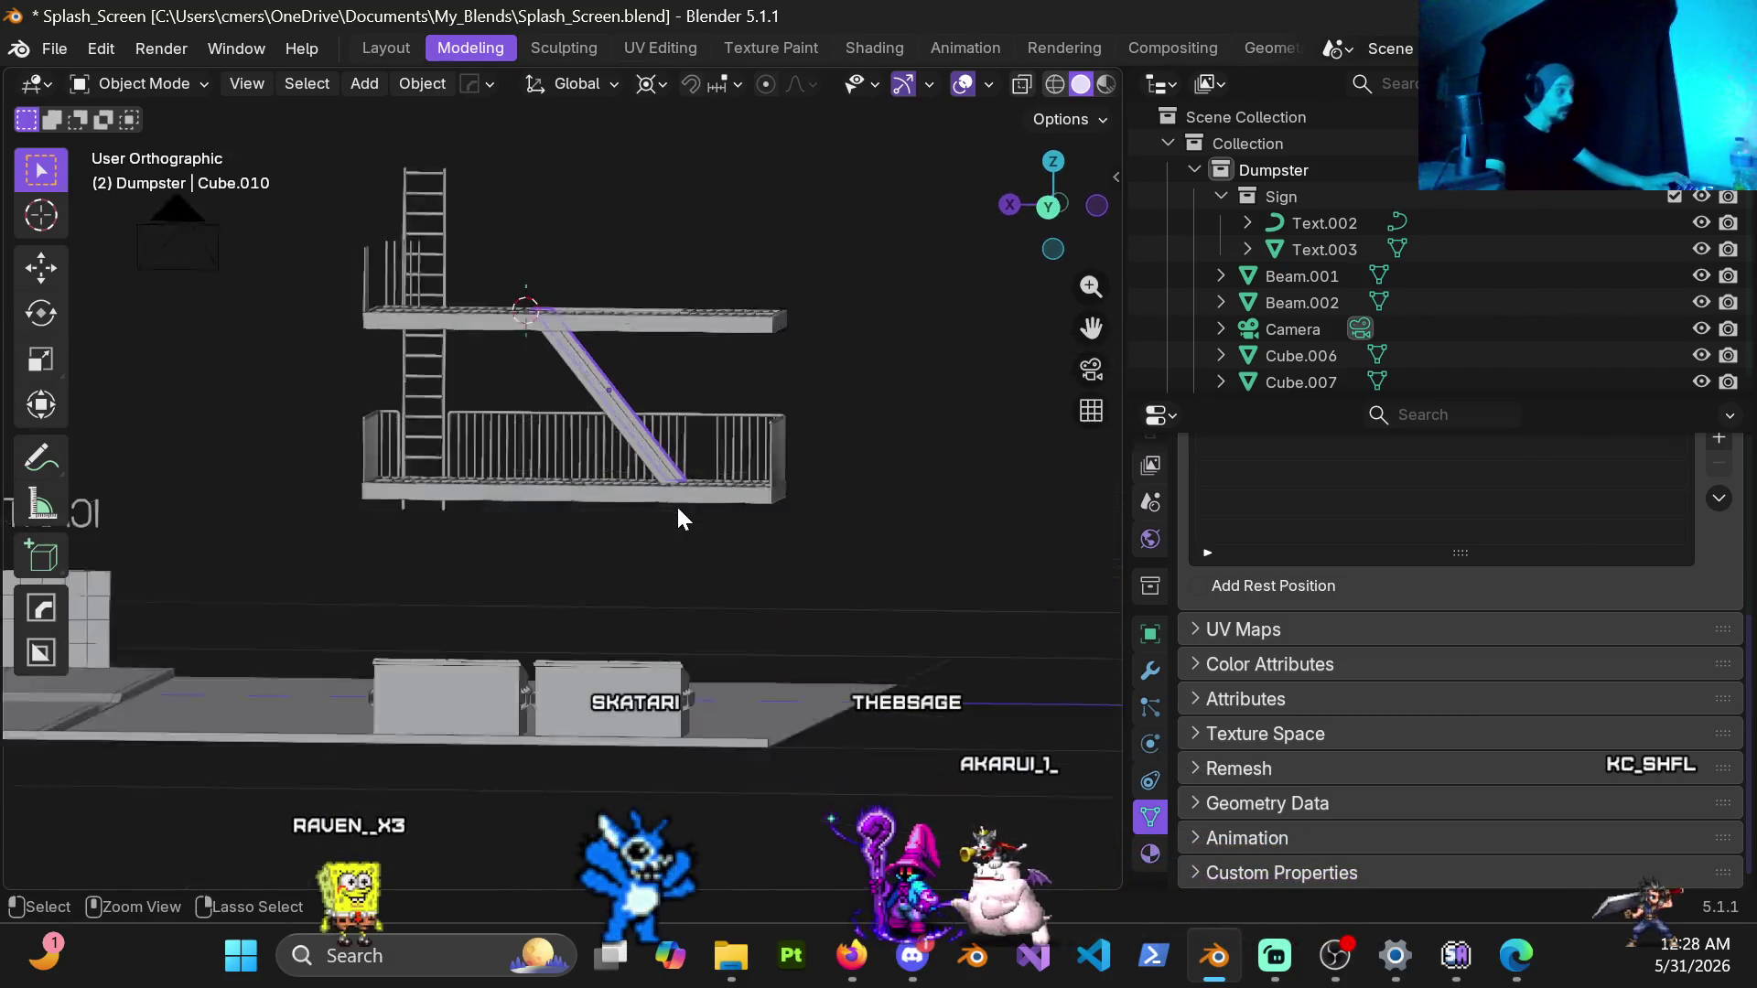
scroll(677, 517, up, 5)
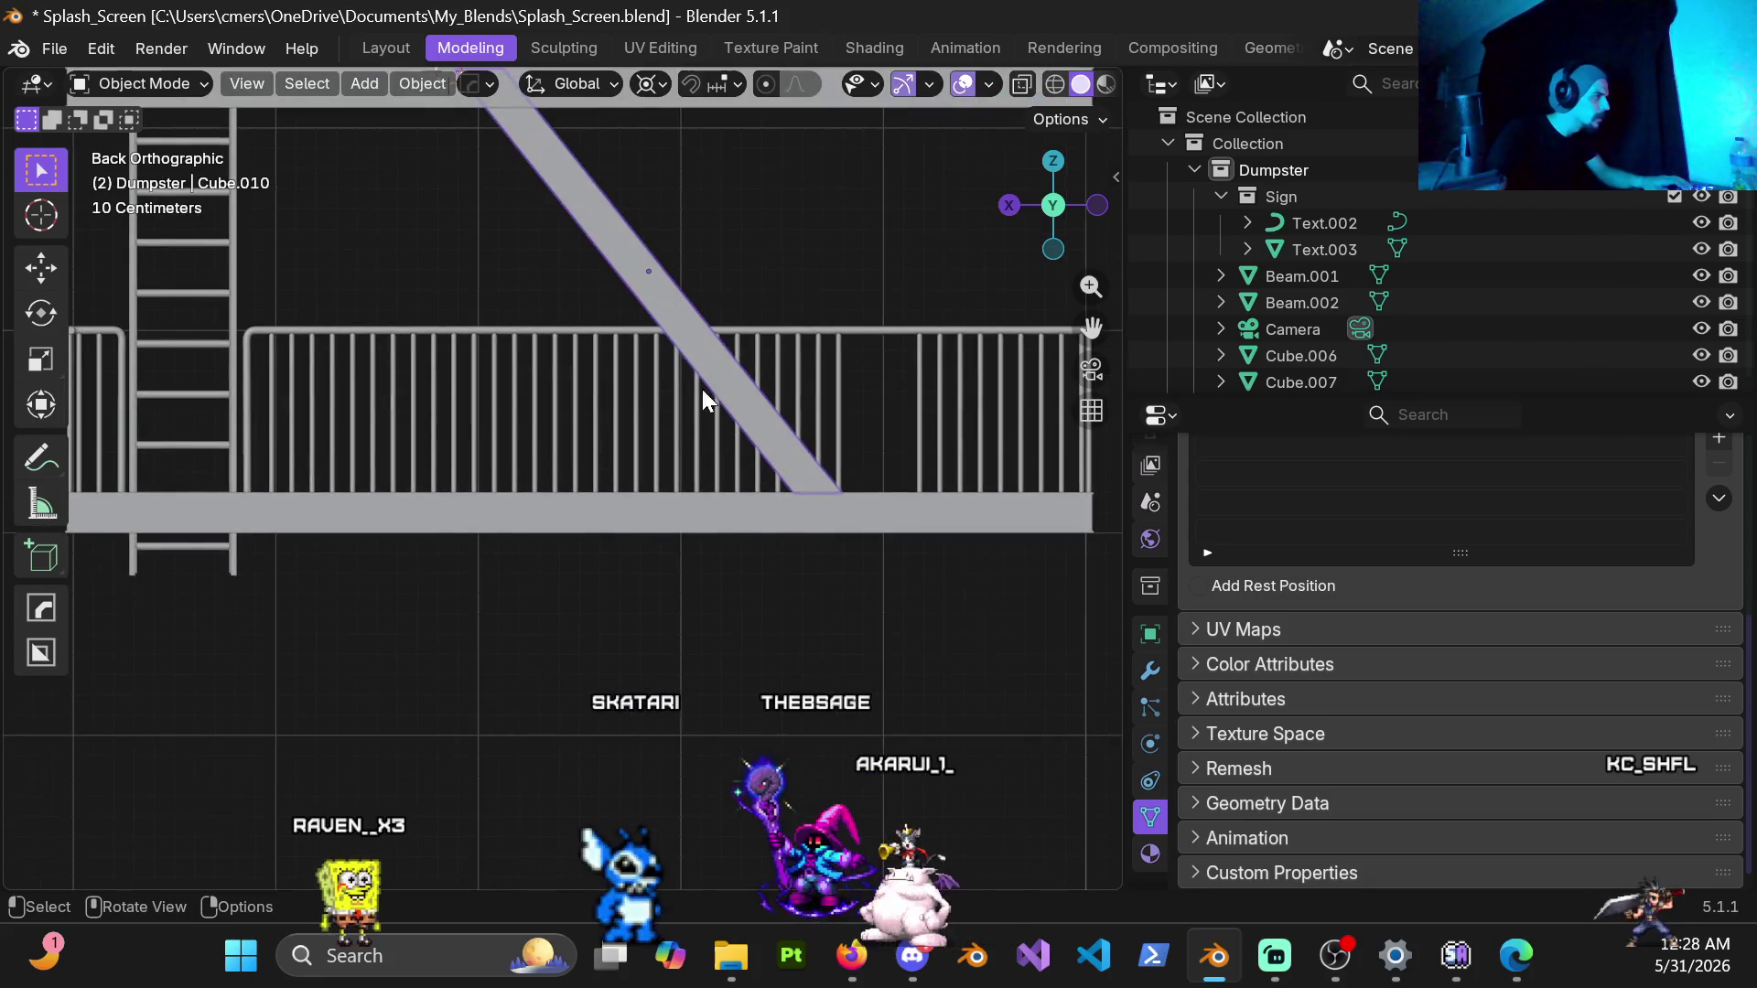
shift+middle_drag(702, 389, 647, 405)
click(579, 429)
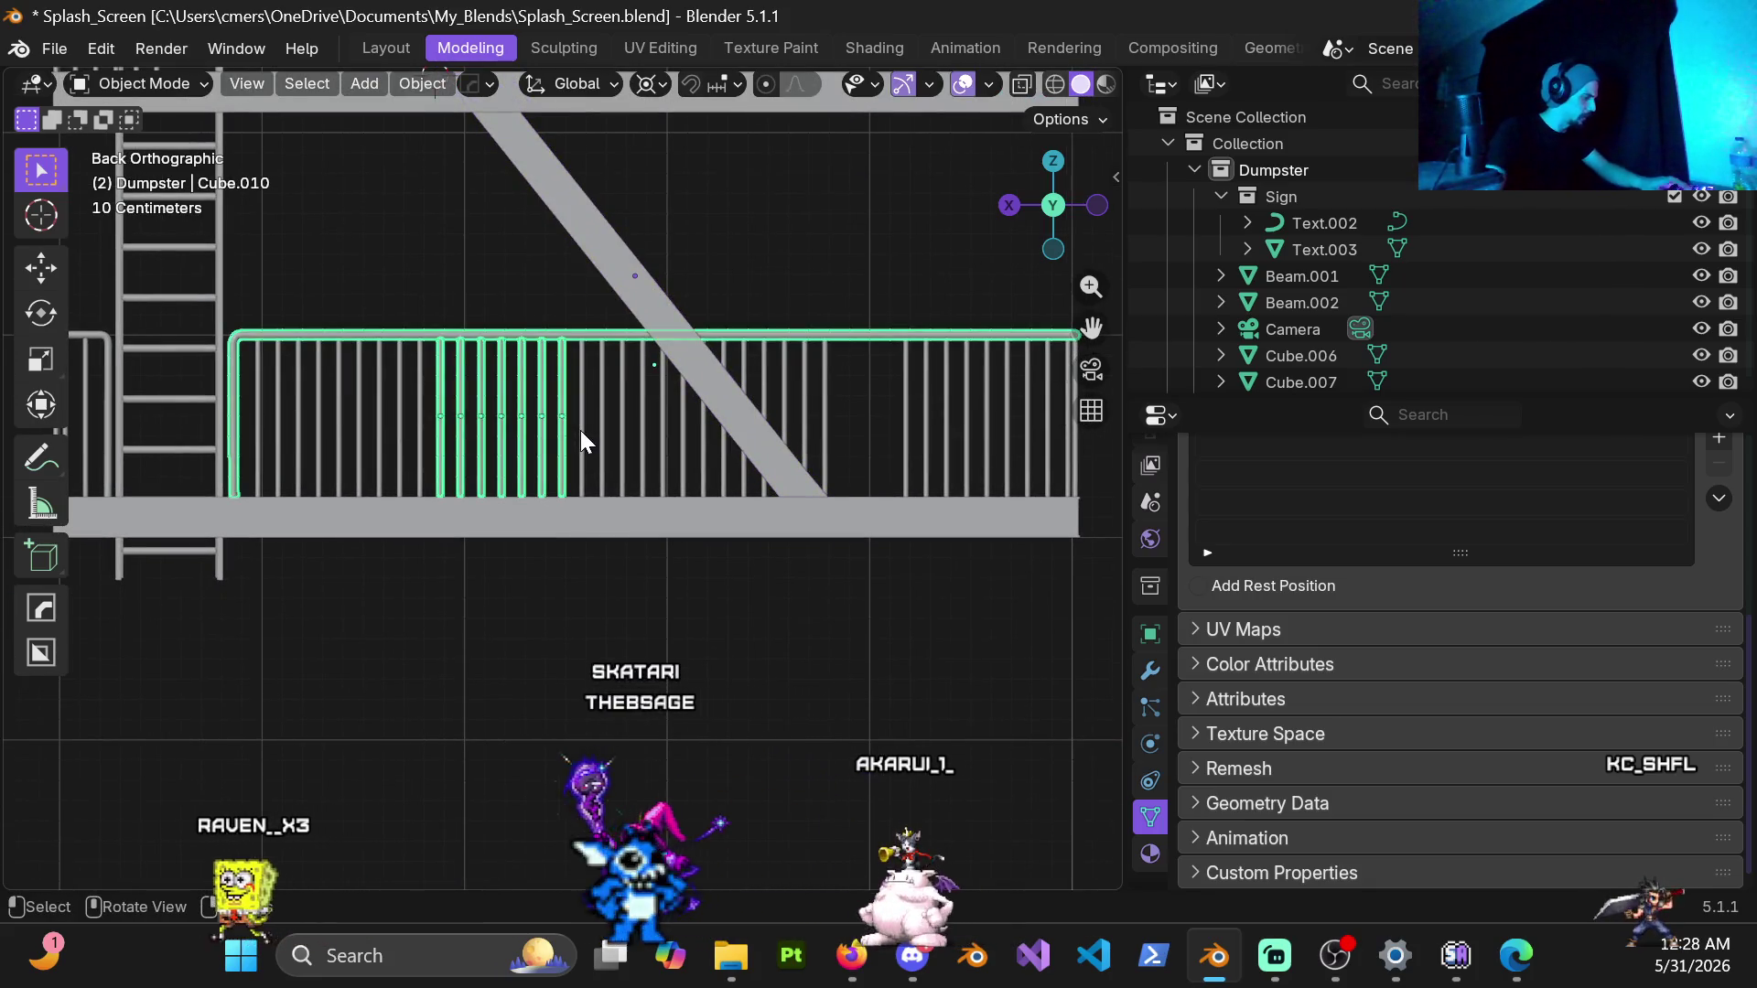
key(Delete)
drag(545, 358, 663, 472)
key(Delete)
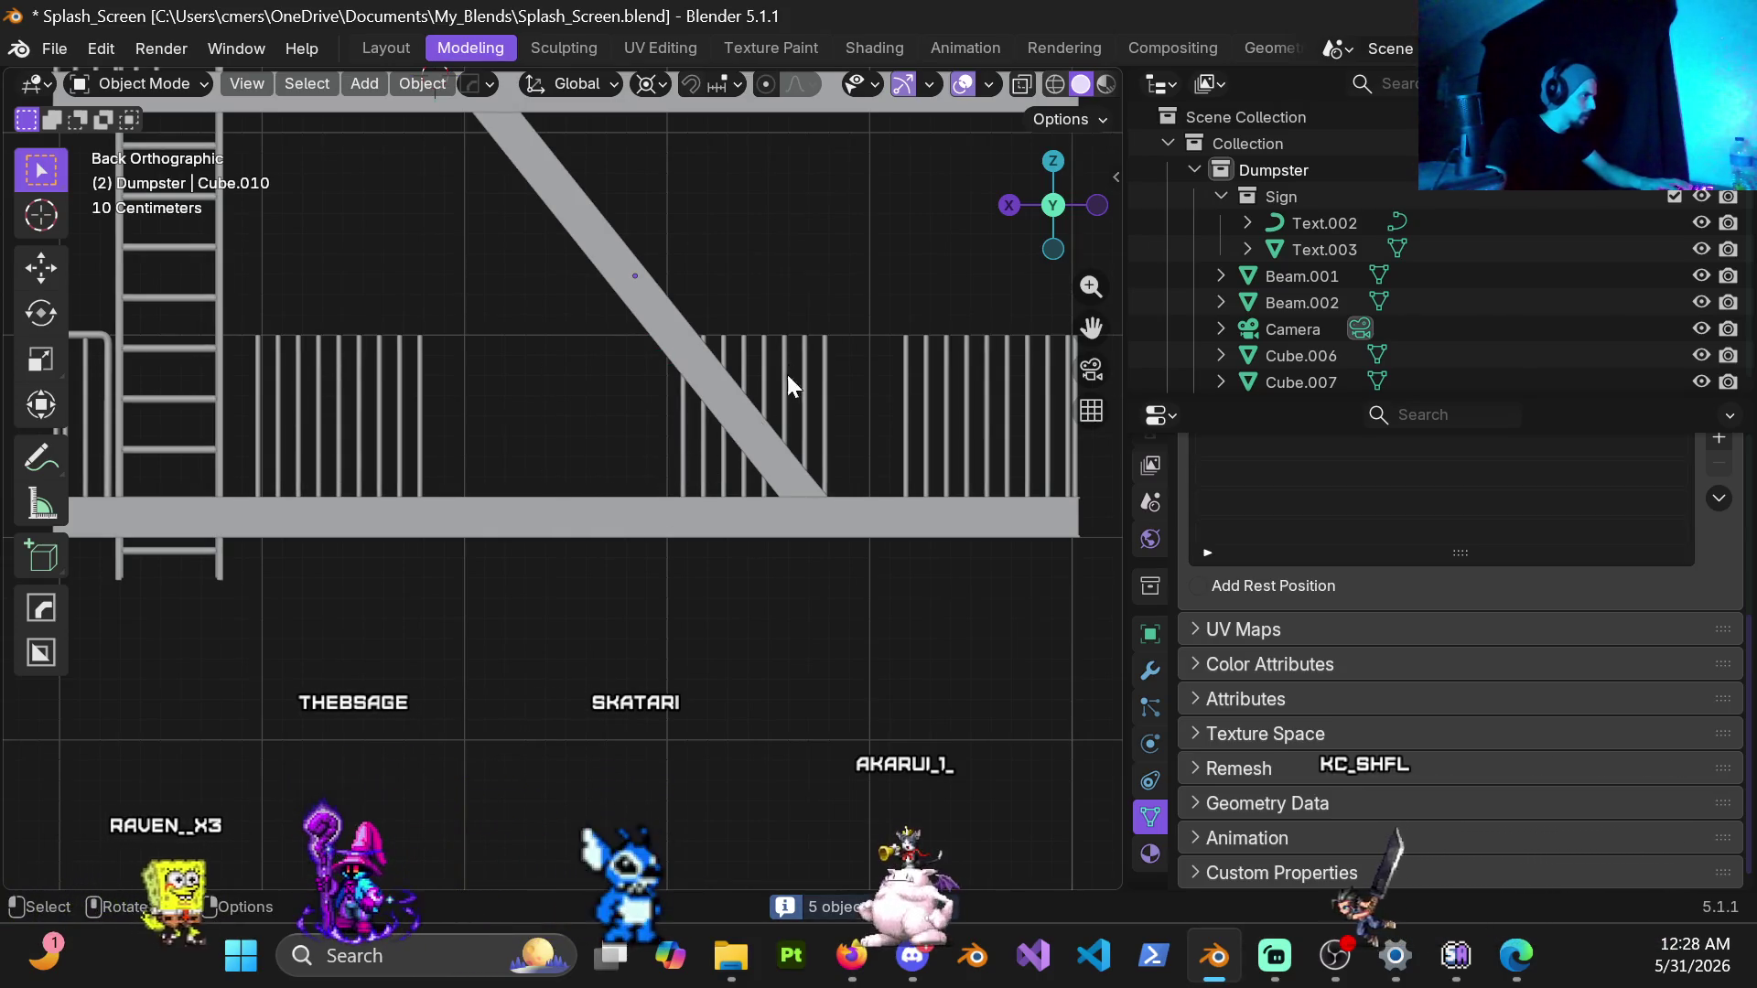
Step: Delete the remaining railing bars on the right that cross the stringer
drag(841, 372, 832, 364)
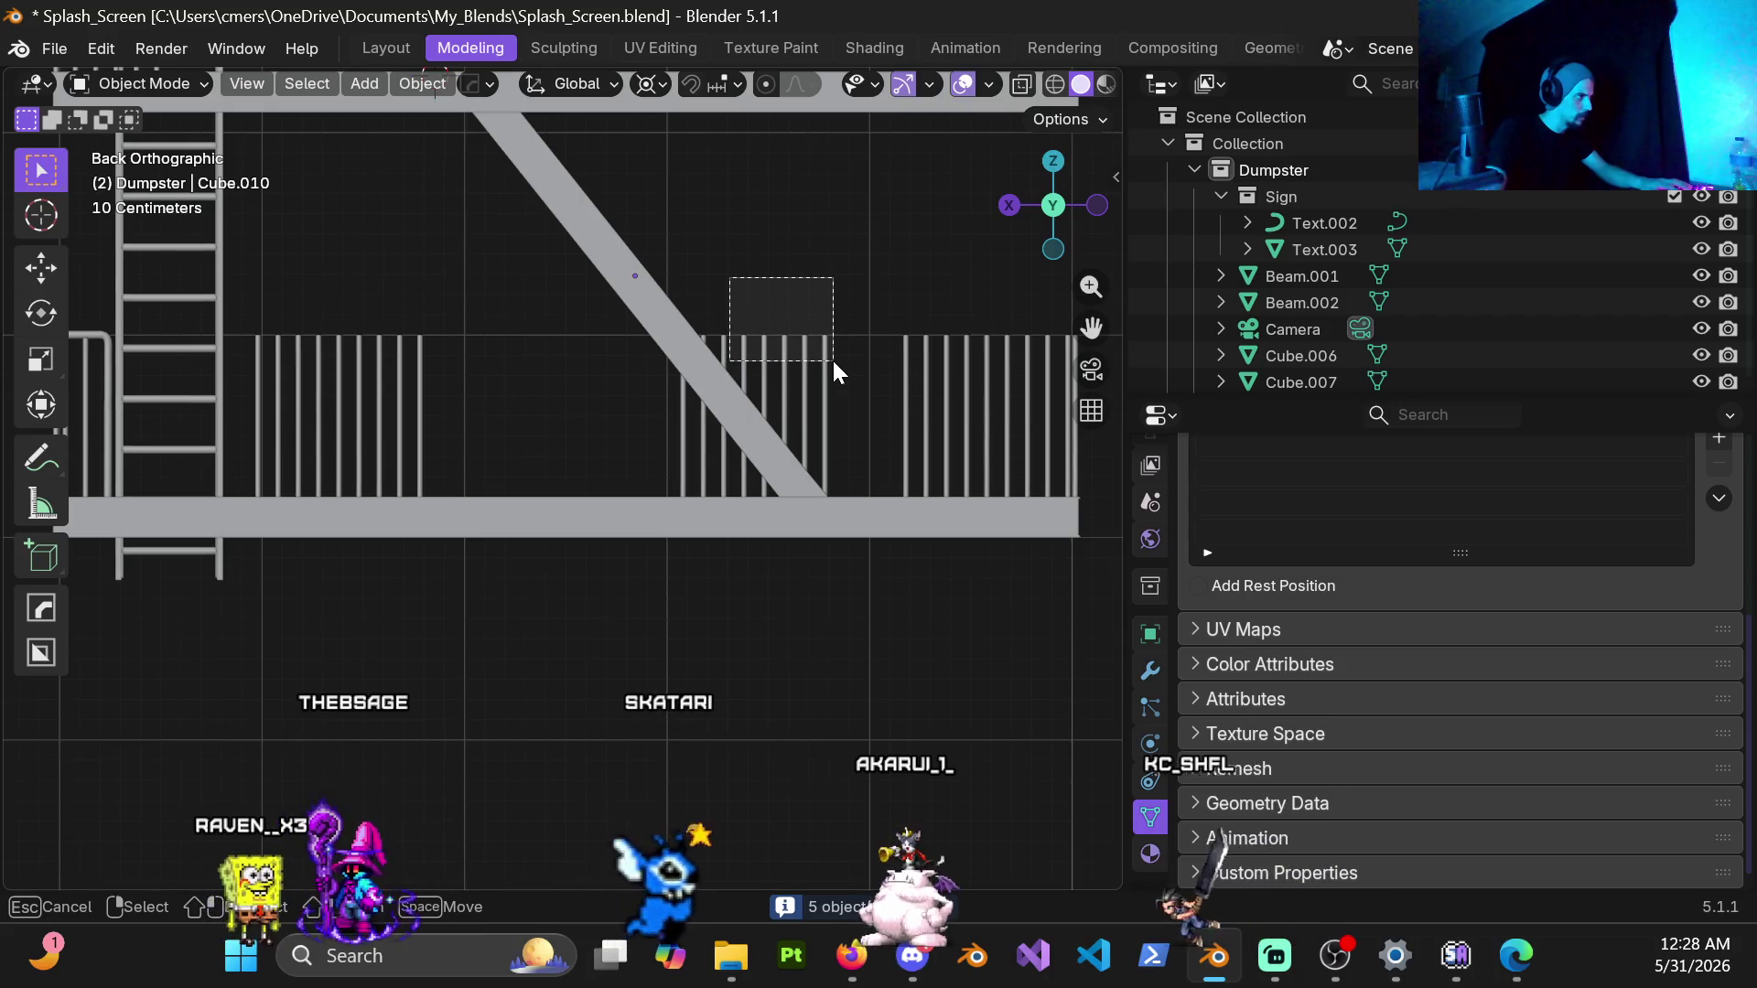
key(Delete)
drag(724, 338, 683, 447)
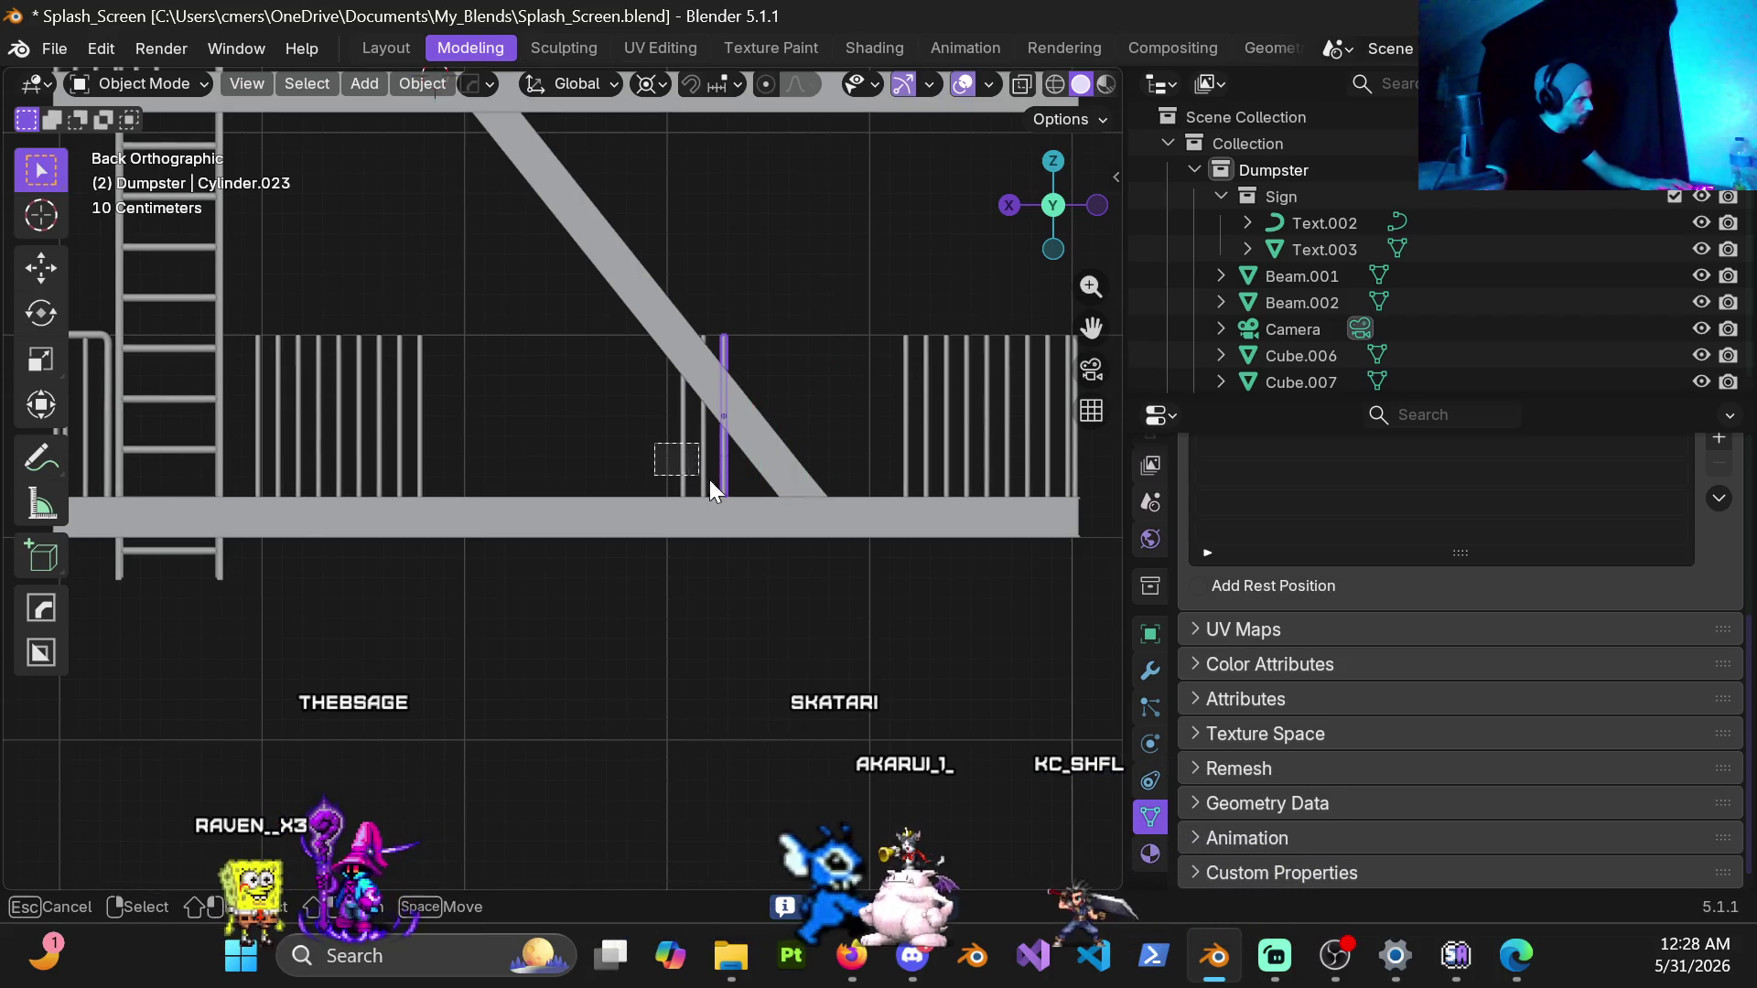
key(Delete)
scroll(767, 327, down, 3)
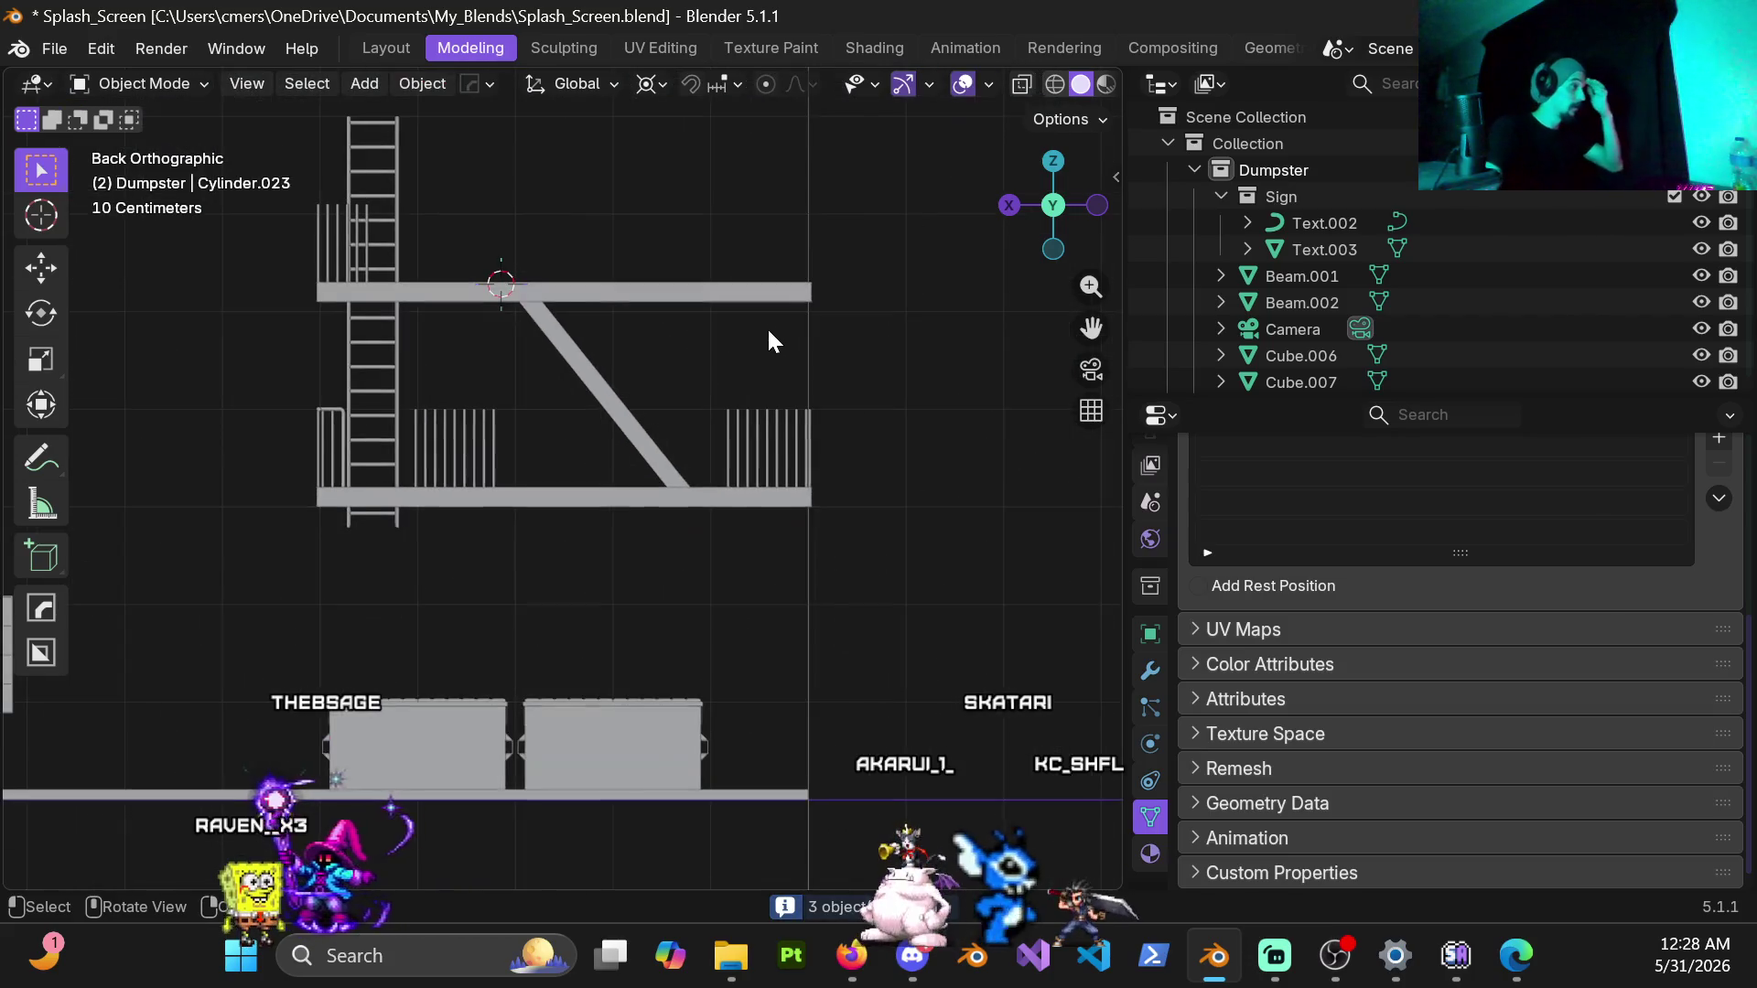
scroll(795, 480, down, 2)
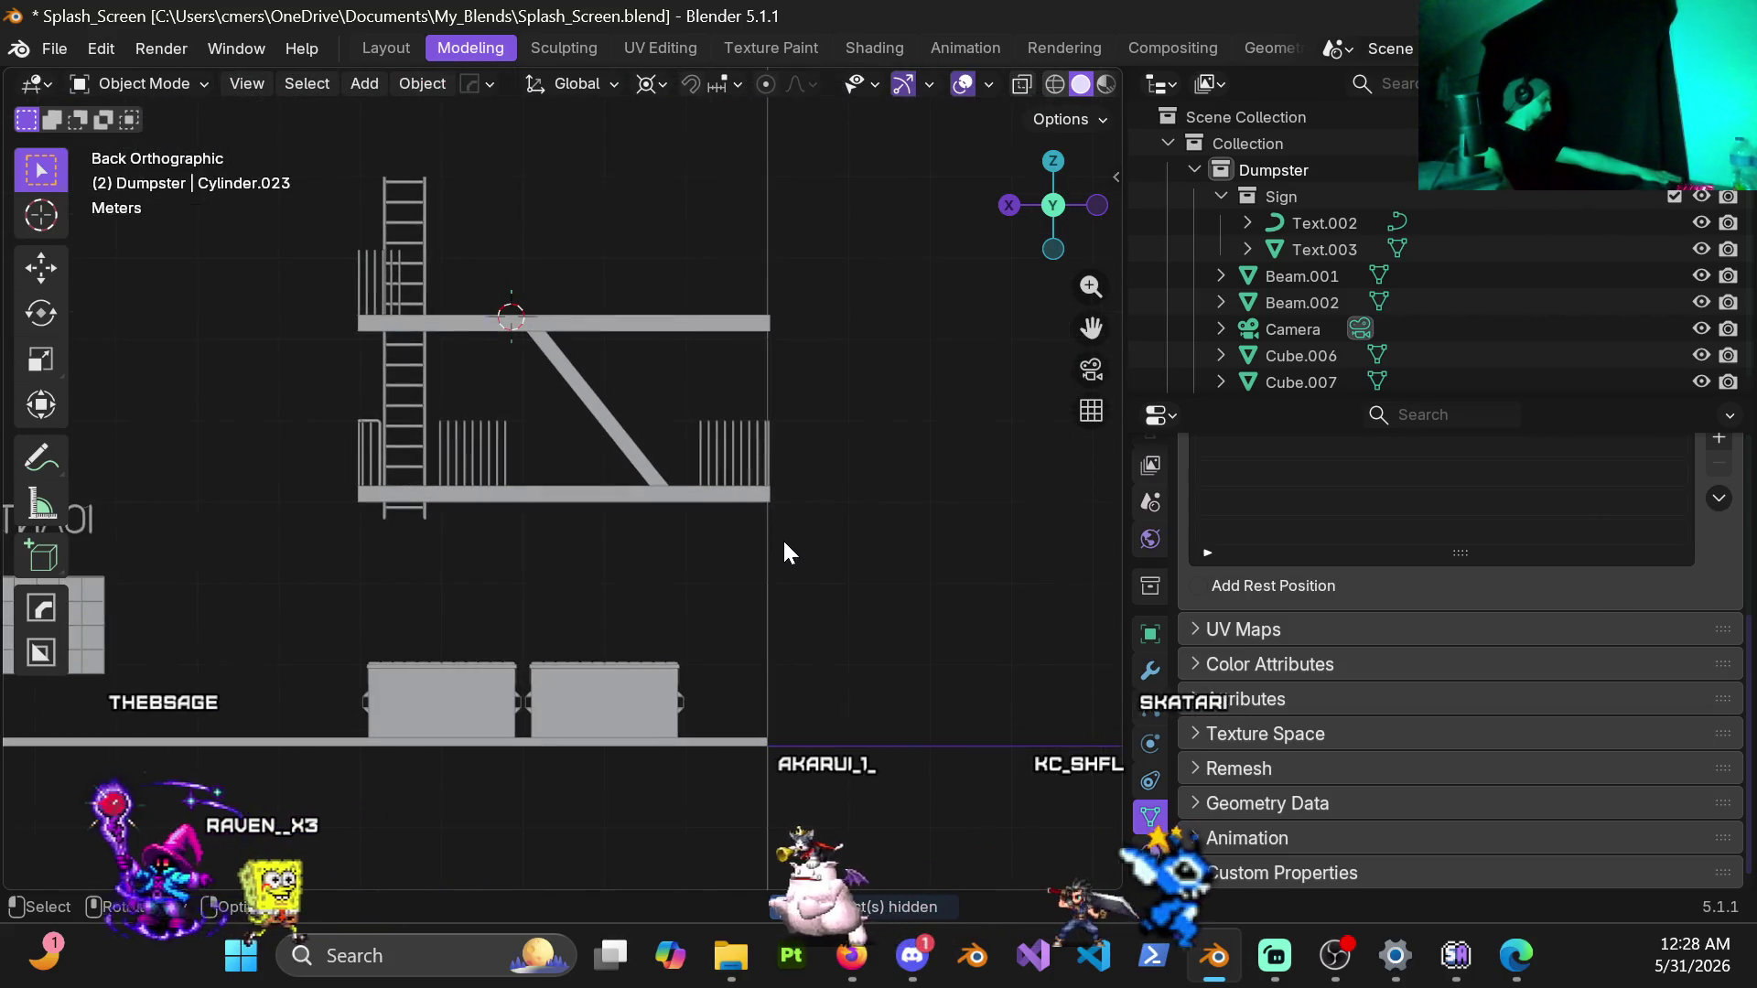
scroll(773, 533, up, 4)
Step: Edit the diagonal beam's mesh and box-select its lower-end faces in wireframe
click(616, 321)
key(ctrl+Tab)
click(769, 371)
scroll(734, 426, up, 3)
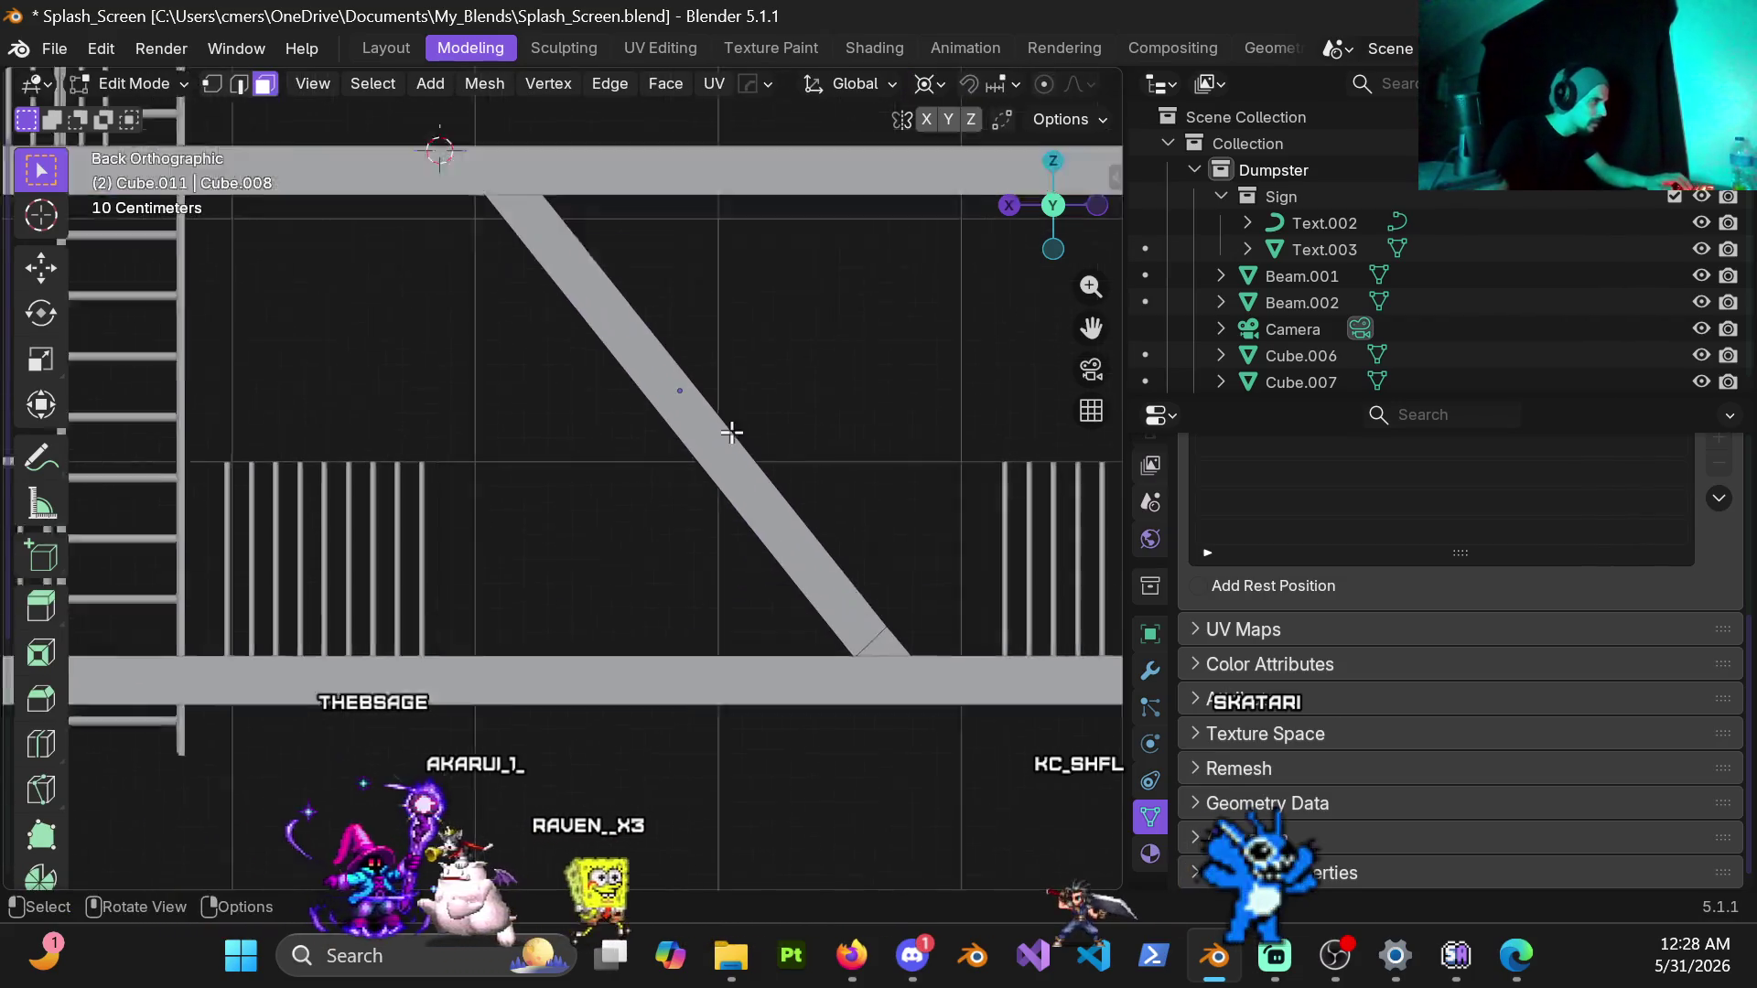
scroll(735, 426, up, 3)
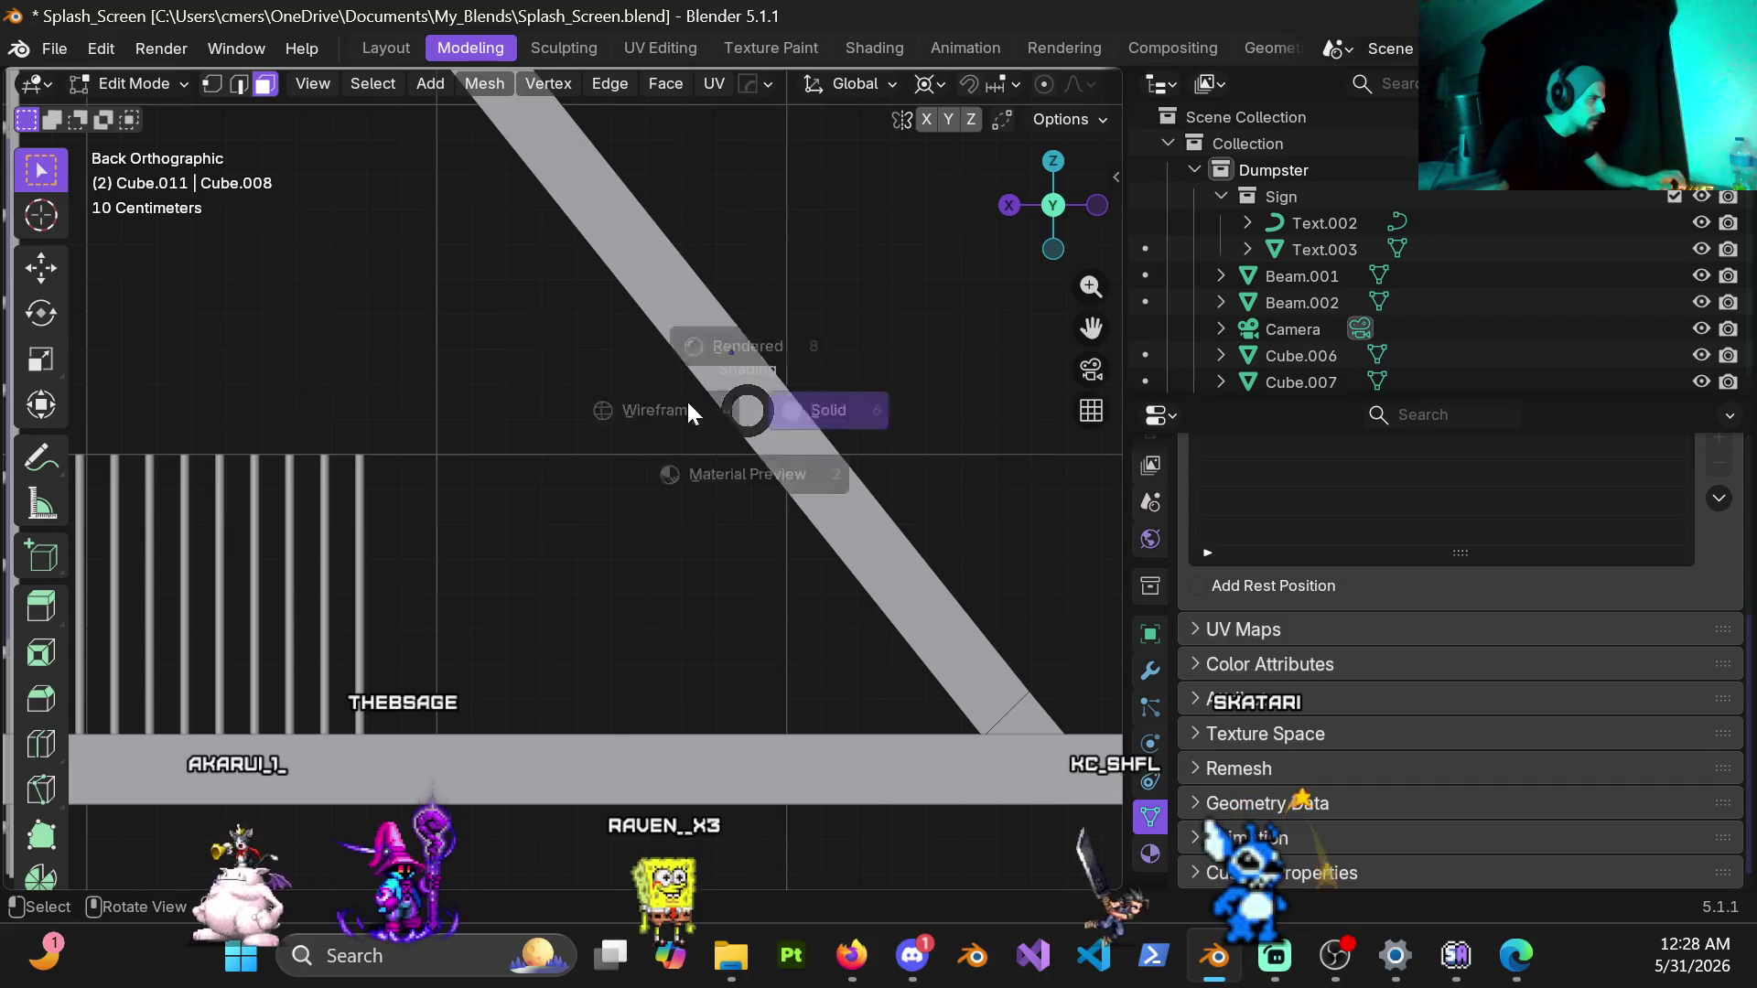
click(686, 410)
drag(642, 302, 852, 487)
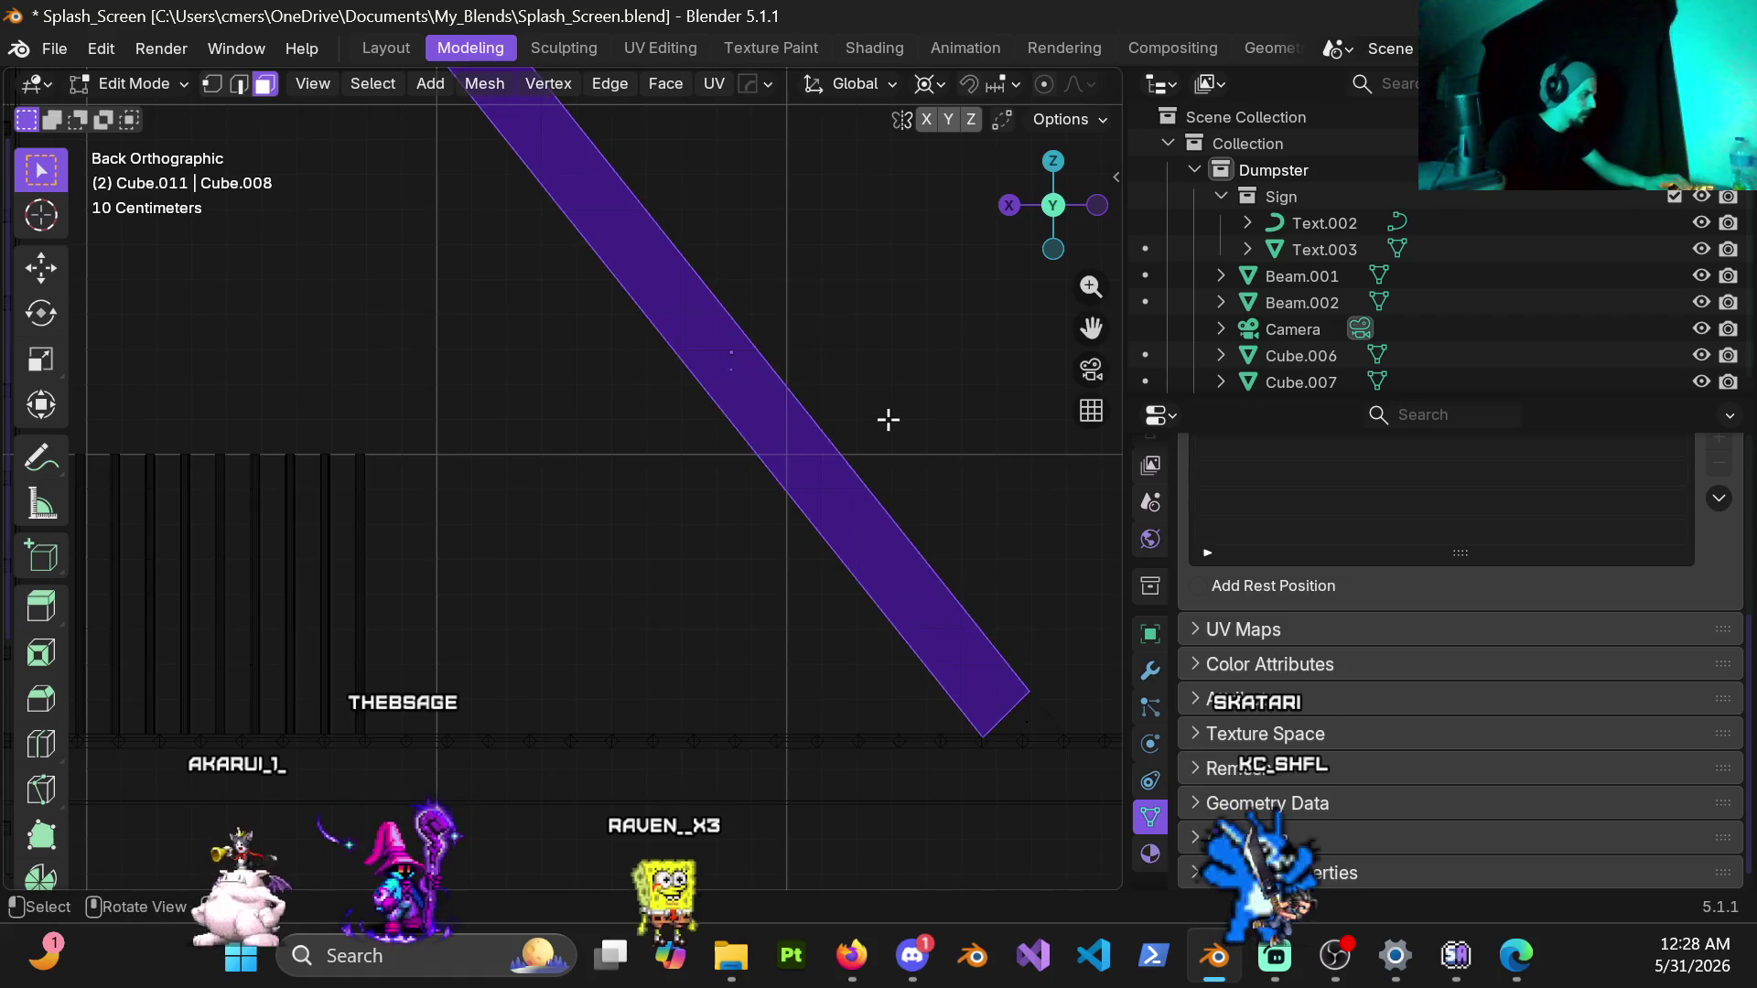
click(970, 464)
Step: Move the selected faces about 2.5 cm along local X so they sit flush with the landing, then leave Edit Mode
key(g)
key(x)
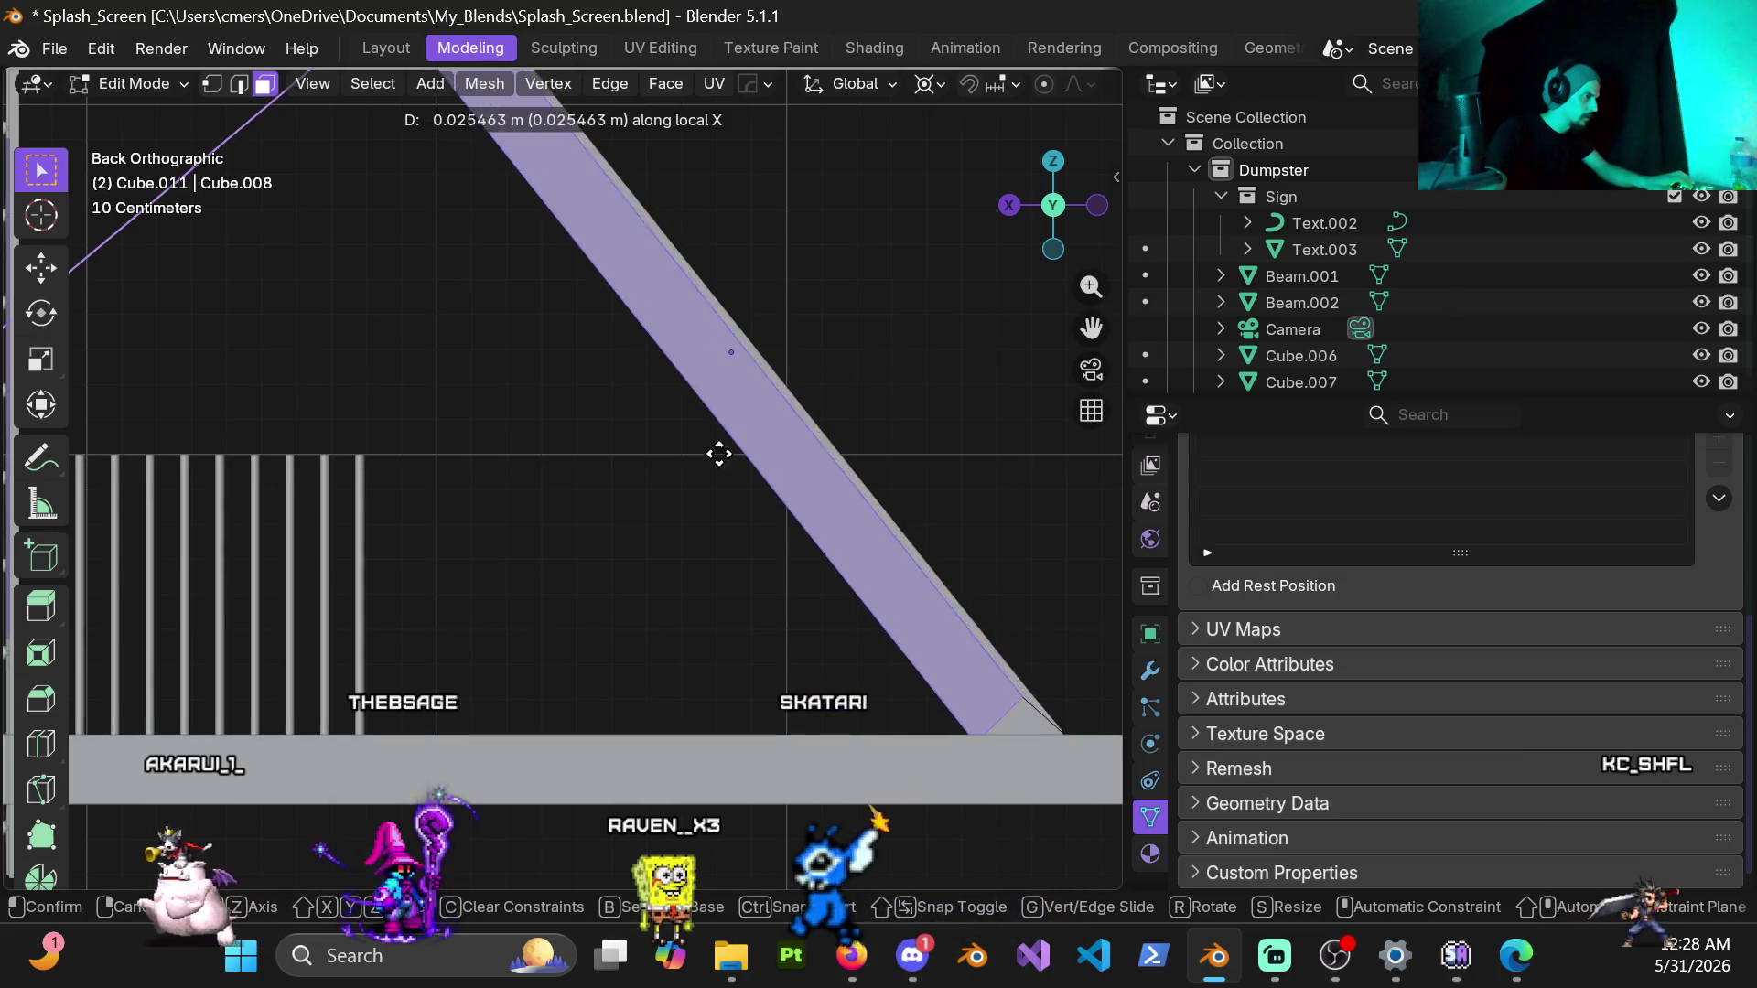
click(752, 436)
scroll(752, 438, down, 4)
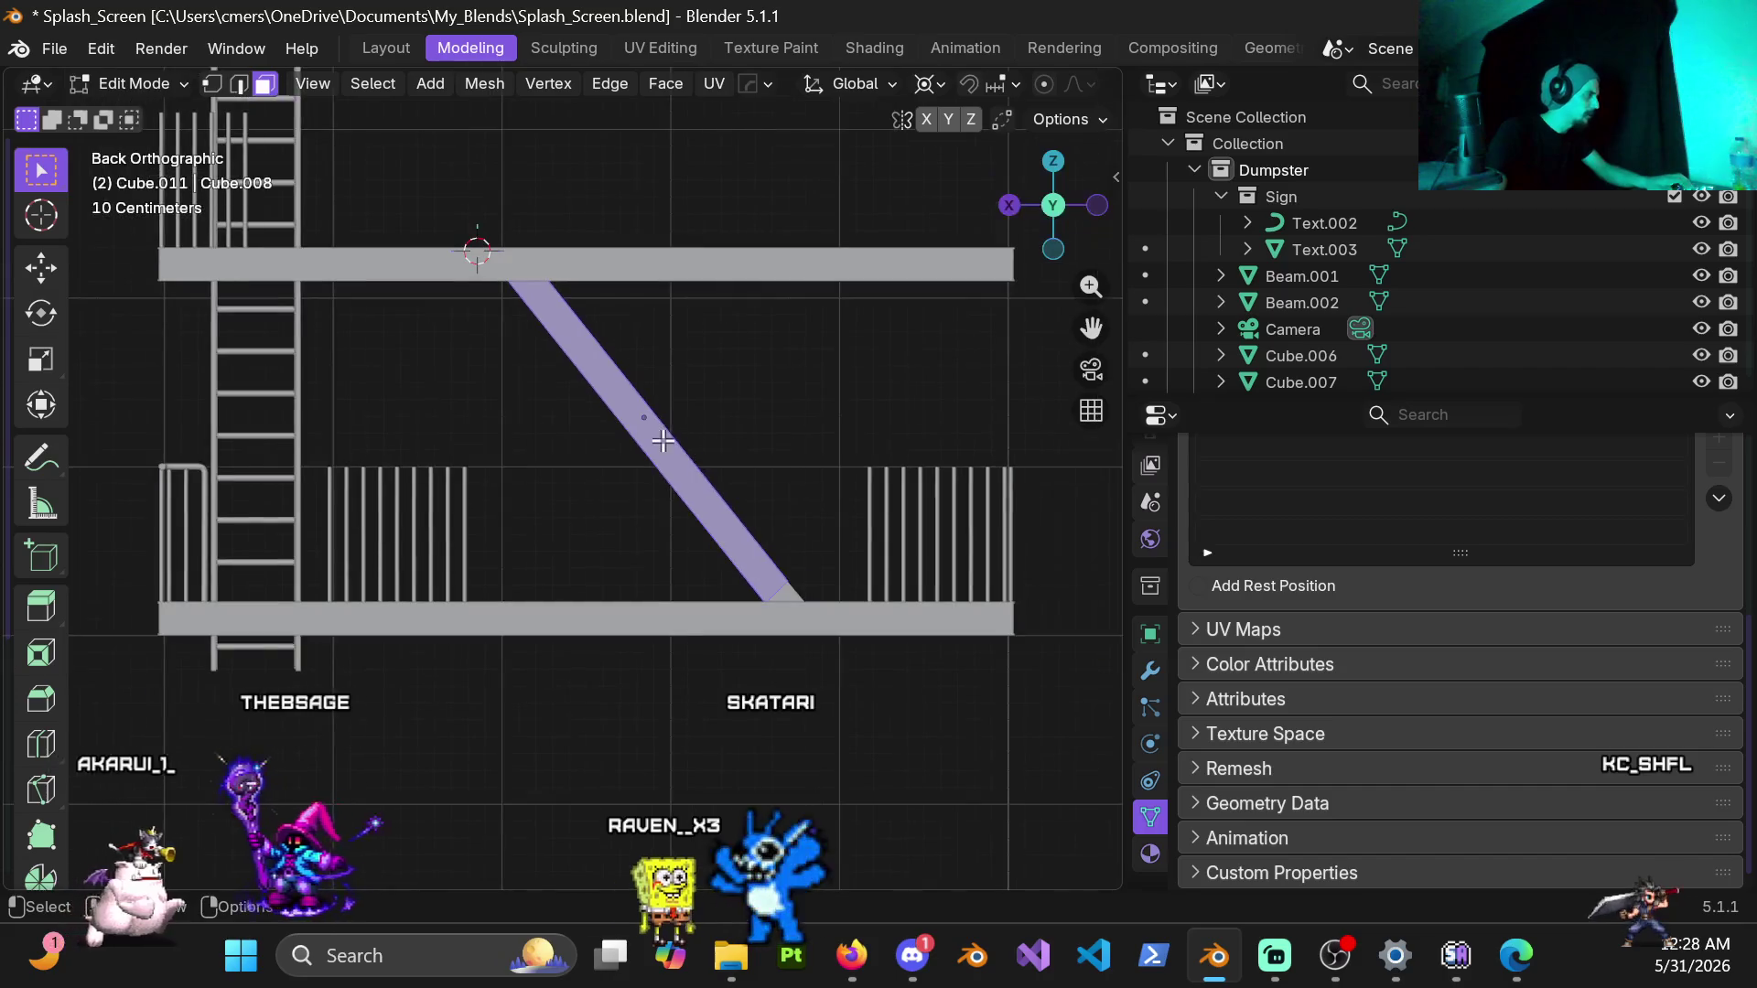
key(Tab)
click(703, 363)
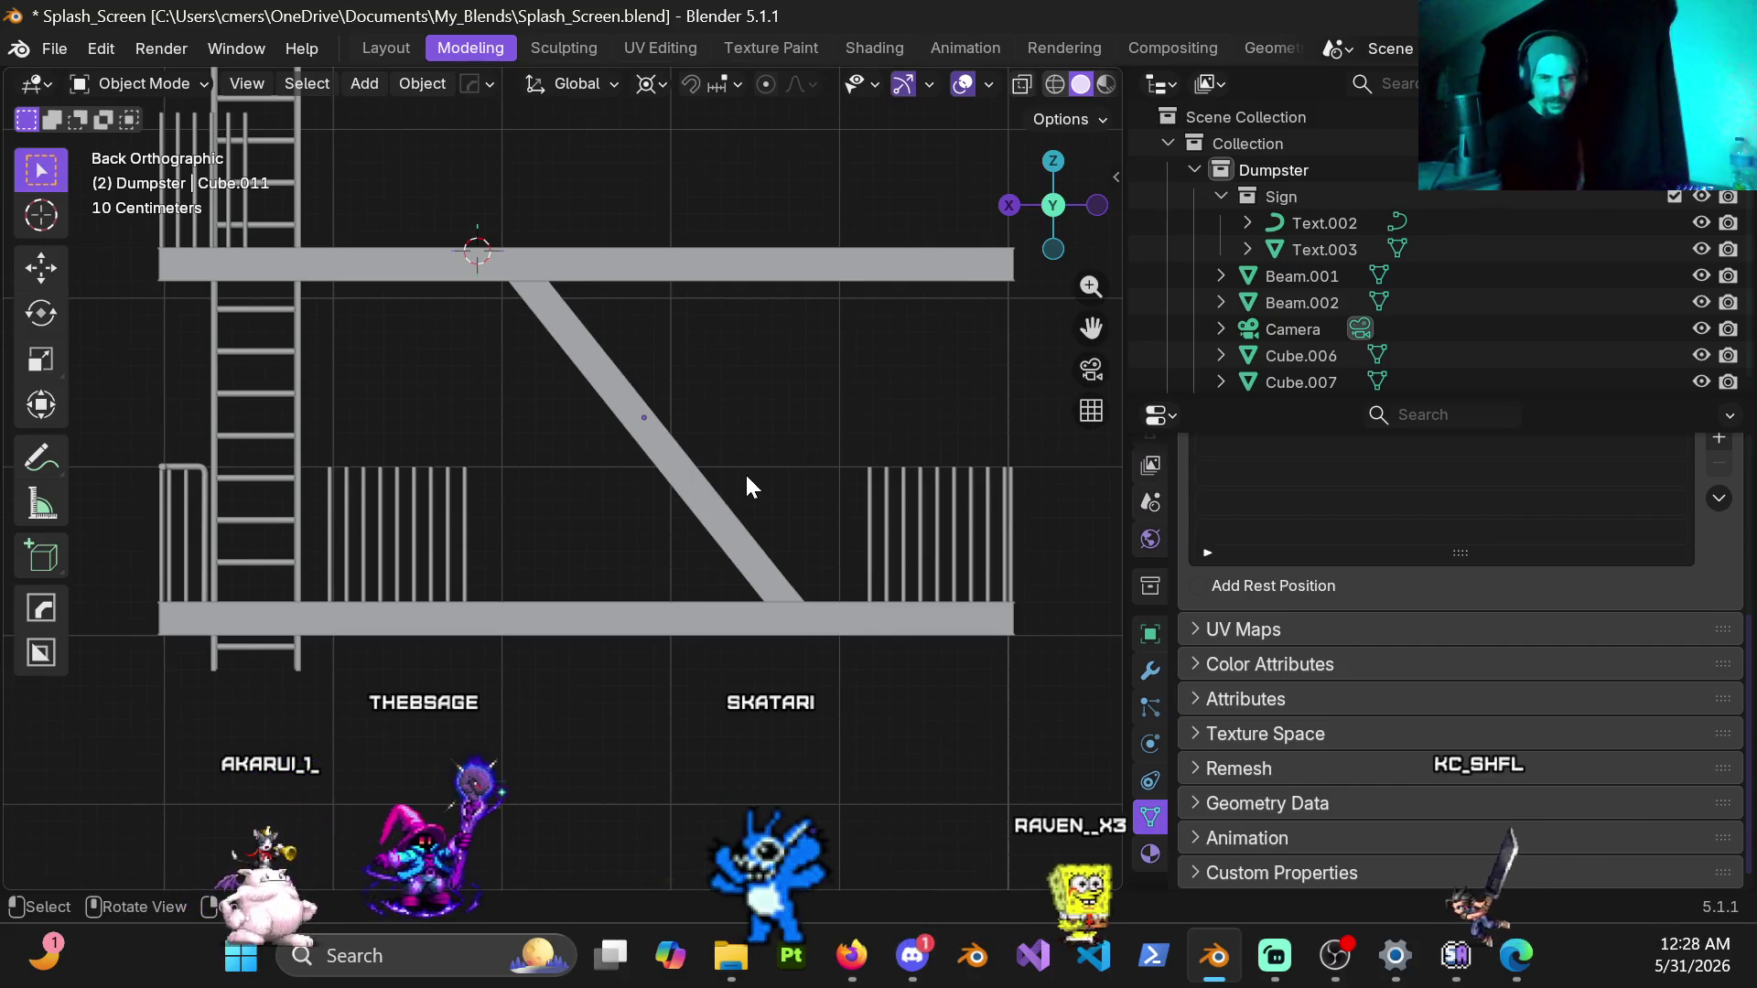
middle_drag(614, 392, 393, 414)
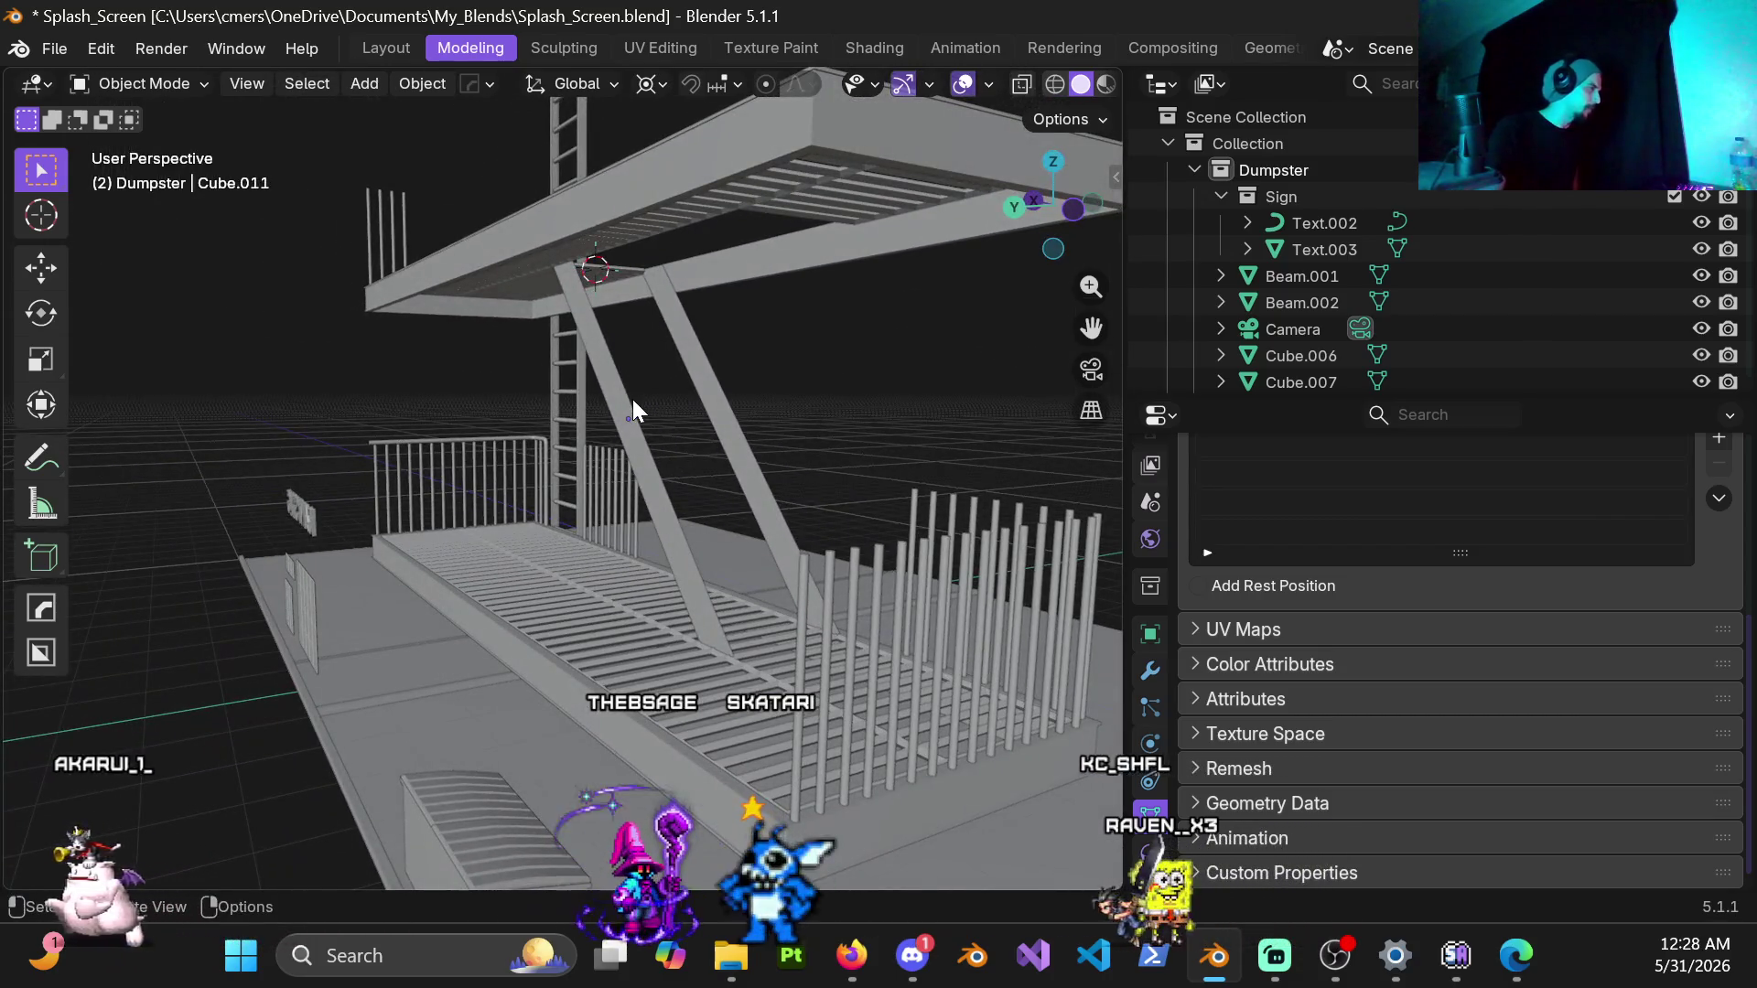
click(690, 375)
mouse_move(701, 383)
middle_down()
mouse_move(396, 405)
mouse_move(297, 343)
mouse_move(310, 329)
middle_up()
key(KP_0)
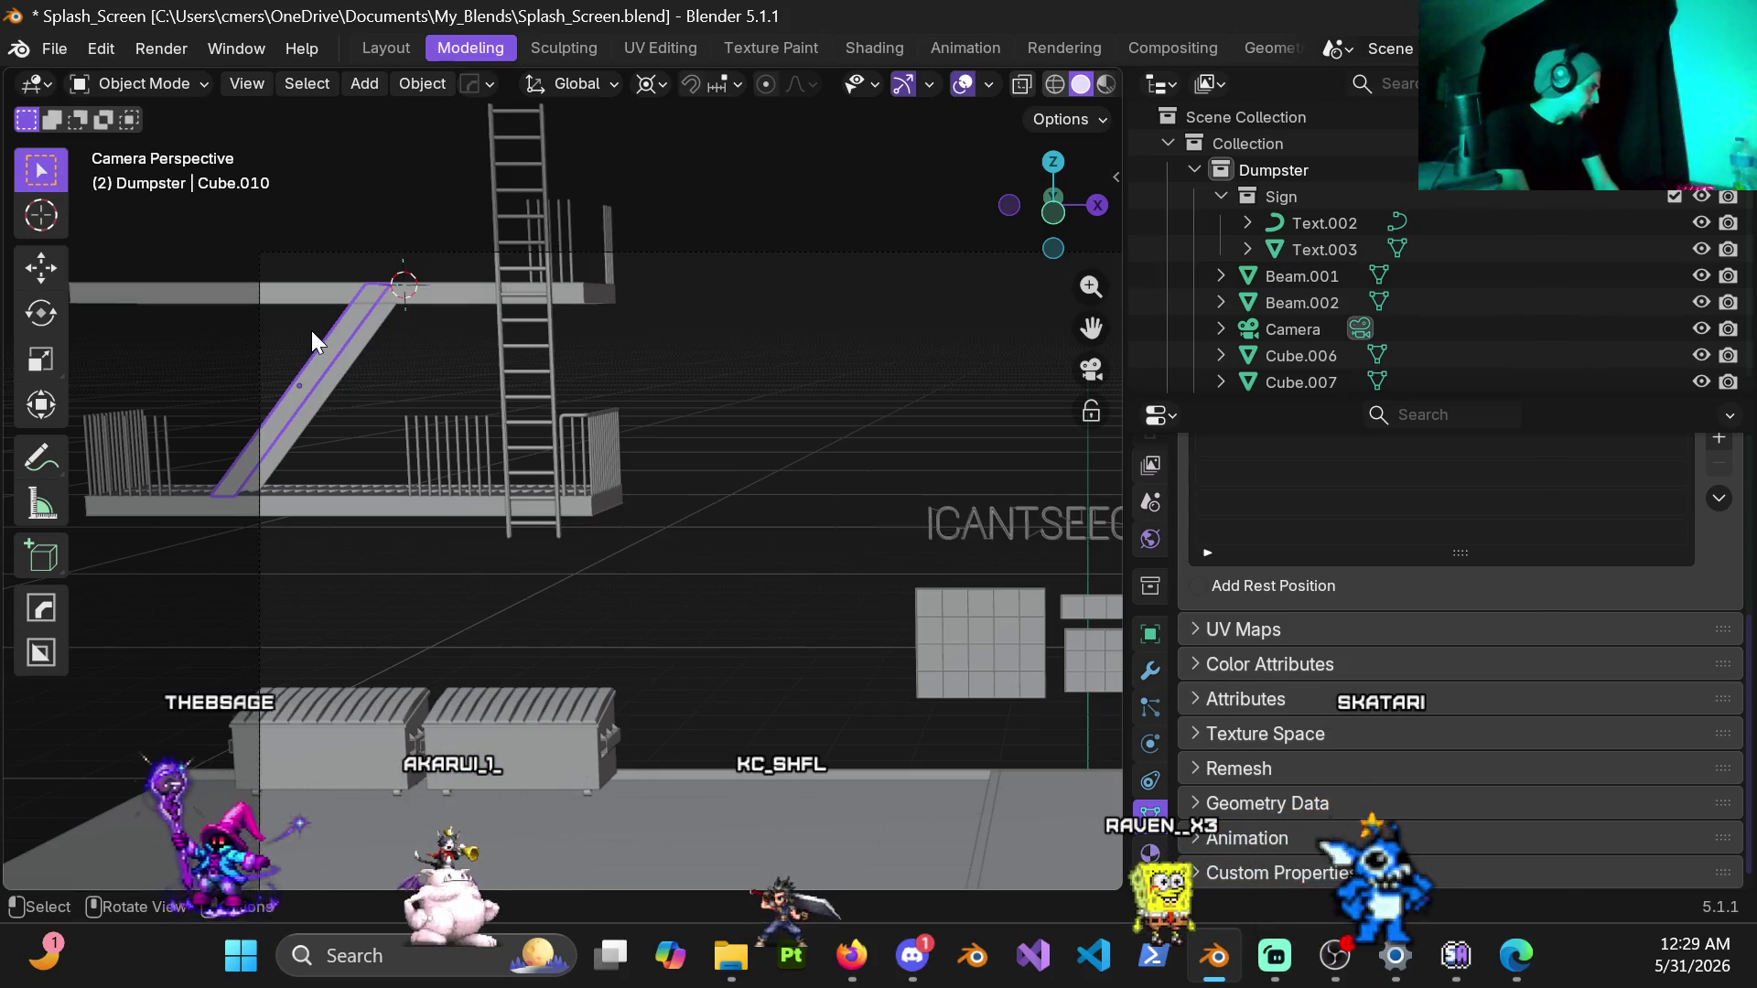
mouse_move(430, 354)
middle_down()
mouse_move(414, 358)
mouse_move(441, 323)
mouse_move(461, 497)
mouse_move(477, 390)
mouse_move(455, 356)
mouse_move(490, 363)
mouse_move(480, 395)
middle_up()
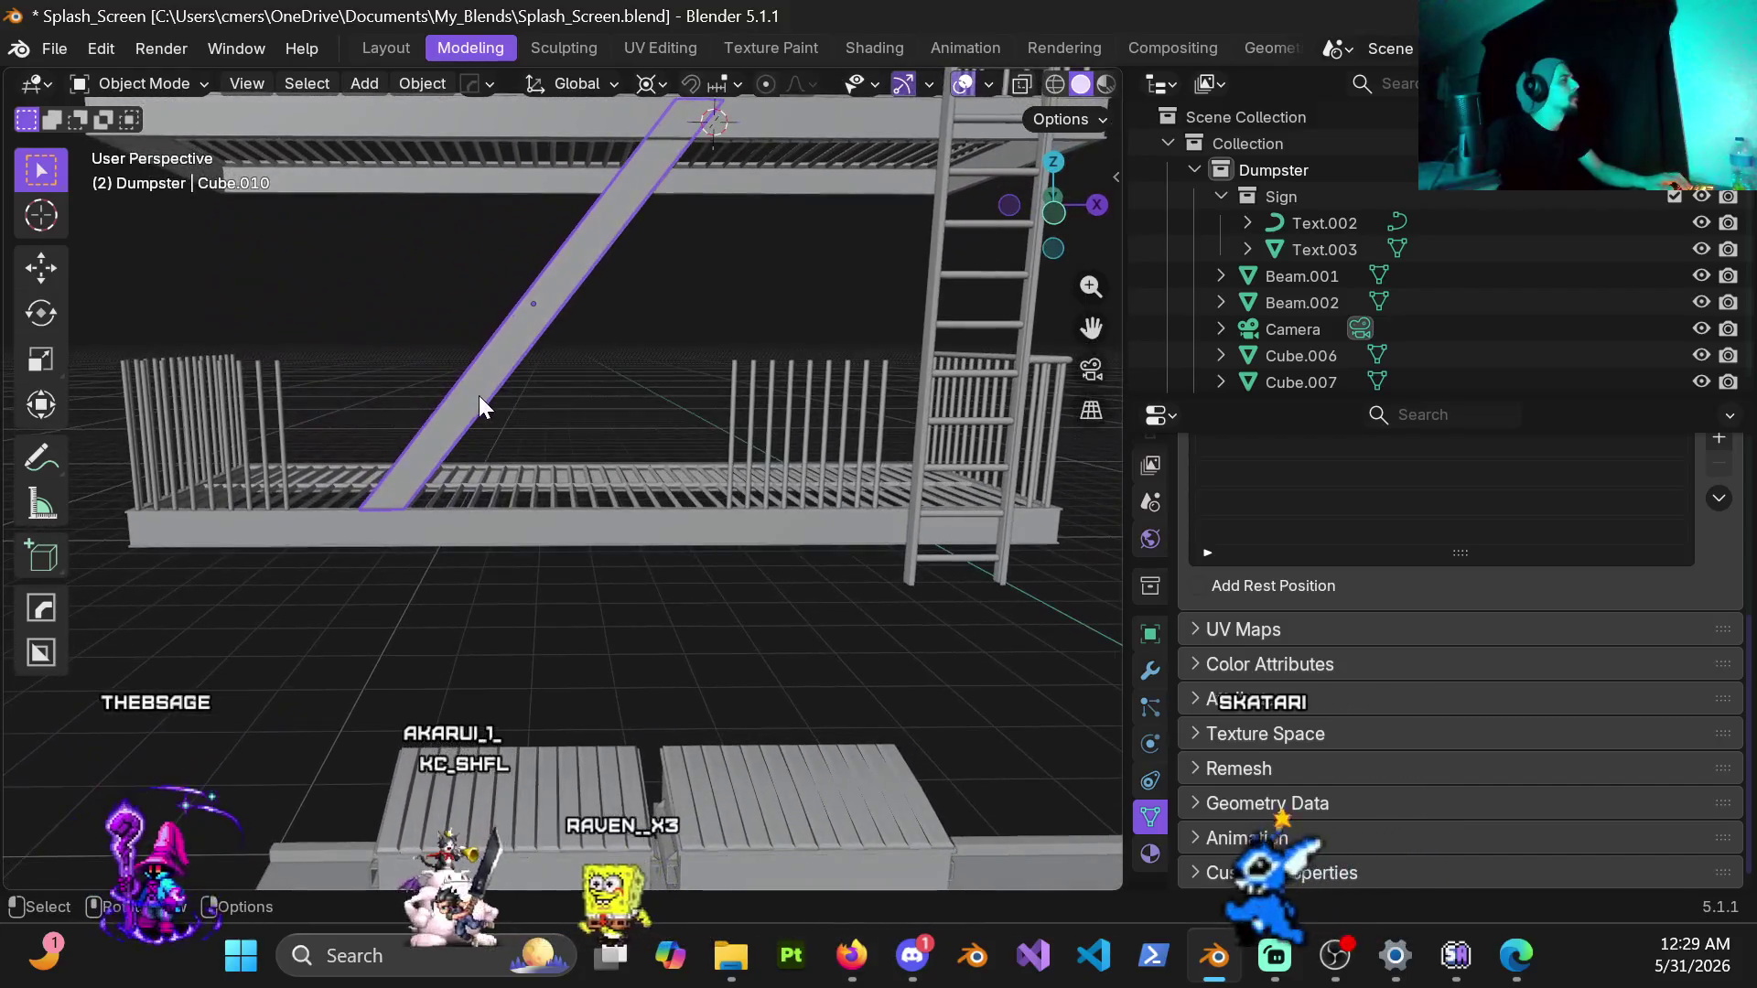
Step: Scale the stringer slightly and switch the pivot point back to Median Point
key(s)
click(611, 326)
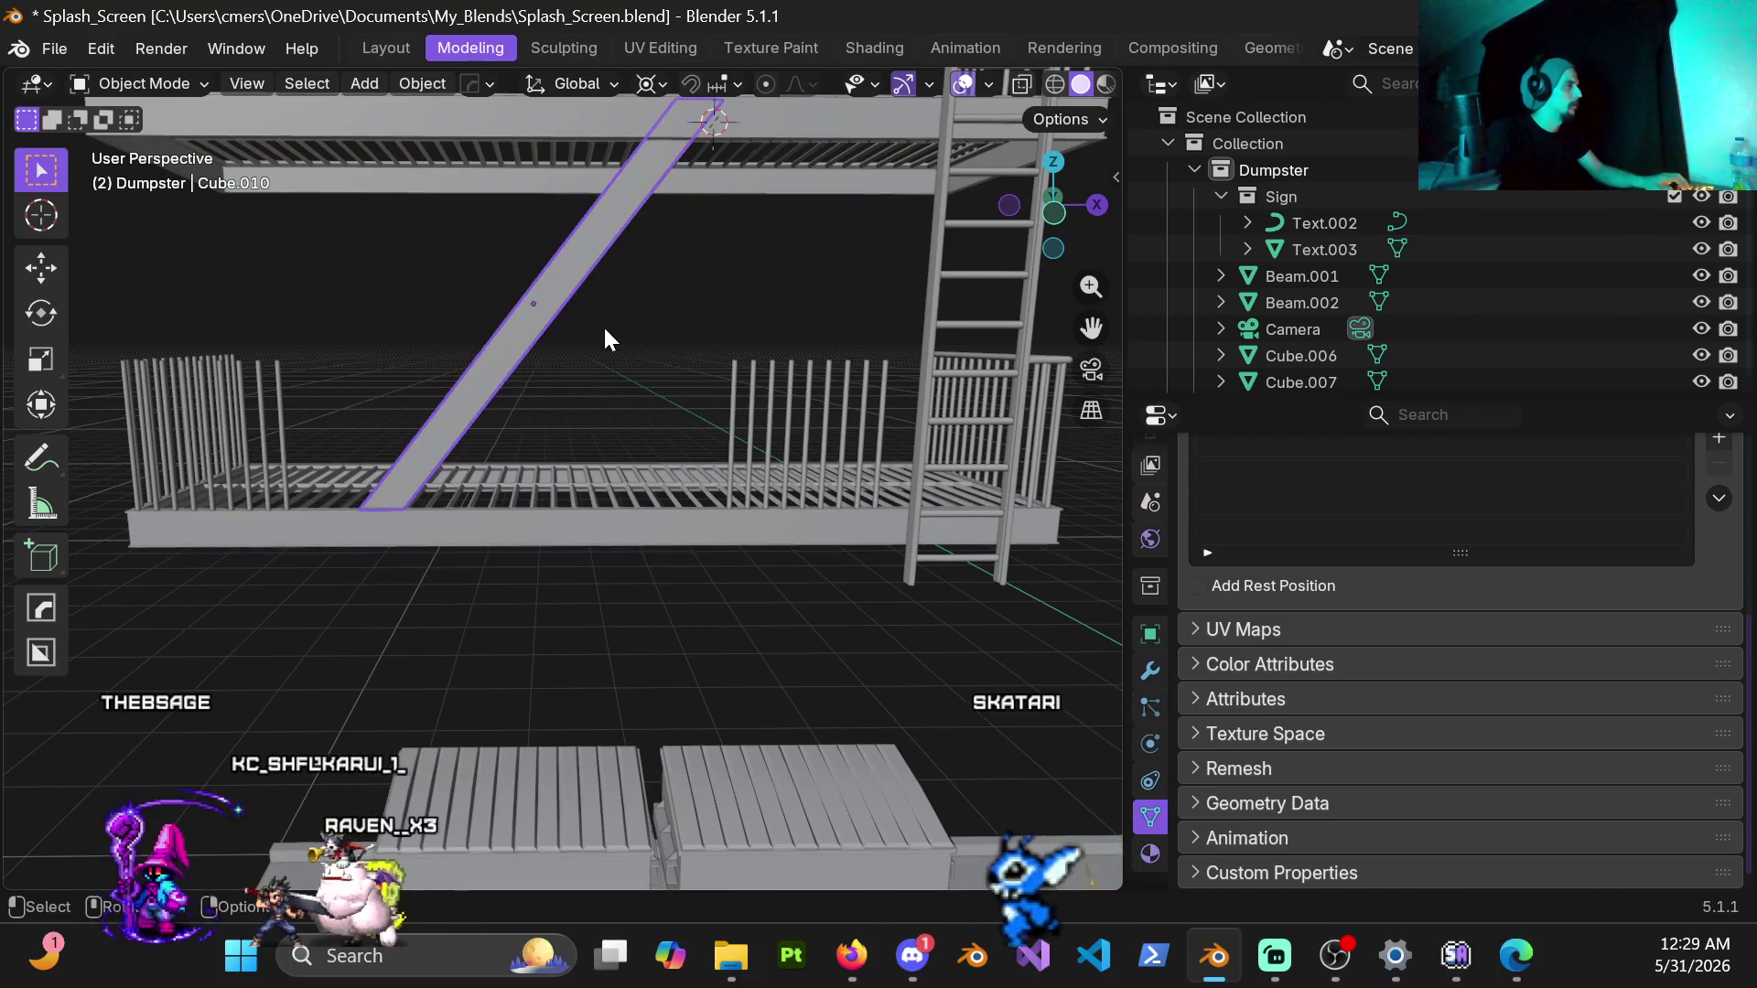
right_click(596, 338)
key(Escape)
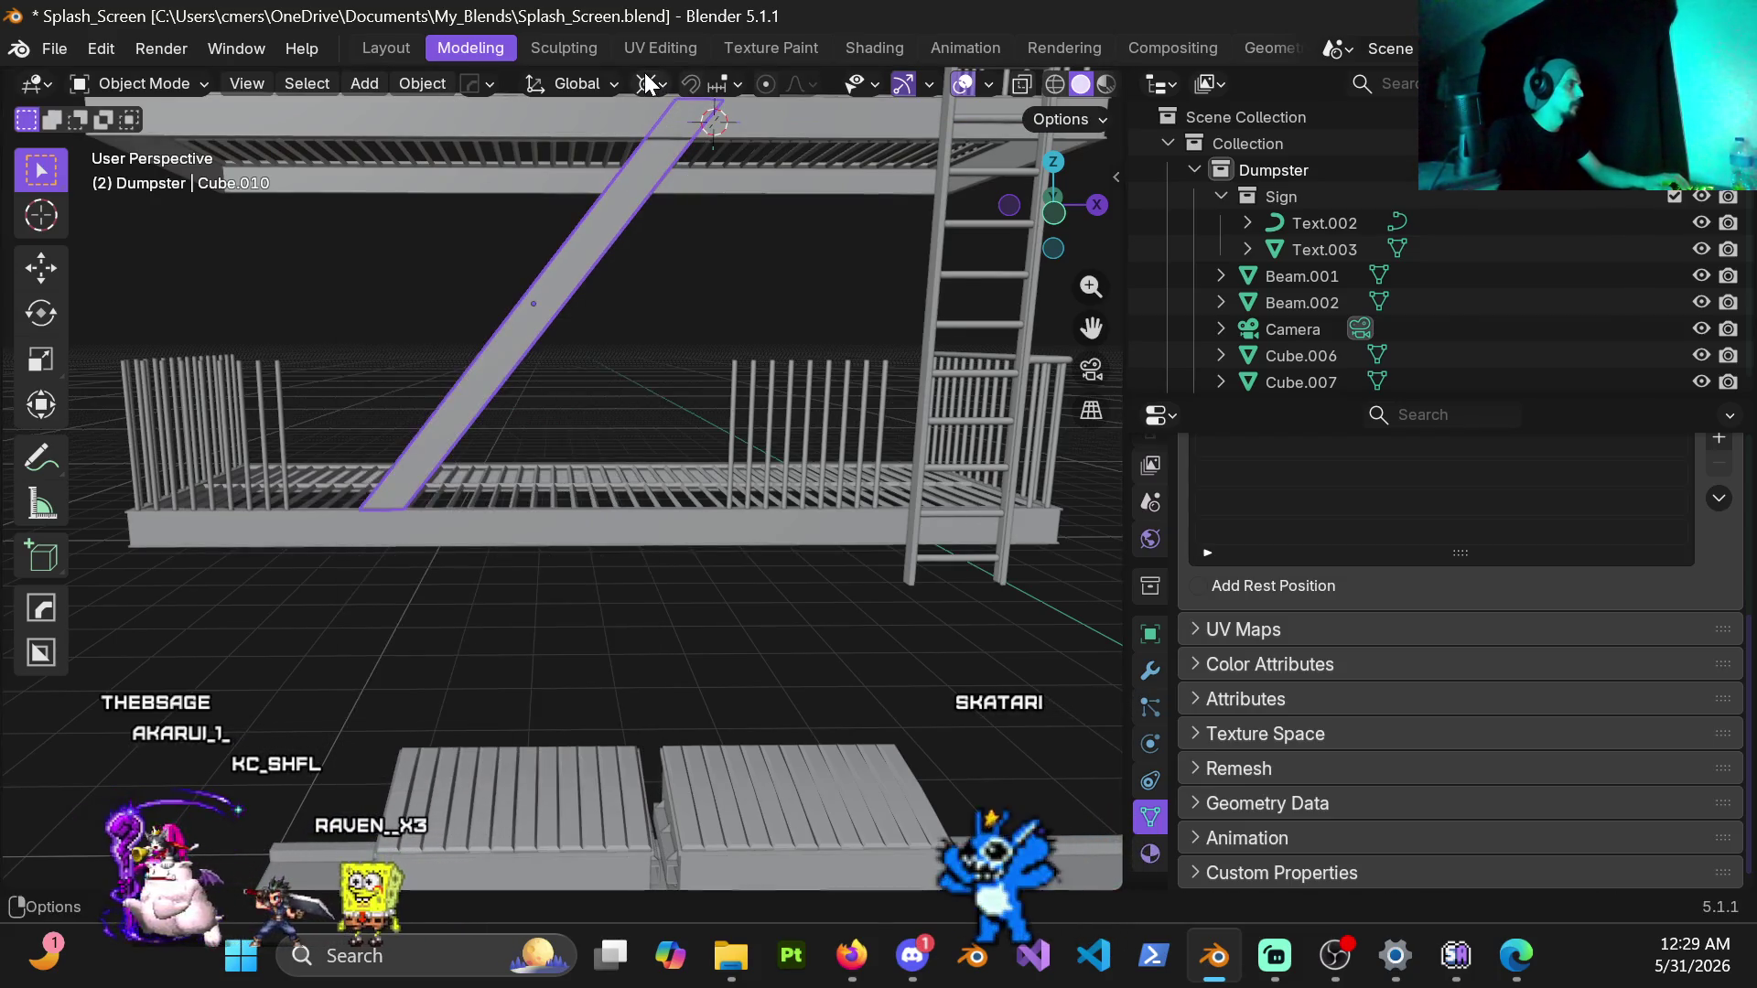
click(649, 84)
click(686, 236)
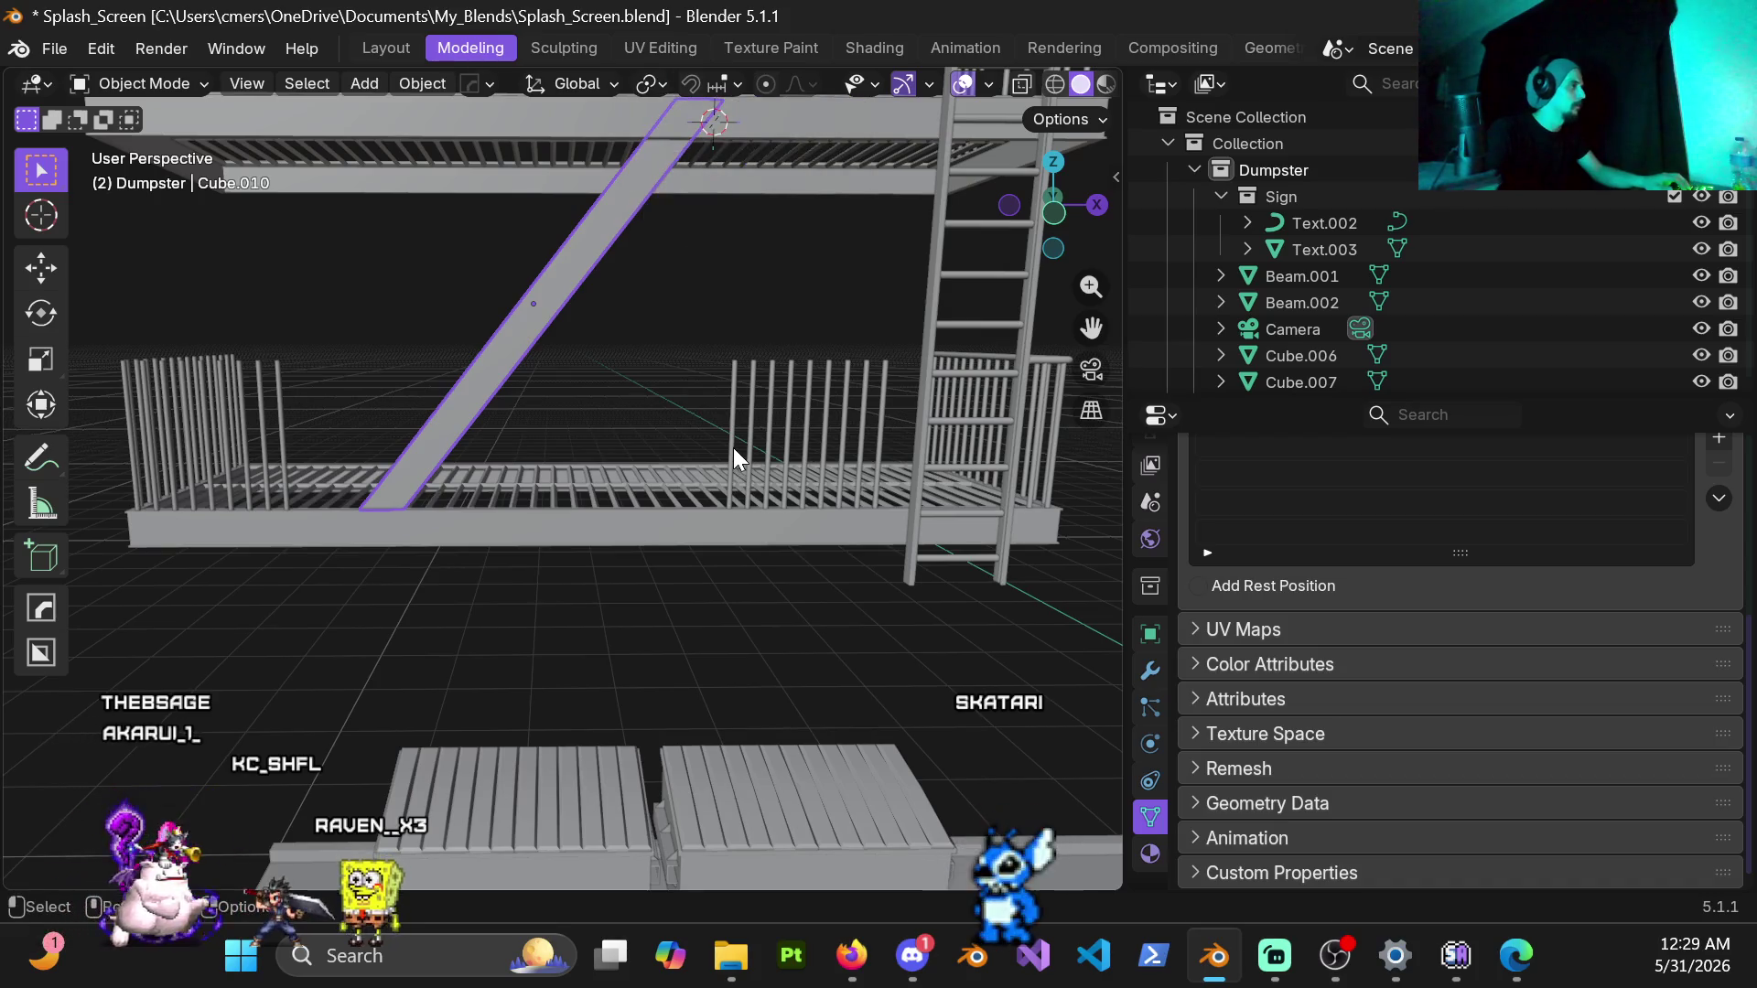
Step: Scale the diagonal beam along its local X to adjust its width, then enter Edit Mode
key(s)
key(x)
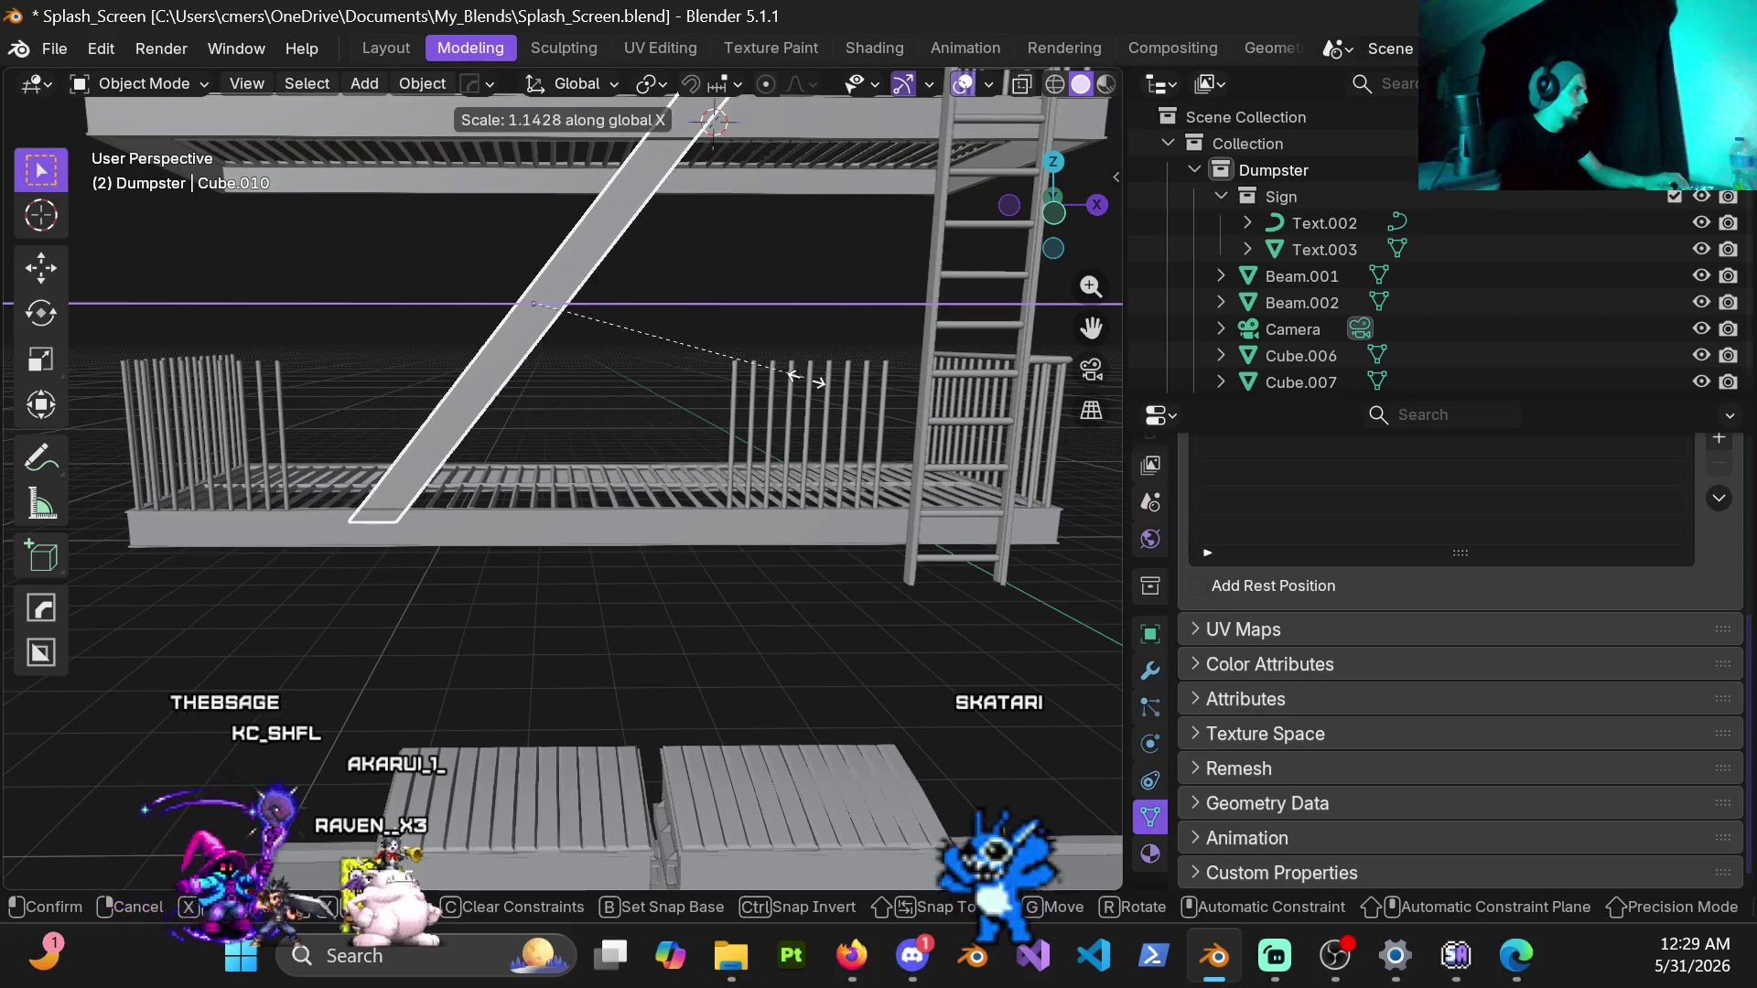
key(Escape)
key(s)
key(x)
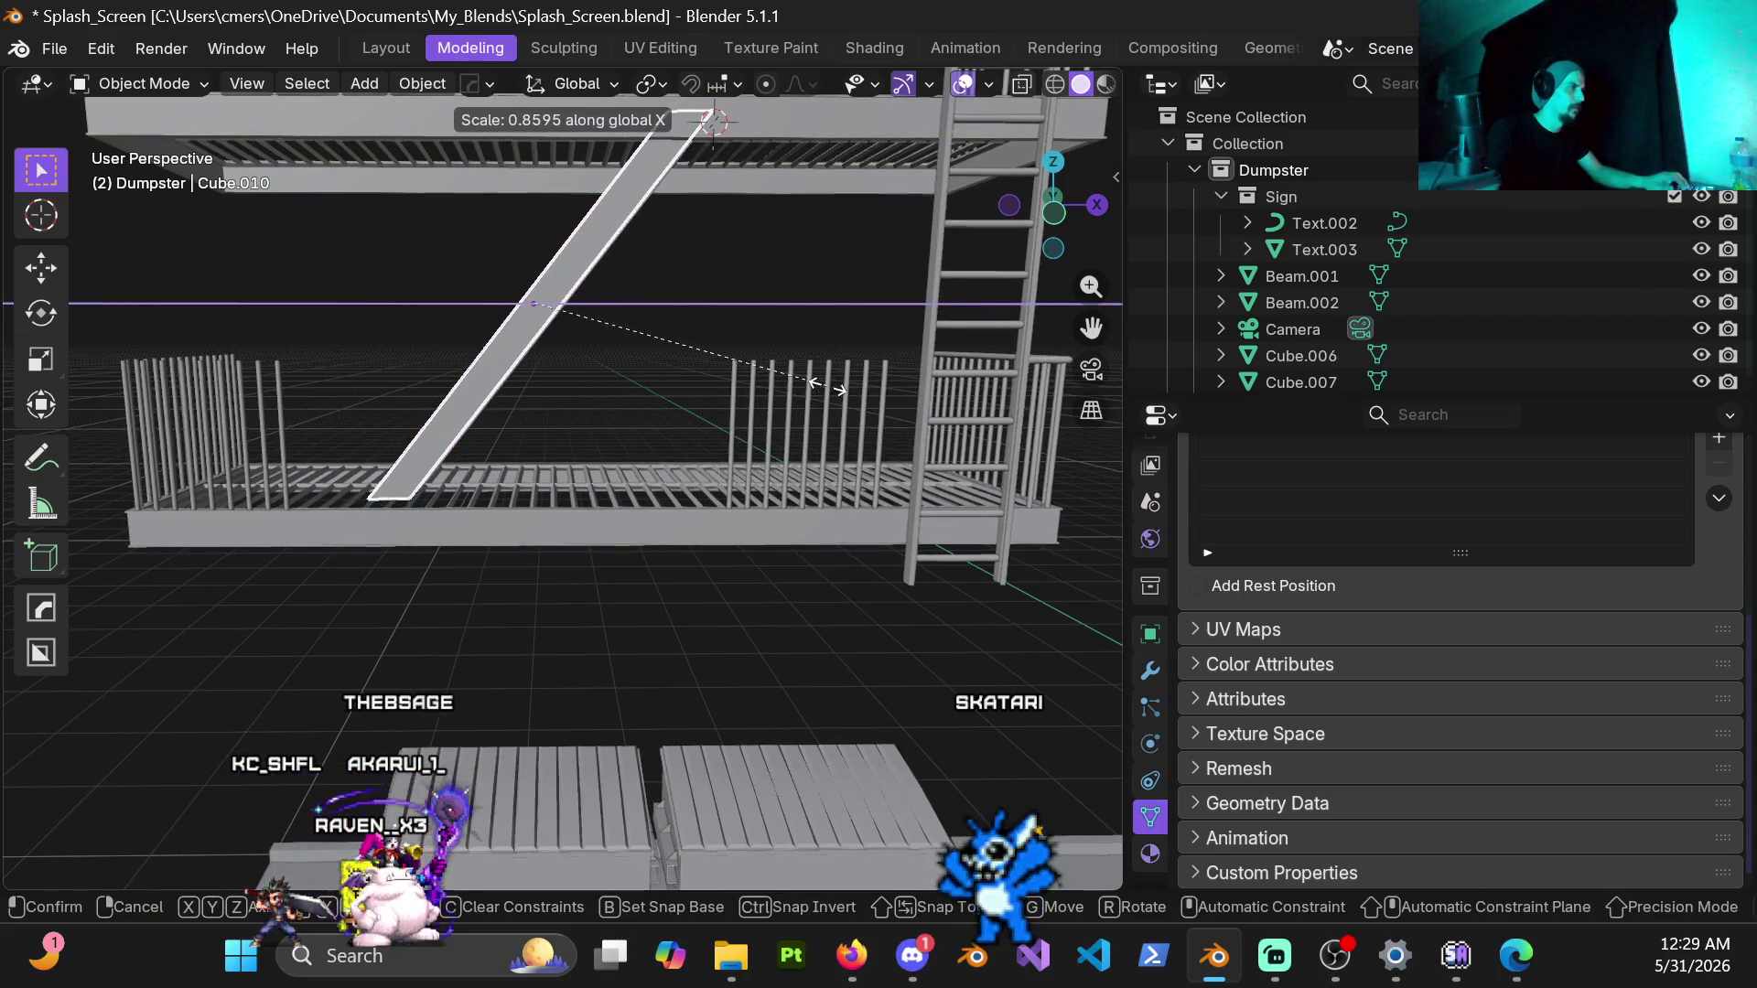
click(799, 375)
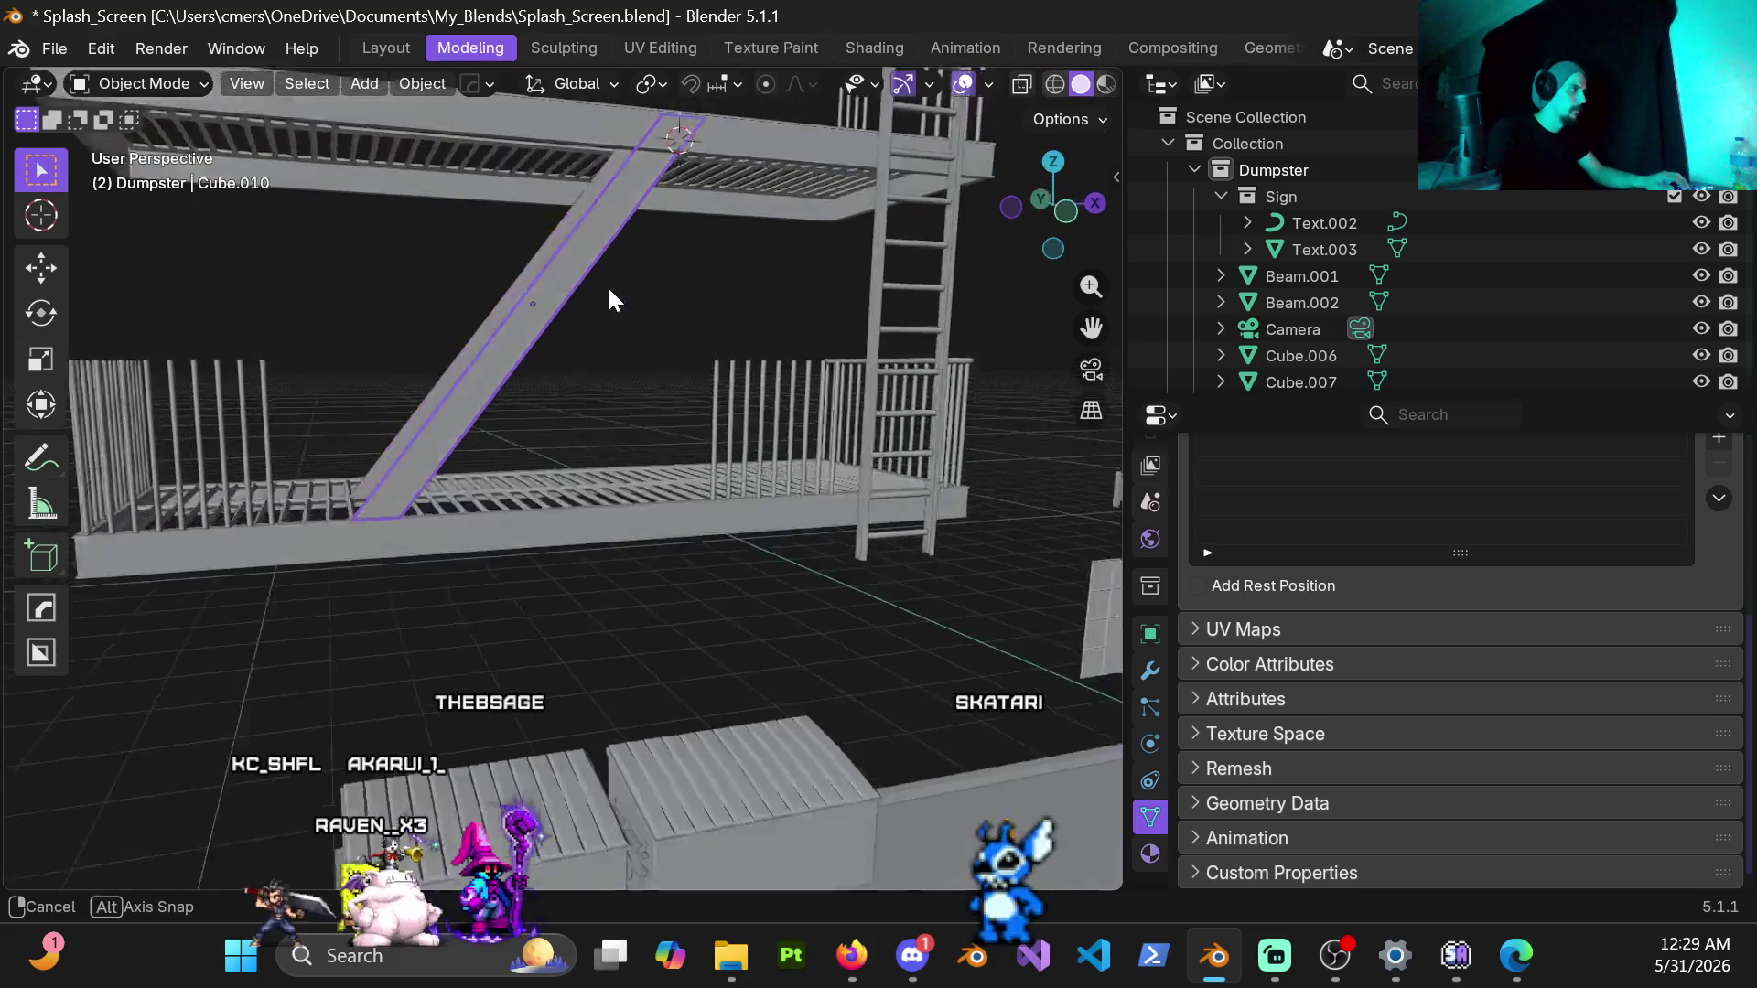
middle_drag(608, 286, 556, 331)
key(s)
key(x)
key(x)
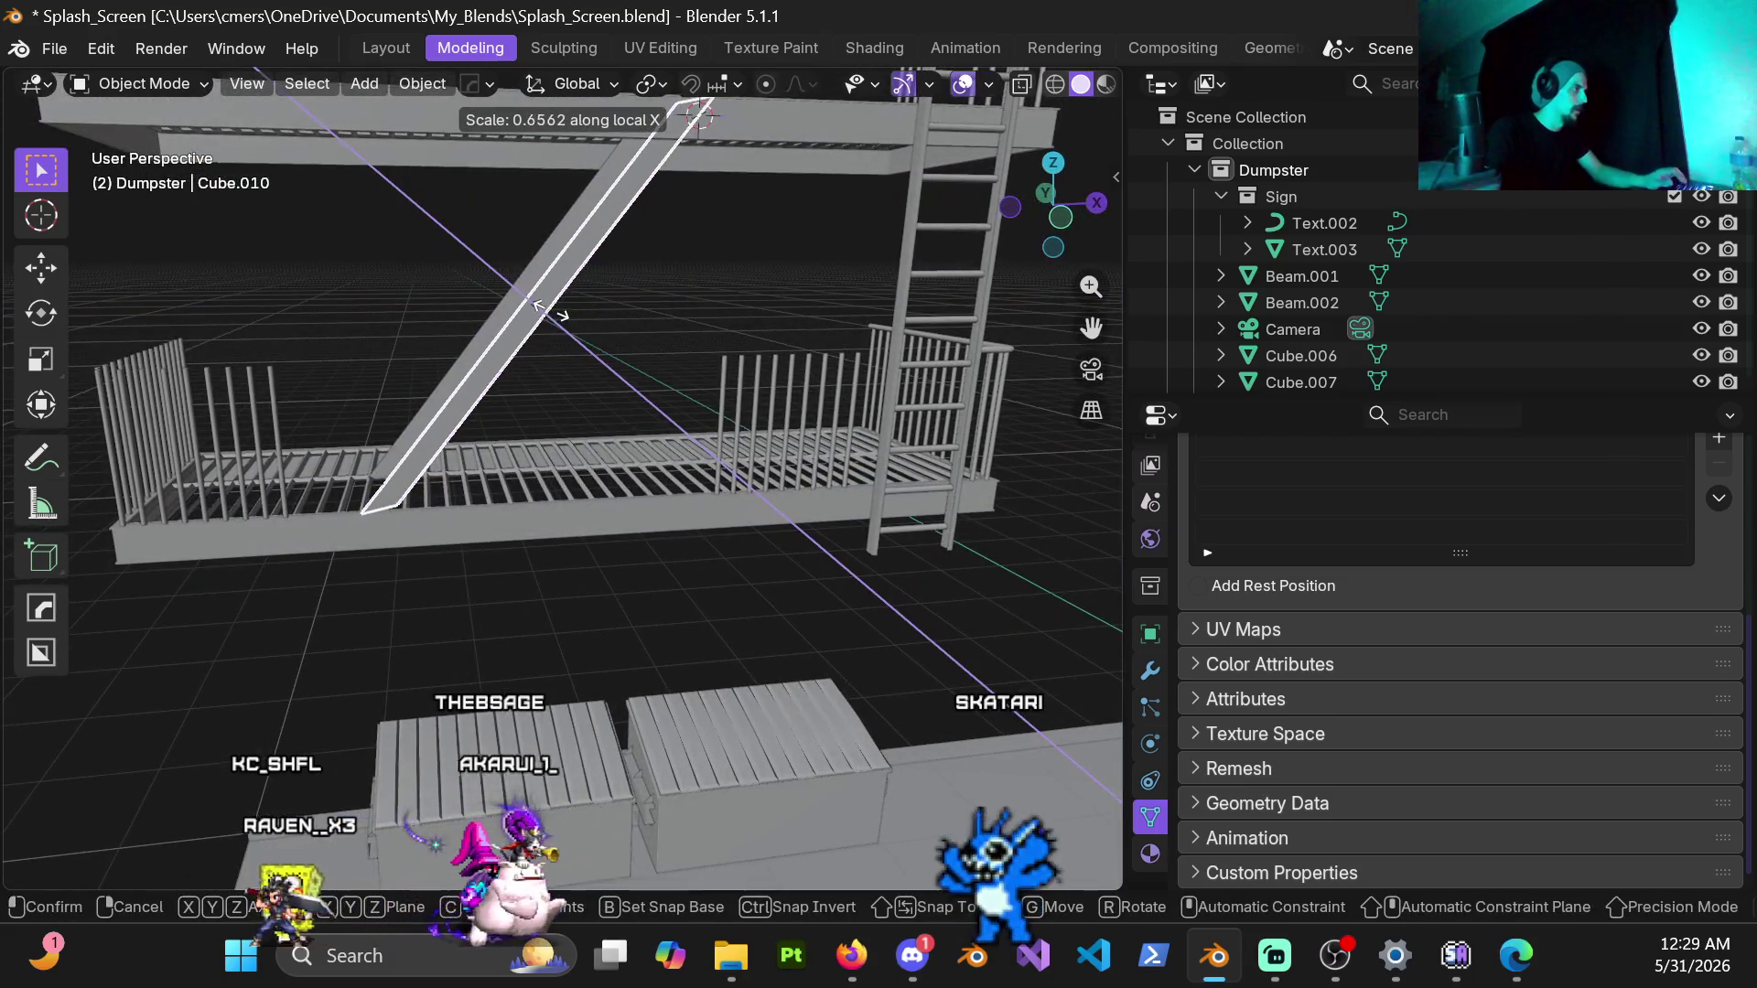
click(608, 333)
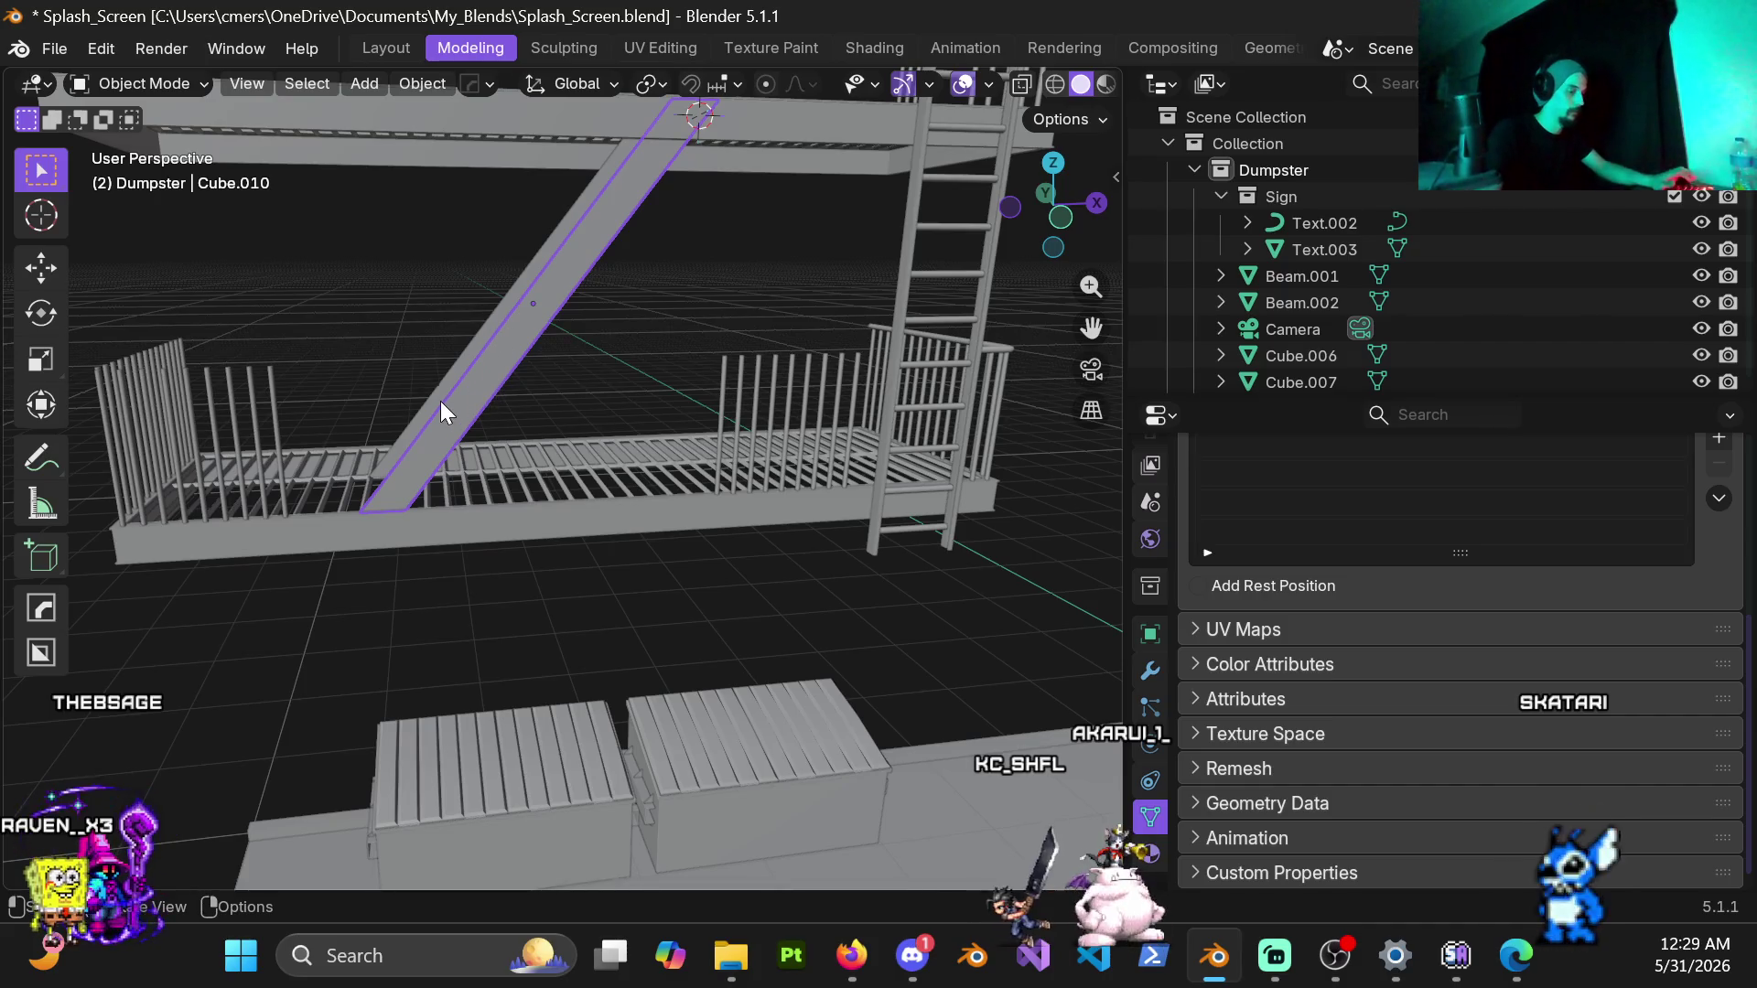
key(ctrl+Tab)
click(591, 406)
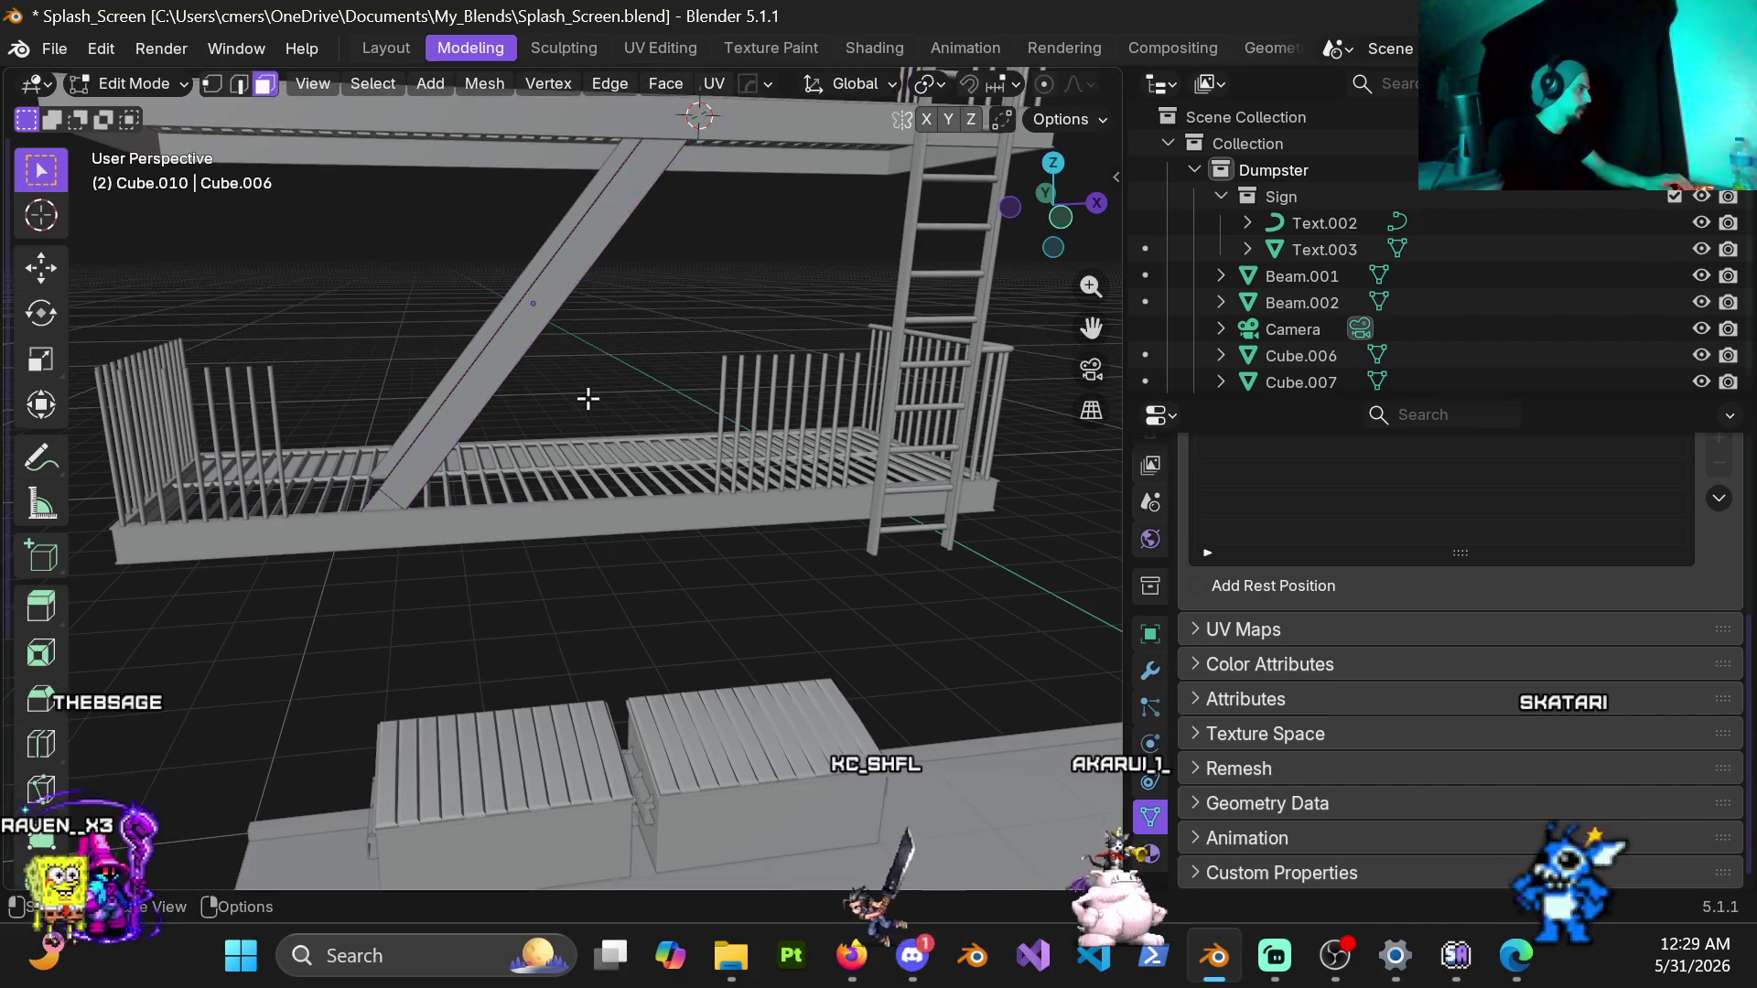
Step: Shrink/Fatten the beam's faces inward by about -0.087 m and inspect the thinner stringer
key(alt+s)
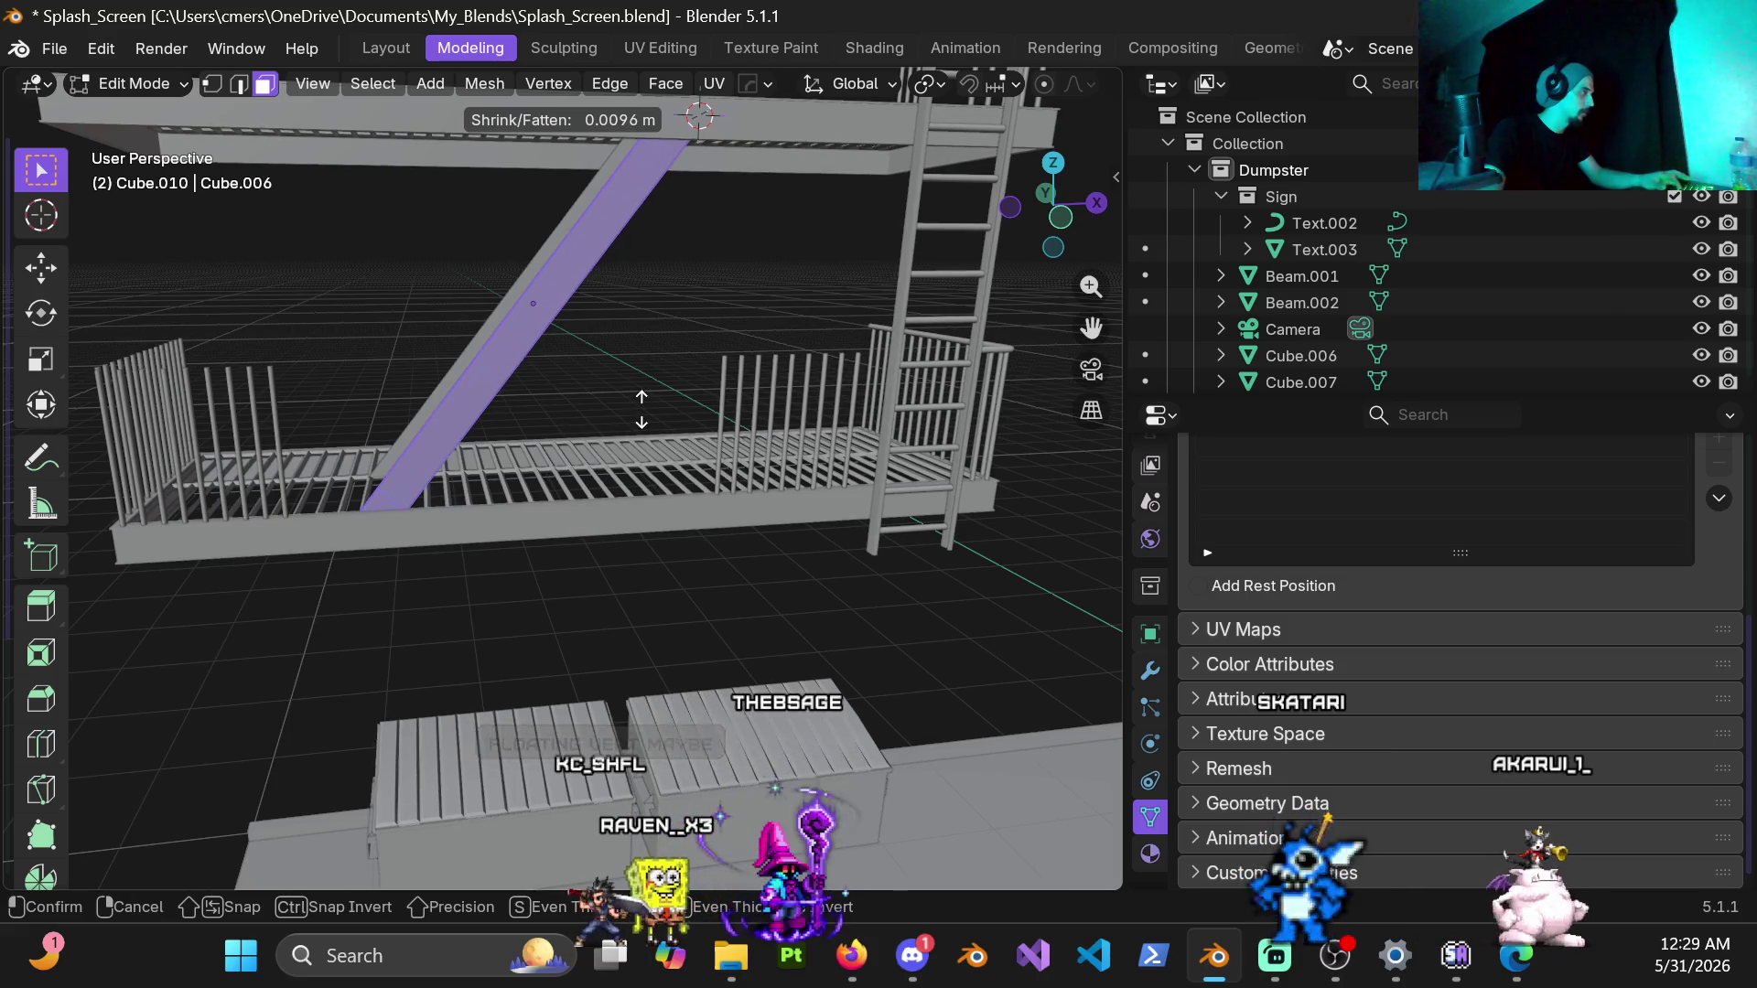
click(649, 414)
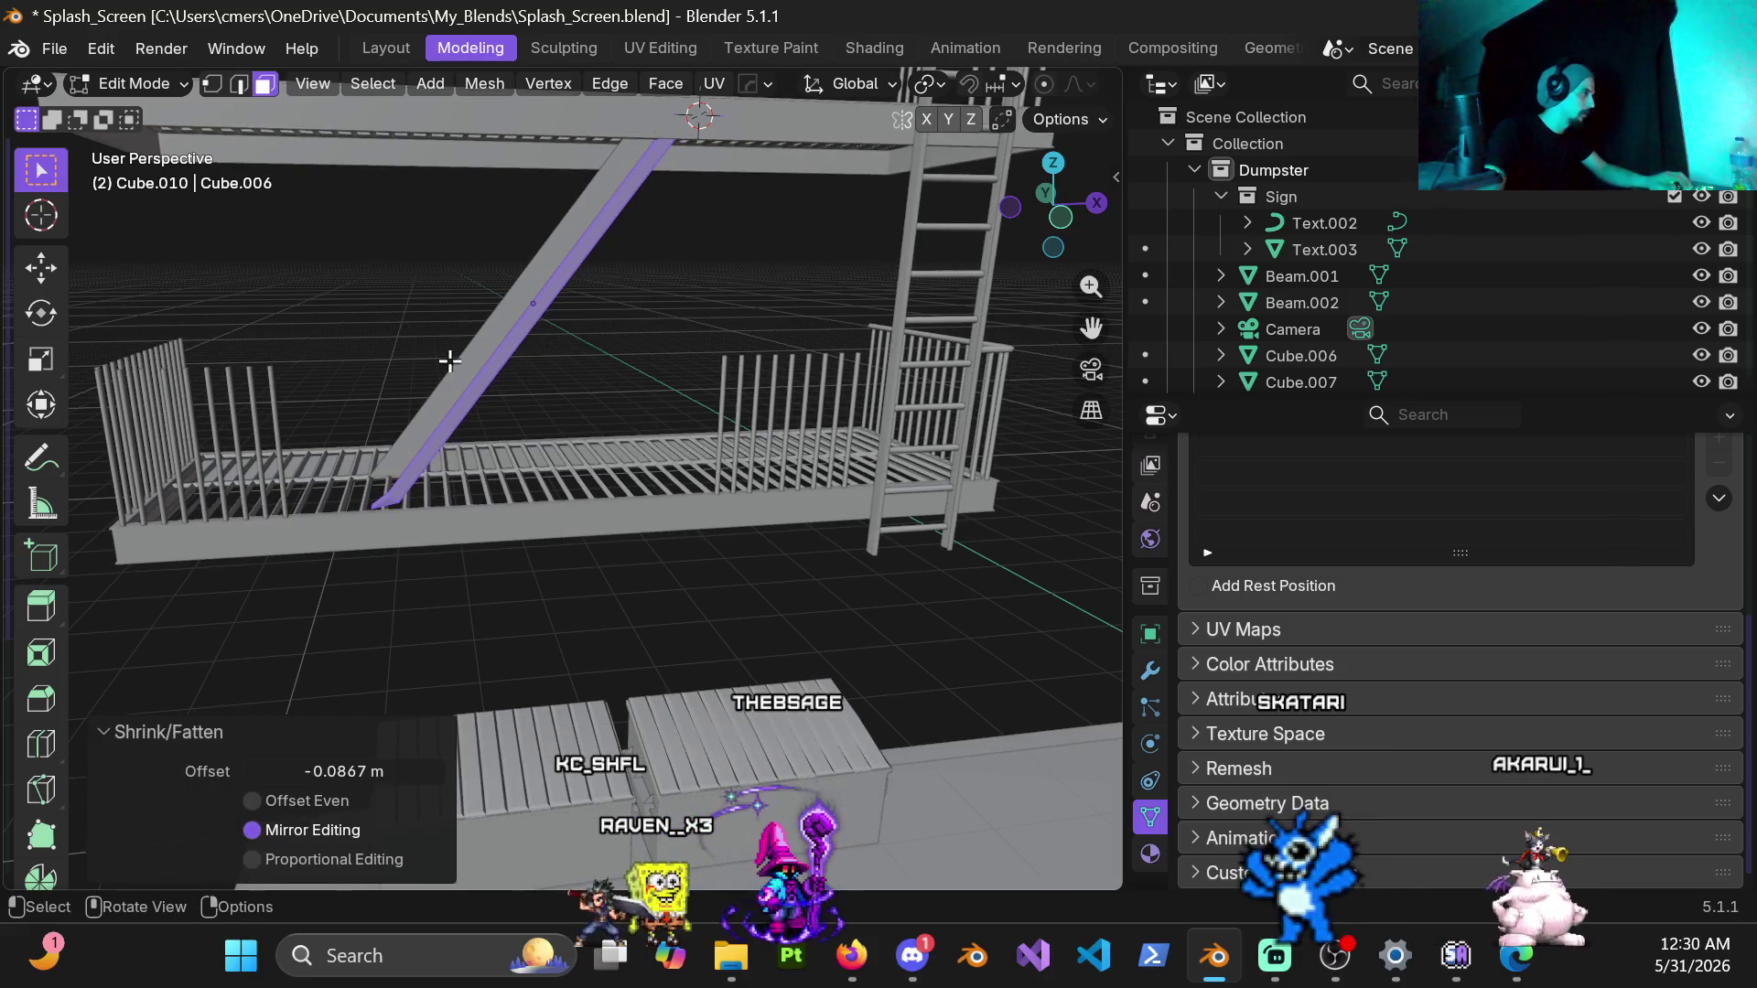
scroll(549, 343, up, 3)
scroll(400, 290, up, 2)
mouse_move(400, 290)
middle_down()
mouse_move(904, 403)
mouse_move(531, 569)
middle_up()
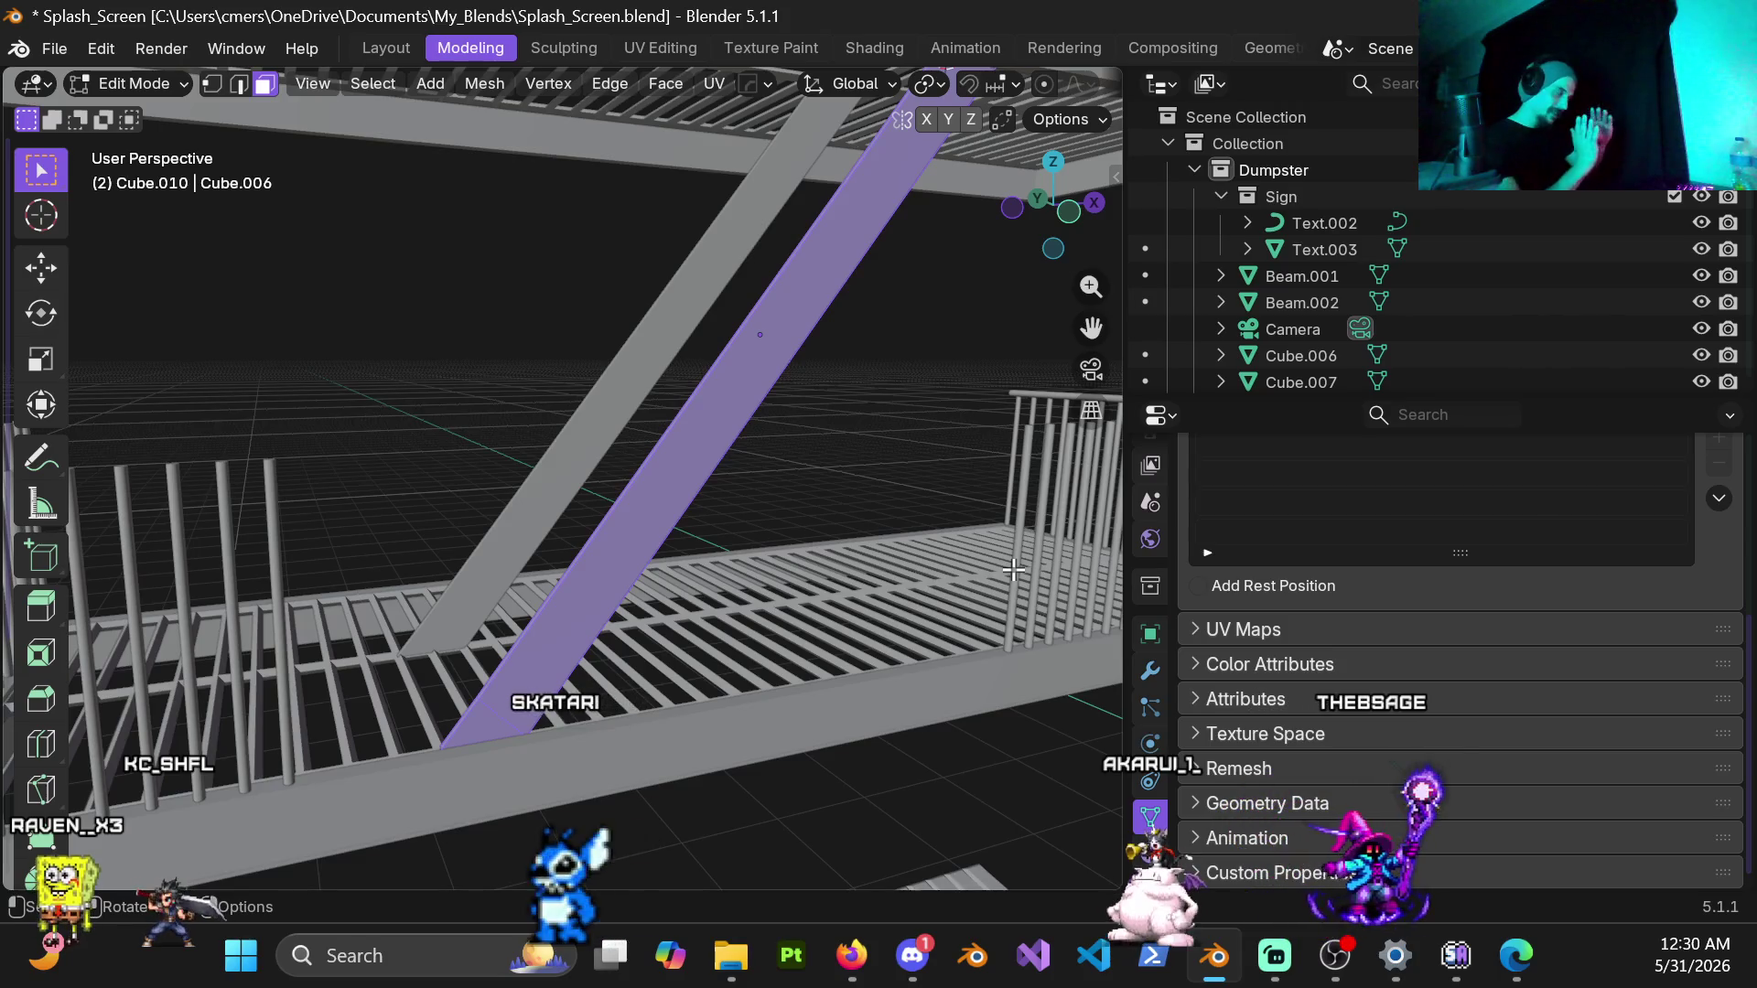
mouse_move(769, 453)
middle_down()
mouse_move(709, 392)
mouse_move(718, 485)
middle_up()
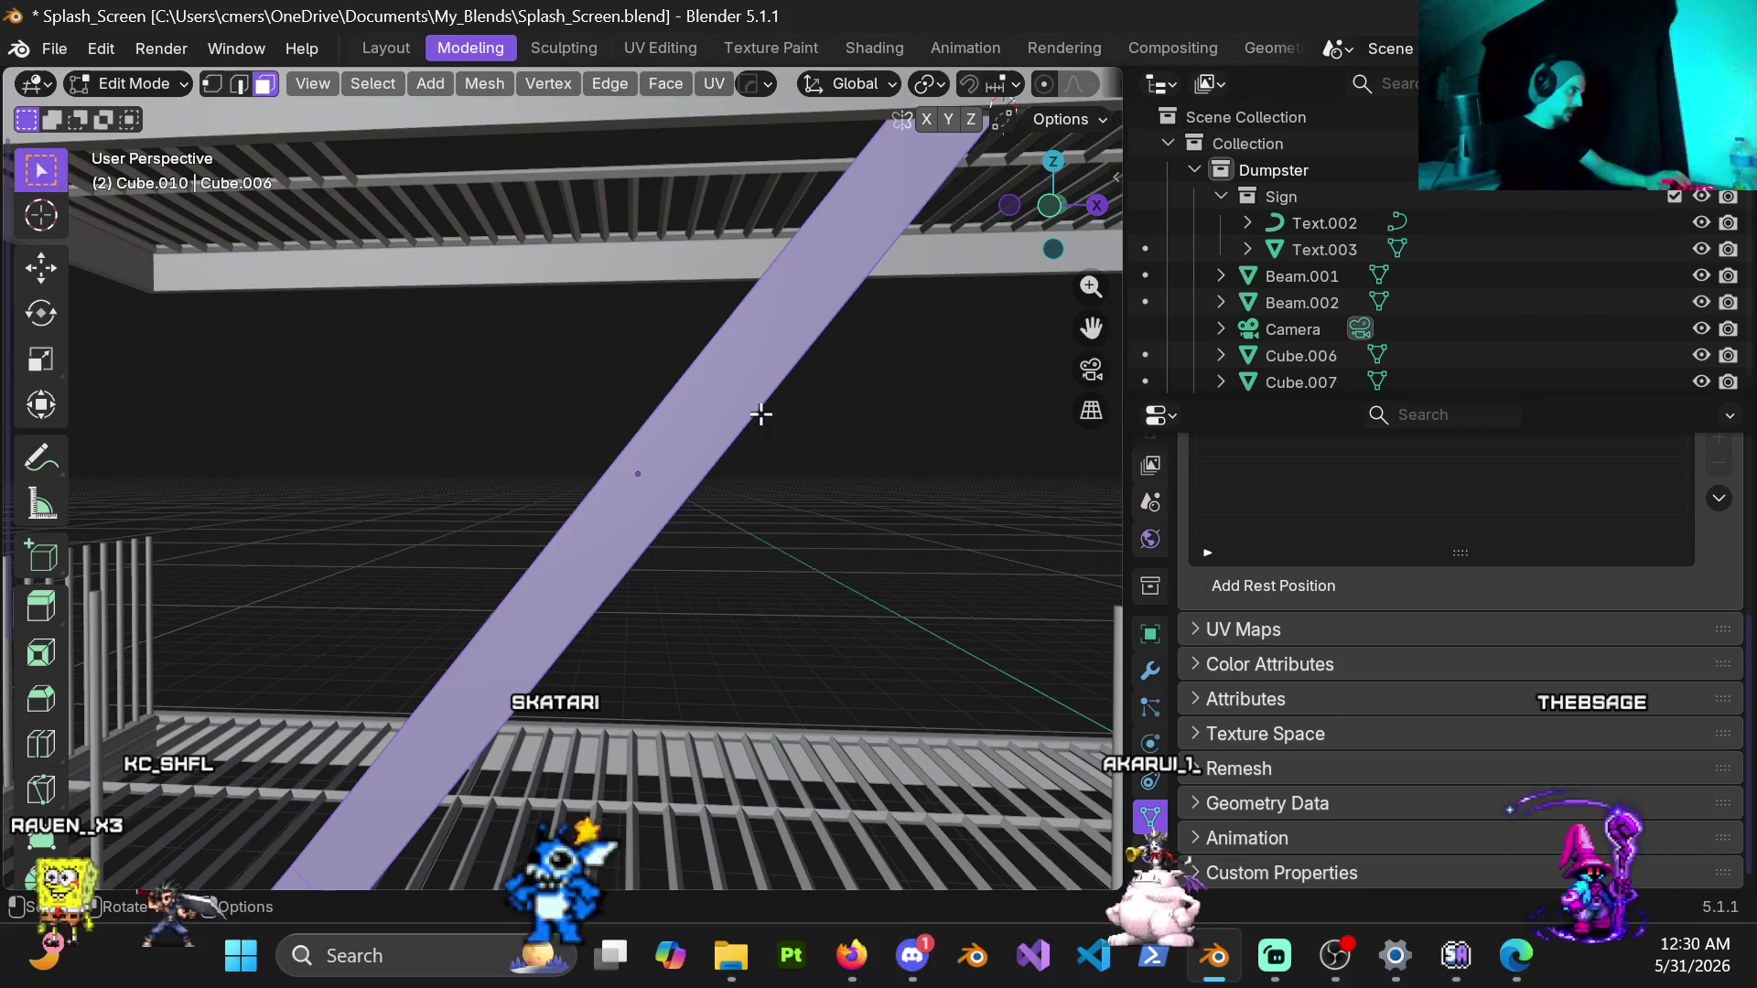
mouse_move(761, 413)
middle_down()
mouse_move(617, 468)
mouse_move(640, 447)
middle_up()
scroll(640, 448, down, 4)
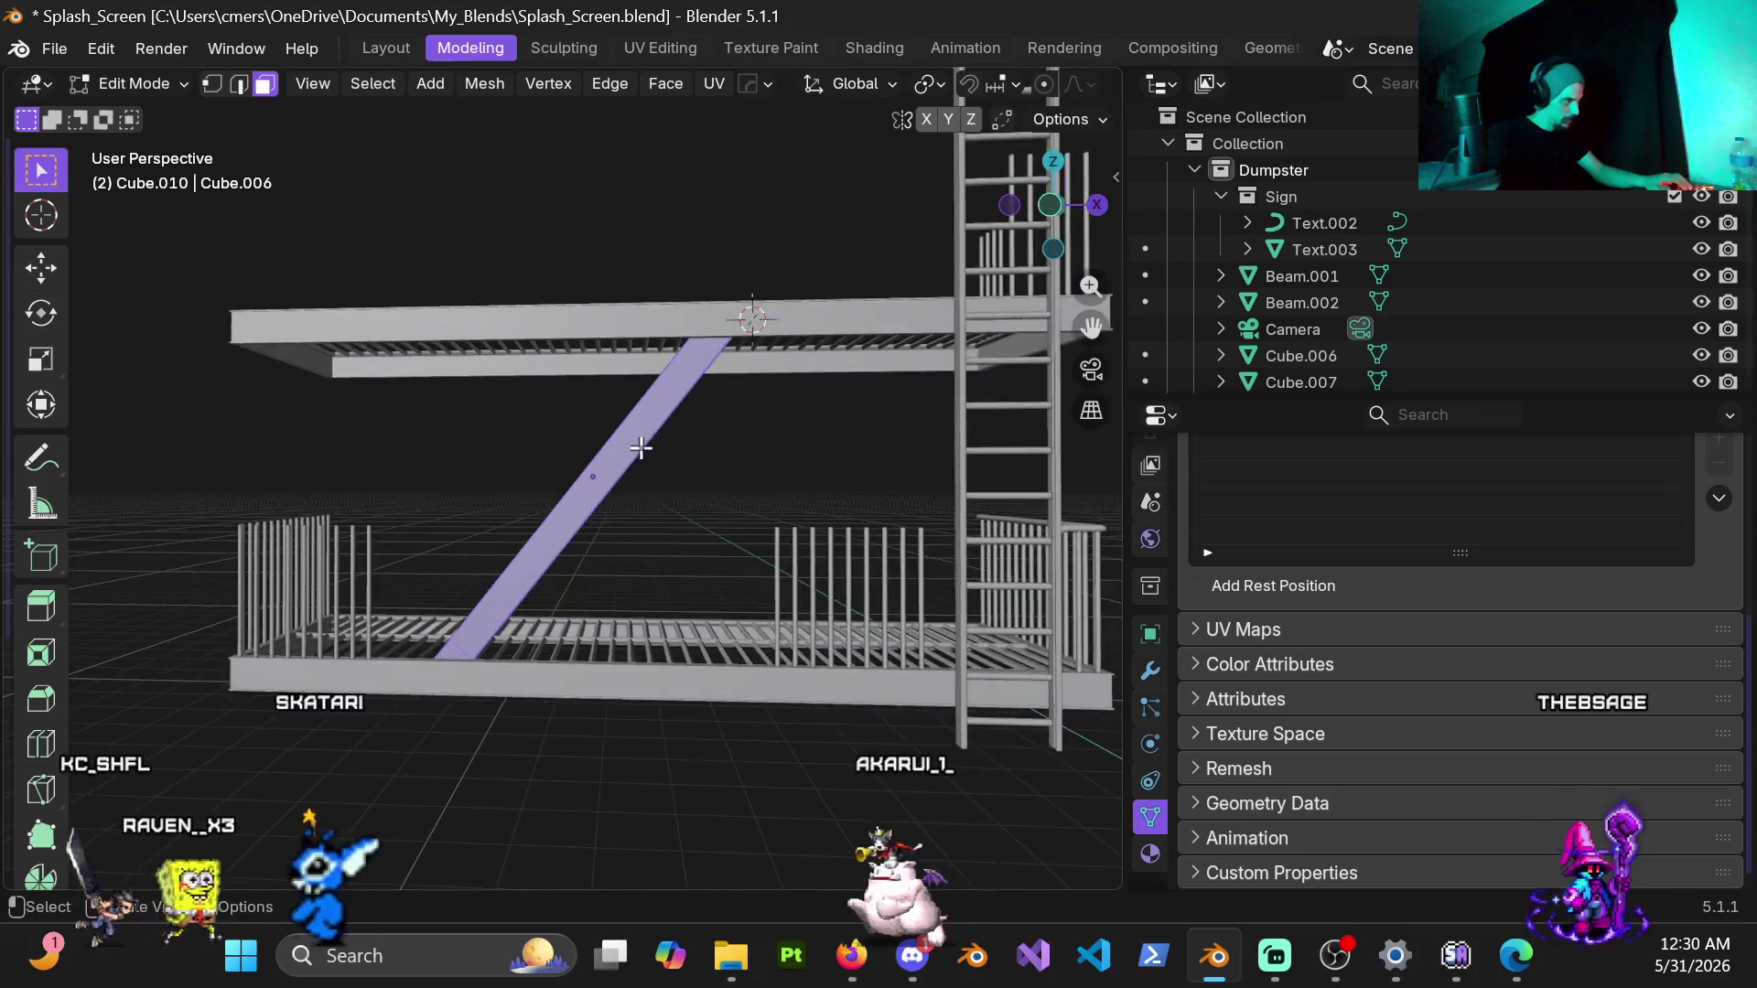
Step: In front view, loop-cut one edge loop across the beam near its midpoint and select the whole mesh
key(KP_1)
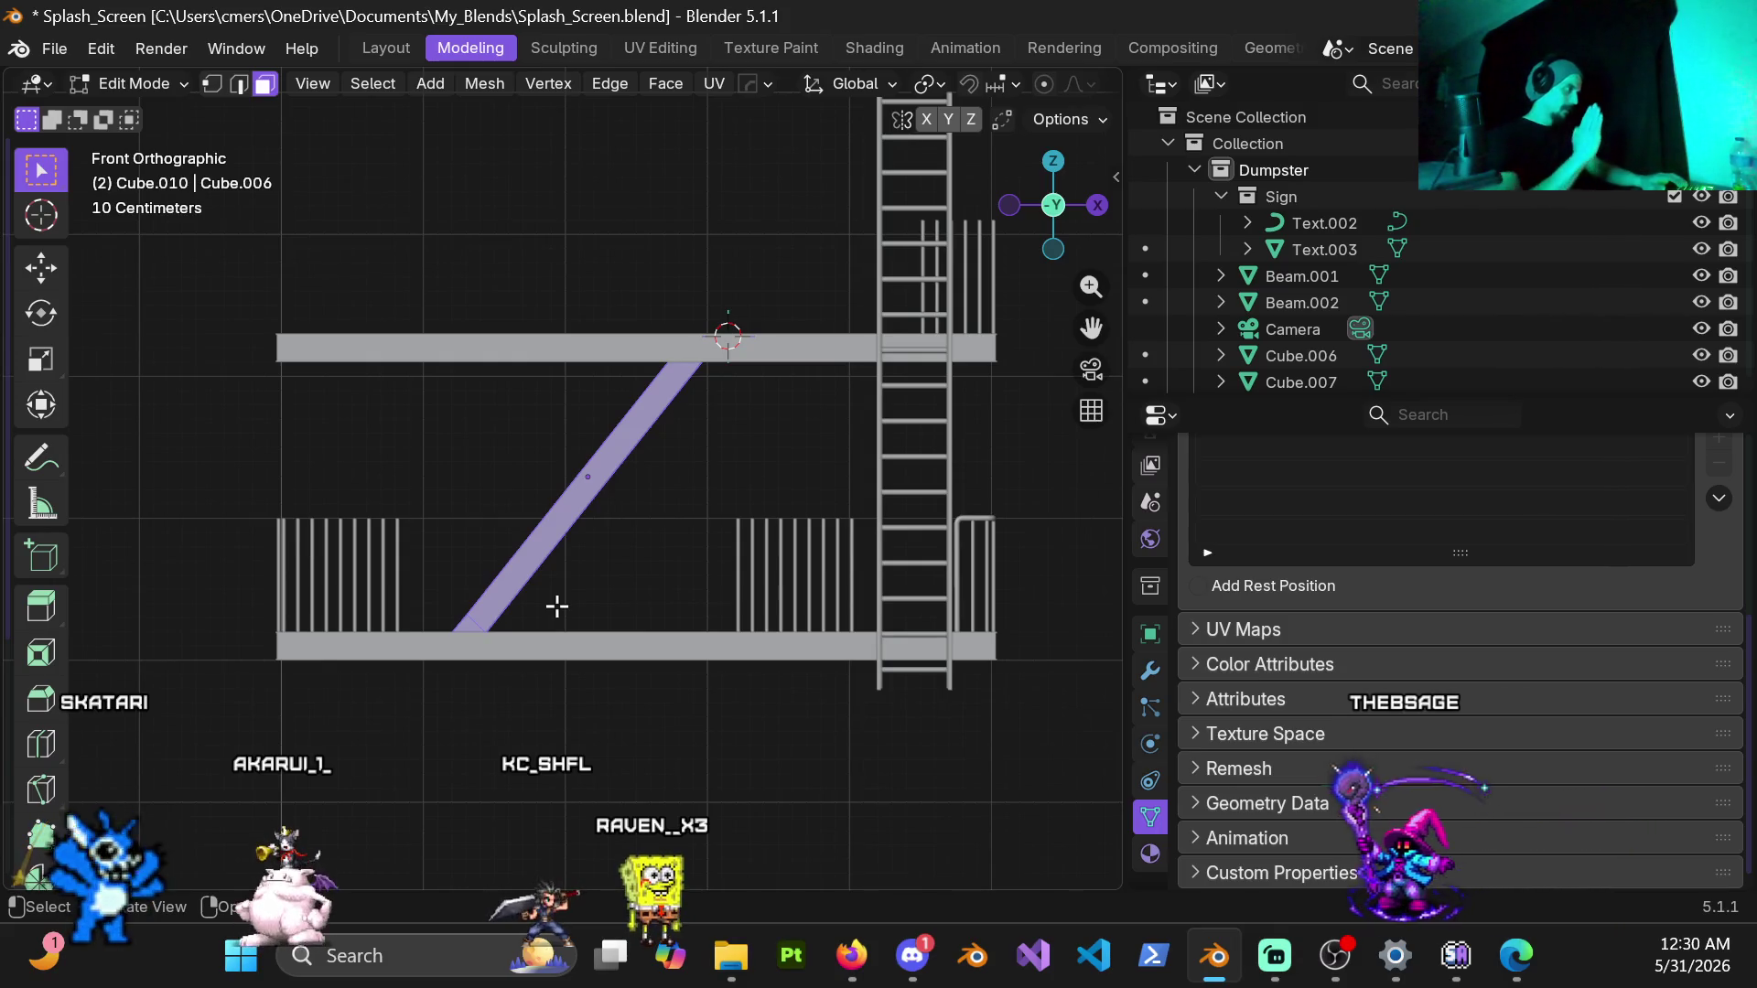
scroll(544, 532, up, 4)
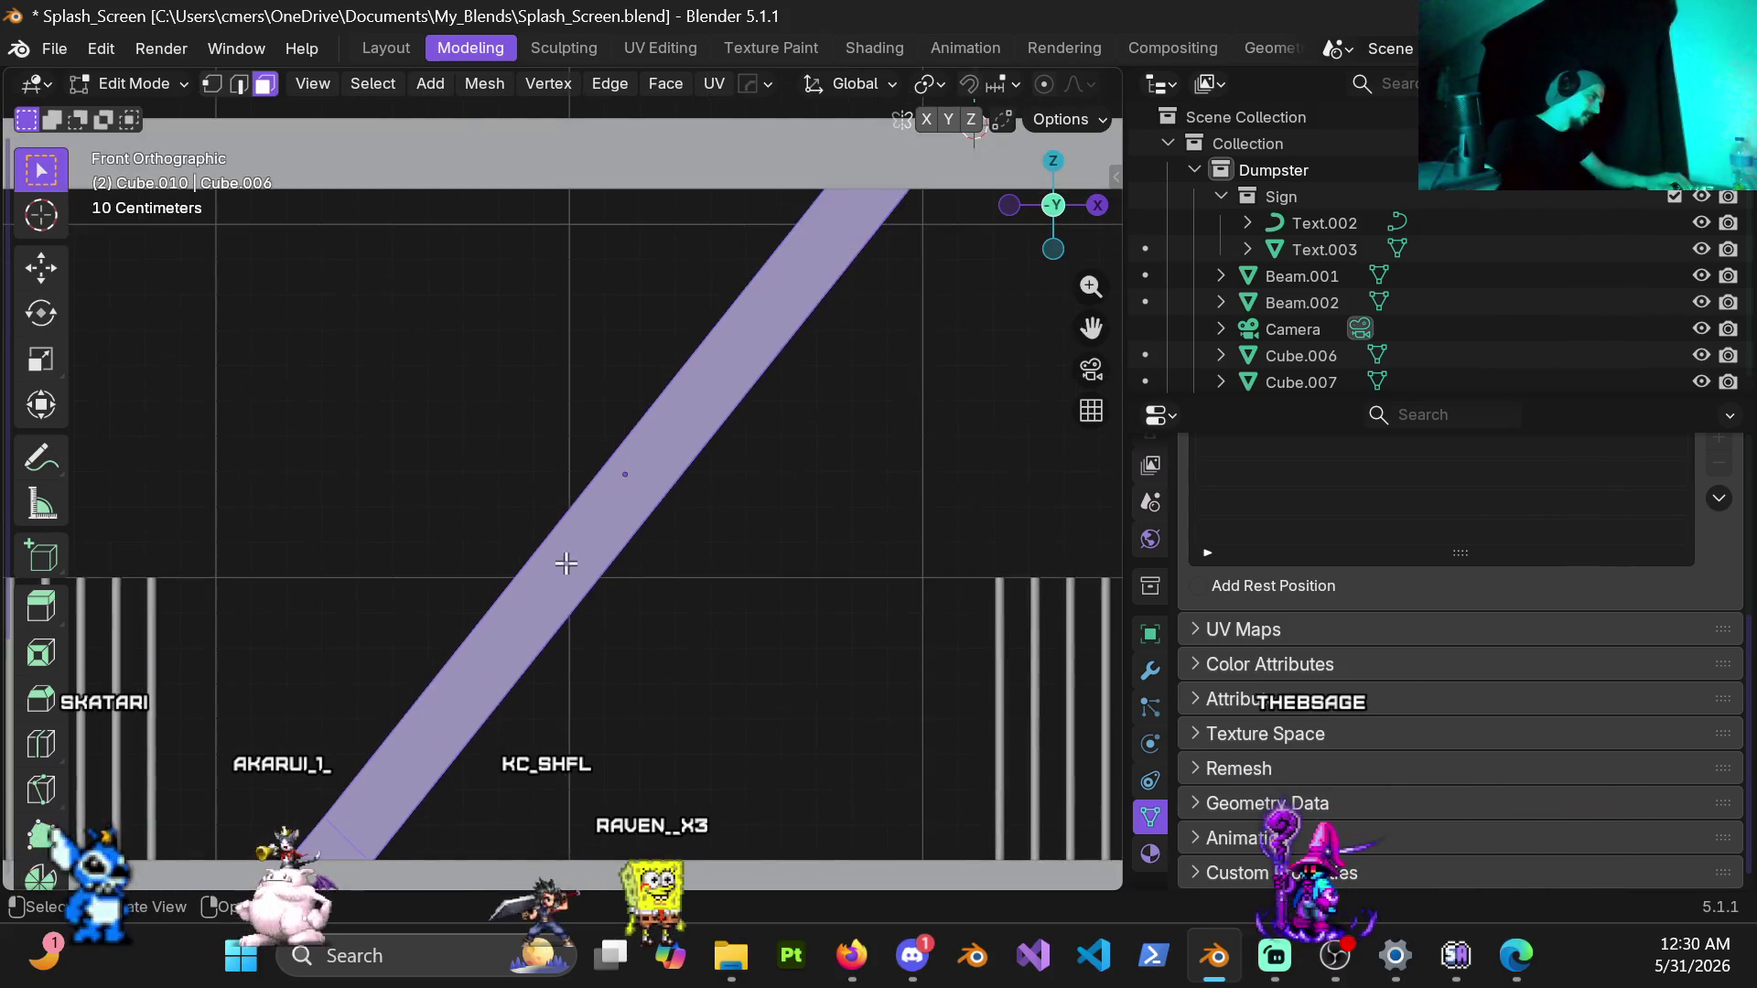
key(ctrl+r)
click(655, 547)
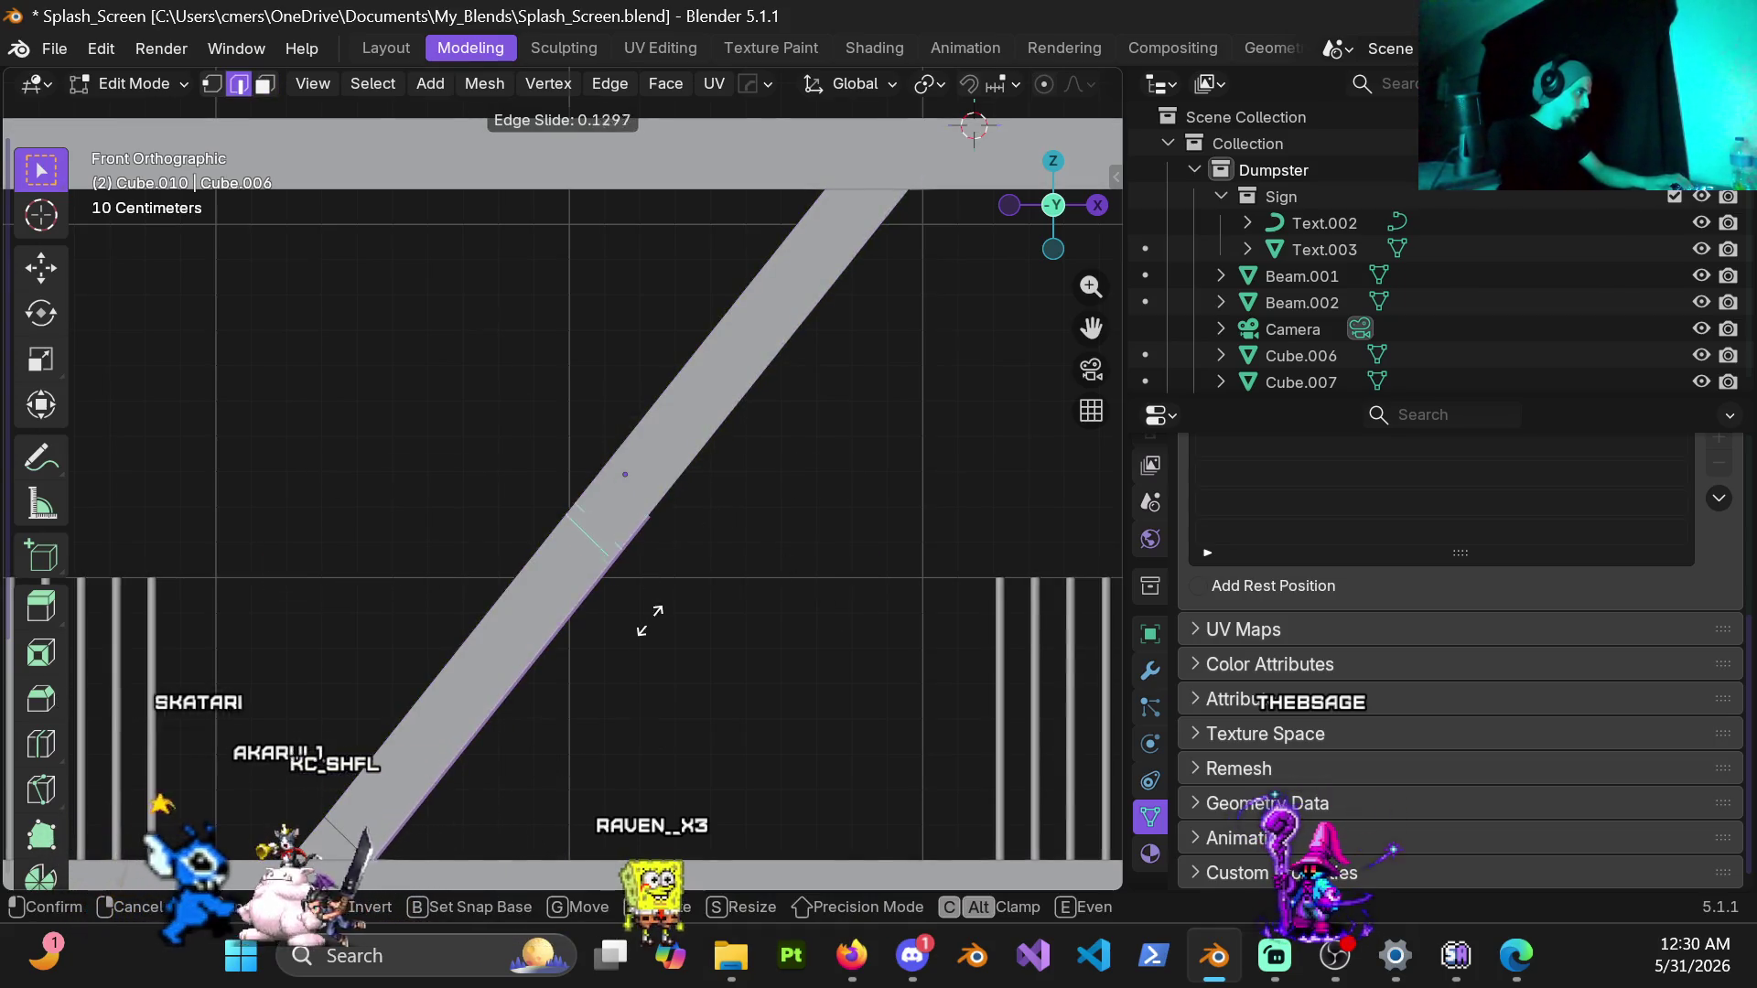
click(673, 646)
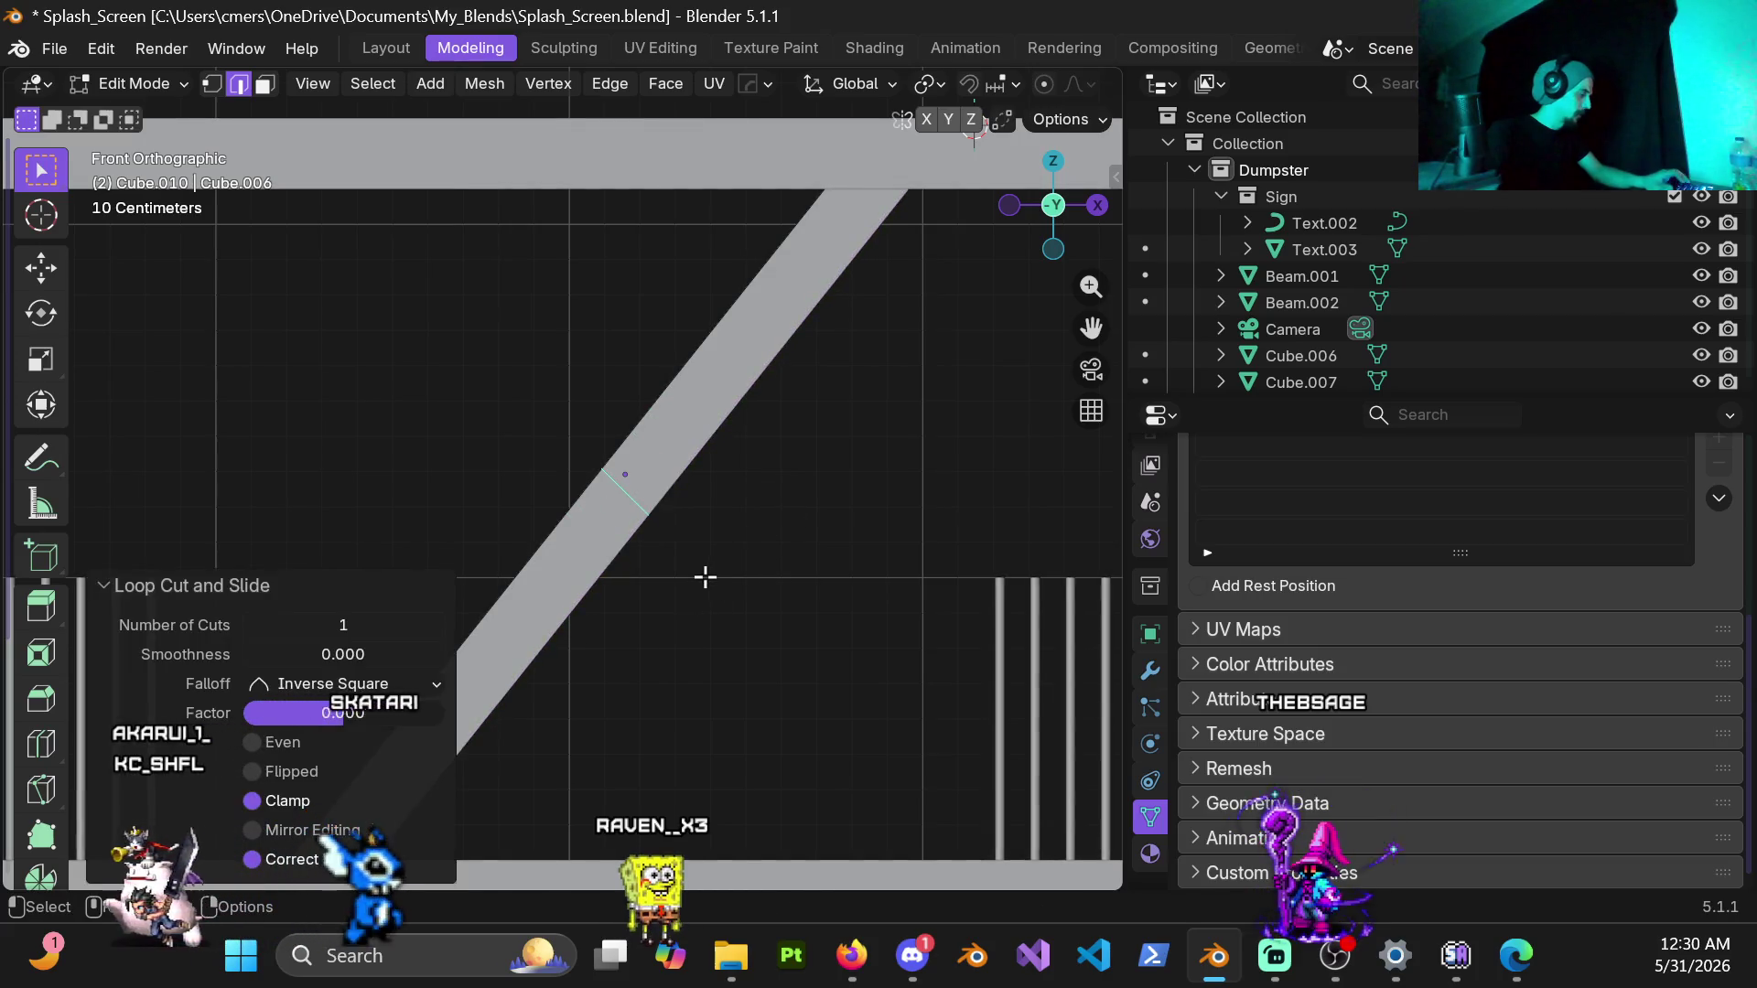
key(l)
scroll(699, 585, down, 4)
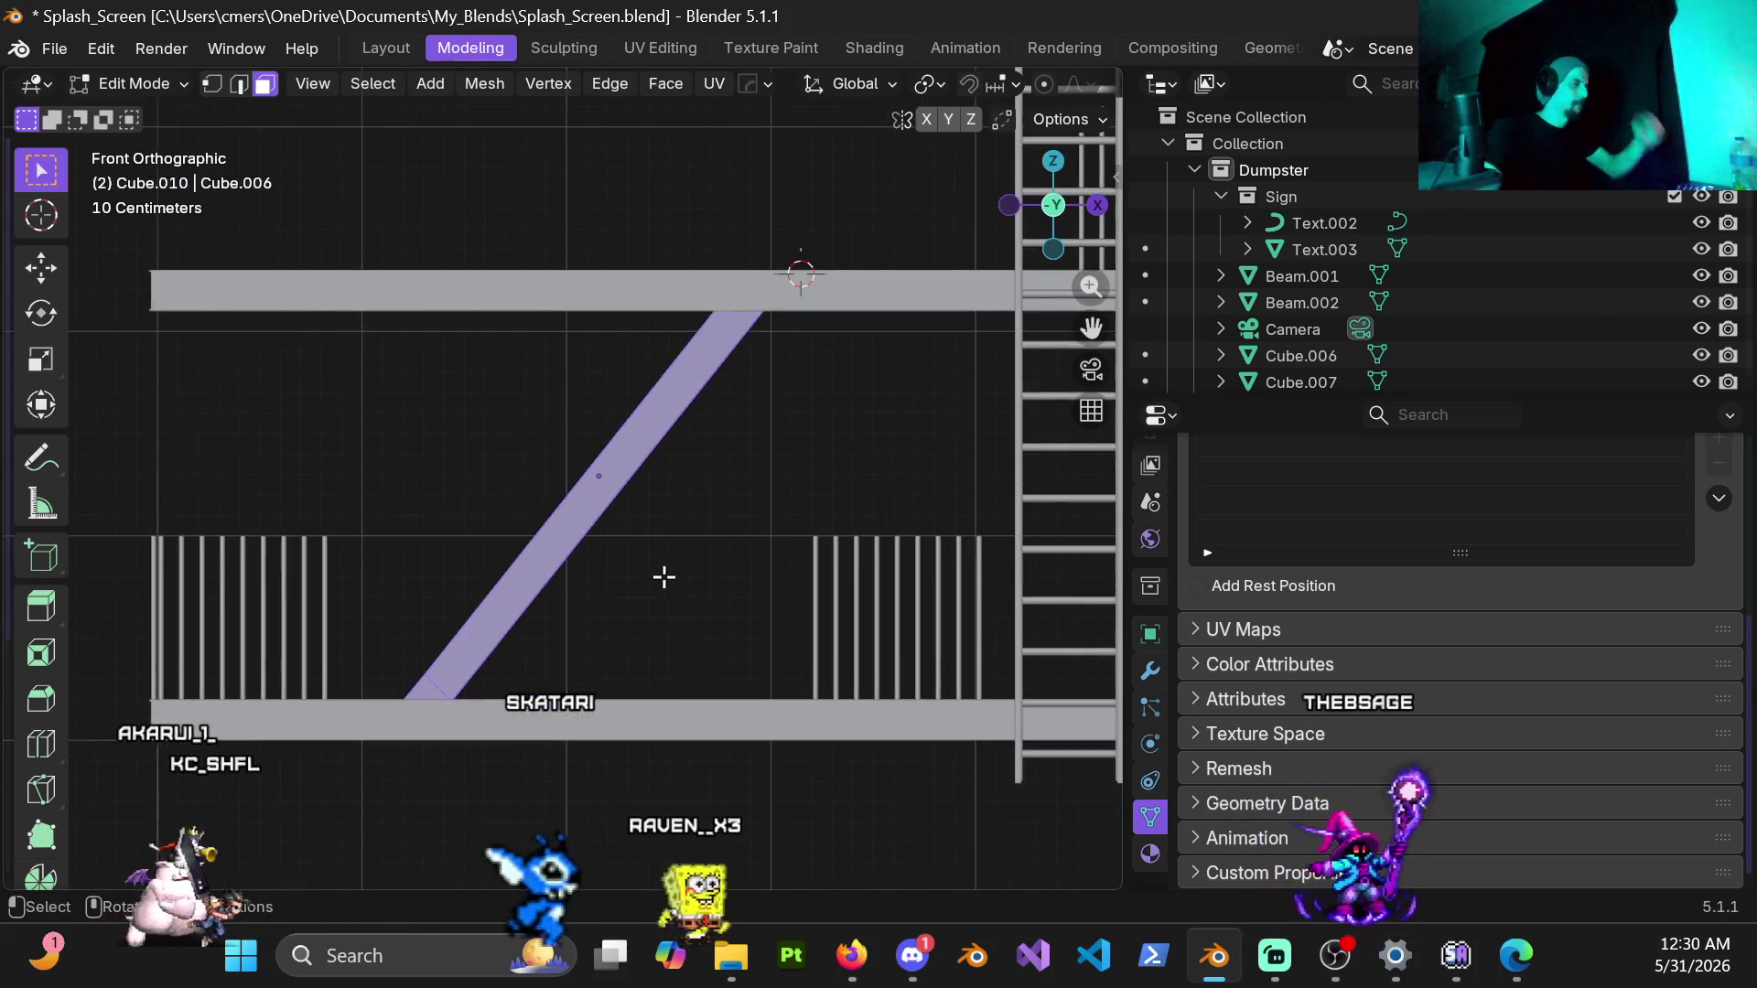
Step: Orbit around the fire escape to check the beam against the landings
mouse_move(660, 577)
middle_down()
mouse_move(611, 522)
mouse_move(627, 513)
middle_up()
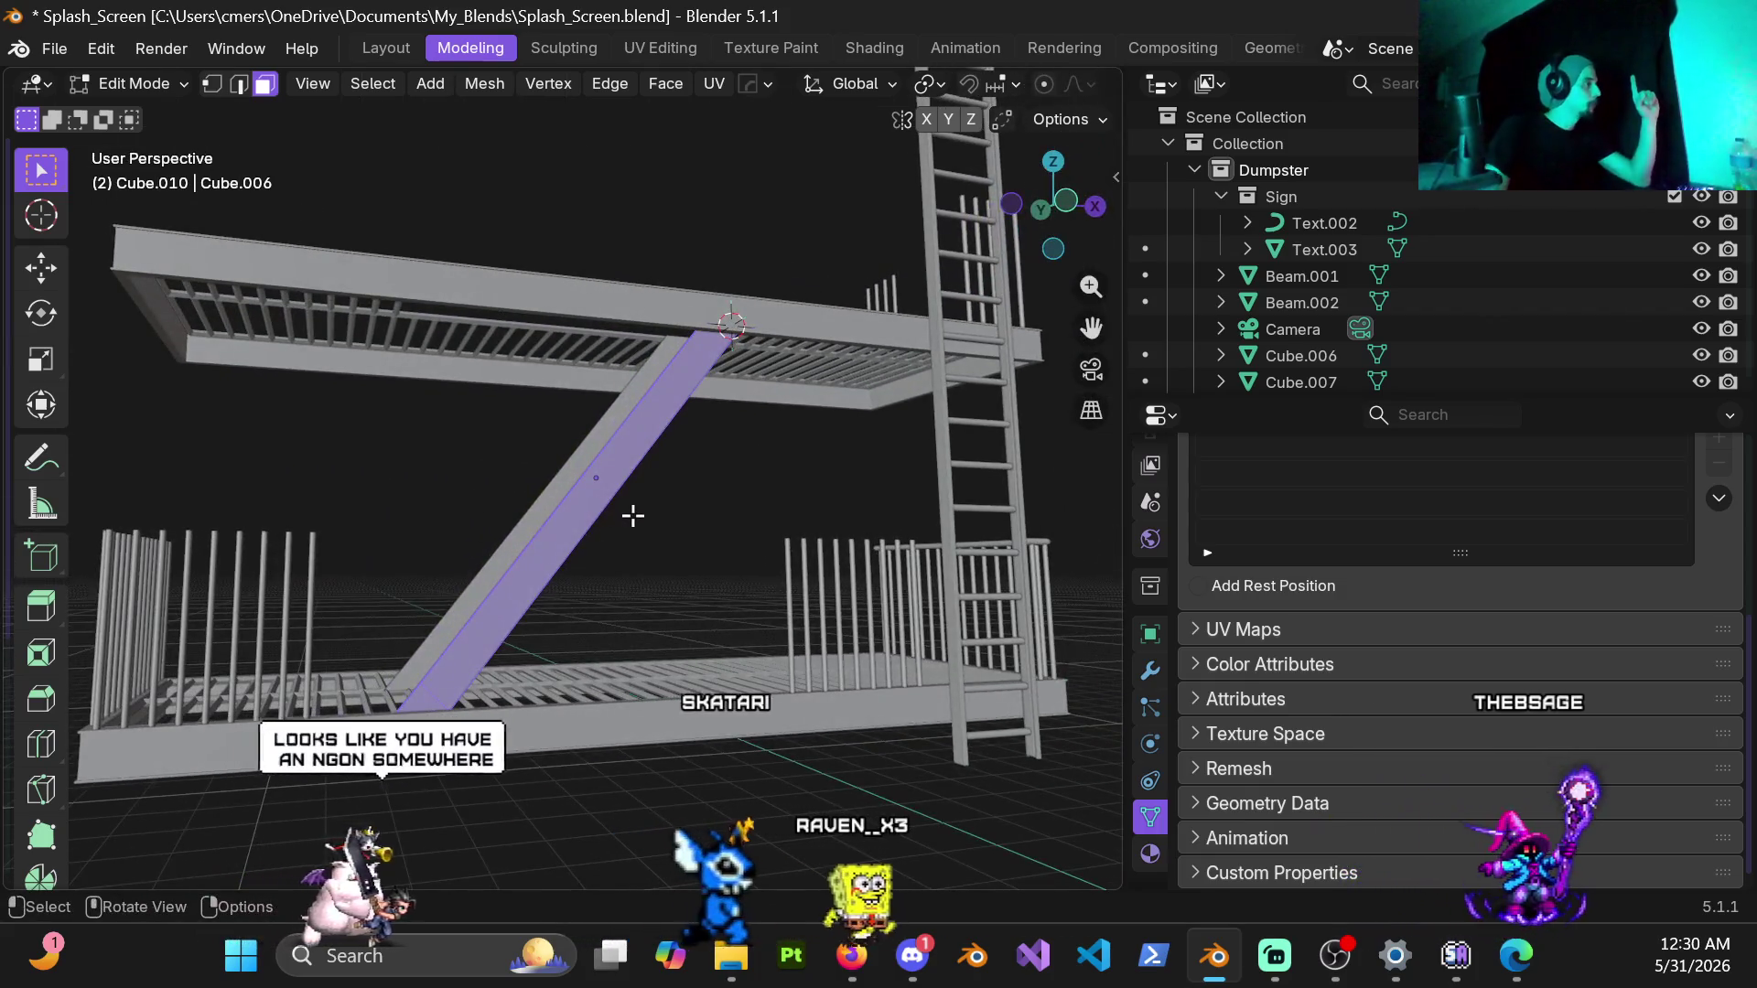
mouse_move(579, 450)
middle_down()
mouse_move(646, 551)
mouse_move(545, 528)
middle_up()
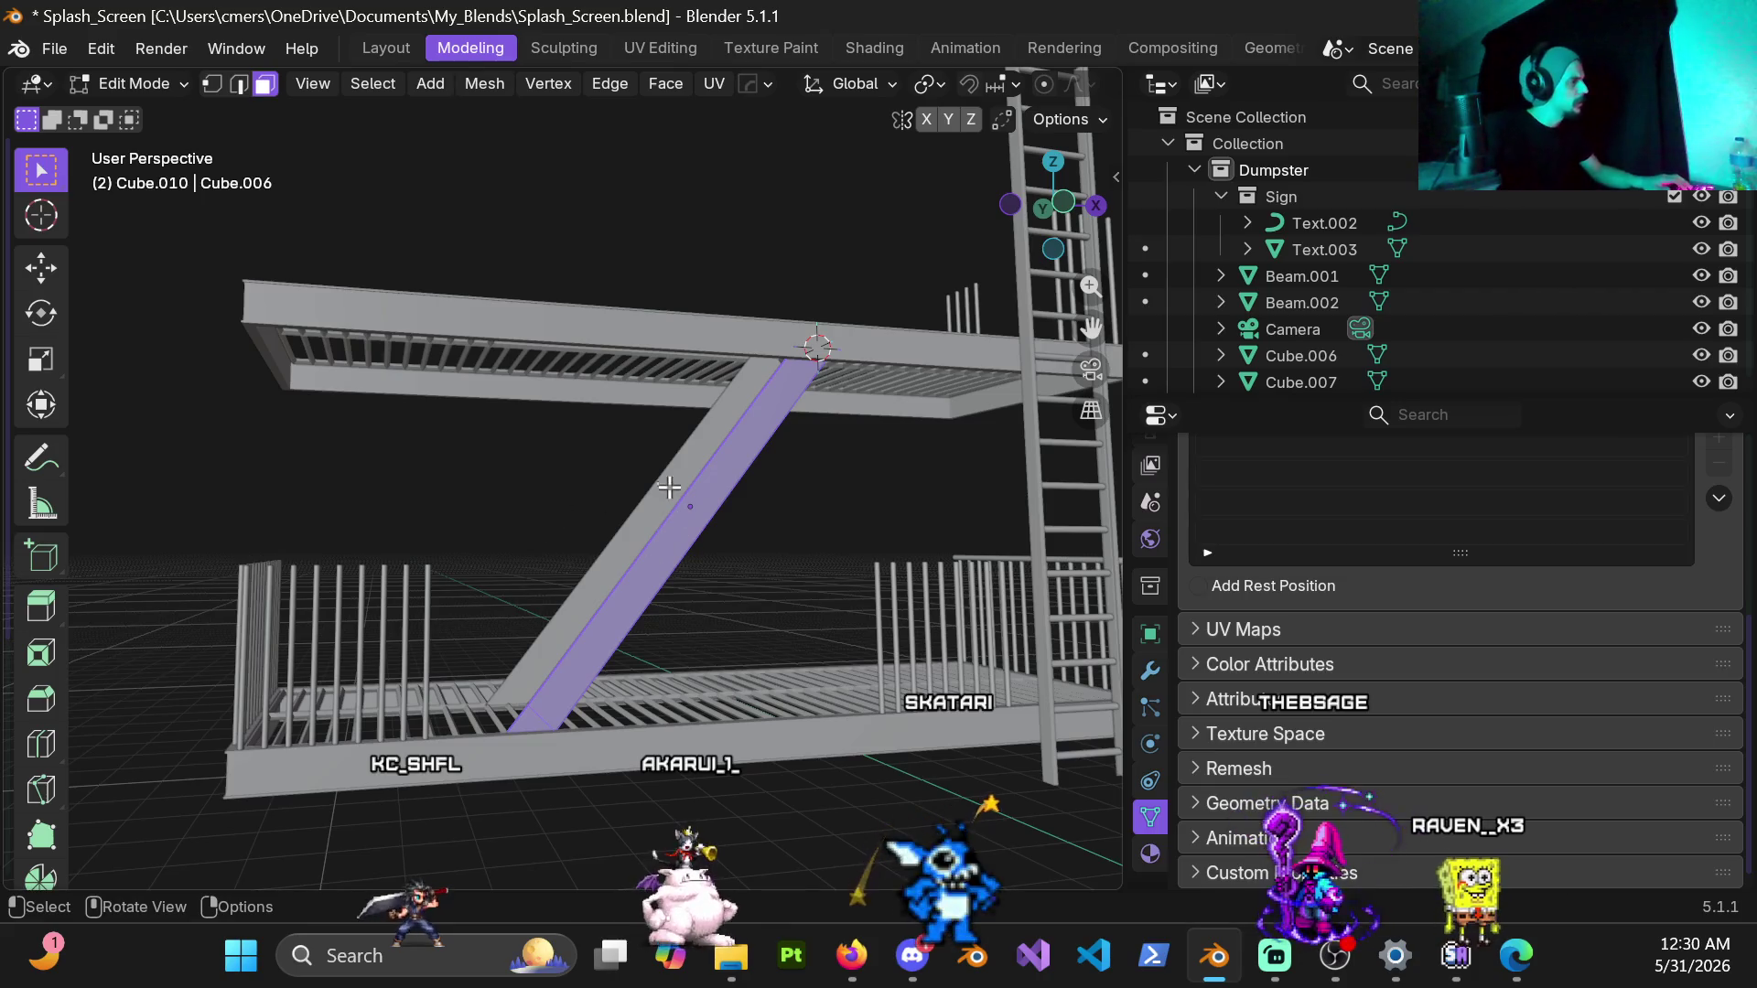
middle_drag(722, 558, 769, 524)
mouse_move(630, 568)
middle_down()
mouse_move(519, 553)
mouse_move(520, 513)
mouse_move(512, 531)
middle_up()
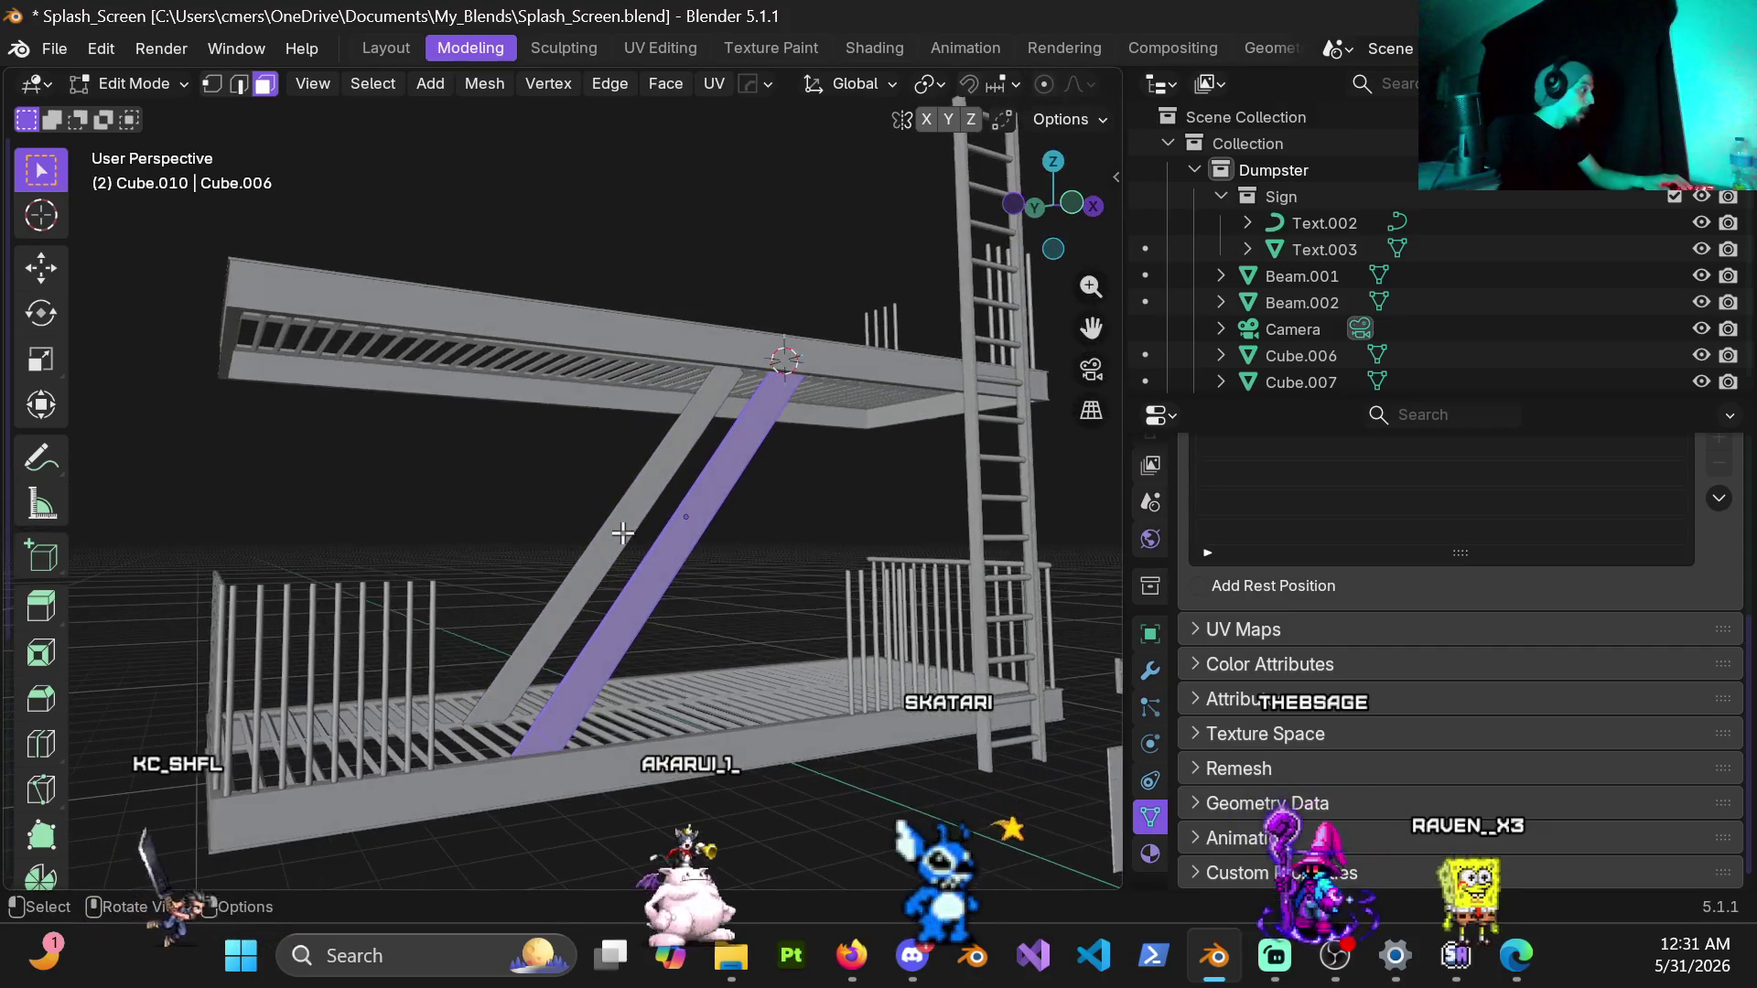
middle_drag(512, 532, 660, 590)
key(ctrl+Tab)
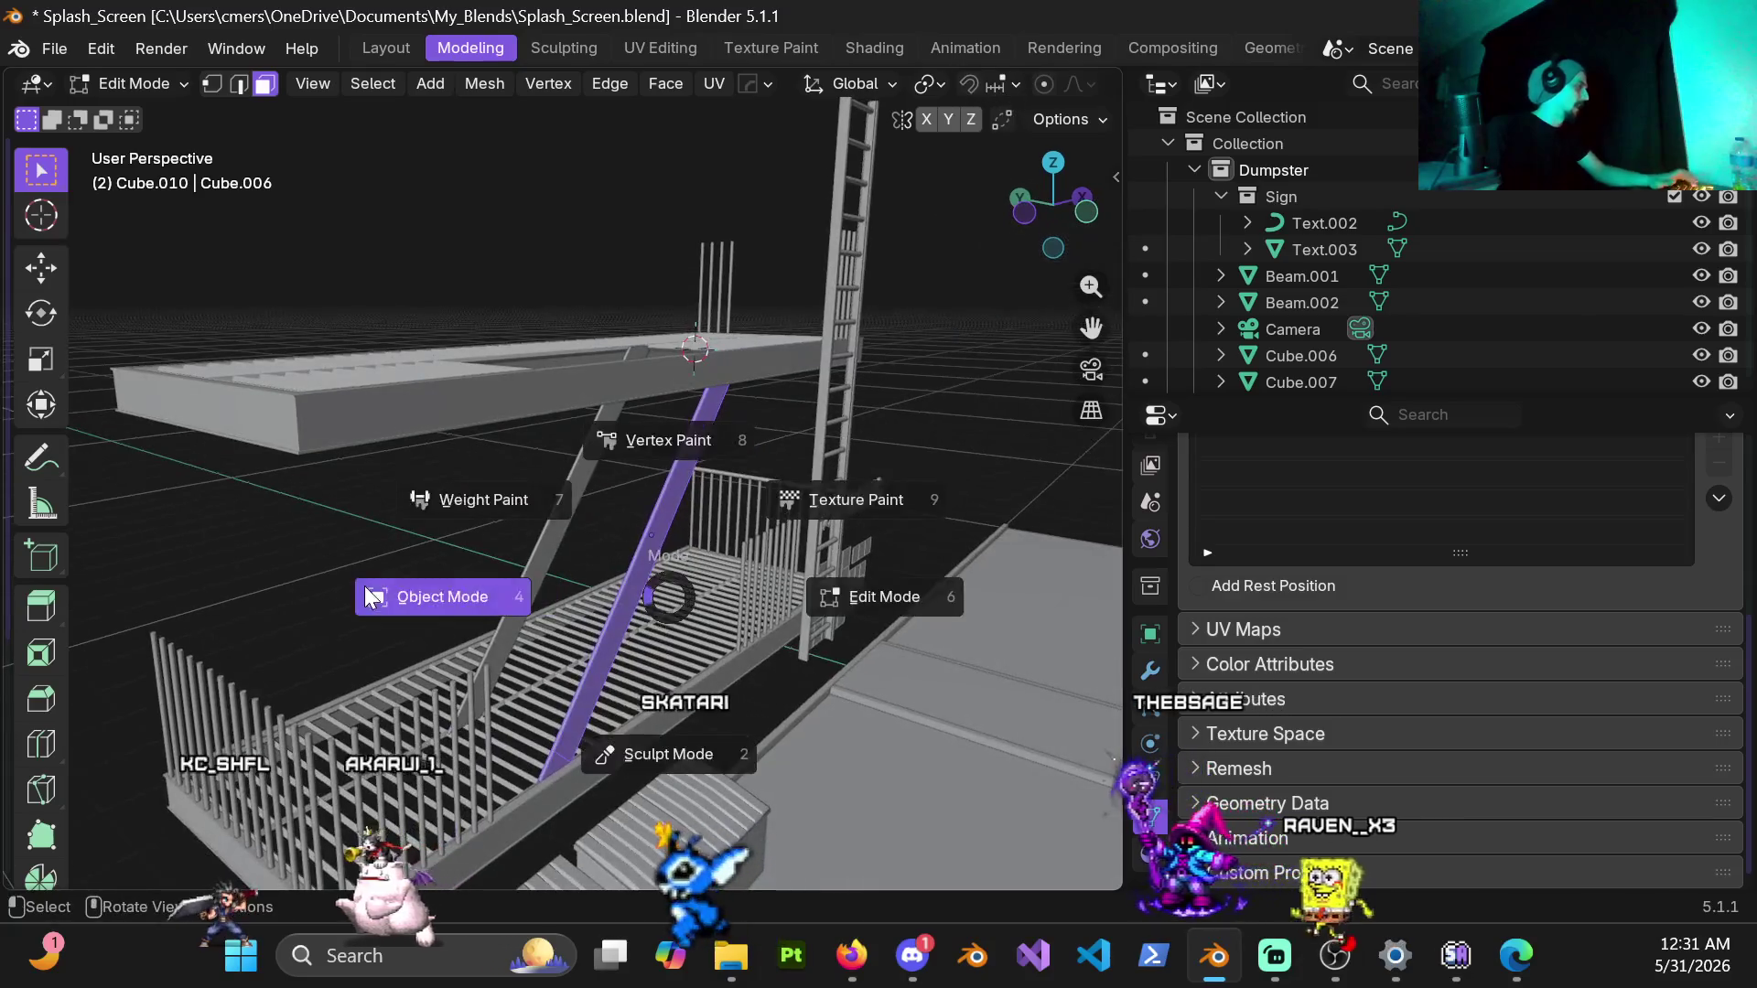
Step: Back in Object Mode, select and frame the wide diagonal beam
click(364, 596)
mouse_move(532, 547)
middle_down()
mouse_move(605, 565)
mouse_move(567, 616)
mouse_move(564, 589)
middle_up()
click(606, 566)
key(KP_Decimal)
click(564, 577)
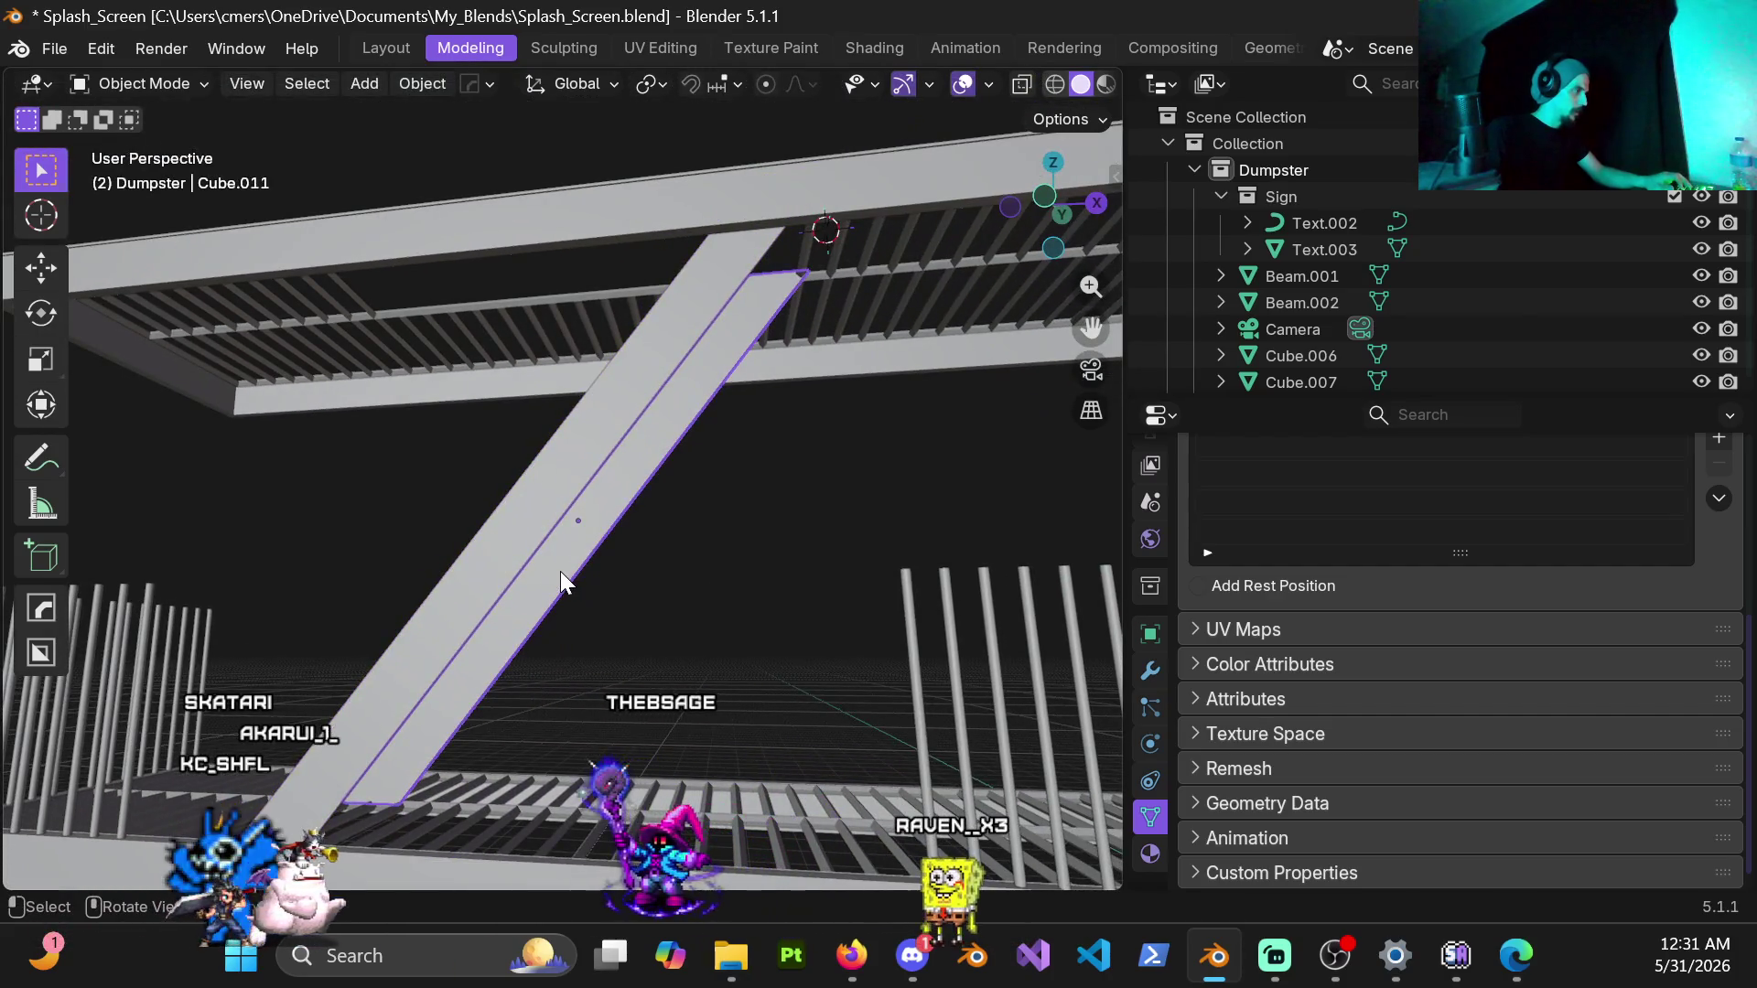
click(528, 513)
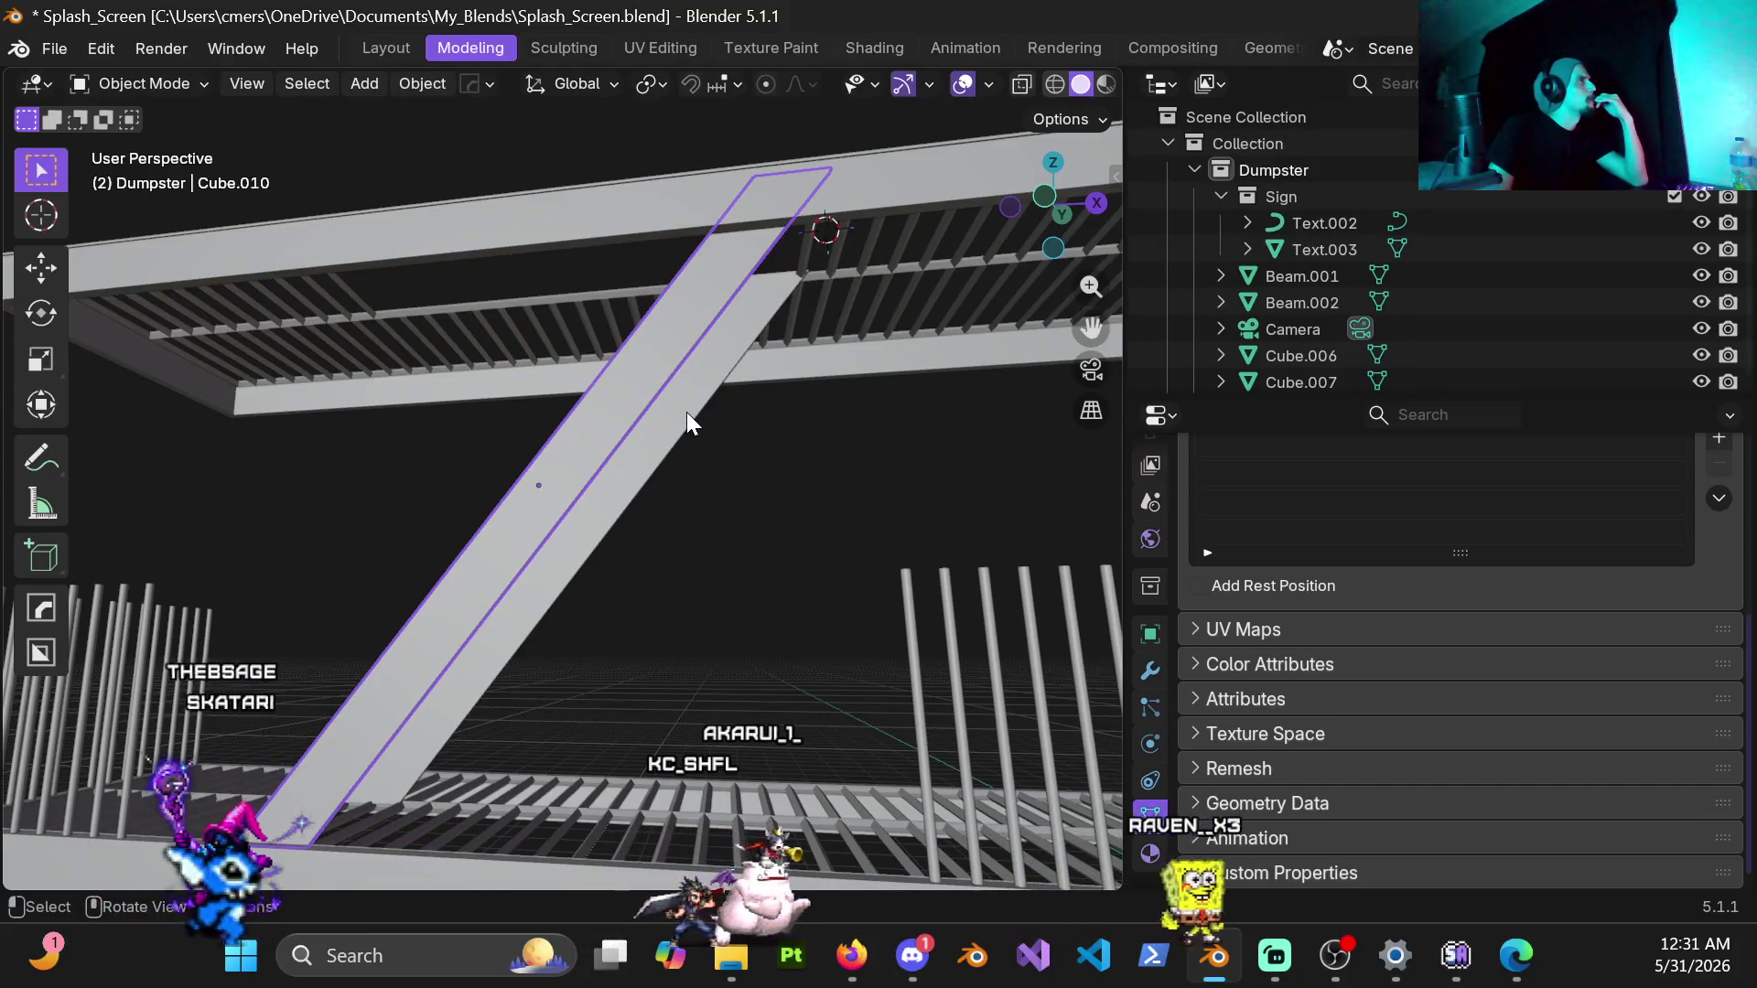
scroll(687, 413, down, 4)
middle_drag(619, 470, 866, 506)
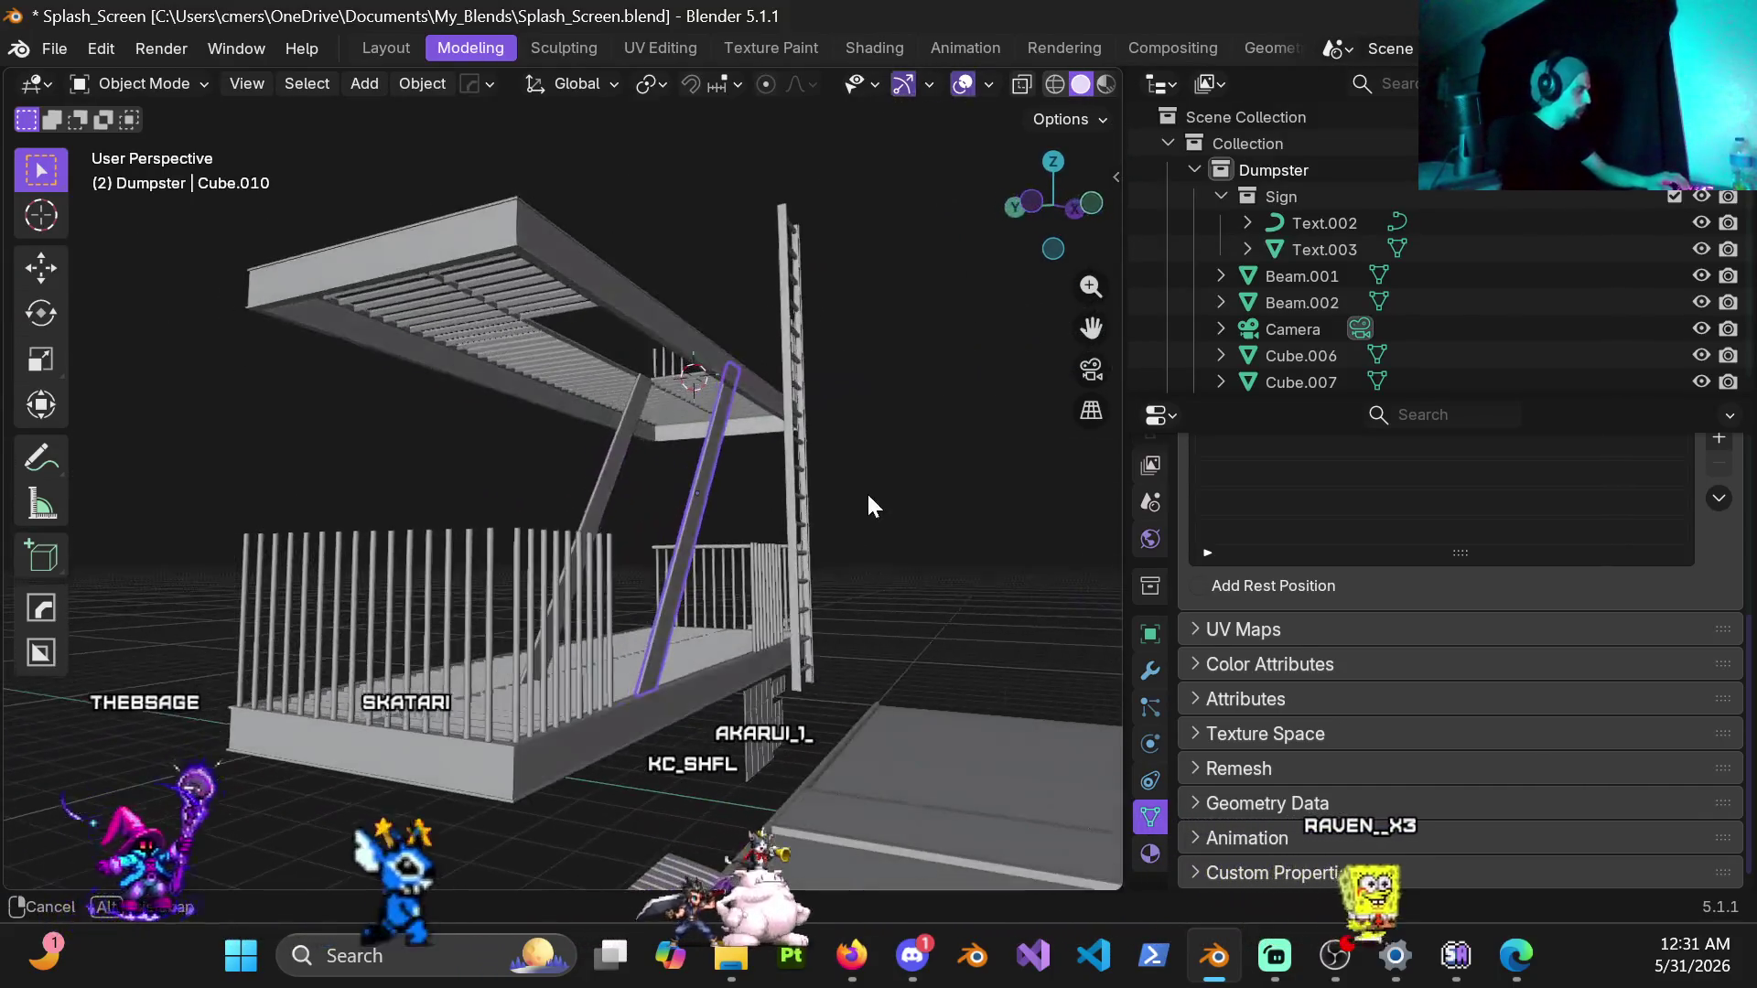
Step: Duplicate the wide beam -1 m along Y and enter Edit Mode on the copy
key(shift+d)
key(y)
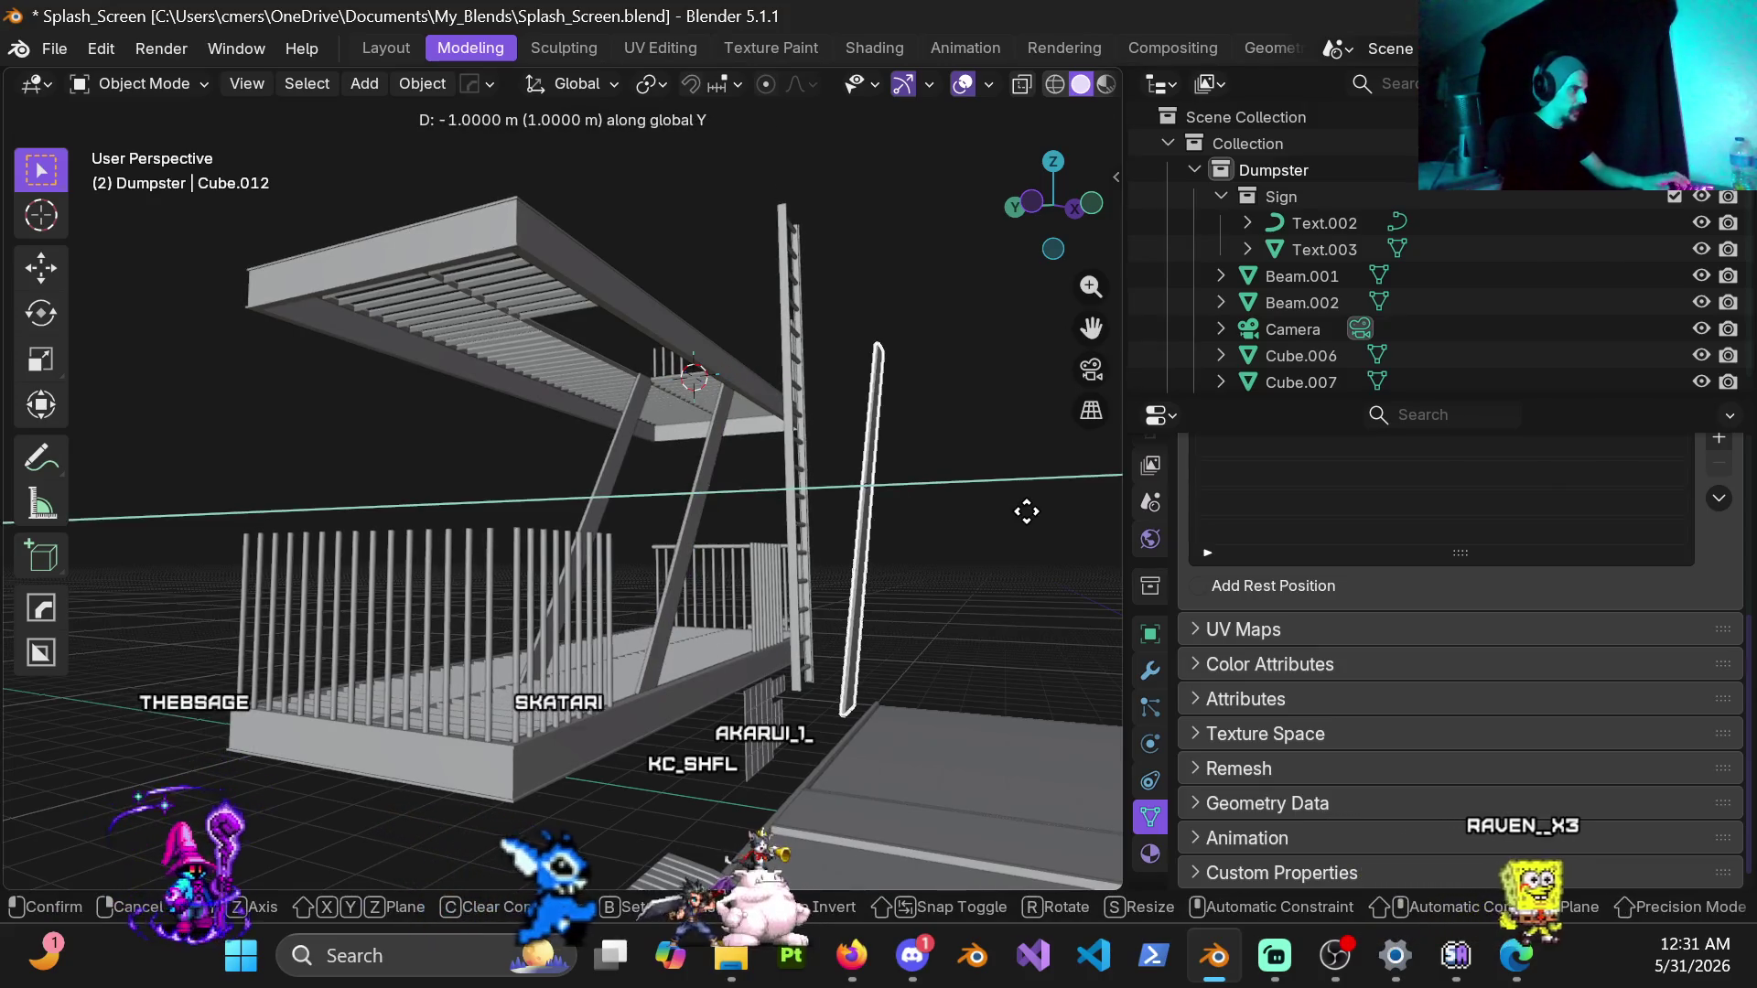
click(1026, 511)
middle_drag(1003, 519, 678, 475)
key(ctrl+Tab)
click(772, 471)
scroll(772, 470, up, 3)
mouse_move(919, 497)
middle_down()
mouse_move(719, 515)
mouse_move(840, 512)
middle_up()
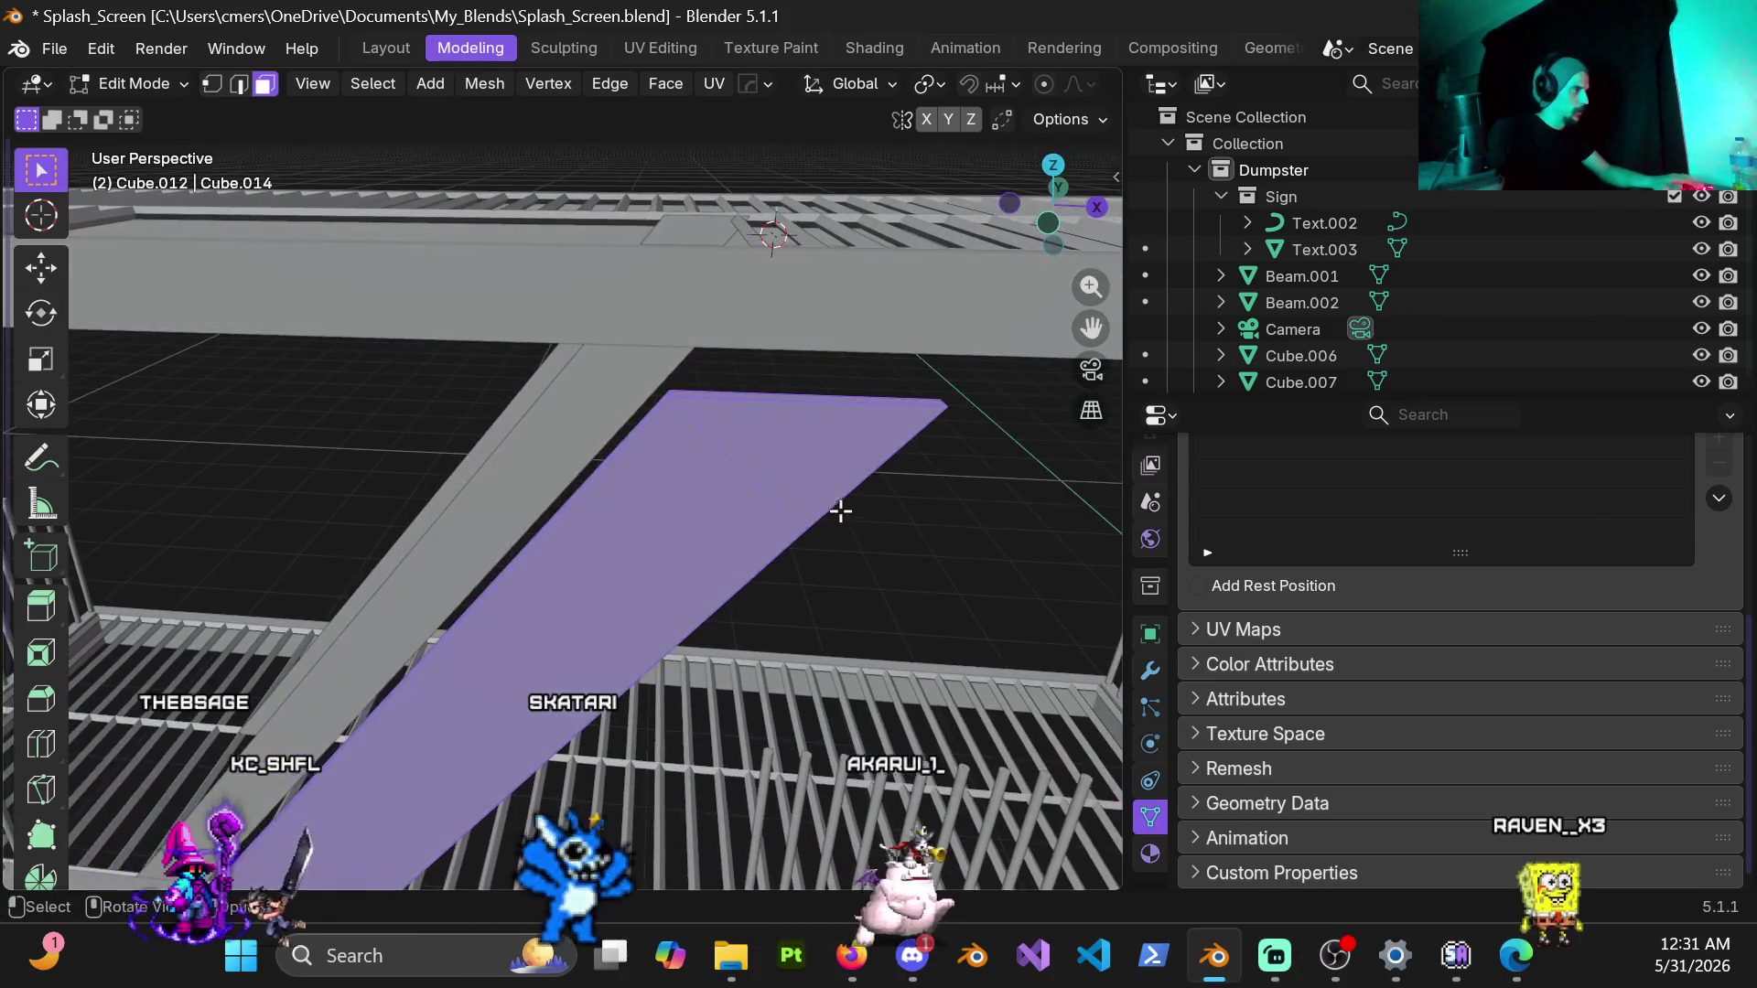
Step: In front view, delete the beam's top-end faces past the landing and switch to wireframe
key(KP_1)
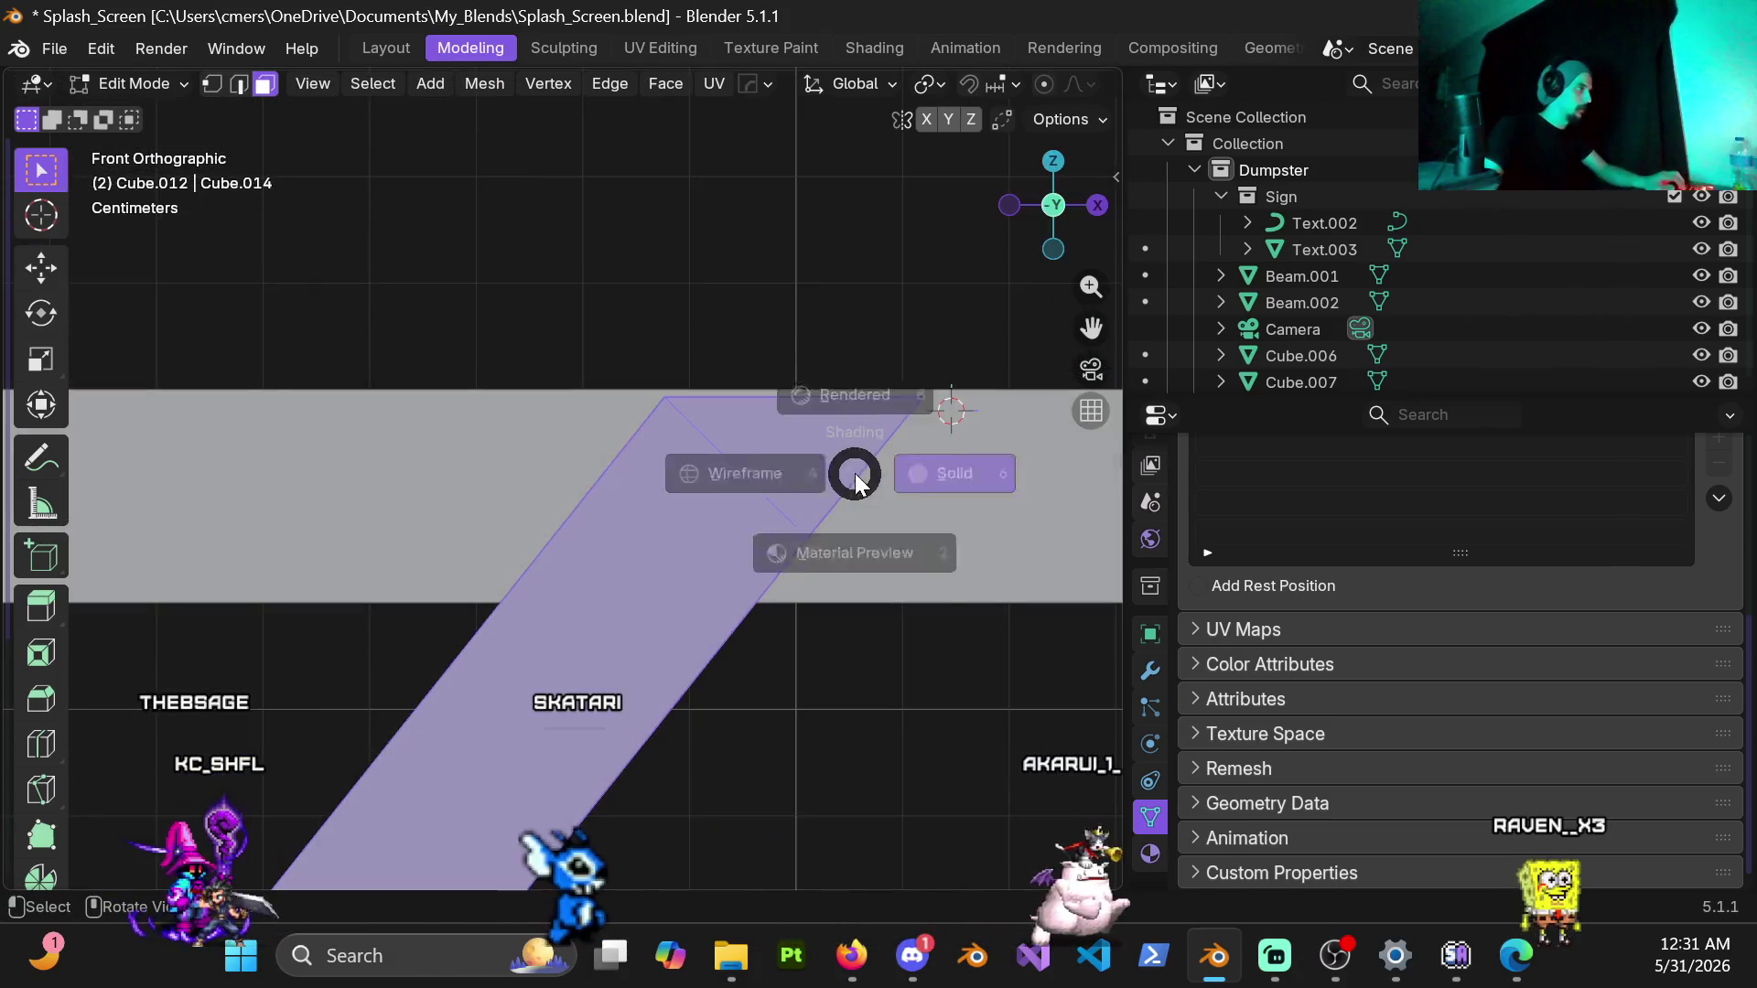
drag(763, 370, 899, 507)
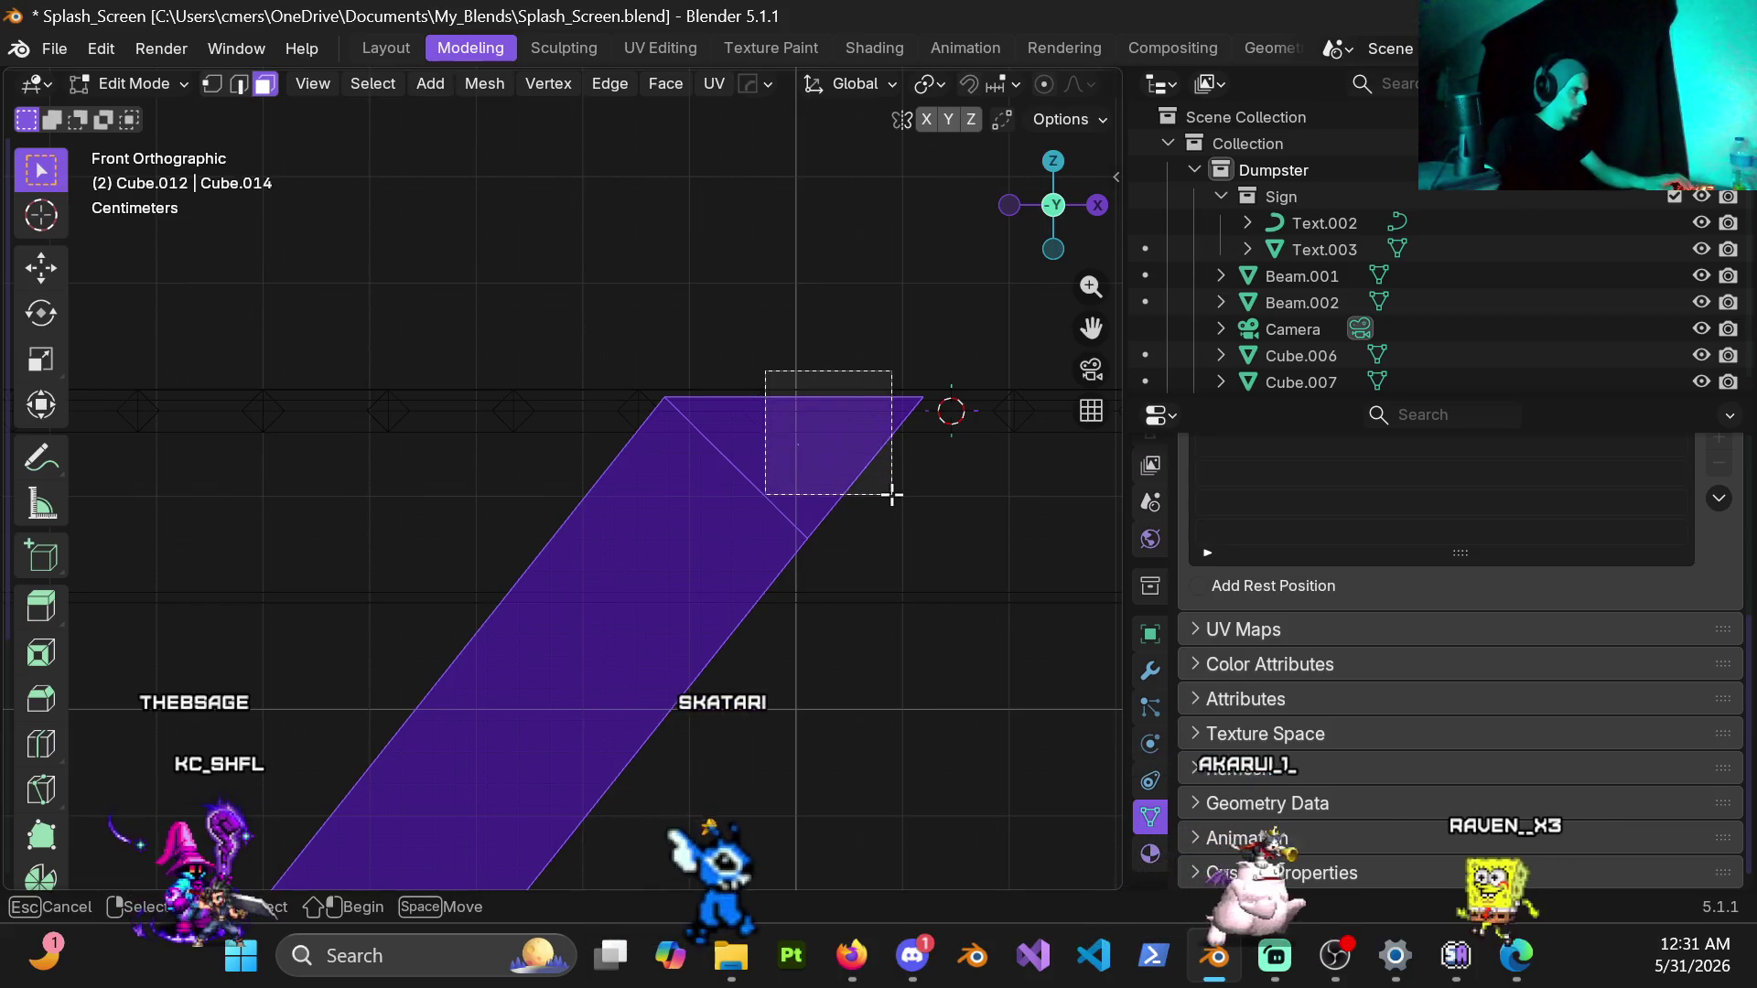
key(shift+h)
key(x)
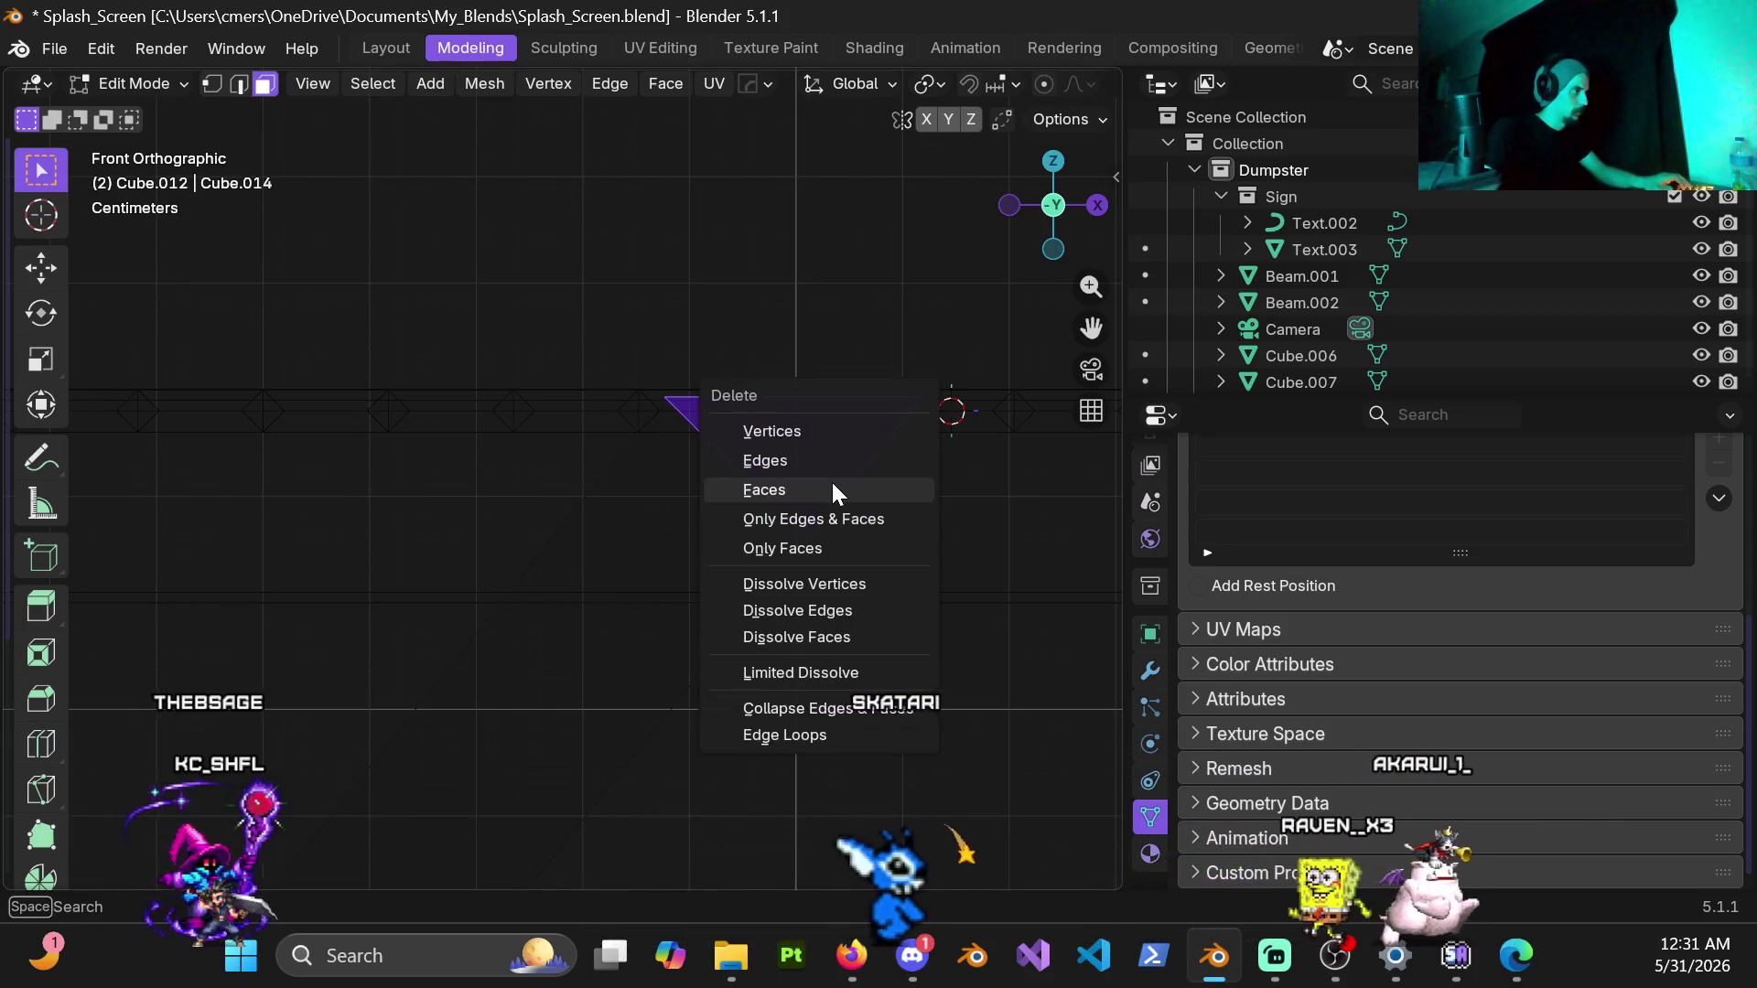
click(832, 478)
key(z)
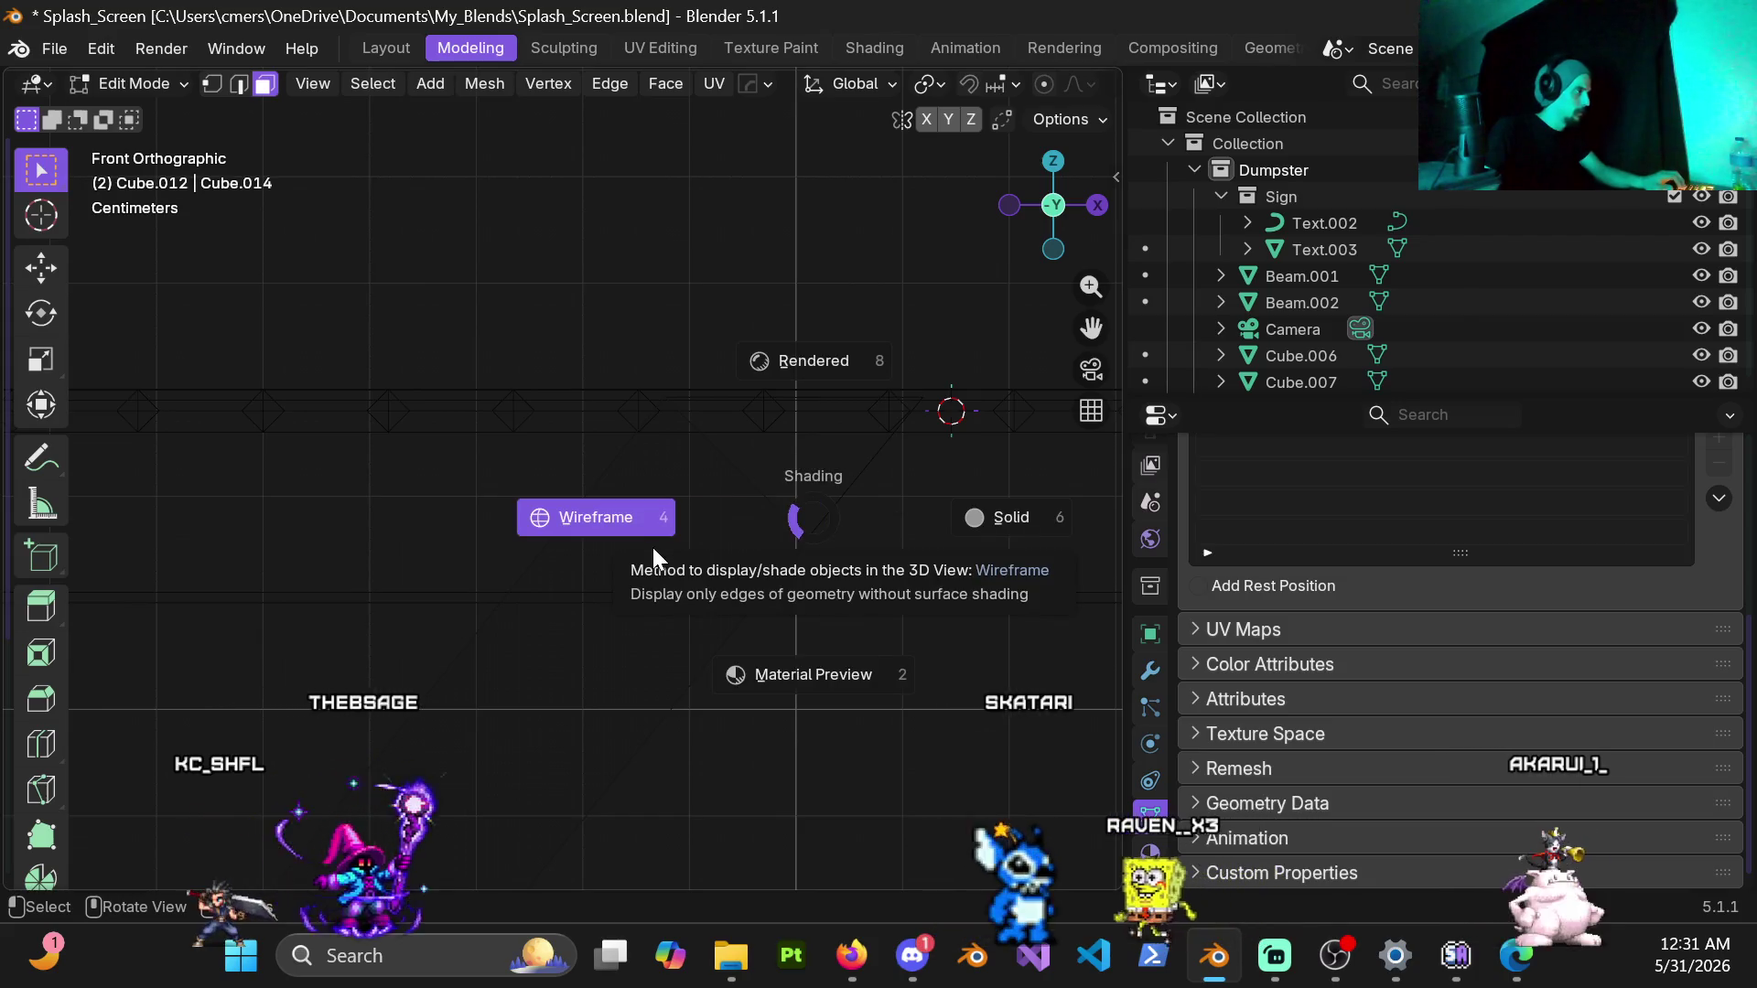
click(597, 514)
Step: In vertex mode, delete the leftover vertices of the triangle at the beam's top
key(1)
drag(656, 365, 829, 629)
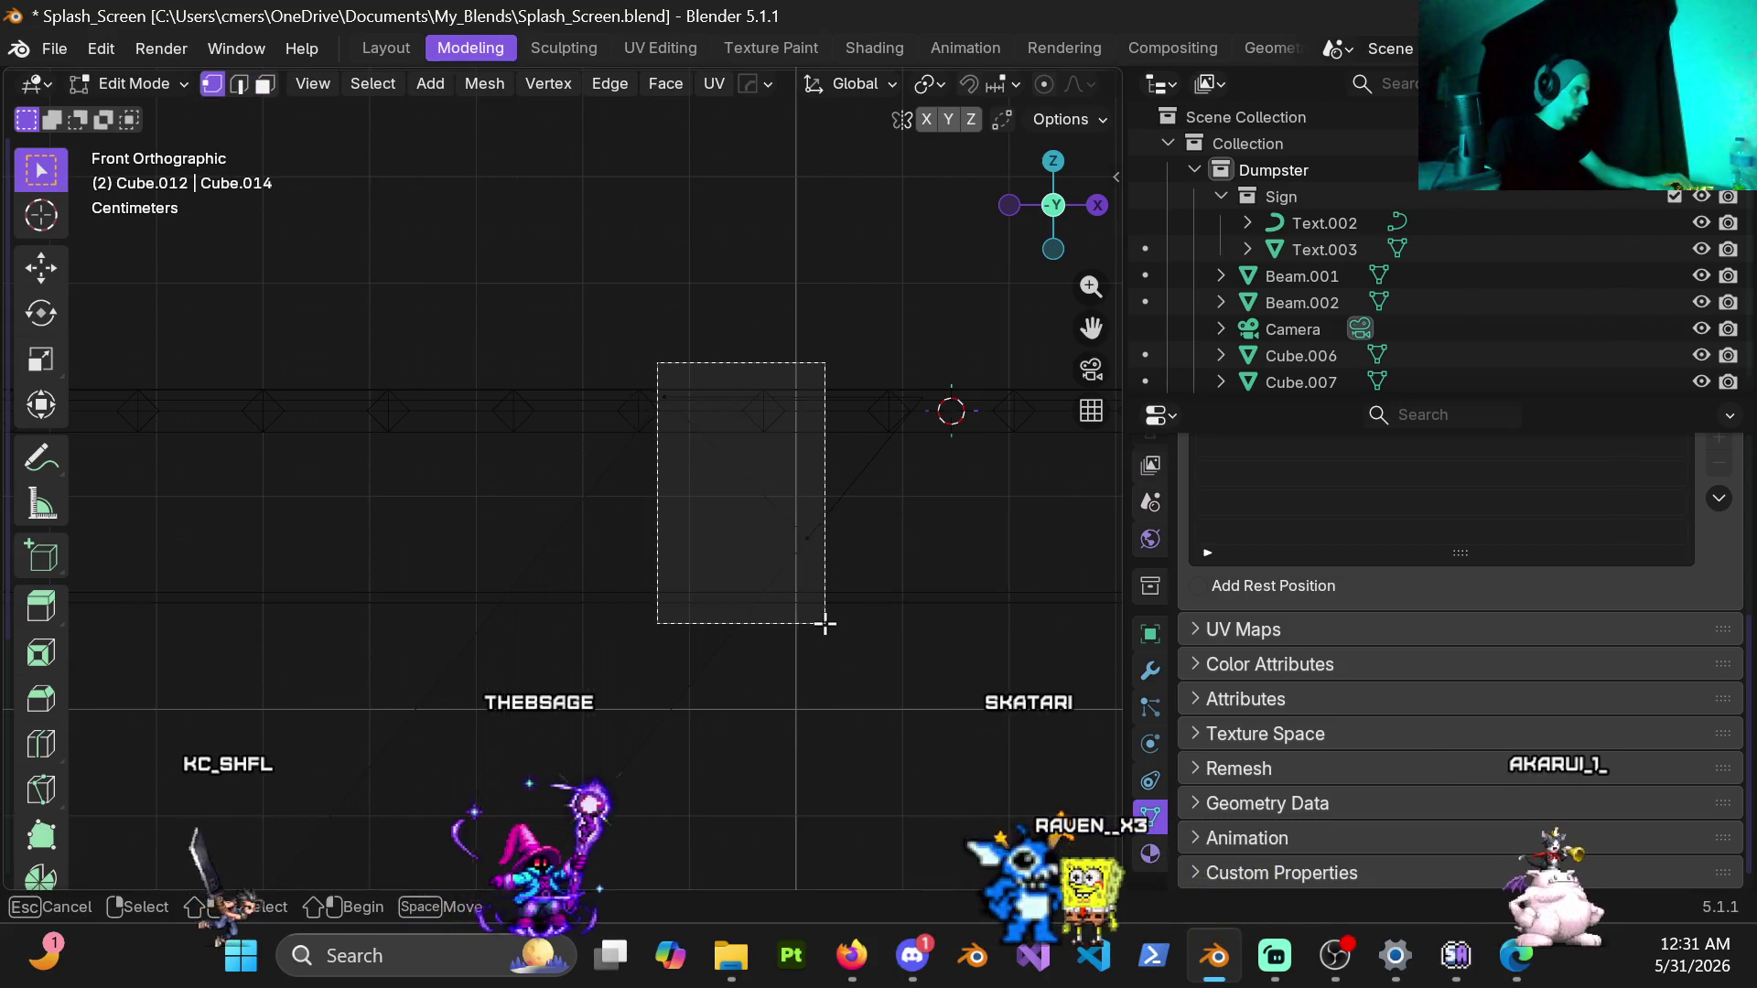
shift+middle_drag(812, 581, 553, 537)
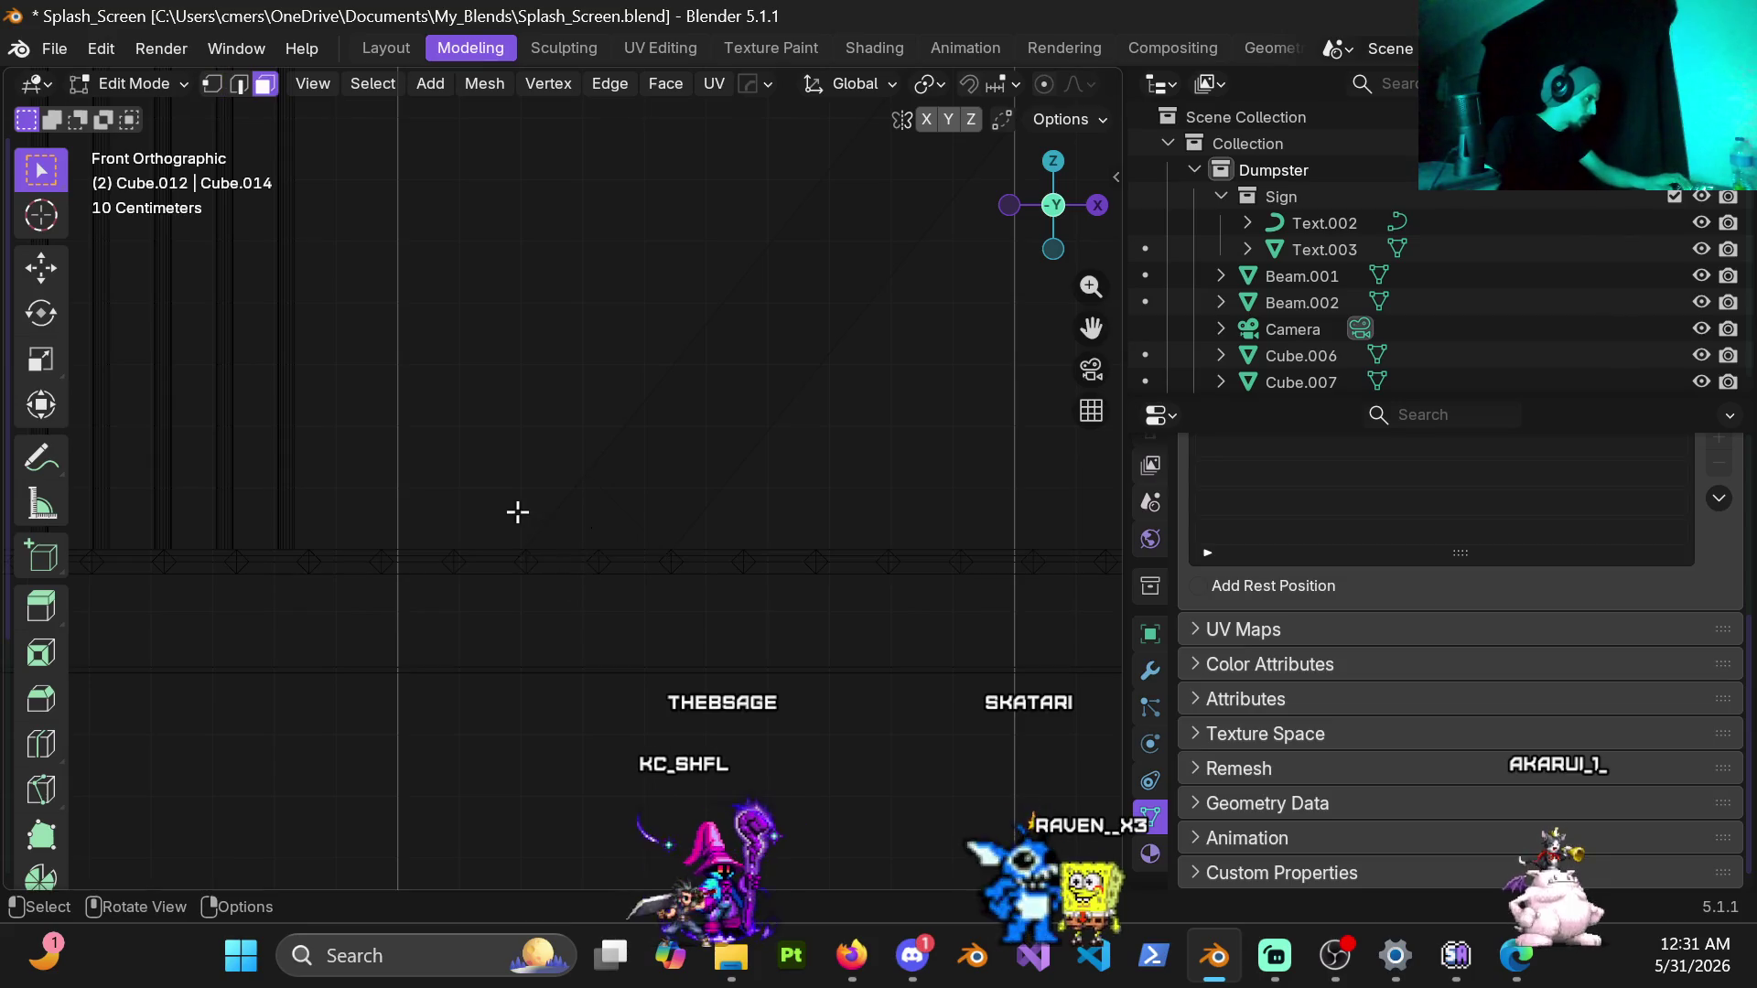
key(x)
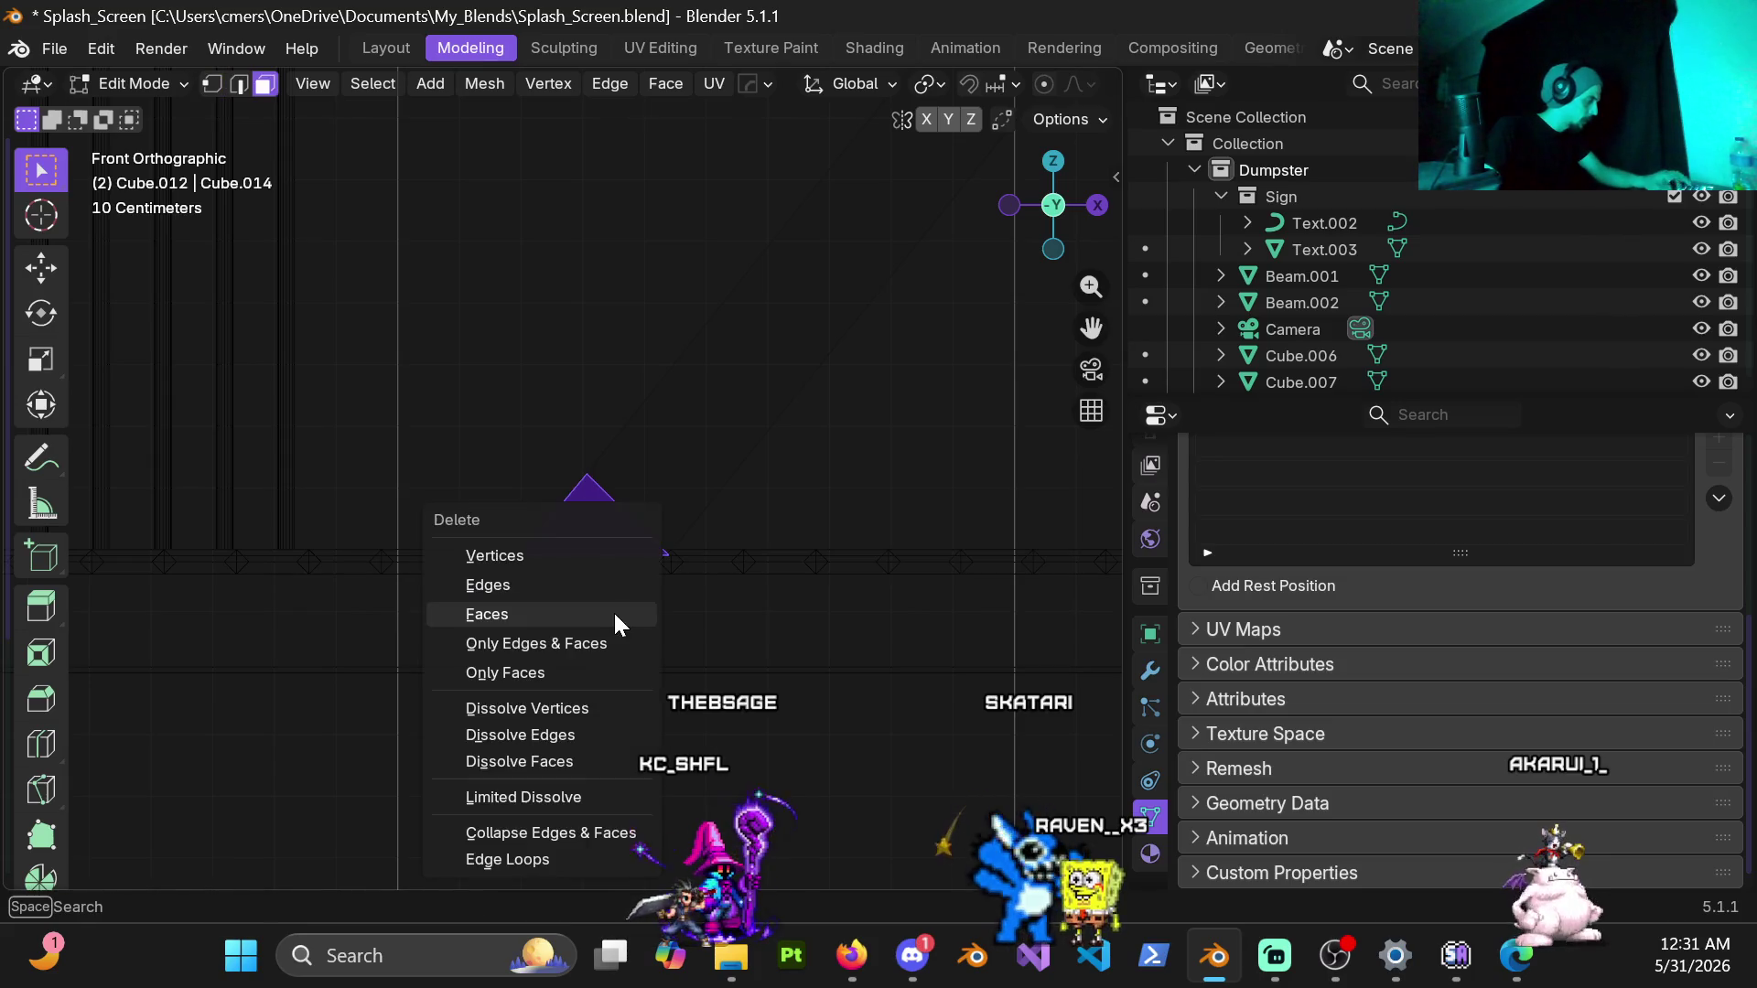
click(608, 611)
scroll(609, 567, up, 4)
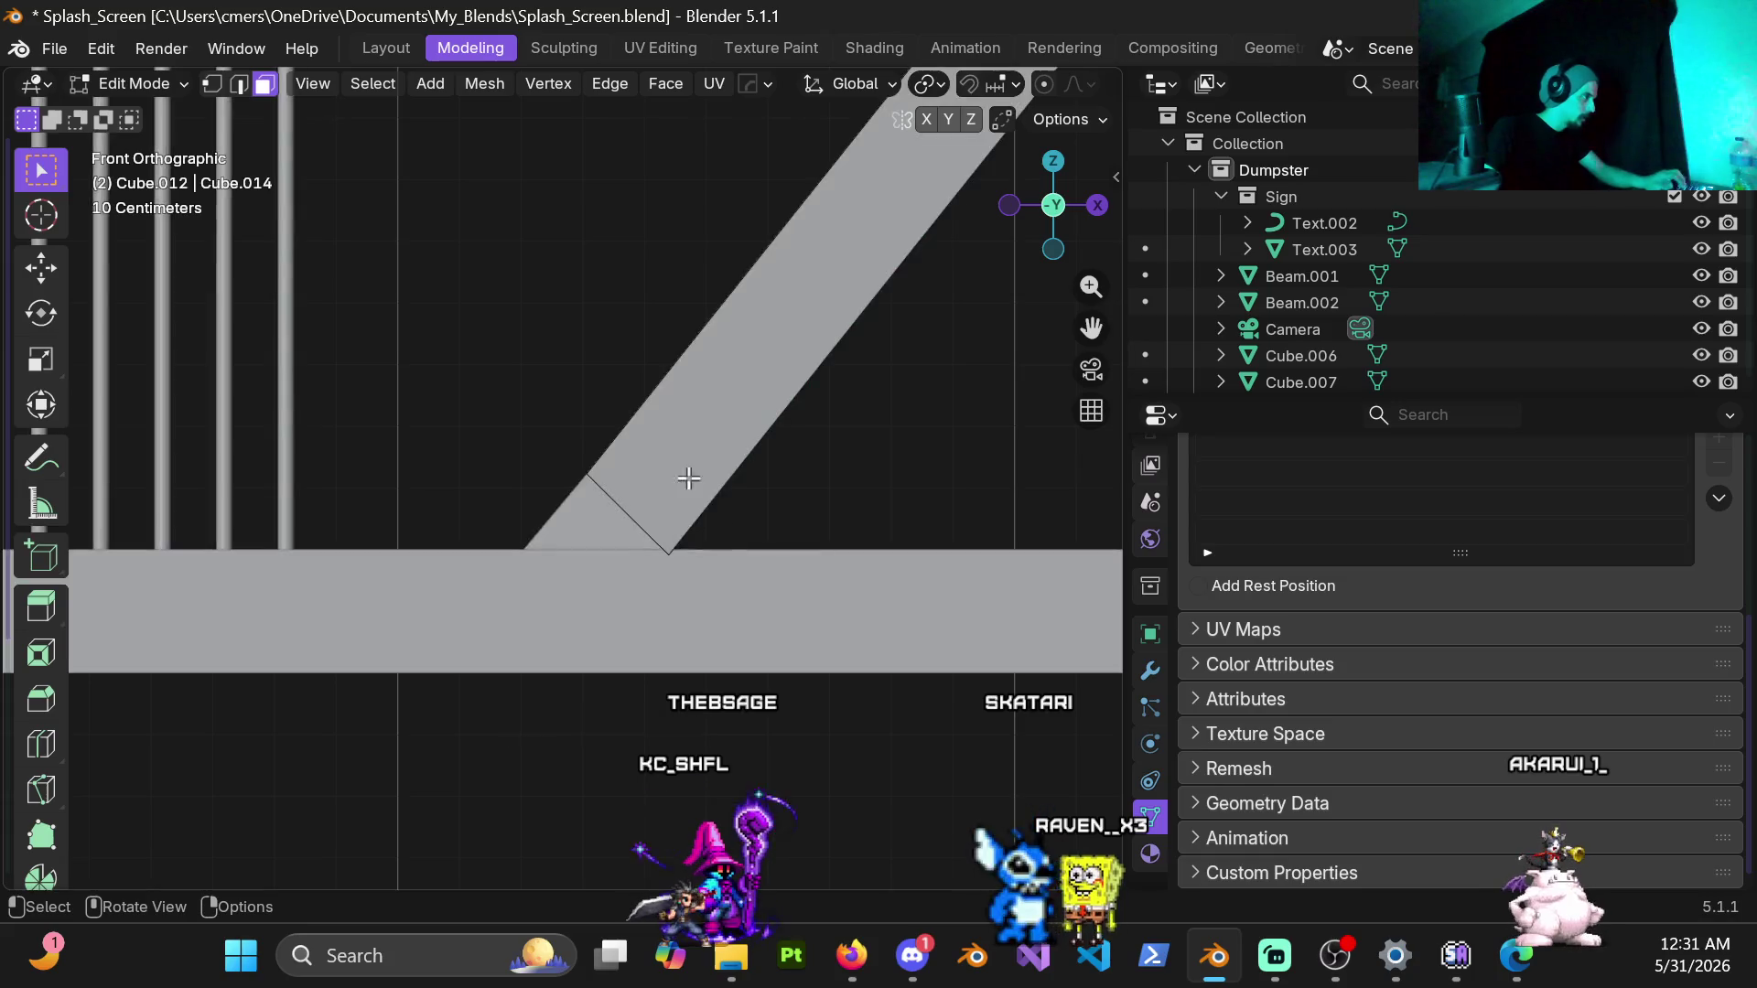
middle_drag(609, 566, 844, 447)
Step: Box-select the stringer's bottom end at the landing beam and switch to face select mode
drag(605, 481, 741, 642)
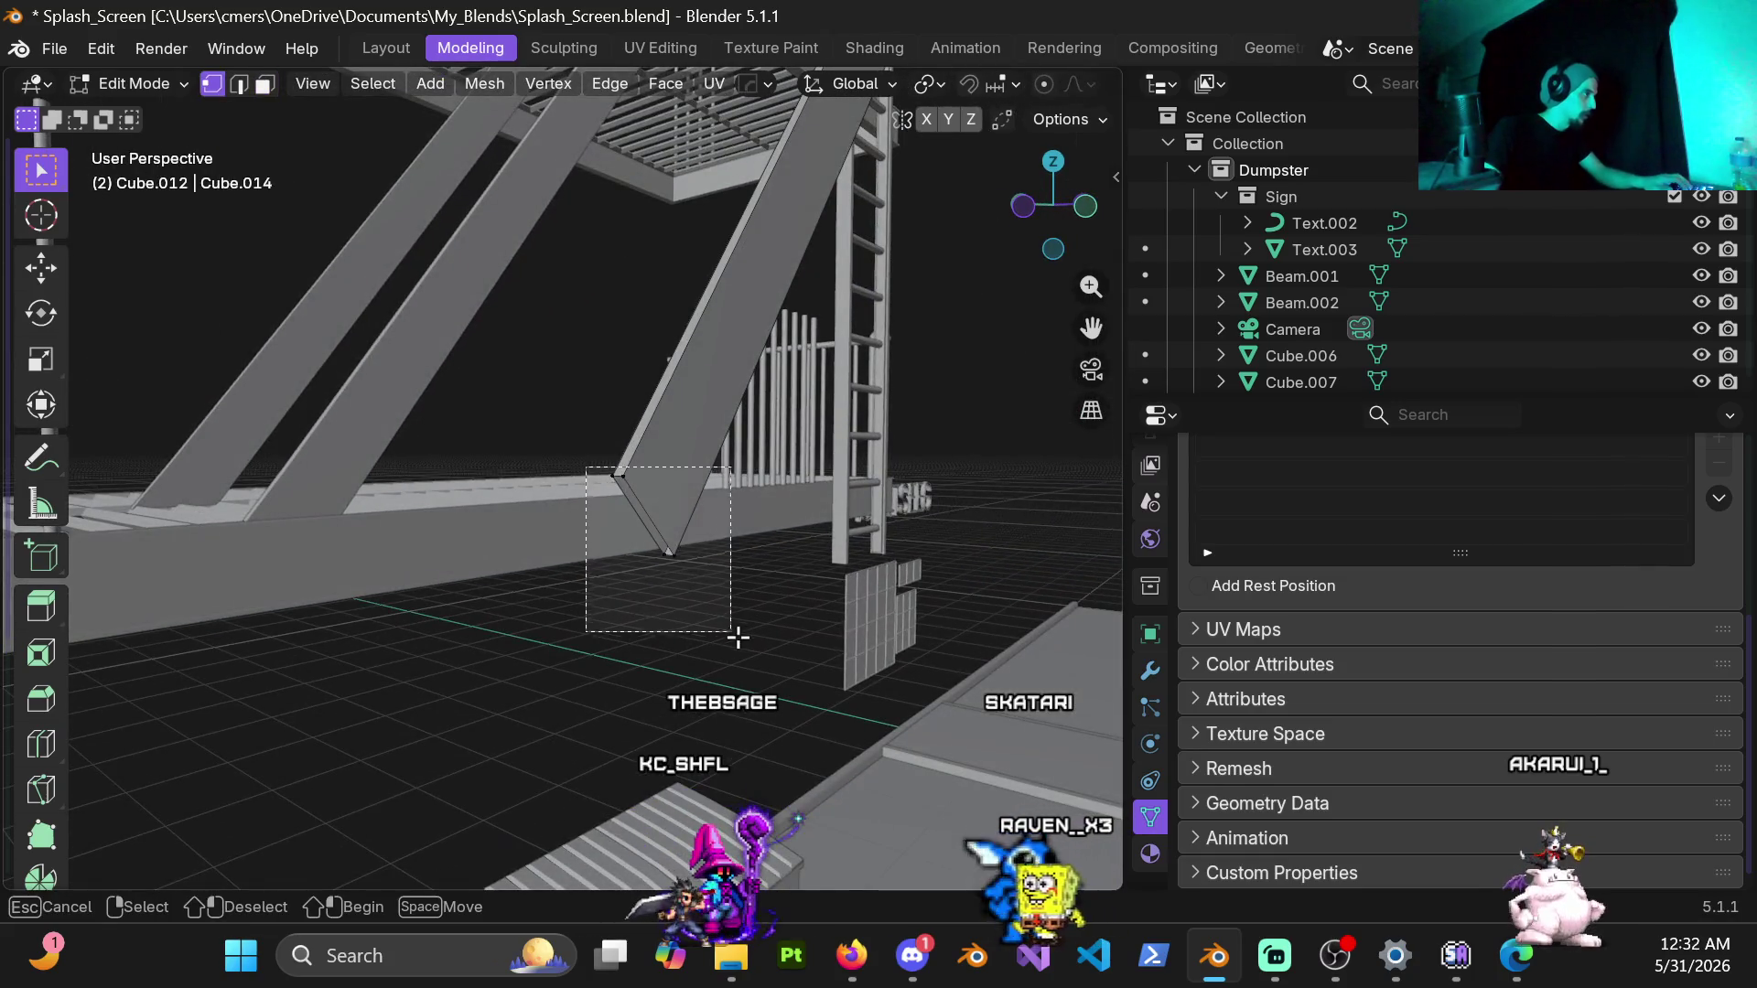
mouse_move(723, 282)
middle_down()
mouse_move(291, 537)
mouse_move(409, 586)
middle_up()
key(ctrl+Tab)
click(490, 577)
mouse_move(625, 581)
middle_down()
mouse_move(604, 576)
mouse_move(688, 574)
mouse_move(575, 552)
mouse_move(521, 590)
mouse_move(550, 625)
mouse_move(662, 518)
middle_up()
key(Tab)
key(3)
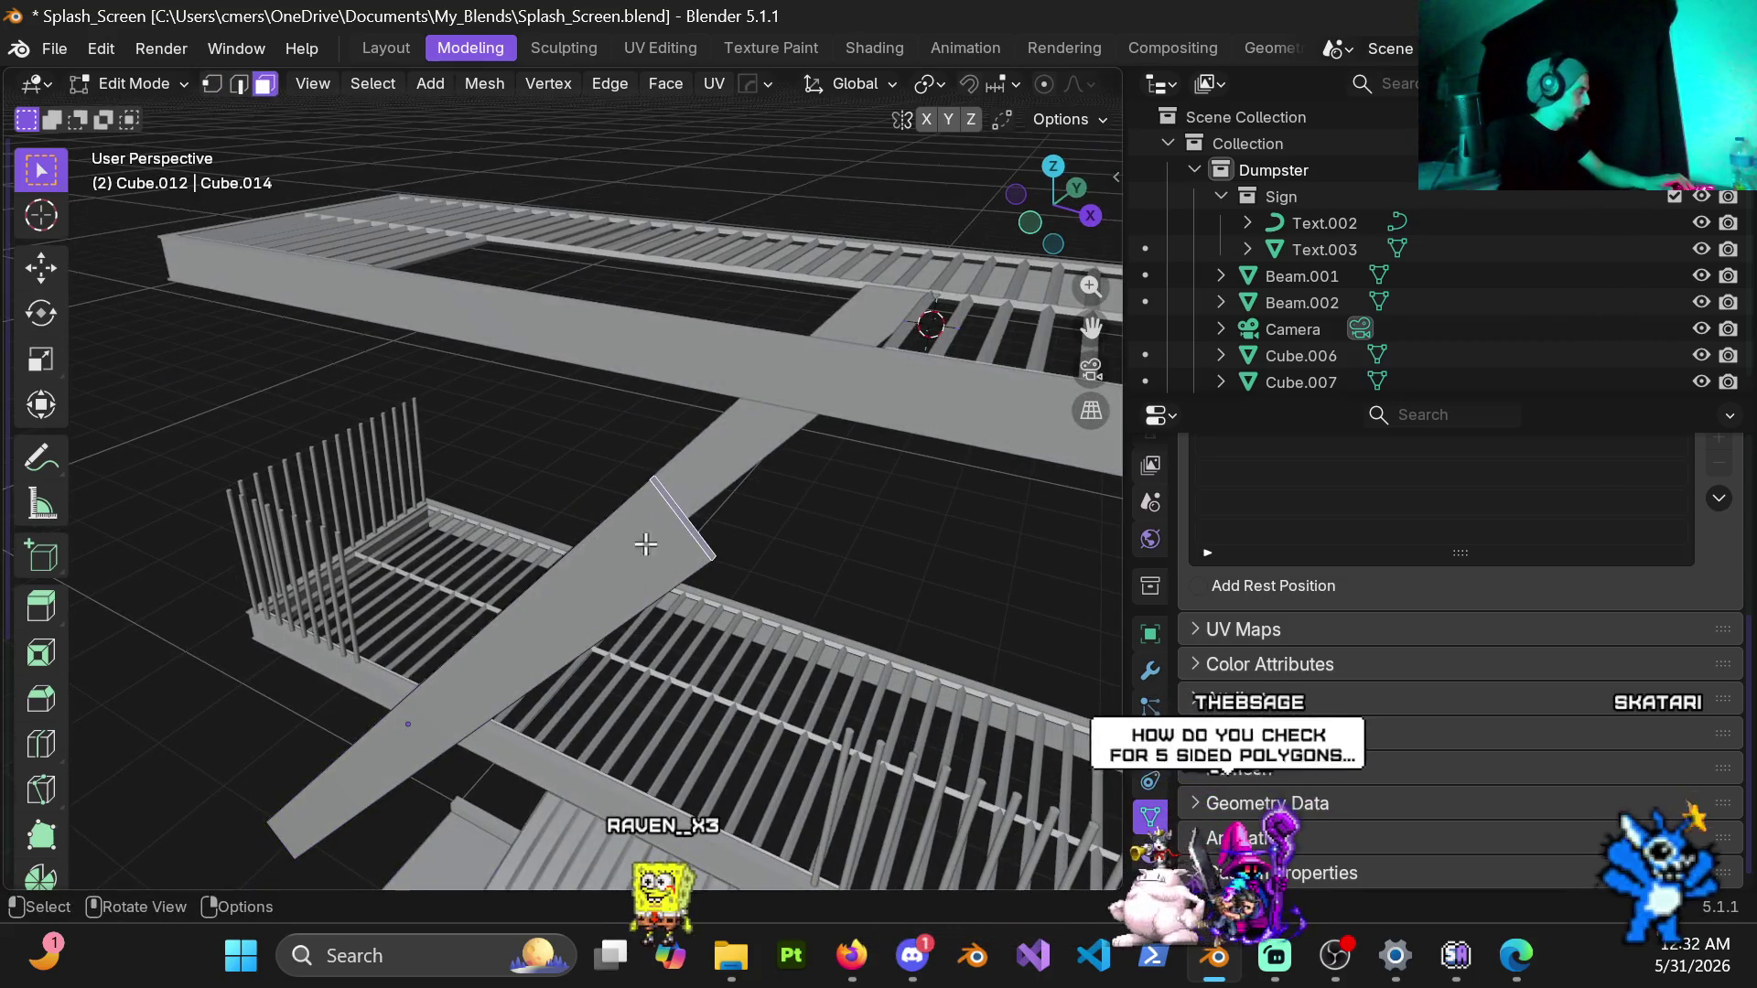
middle_drag(549, 549, 537, 536)
scroll(46, 546, down, 5)
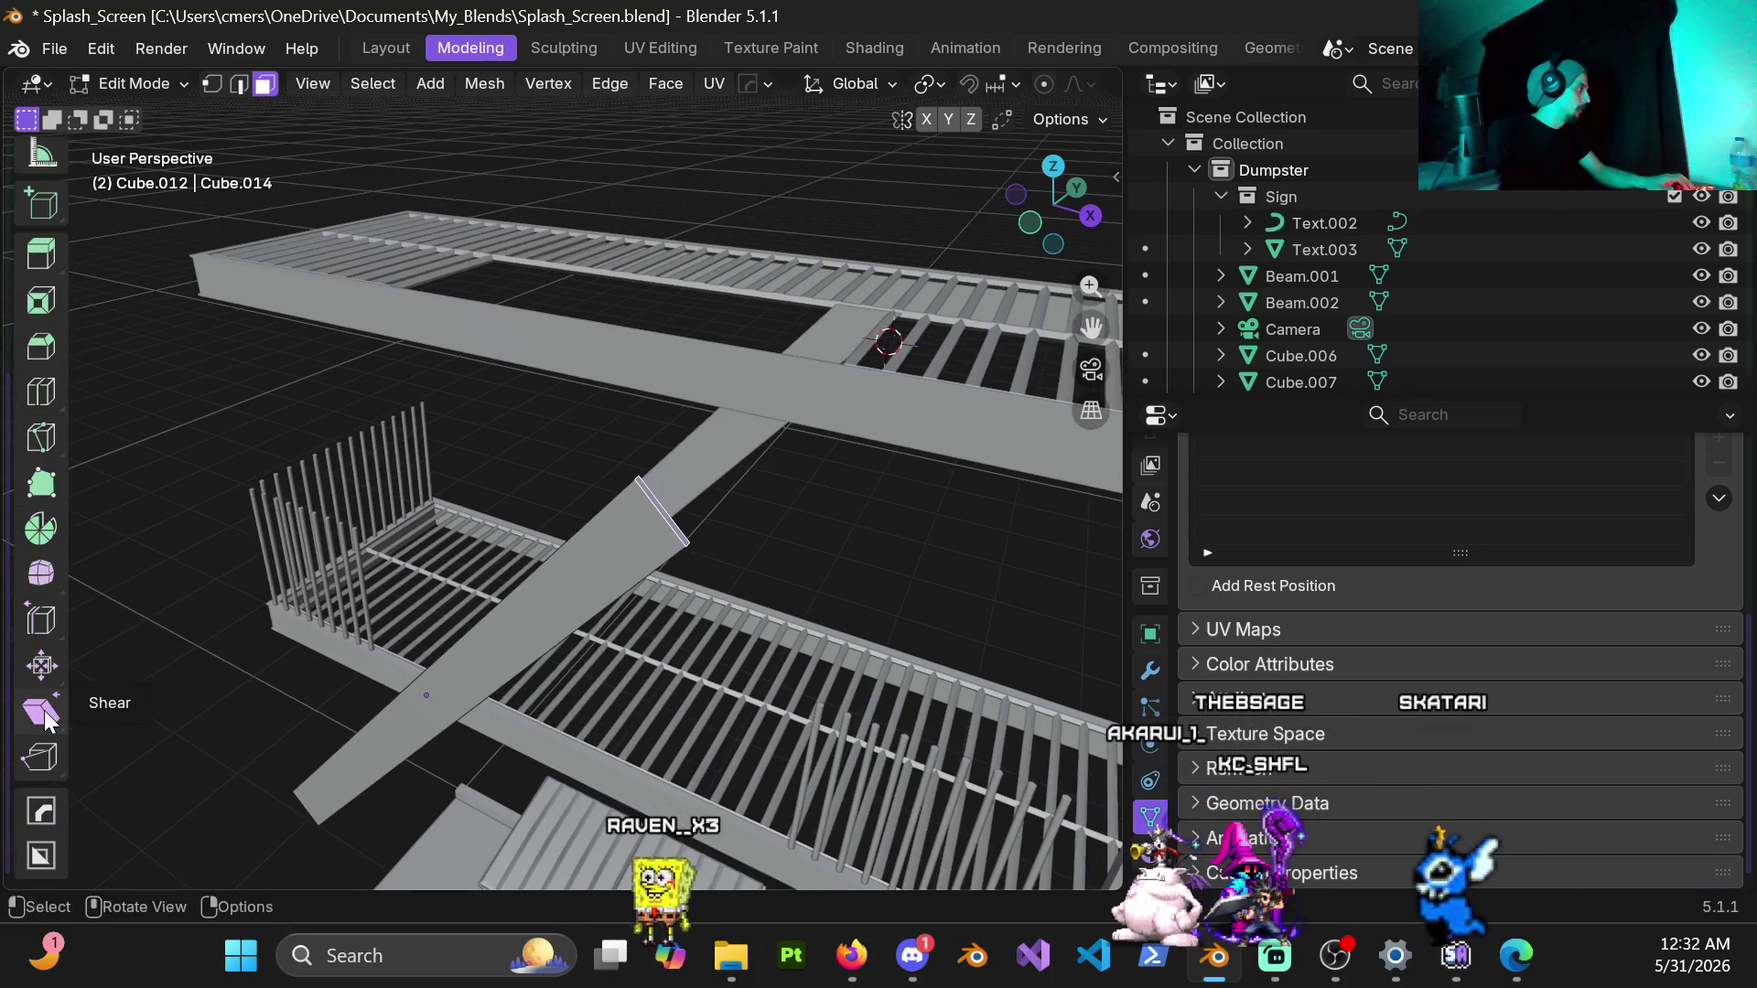
Step: Shear the stringer's lower end in front view and set the angle to exactly -45°
click(43, 709)
middle_drag(240, 635, 672, 471)
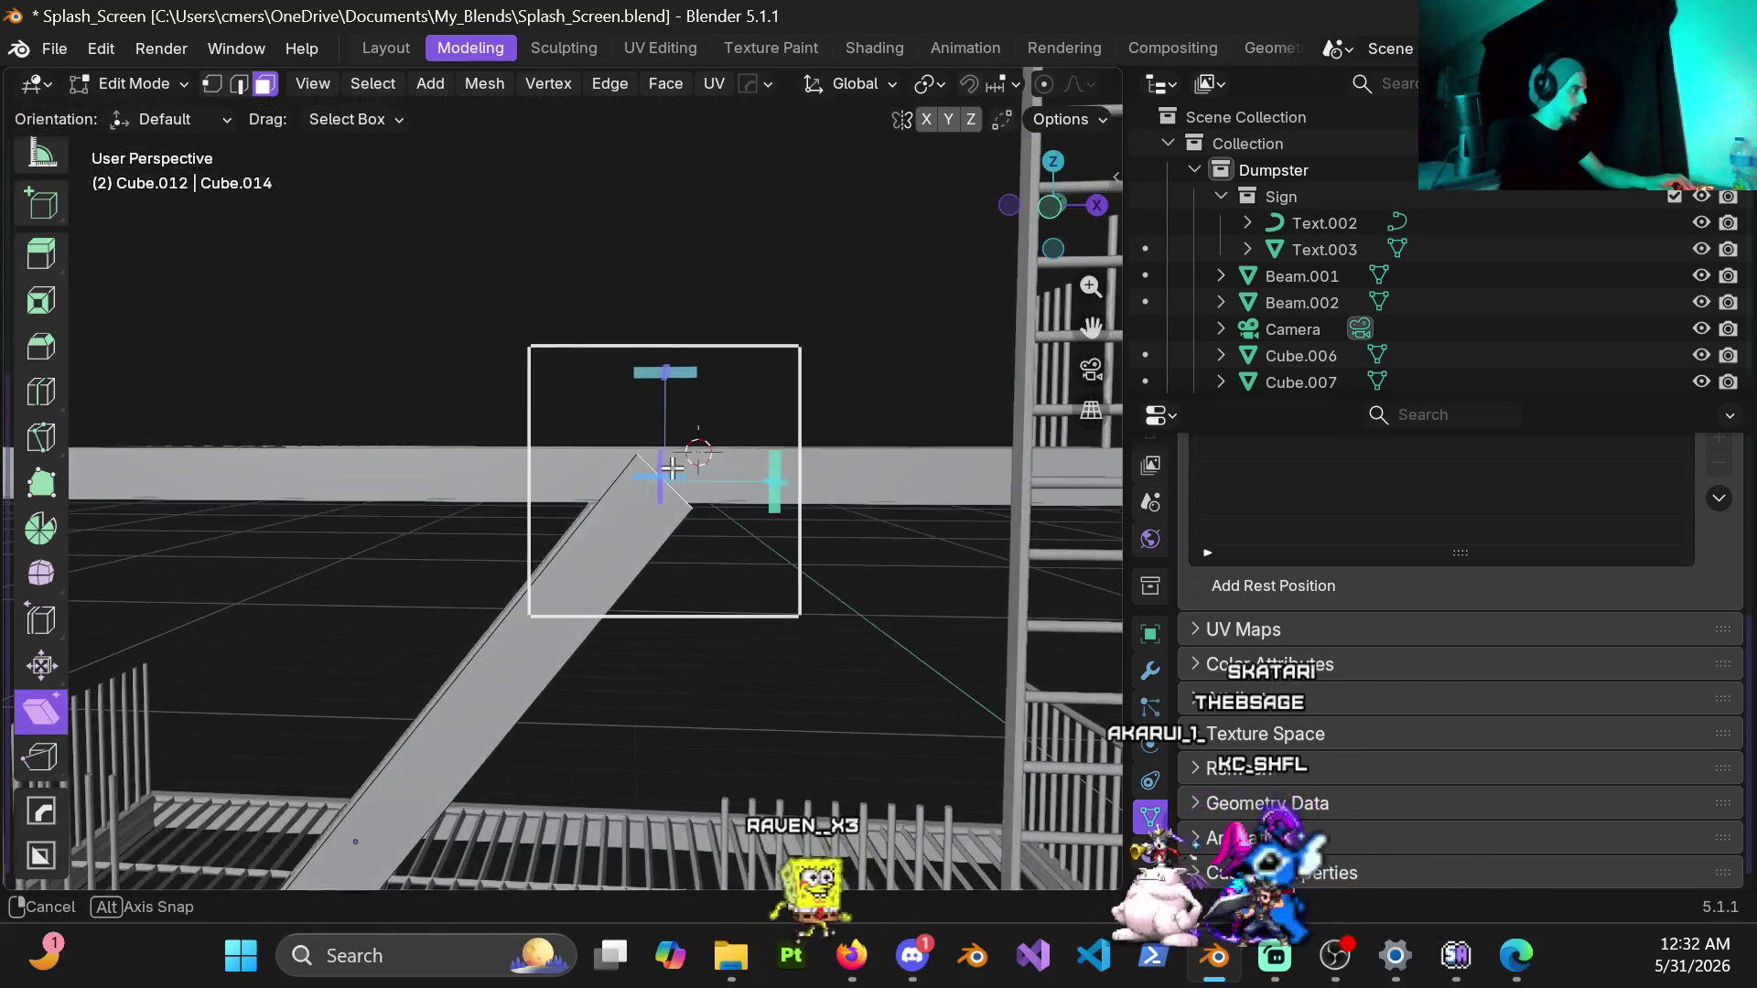
key(KP_1)
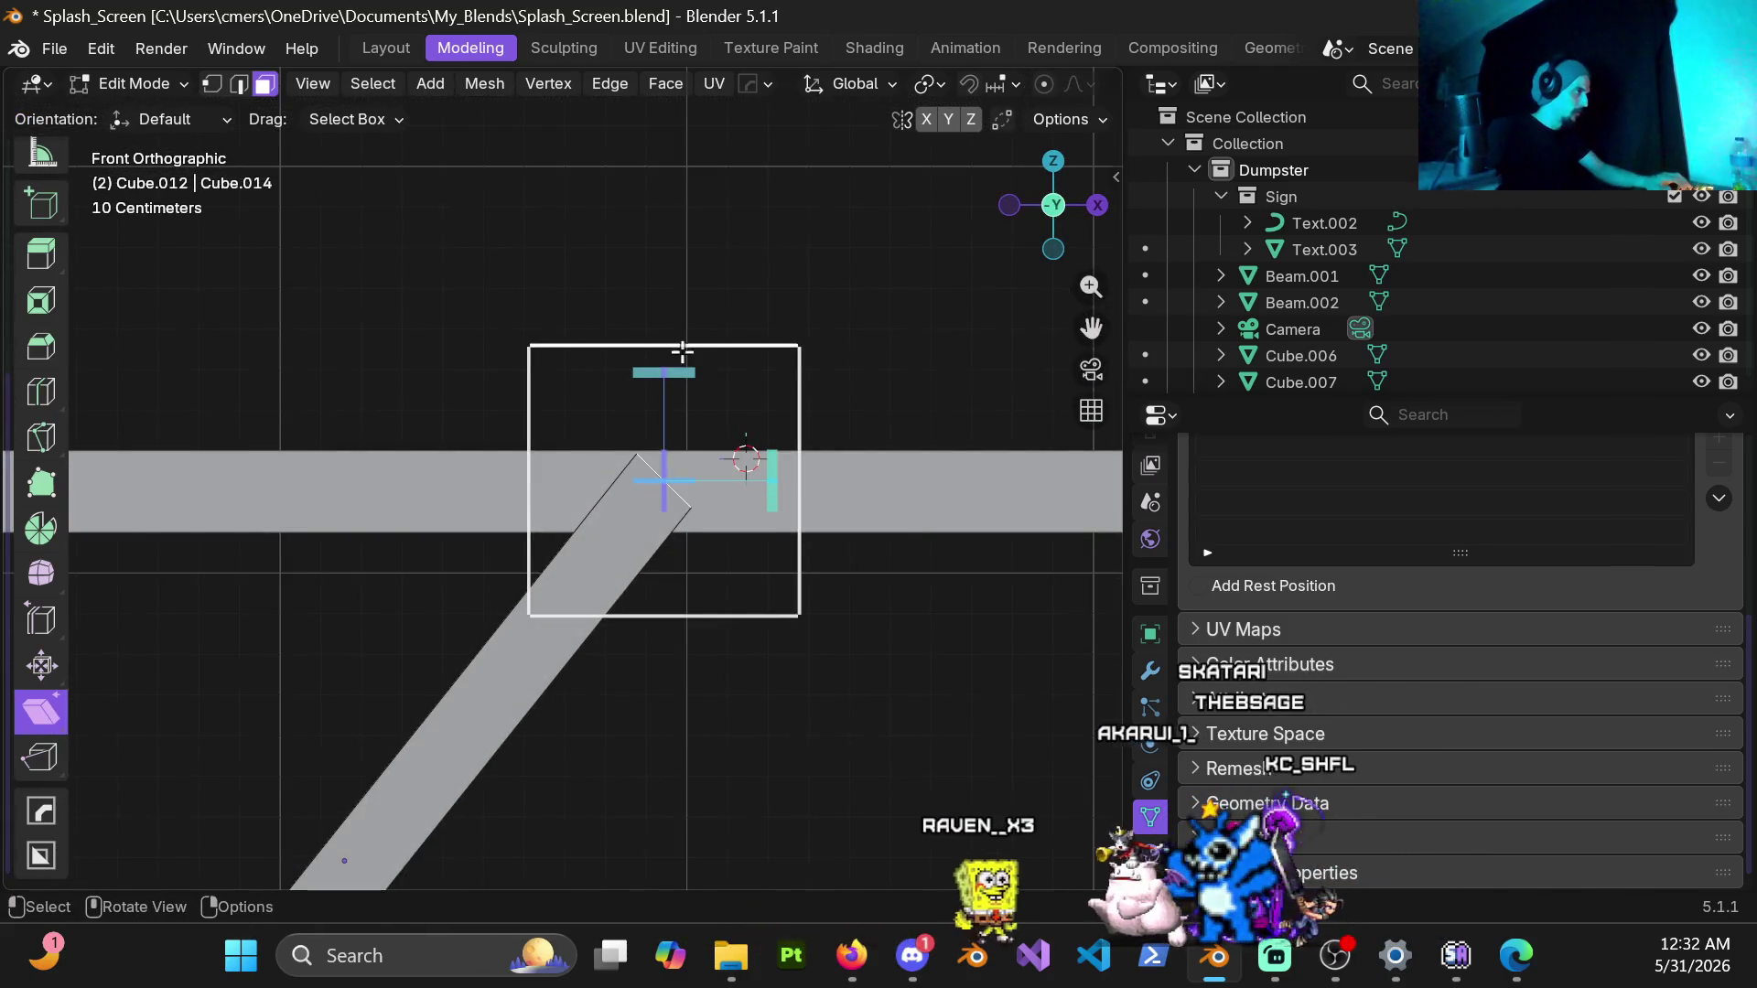
drag(773, 464, 686, 821)
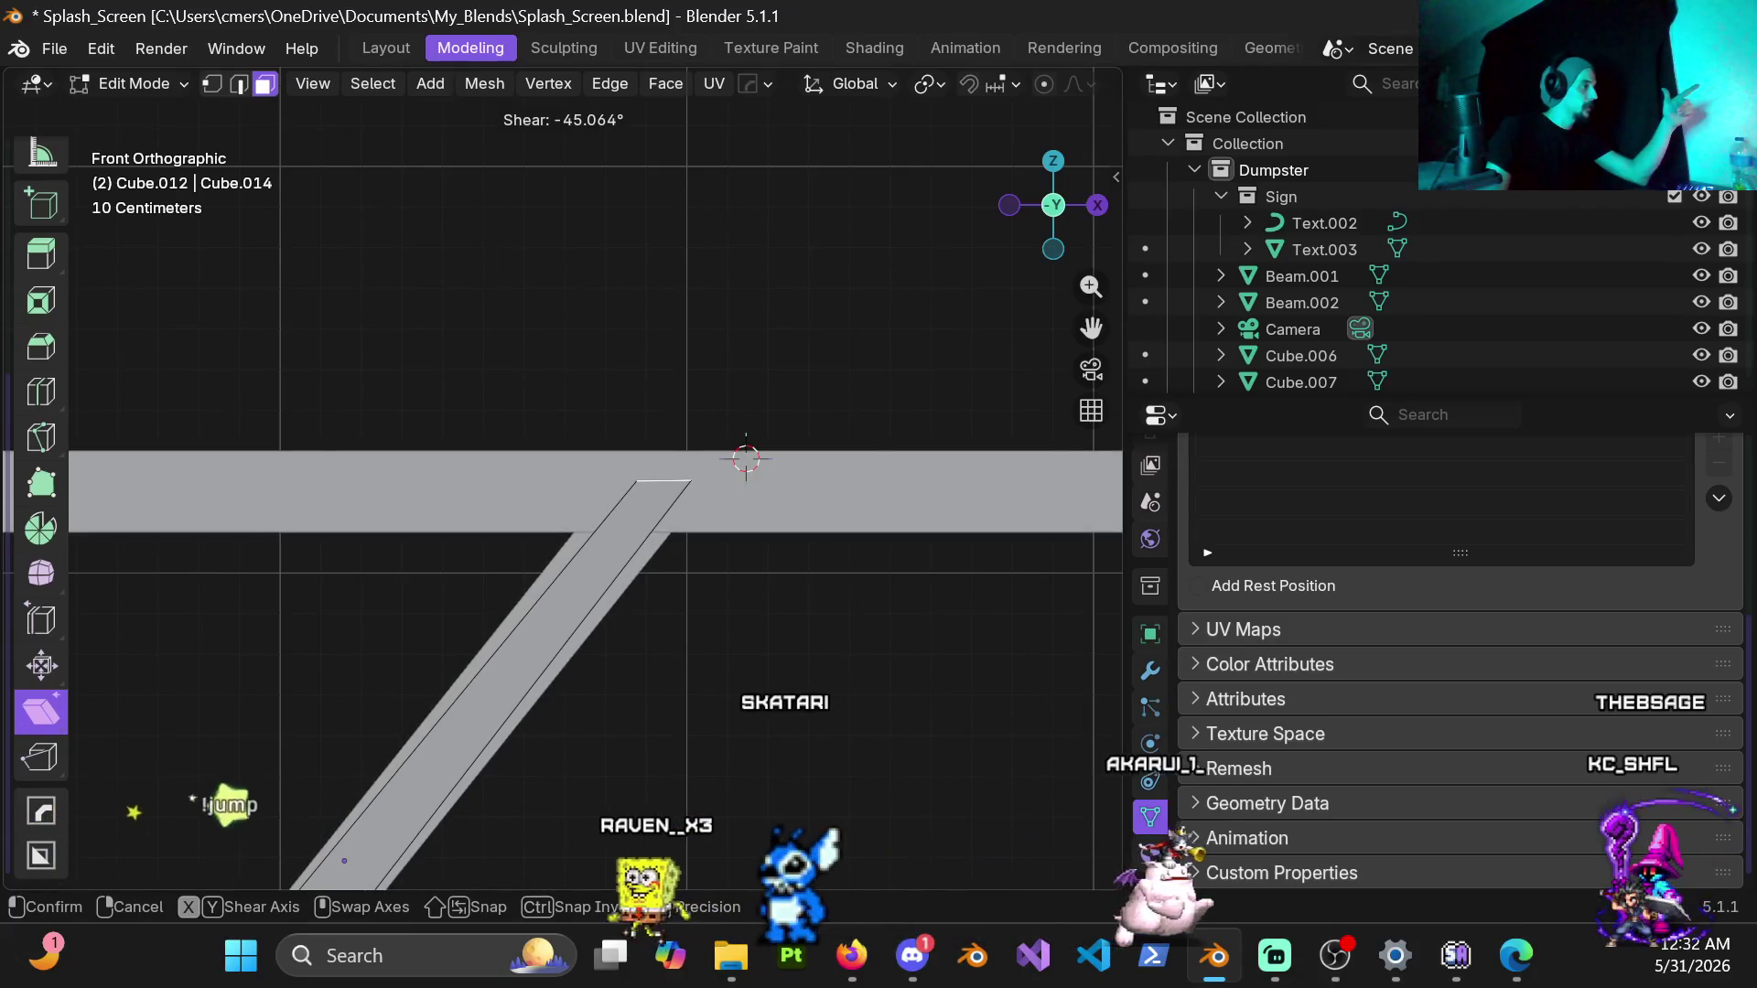
click(191, 479)
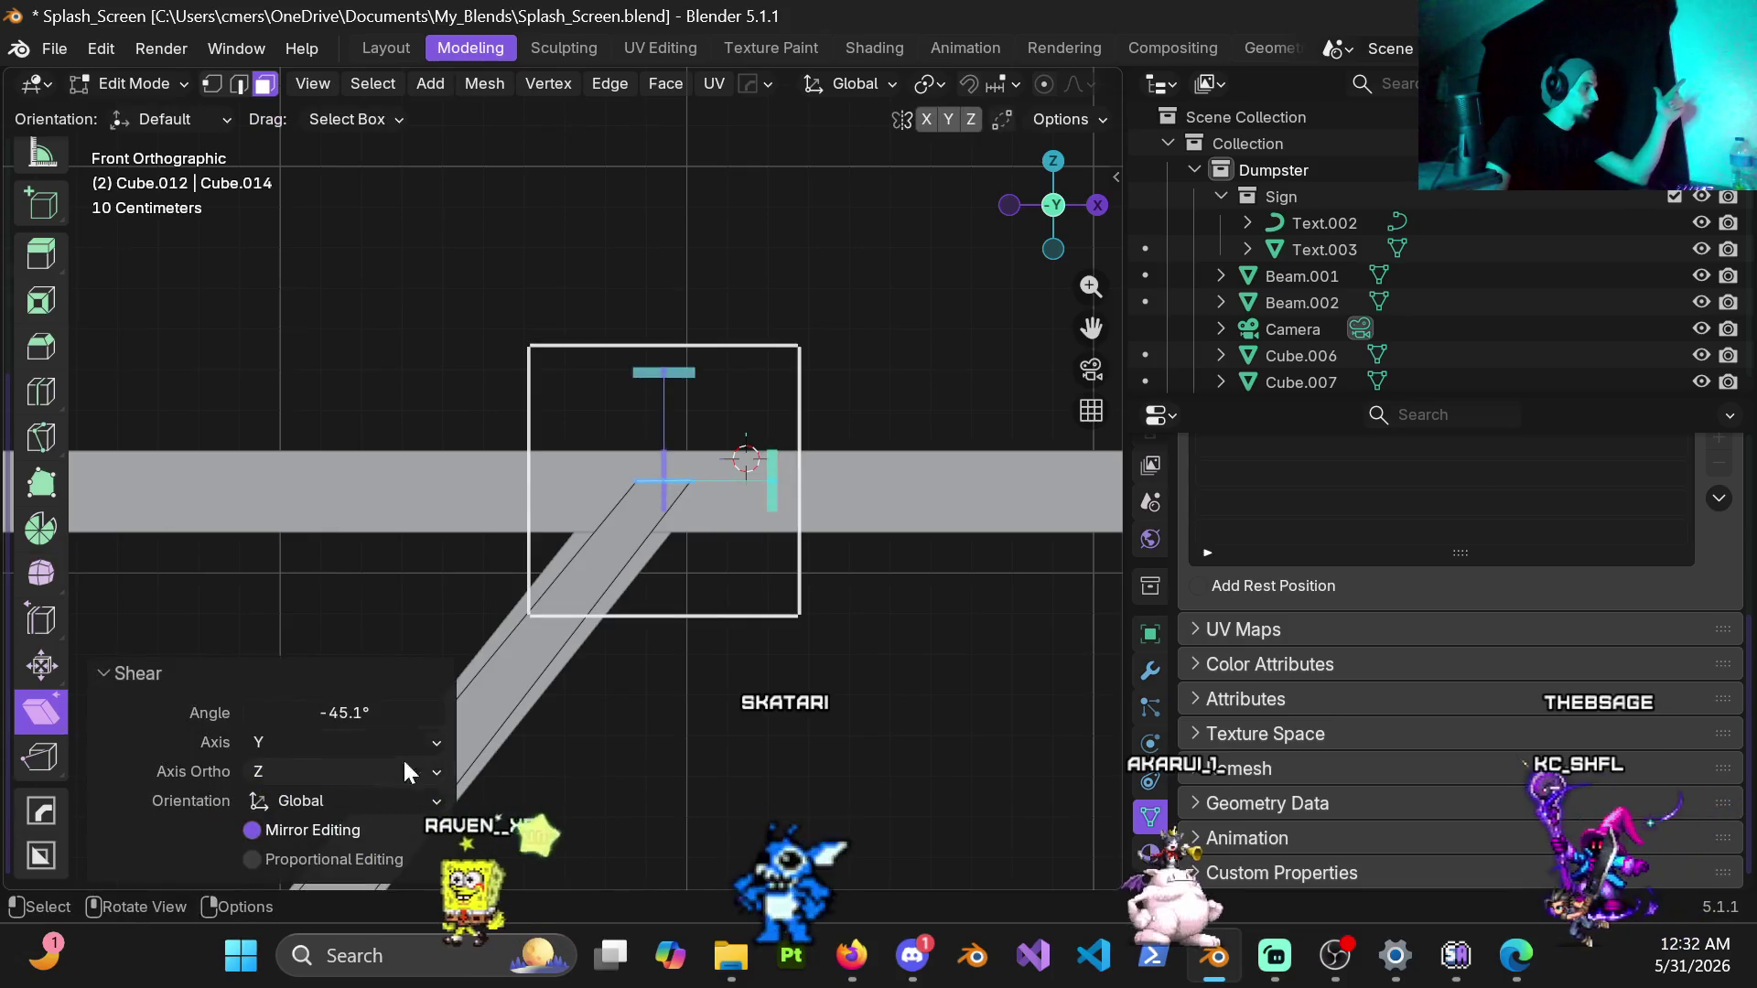
click(357, 713)
text(-)
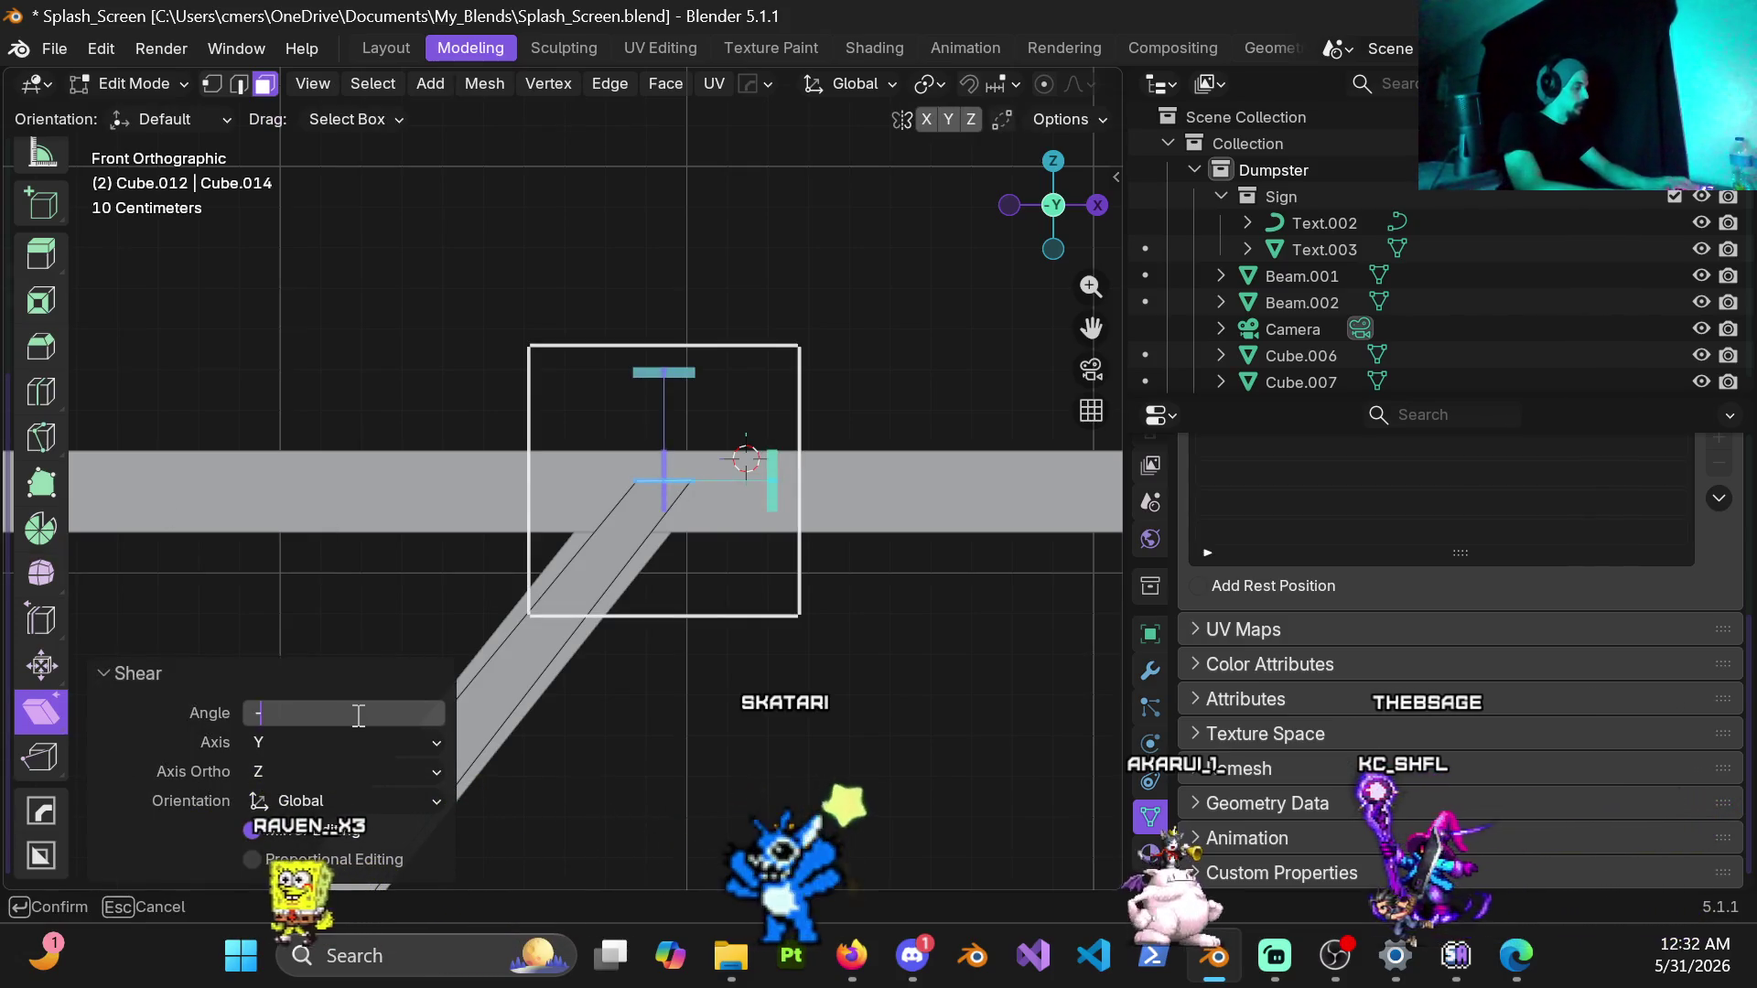
text(45)
key(Return)
key(slash)
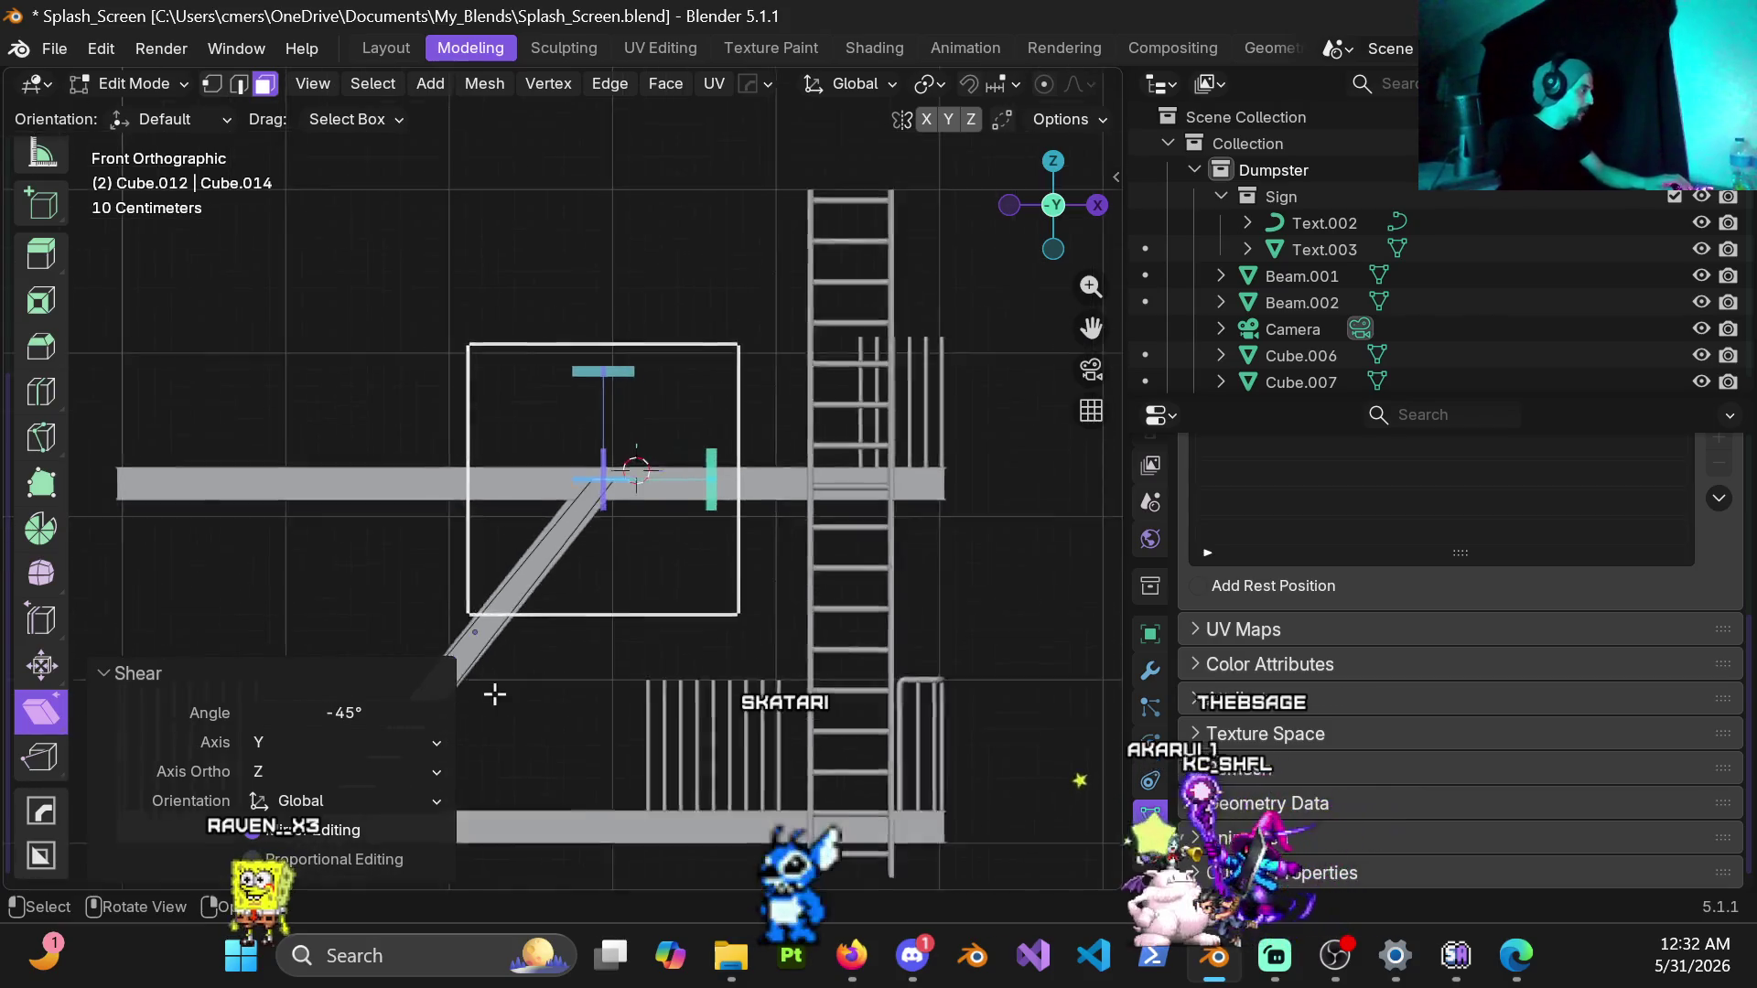
scroll(494, 694, up, 3)
scroll(488, 604, up, 3)
scroll(486, 509, up, 3)
scroll(549, 531, up, 2)
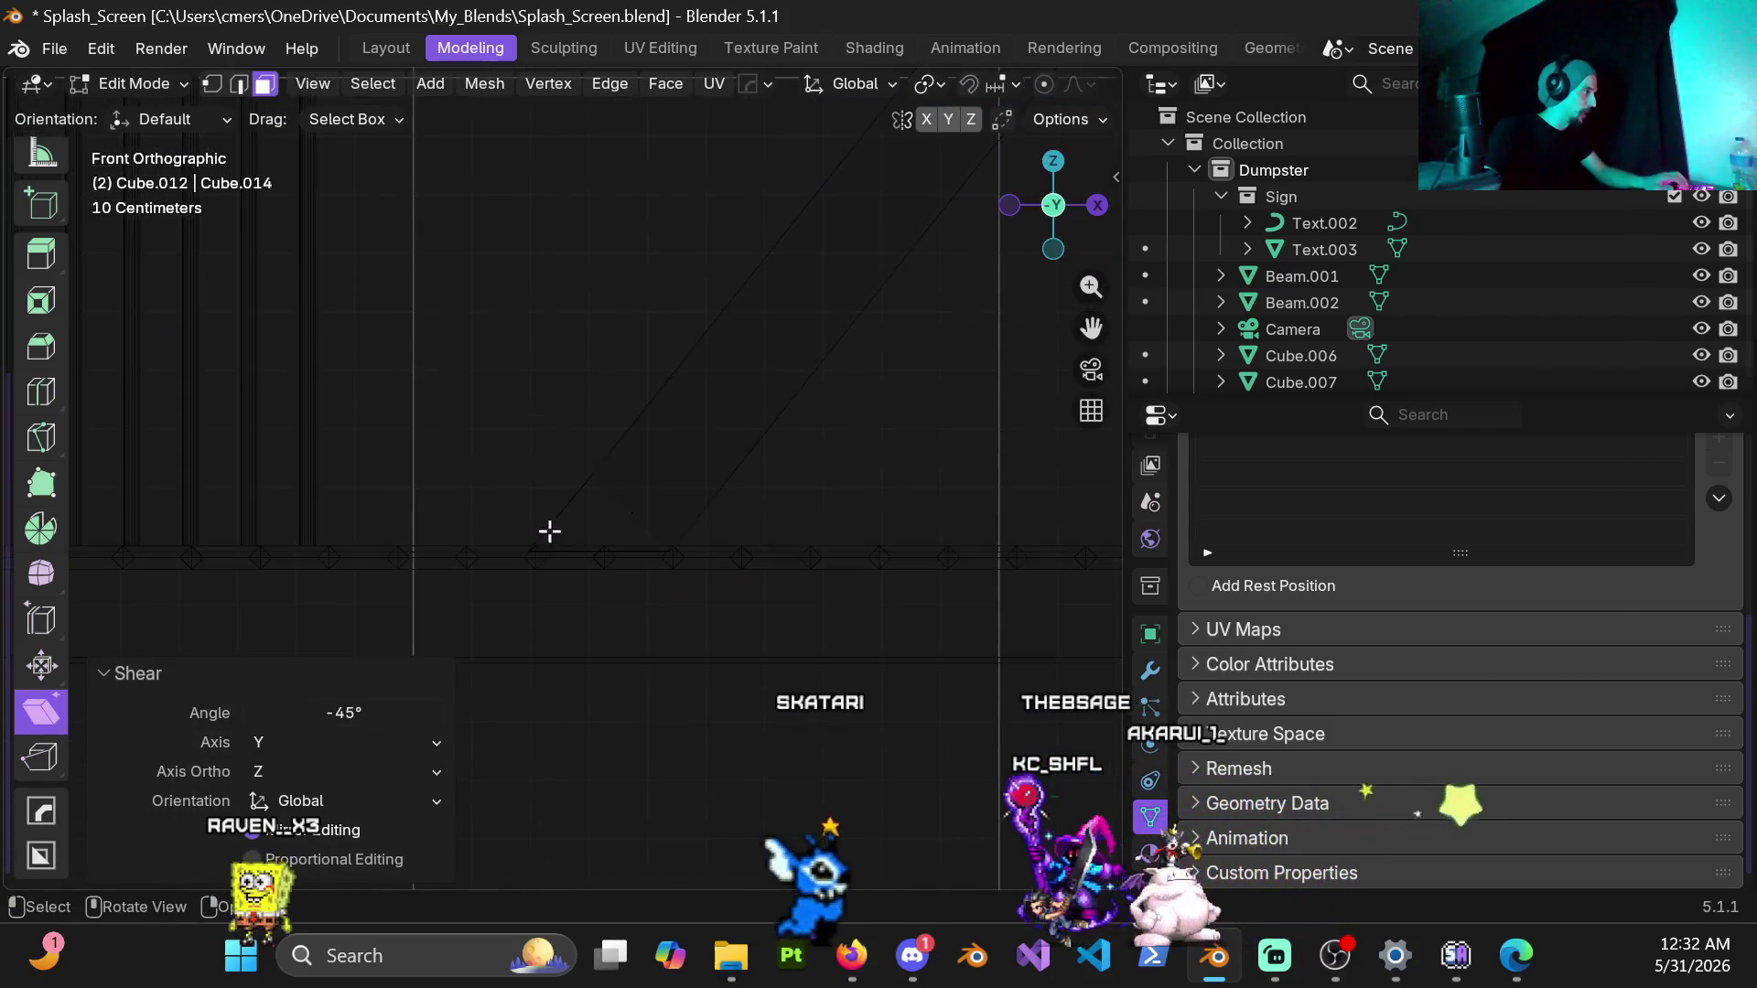
Step: Shear the stringer's other end to -45° as well, then return to Object Mode
key(1)
key(z)
click(651, 524)
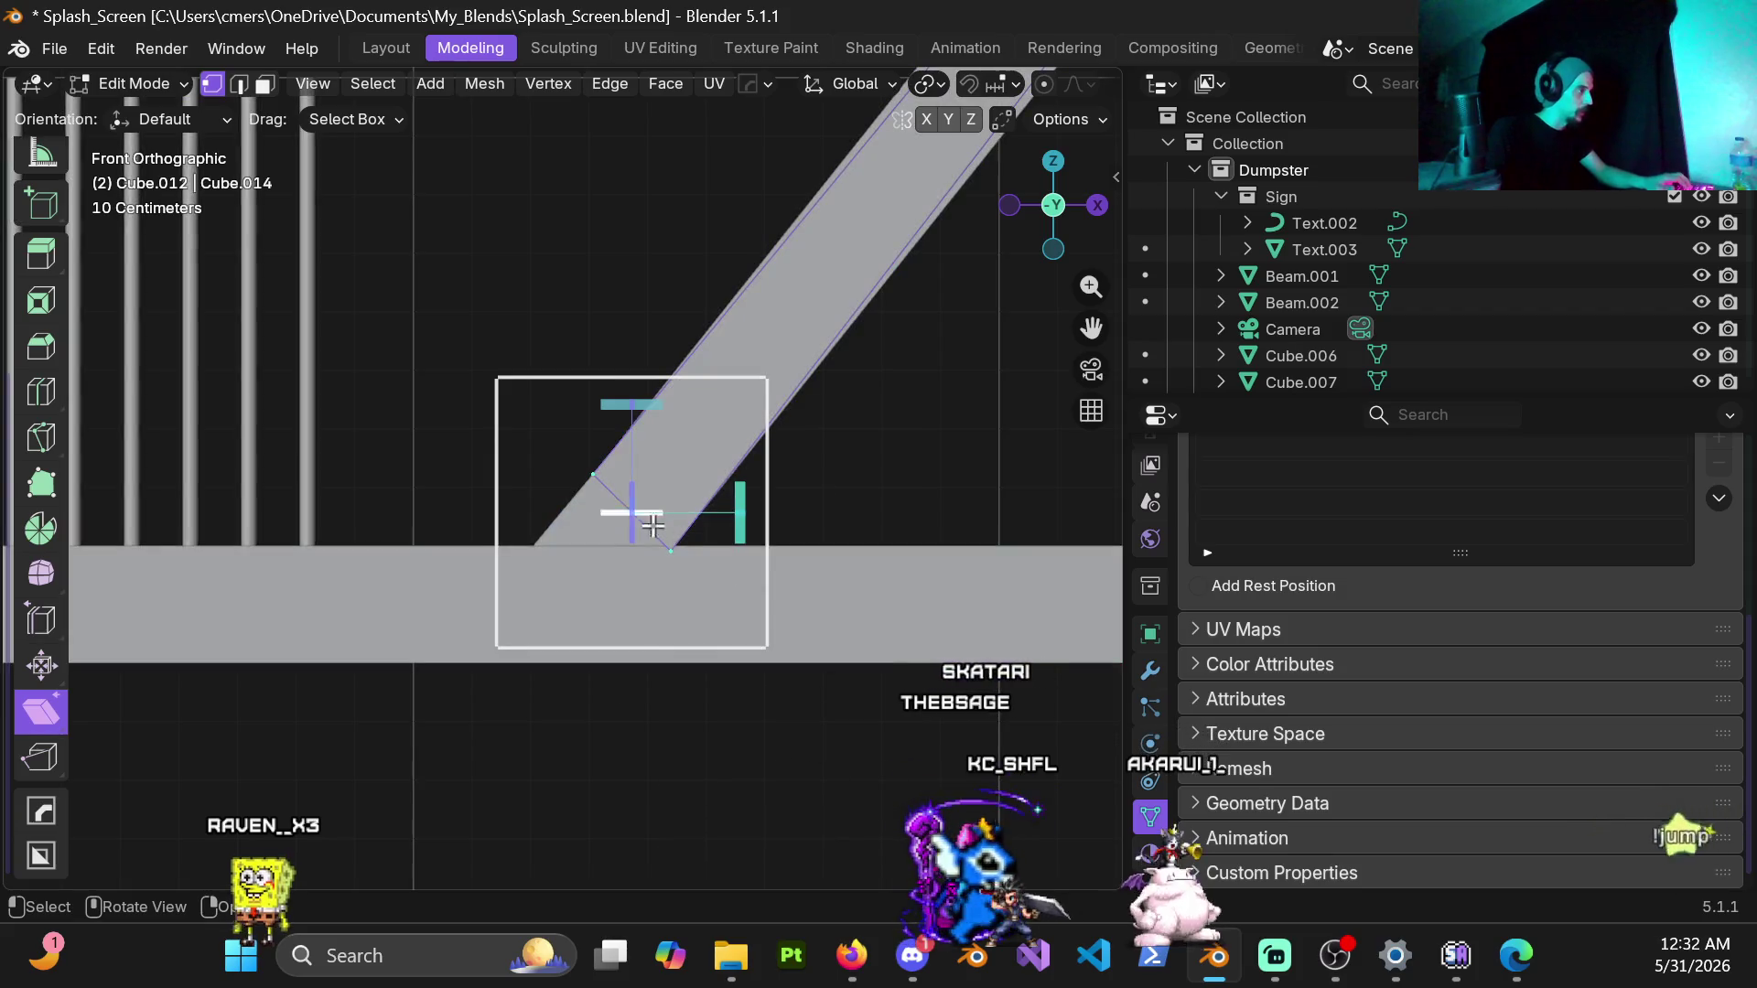
key(ctrl+shift+alt+s)
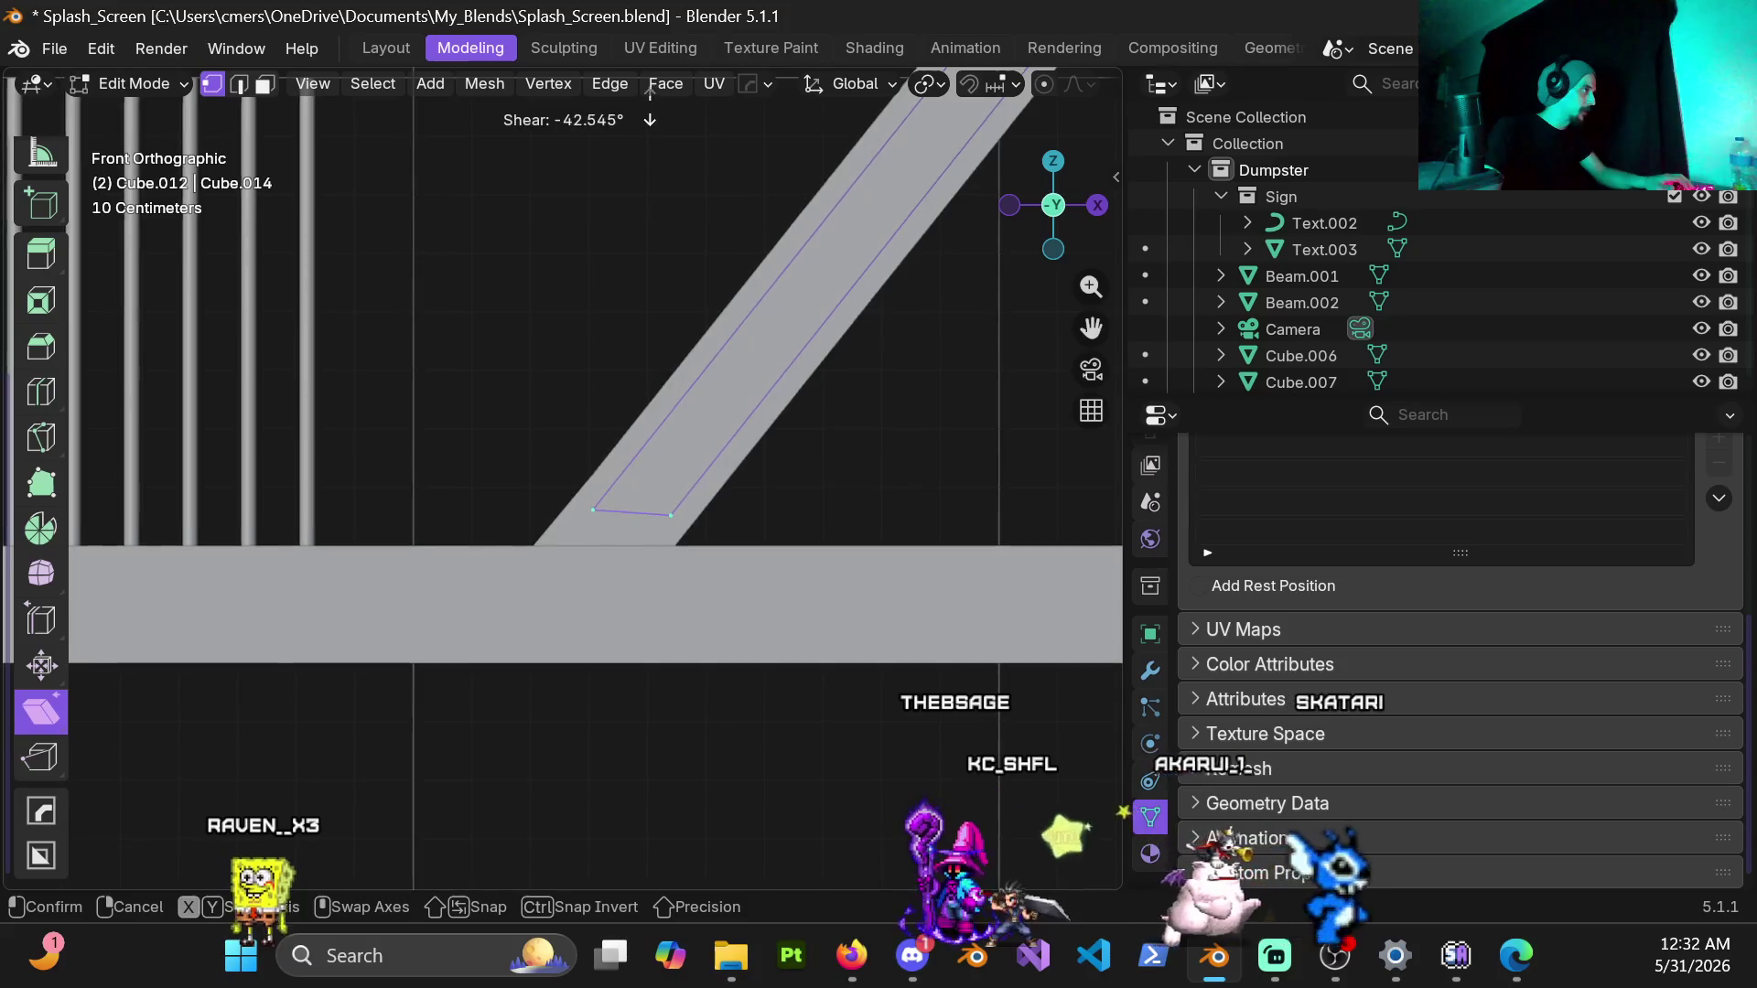
click(650, 524)
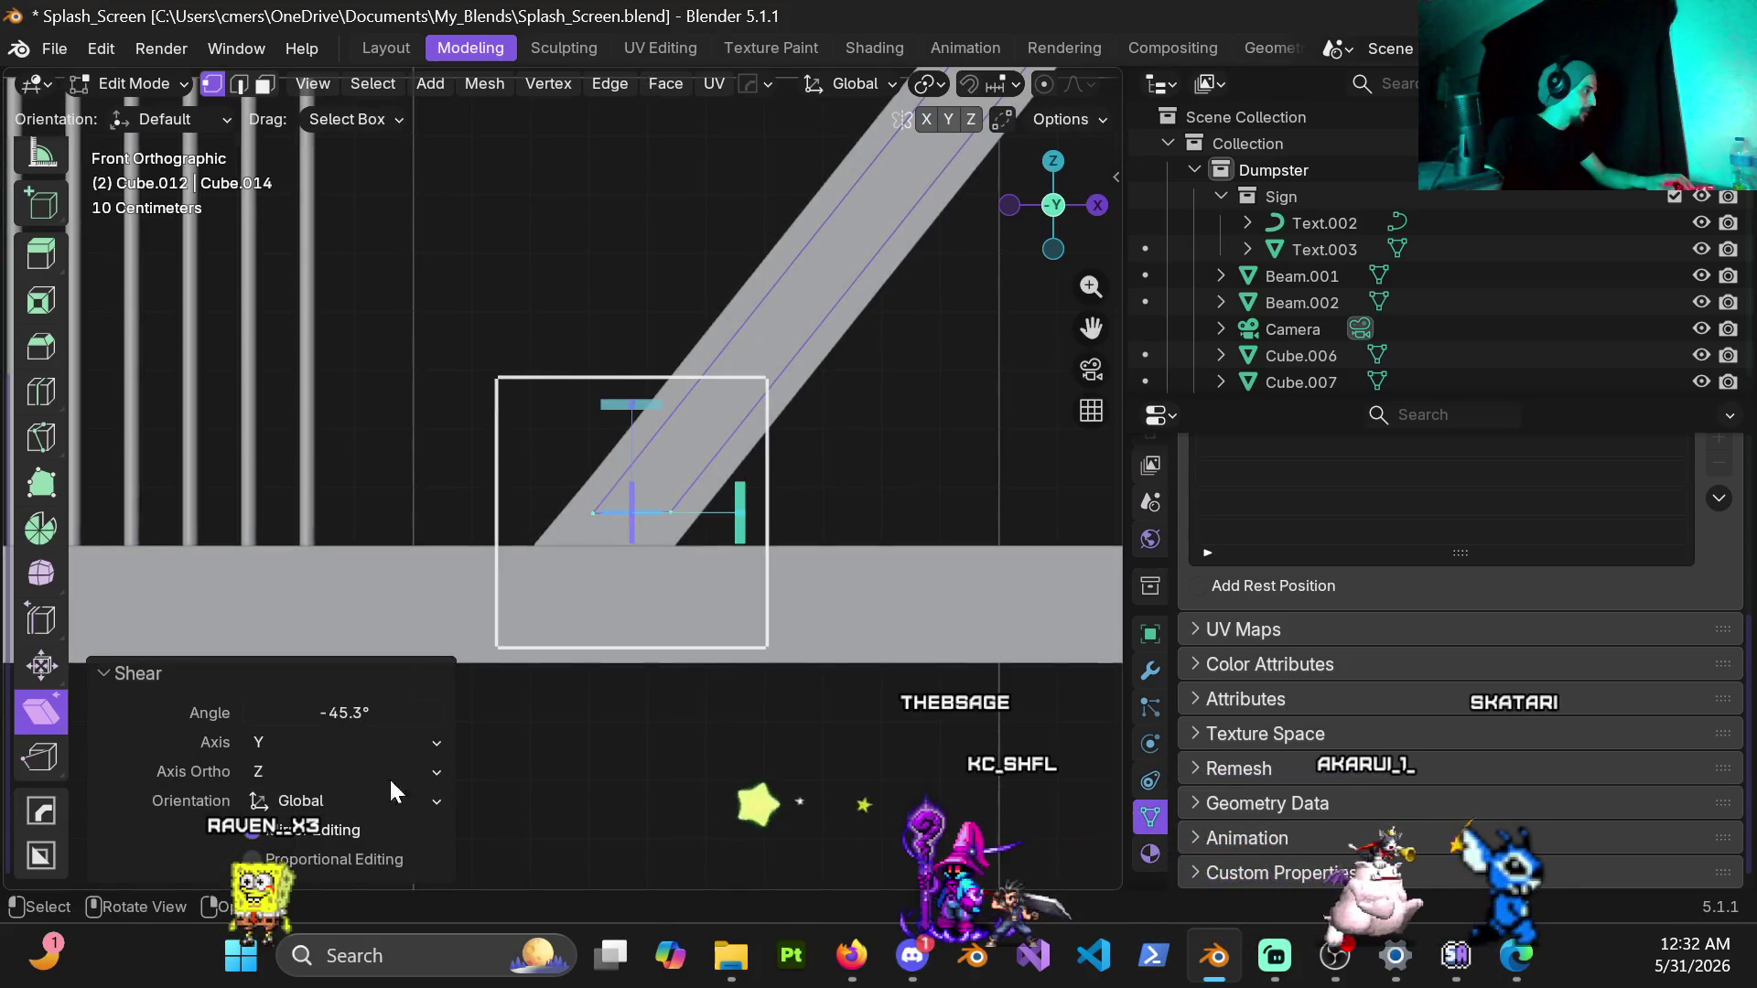
double_click(344, 712)
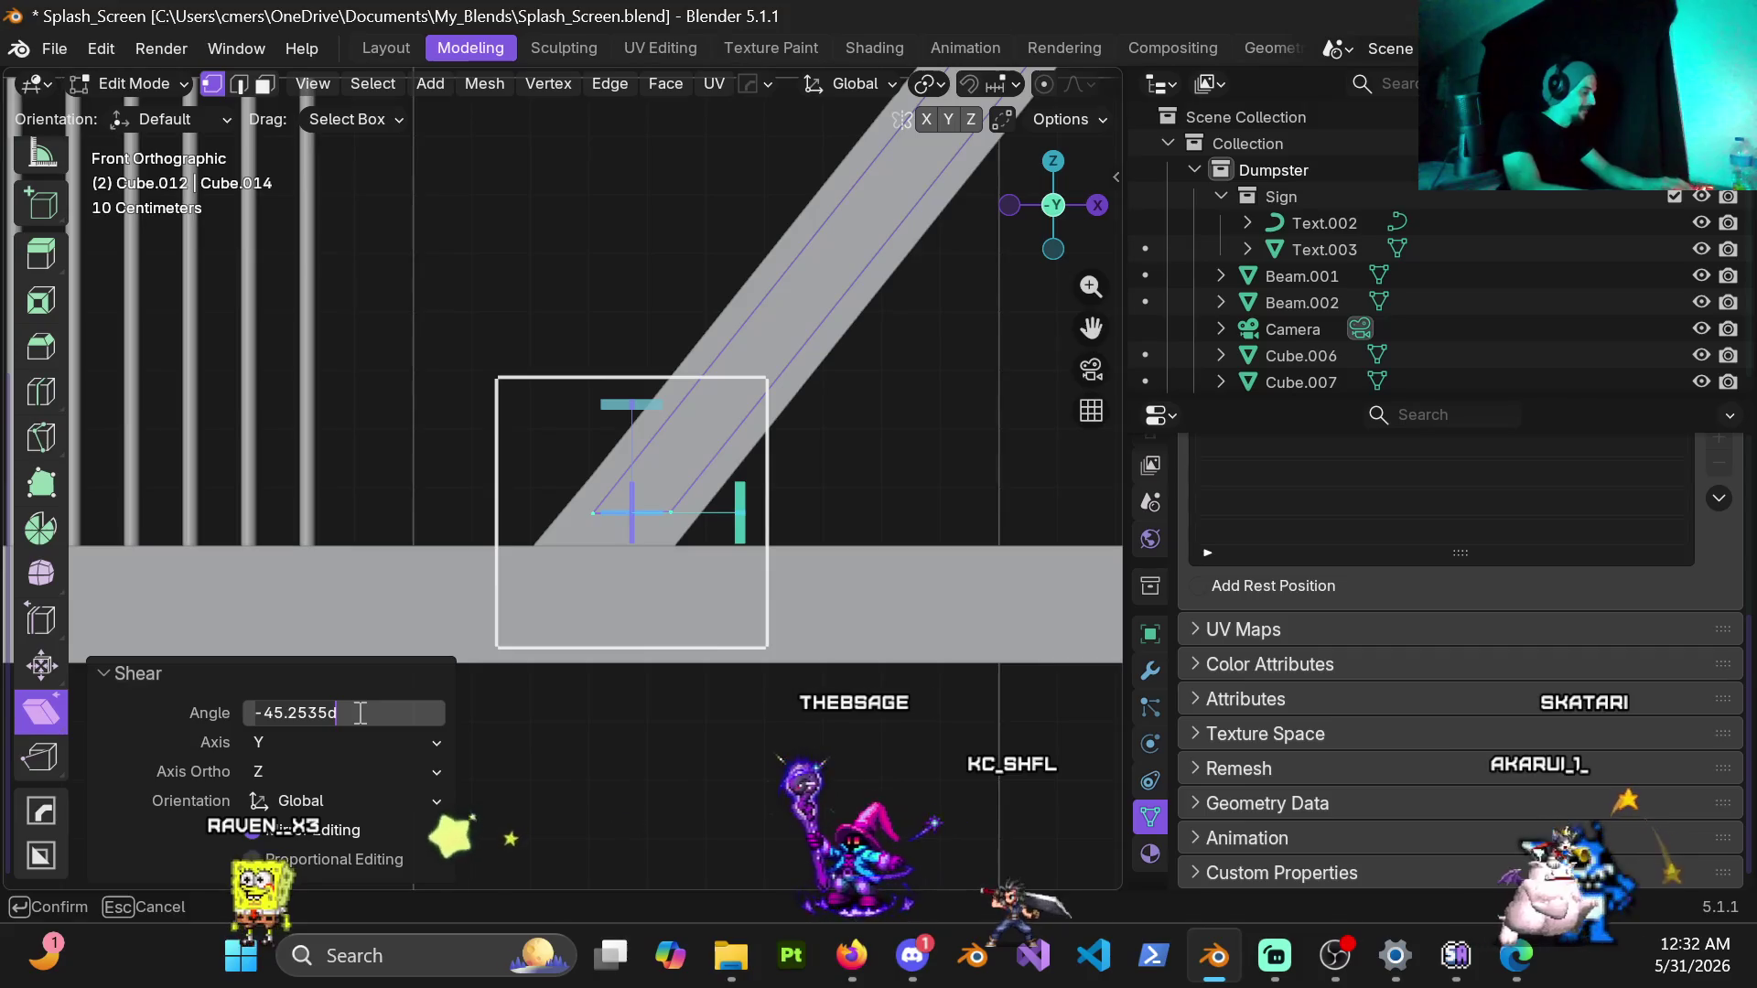
text(-45)
key(Return)
key(Tab)
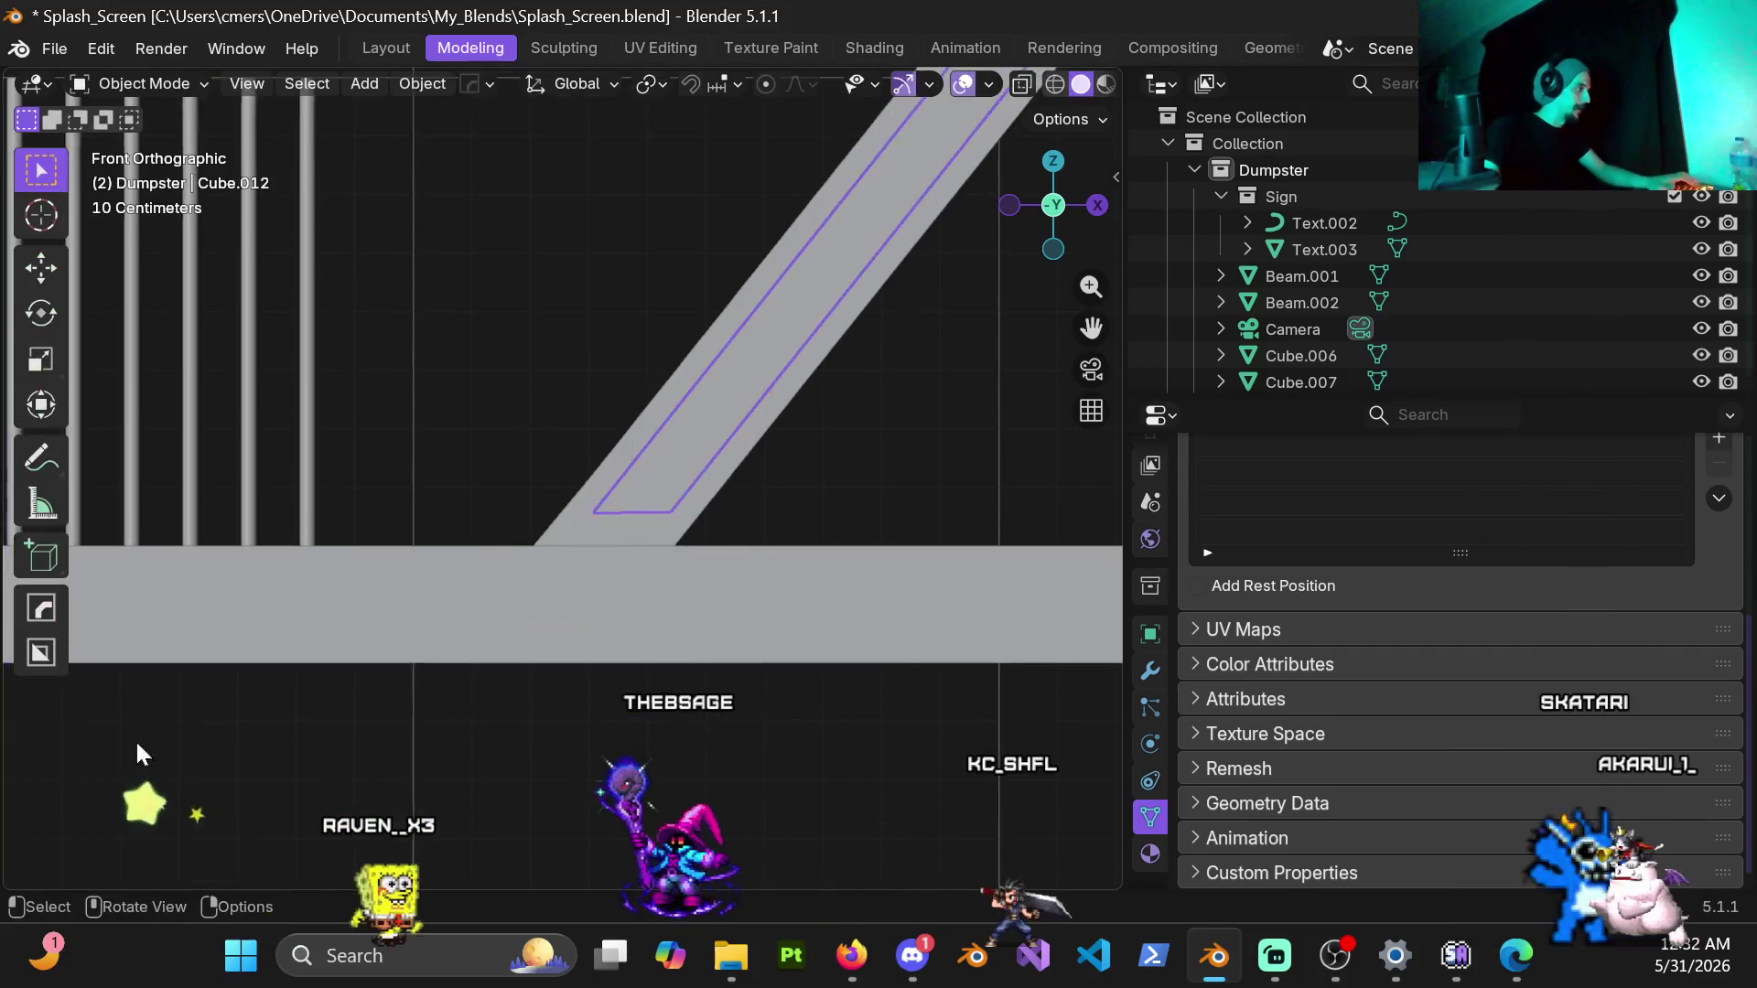
scroll(780, 525, down, 2)
scroll(540, 490, down, 2)
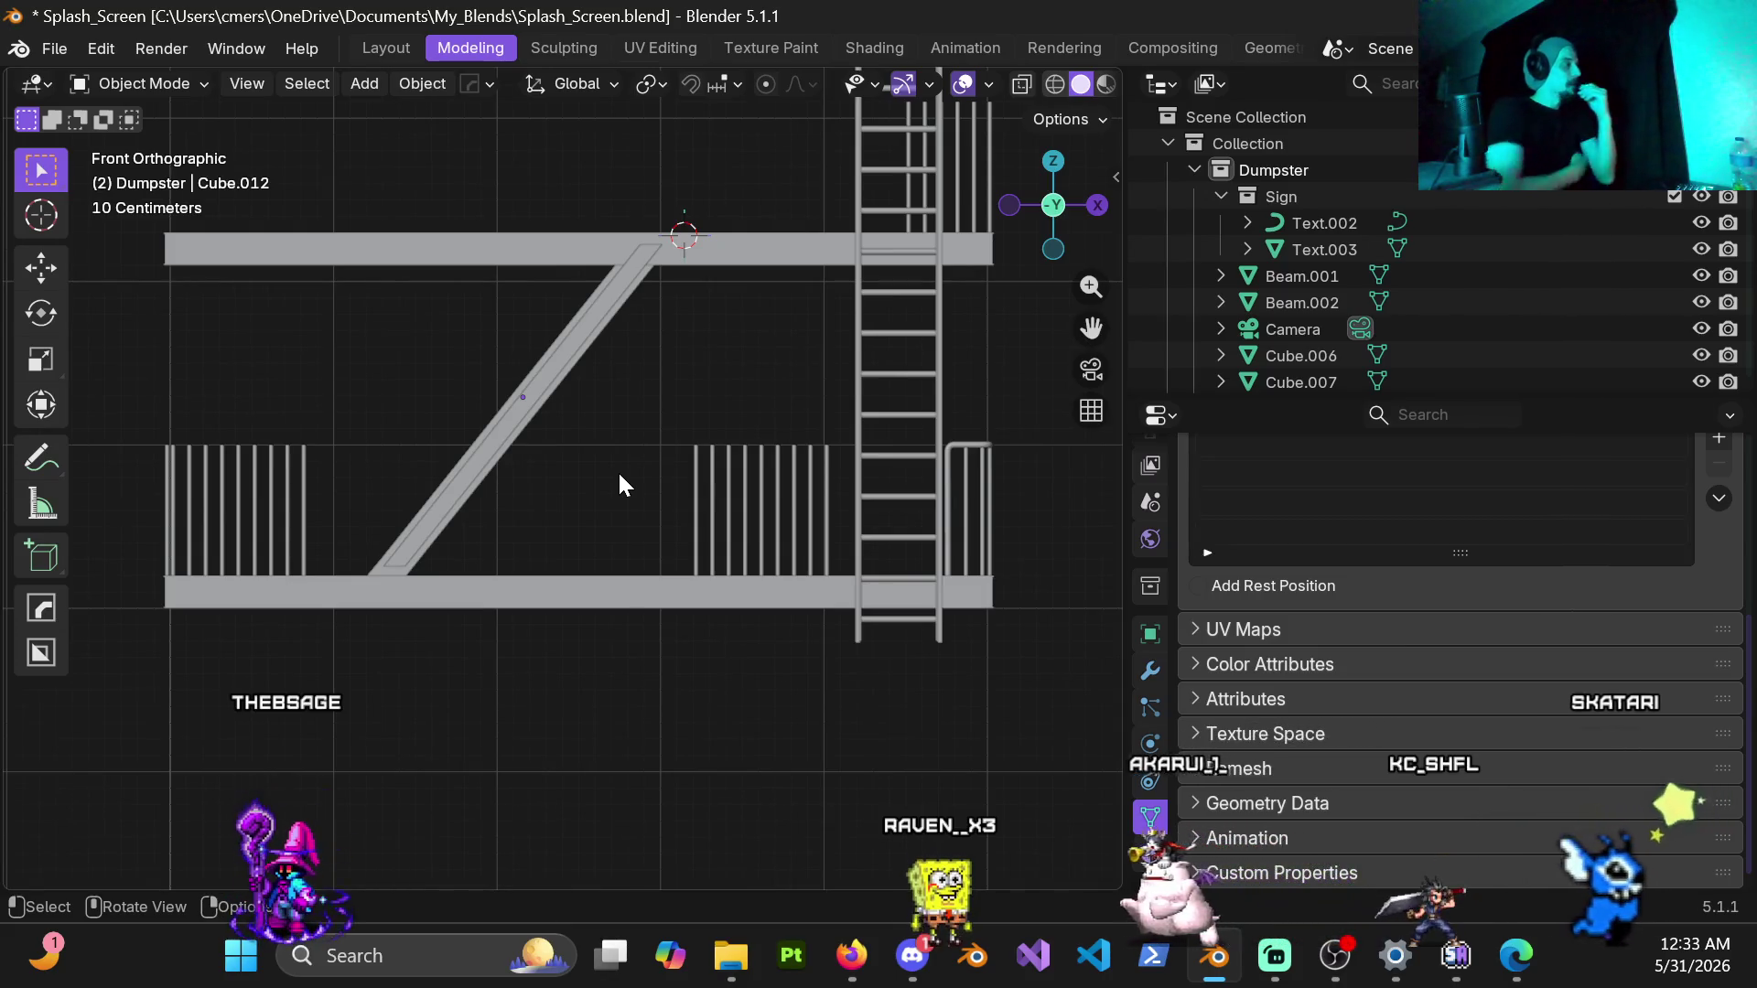
scroll(594, 429, up, 3)
Step: Select the second stringer Cube.010 and look over its mesh before moving it
click(513, 367)
middle_drag(530, 382, 824, 398)
mouse_move(557, 382)
middle_down()
mouse_move(569, 416)
mouse_move(412, 411)
middle_up()
scroll(569, 416, down, 3)
key(ctrl+Tab)
click(303, 467)
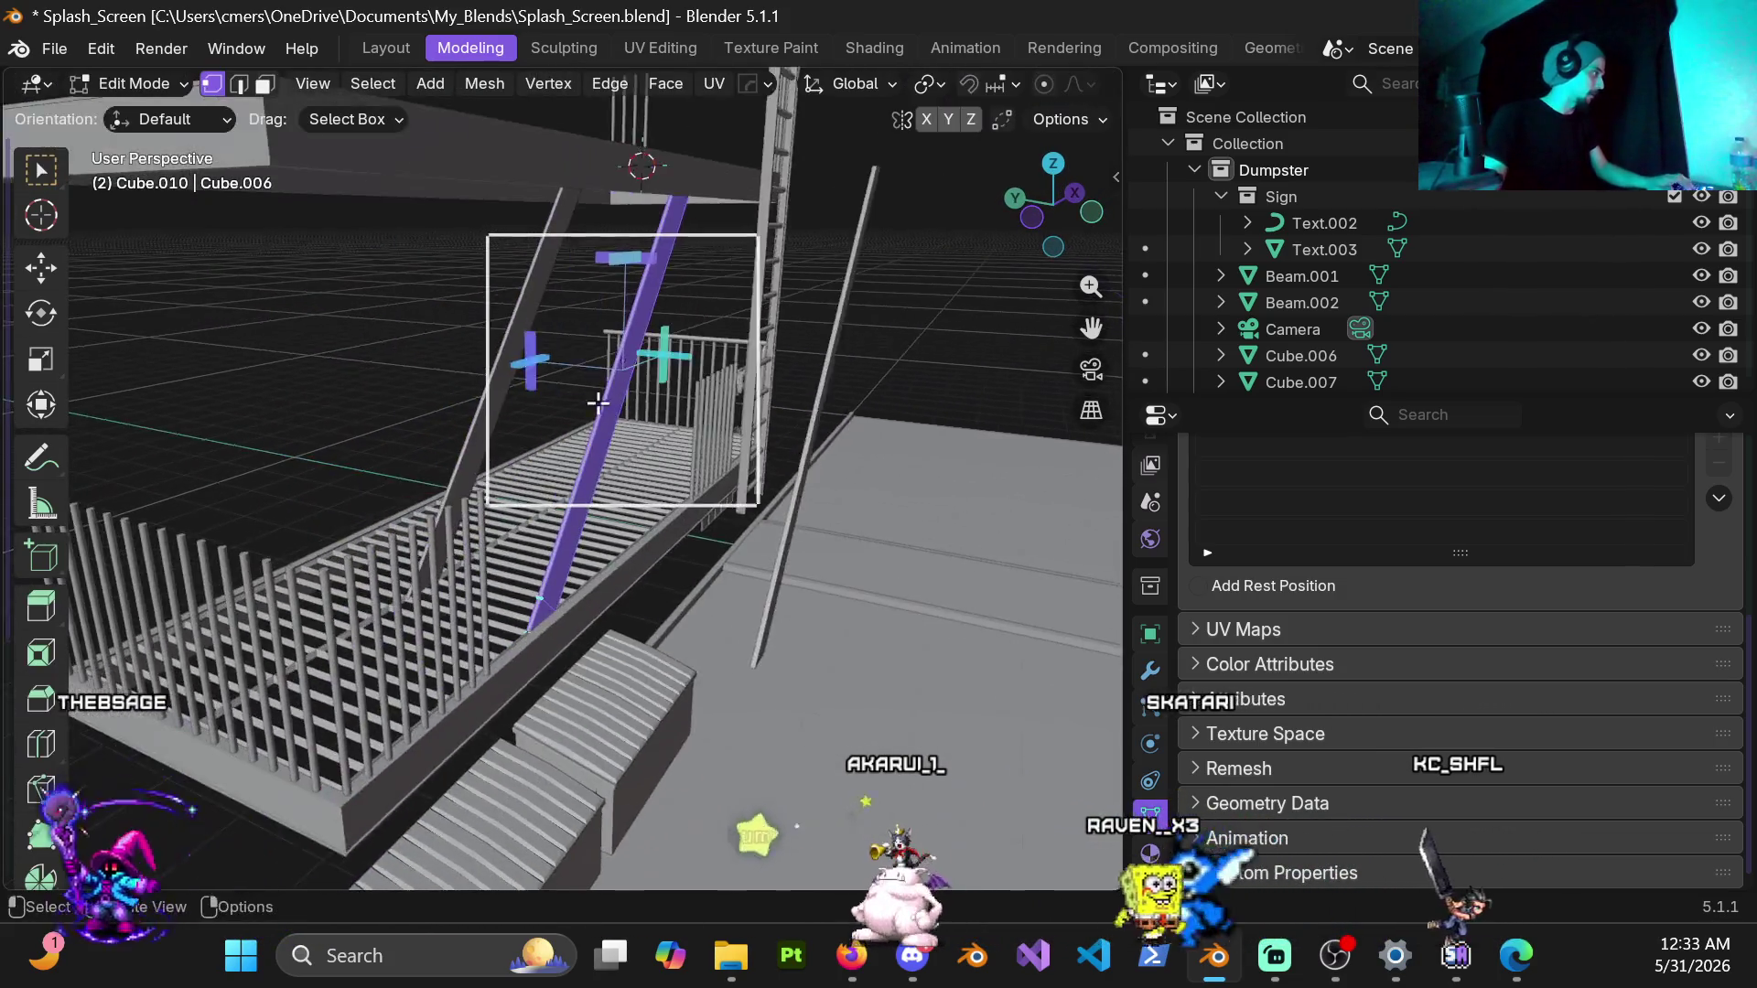
scroll(411, 413, up, 2)
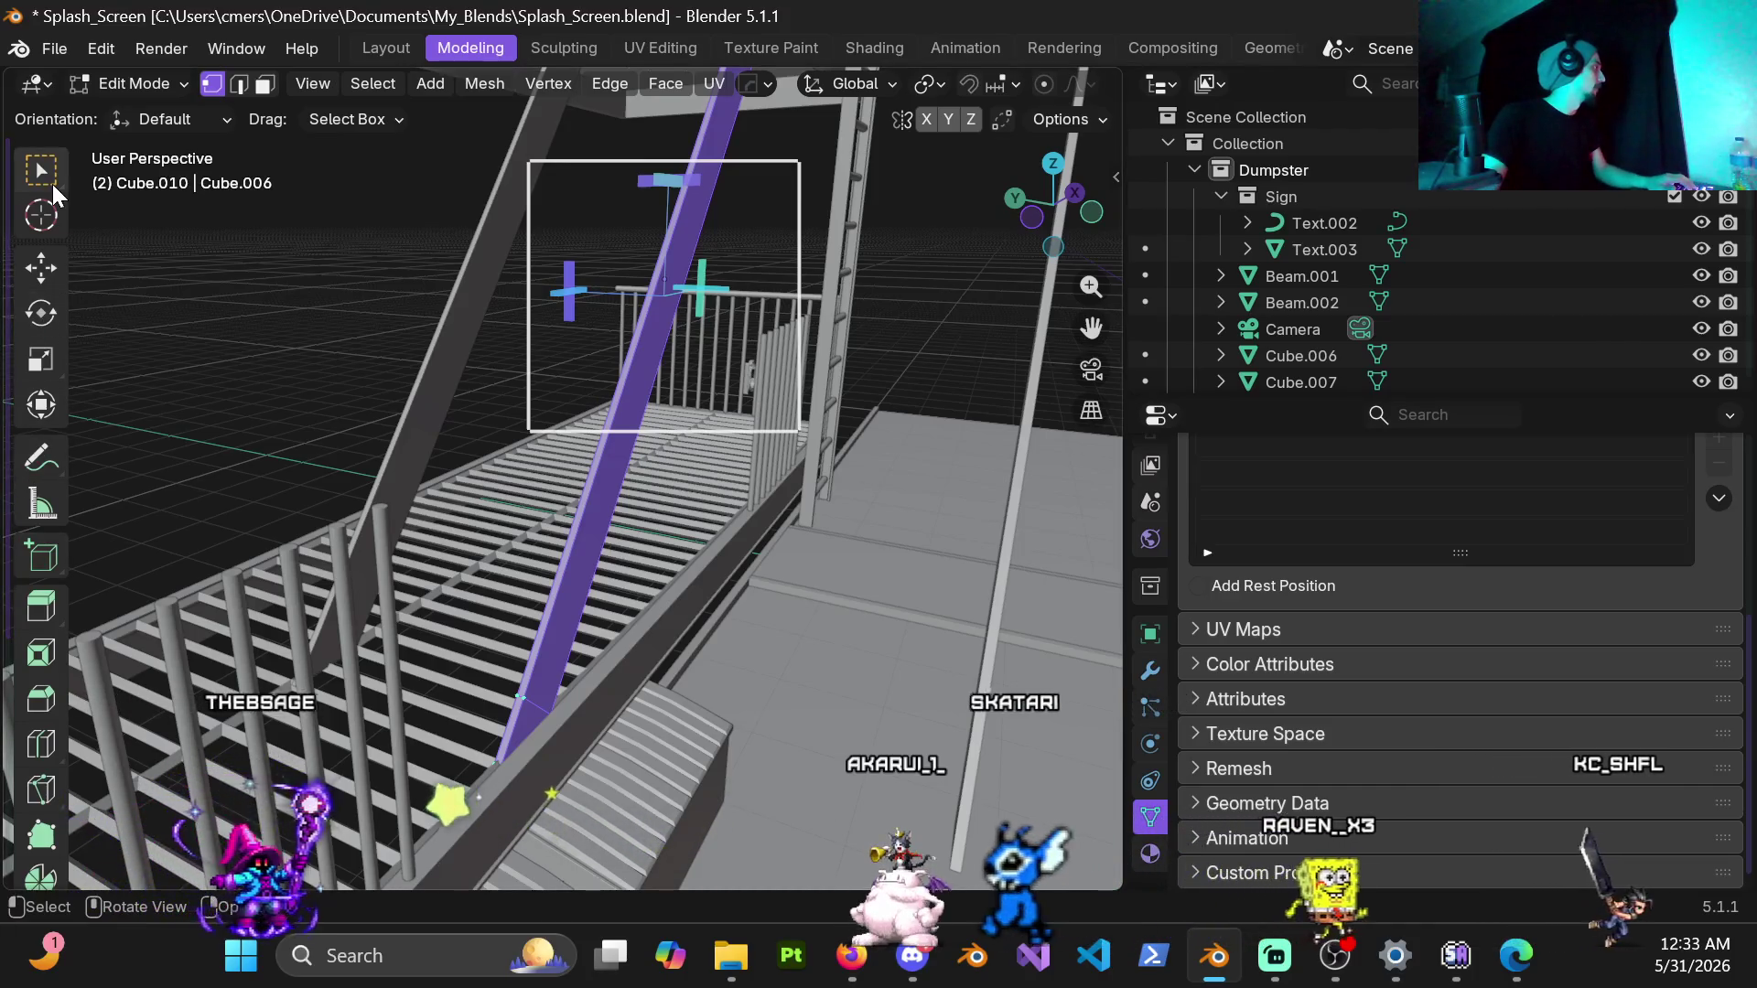
click(40, 170)
mouse_move(413, 412)
middle_down()
mouse_move(635, 415)
mouse_move(548, 425)
mouse_move(529, 474)
middle_up()
scroll(549, 425, up, 3)
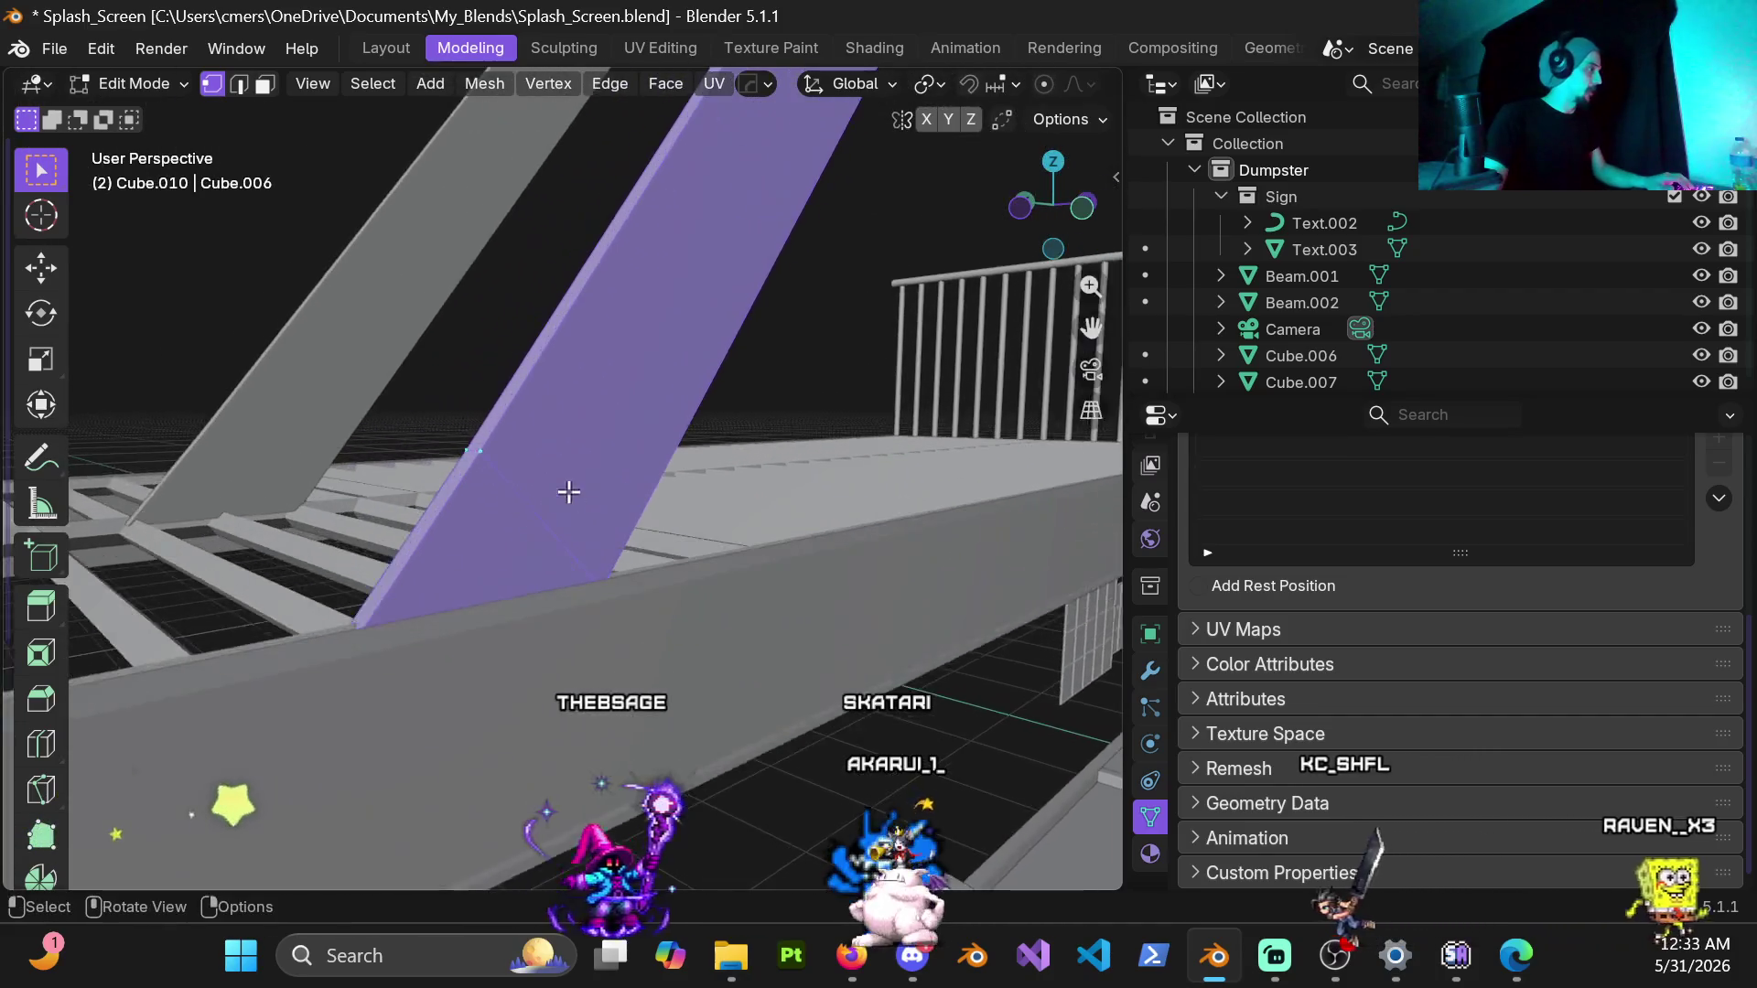
scroll(530, 474, up, 3)
key(ctrl+Tab)
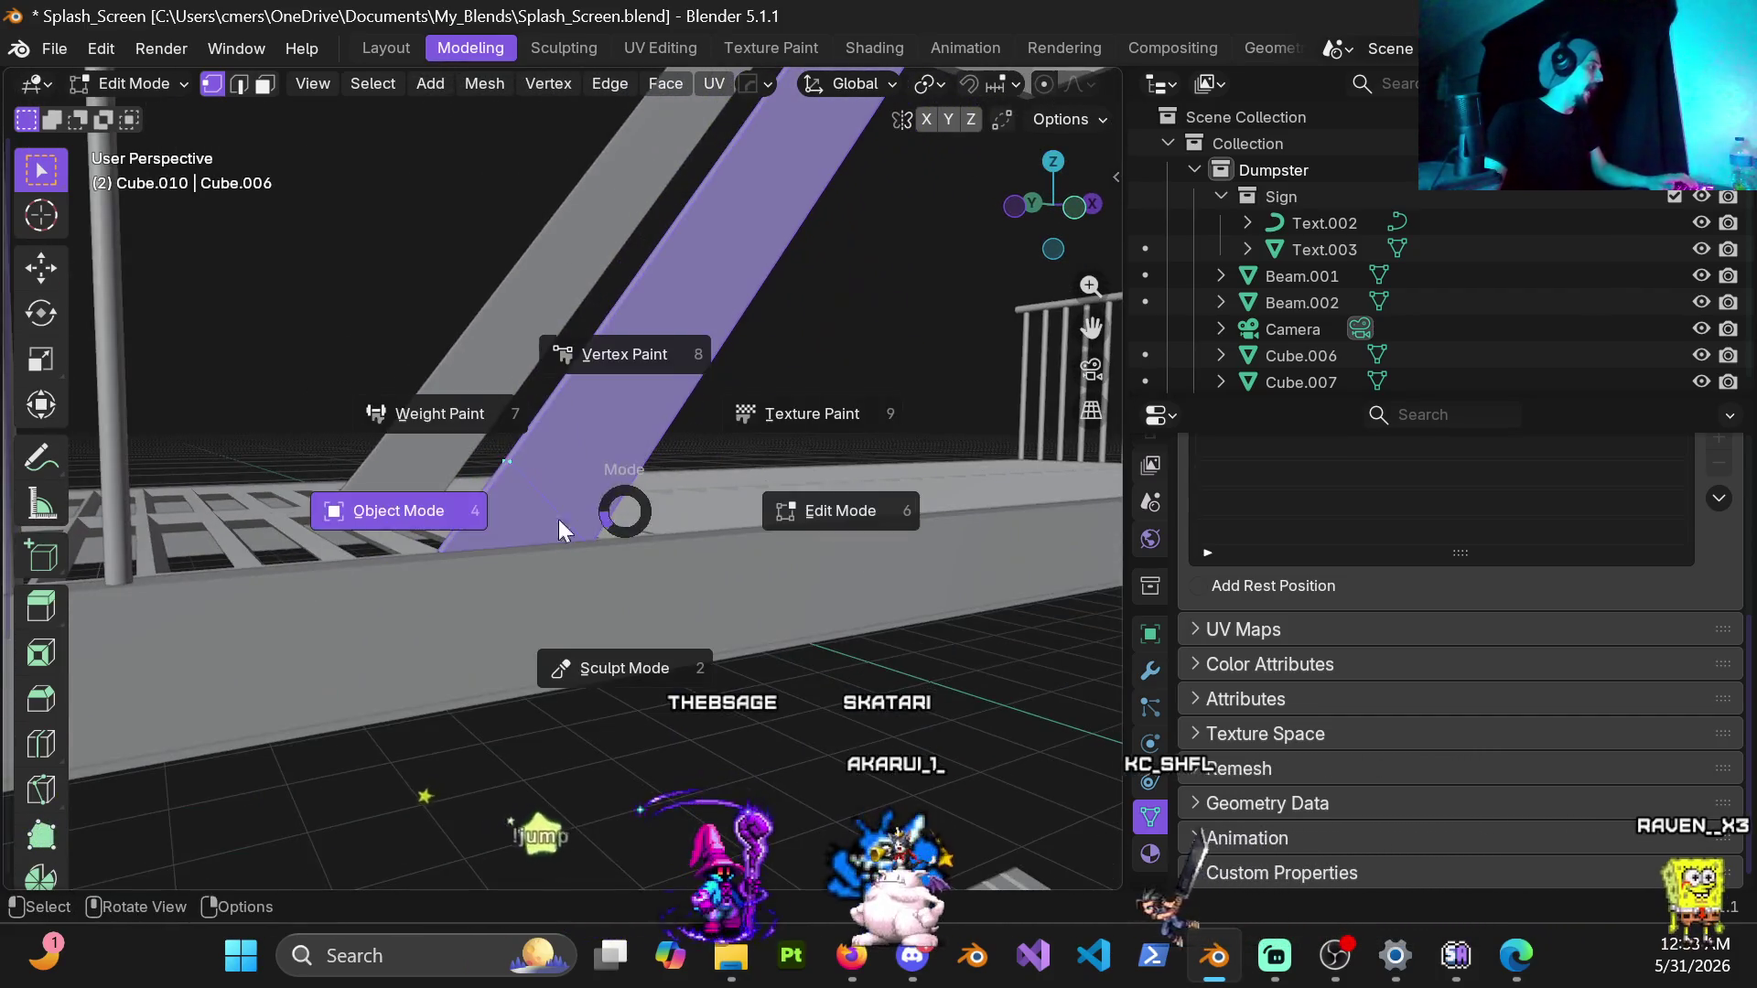
click(412, 511)
mouse_move(543, 519)
middle_down()
mouse_move(622, 401)
mouse_move(762, 451)
mouse_move(709, 442)
middle_up()
scroll(709, 443, down, 5)
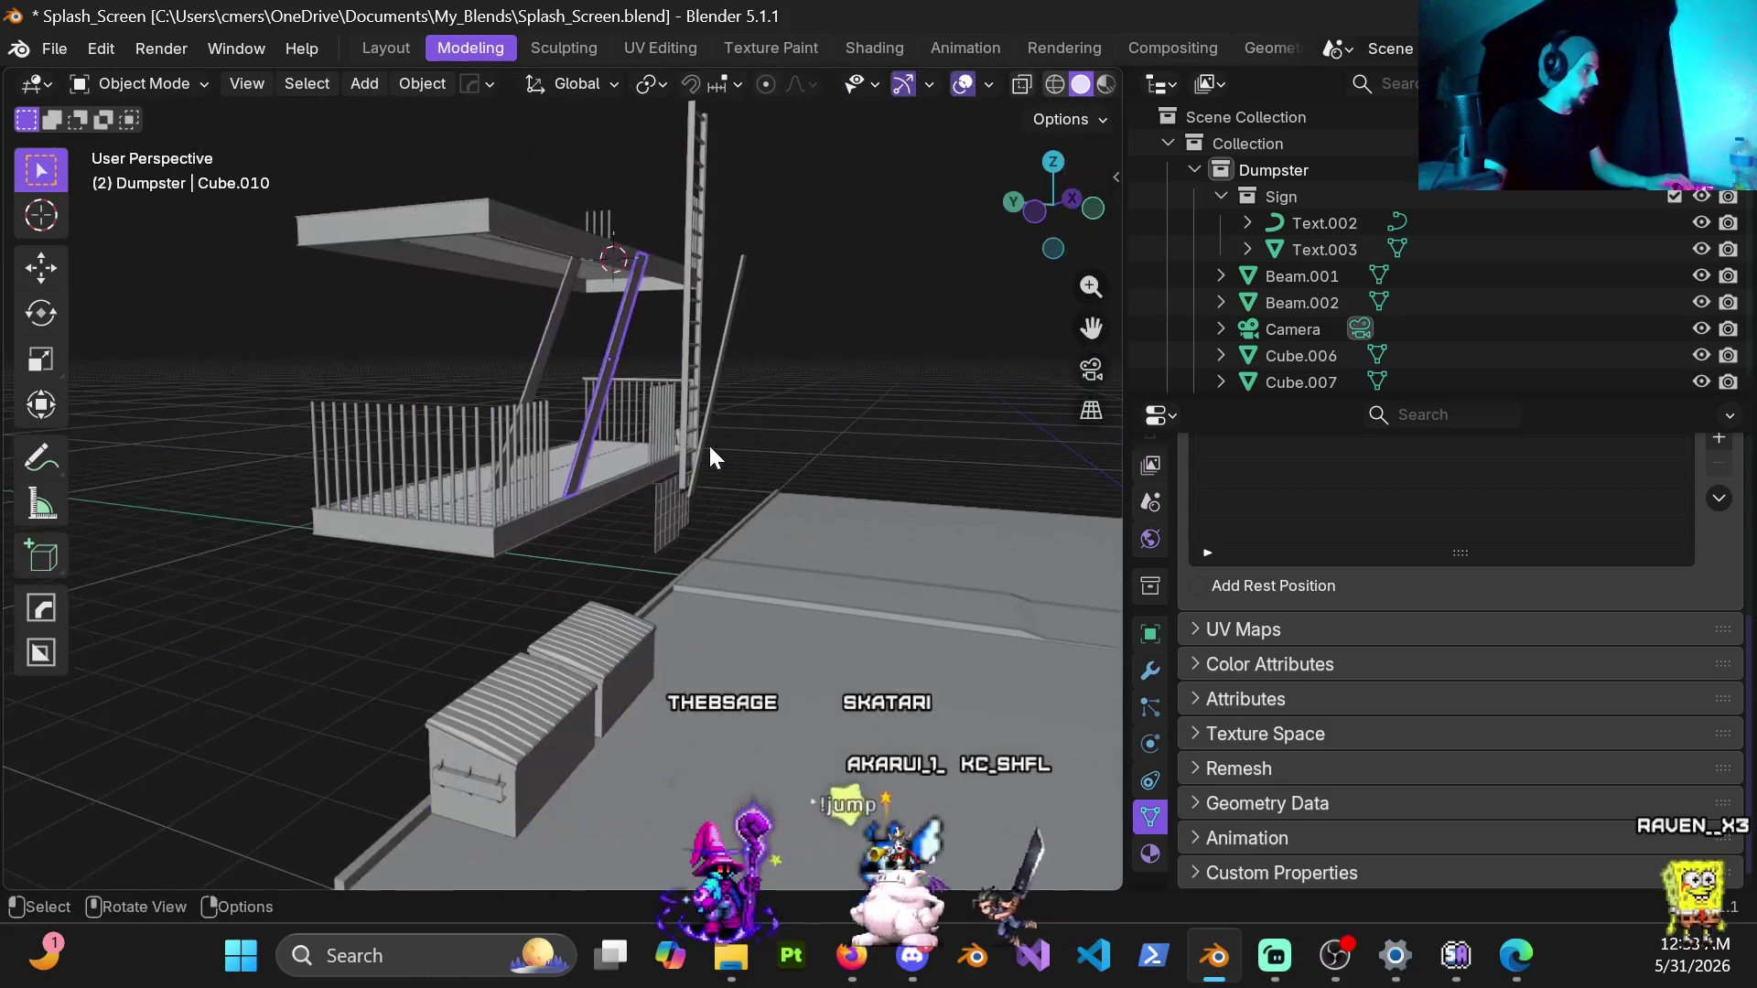
Step: Move the stringer along X and about -1.79 m along Y beside the first, then enter Edit Mode
key(g)
key(x)
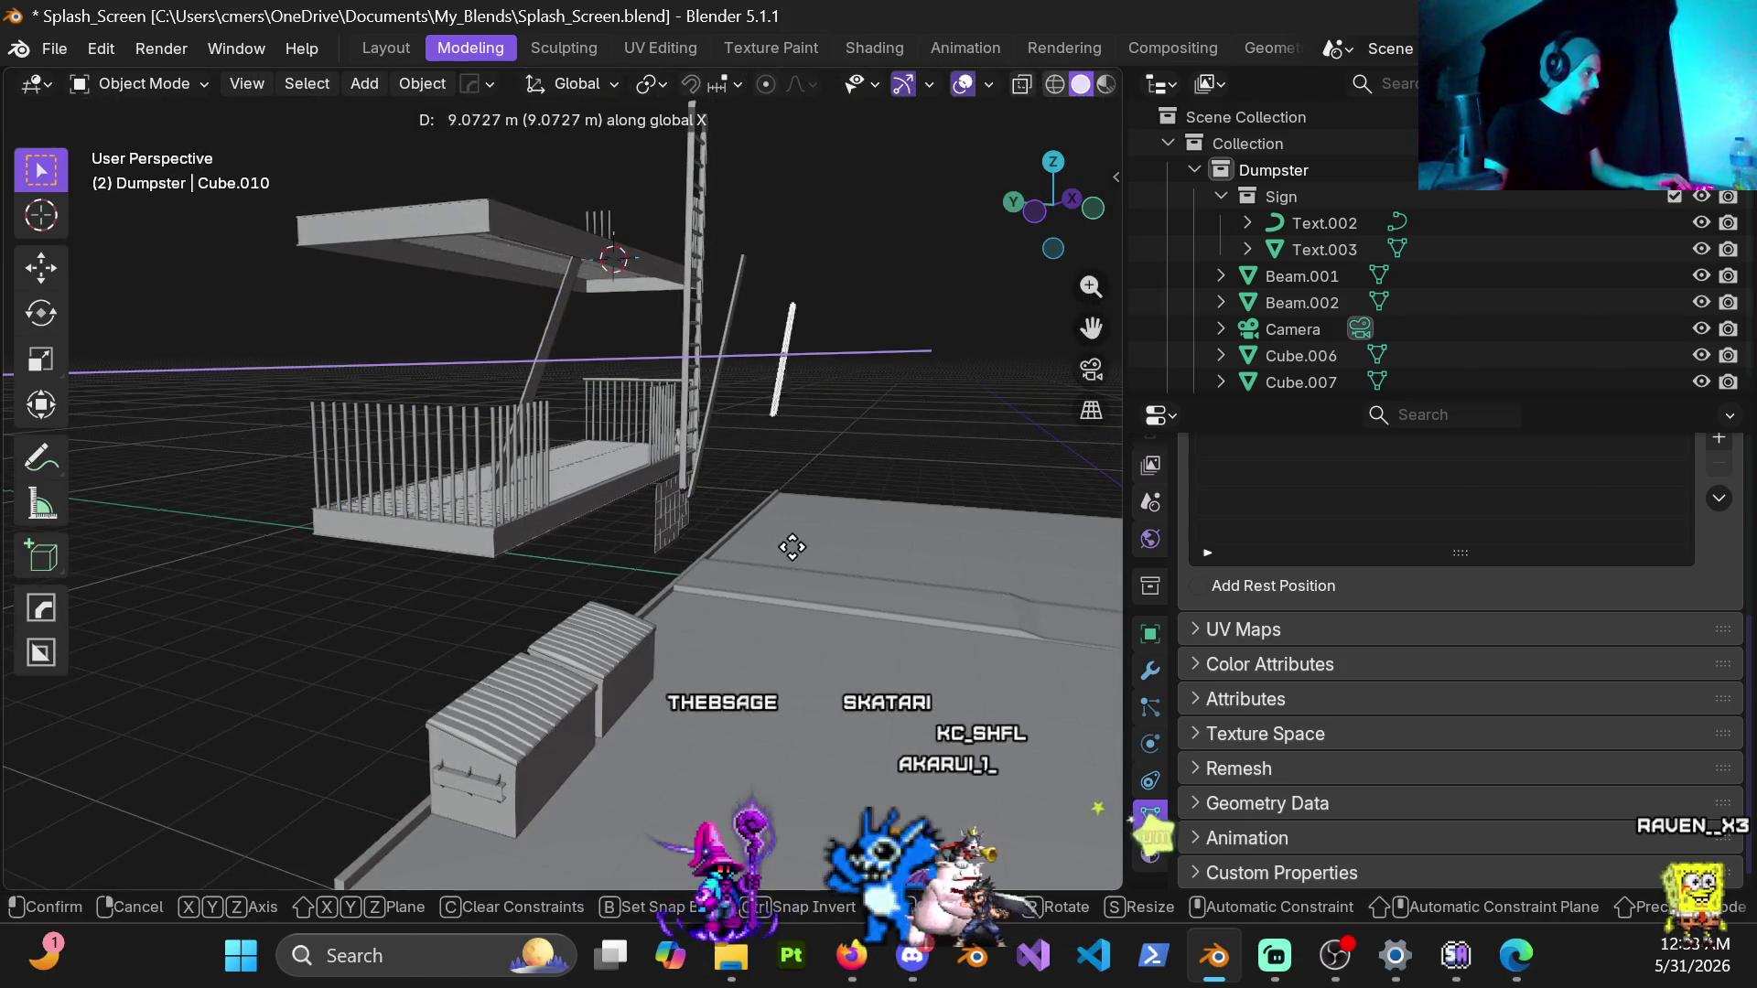
click(696, 548)
middle_drag(632, 498, 661, 501)
key(g)
key(y)
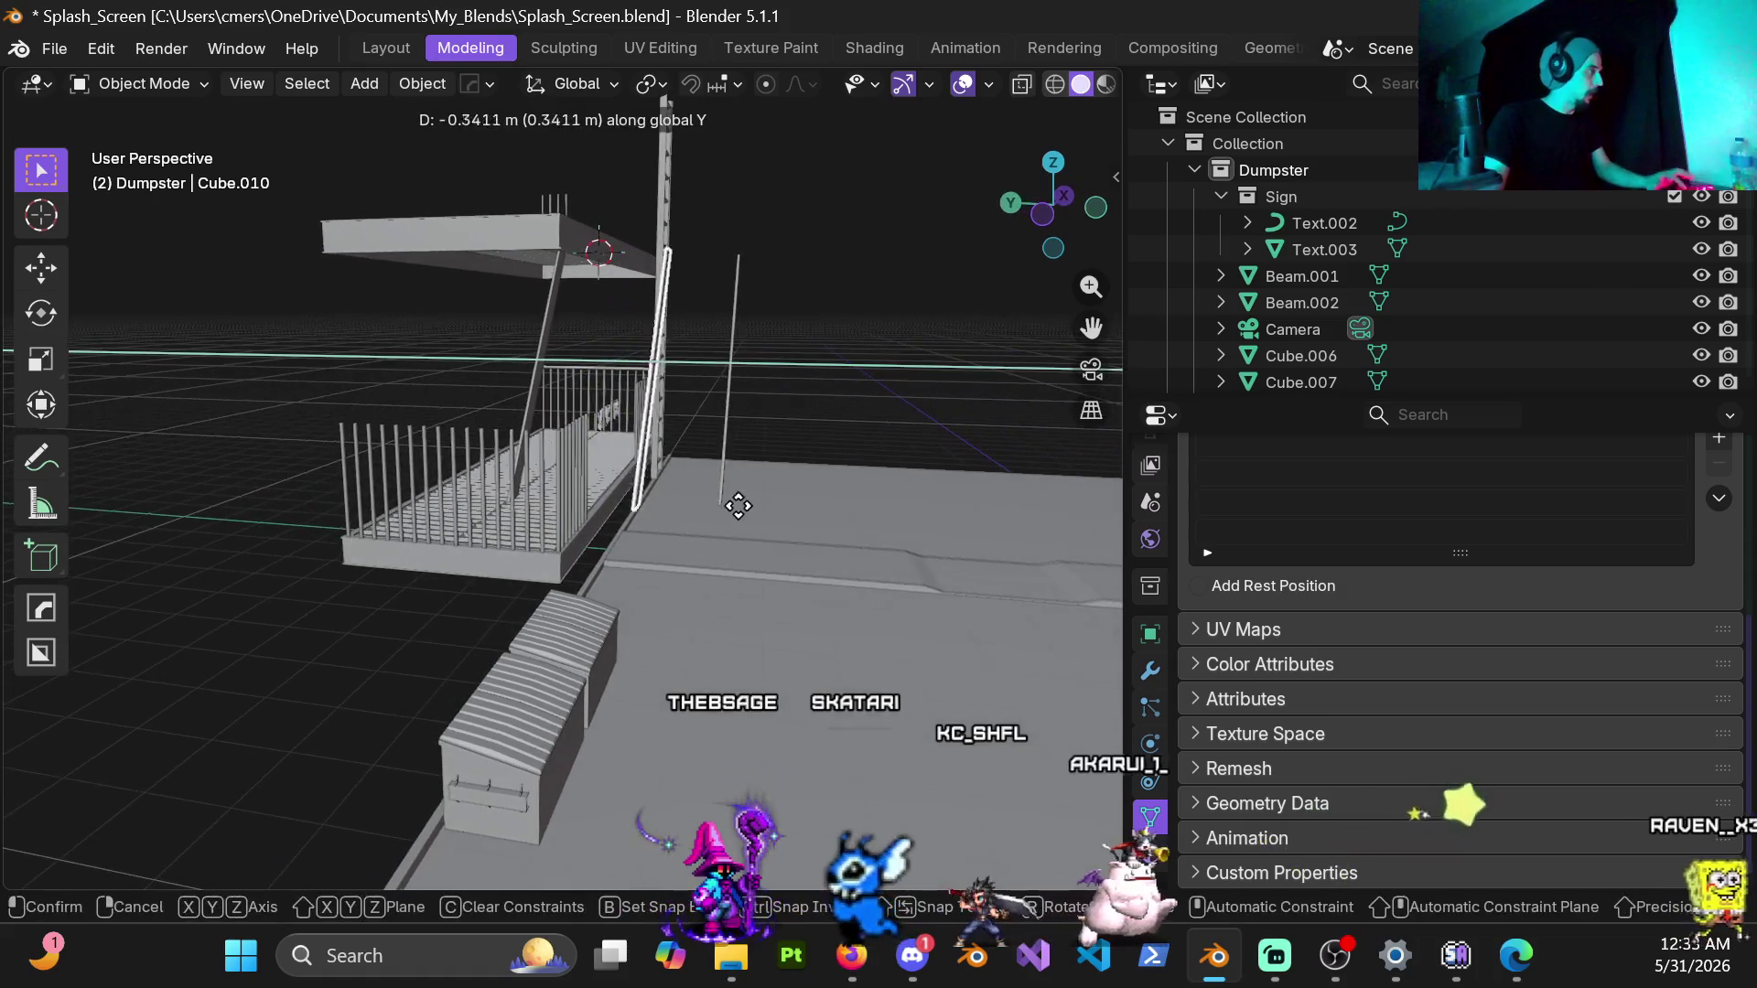
click(877, 534)
middle_drag(809, 416, 679, 444)
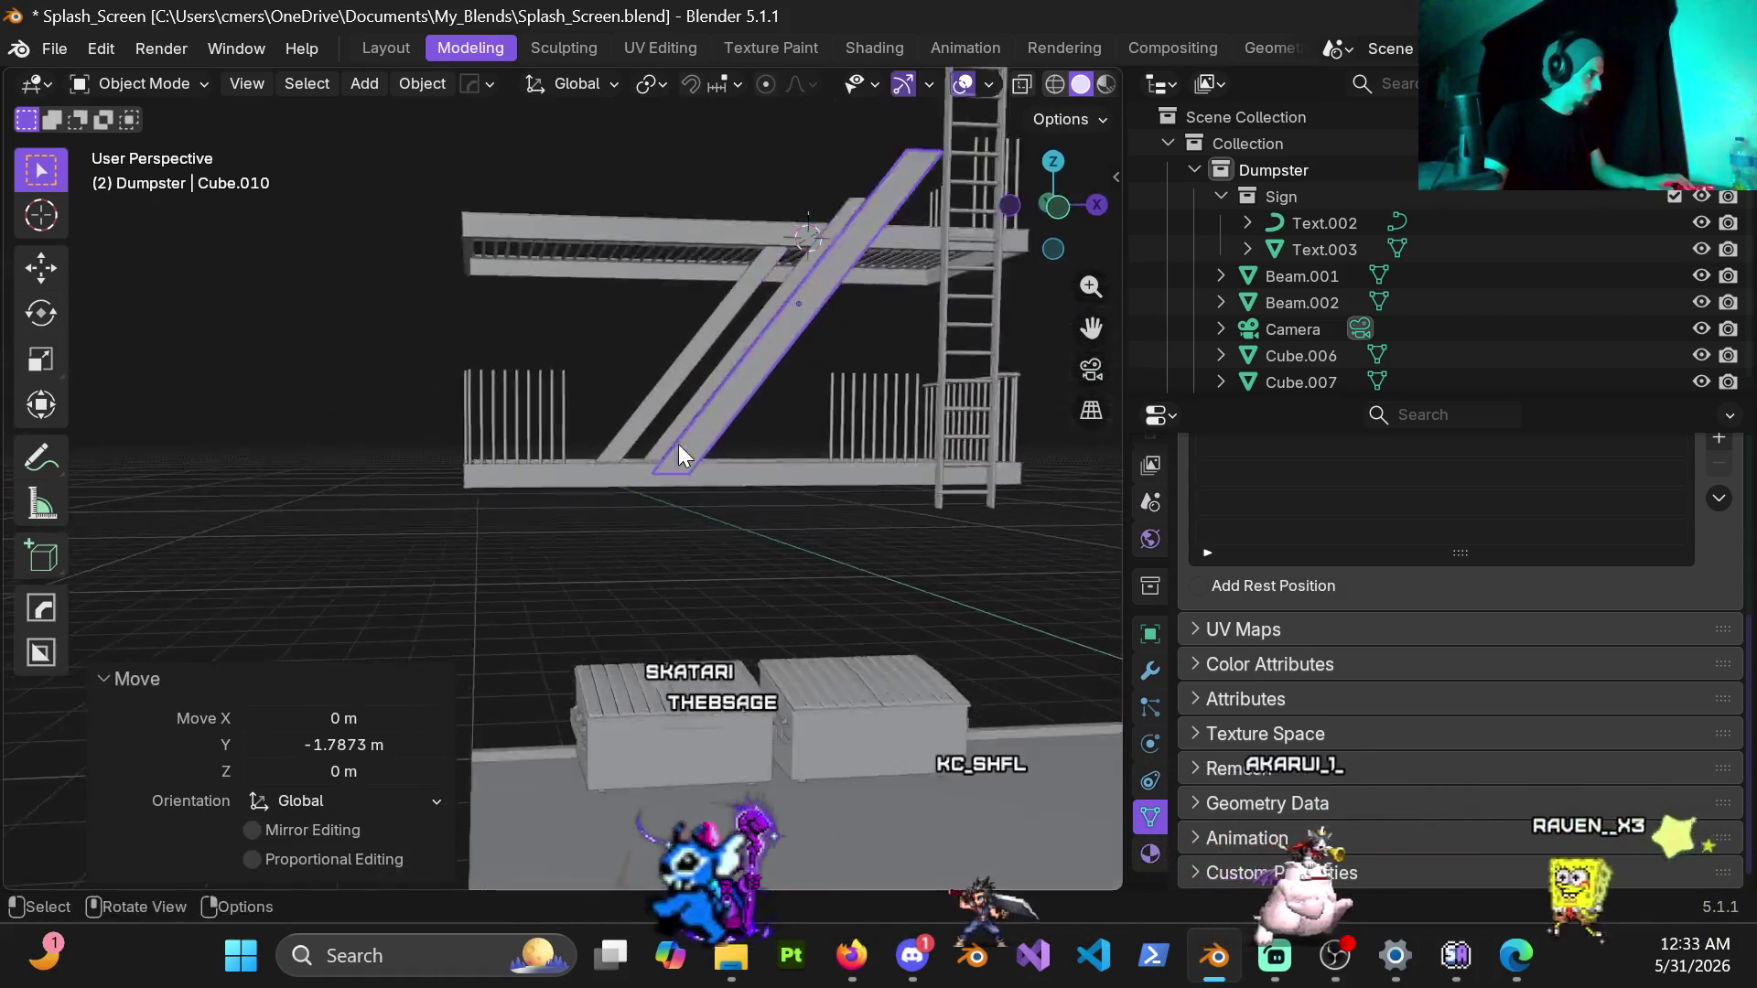
scroll(679, 442, up, 4)
key(Tab)
middle_drag(830, 410, 770, 439)
scroll(727, 591, up, 3)
mouse_move(728, 590)
middle_down()
mouse_move(769, 494)
mouse_move(744, 521)
mouse_move(656, 498)
mouse_move(604, 412)
mouse_move(613, 371)
mouse_move(633, 582)
middle_up()
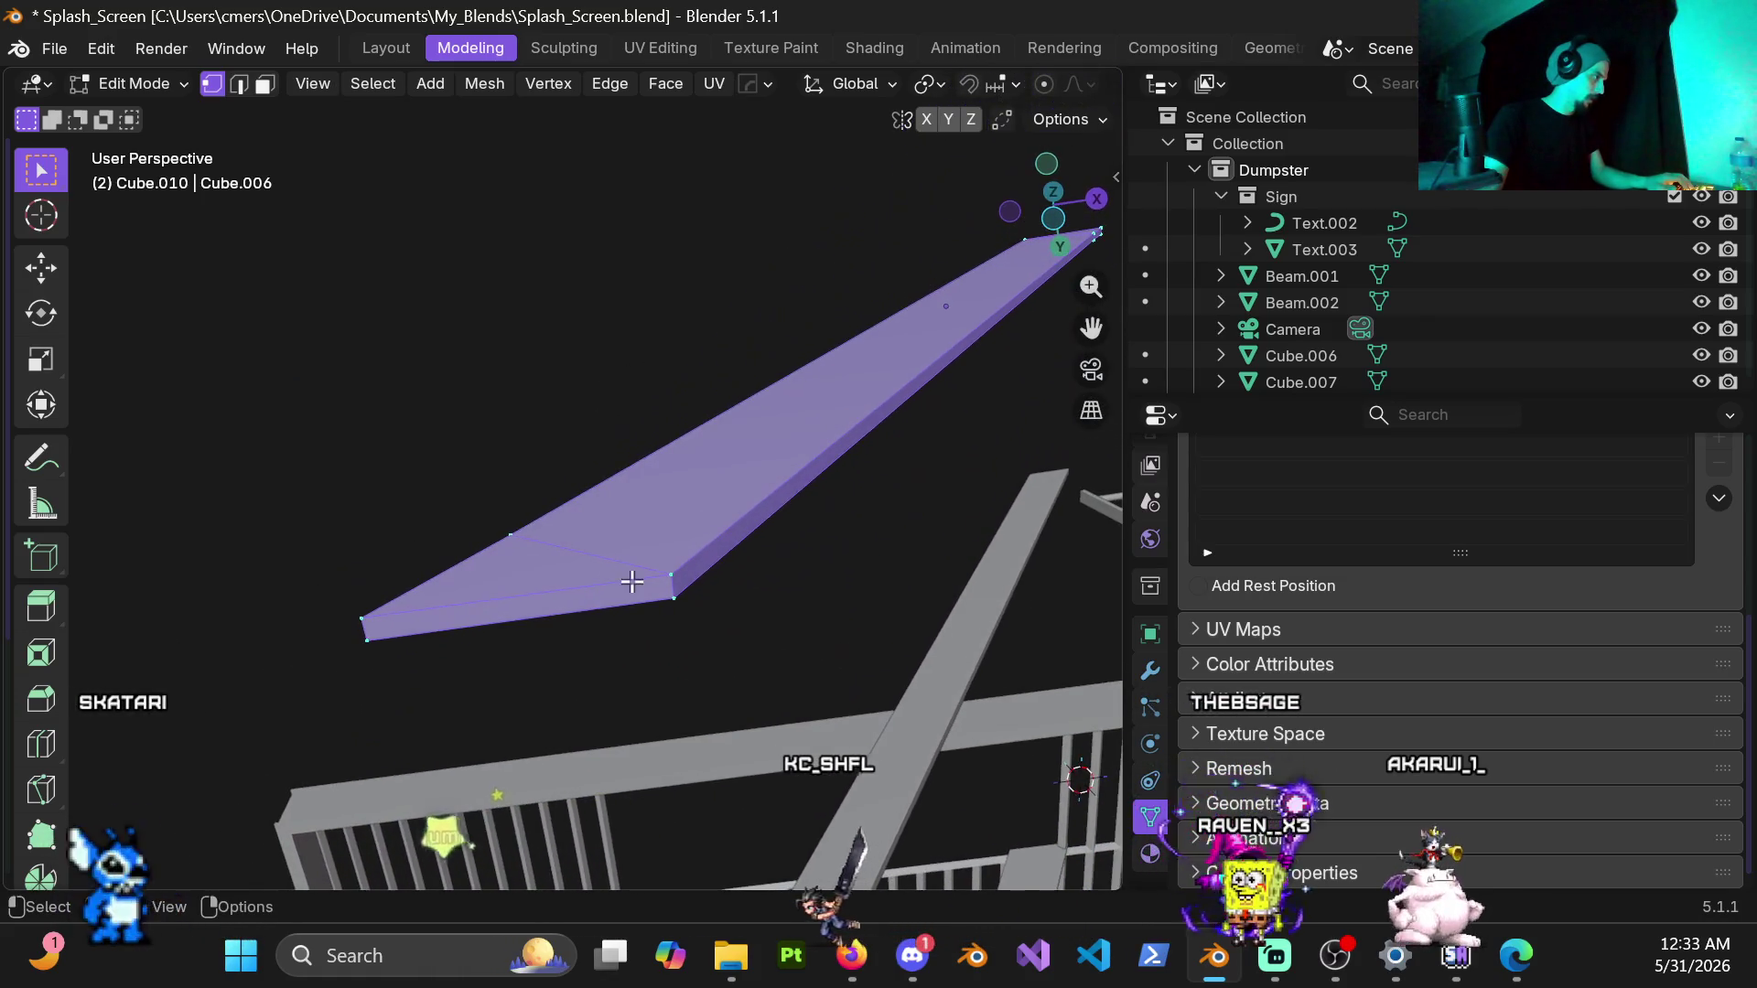
Step: Deselect all and select vertices by Poles by Count with count 5, type Not Equal To
mouse_move(490, 583)
middle_down()
mouse_move(659, 631)
mouse_move(838, 749)
mouse_move(866, 797)
mouse_move(412, 727)
mouse_move(281, 673)
mouse_move(322, 611)
mouse_move(687, 622)
mouse_move(659, 521)
middle_up()
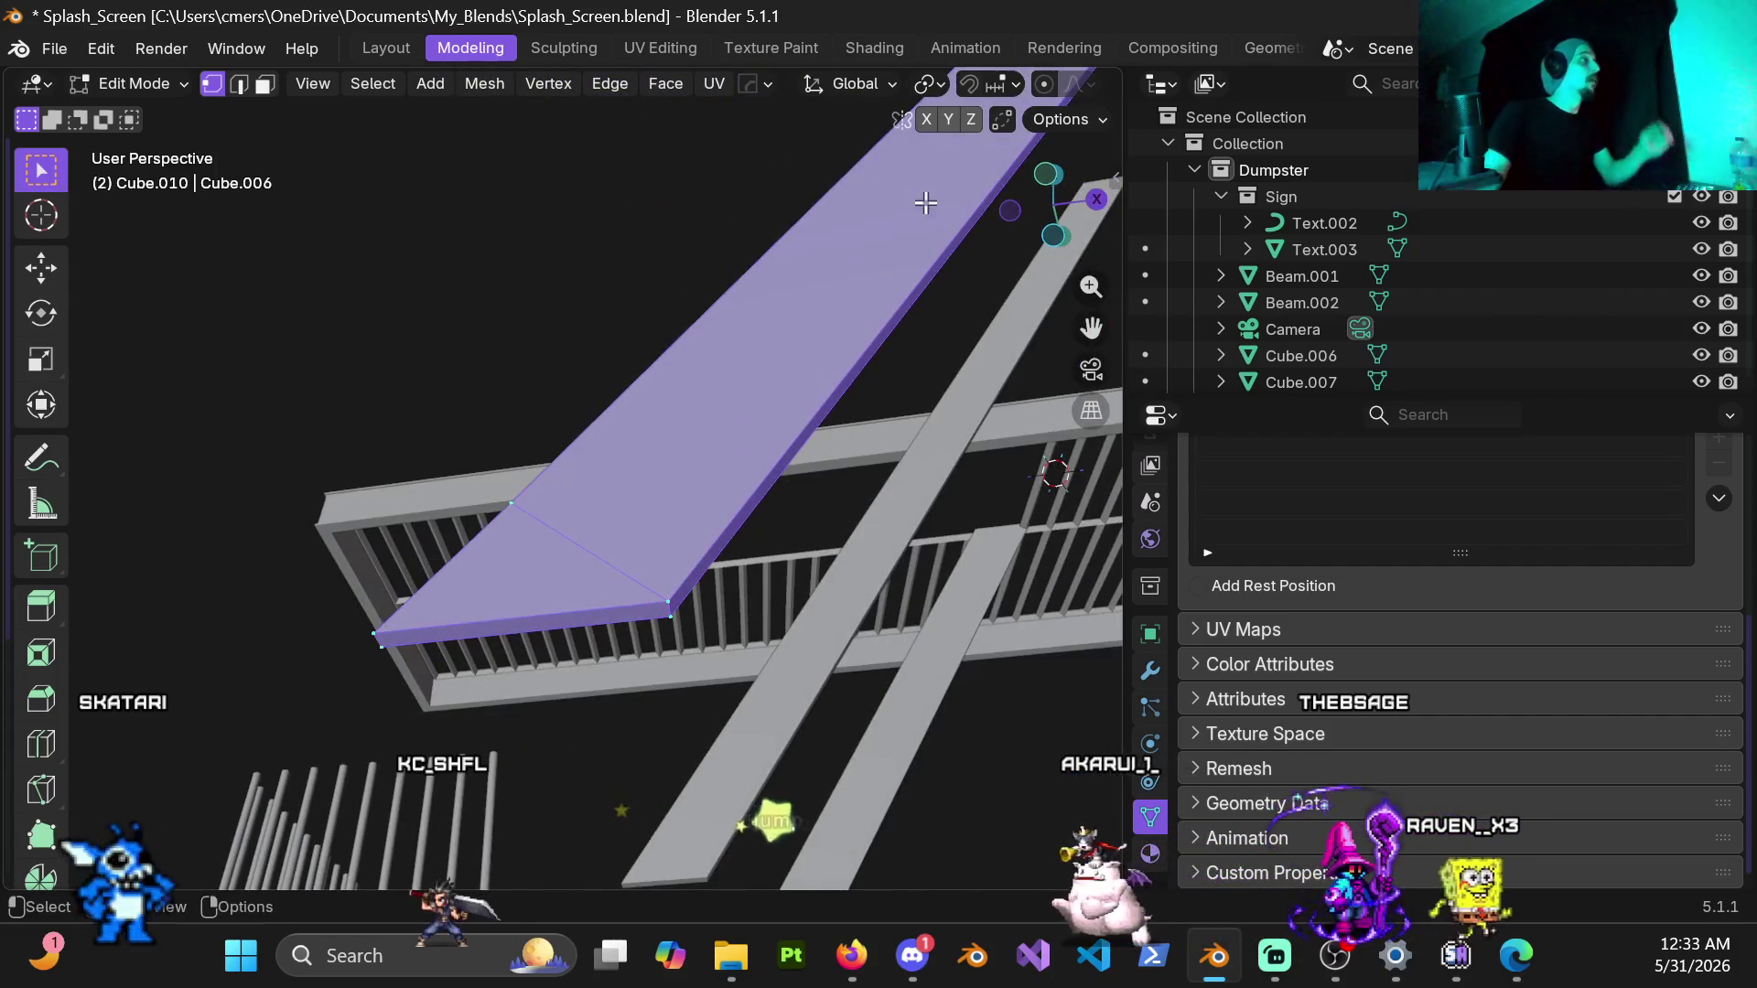
click(510, 267)
click(374, 83)
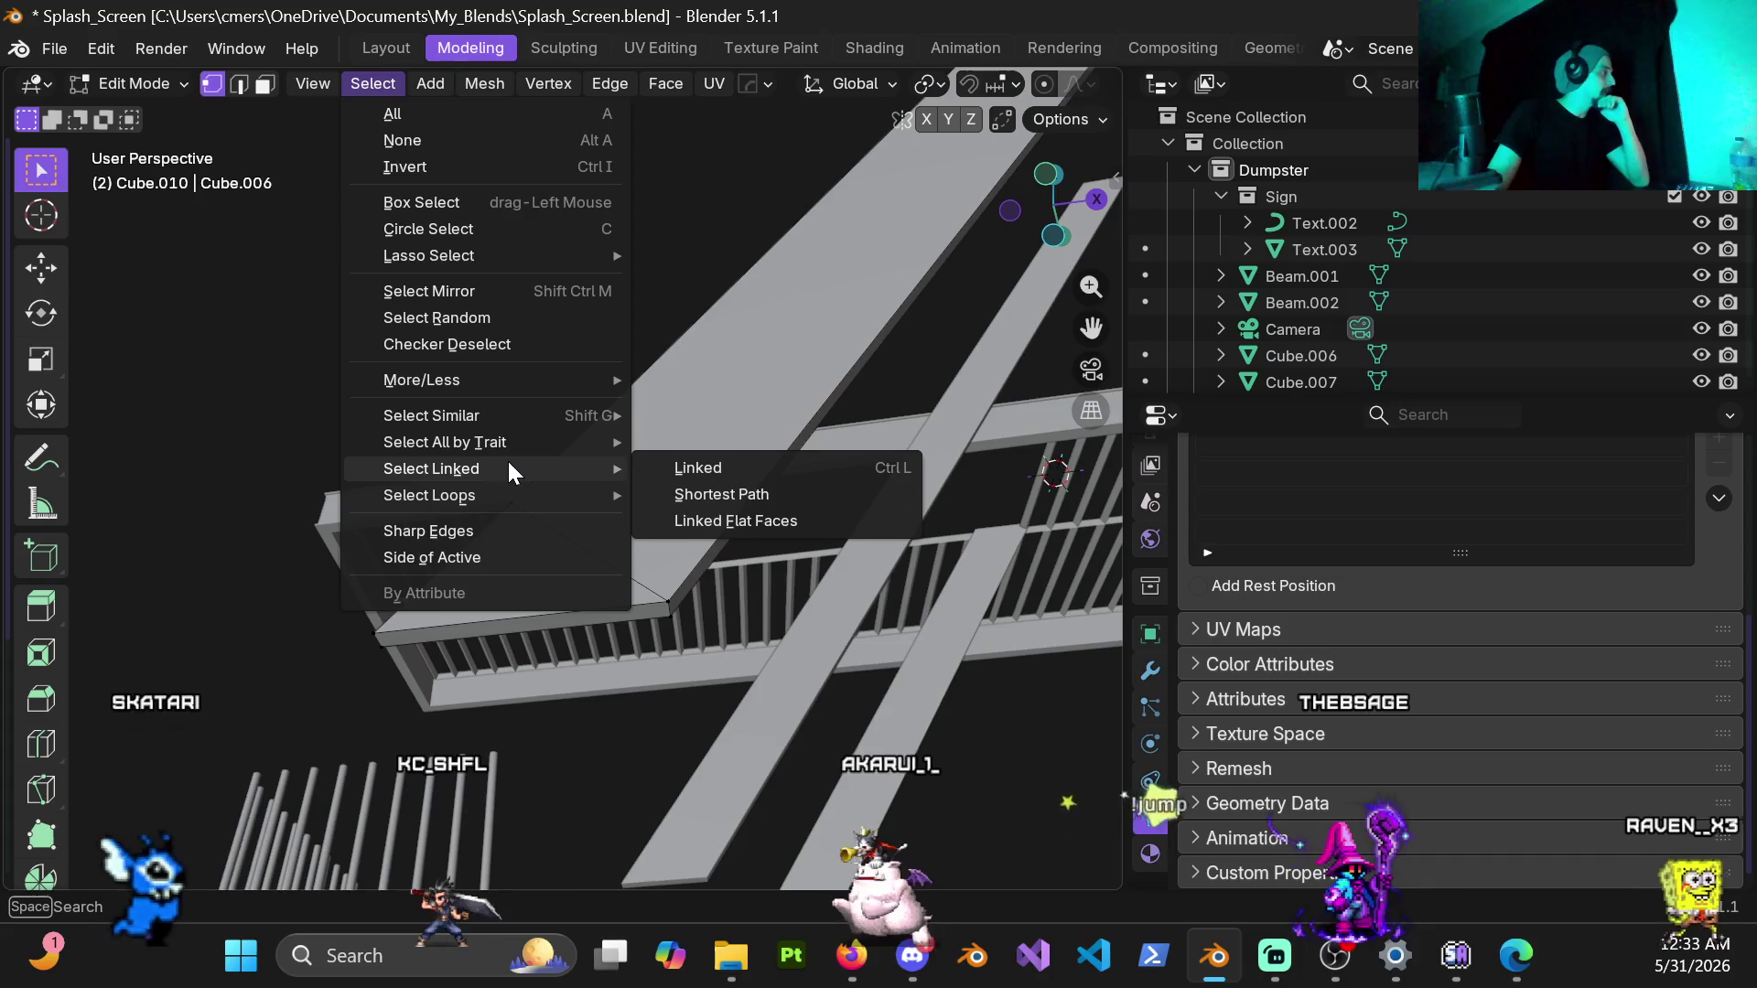
mouse_move(445, 442)
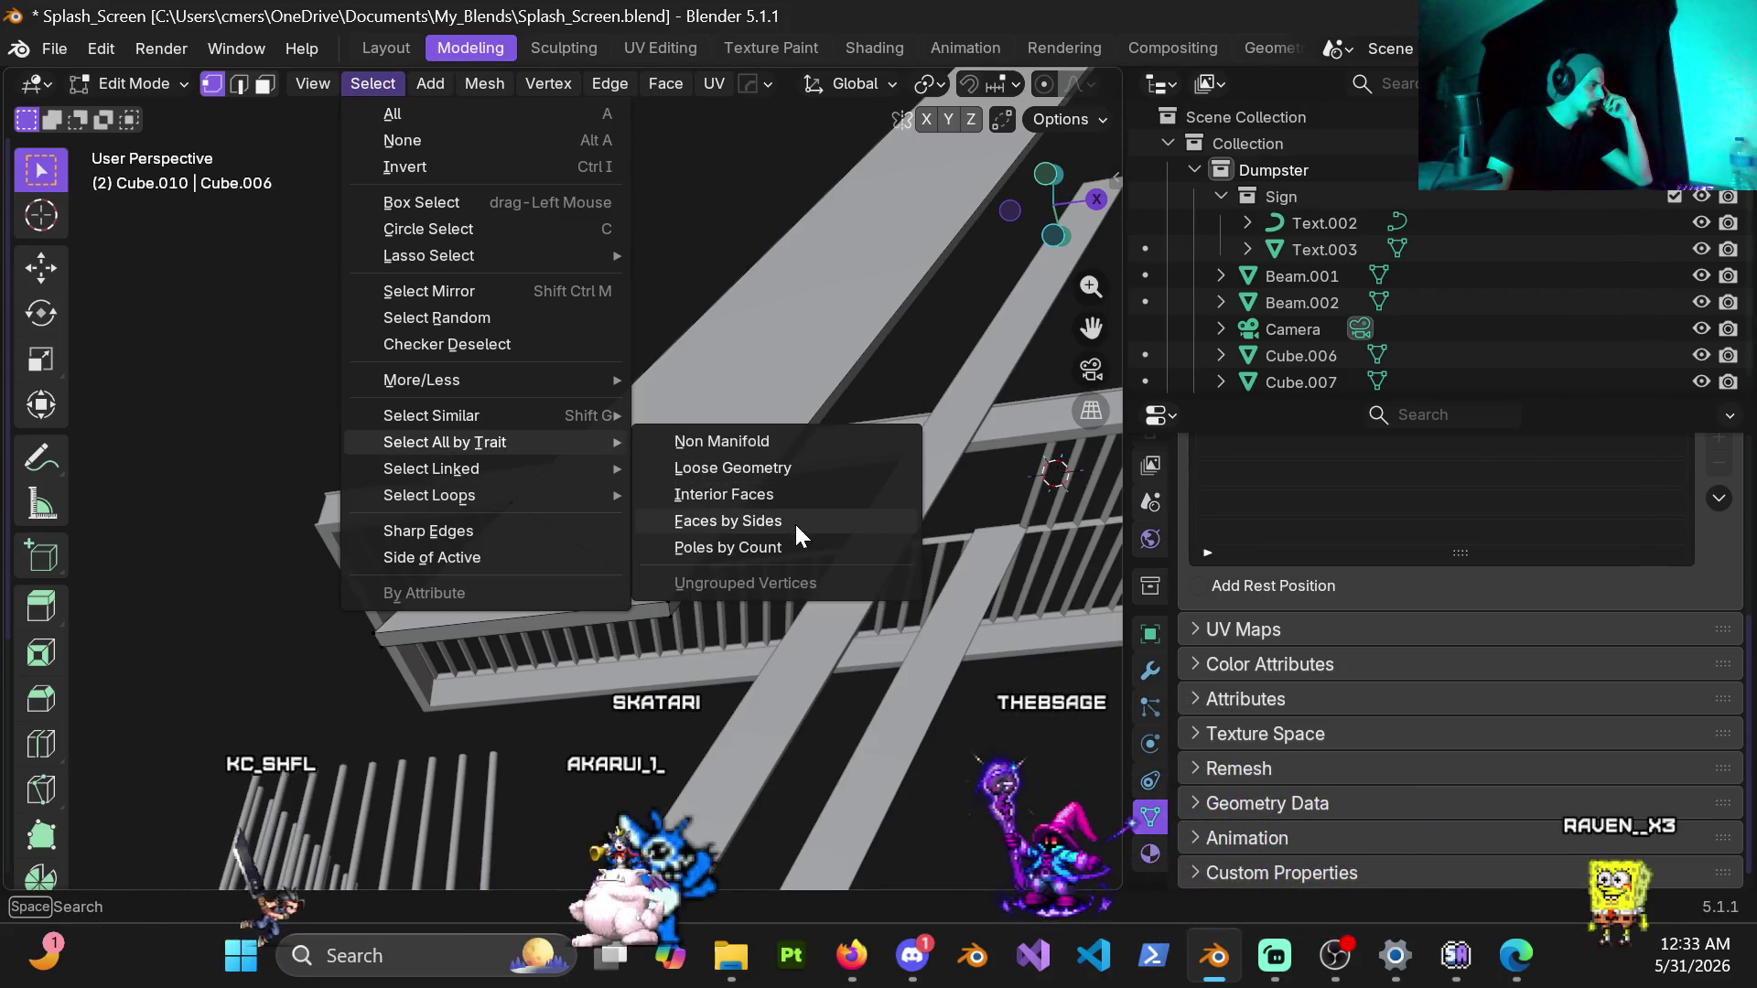
click(787, 548)
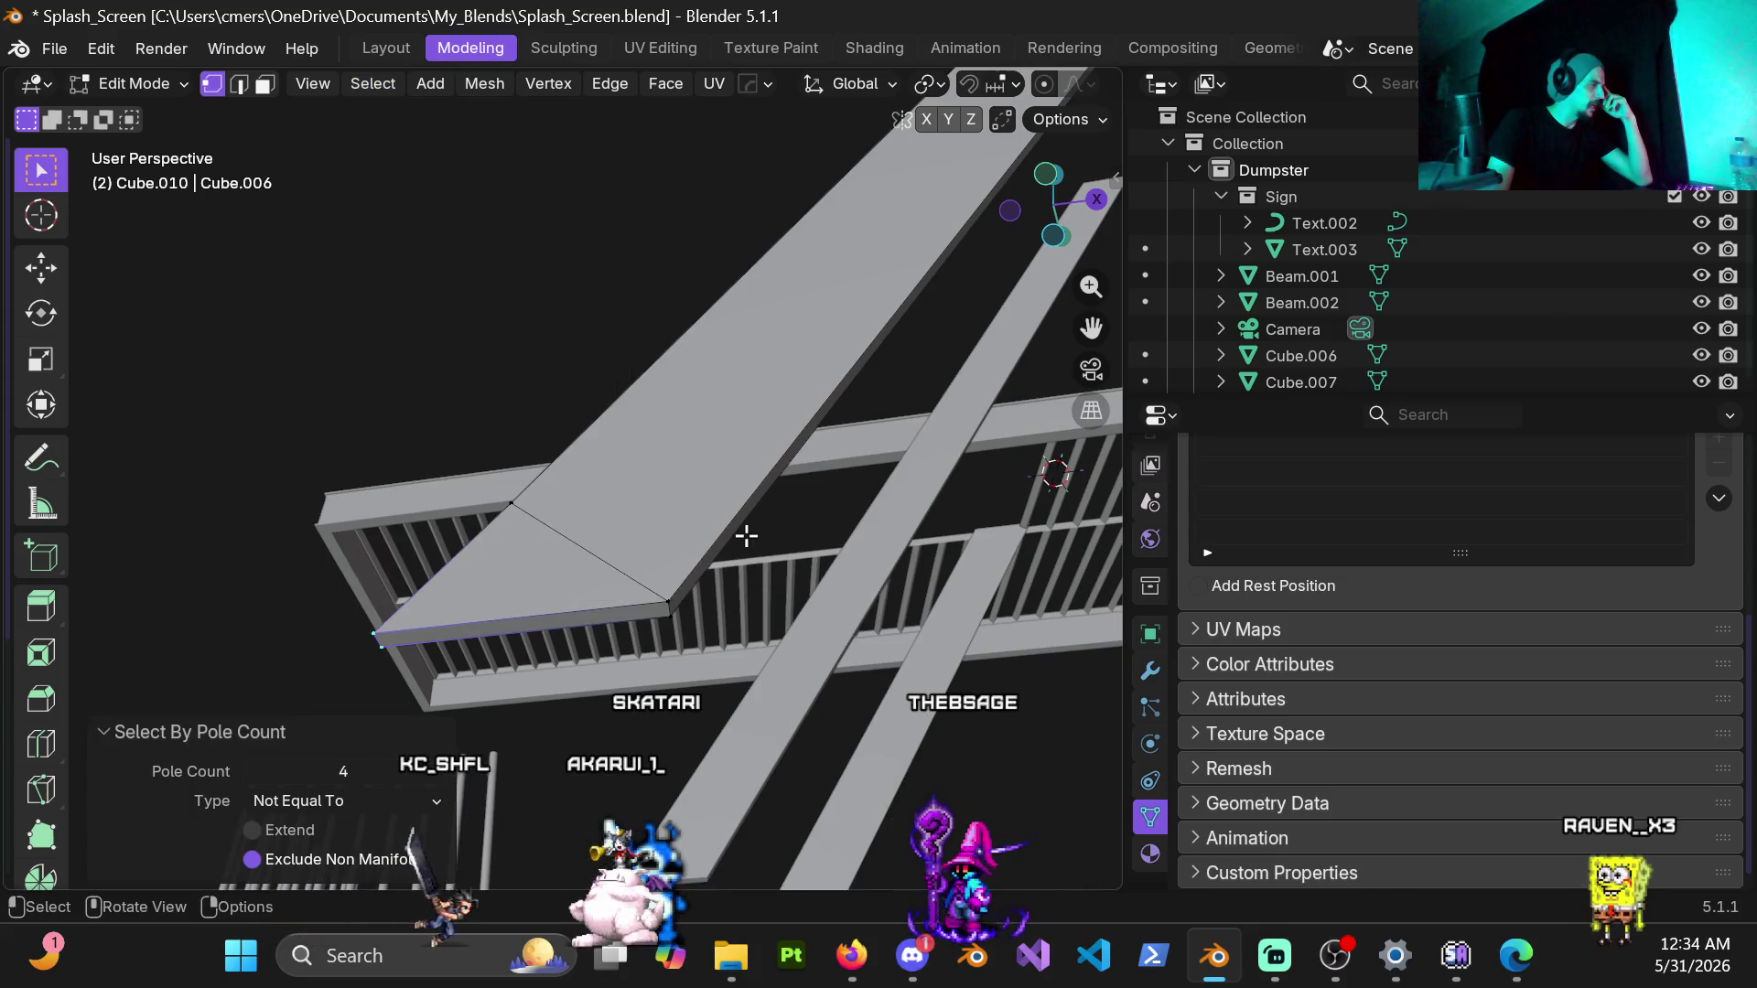
click(435, 771)
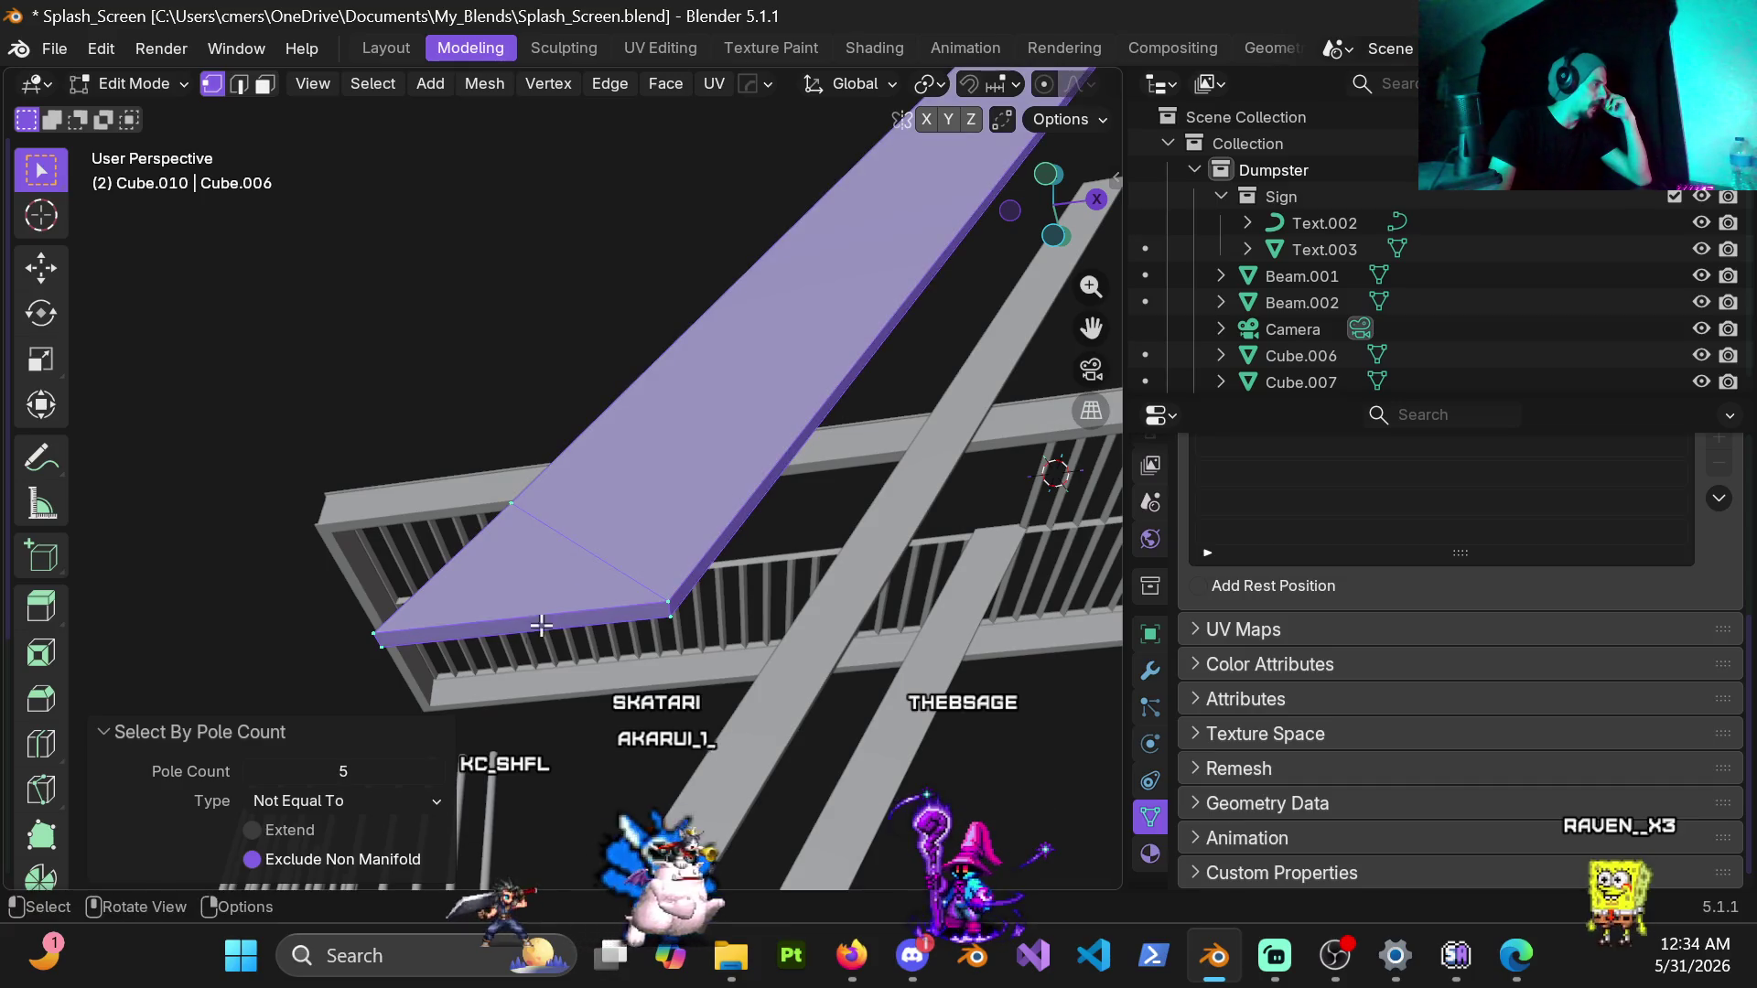
scroll(687, 480, down, 2)
mouse_move(687, 480)
middle_down()
mouse_move(865, 523)
mouse_move(914, 592)
middle_up()
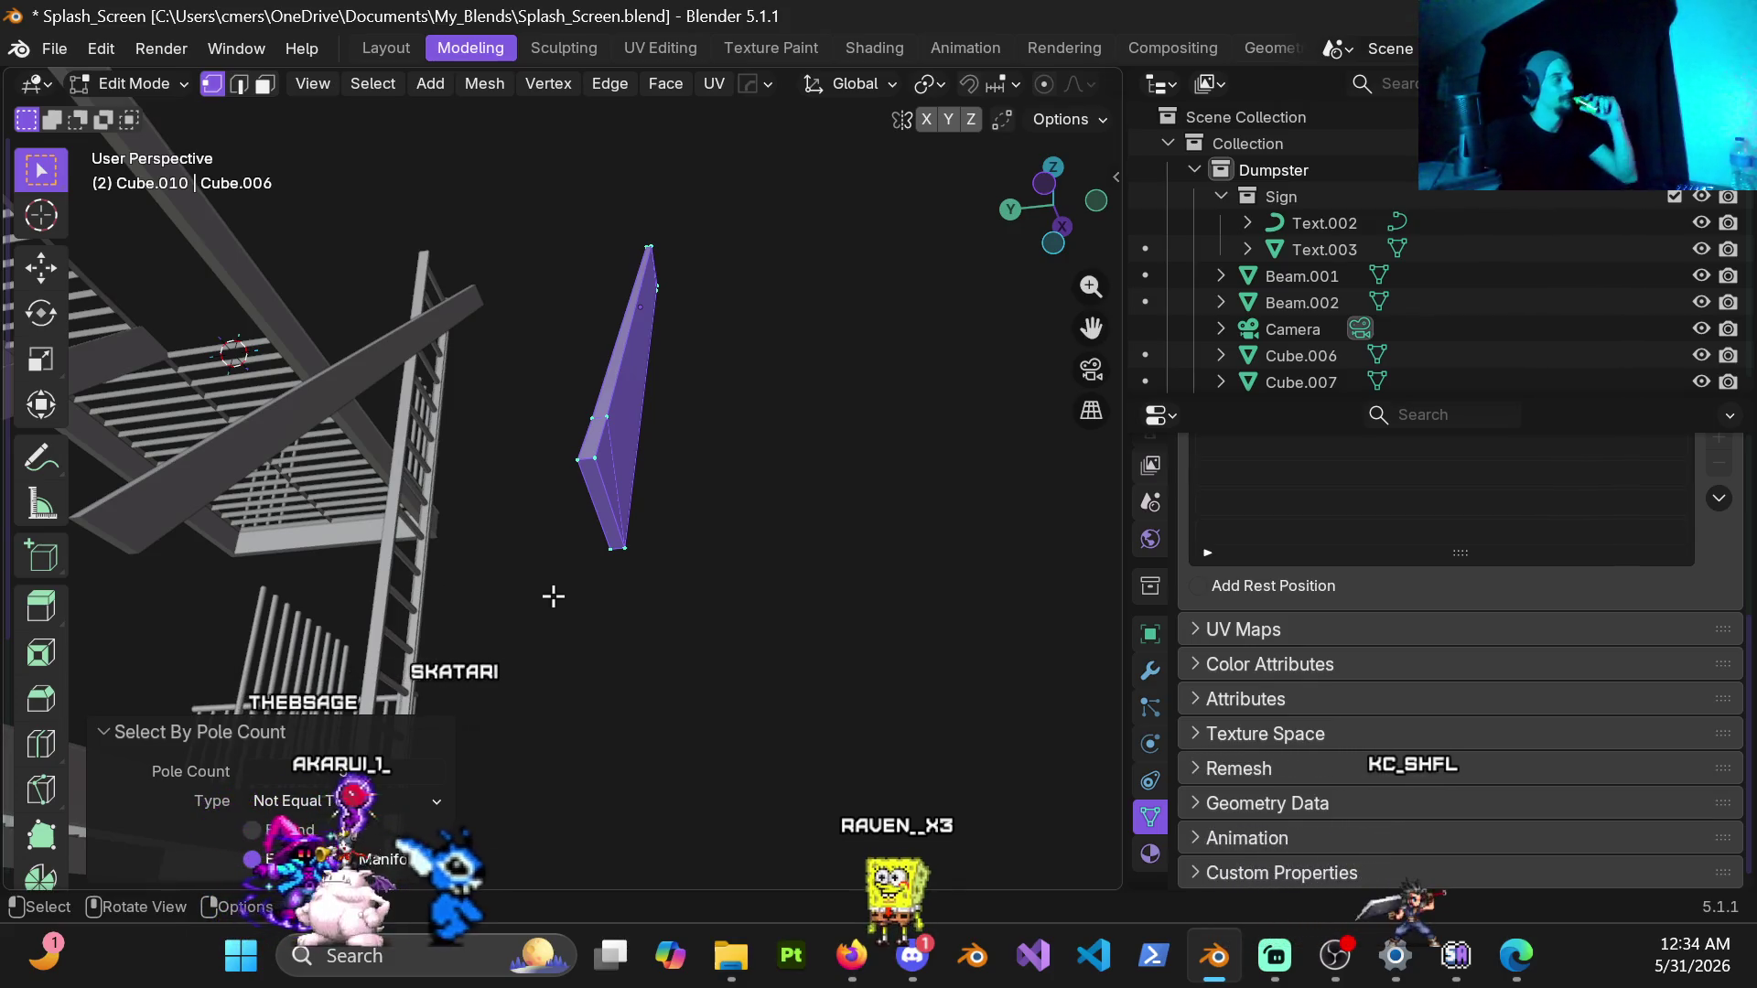
Step: Orbit around the stringer, ladder and balconies, then bring up the Transform Pivot Point choices
middle_drag(553, 595, 634, 477)
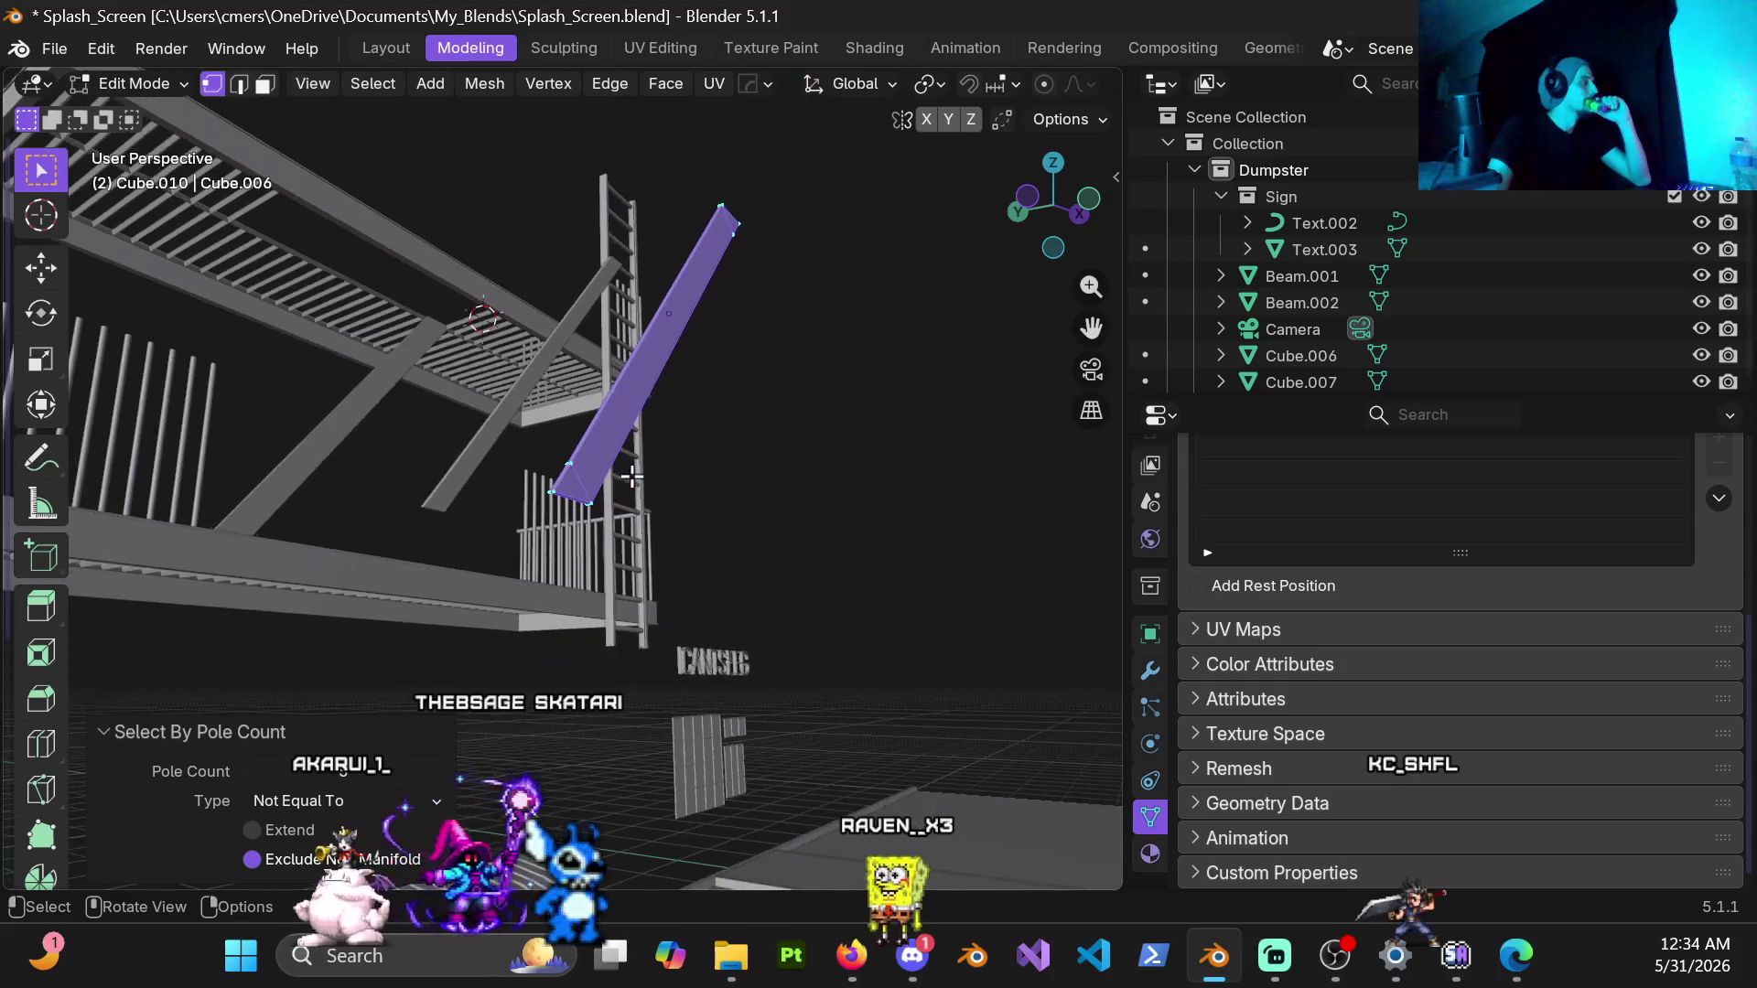
mouse_move(633, 477)
middle_down()
mouse_move(606, 492)
mouse_move(525, 479)
middle_up()
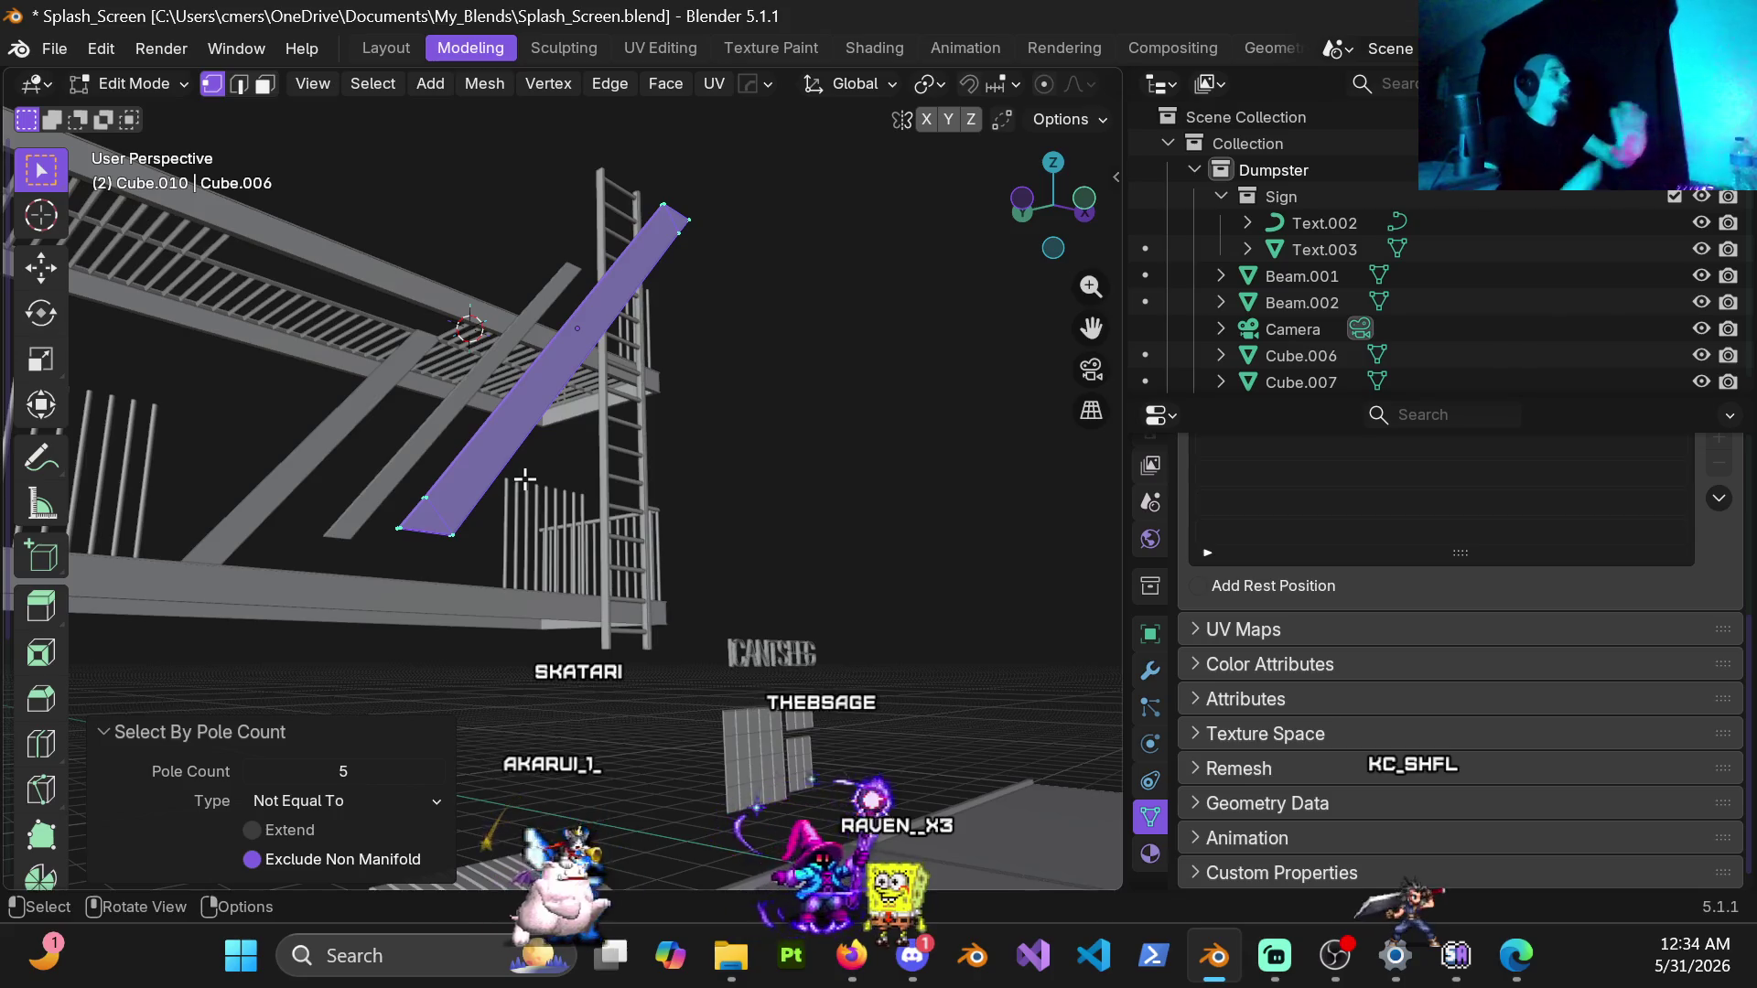
mouse_move(525, 479)
middle_down()
mouse_move(543, 593)
mouse_move(474, 566)
middle_up()
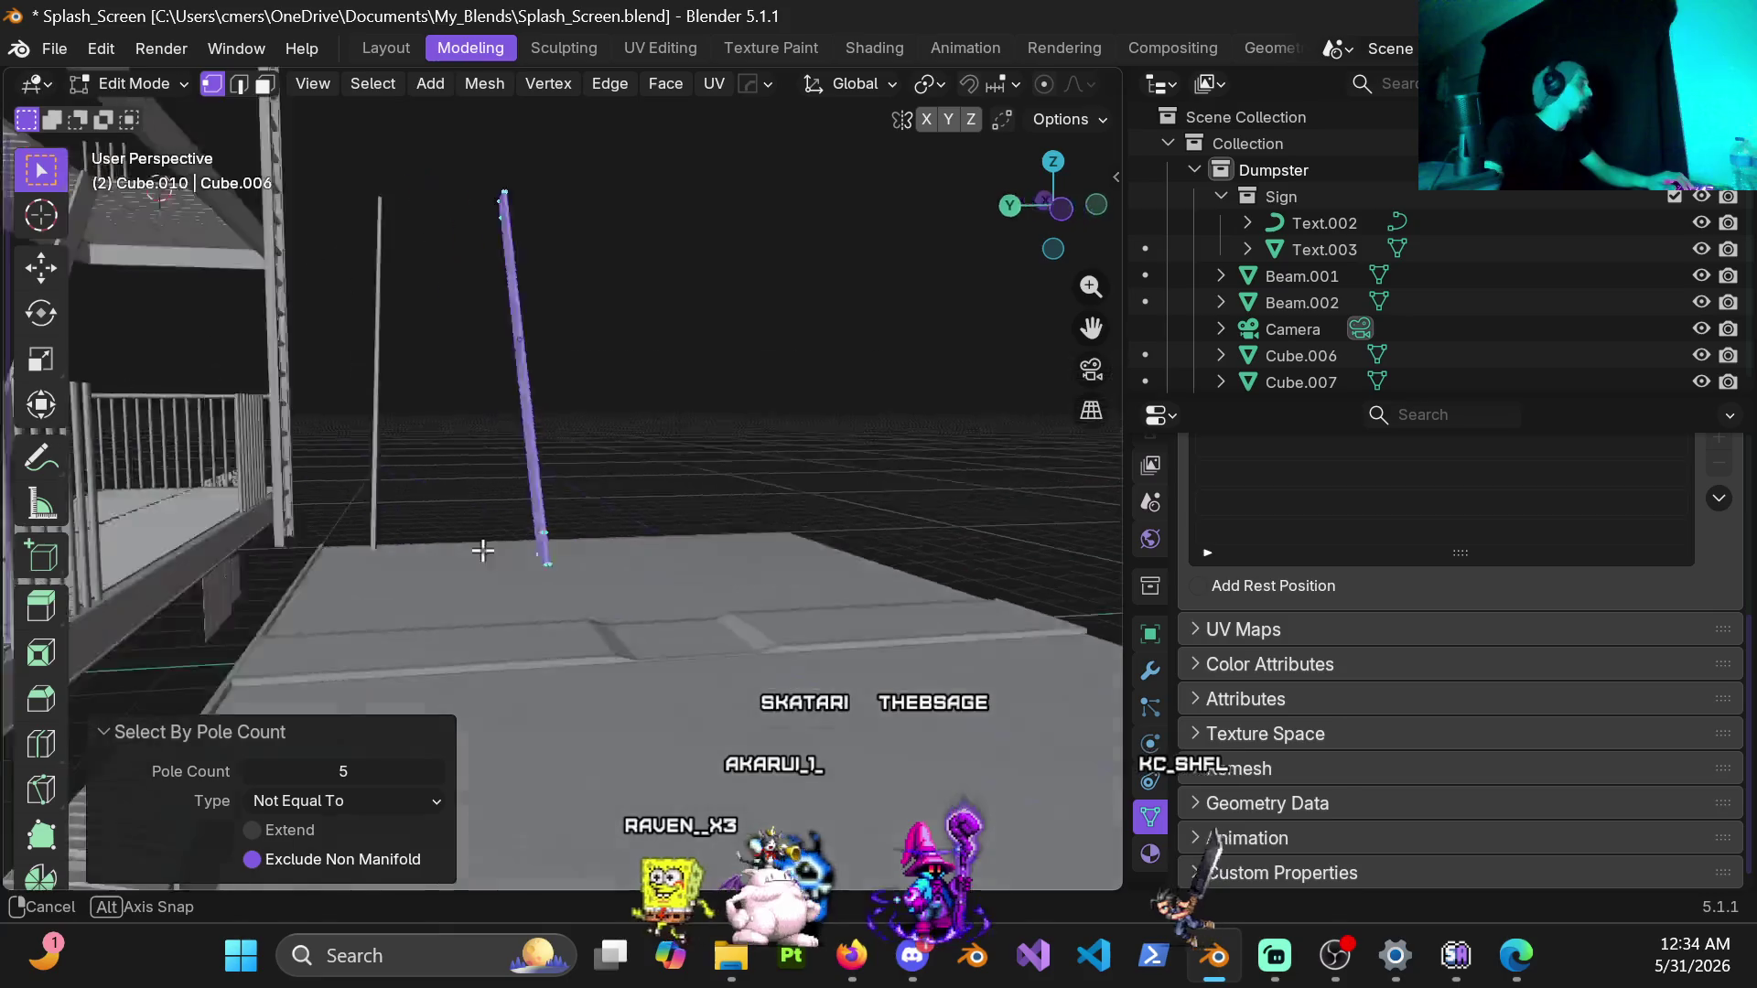
scroll(437, 562, down, 2)
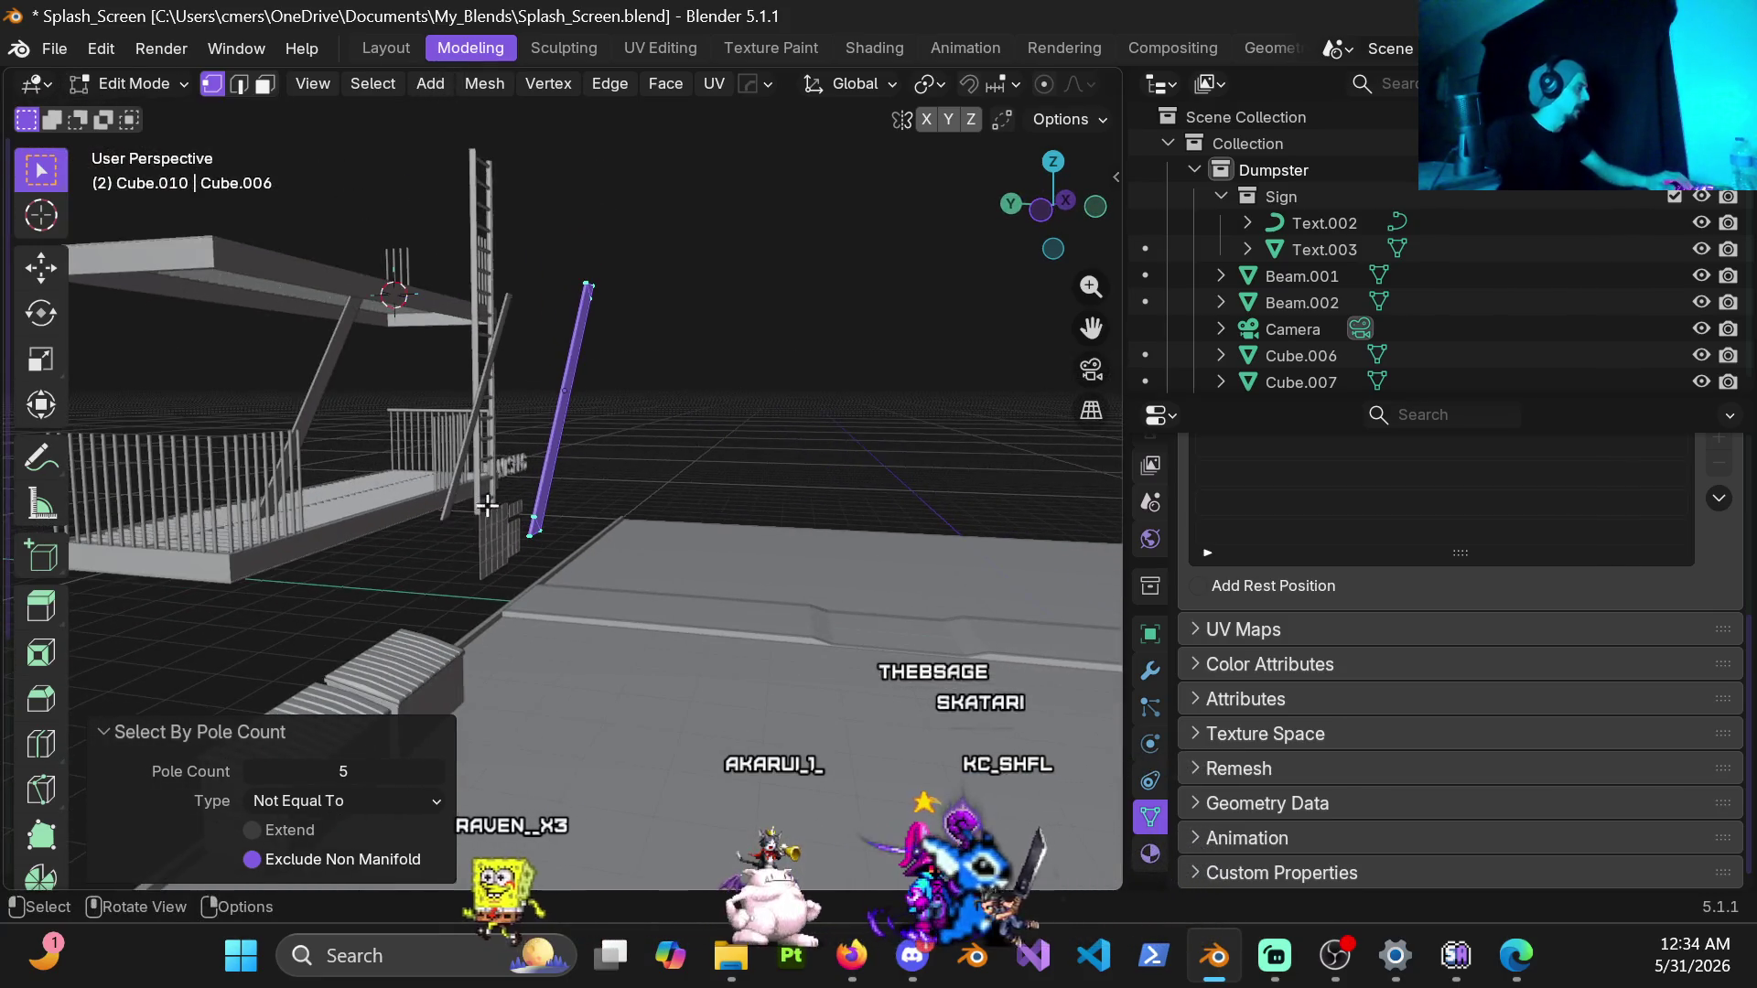
middle_drag(488, 506, 467, 519)
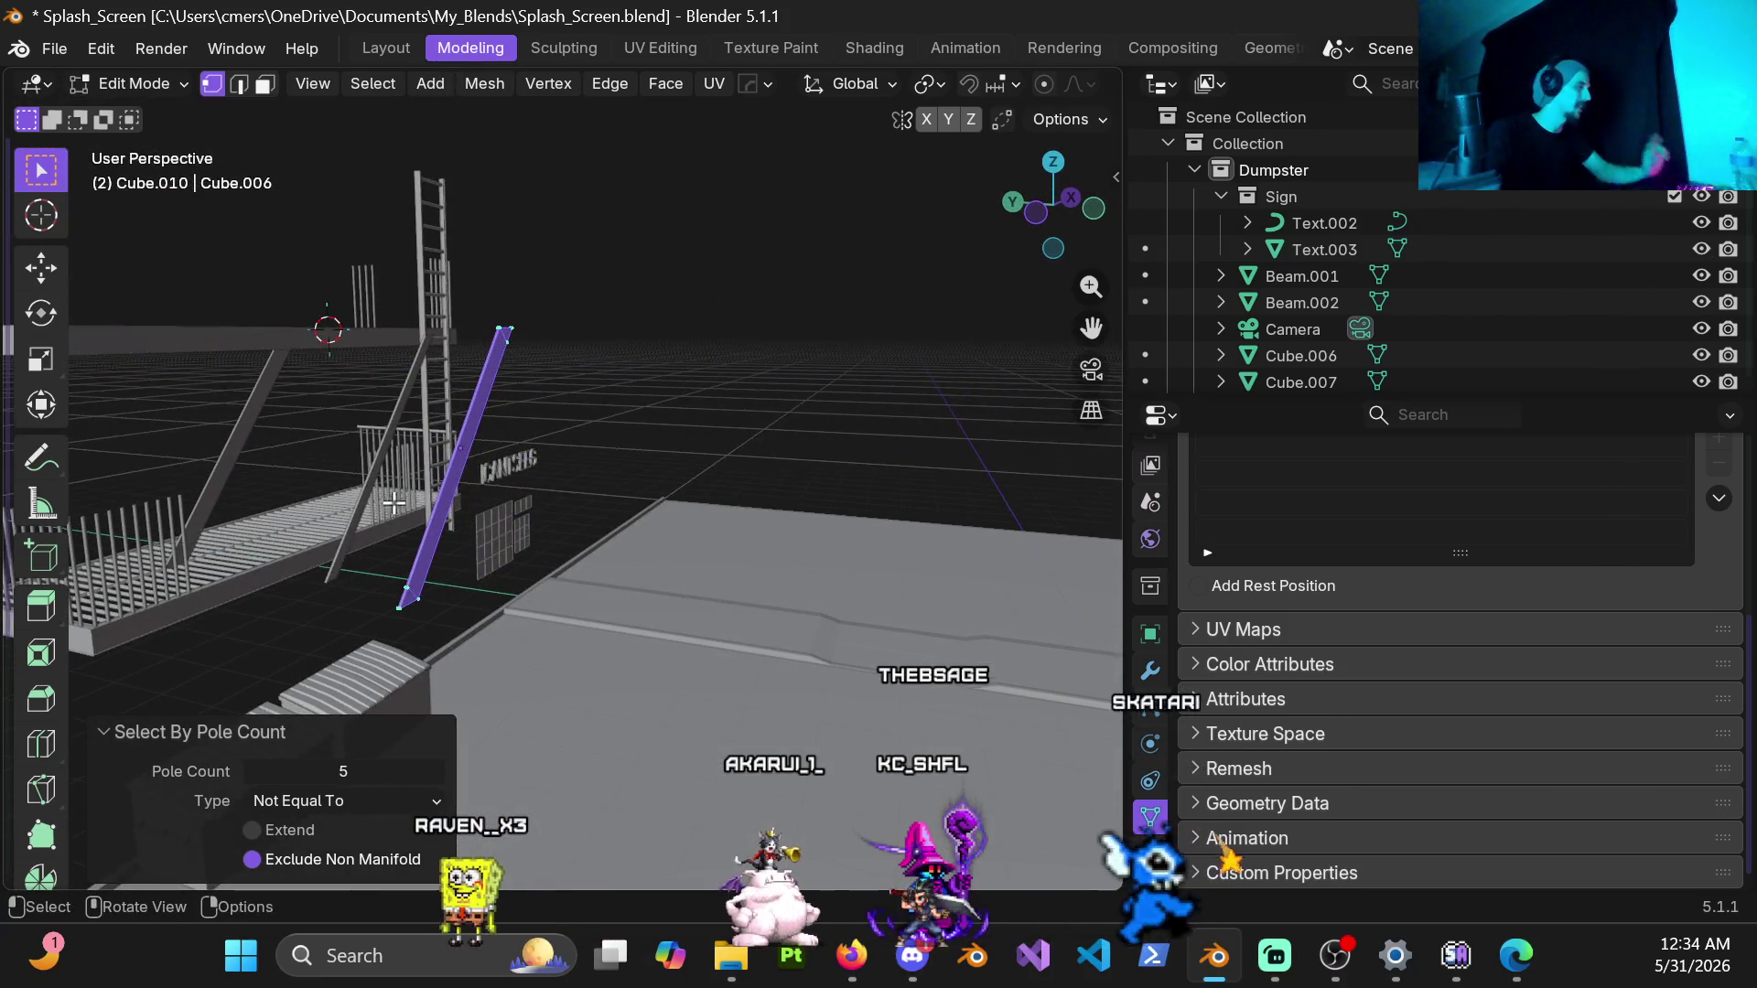
mouse_move(306, 556)
middle_down()
mouse_move(550, 454)
mouse_move(511, 389)
middle_up()
scroll(601, 419, up, 2)
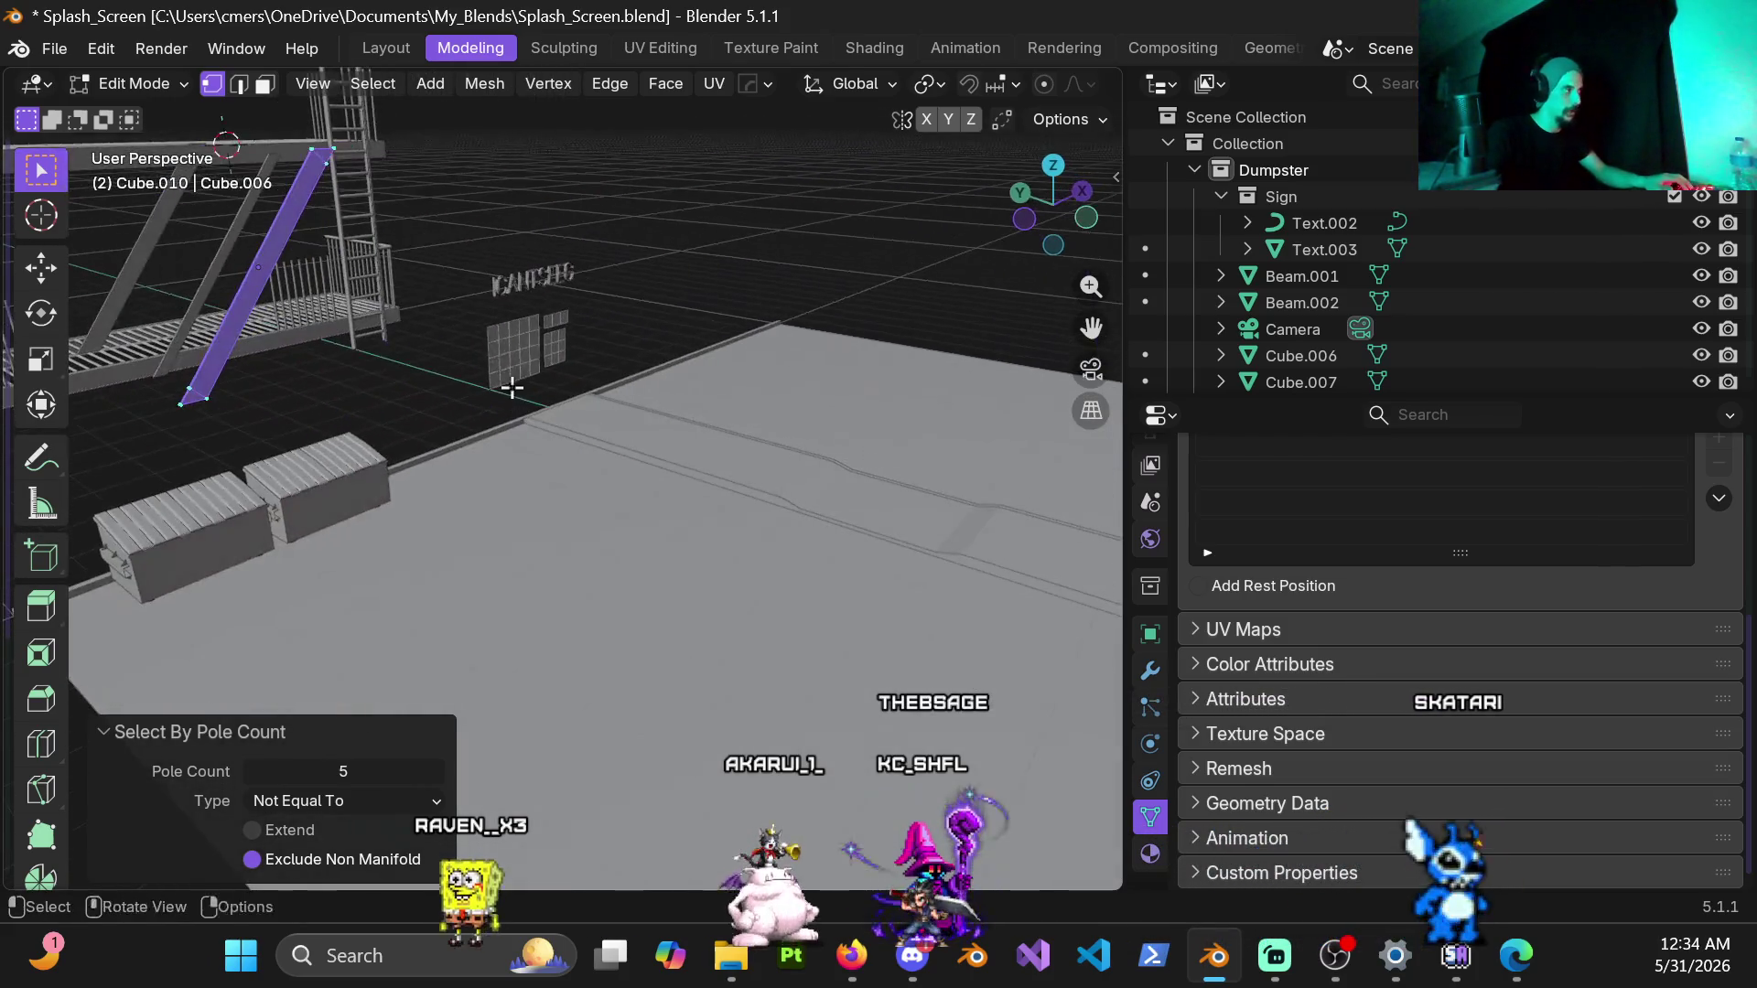
middle_drag(356, 223, 511, 269)
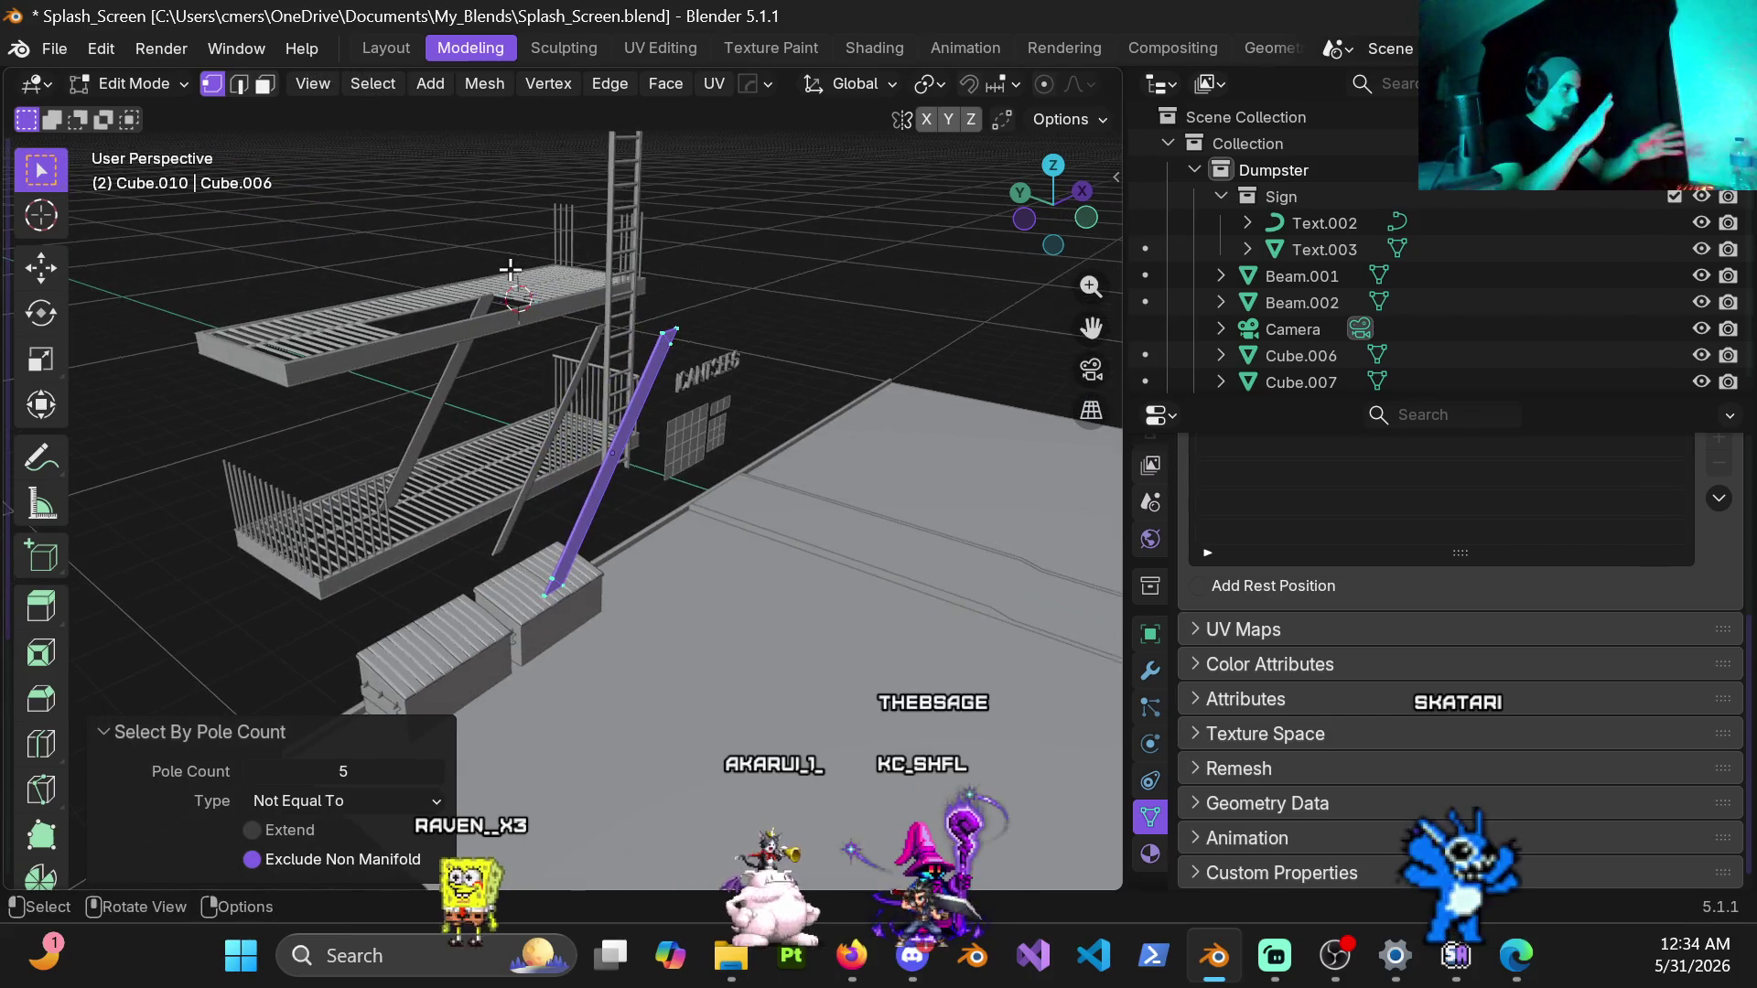
middle_drag(739, 355, 762, 309)
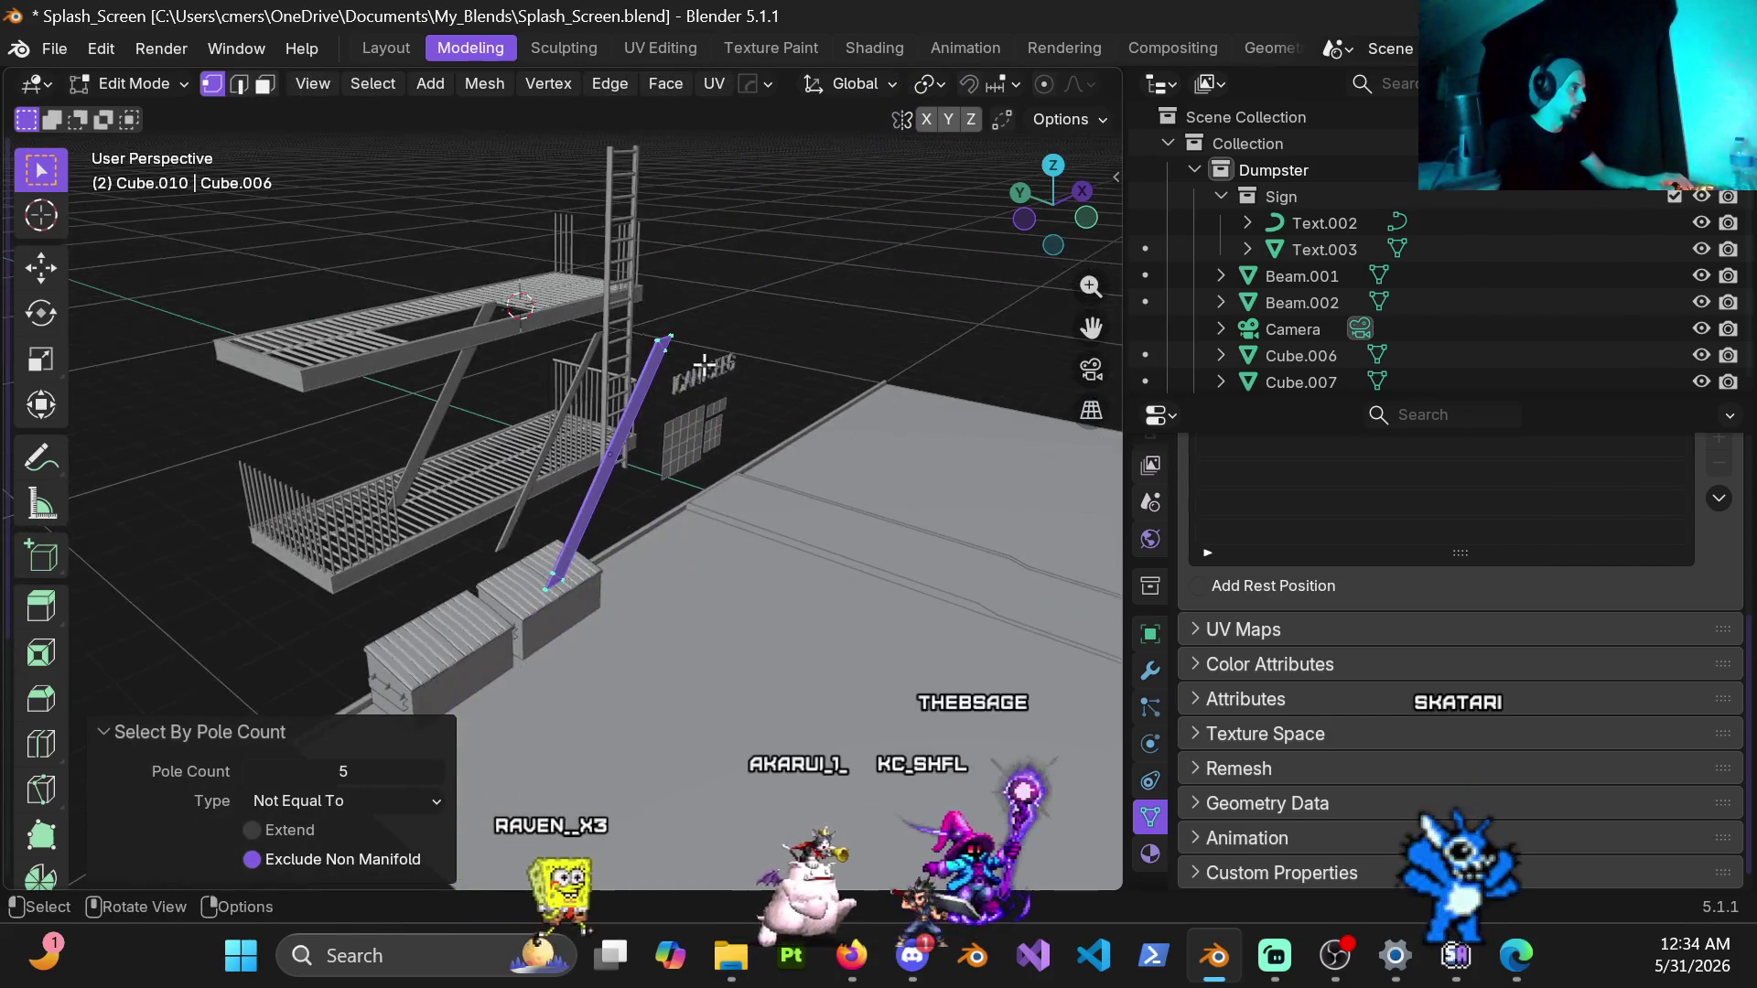
scroll(705, 367, up, 3)
middle_drag(704, 368, 738, 300)
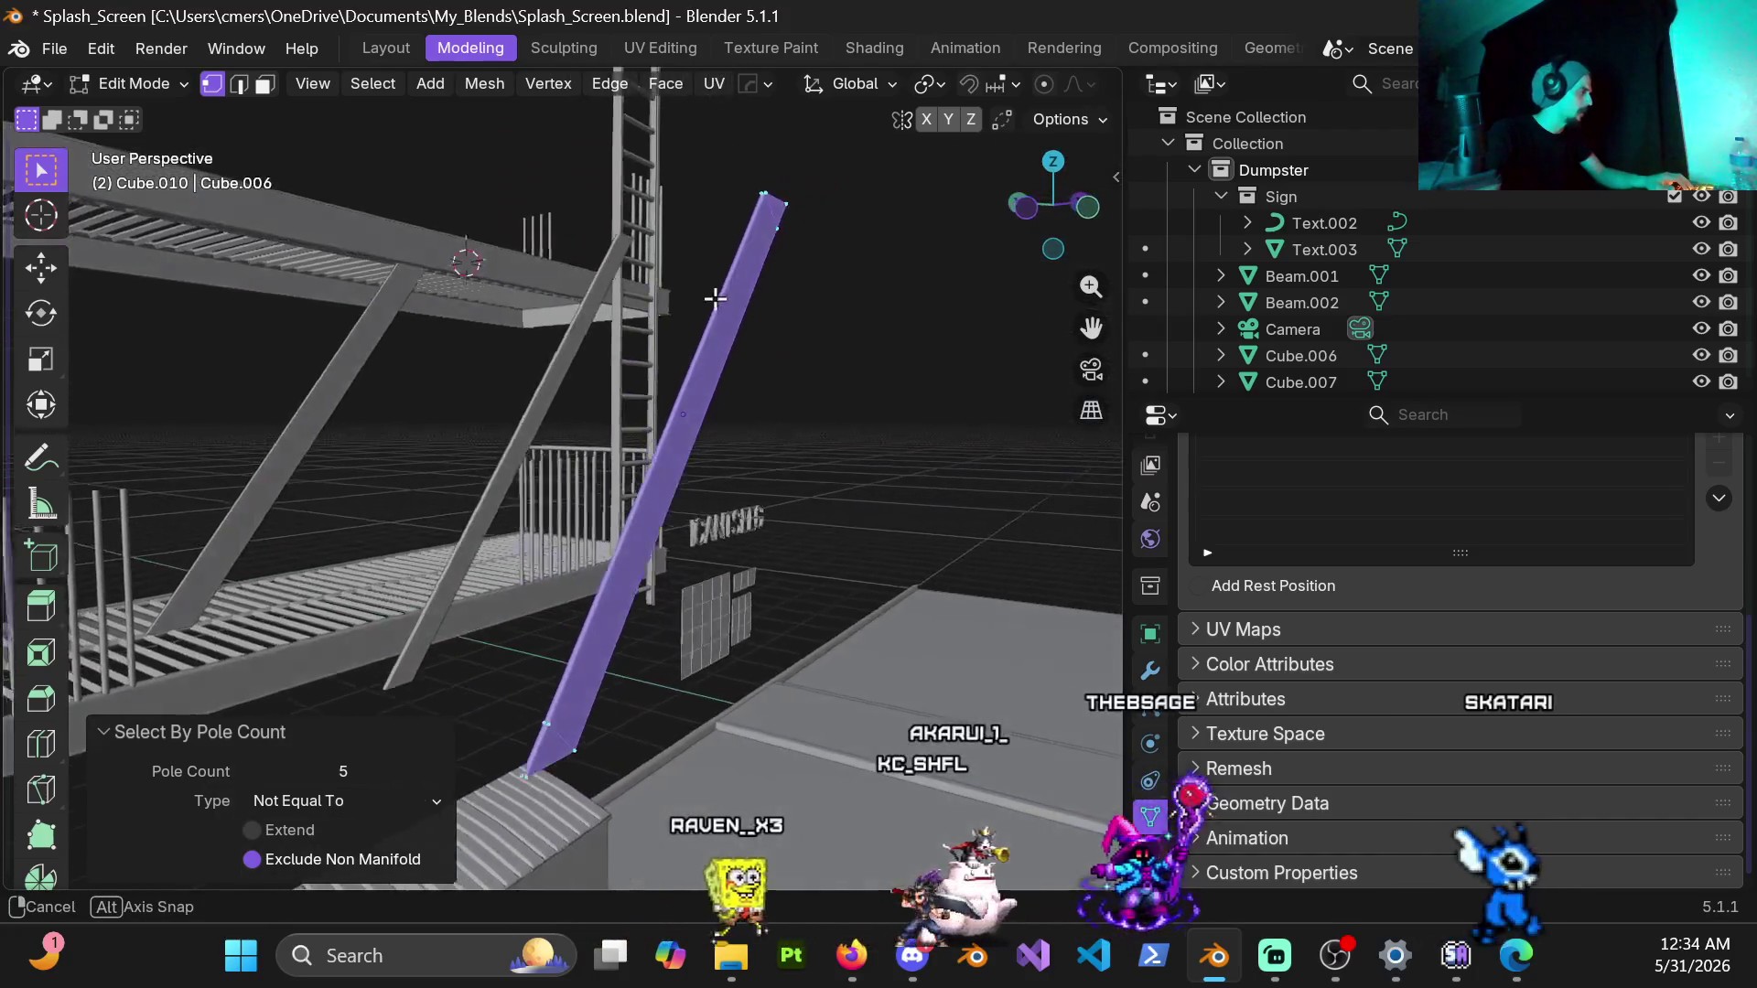
click(946, 83)
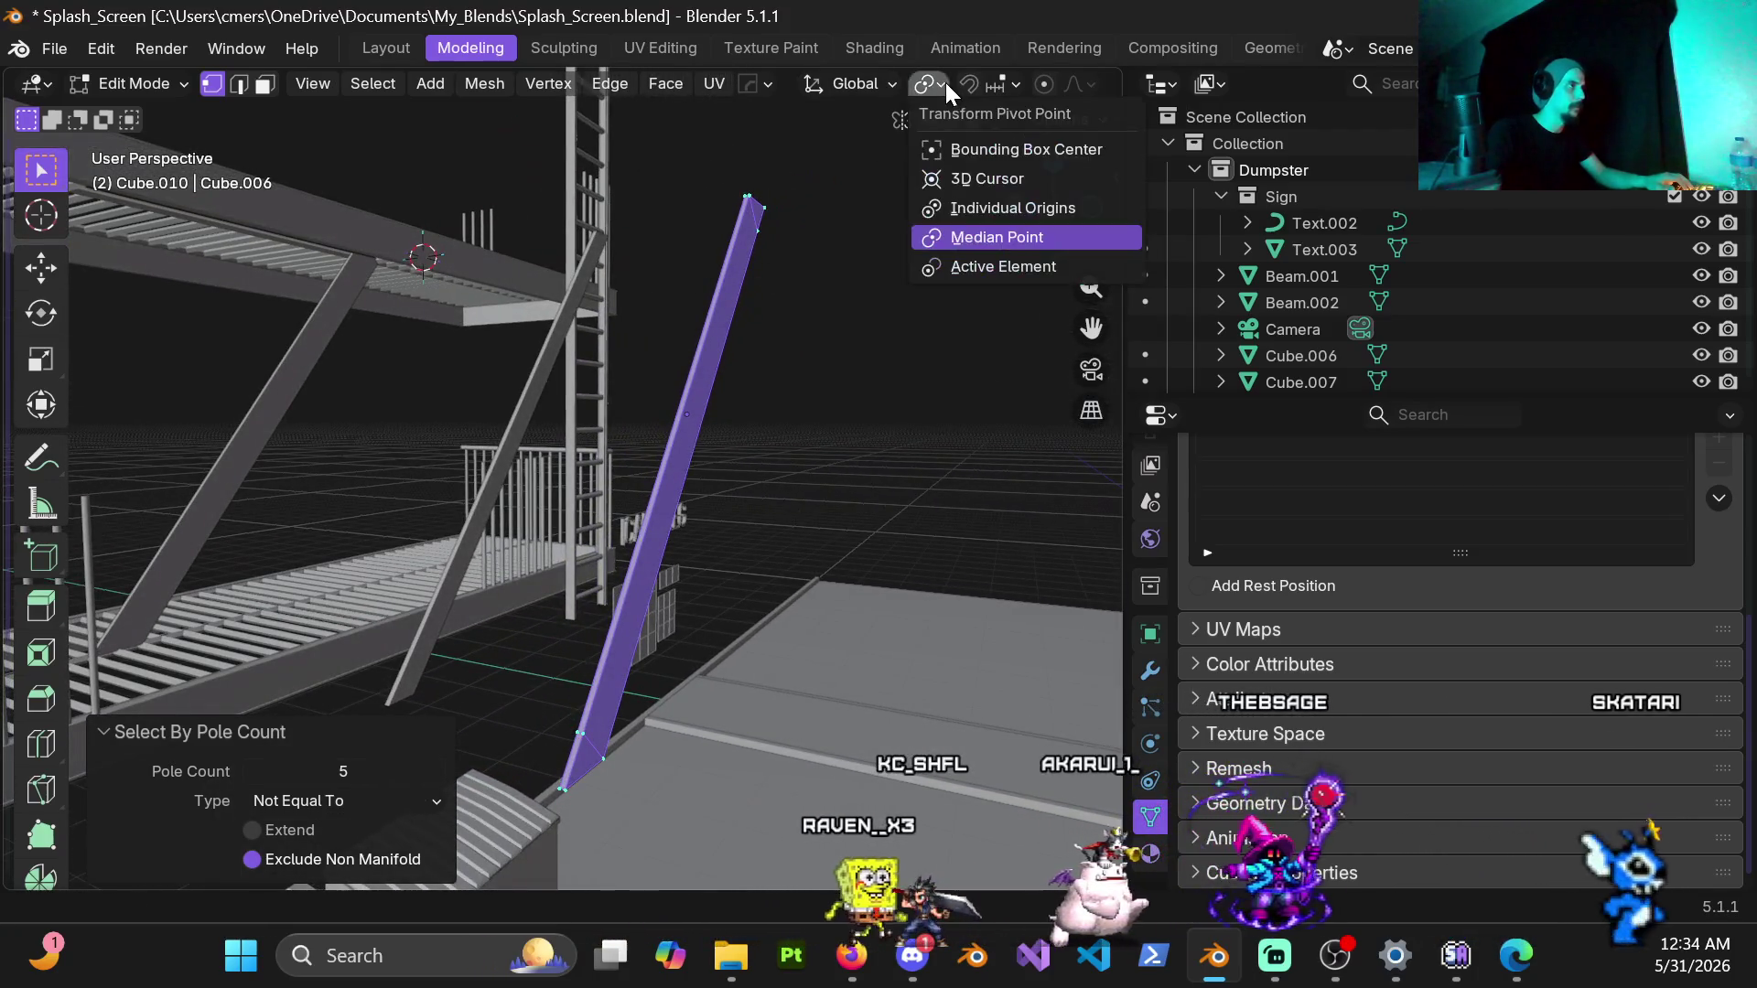
Step: Enable face normals in the Mesh Edit Mode overlays with display size 0.05
click(964, 167)
scroll(1017, 79, down, 3)
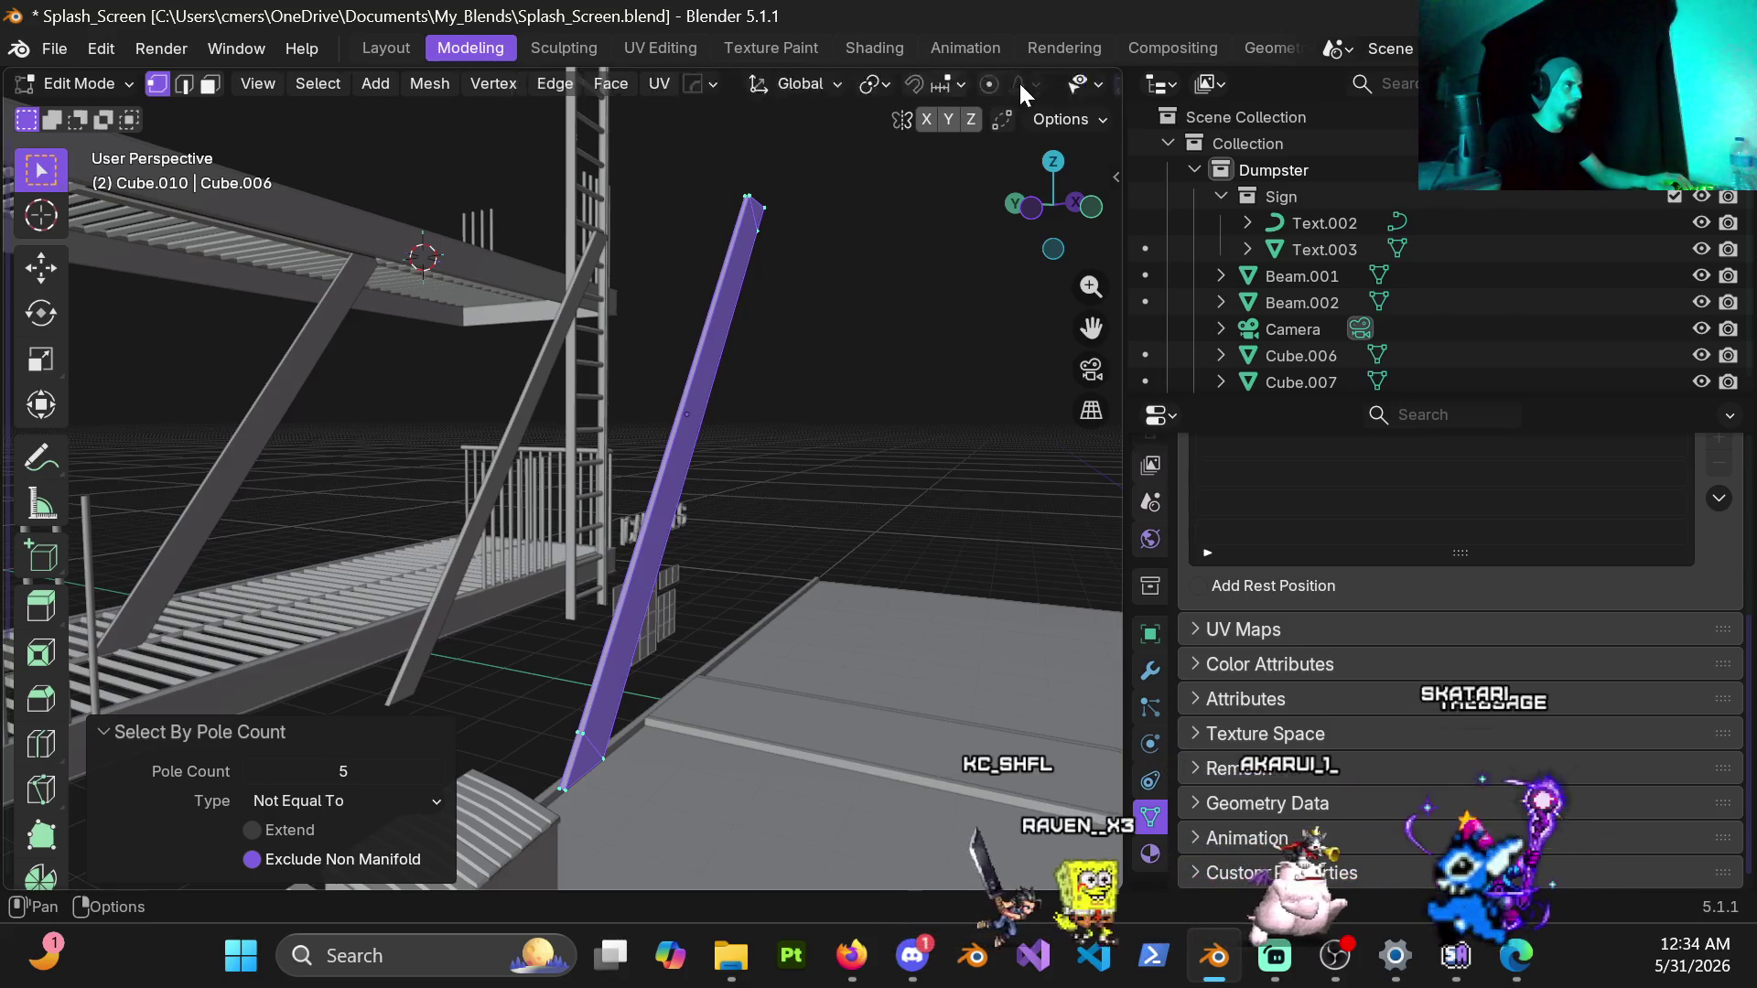
scroll(996, 84, down, 3)
click(886, 85)
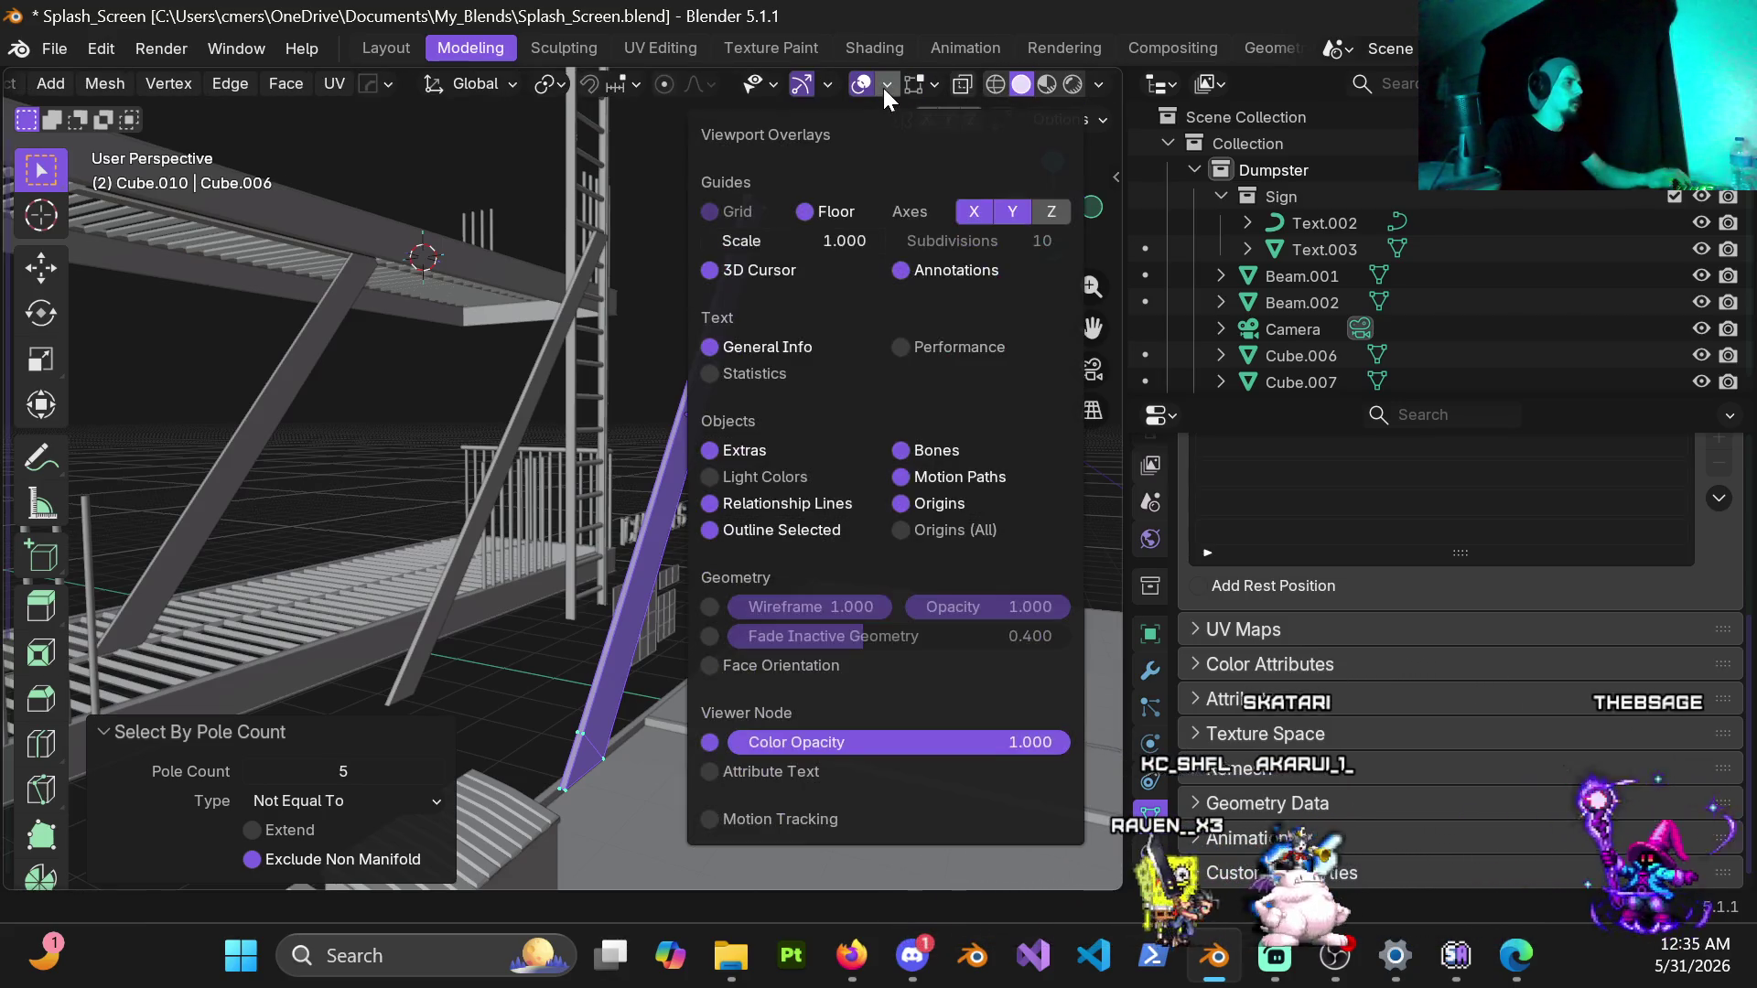
click(931, 85)
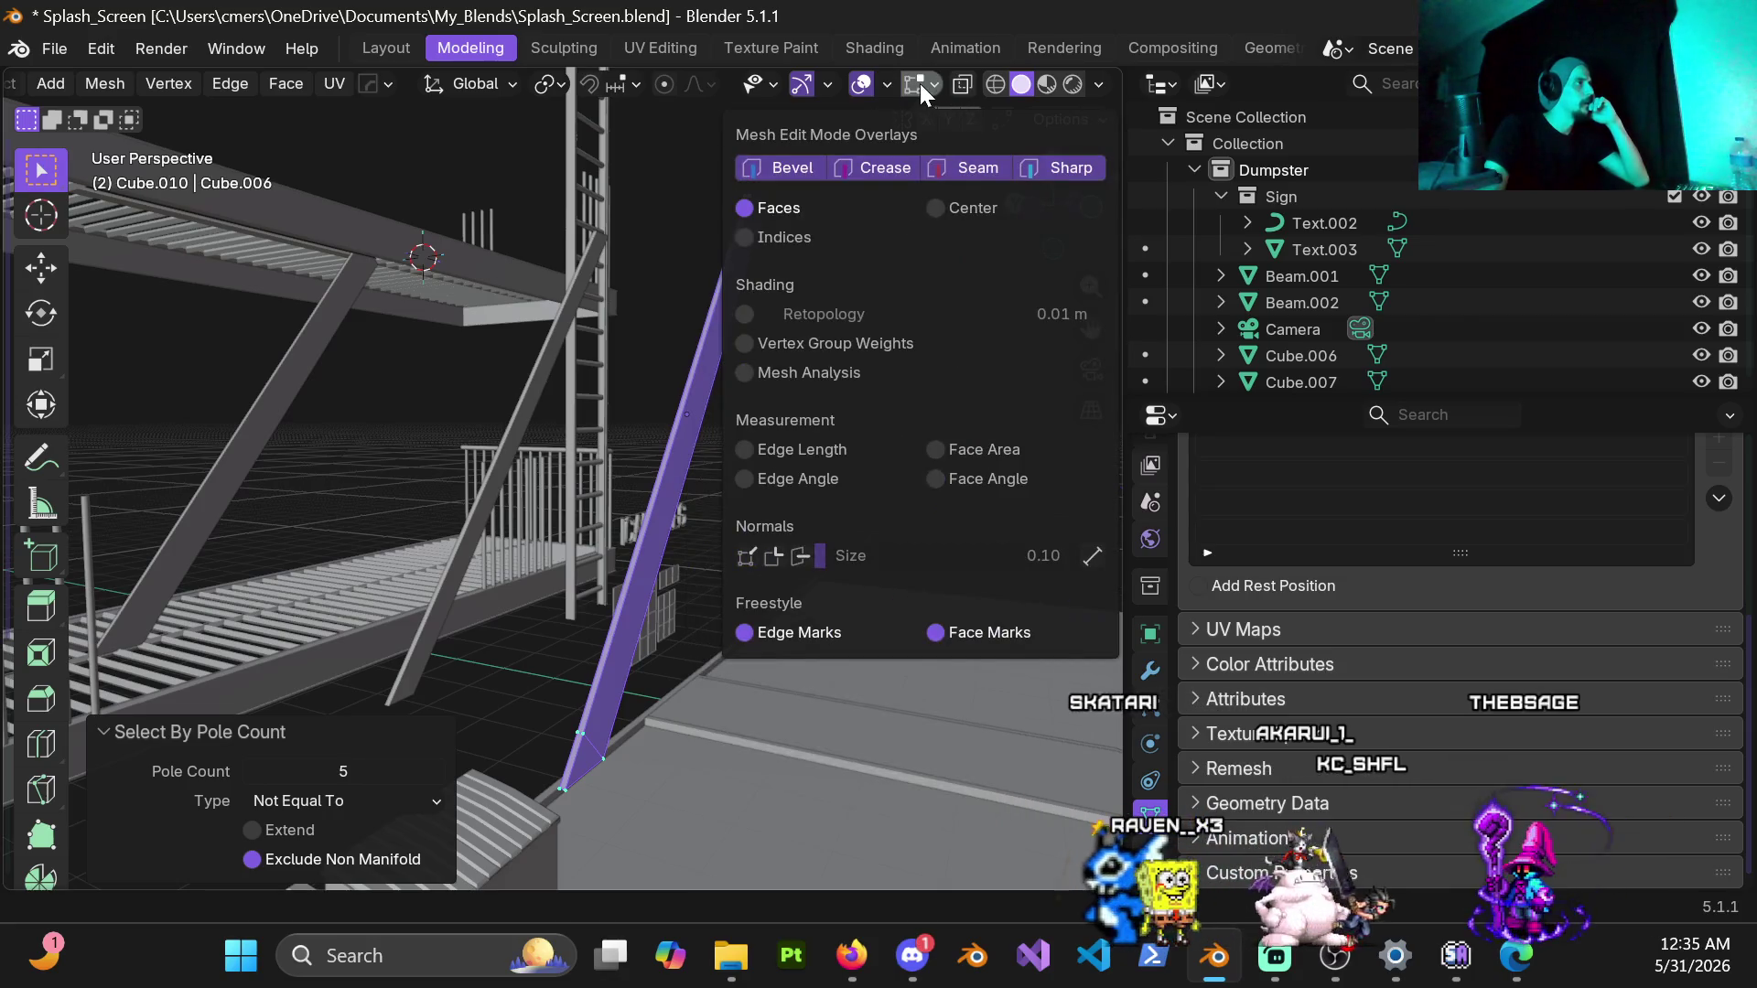
click(803, 556)
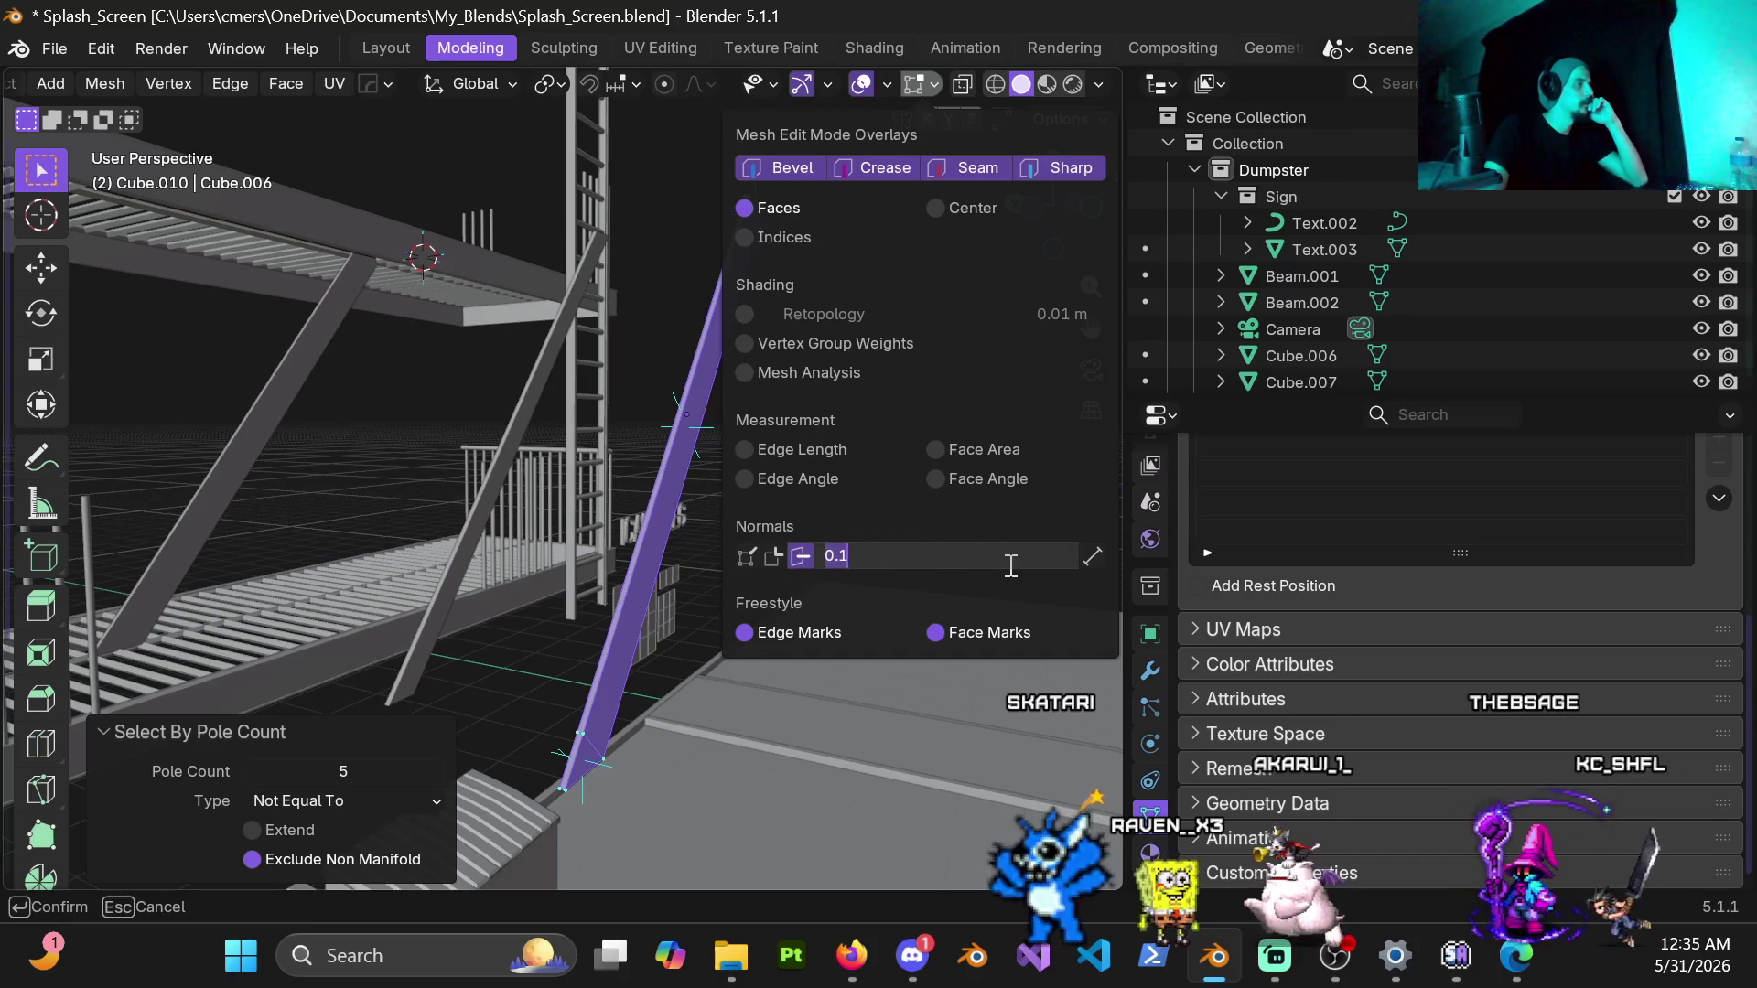
text(.05)
key(Return)
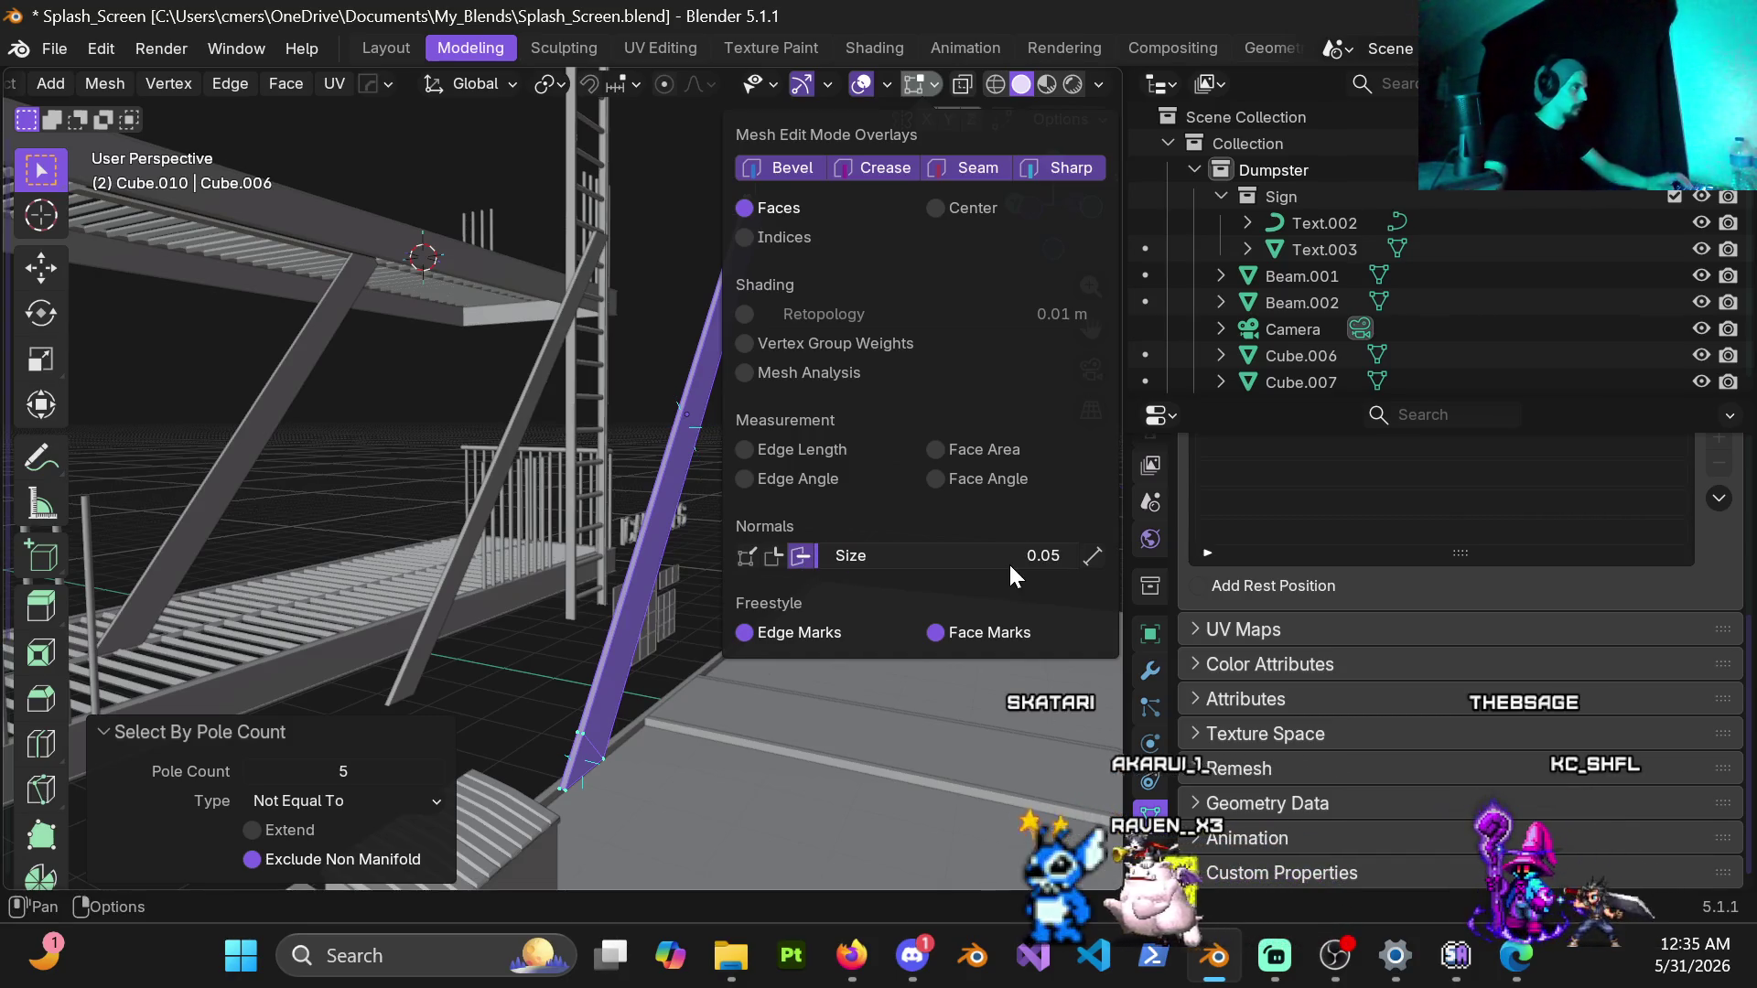
mouse_move(713, 408)
middle_down()
mouse_move(972, 385)
mouse_move(849, 414)
mouse_move(743, 478)
mouse_move(561, 468)
mouse_move(575, 459)
middle_up()
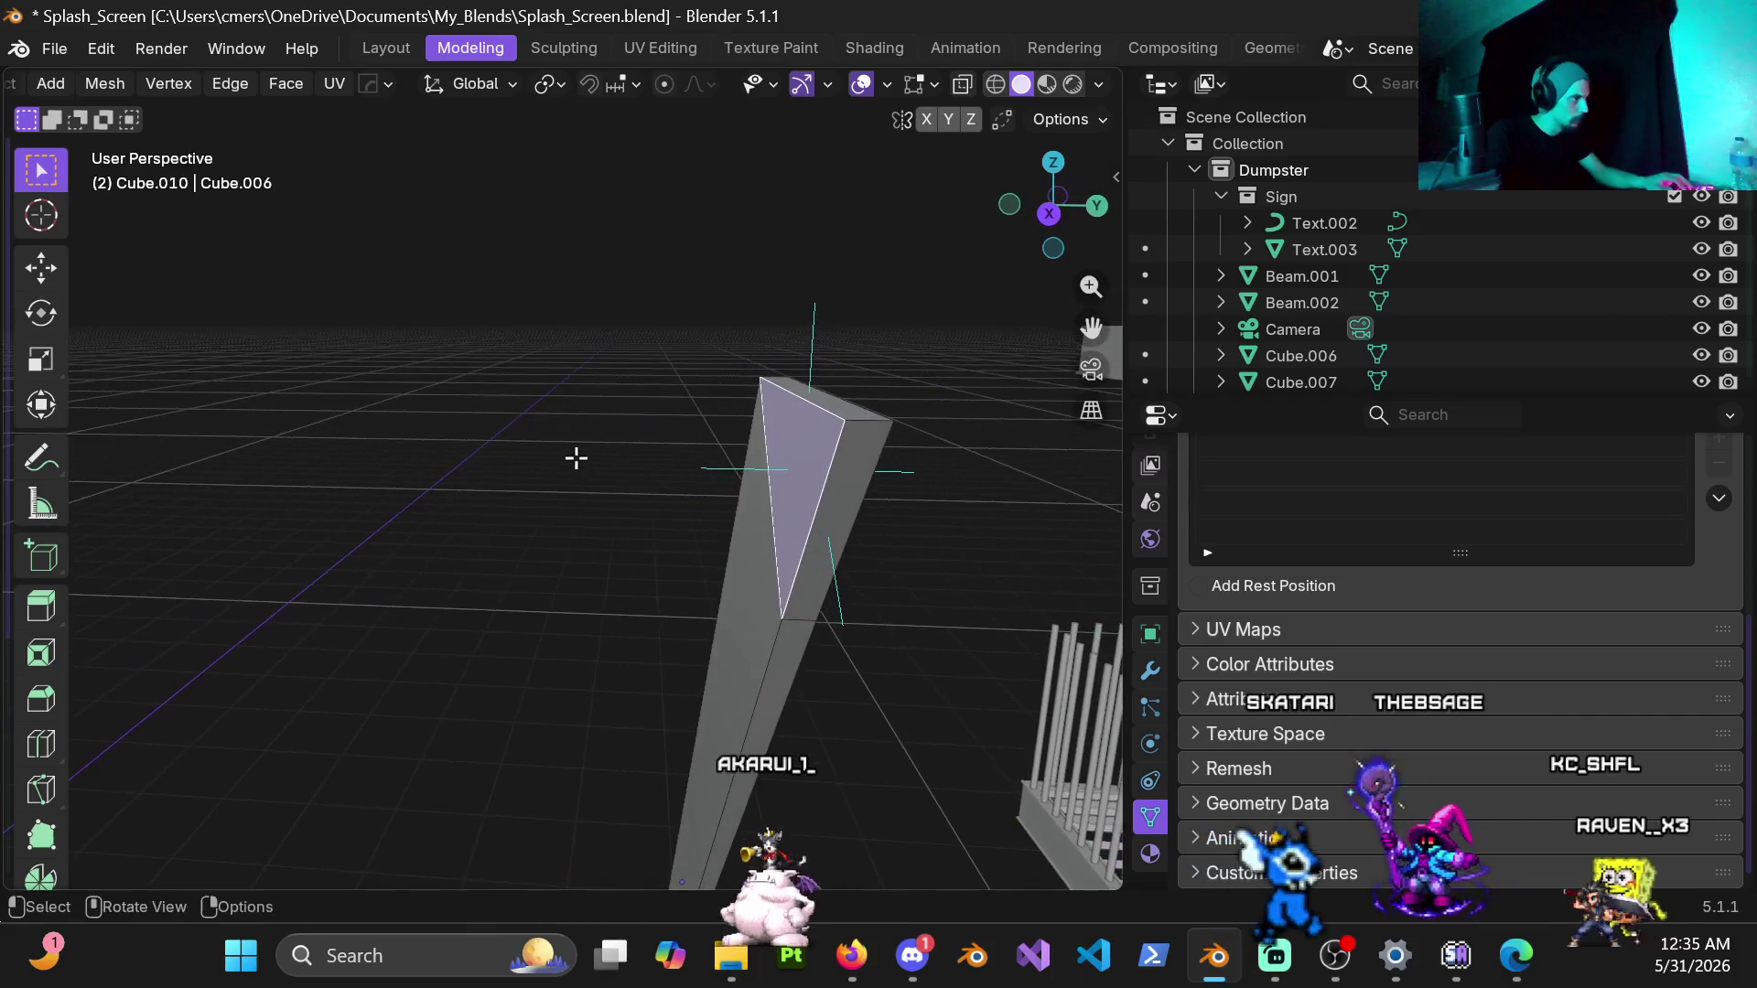
Step: Move the stringer's top face with G, check it from a wider view, and bring up the Mesh menu
key(g)
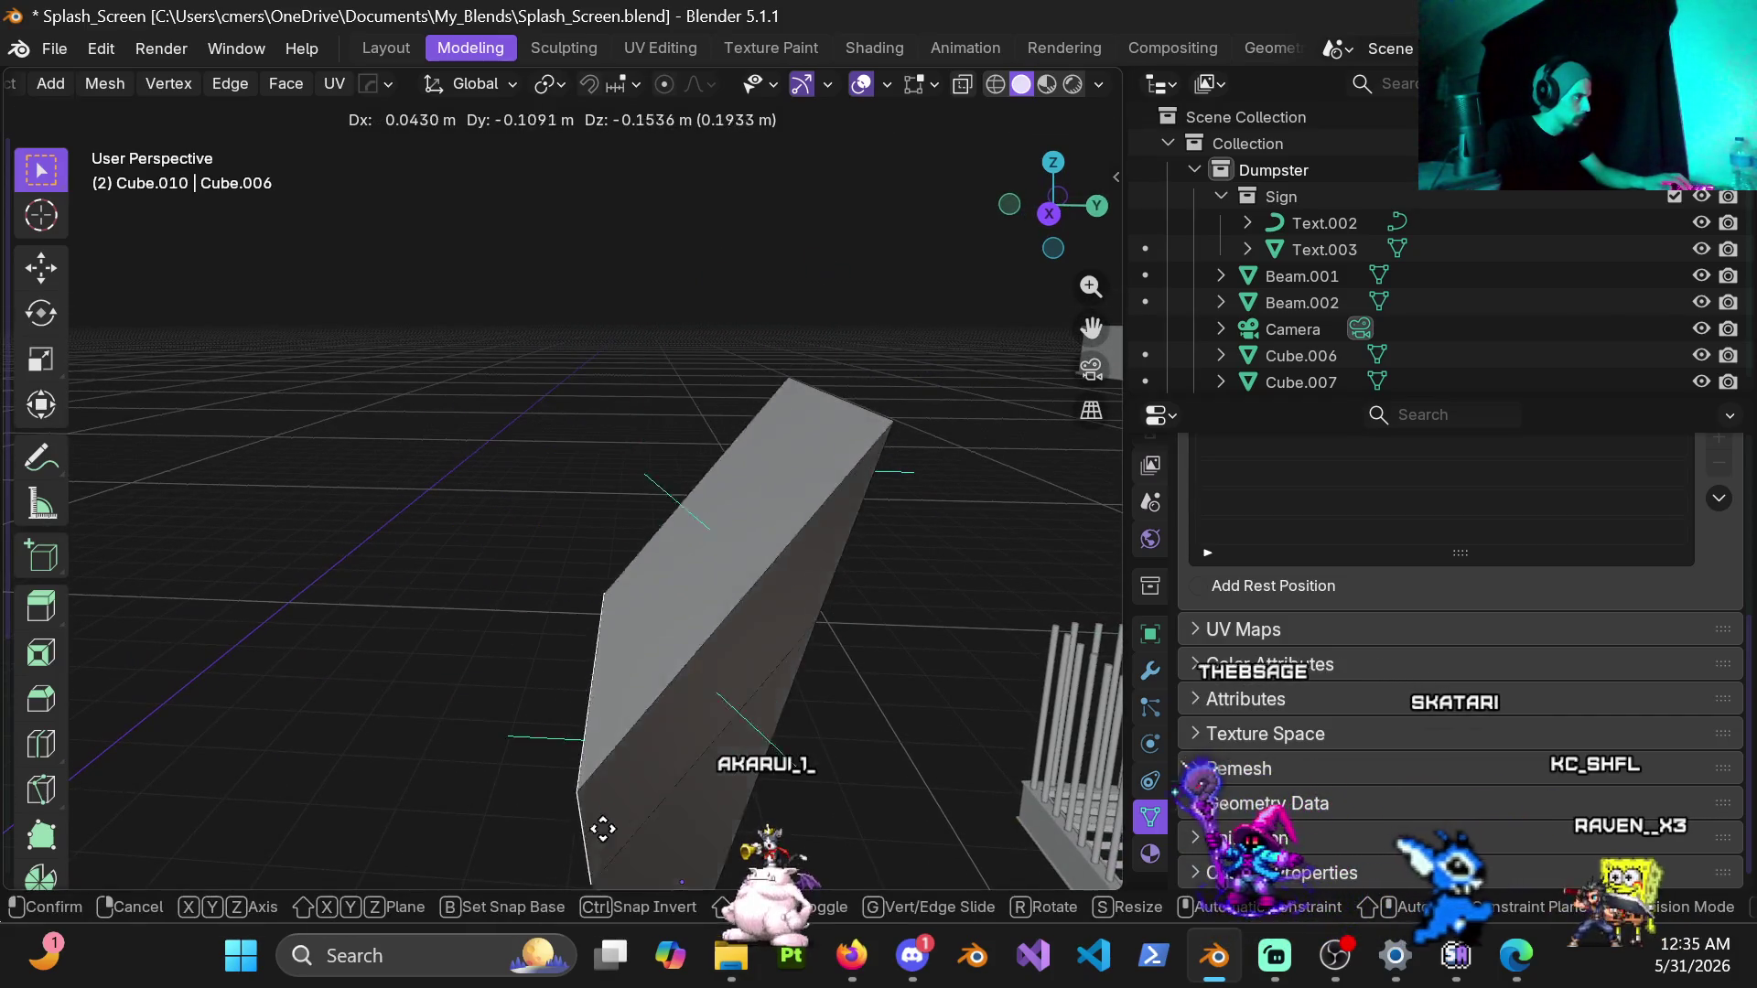
mouse_move(786, 554)
middle_down()
mouse_move(707, 330)
mouse_move(959, 285)
mouse_move(660, 449)
middle_up()
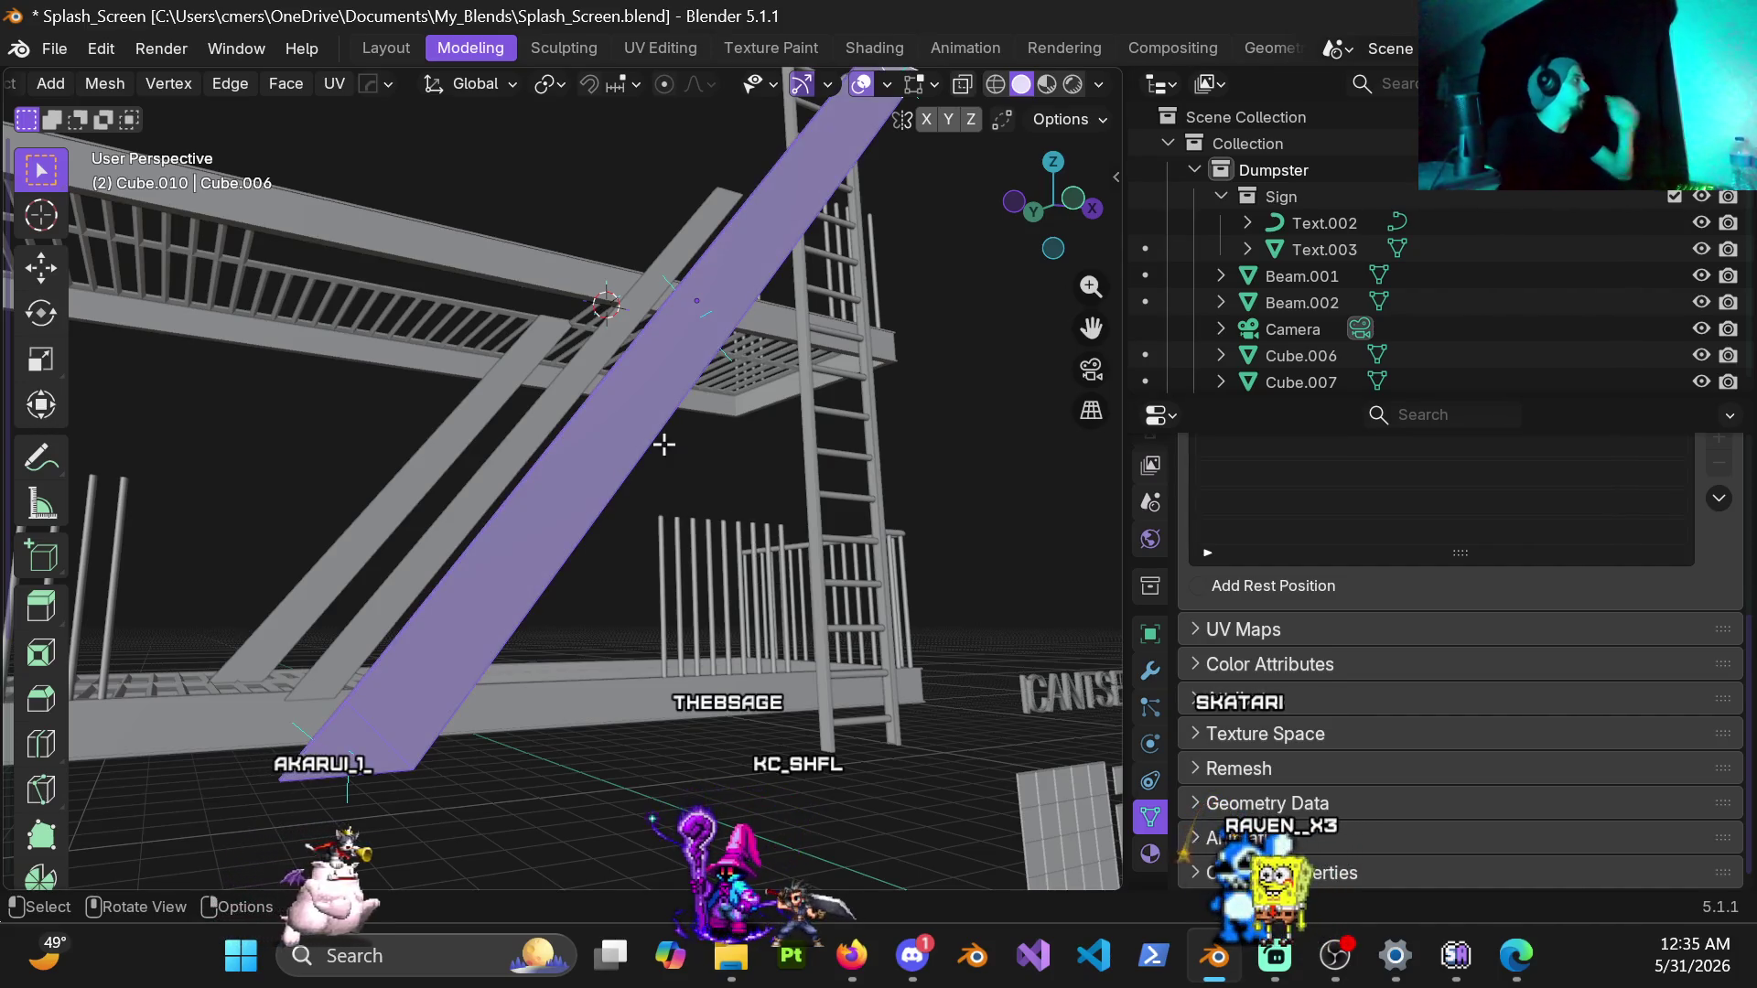
middle_drag(522, 429, 494, 412)
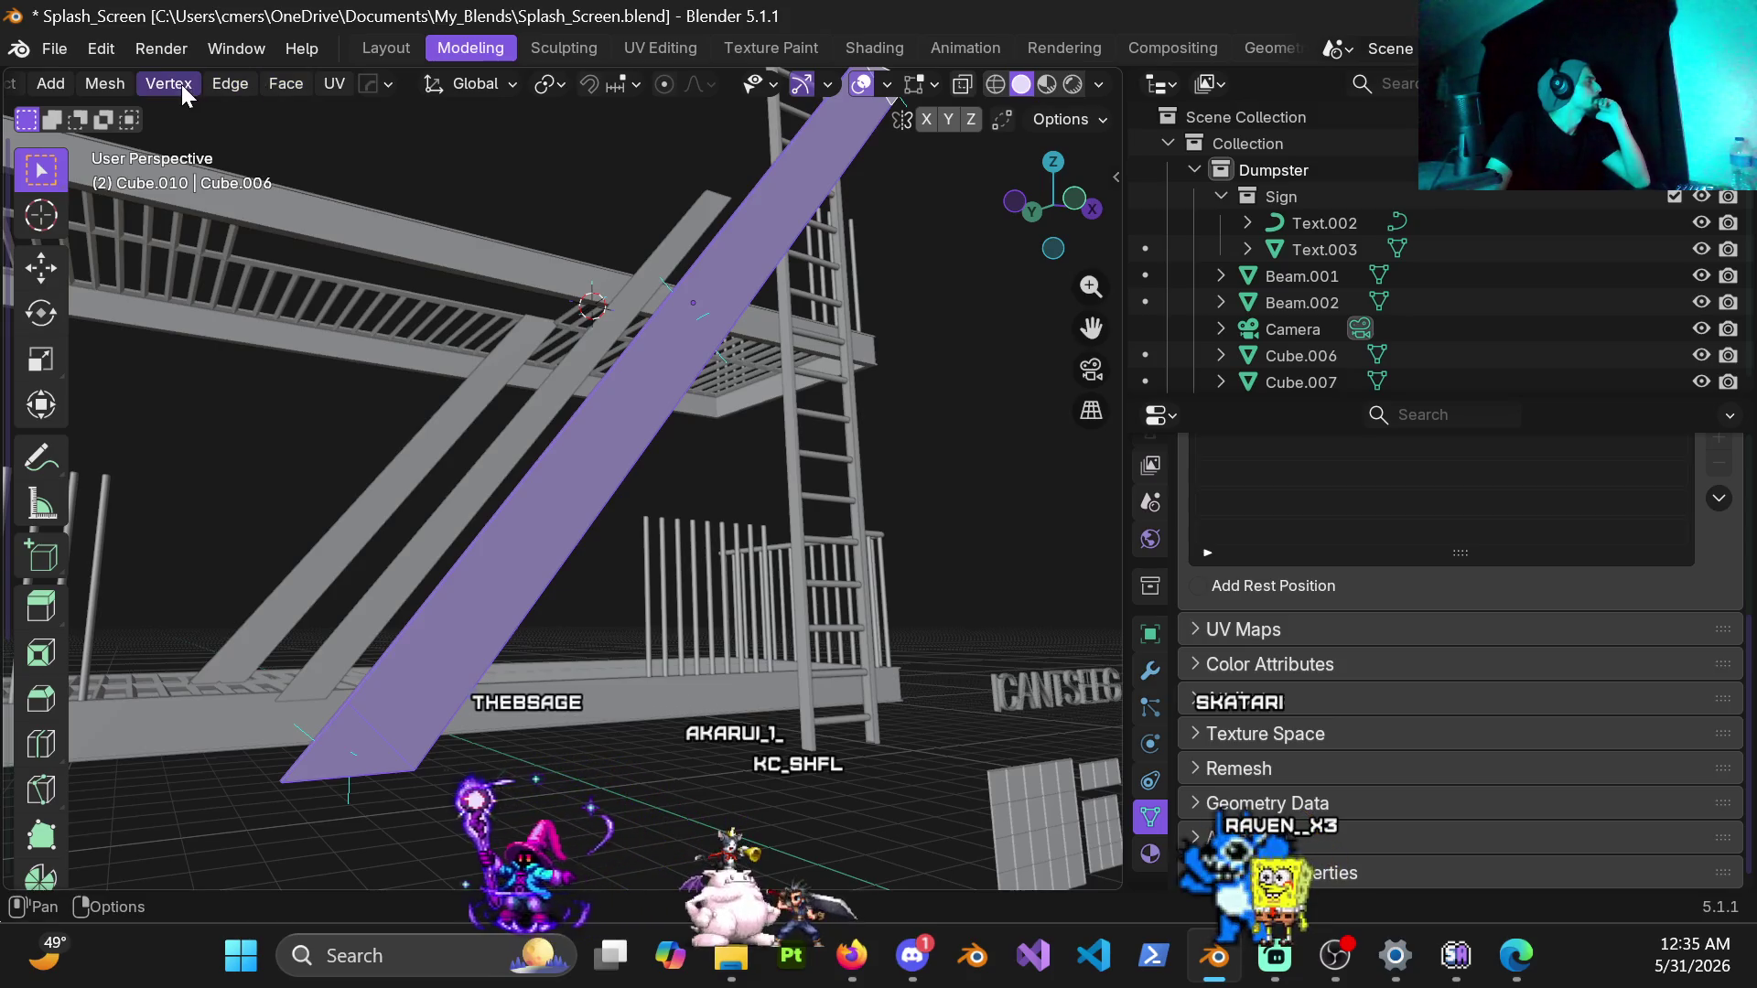
click(100, 82)
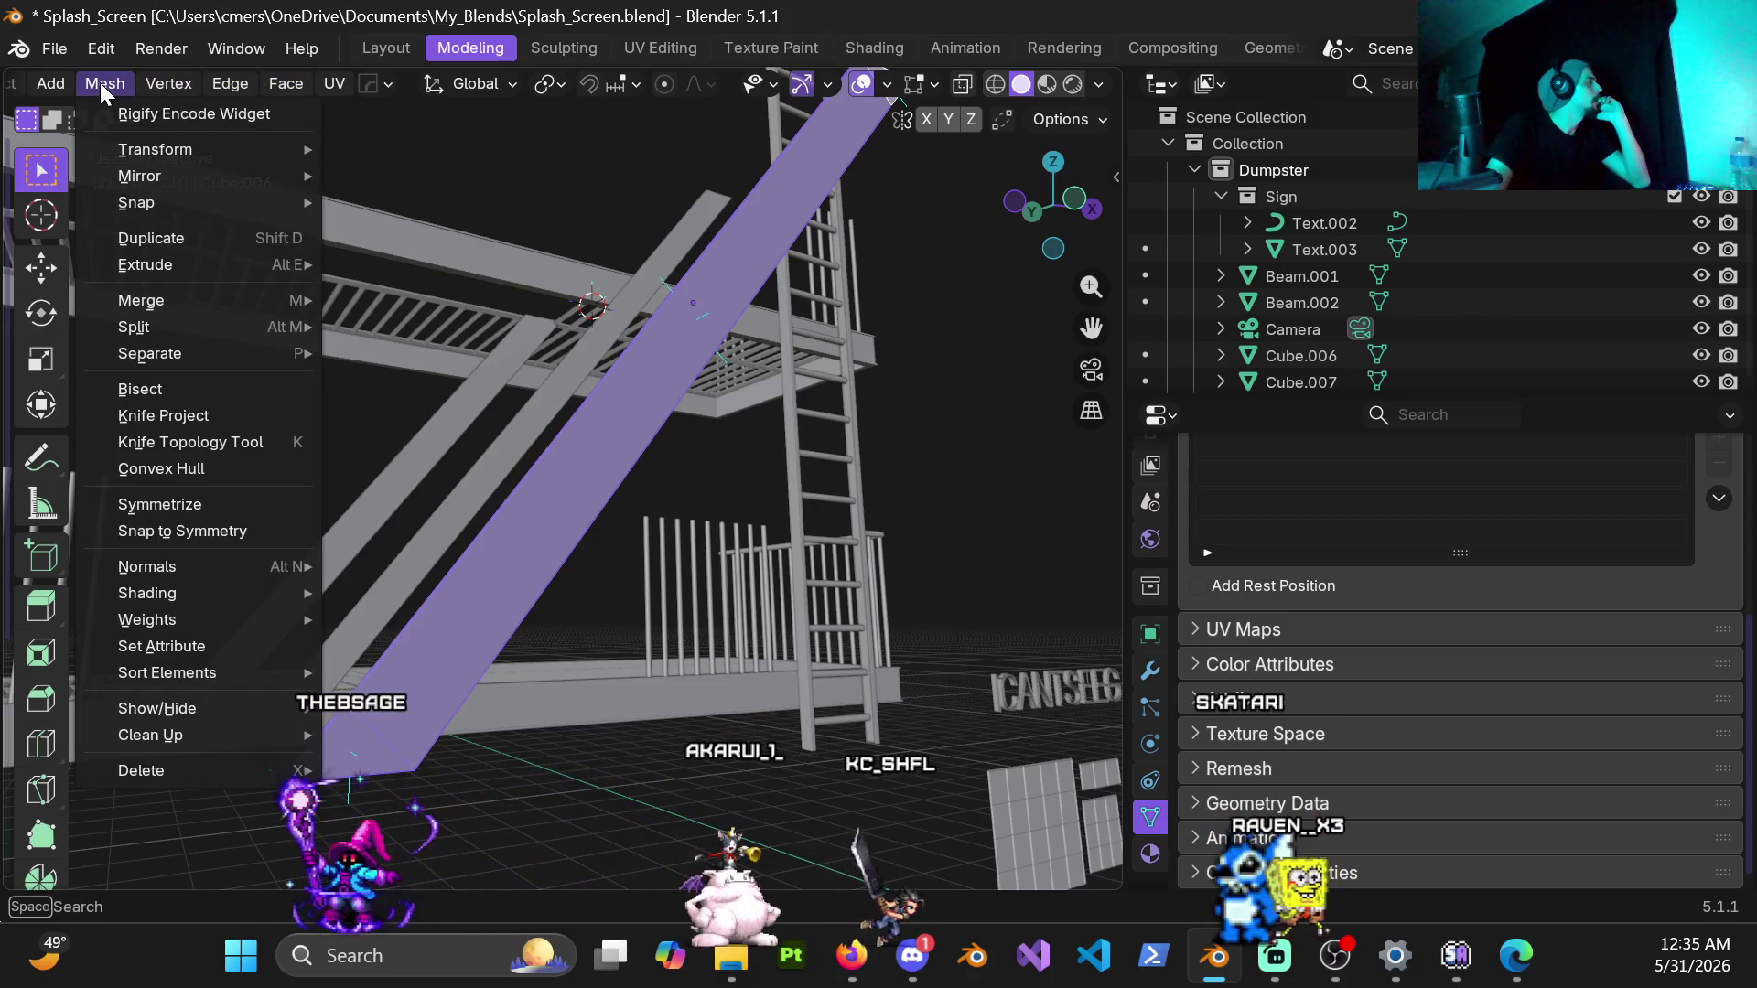
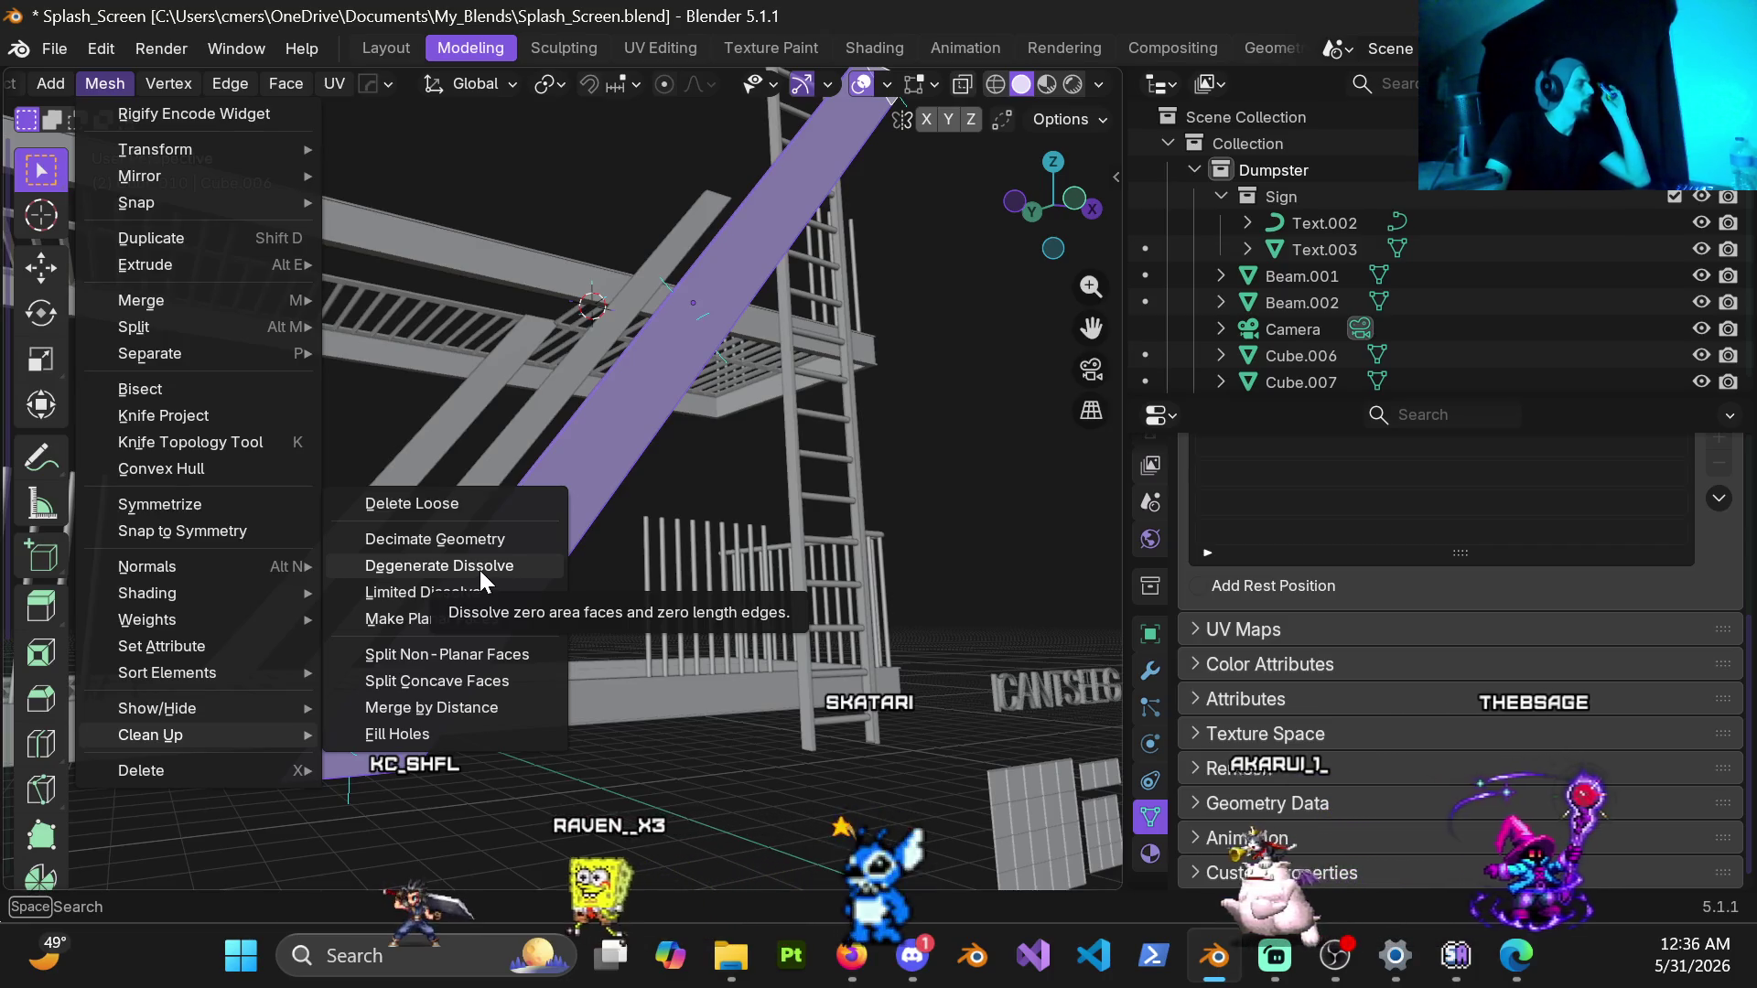
Step: Run Degenerate Dissolve on the beam meshes, then start Decimate Geometry at ratio 1.0
click(479, 570)
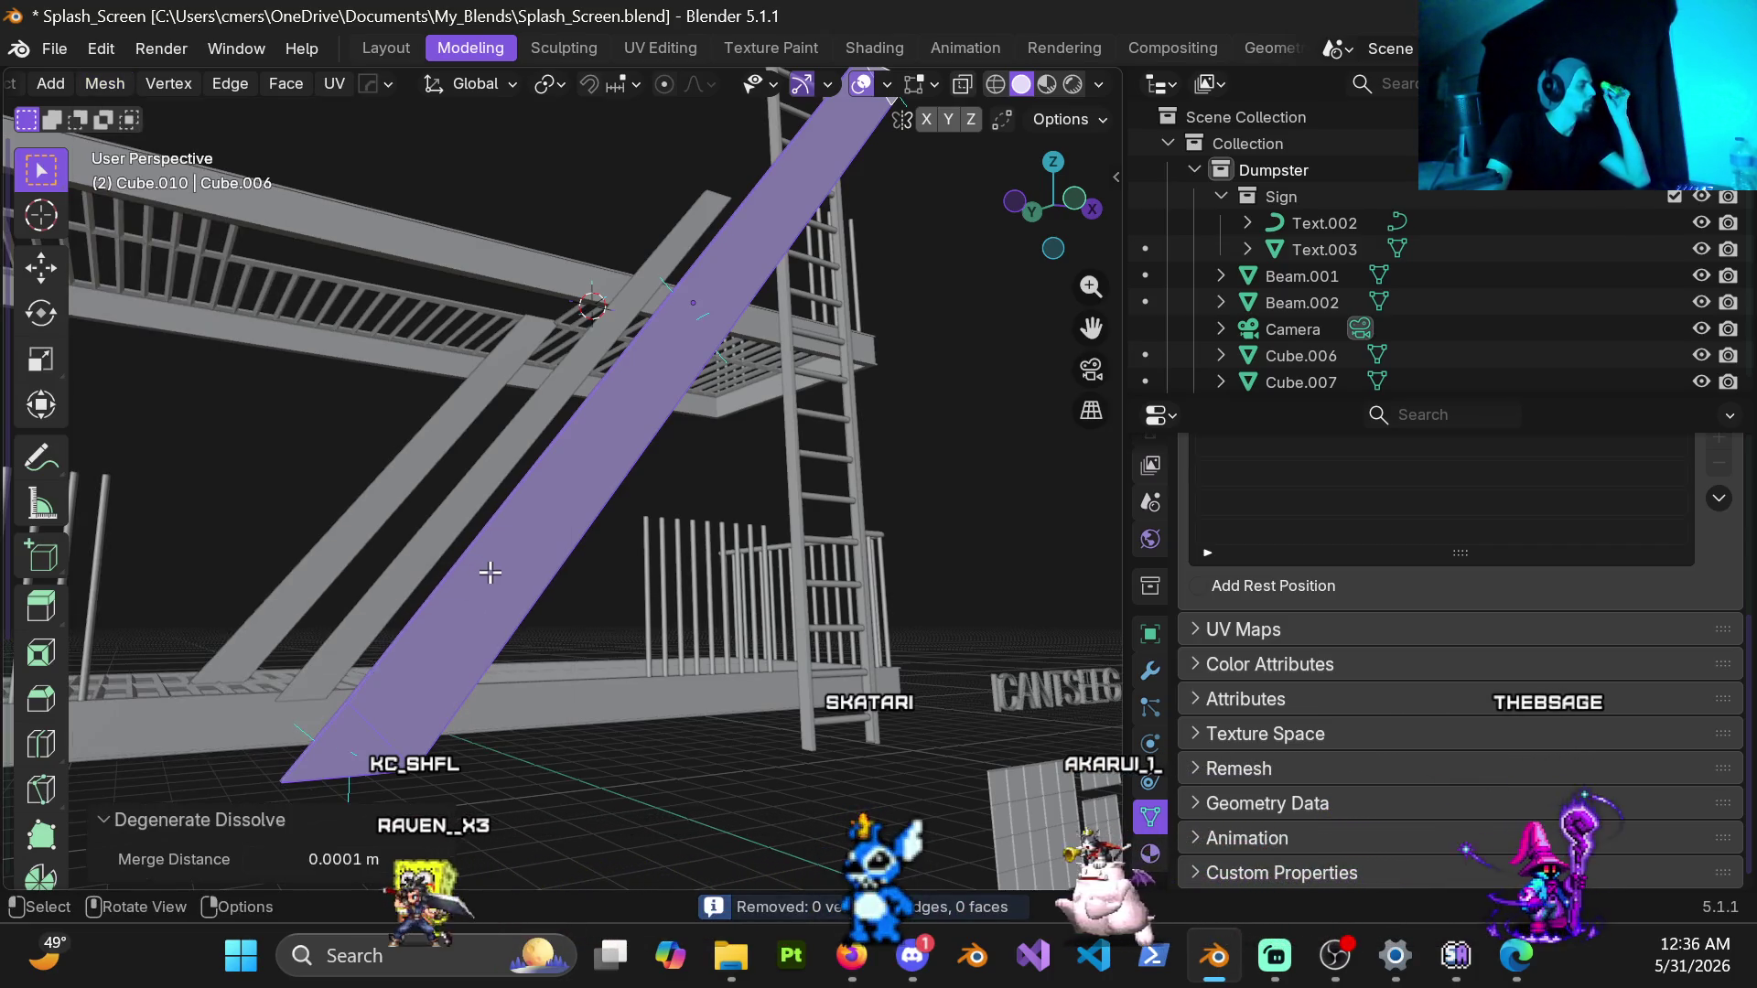
click(106, 84)
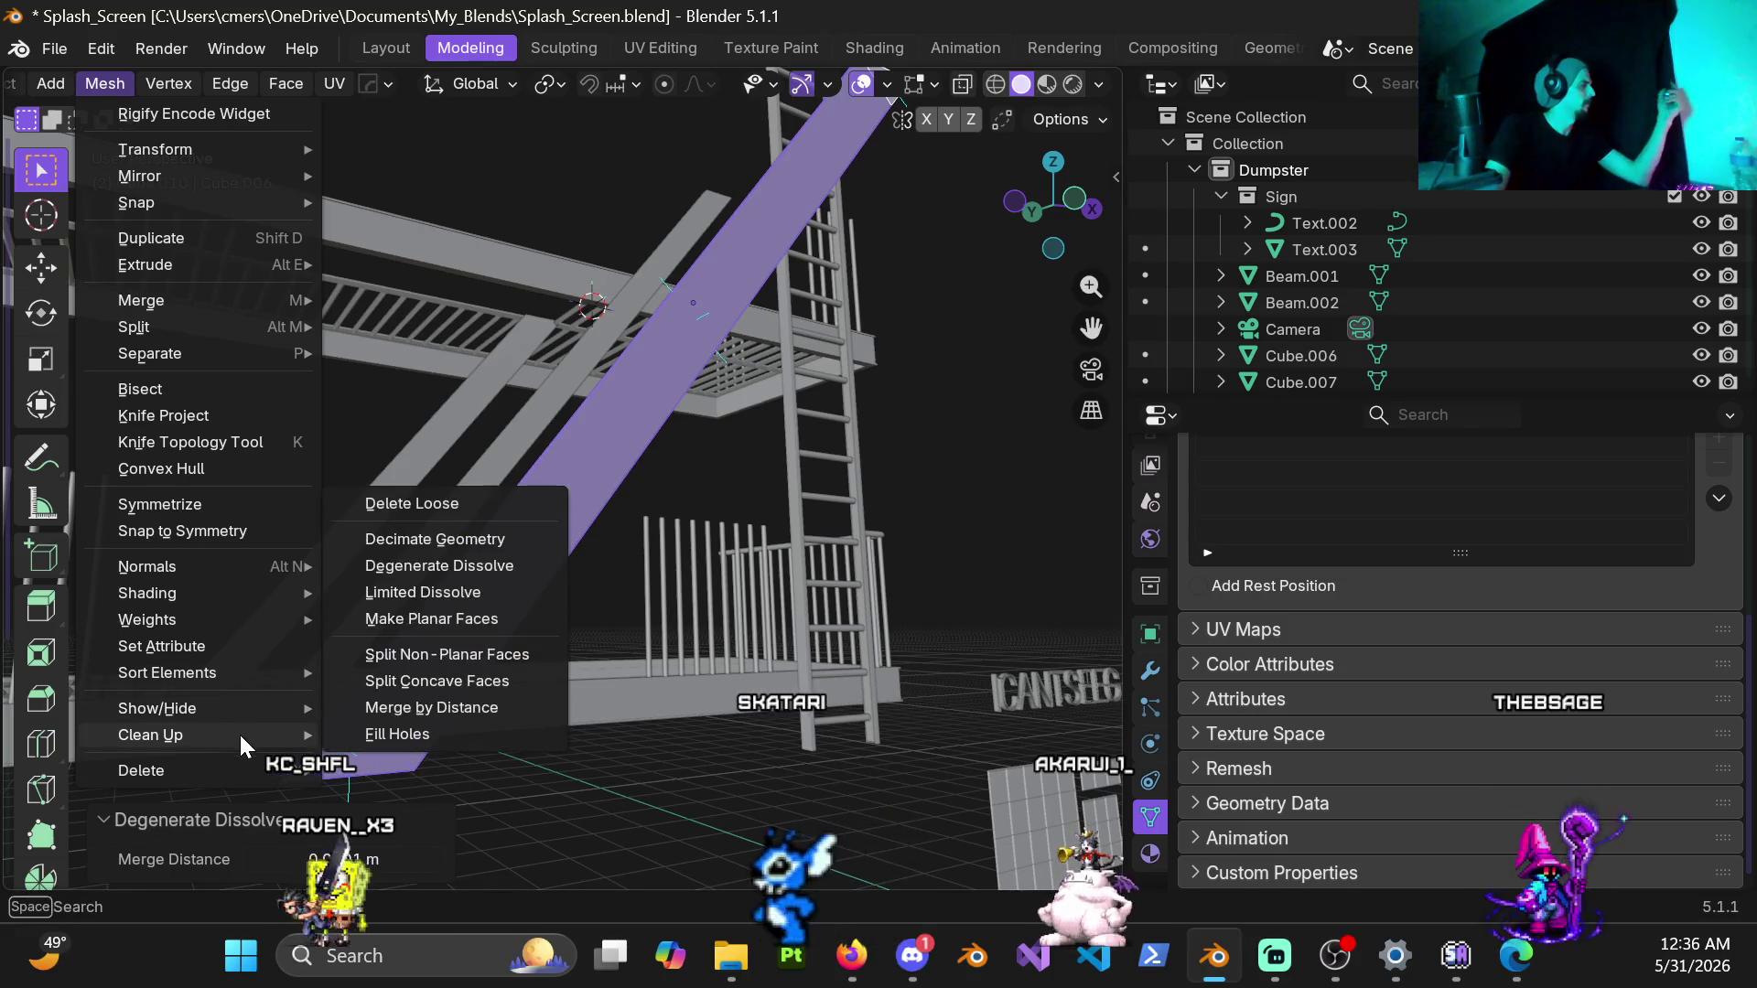
mouse_move(151, 735)
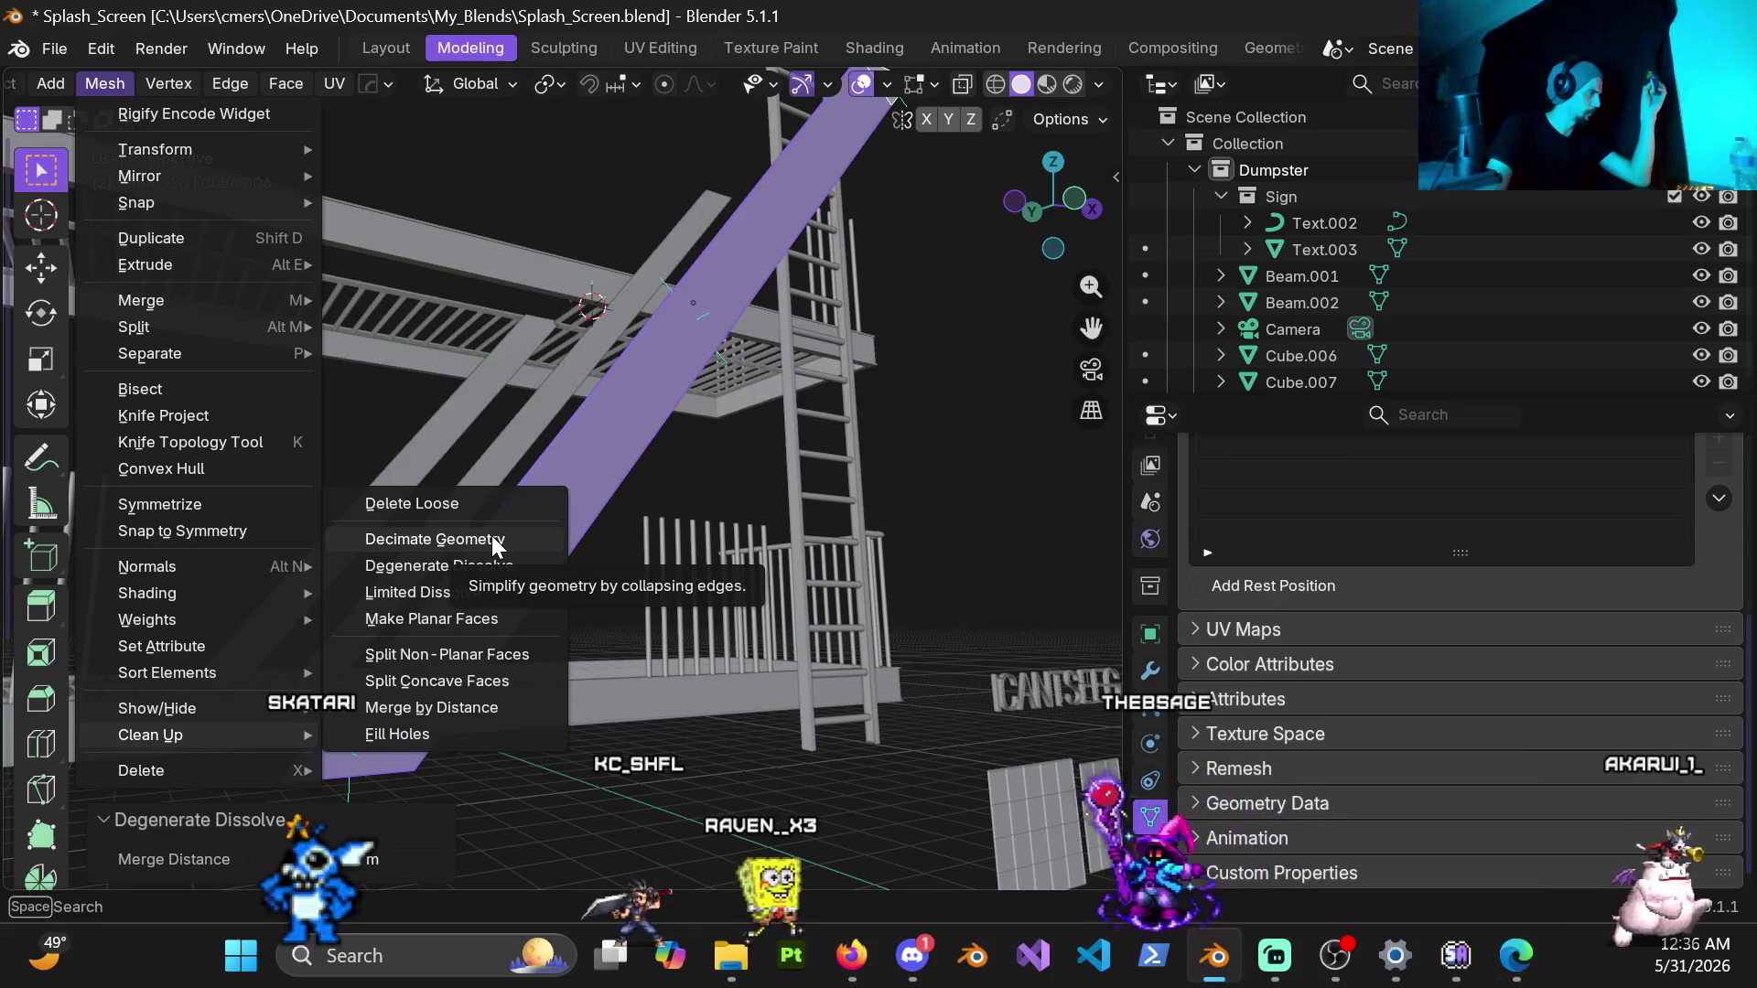
click(492, 540)
Step: Lower the Decimate Geometry ratio on the beams to 0.890
mouse_move(550, 413)
middle_down()
mouse_move(645, 518)
mouse_move(577, 554)
middle_up()
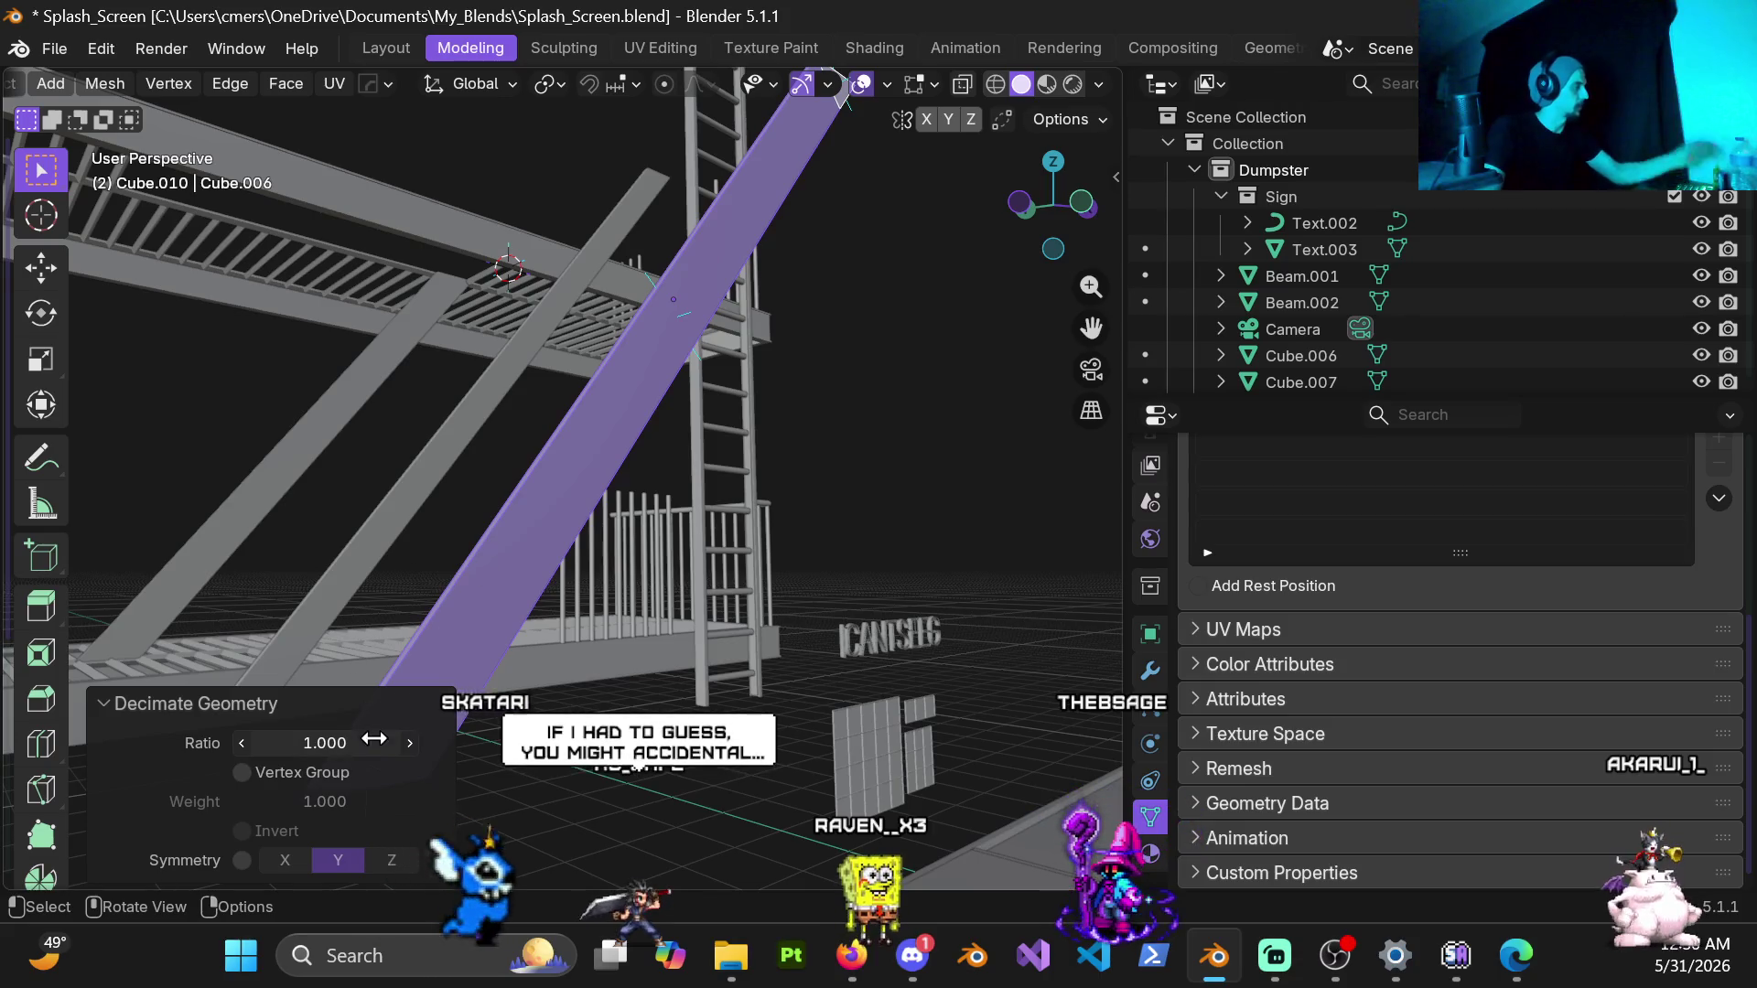
mouse_move(350, 743)
mouse_down()
mouse_move(310, 742)
mouse_move(399, 742)
mouse_move(316, 742)
mouse_up()
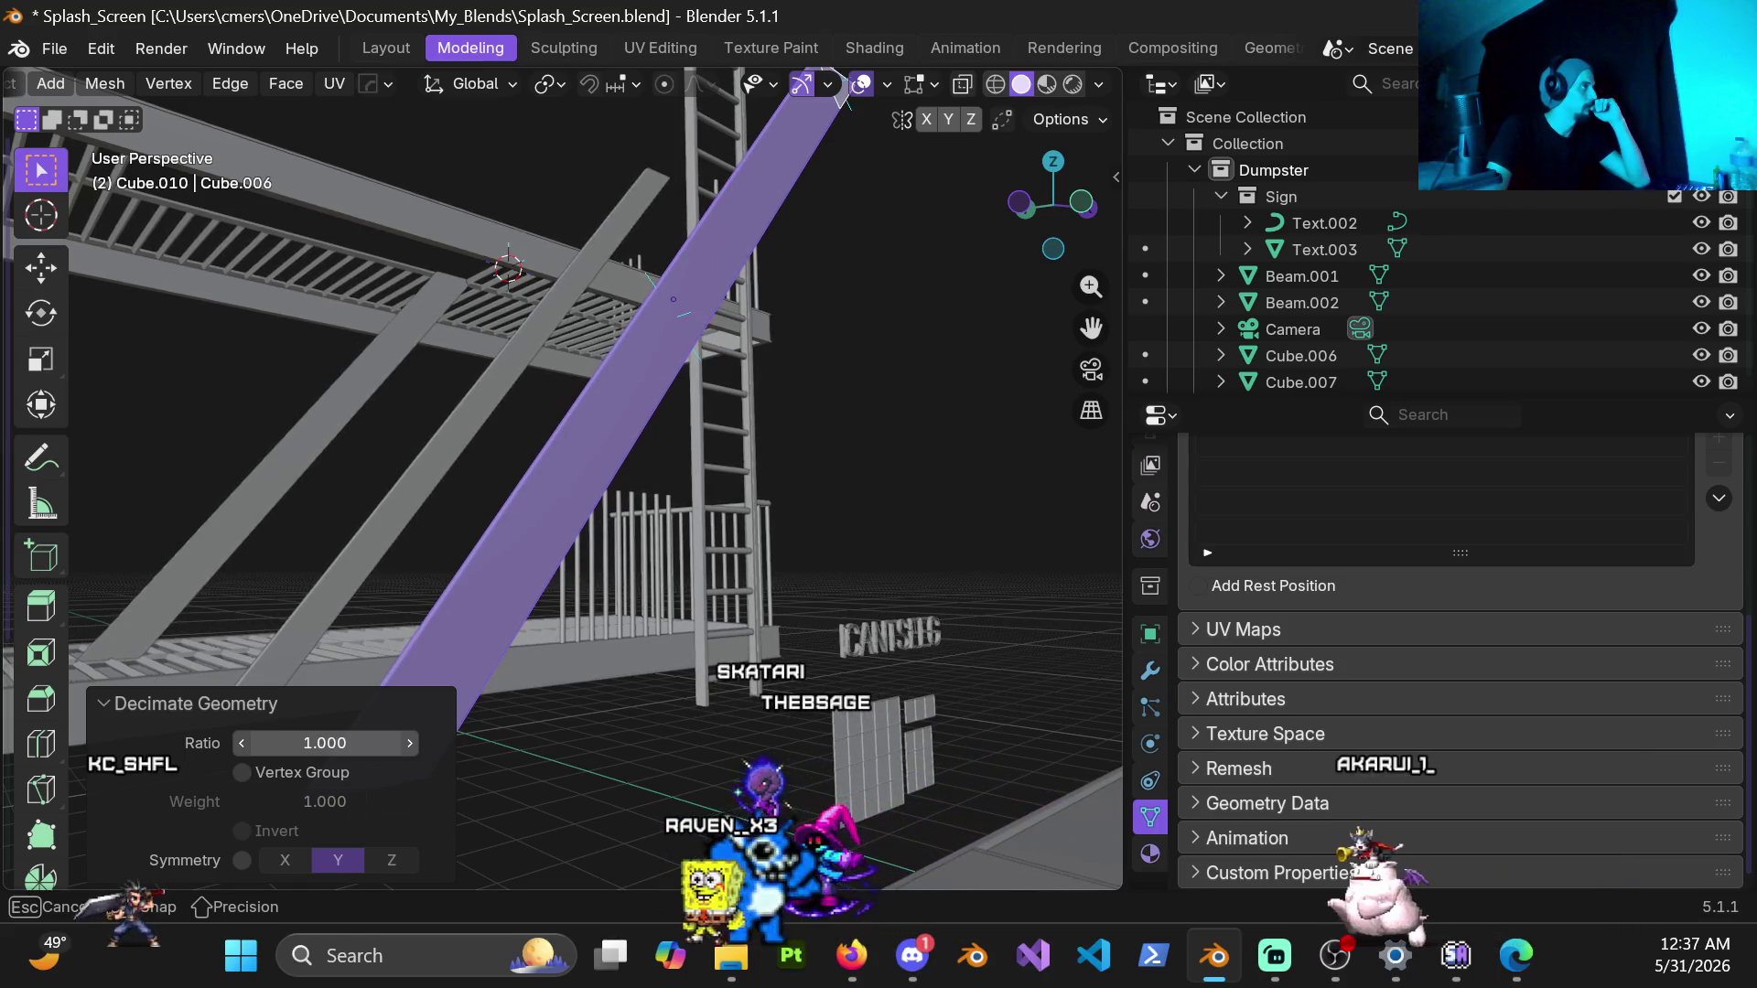
middle_drag(413, 411, 296, 449)
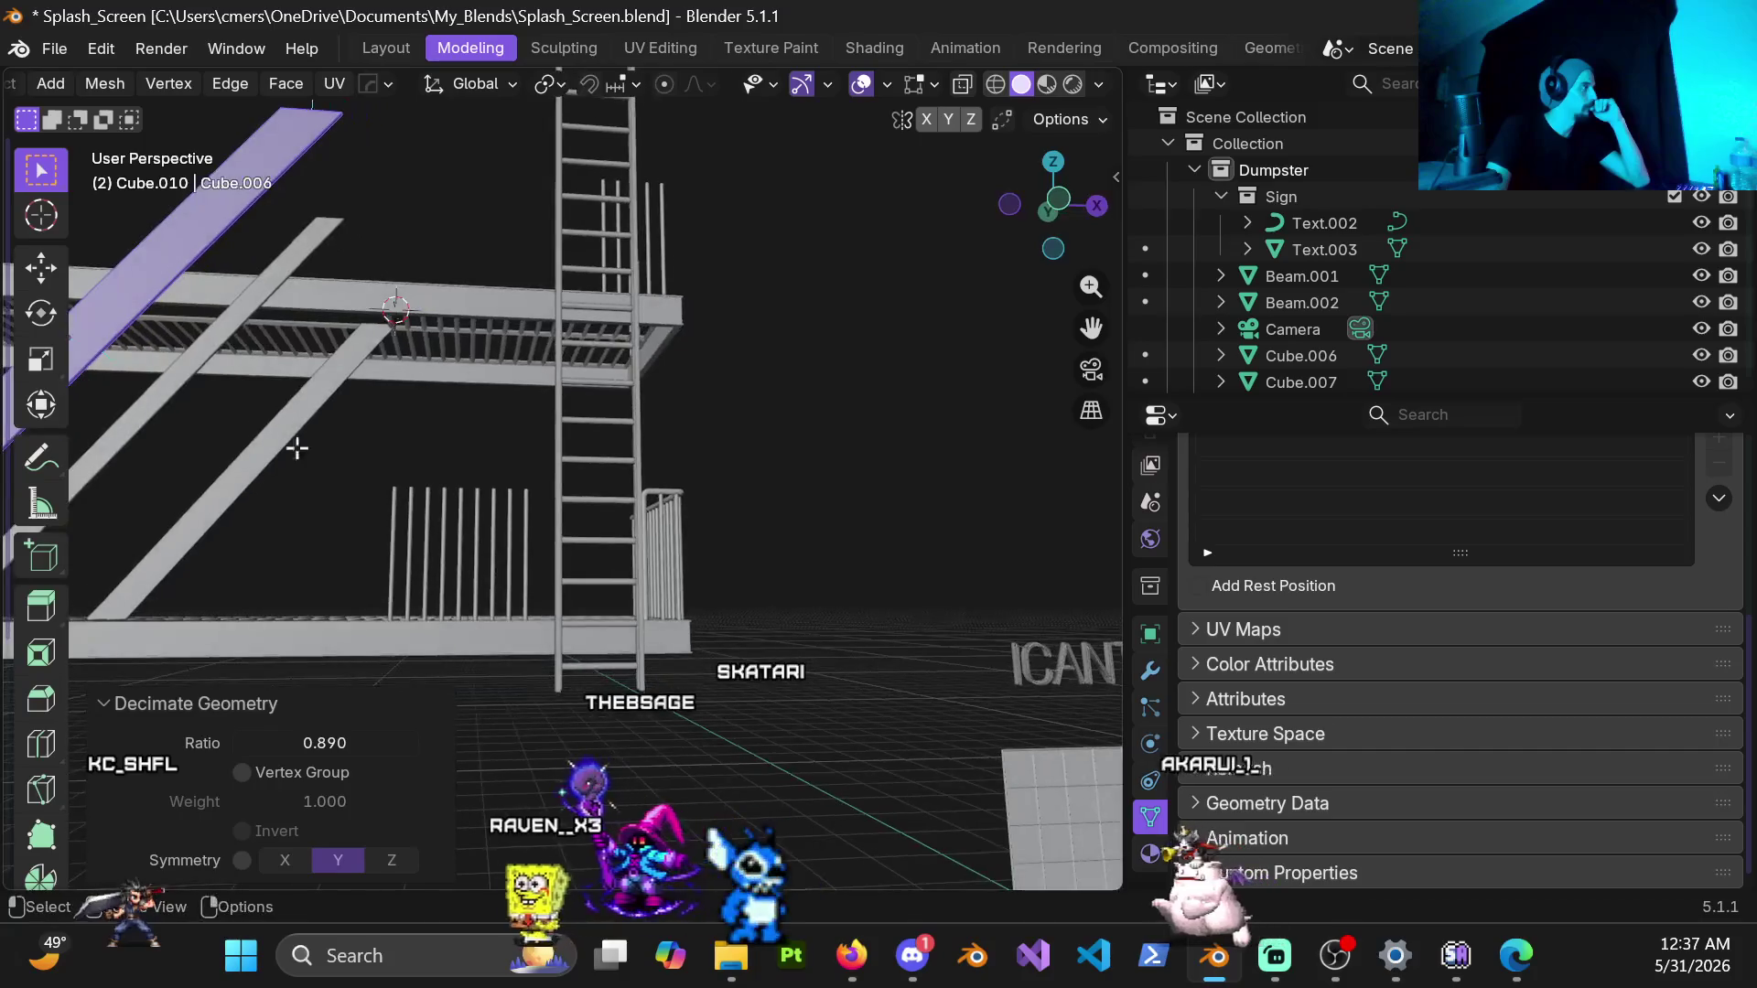
Step: Inspect the decimated beam from orbiting, side and front orthographic views
middle_drag(221, 262, 480, 412)
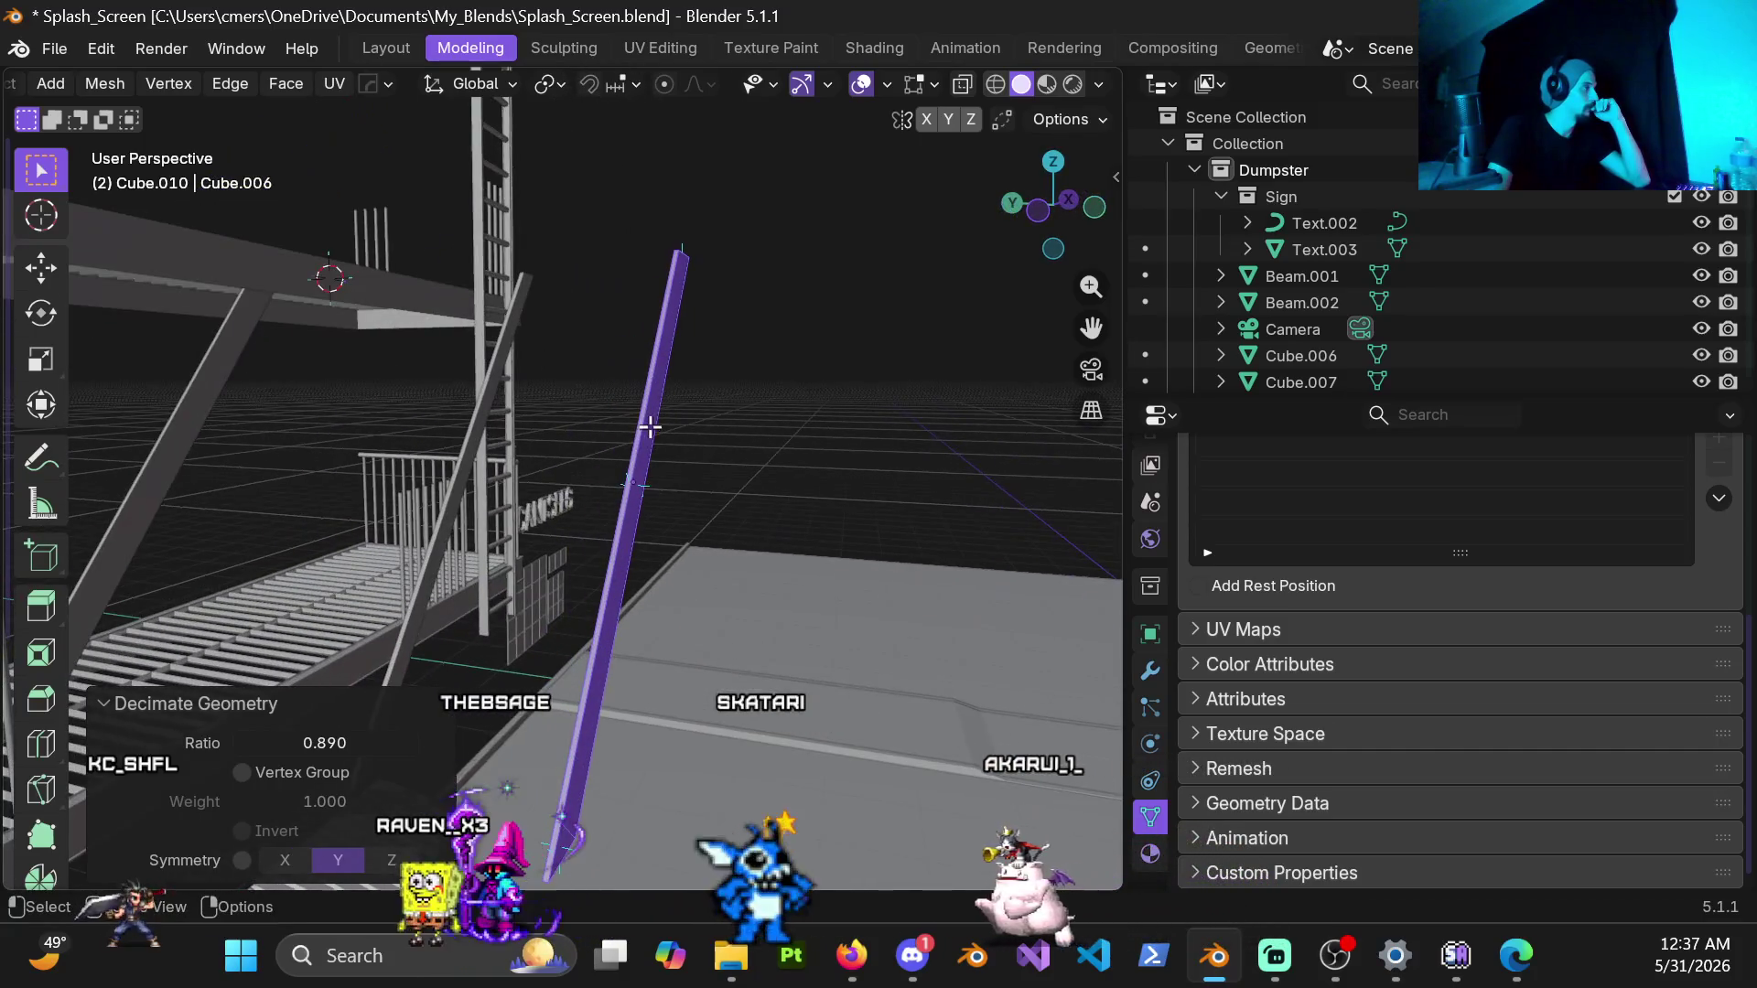
key(g)
click(551, 481)
middle_drag(552, 480, 599, 519)
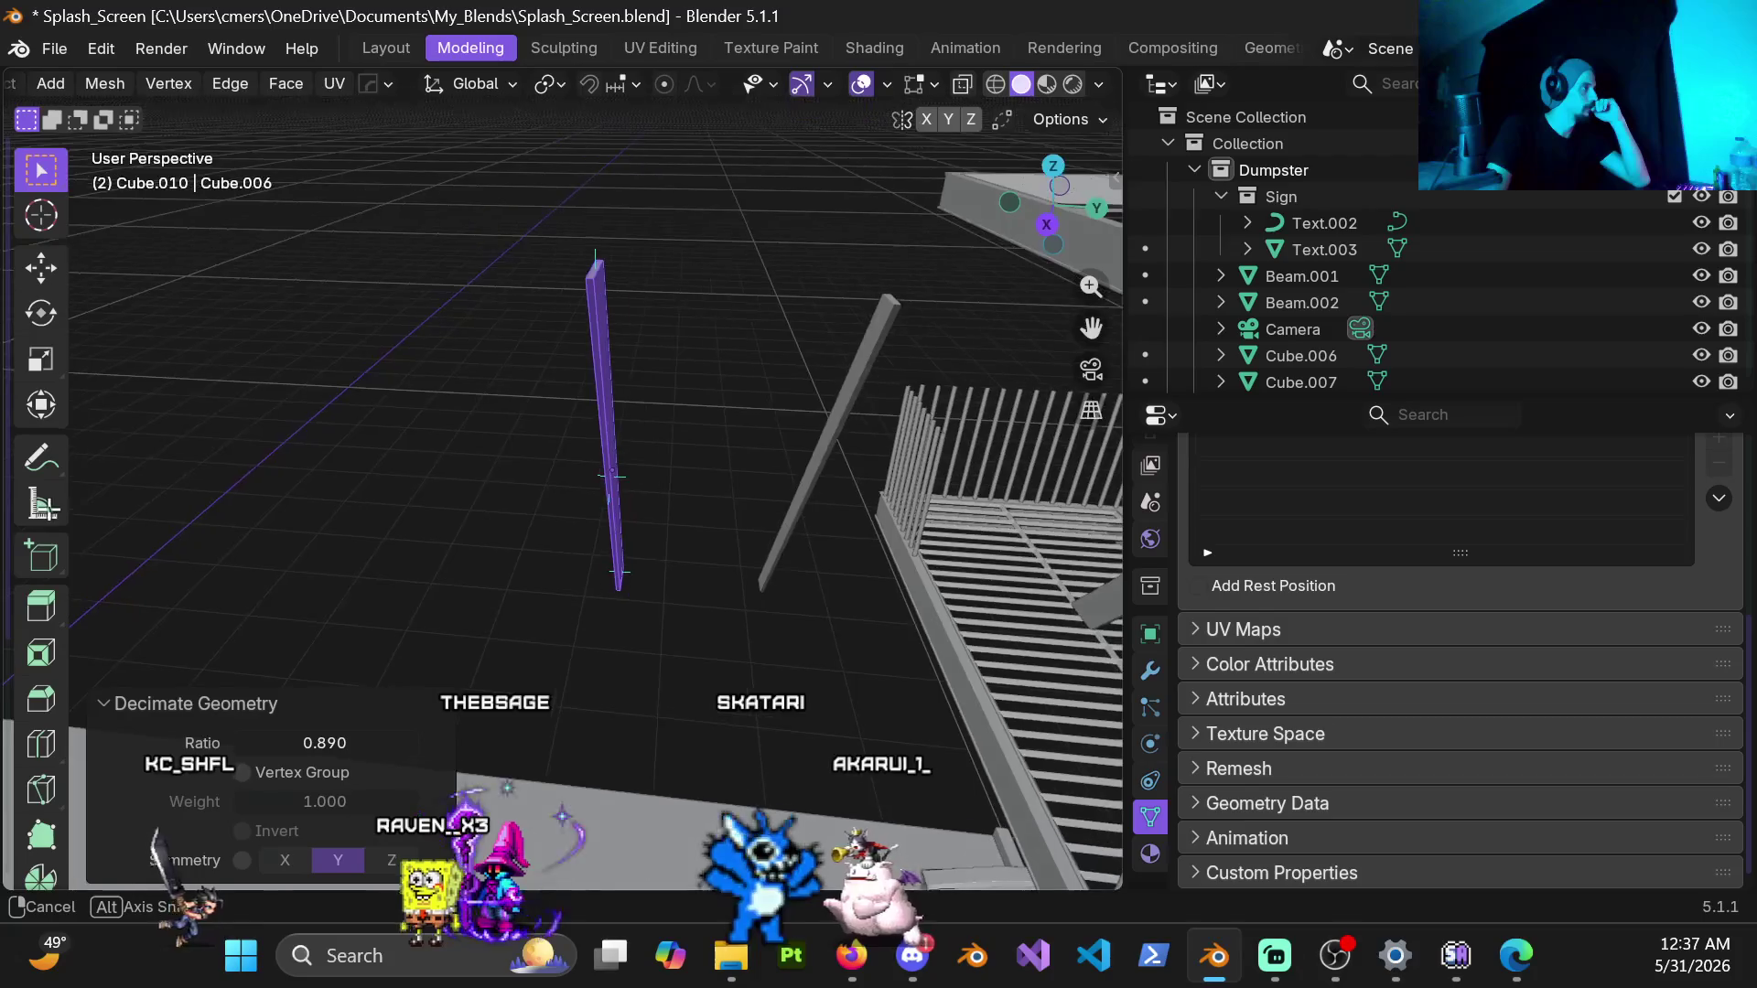
scroll(598, 519, up, 4)
middle_drag(412, 466, 294, 464)
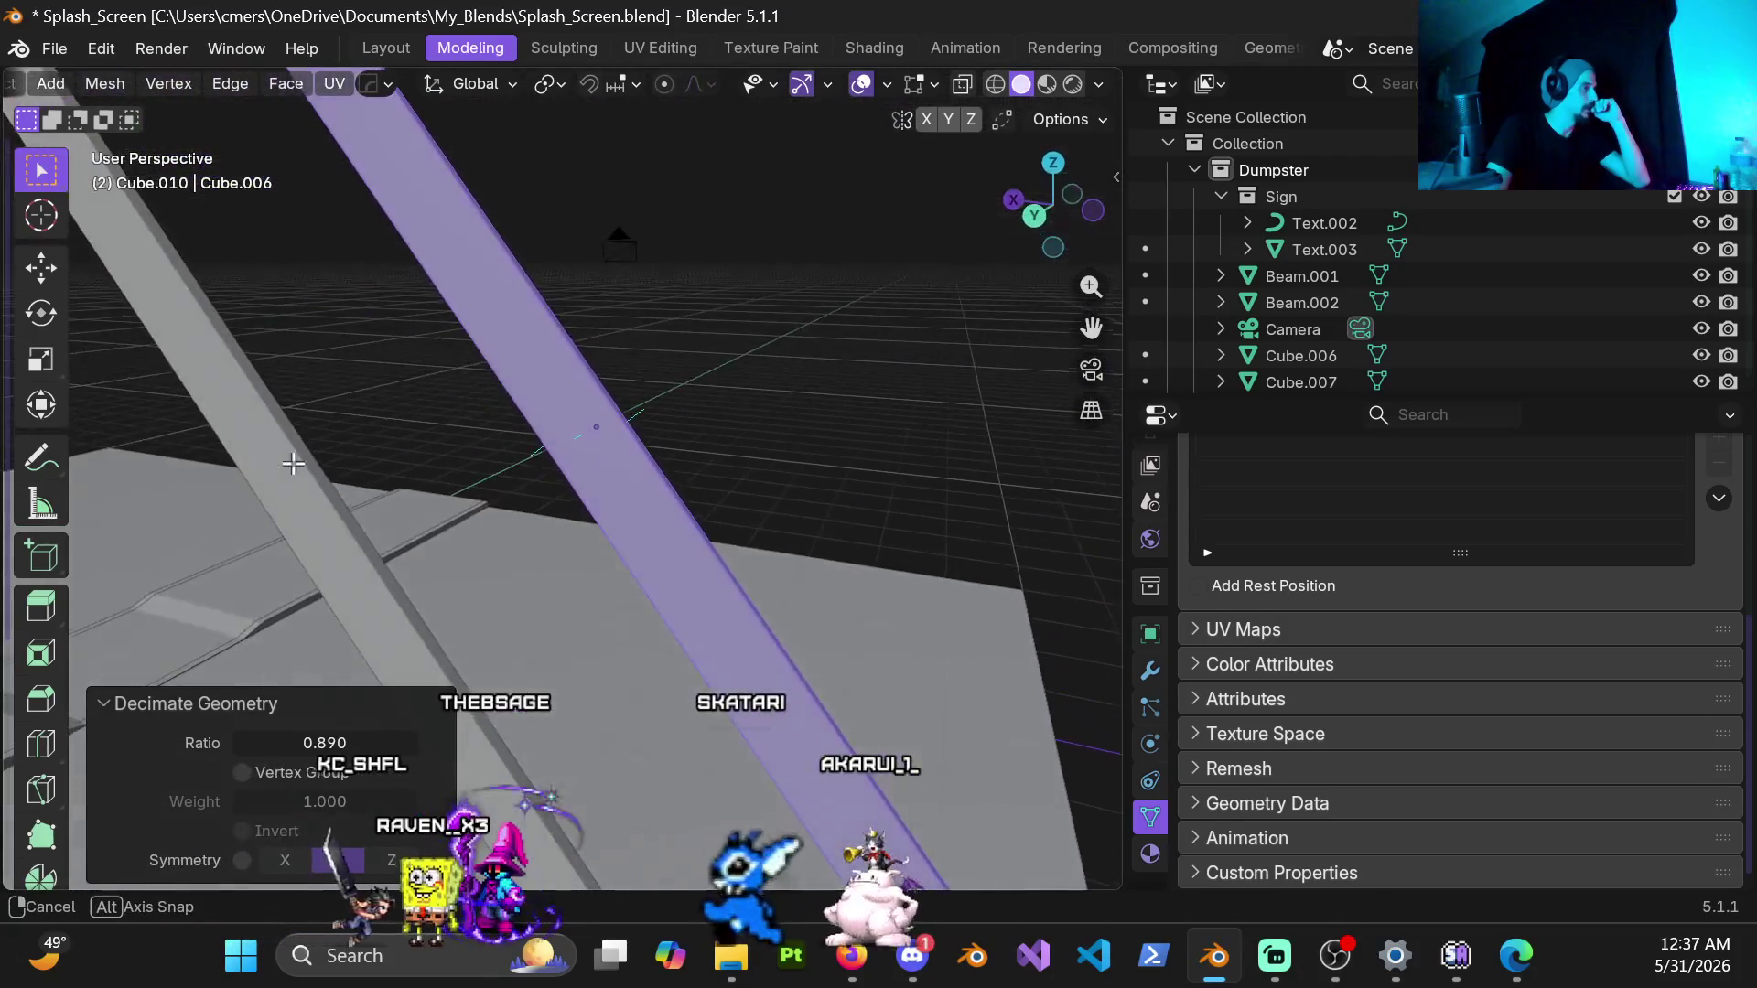
scroll(698, 595, down, 5)
middle_drag(603, 536, 425, 618)
key(KP_3)
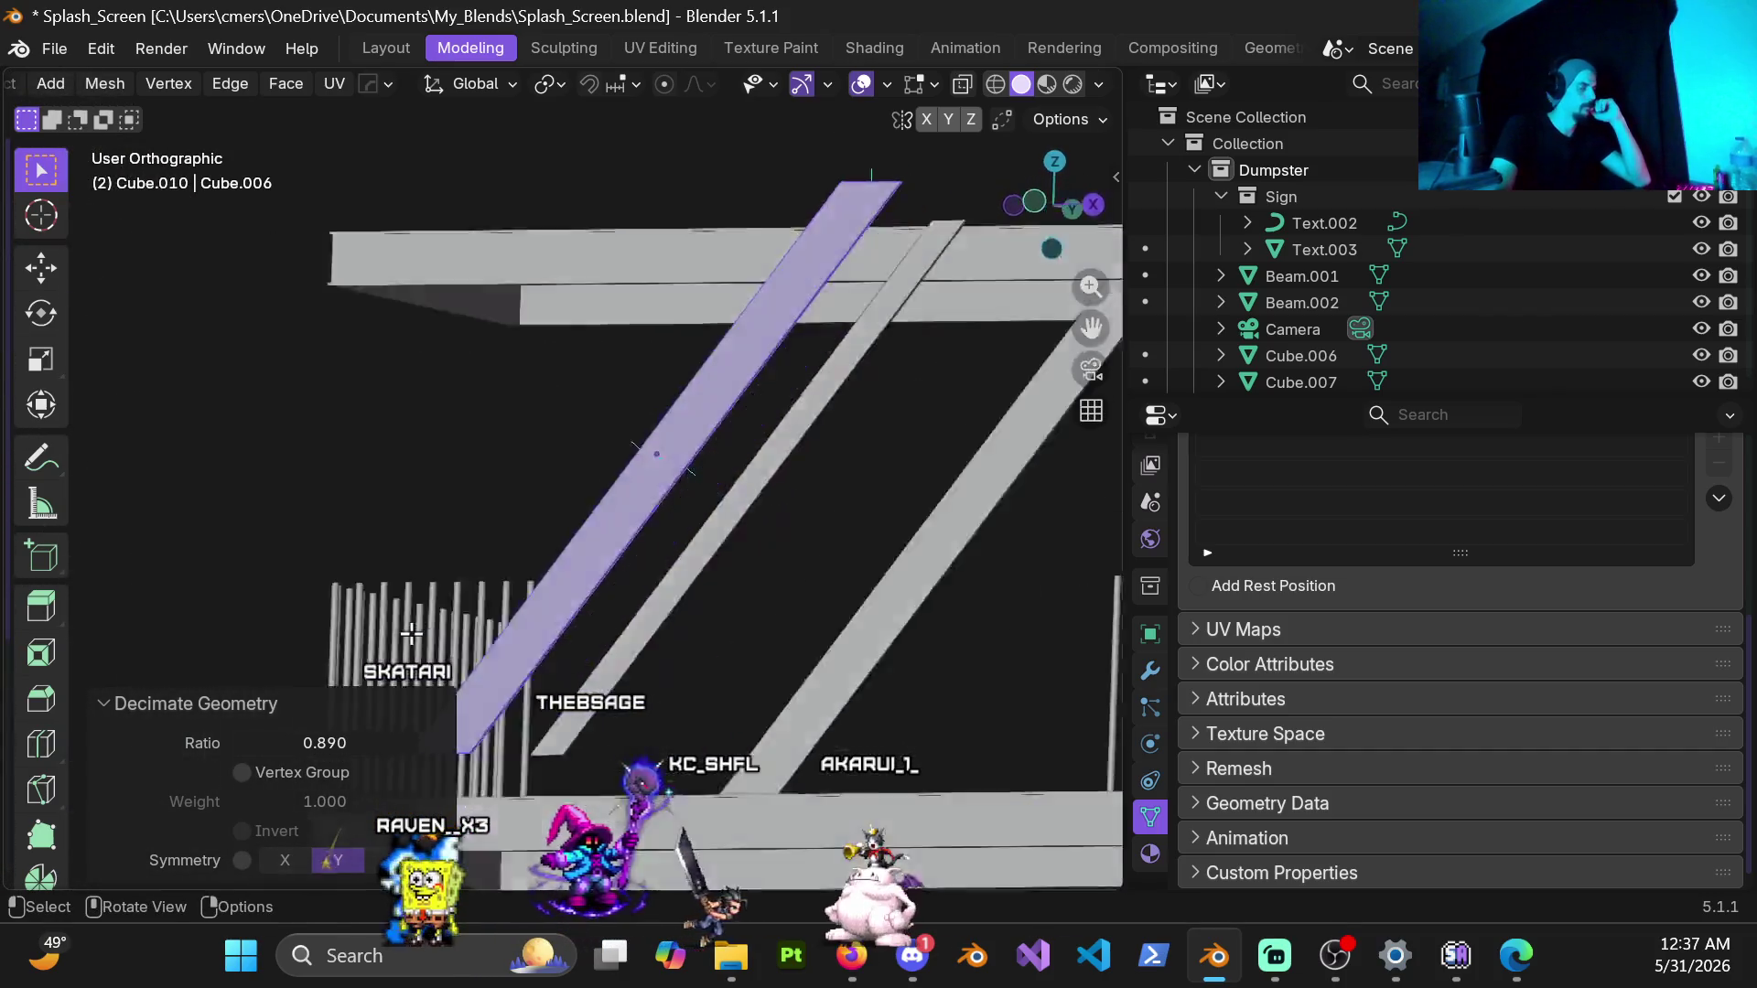
key(KP_1)
scroll(412, 633, down, 2)
scroll(767, 528, up, 2)
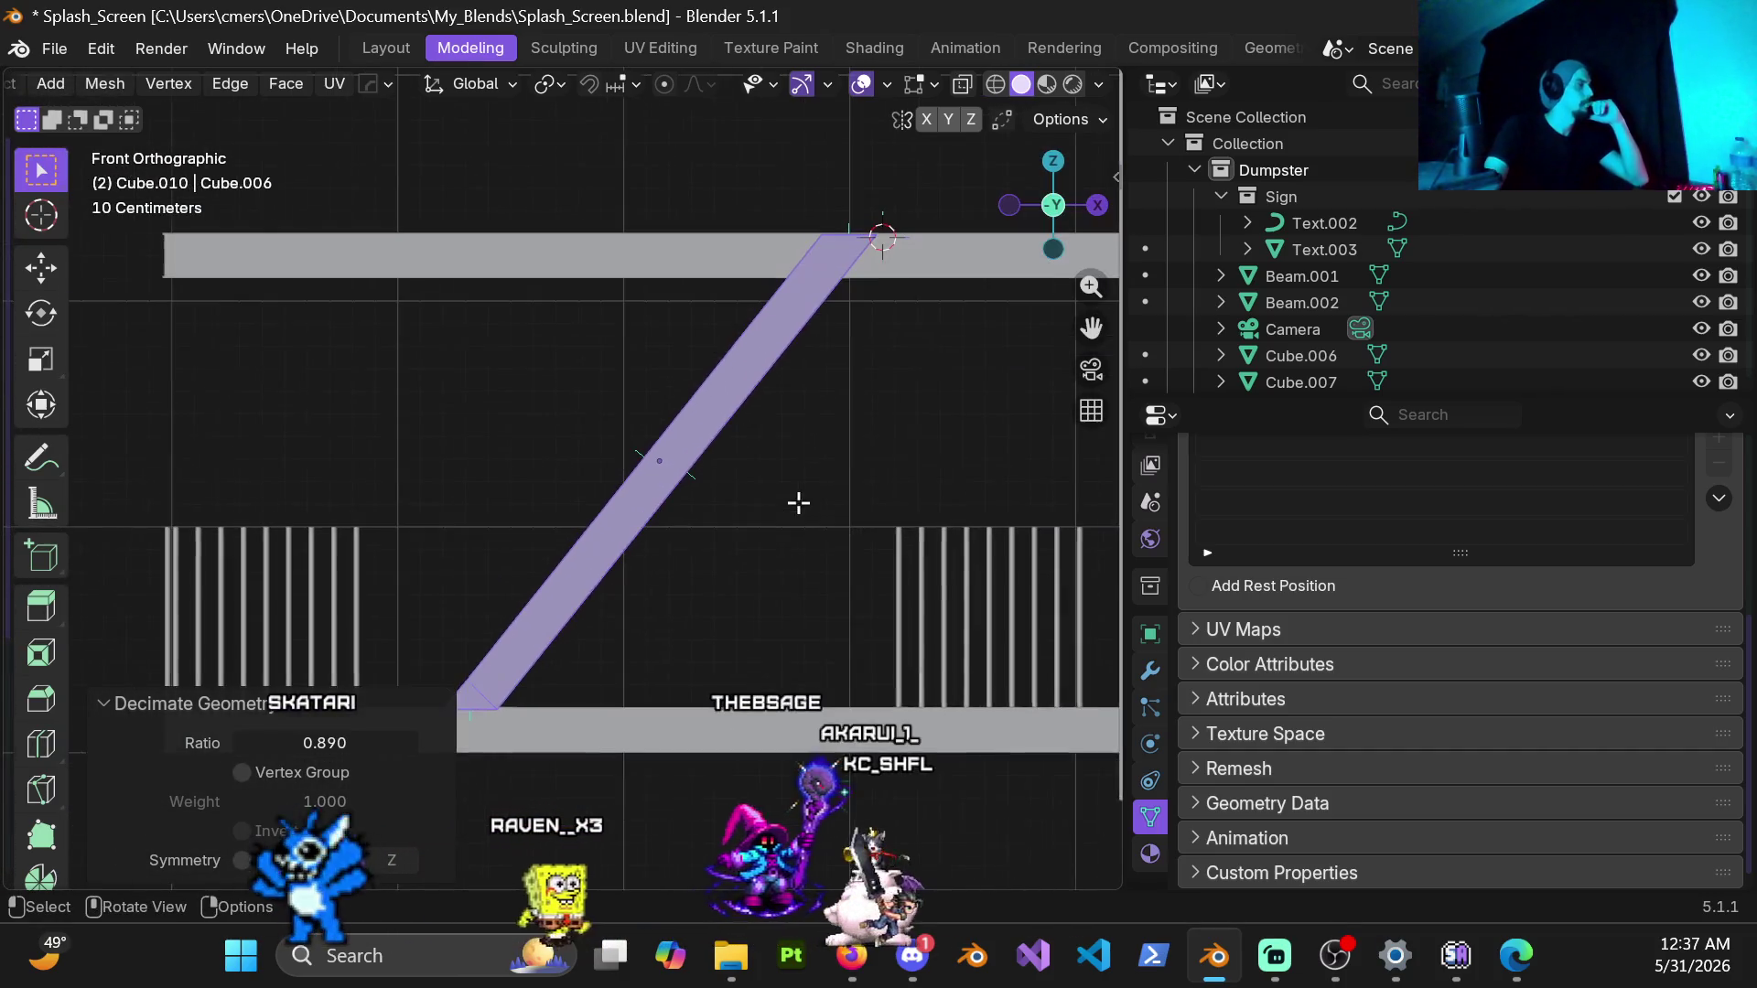
scroll(767, 528, up, 2)
scroll(767, 528, down, 5)
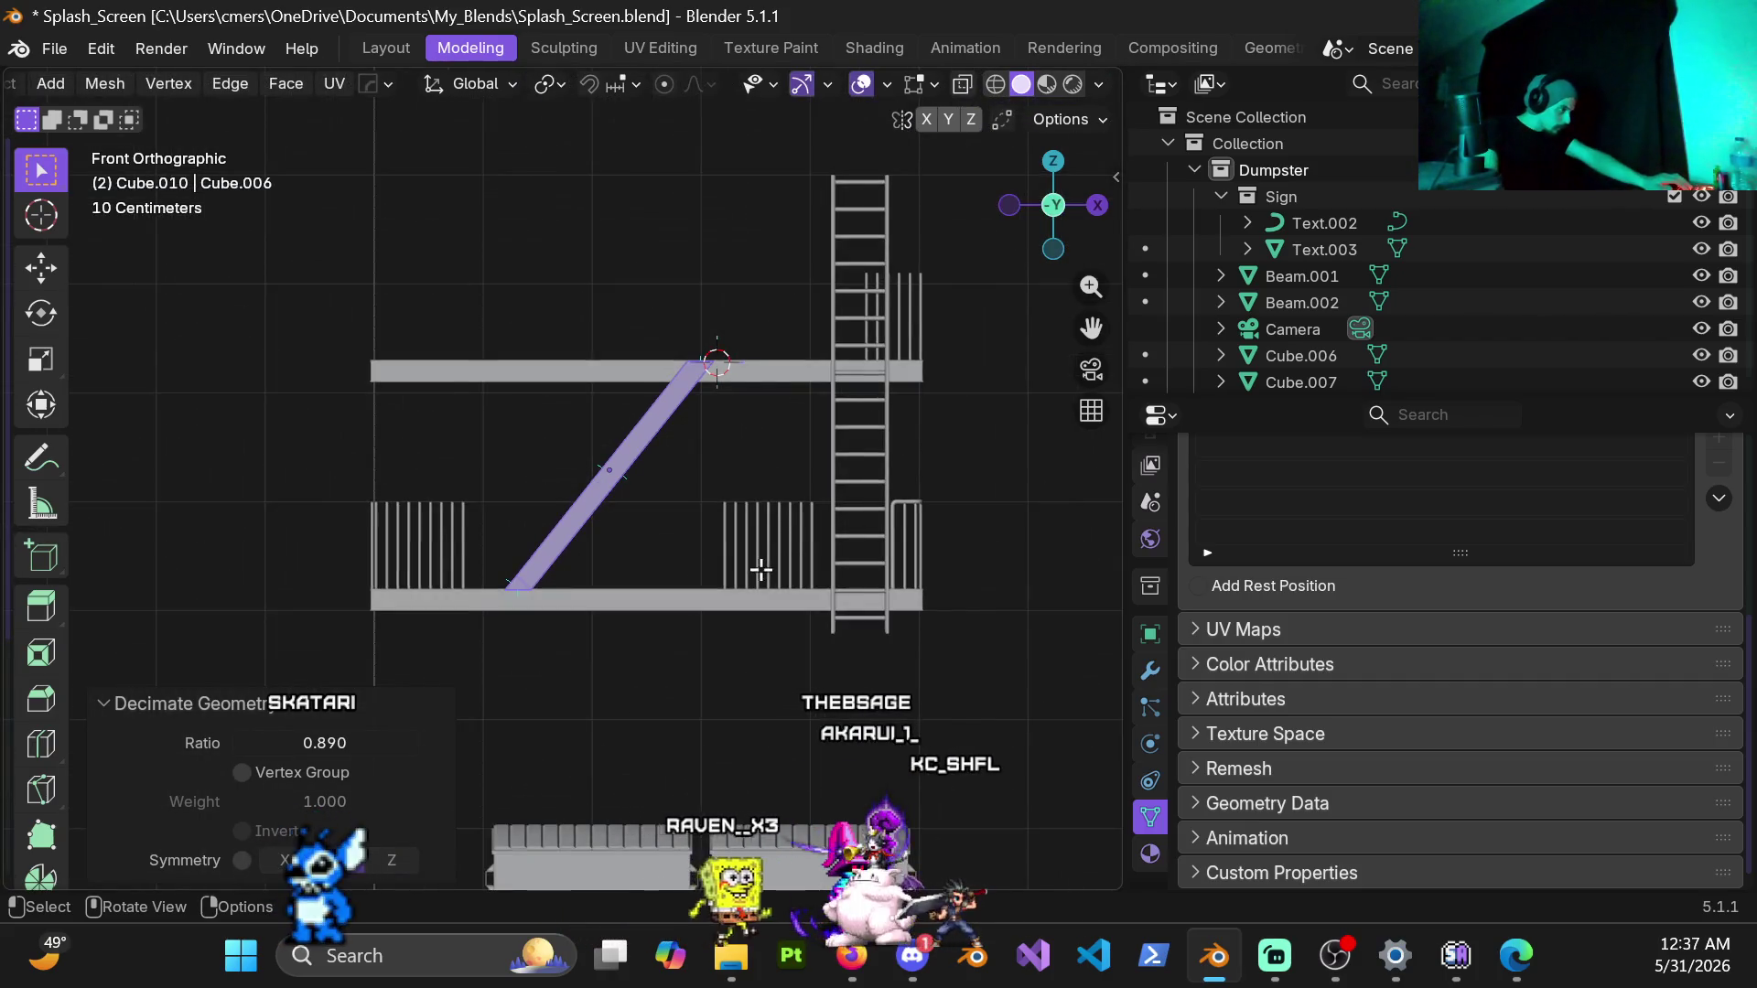
scroll(760, 570, up, 4)
scroll(769, 453, up, 2)
mouse_move(768, 453)
middle_down()
mouse_move(653, 457)
mouse_move(576, 618)
mouse_move(413, 668)
middle_up()
Step: Step the decimation ratio down to 0.680, isolating the beam in local view
click(240, 743)
click(241, 742)
click(240, 743)
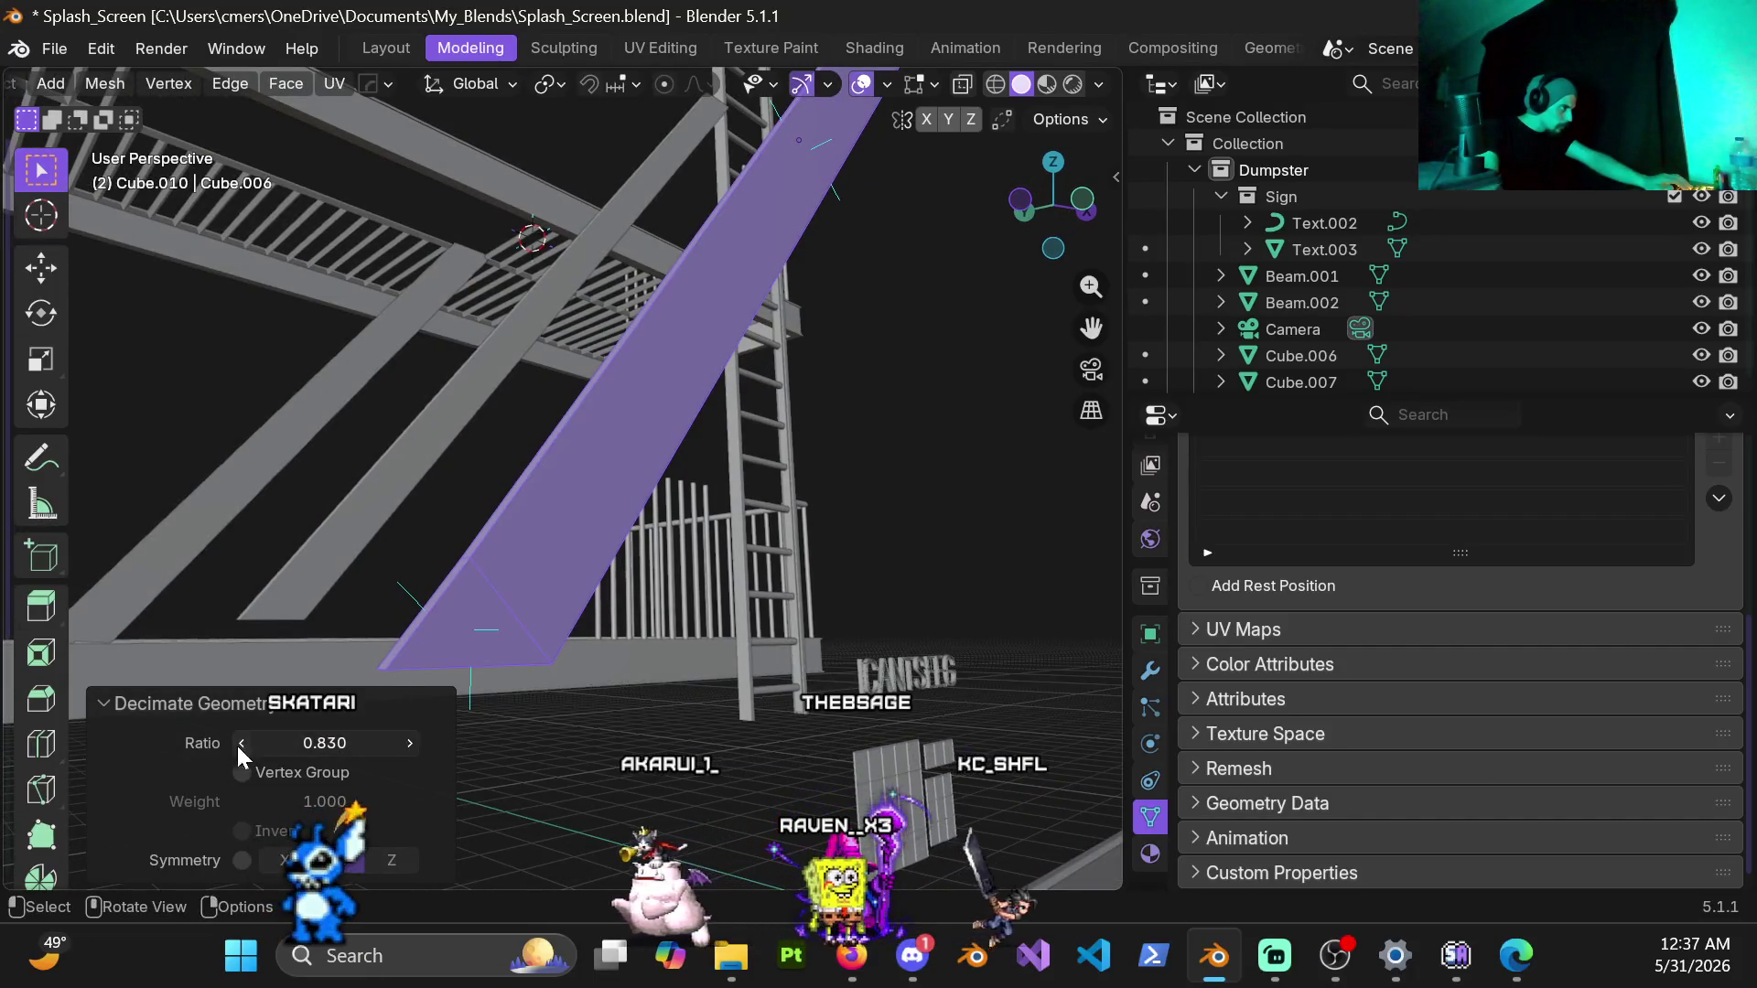
click(241, 743)
click(240, 742)
click(239, 743)
click(239, 742)
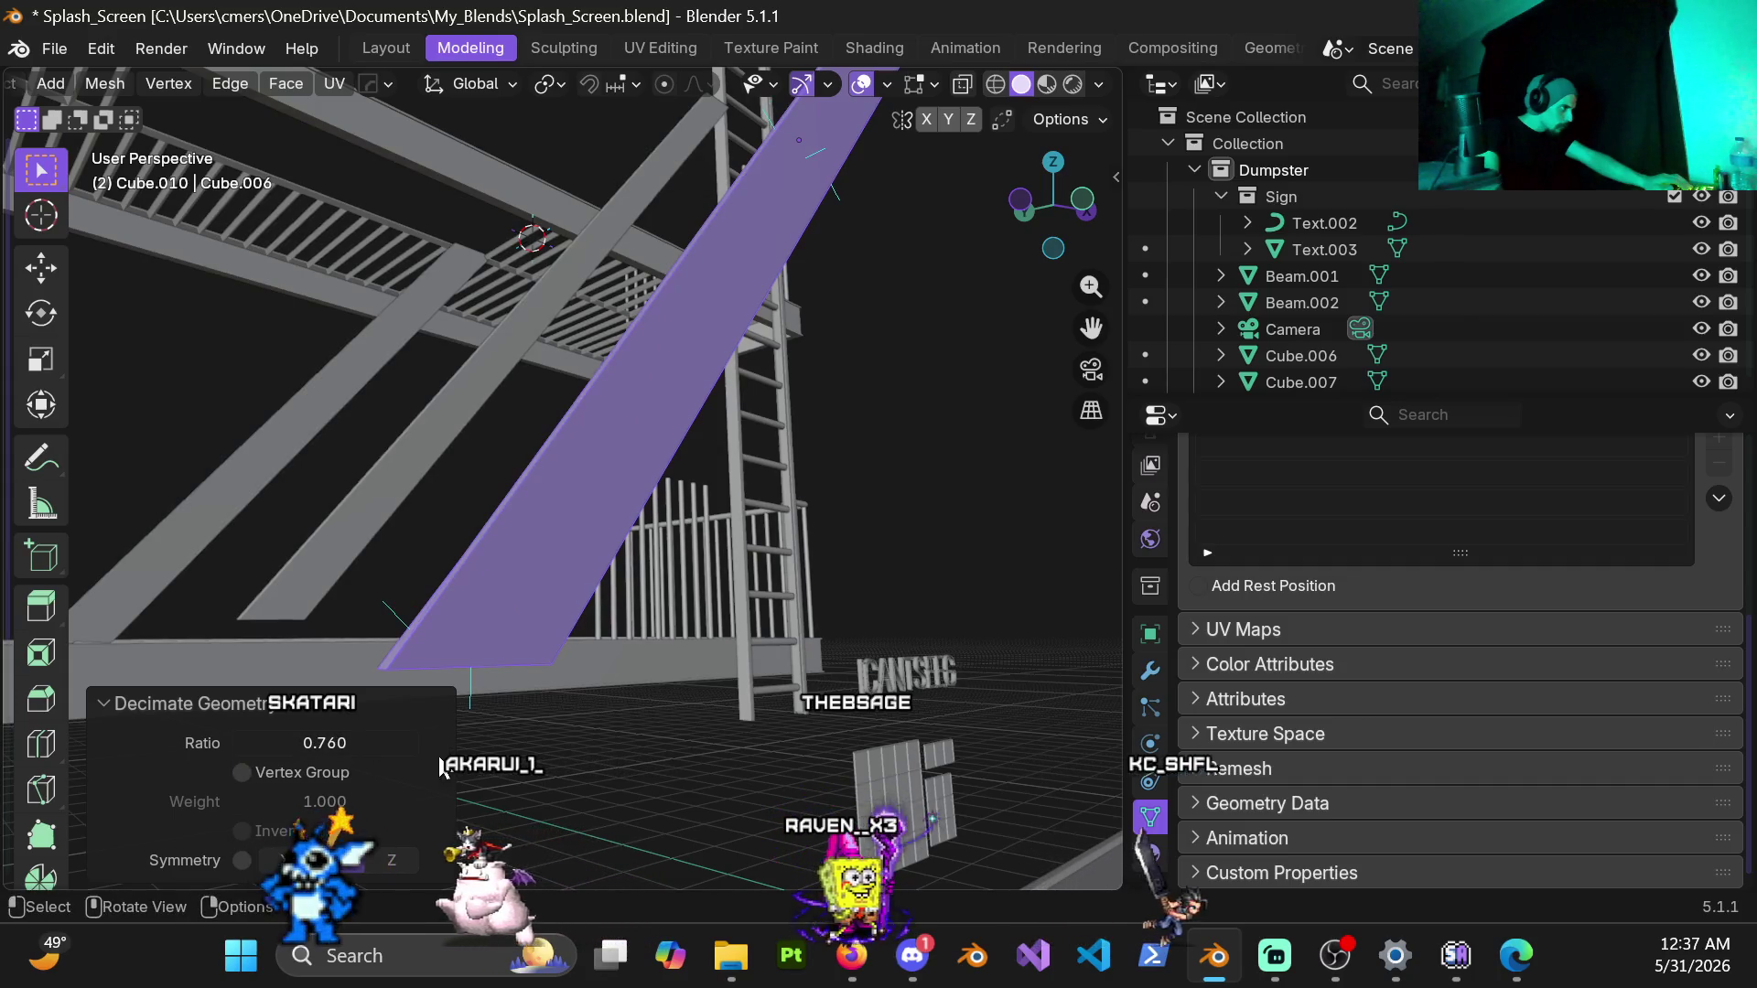
key(slash)
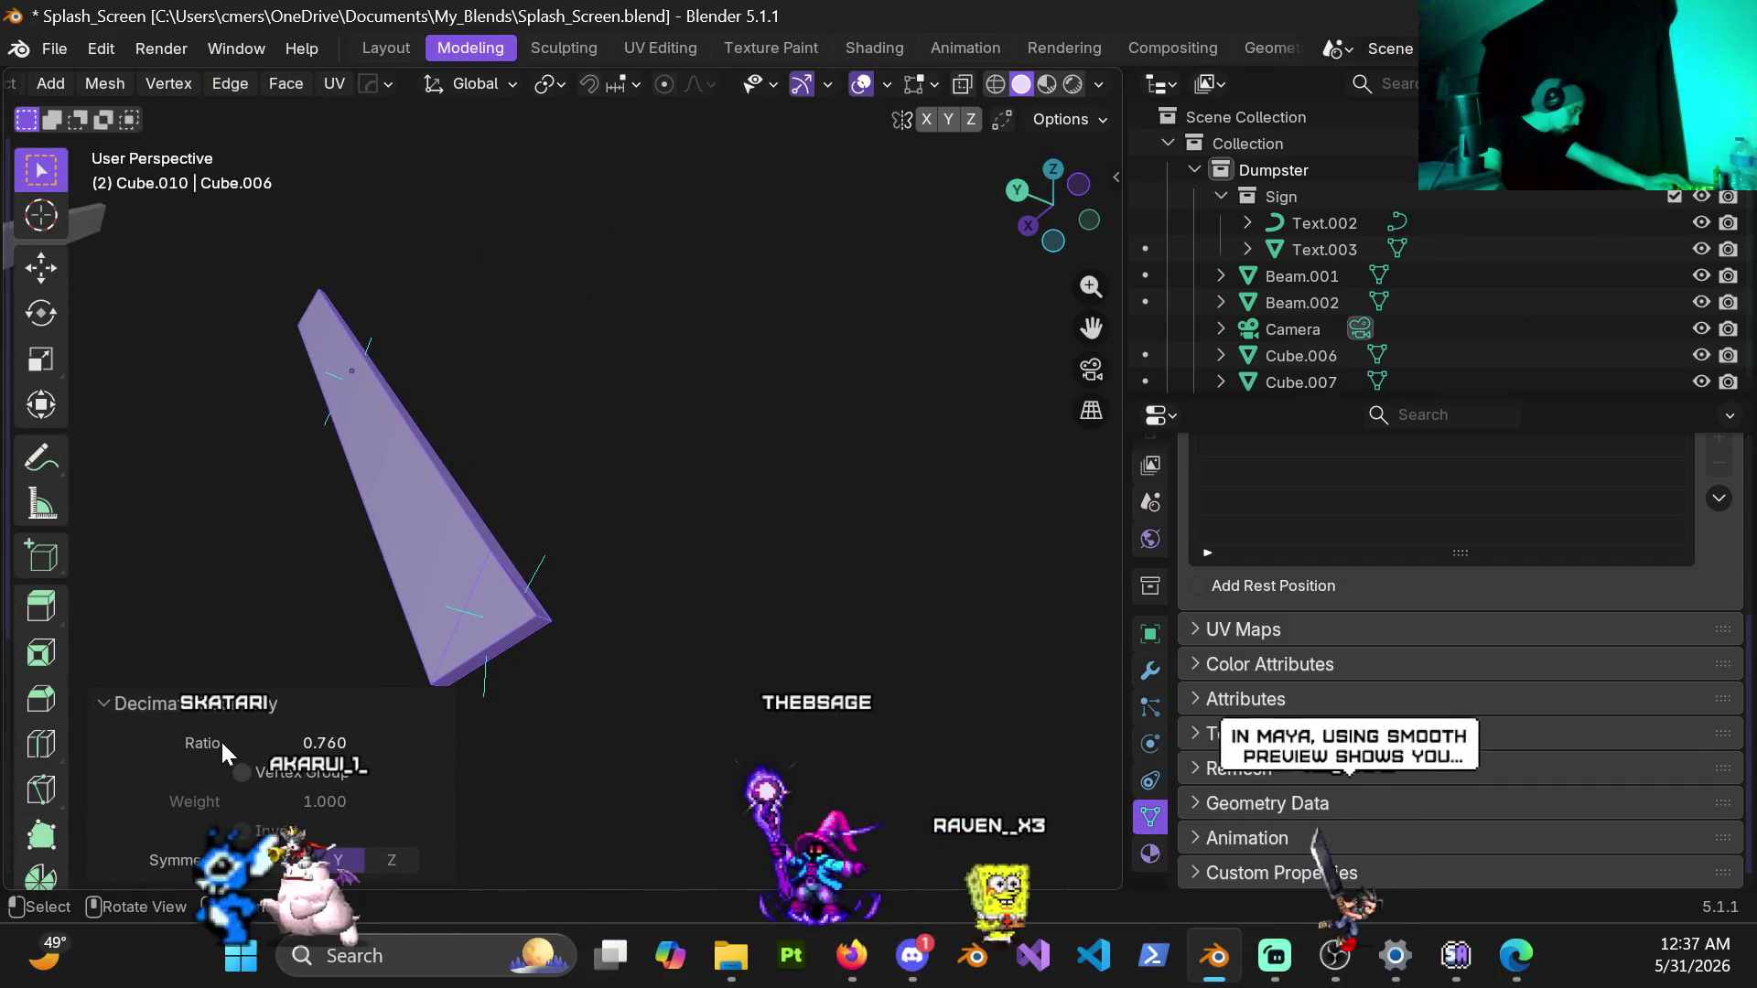
click(240, 742)
click(239, 742)
click(241, 743)
click(240, 742)
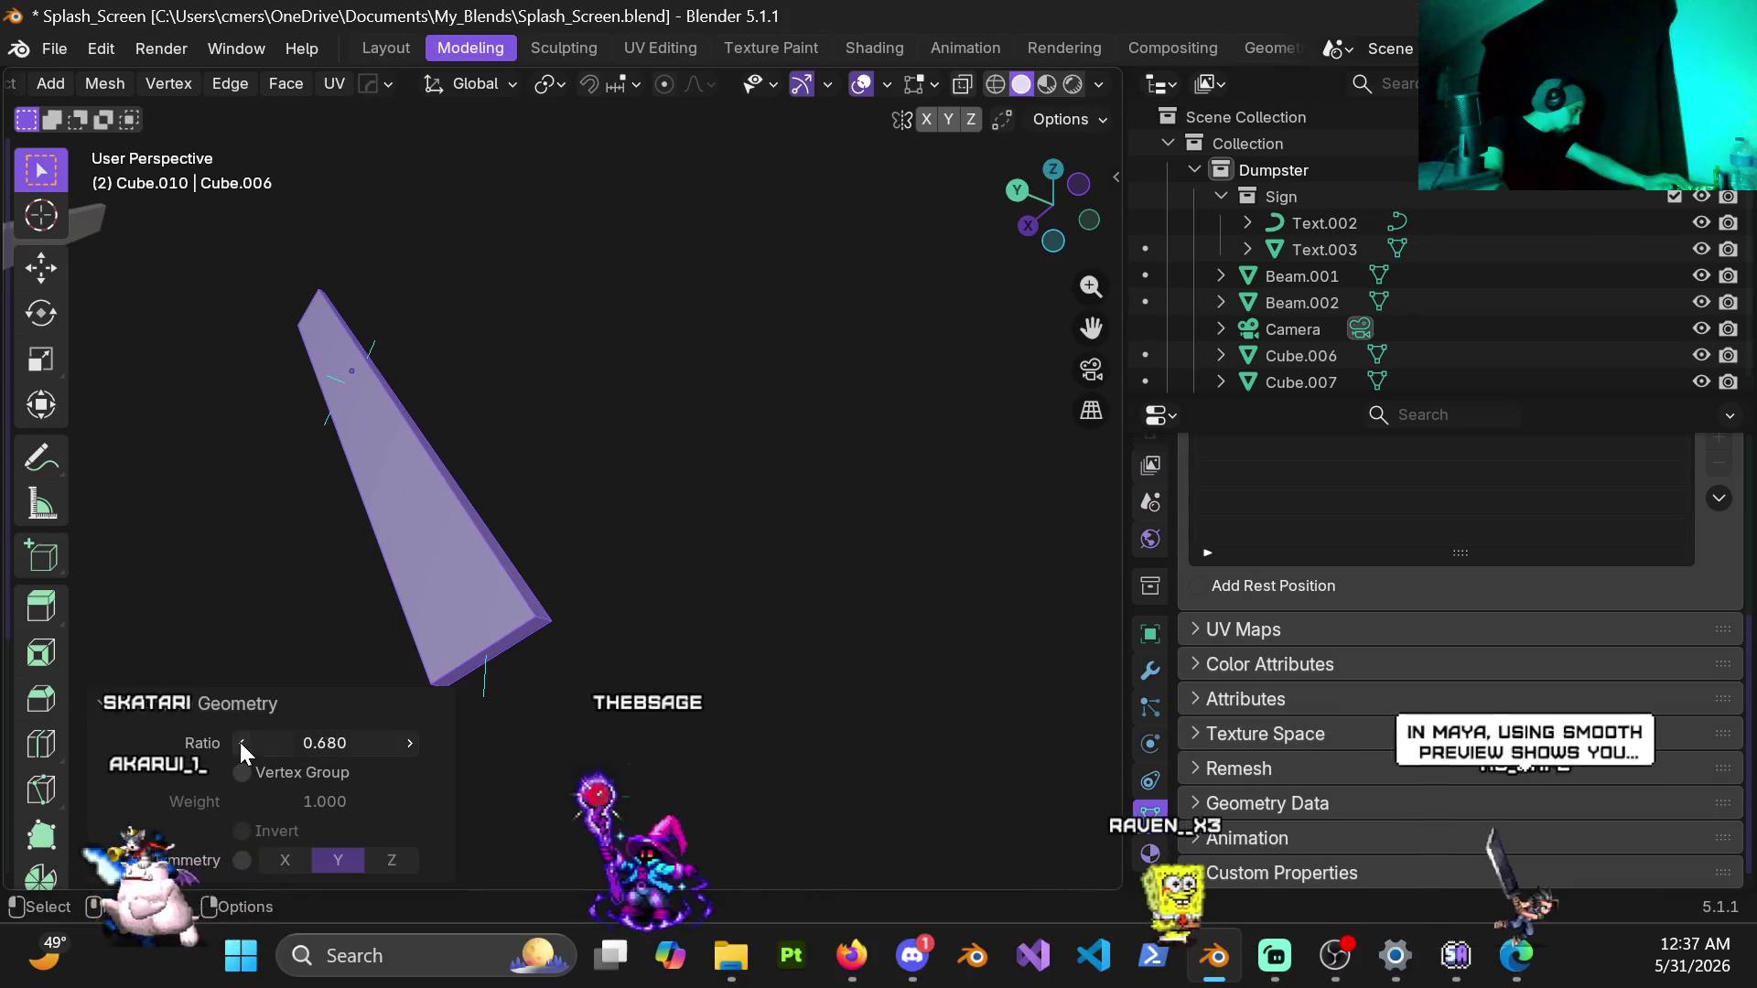
Step: Check the beam against the platforms in front orthographic view
mouse_move(121, 219)
middle_down()
mouse_move(222, 600)
mouse_move(371, 426)
mouse_move(453, 464)
middle_up()
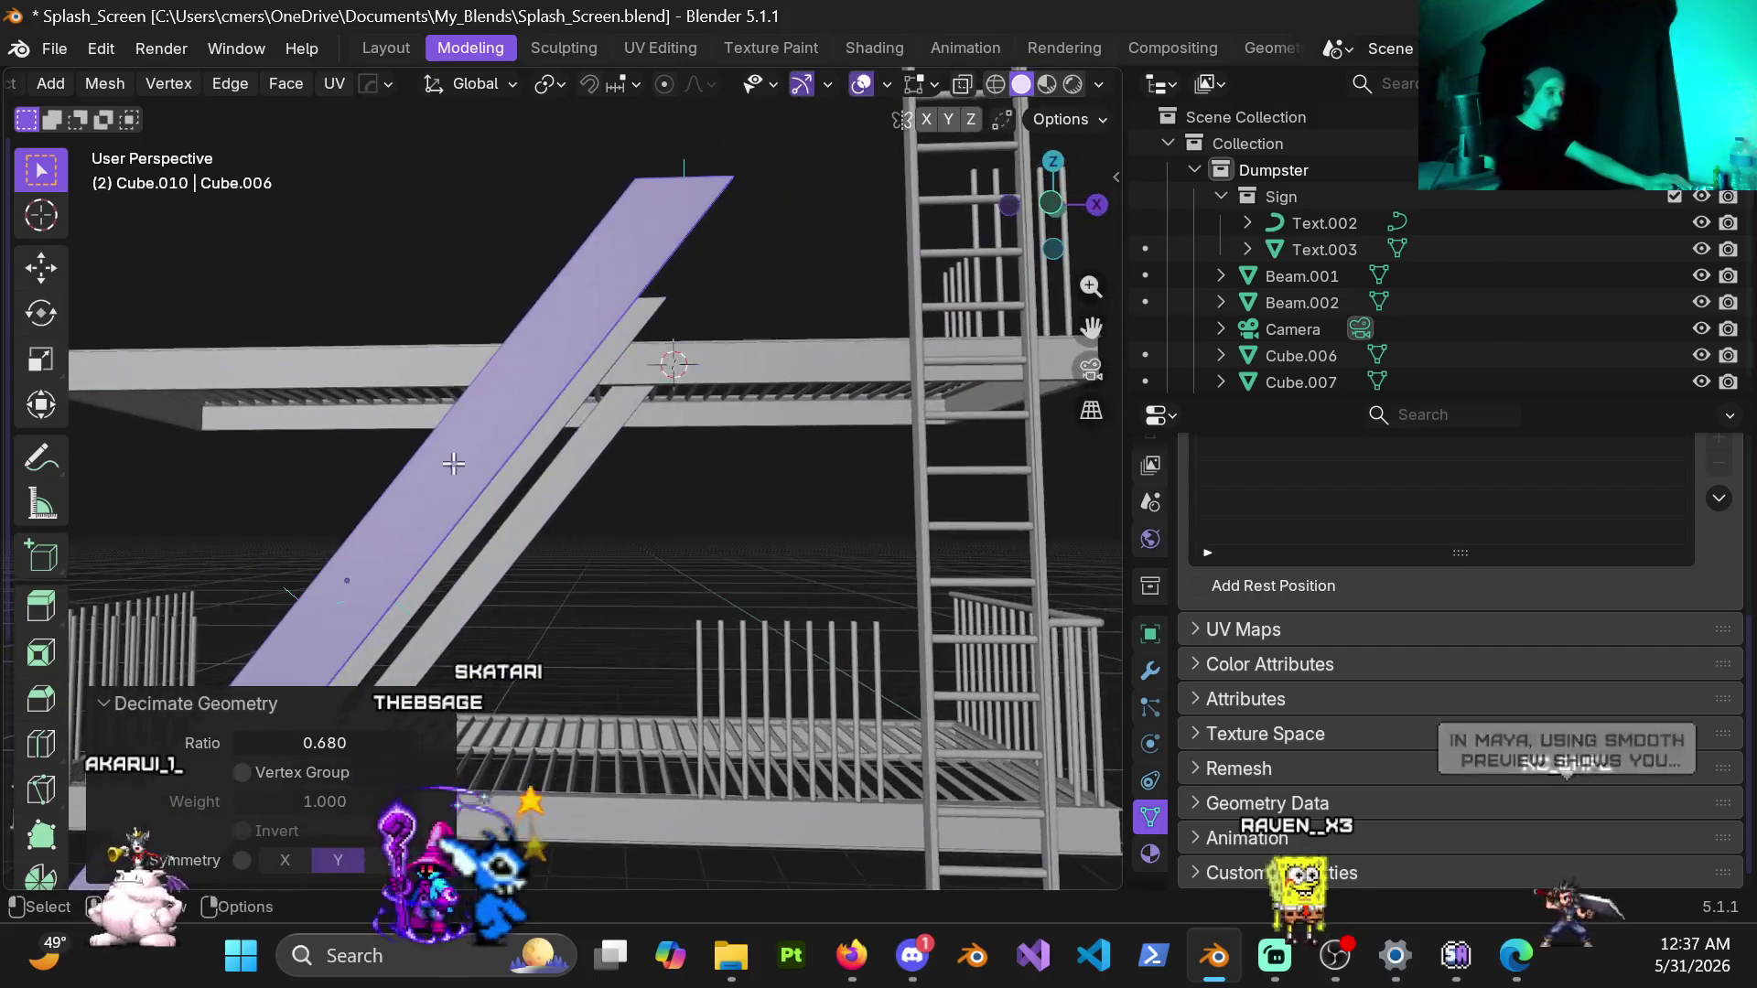
mouse_move(654, 291)
middle_down()
mouse_move(605, 275)
mouse_move(377, 289)
mouse_move(532, 341)
middle_up()
key(KP_5)
key(KP_1)
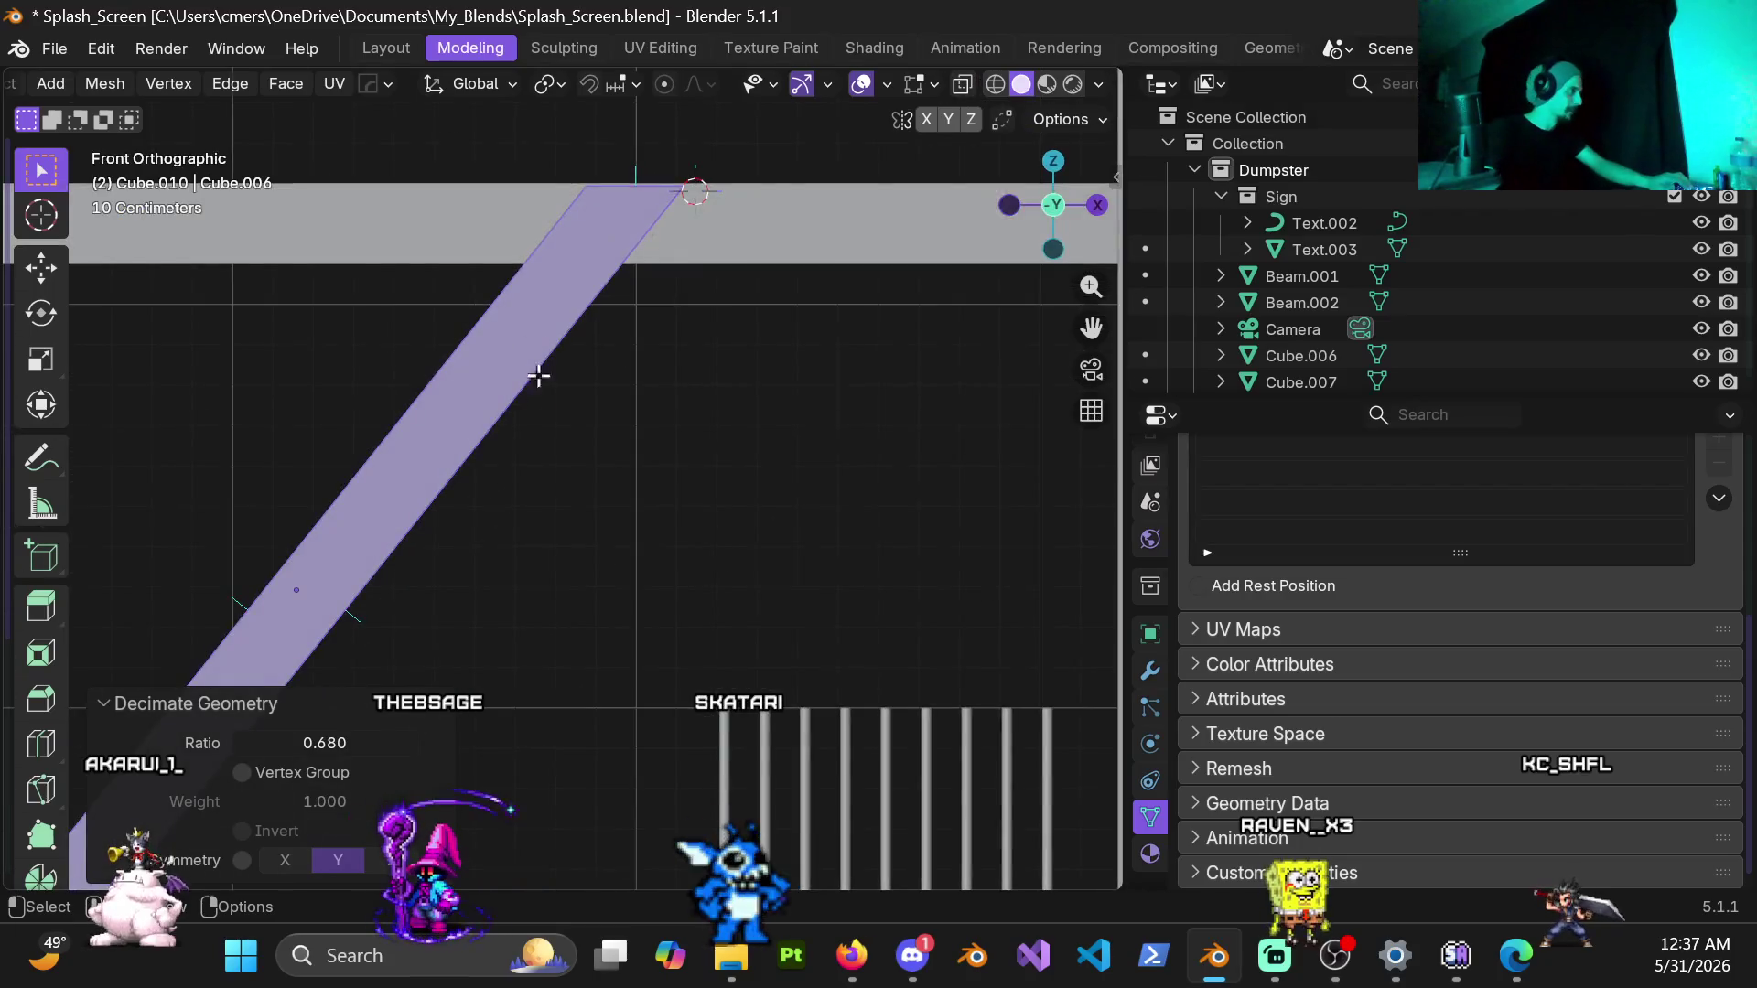
scroll(536, 357, down, 3)
scroll(671, 378, up, 1)
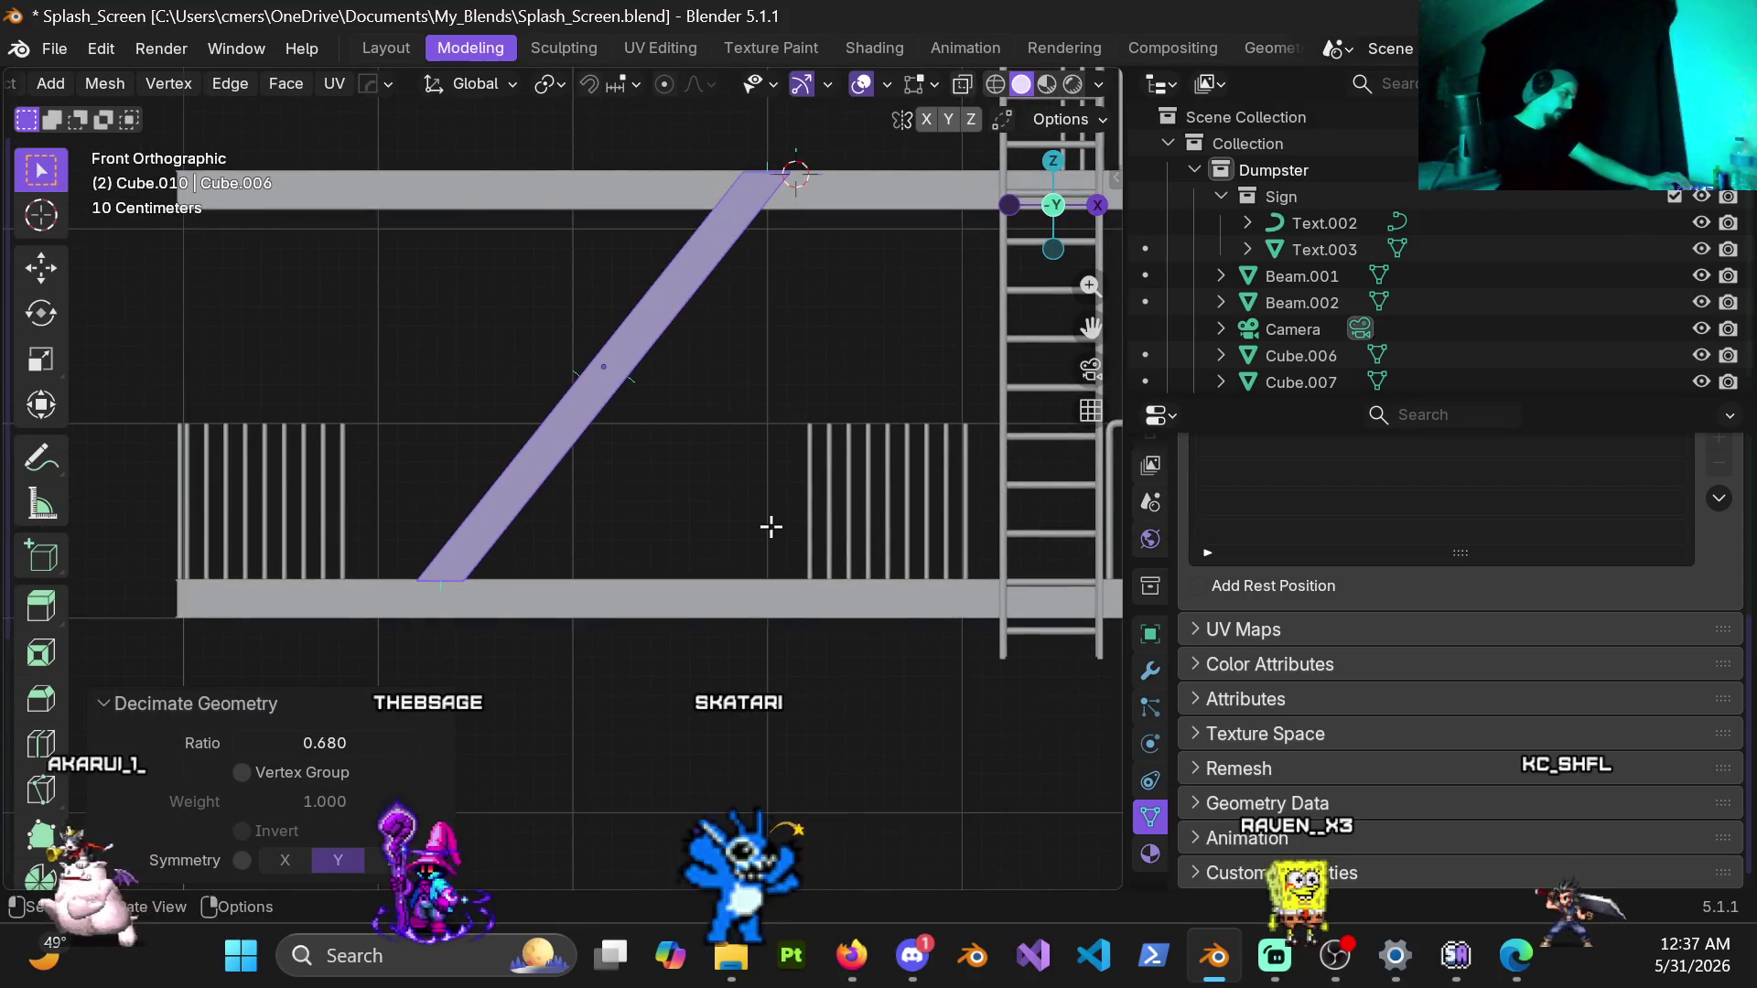
scroll(772, 528, down, 1)
scroll(756, 520, down, 1)
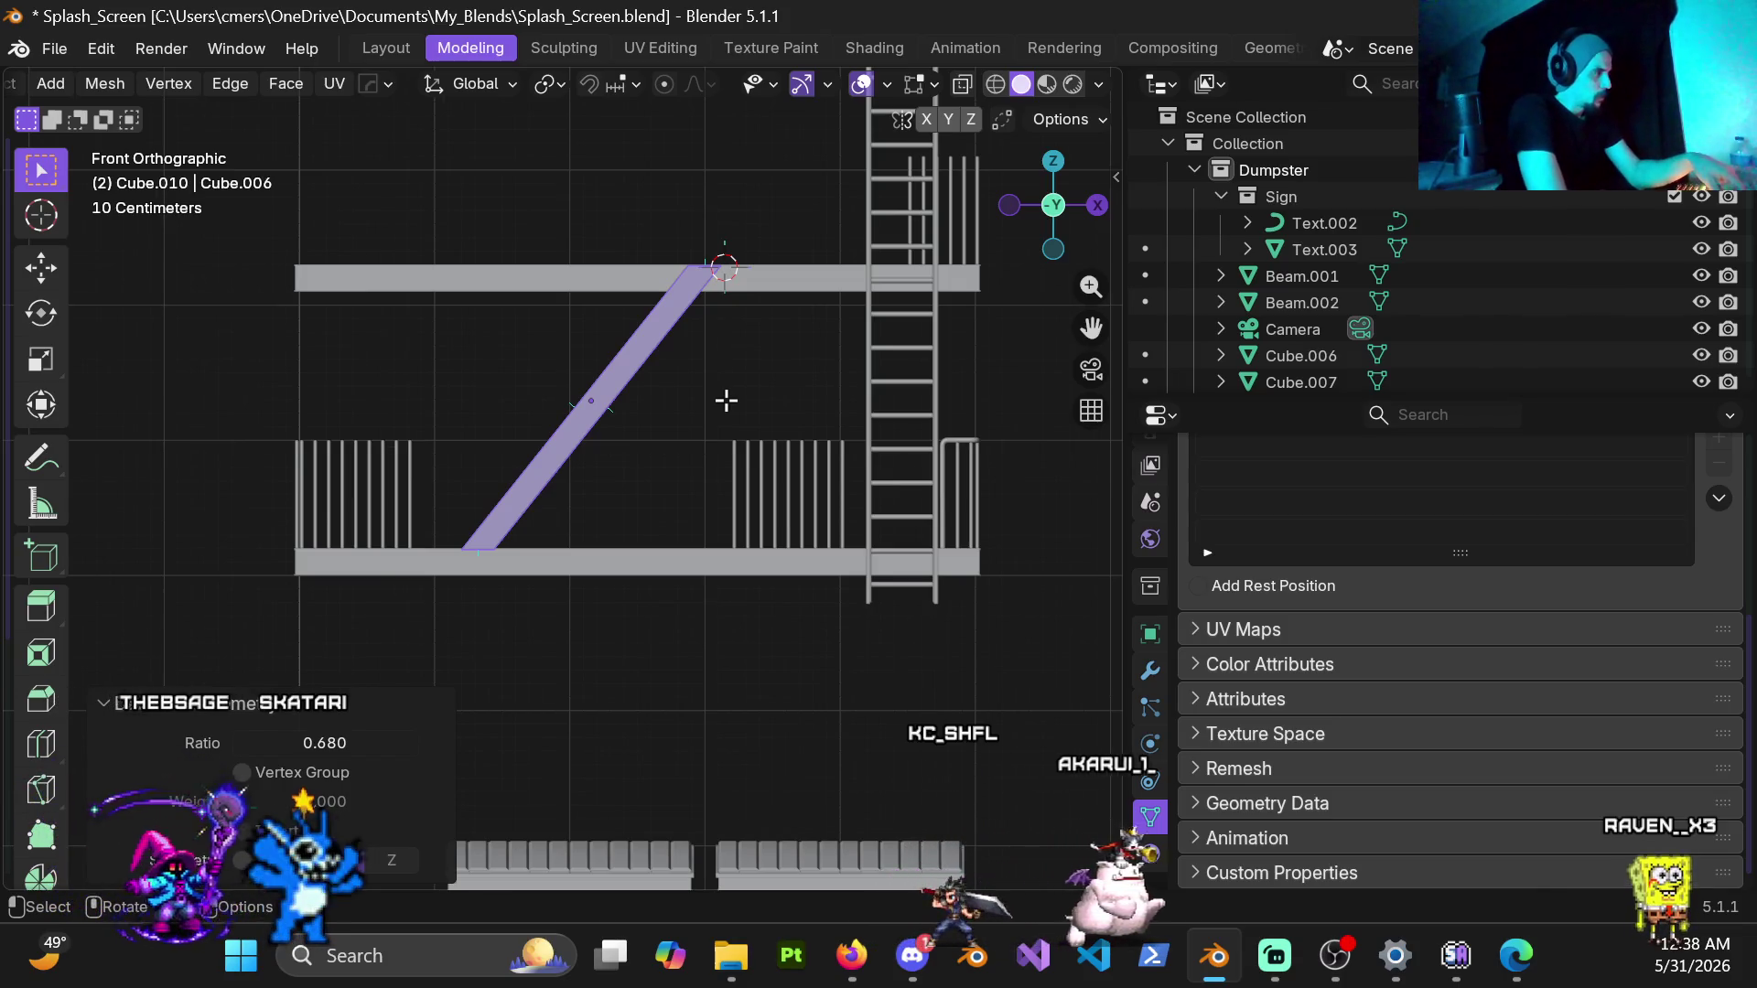
scroll(725, 400, up, 3)
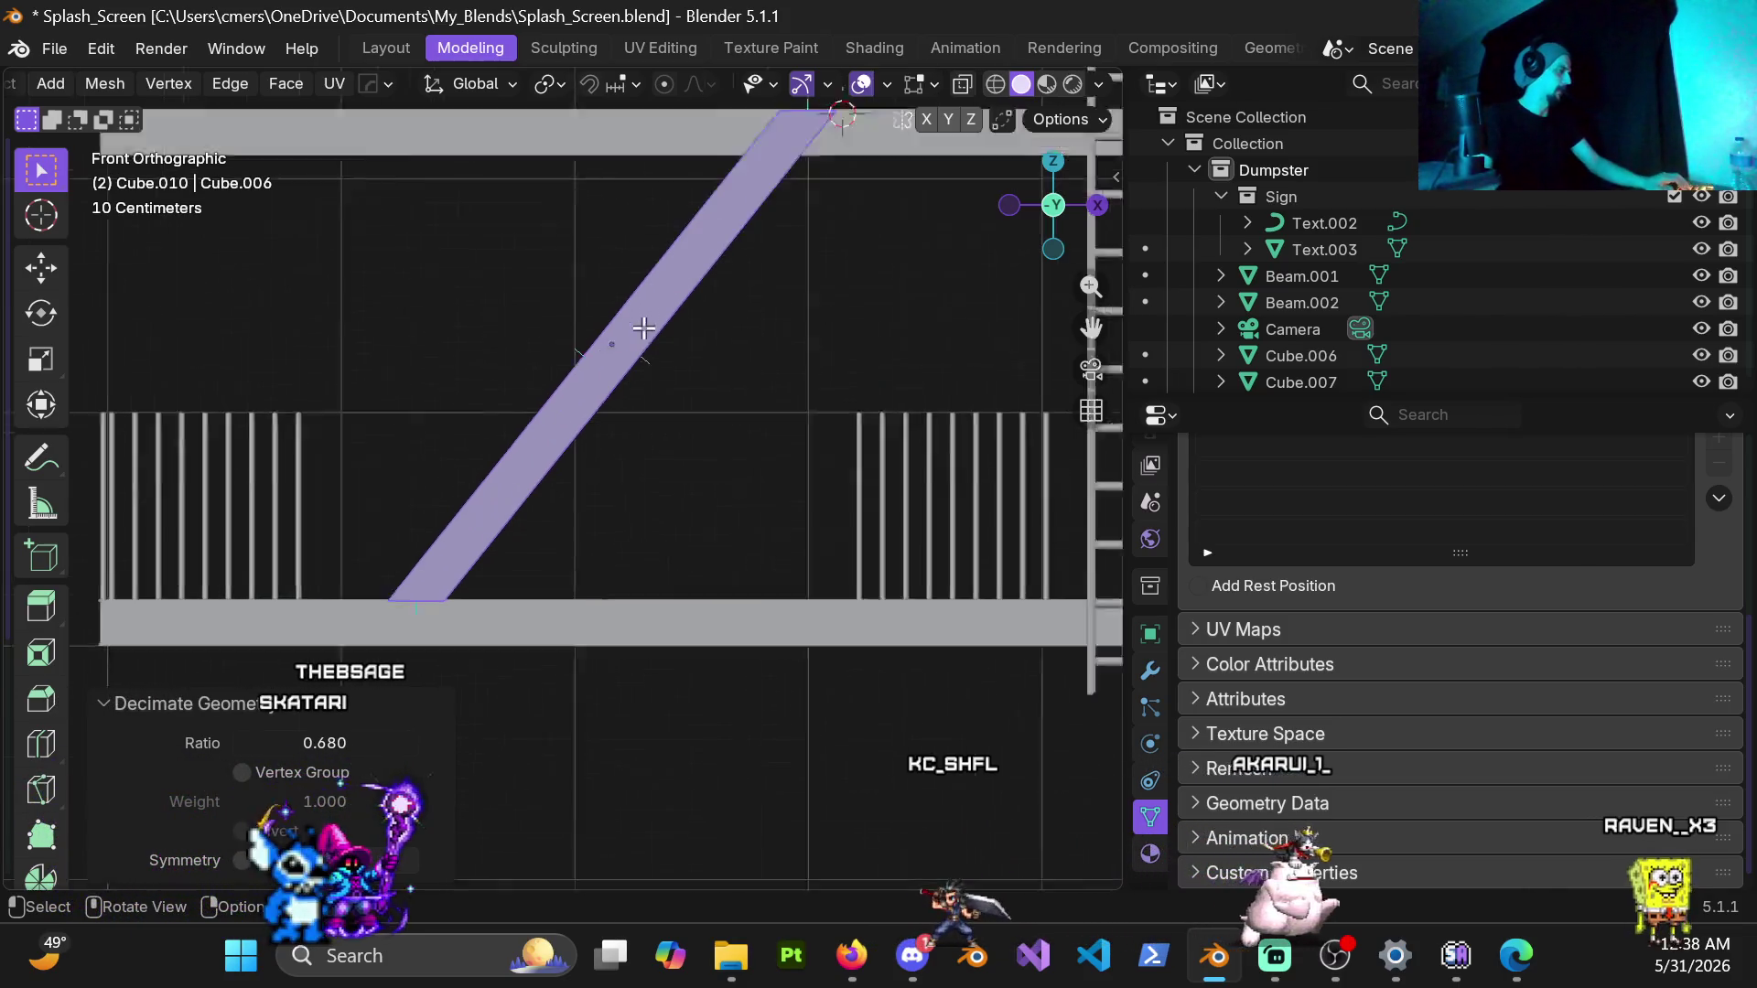
scroll(634, 344, down, 3)
shift+middle_drag(634, 343, 535, 412)
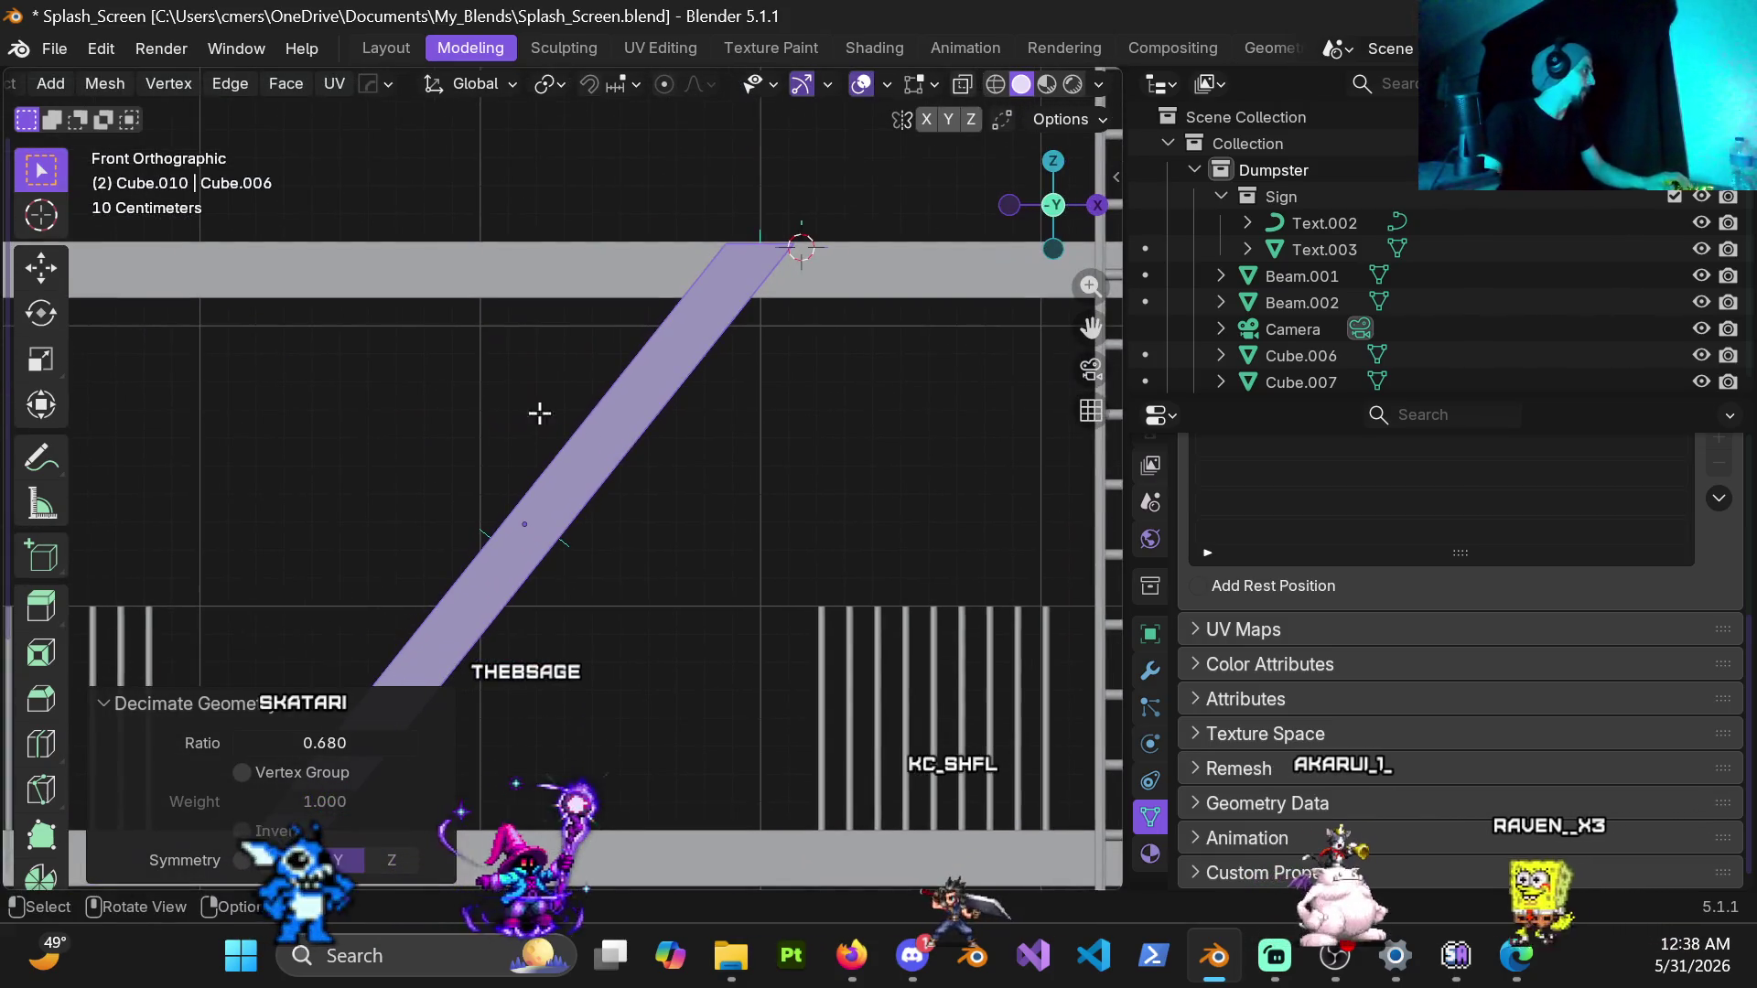
click(226, 86)
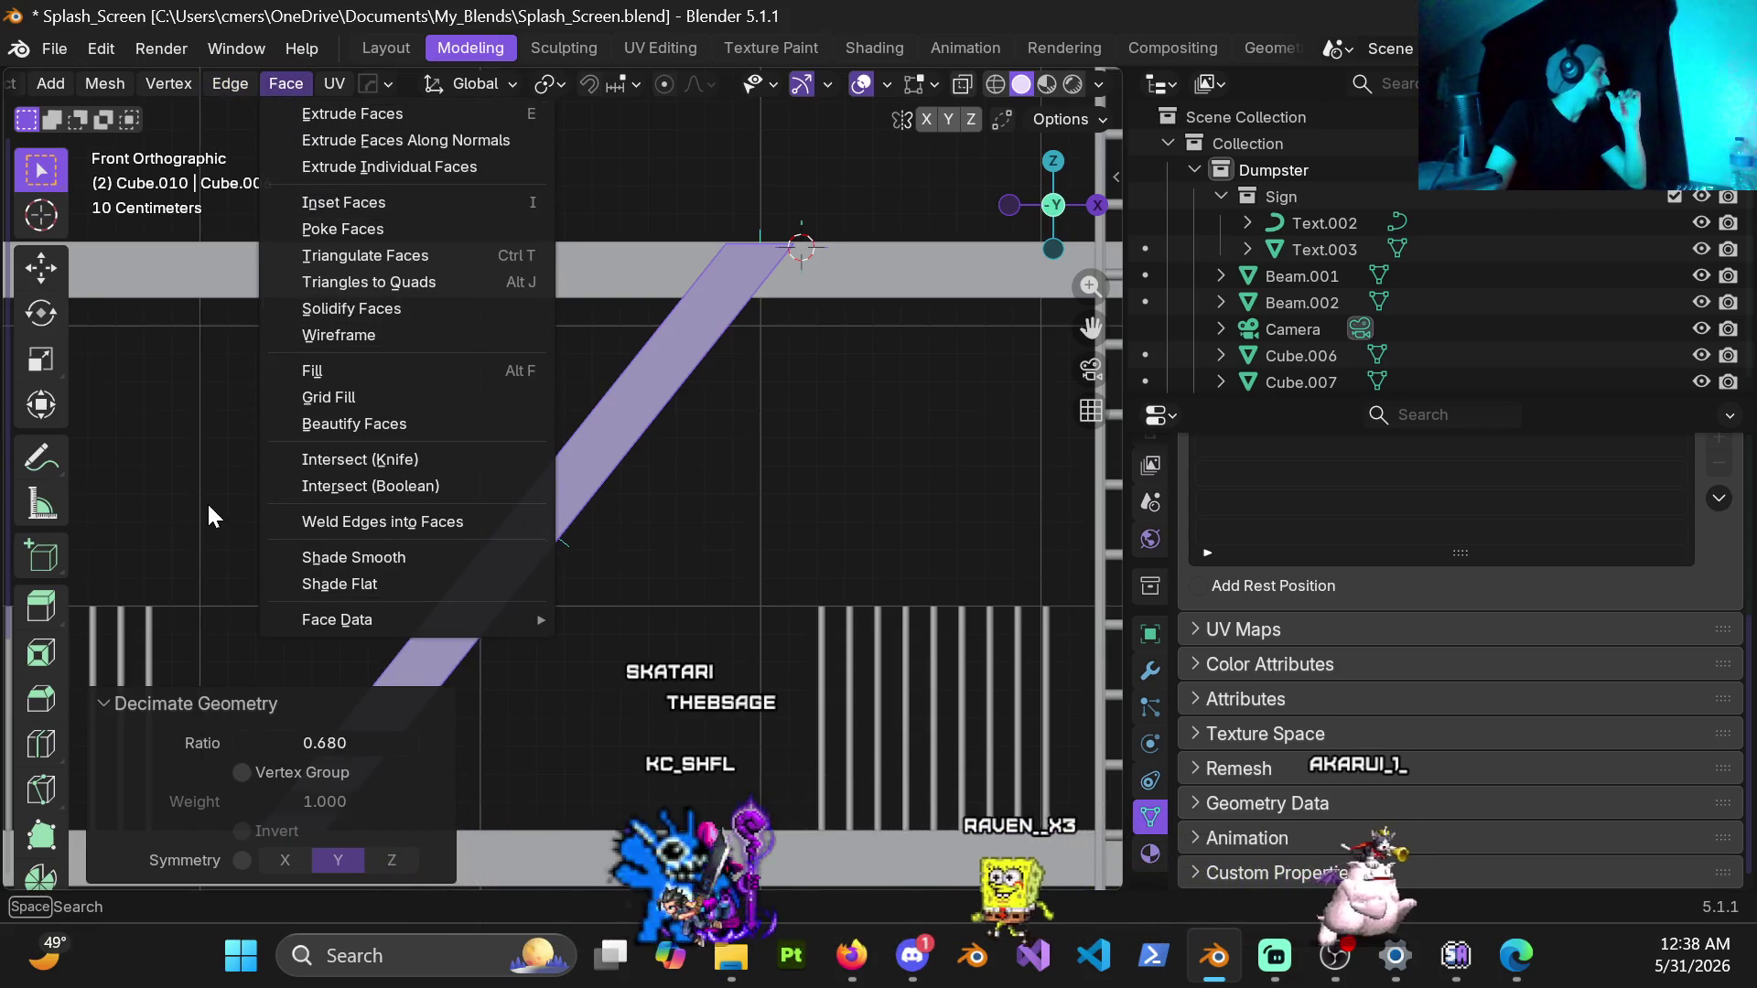
Step: Leave edit mode and show the fire-escape scene in wireframe from a perspective angle
click(198, 476)
key(Tab)
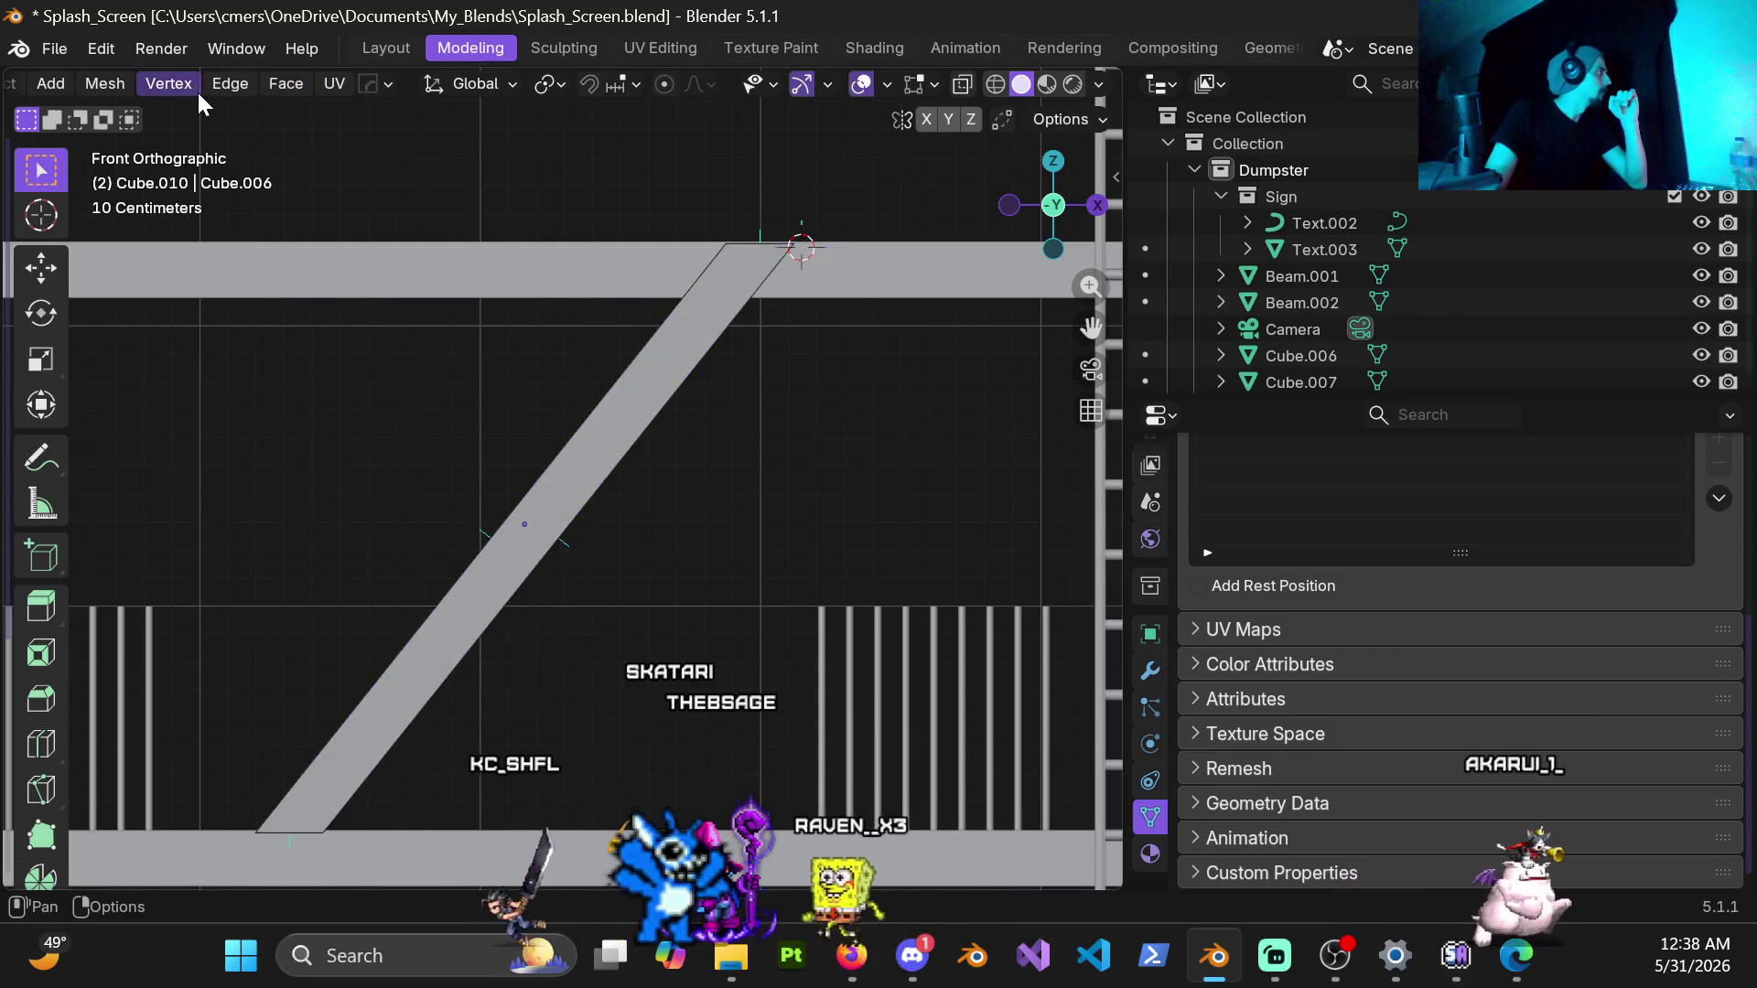
click(268, 84)
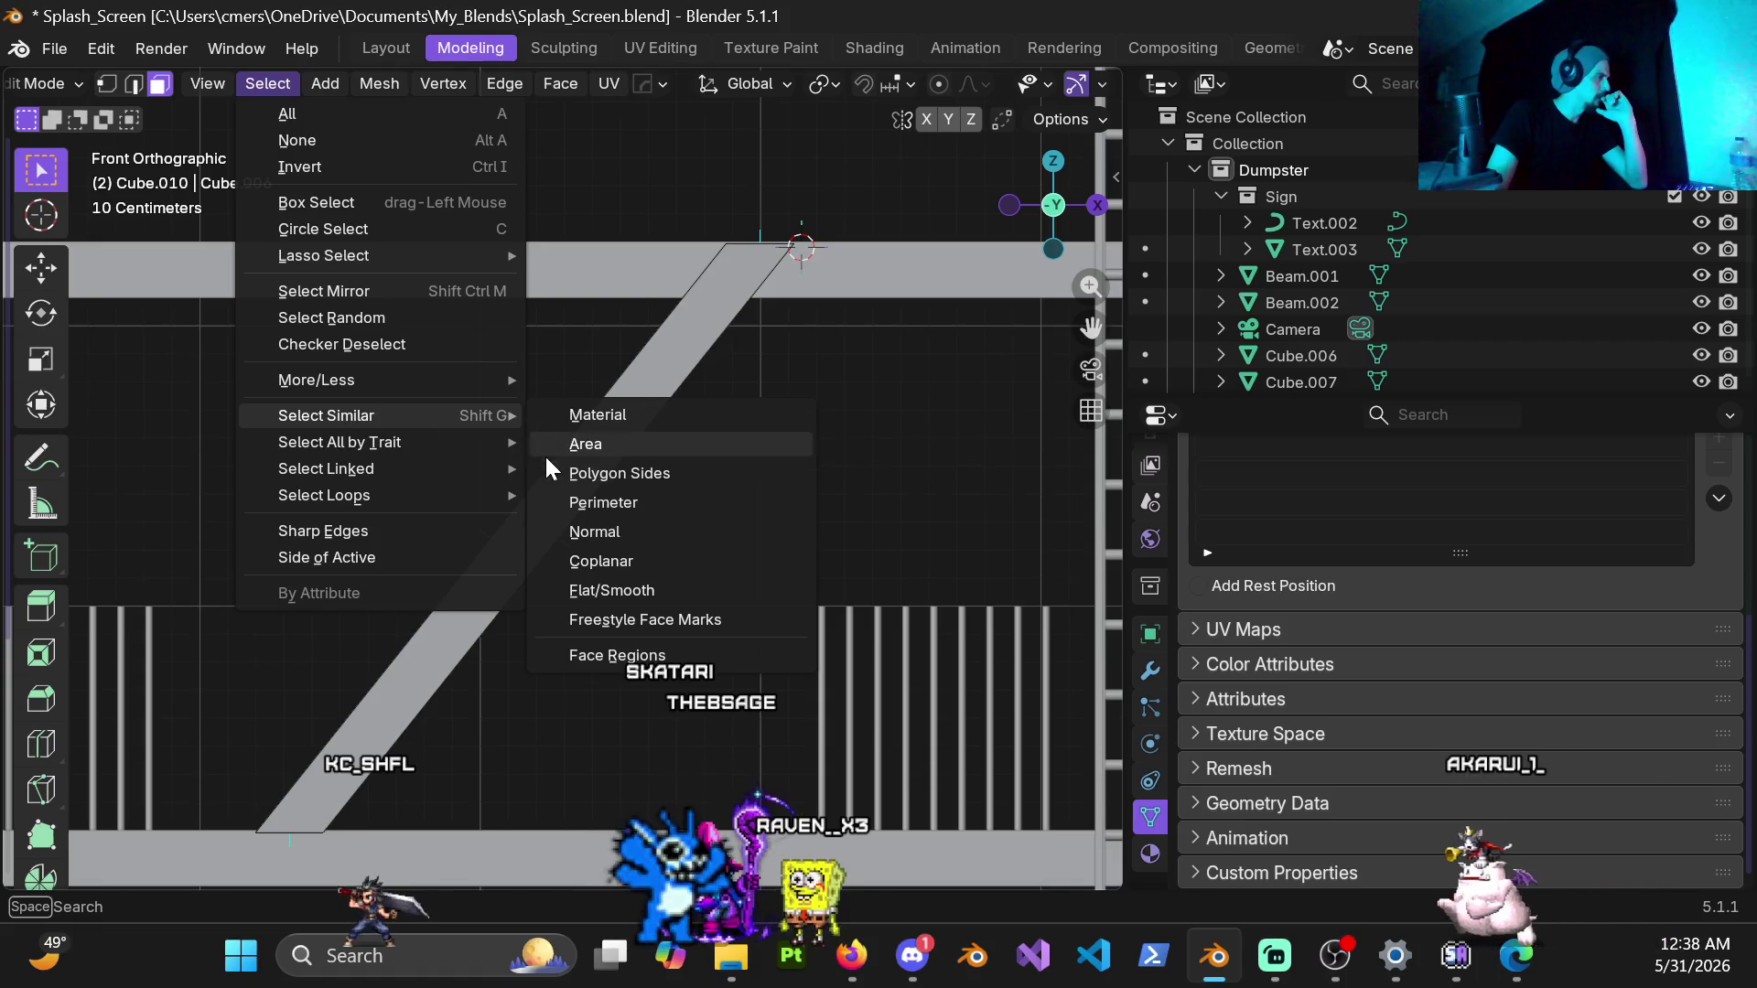
mouse_move(341, 442)
click(650, 470)
mouse_move(509, 467)
middle_down()
mouse_move(591, 467)
mouse_move(453, 510)
mouse_move(377, 487)
middle_up()
key(shift+z)
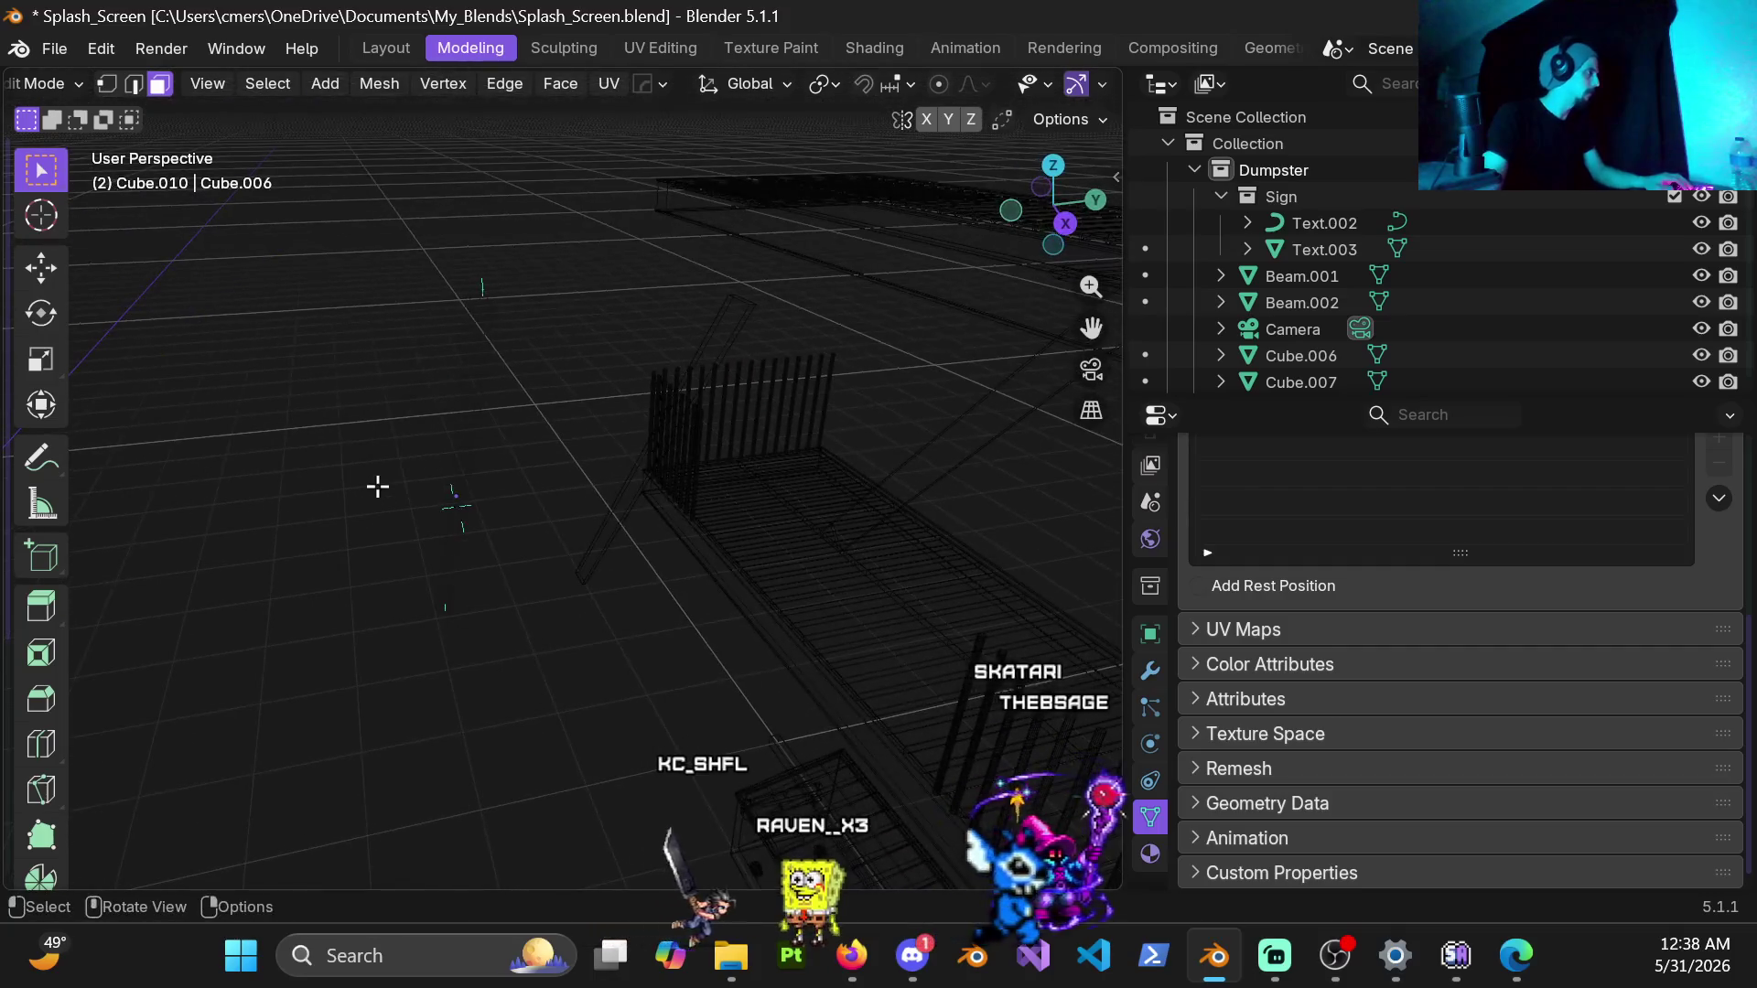
middle_drag(457, 421, 534, 380)
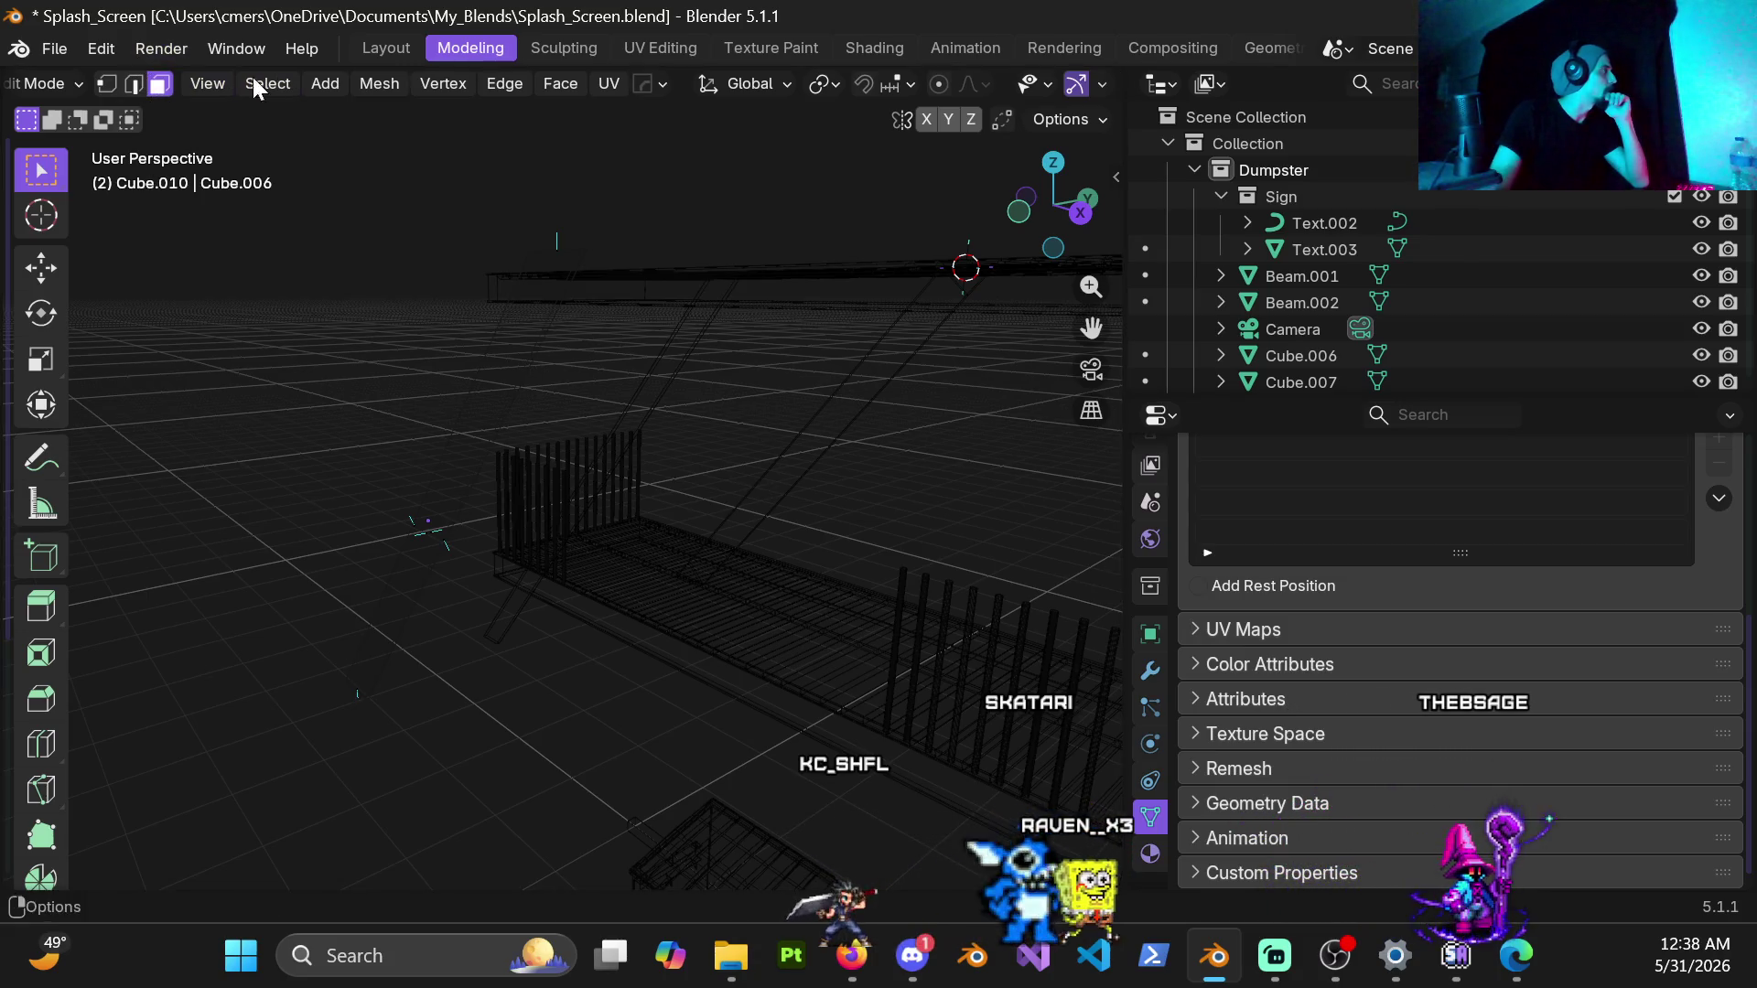
Step: Select the Cube.011 beam, enter edit mode and hide its geometry
key(Tab)
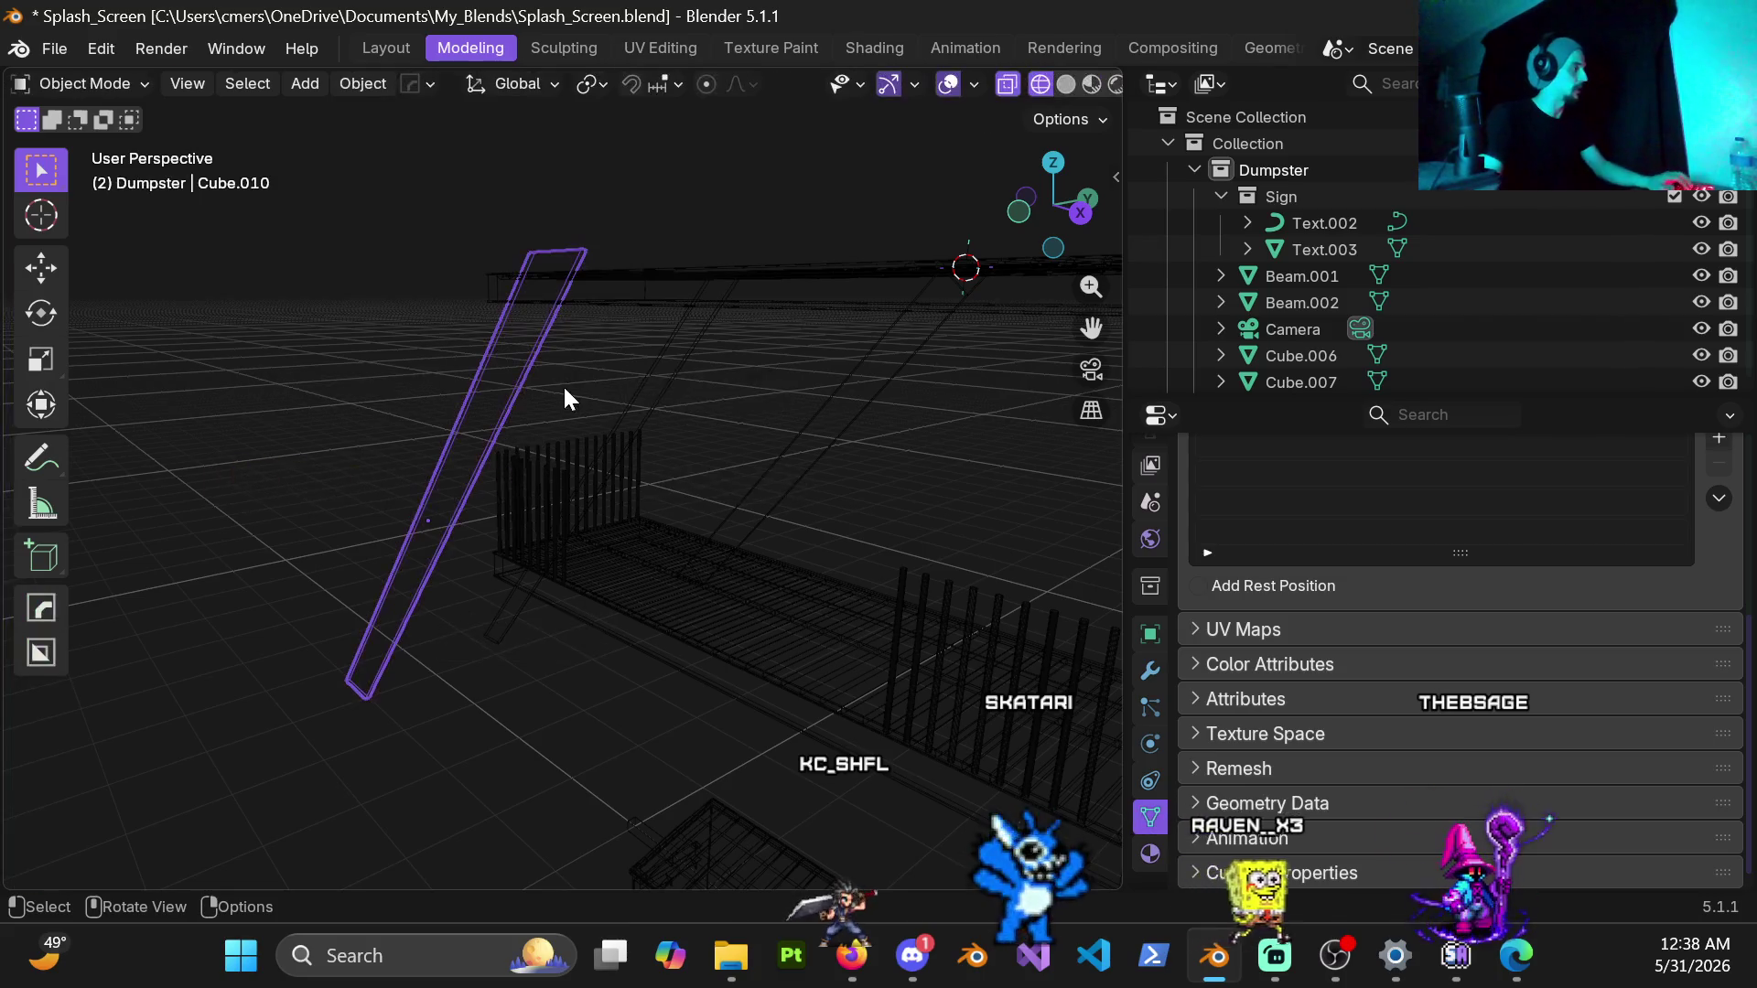
click(639, 449)
key(Tab)
mouse_move(638, 450)
middle_down()
mouse_move(769, 413)
mouse_move(787, 454)
middle_up()
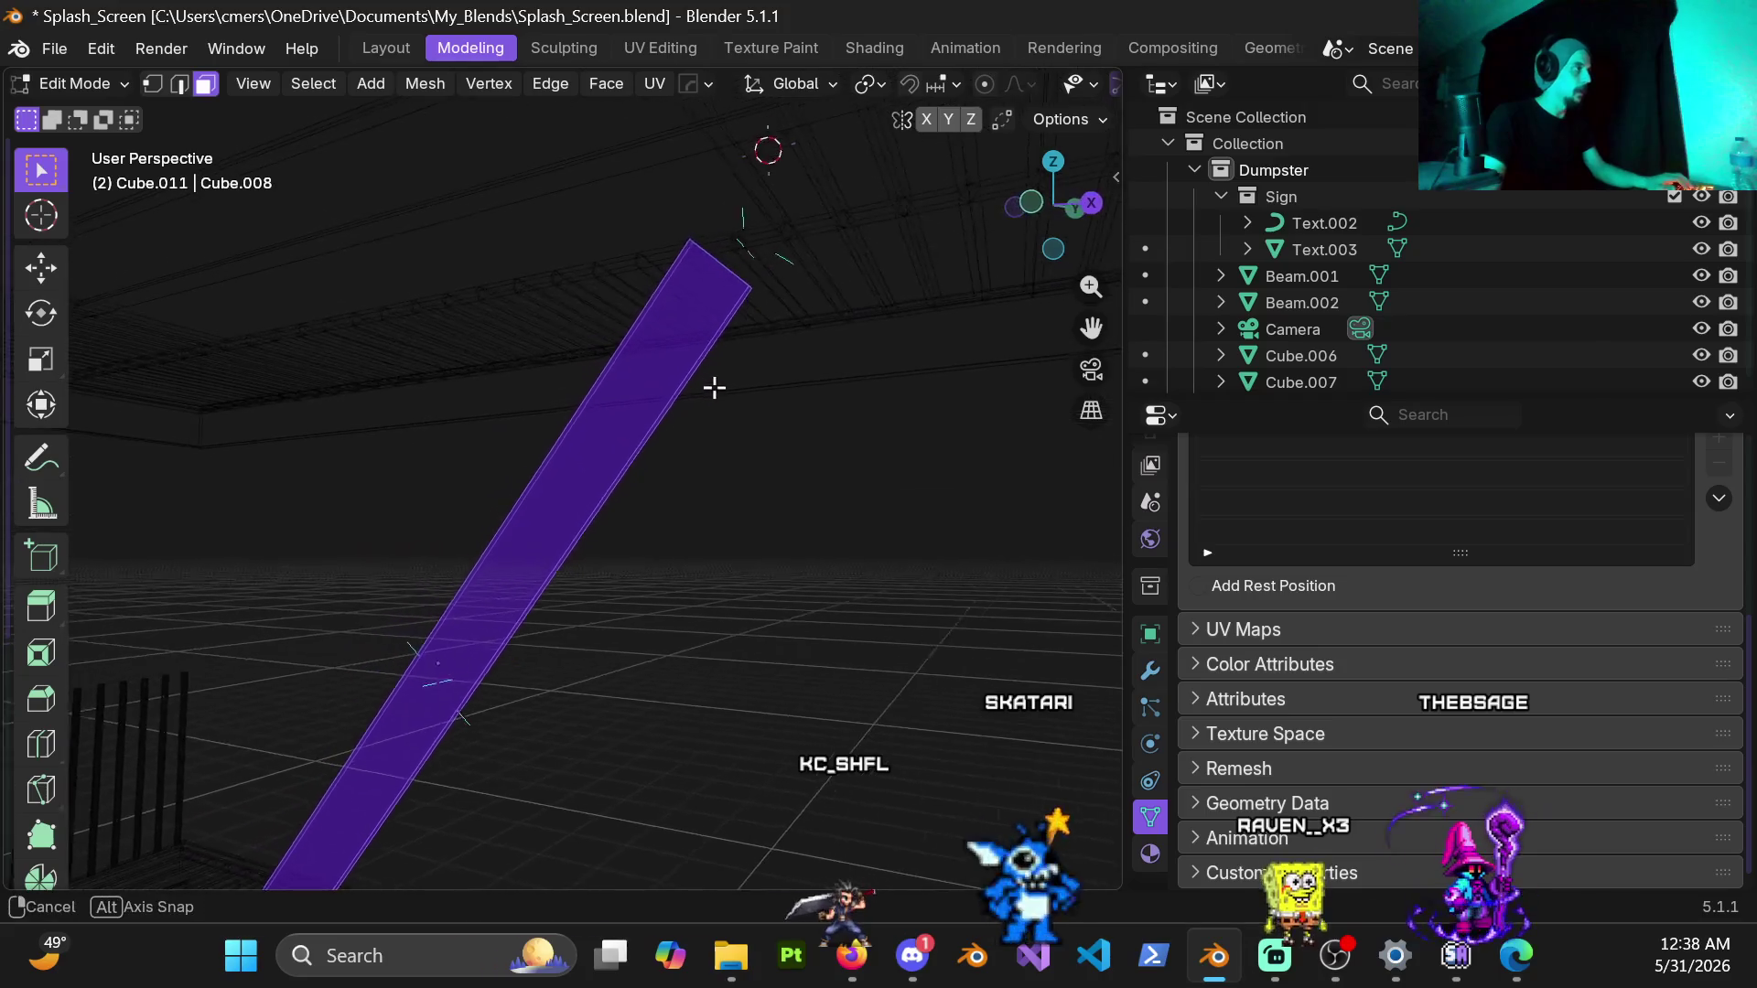
key(Delete)
Step: Select the loose geometry via Select All by Trait
click(312, 84)
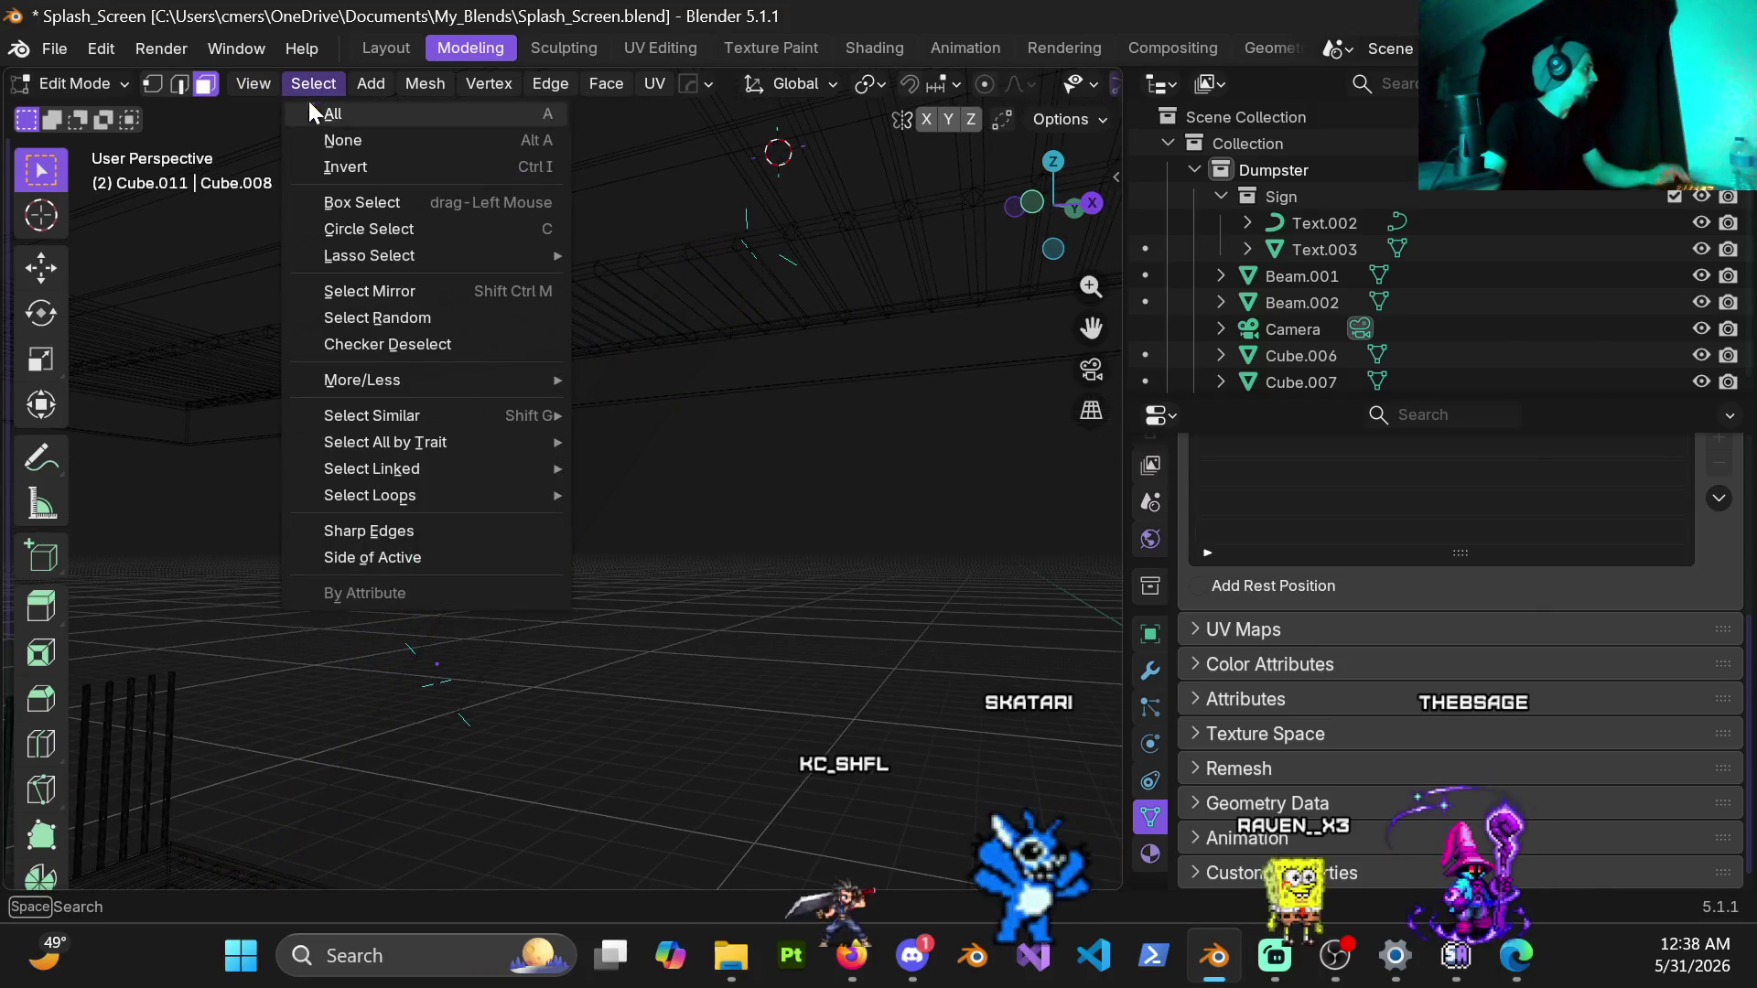
mouse_move(385, 442)
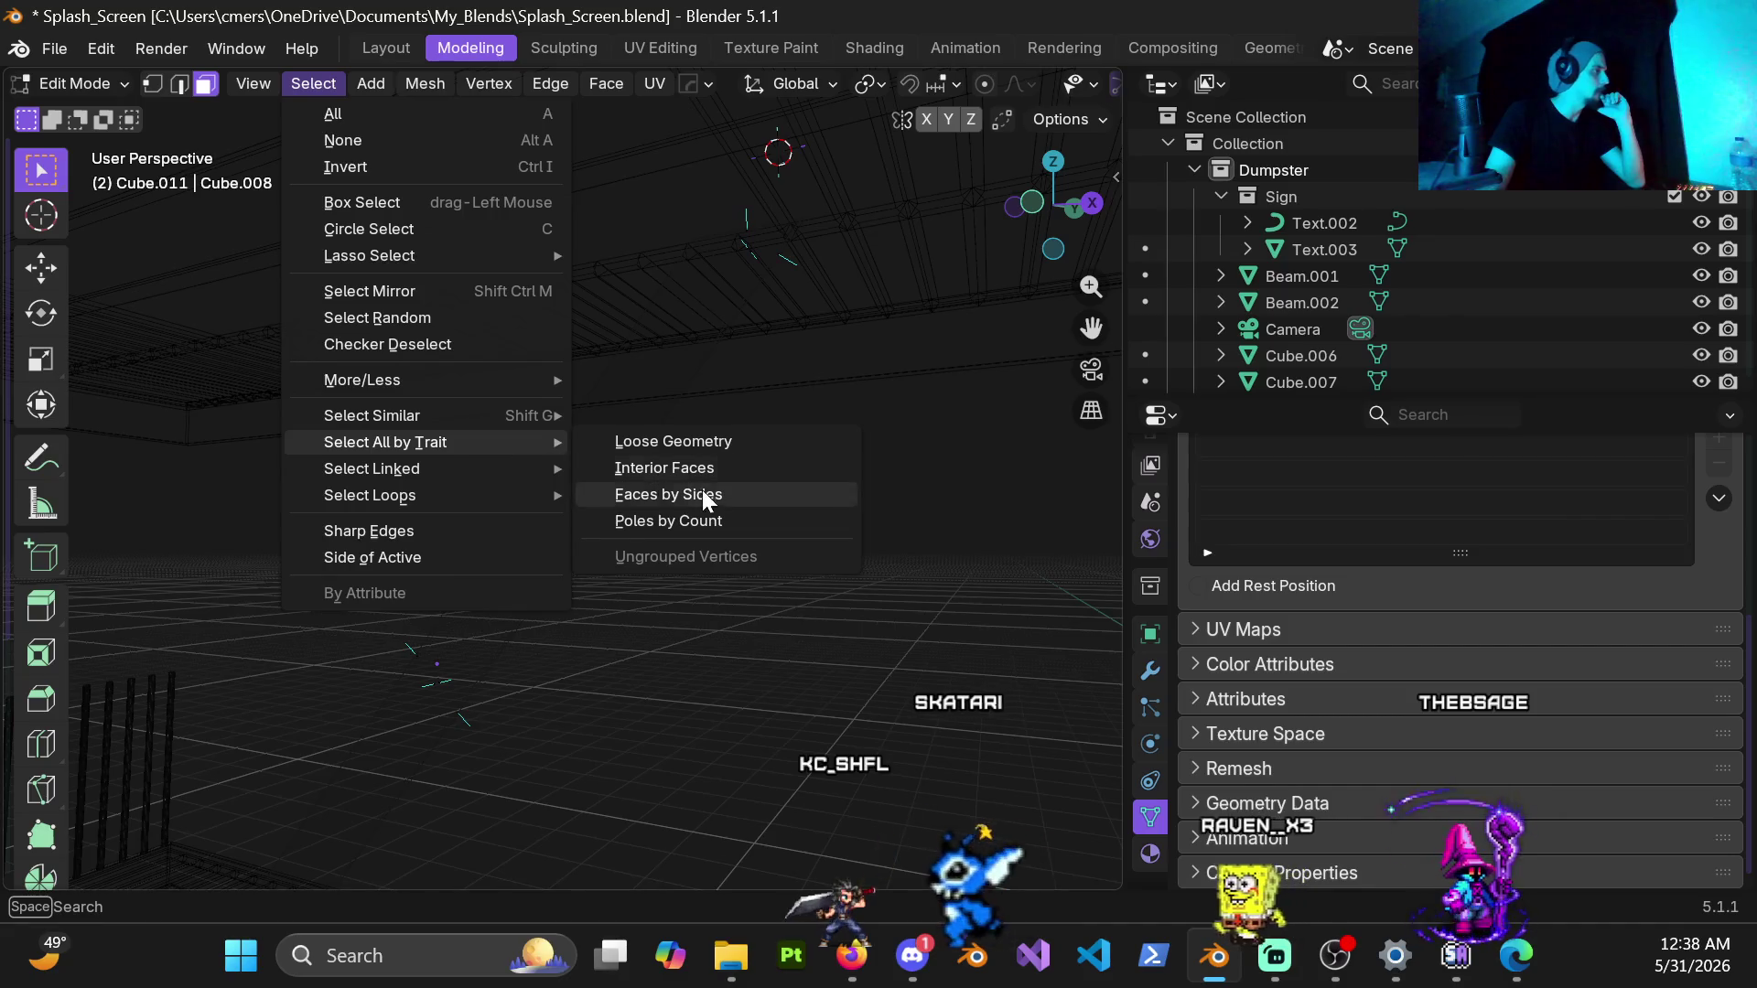
click(700, 467)
middle_drag(689, 488, 605, 392)
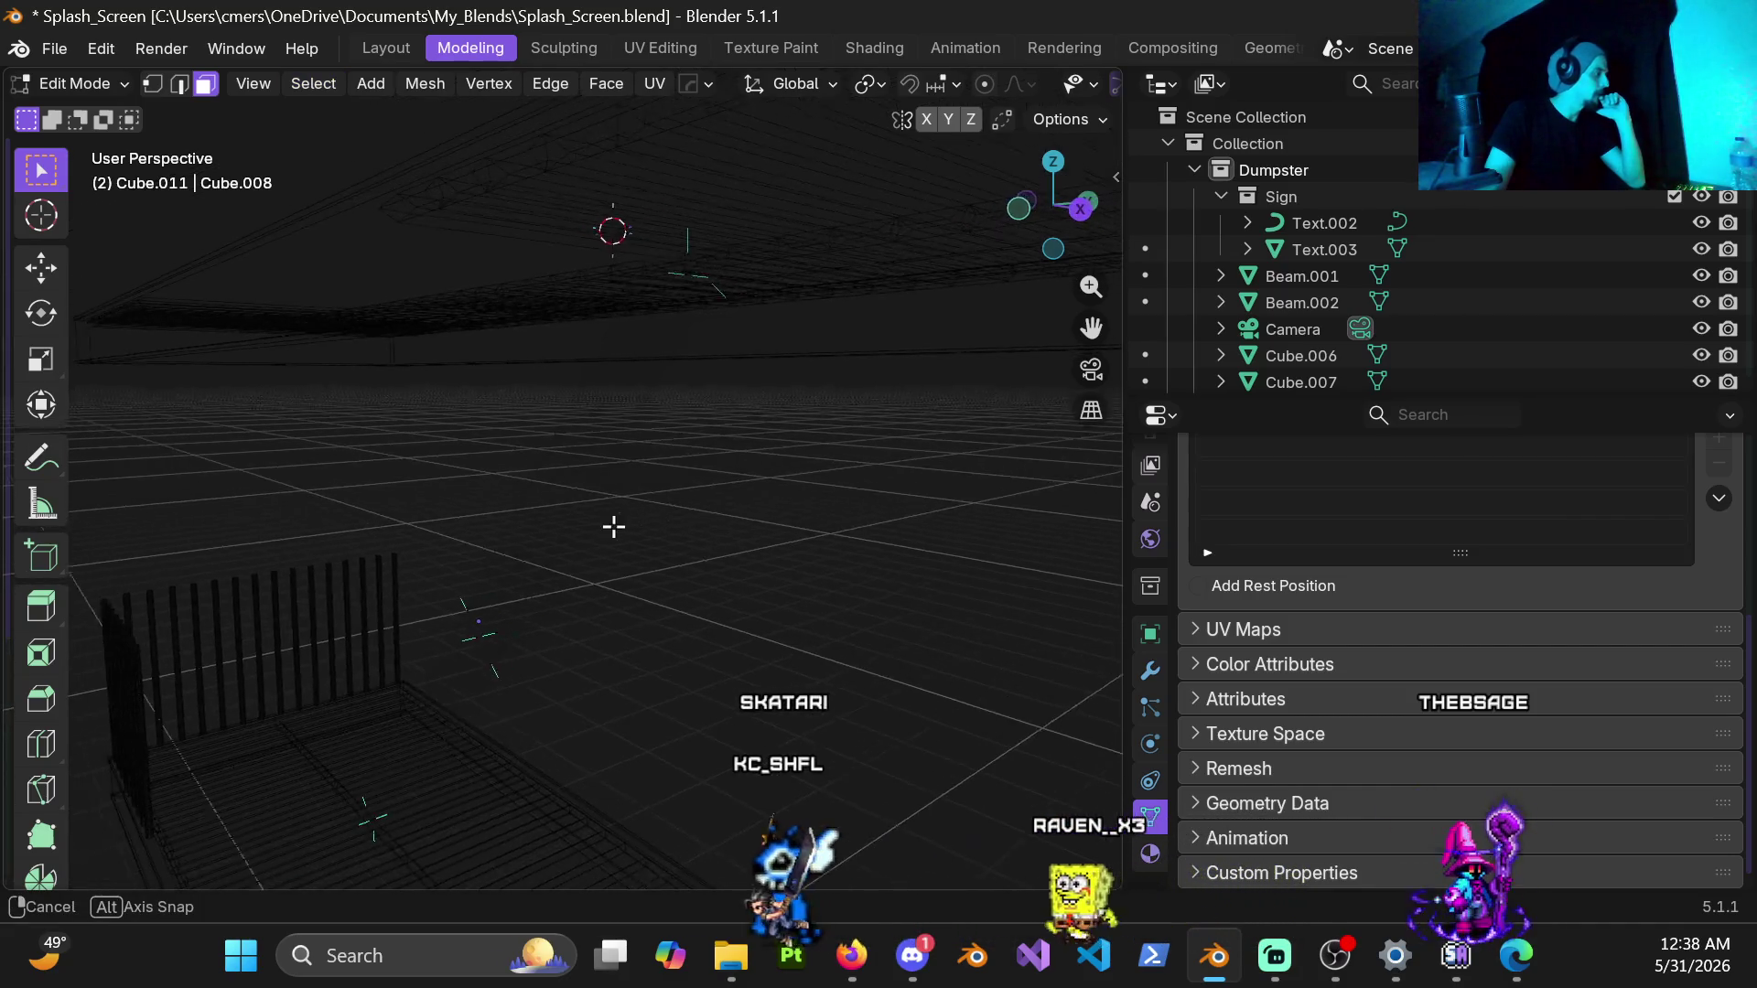
click(312, 84)
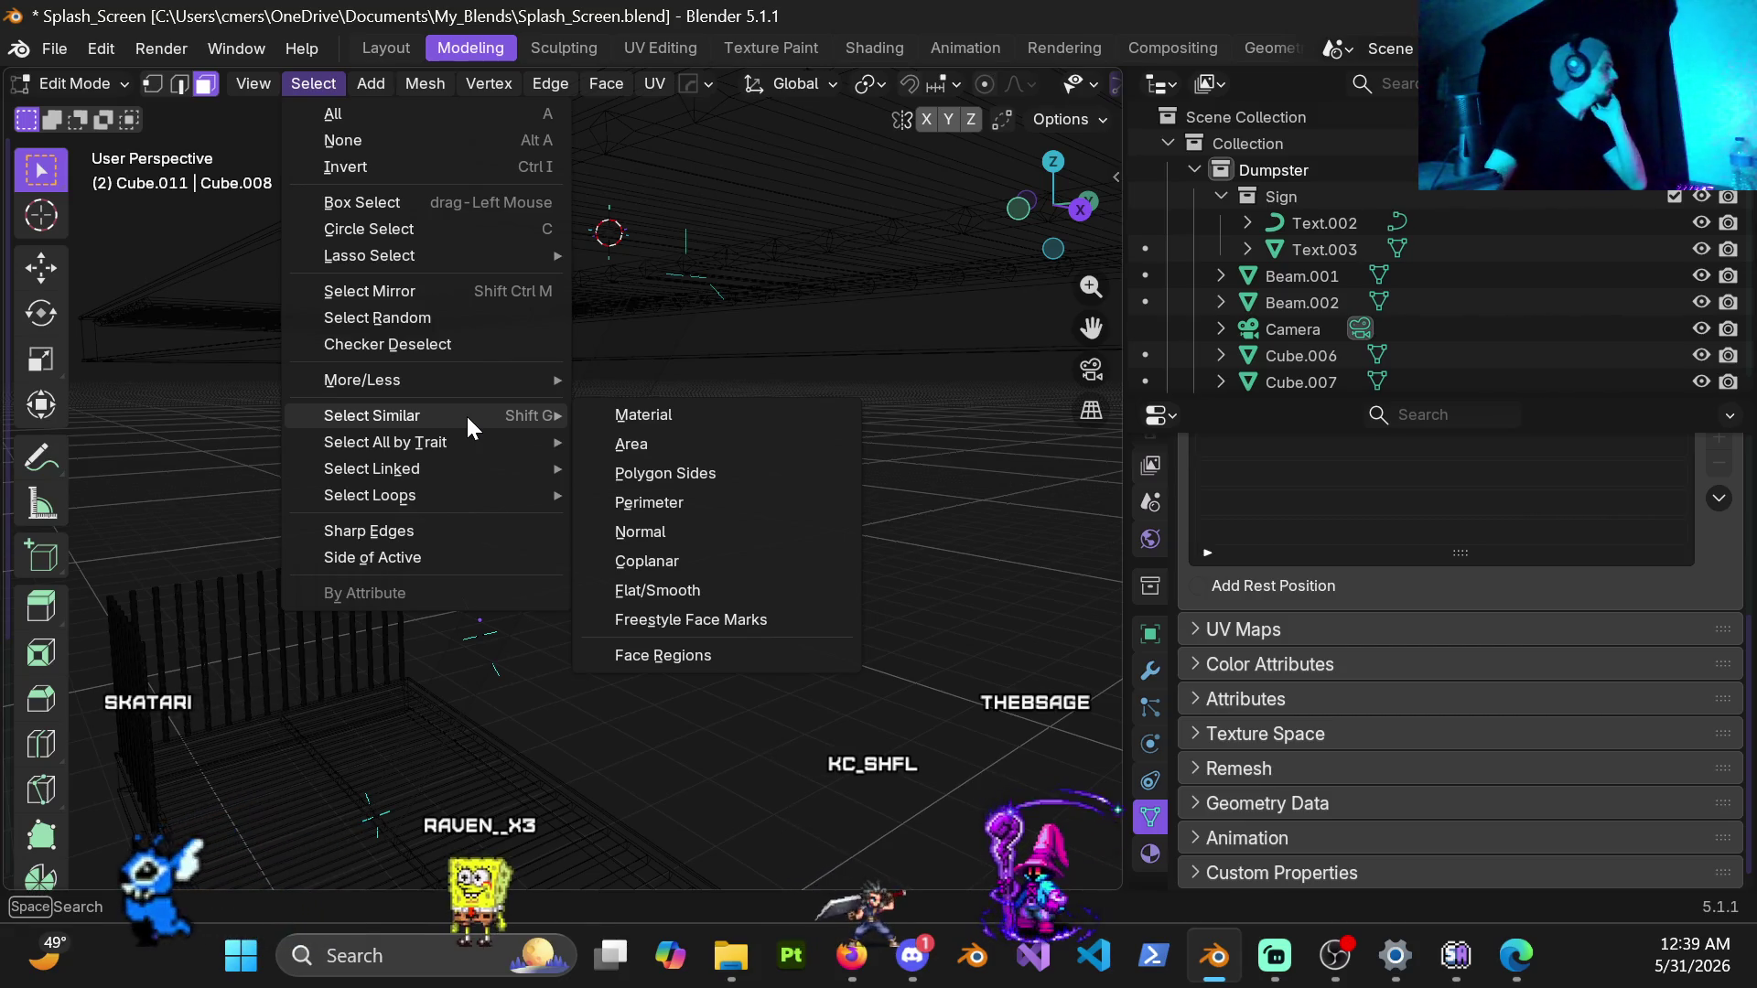
mouse_move(385, 442)
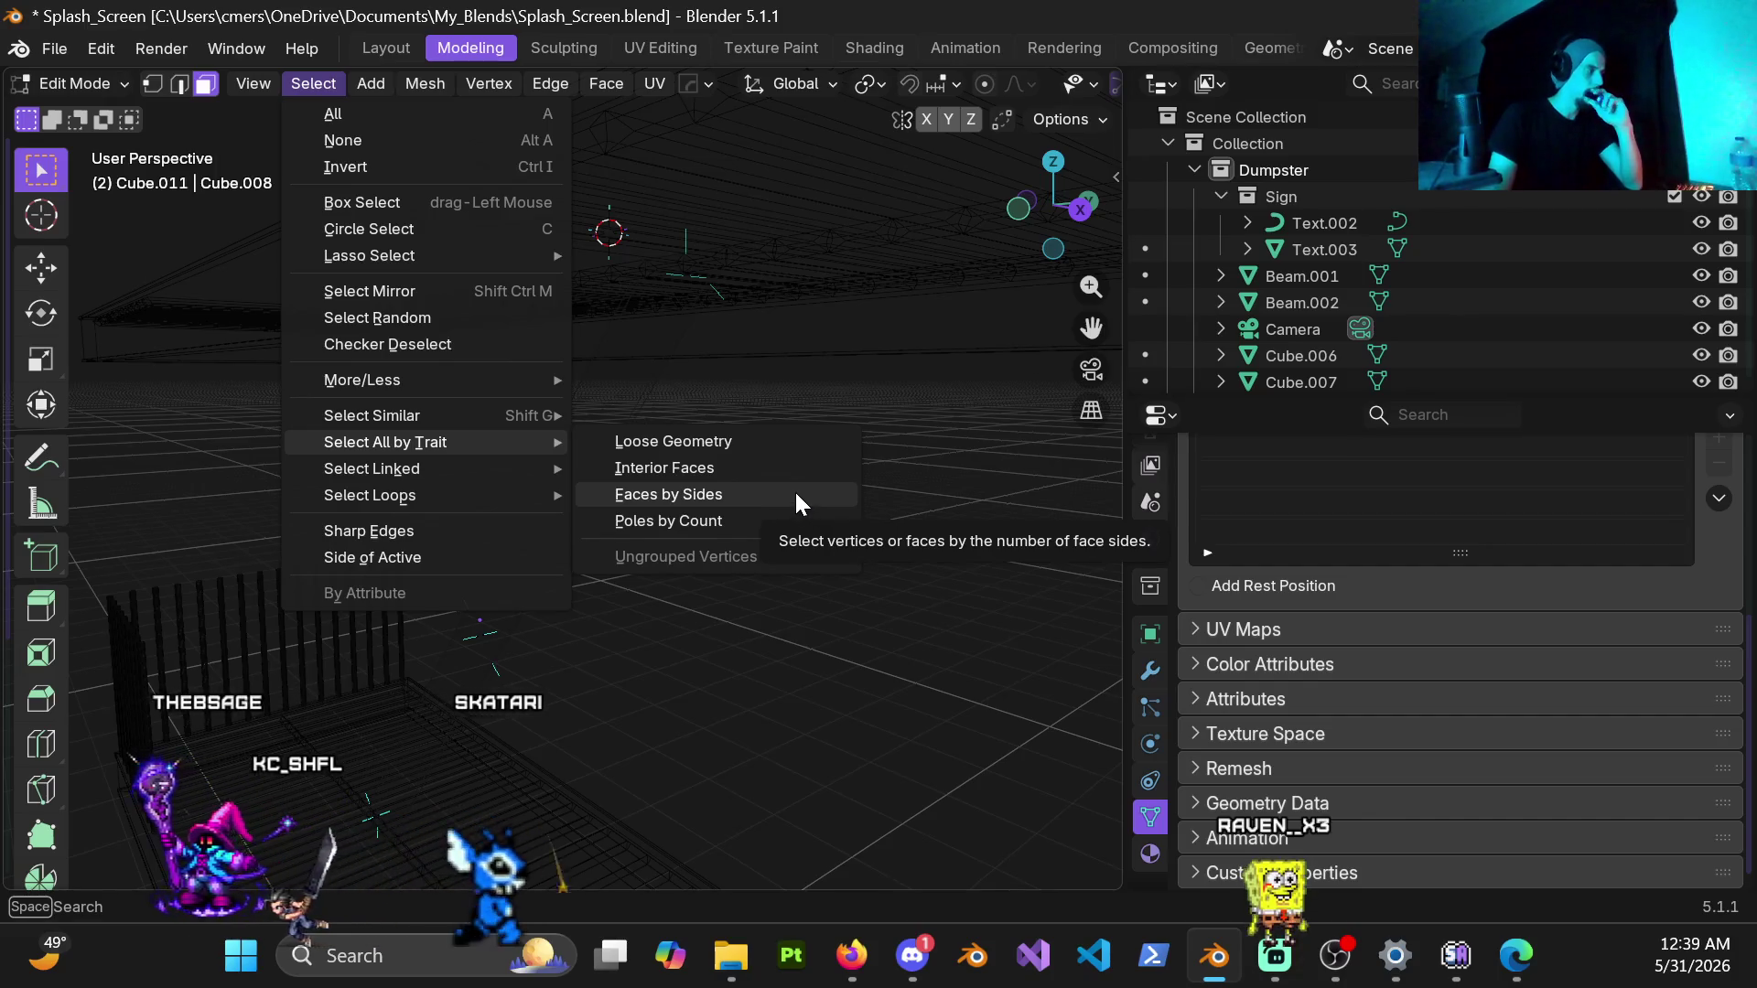
click(754, 441)
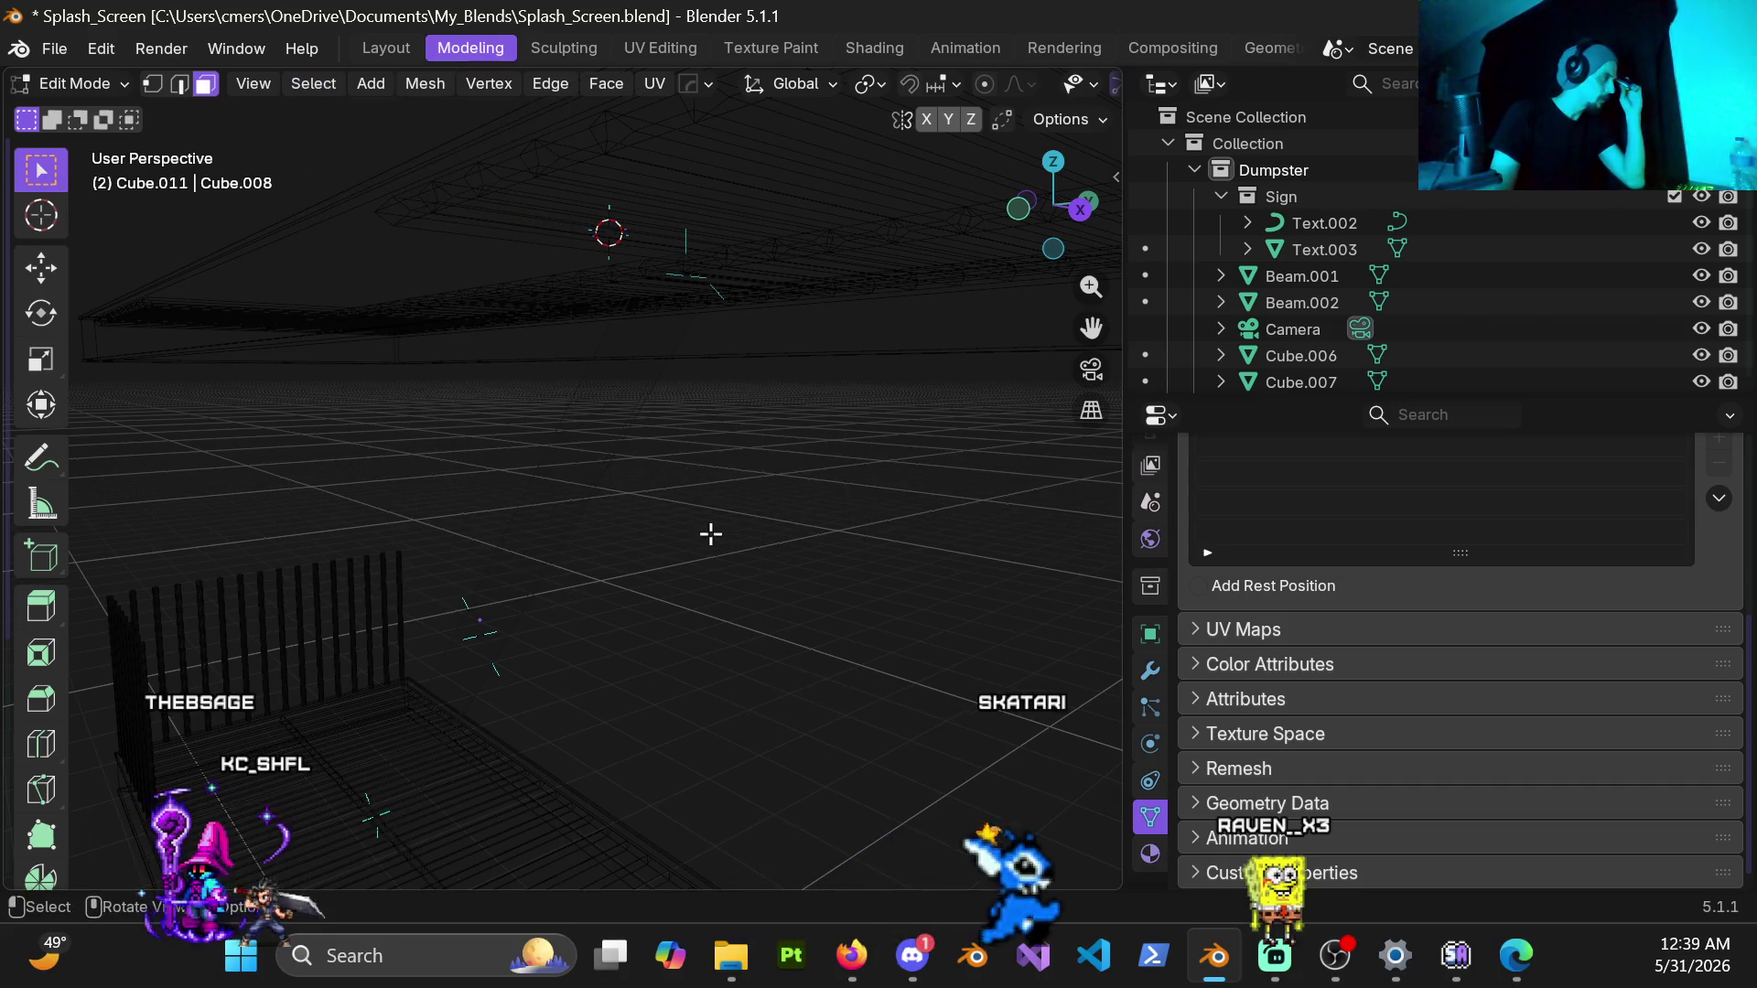
Step: Inspect the stray triangular face and nudge the thin strip lower in the view
mouse_move(607, 374)
middle_down()
mouse_move(769, 550)
mouse_move(573, 494)
mouse_move(477, 571)
mouse_move(551, 473)
mouse_move(567, 409)
middle_up()
click(552, 409)
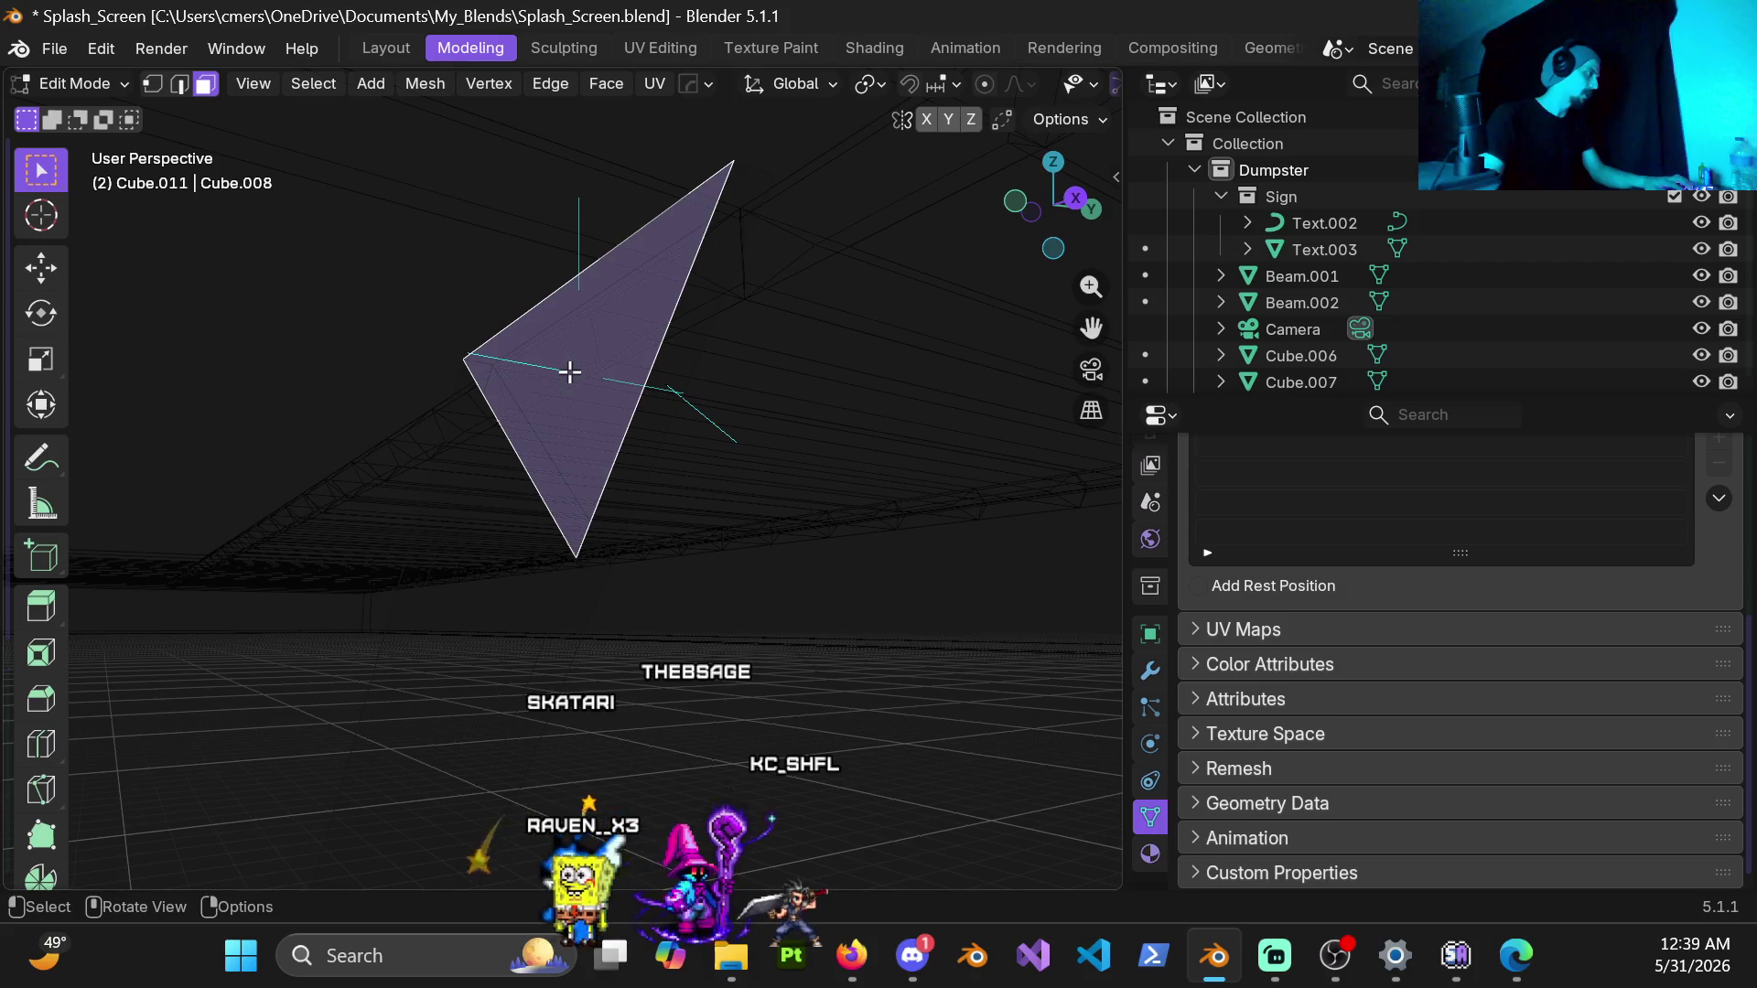
key(g)
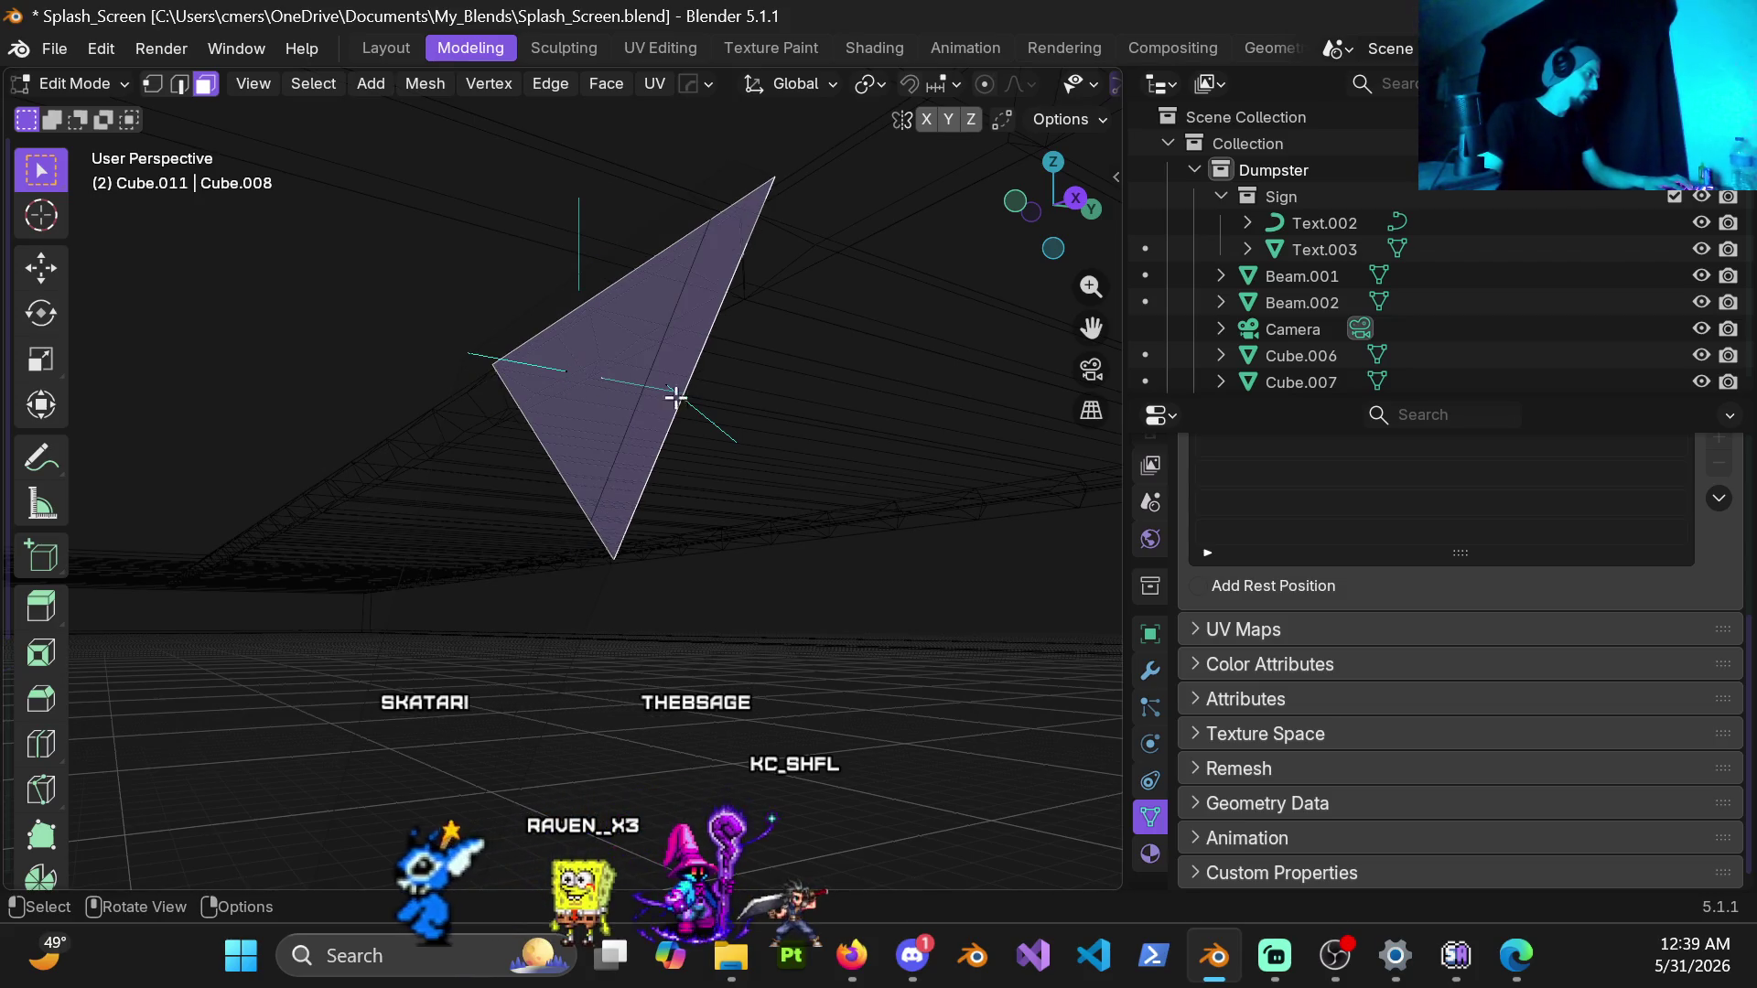
key(ctrl+z)
middle_drag(663, 370, 420, 415)
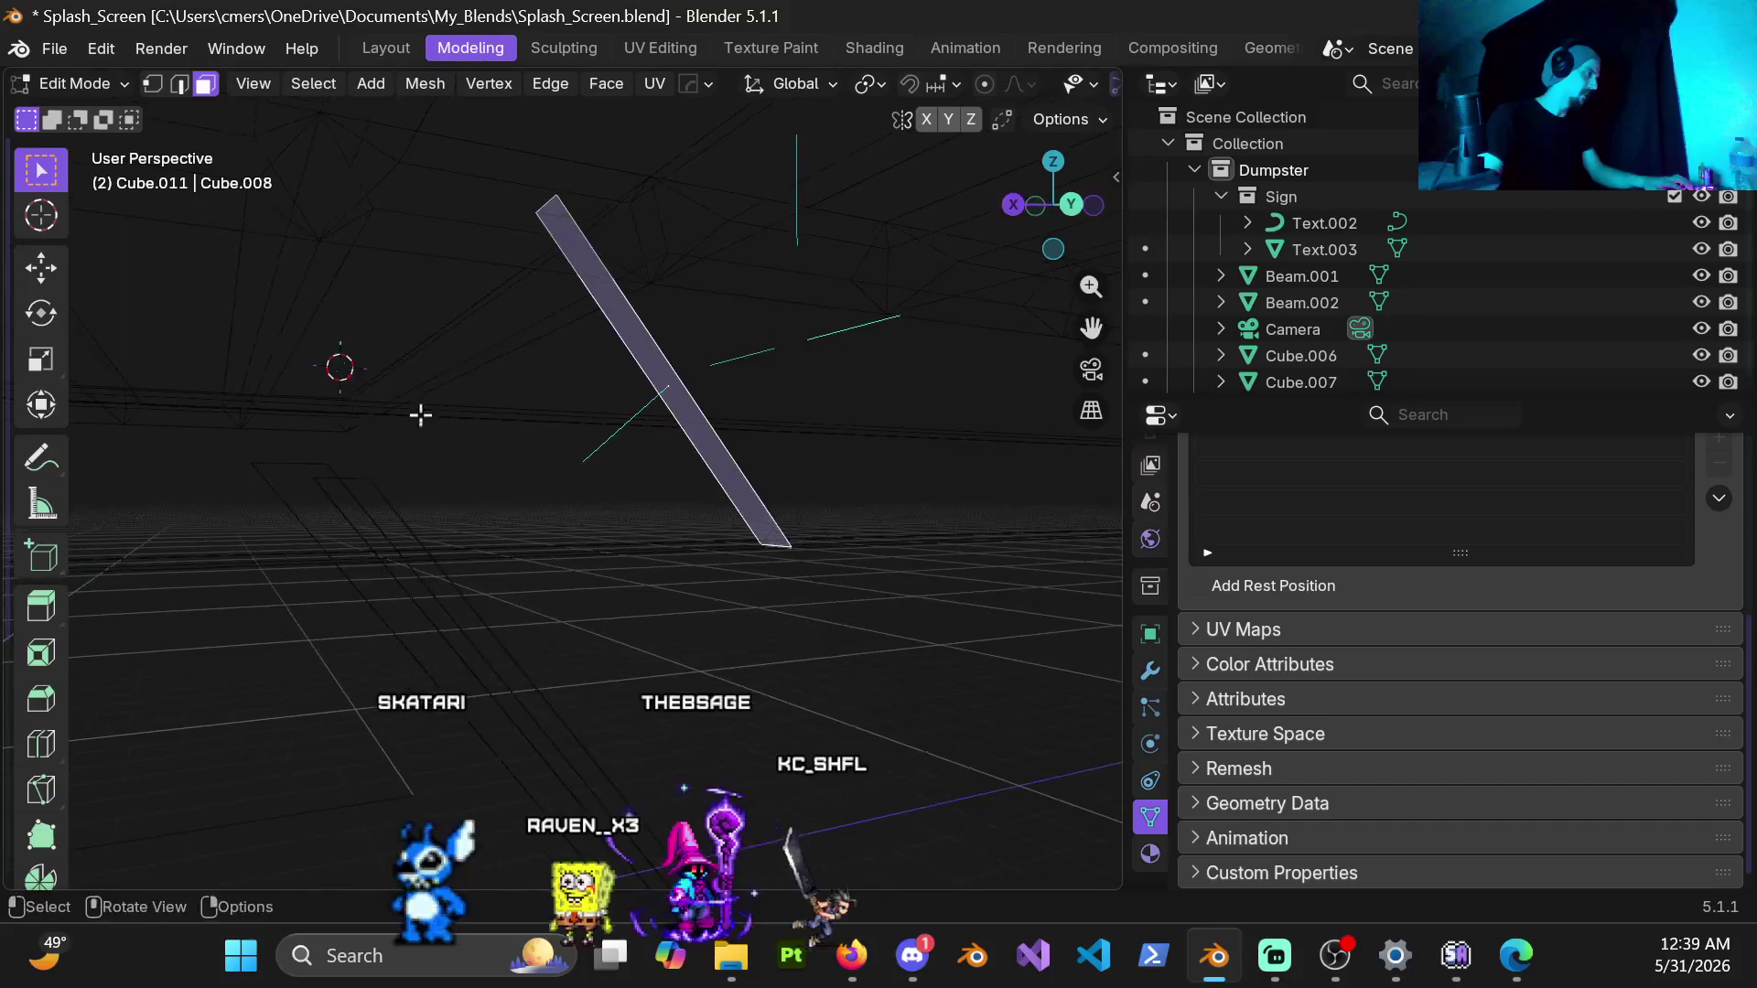
mouse_move(805, 233)
middle_down()
mouse_move(662, 288)
mouse_move(767, 338)
middle_up()
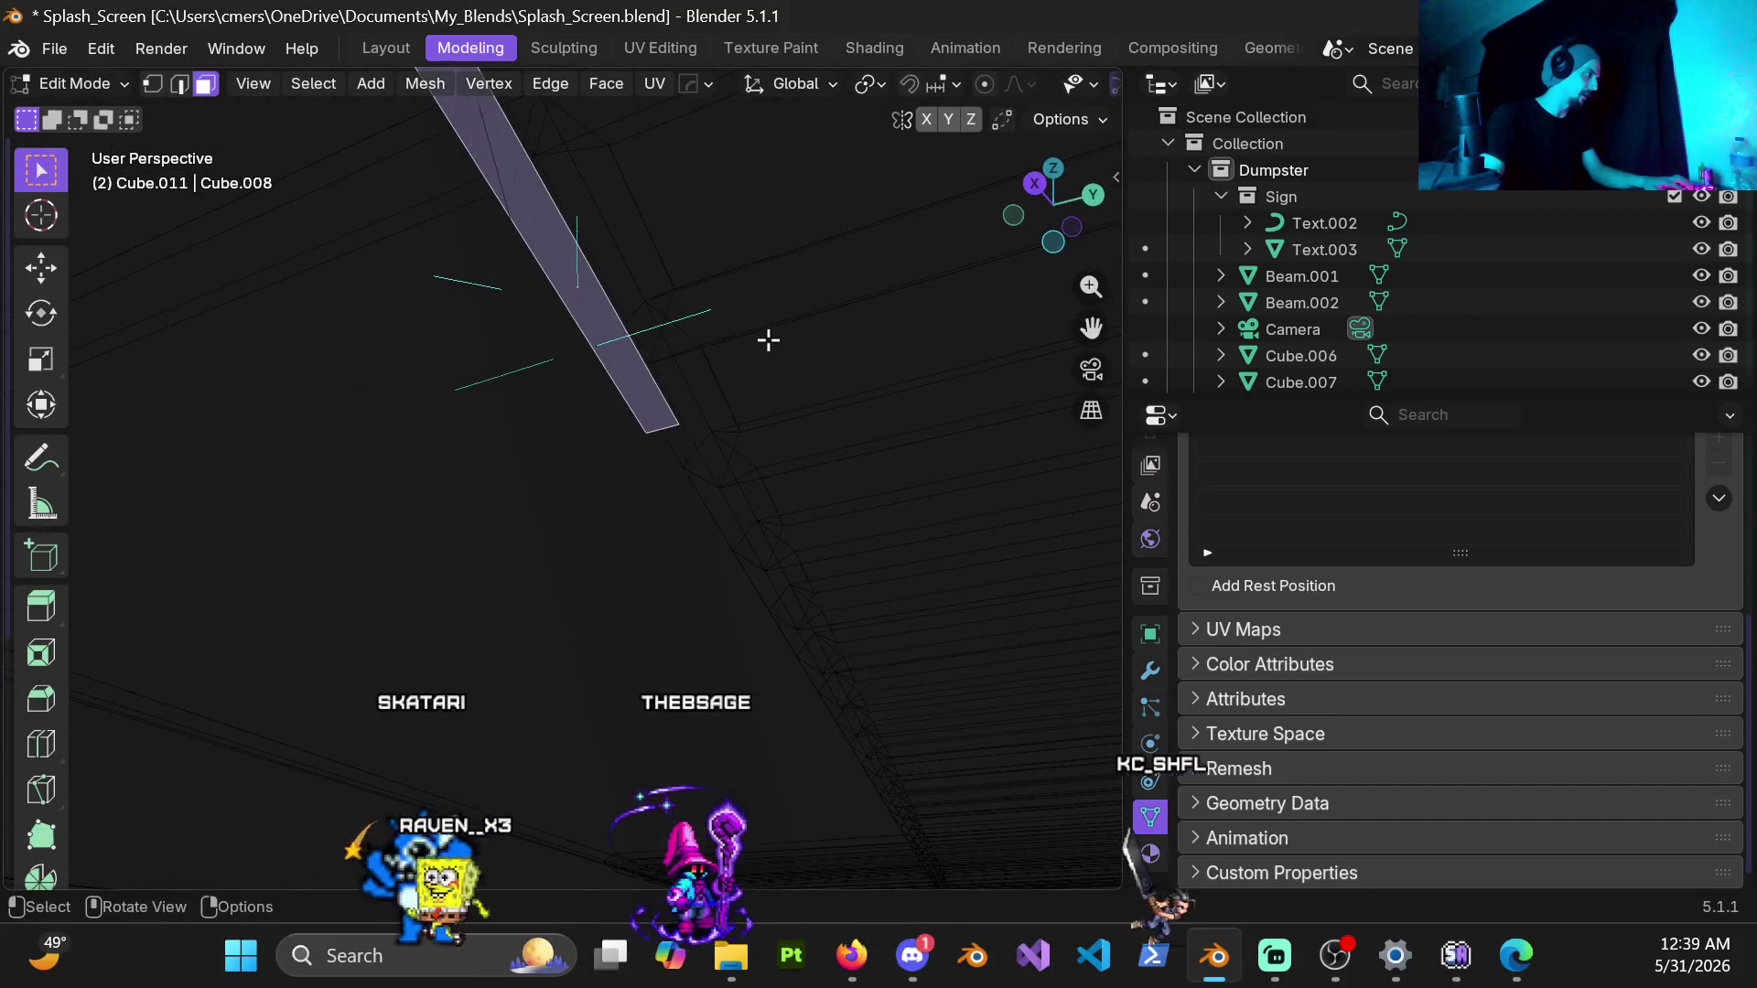
middle_drag(607, 346, 645, 412)
key(g)
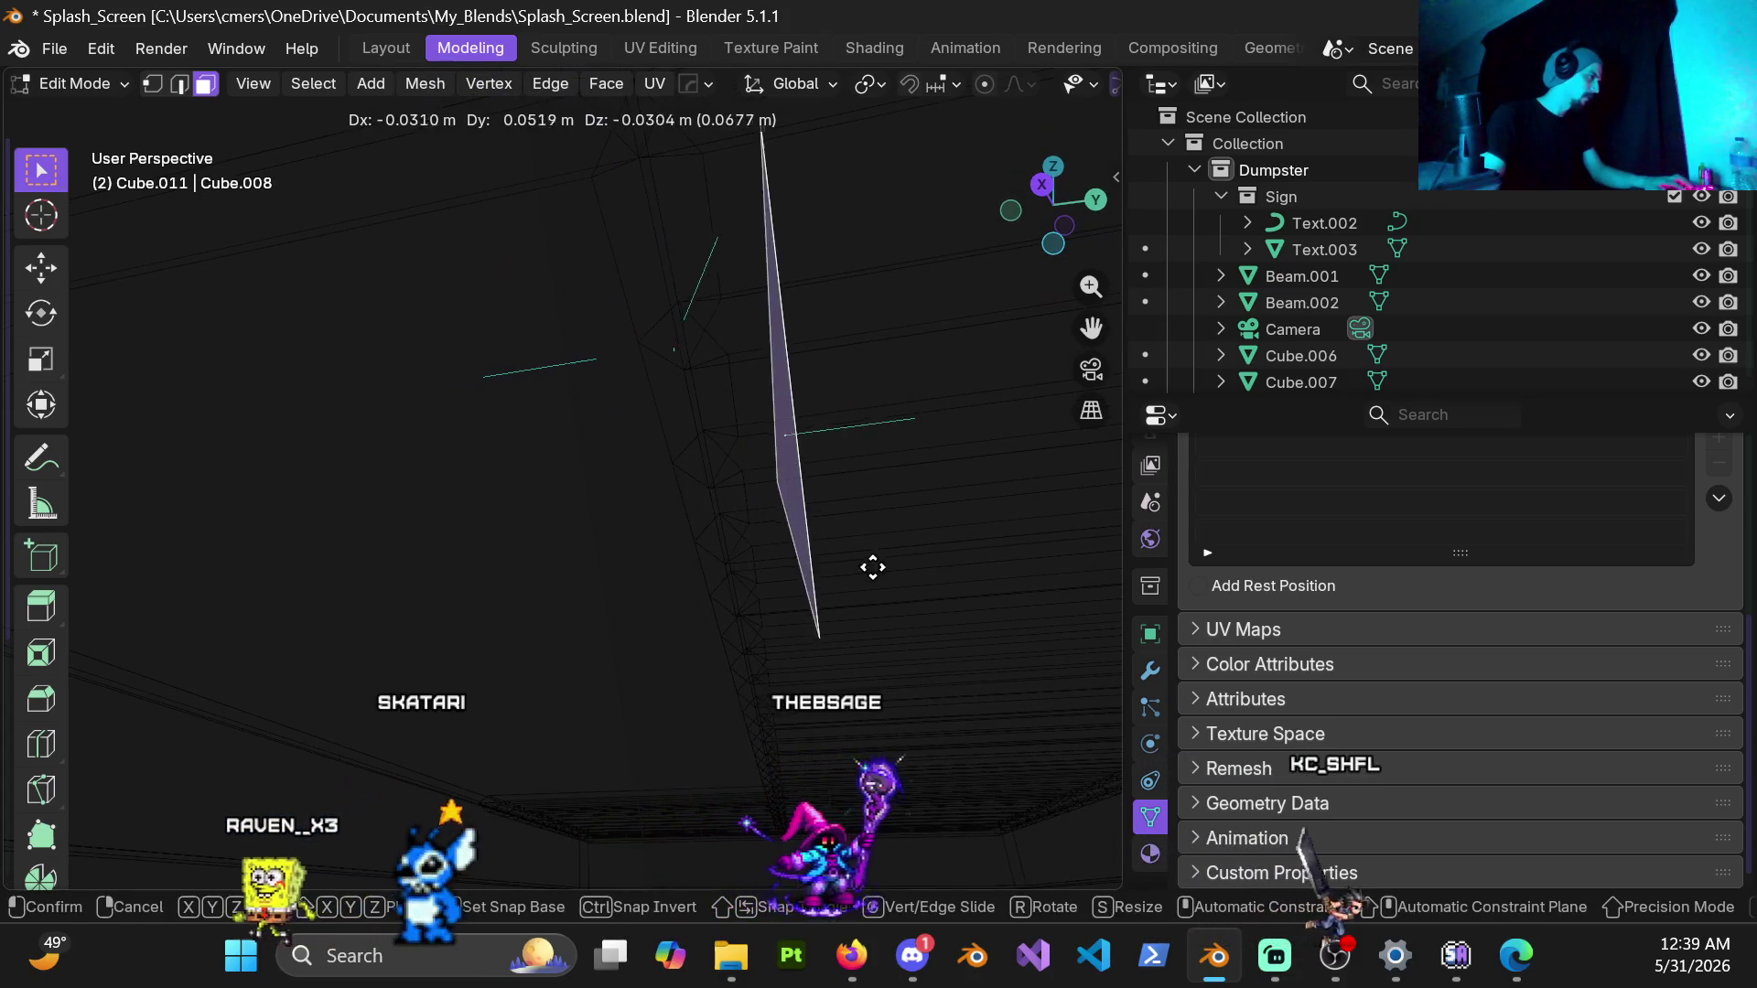
click(704, 447)
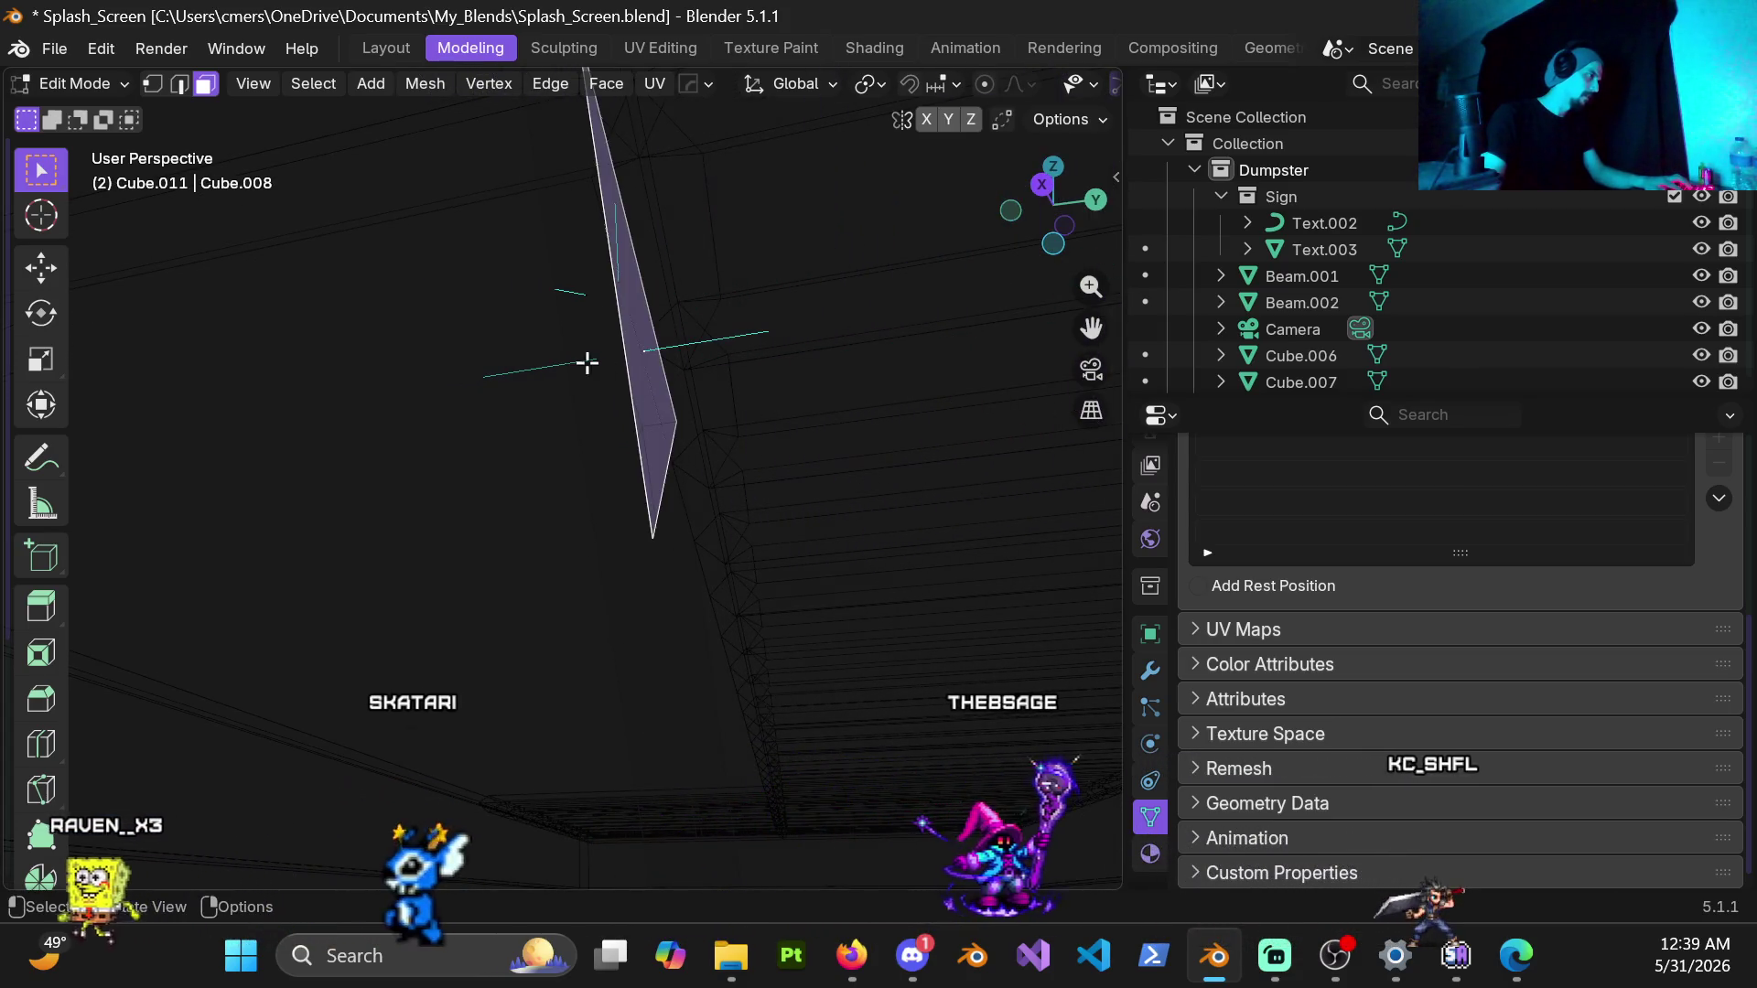
key(g)
right_click(584, 277)
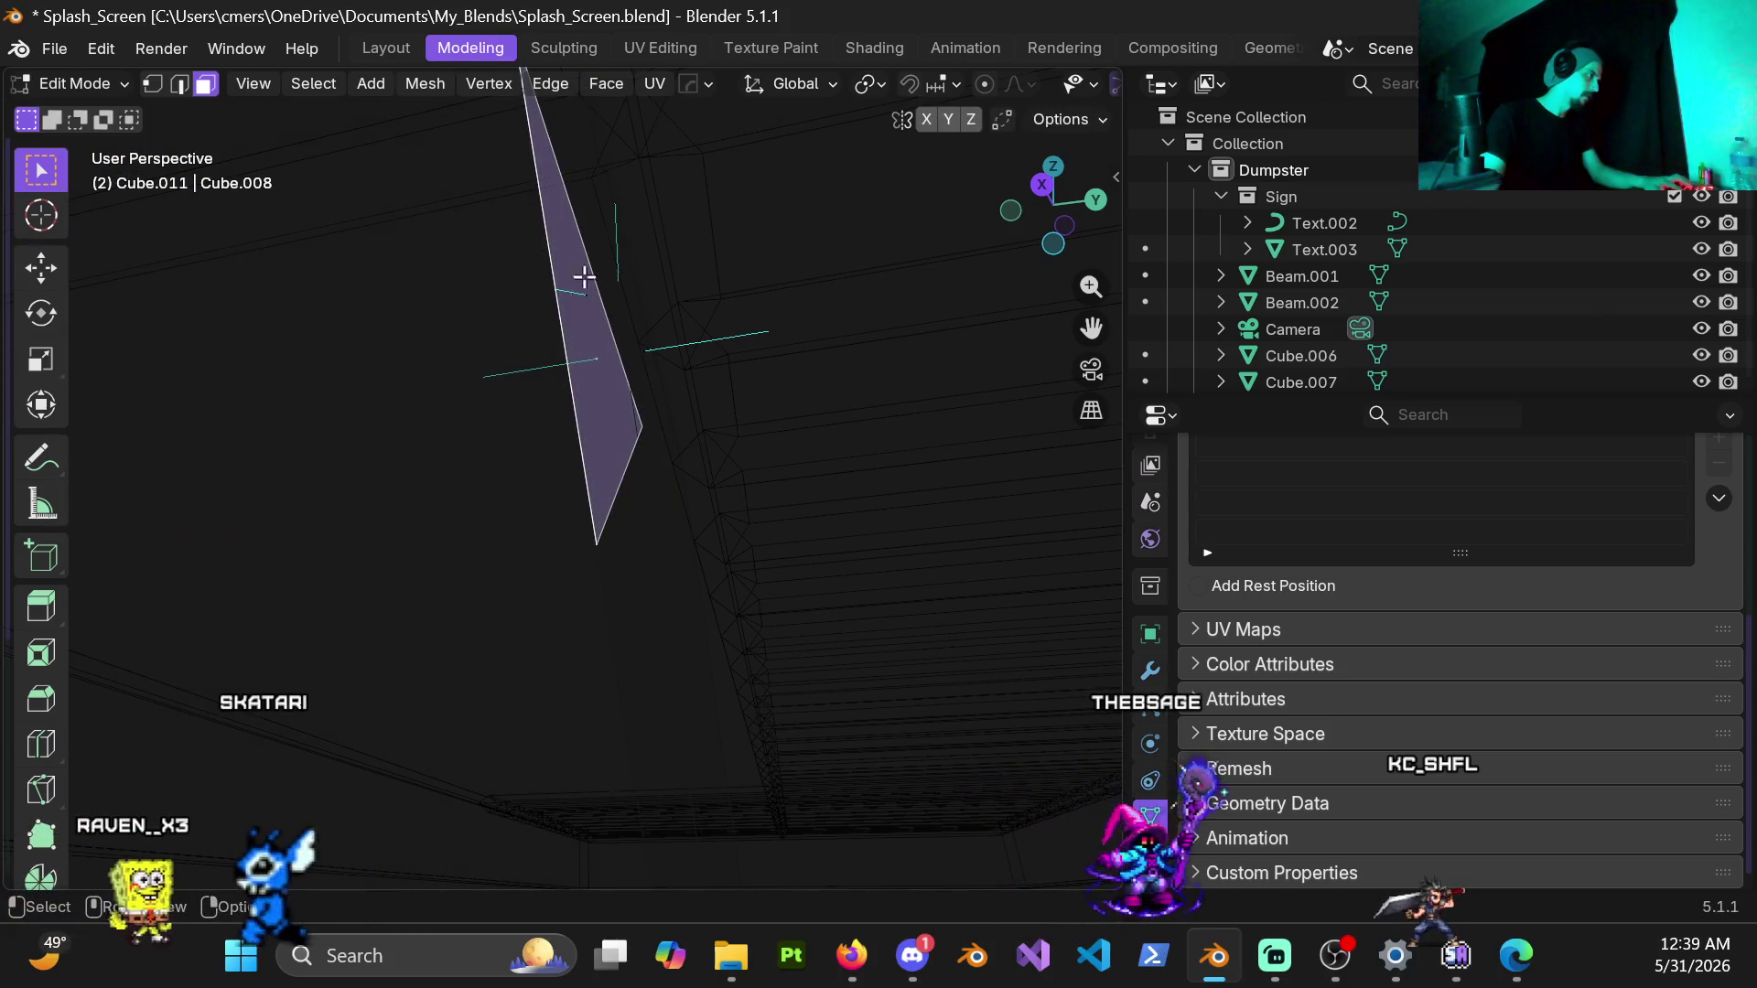
key(g)
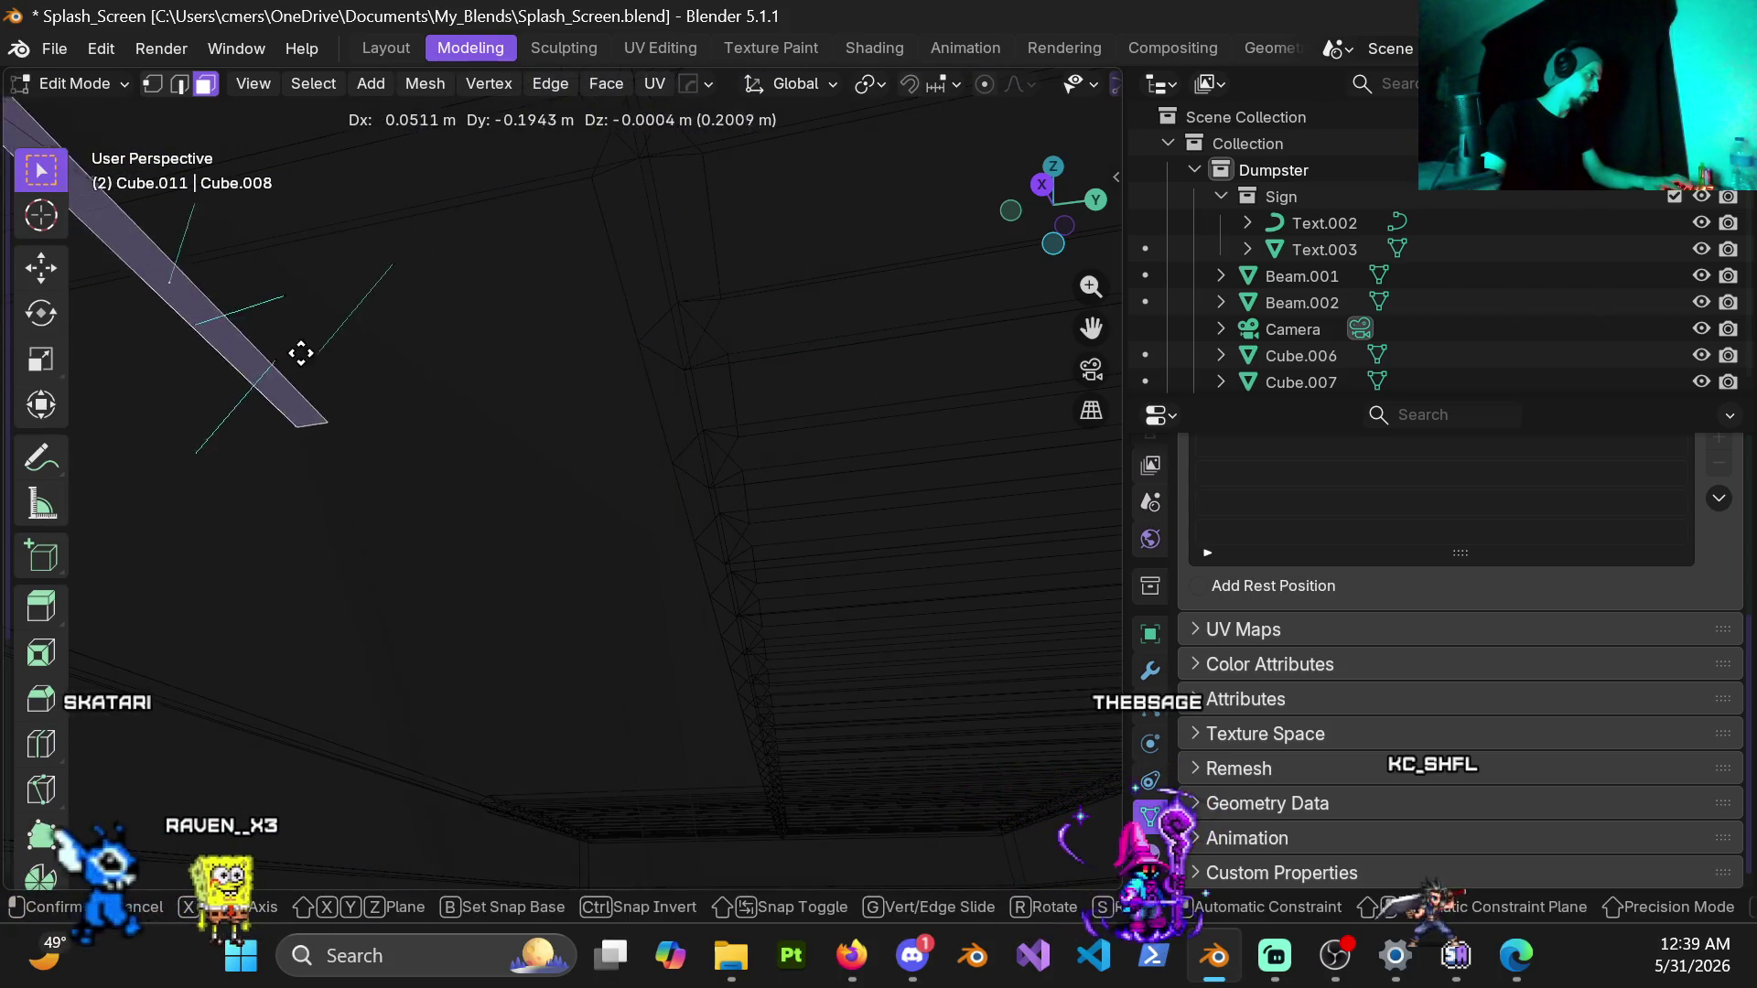
click(527, 532)
scroll(527, 533, down, 1)
Step: Switch to solid shading and orbit in close on the diagonal beams
middle_drag(860, 453, 848, 453)
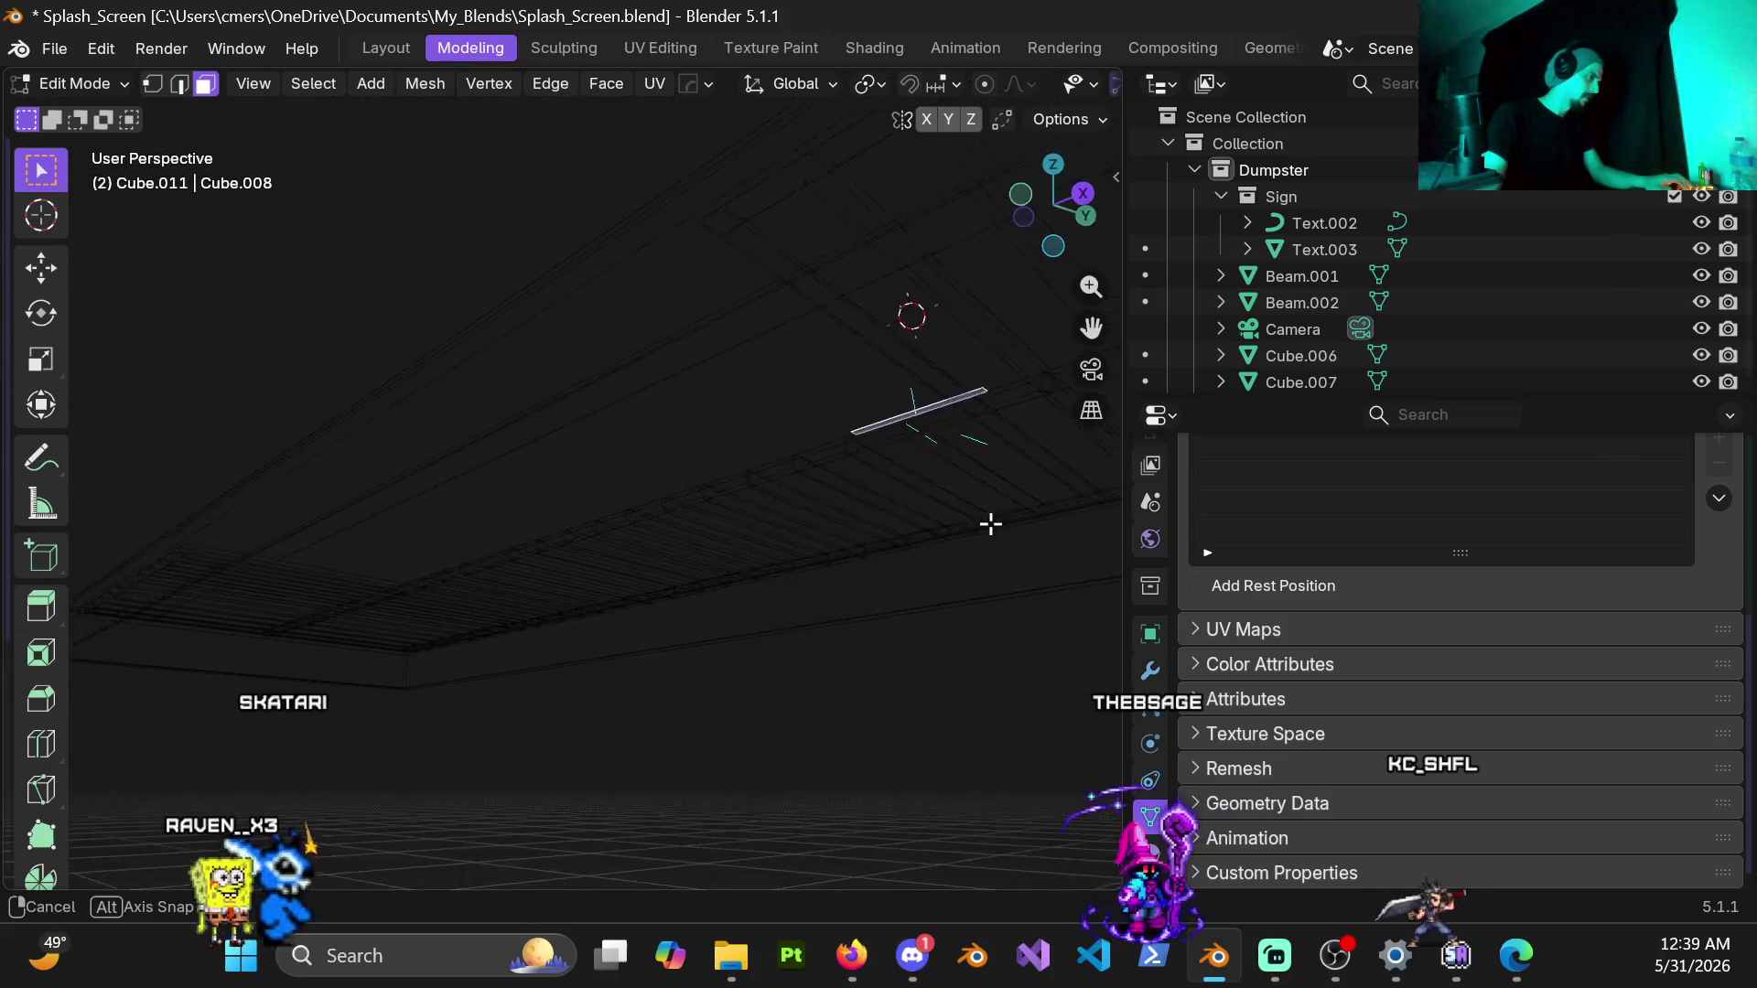
shift+middle_drag(557, 634, 583, 459)
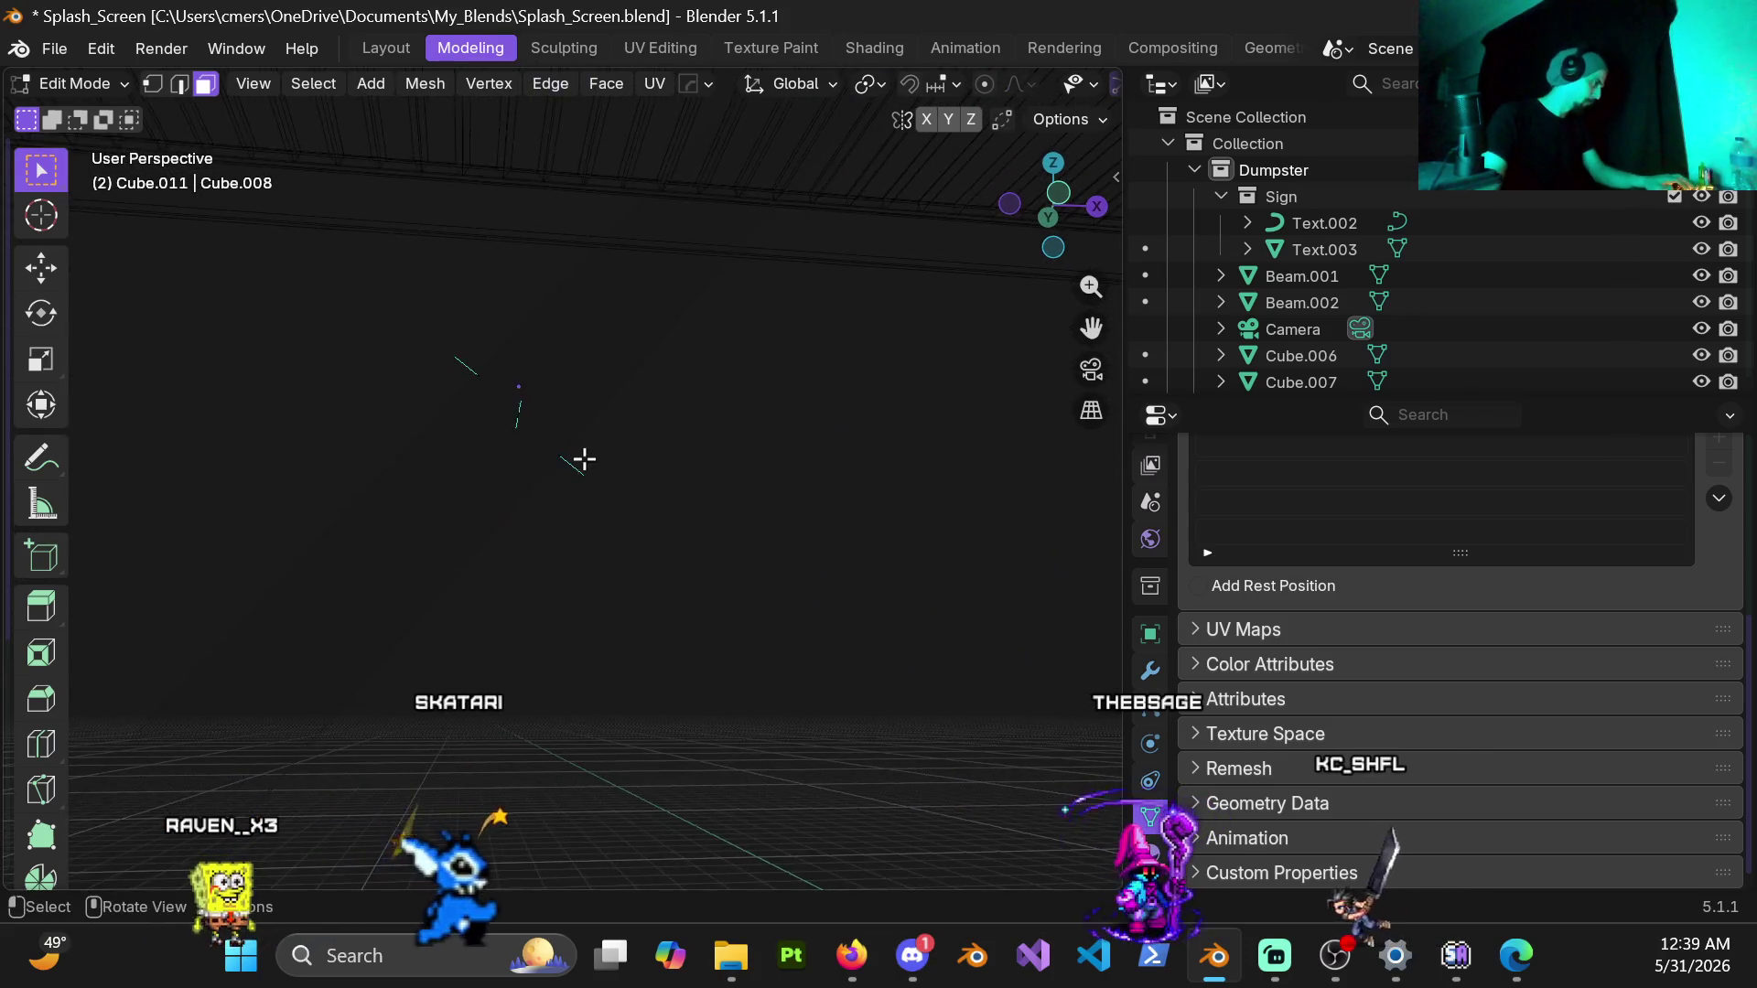
mouse_move(461, 502)
middle_down()
mouse_move(756, 272)
mouse_move(333, 512)
middle_up()
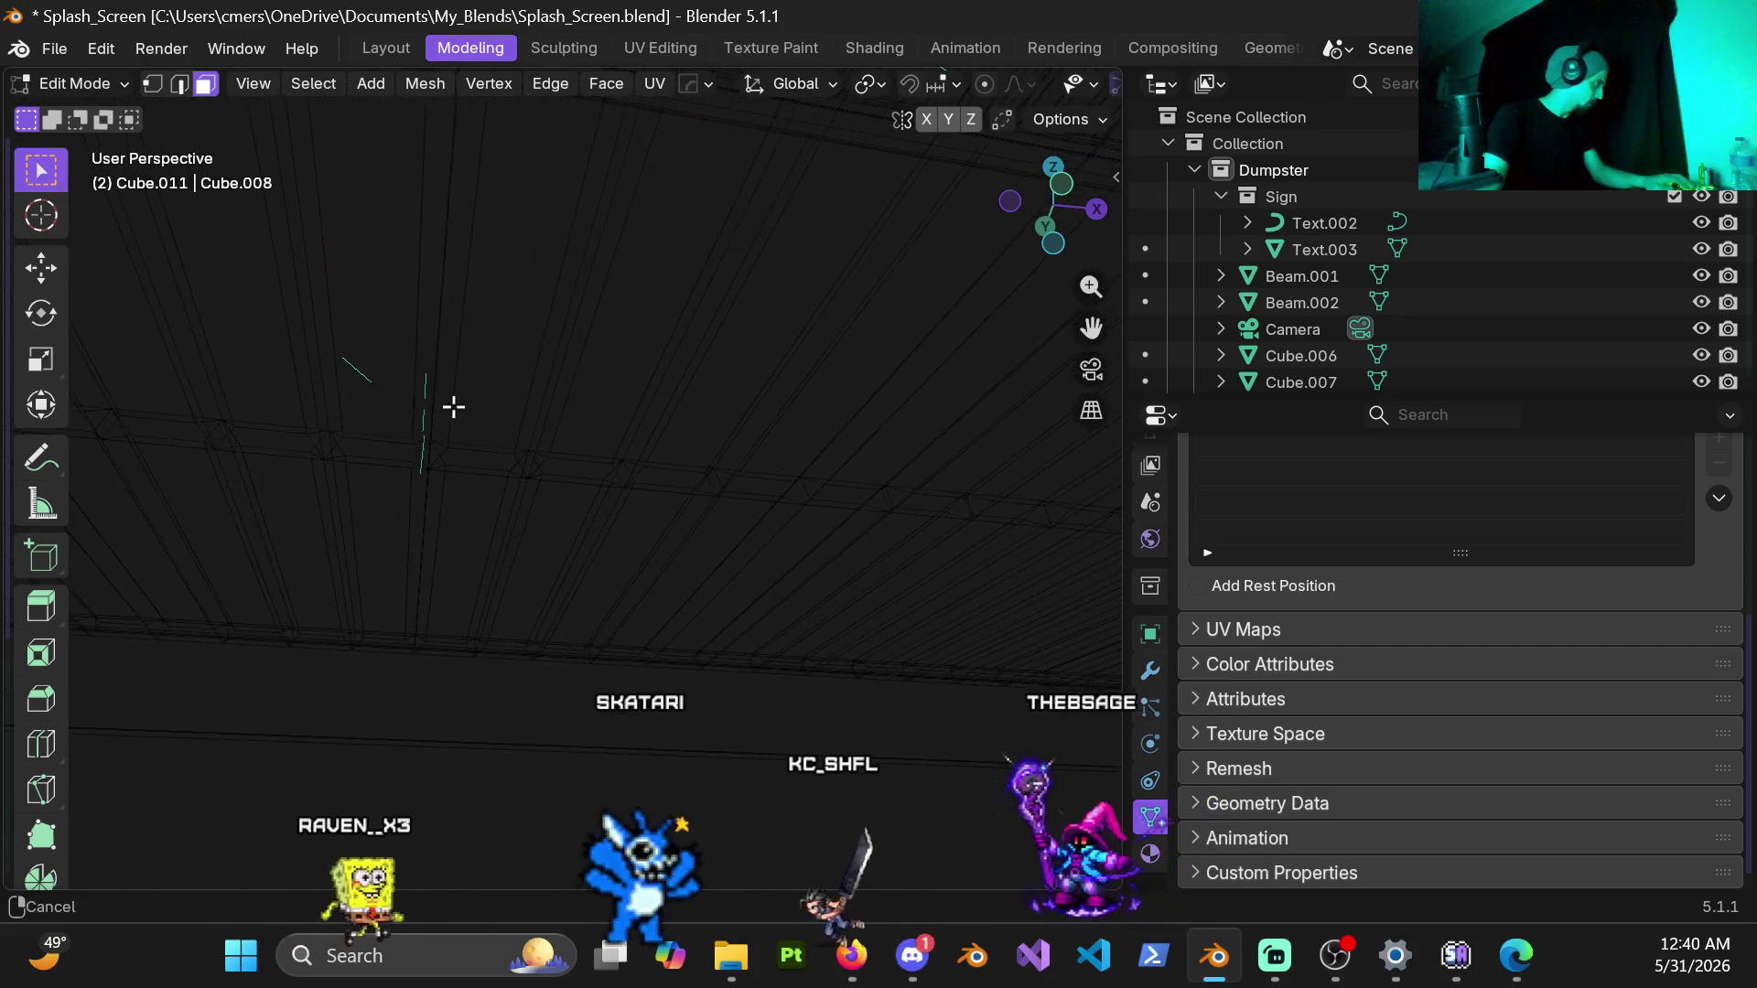
mouse_move(428, 433)
middle_down()
mouse_move(410, 526)
mouse_move(478, 419)
middle_up()
key(z)
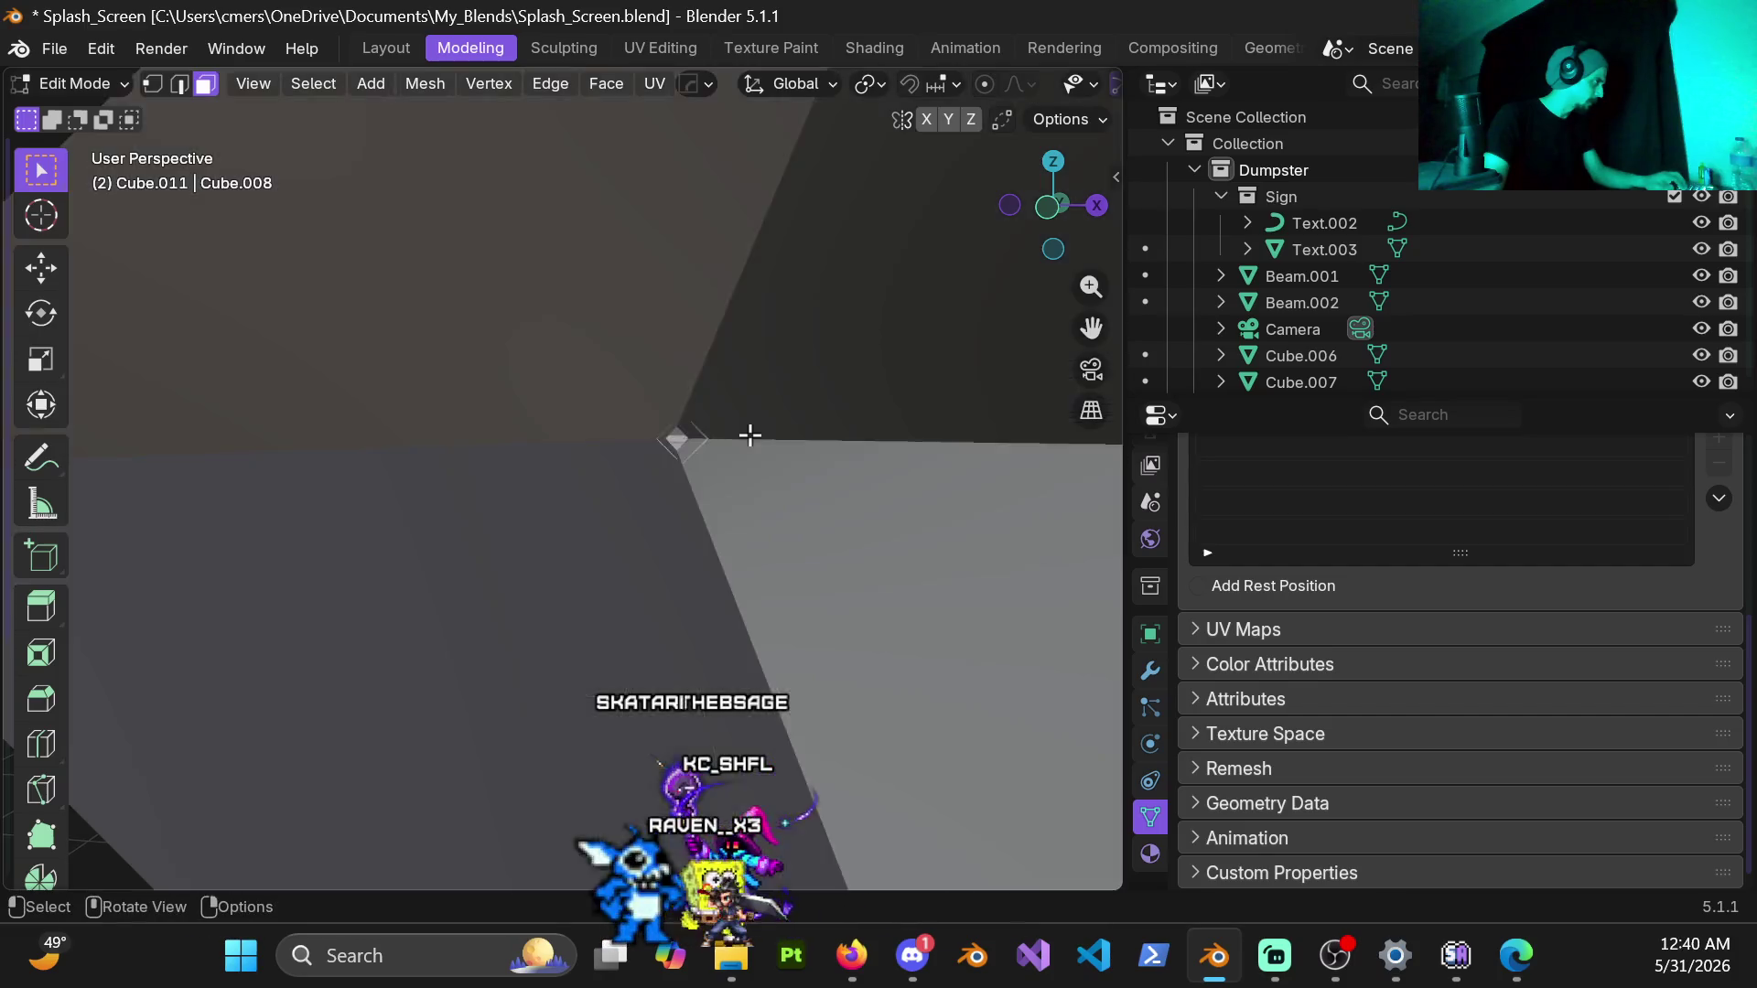
scroll(486, 419, up, 5)
mouse_move(604, 384)
middle_down()
mouse_move(646, 400)
mouse_move(695, 358)
mouse_move(598, 481)
mouse_move(864, 516)
middle_up()
scroll(645, 400, down, 5)
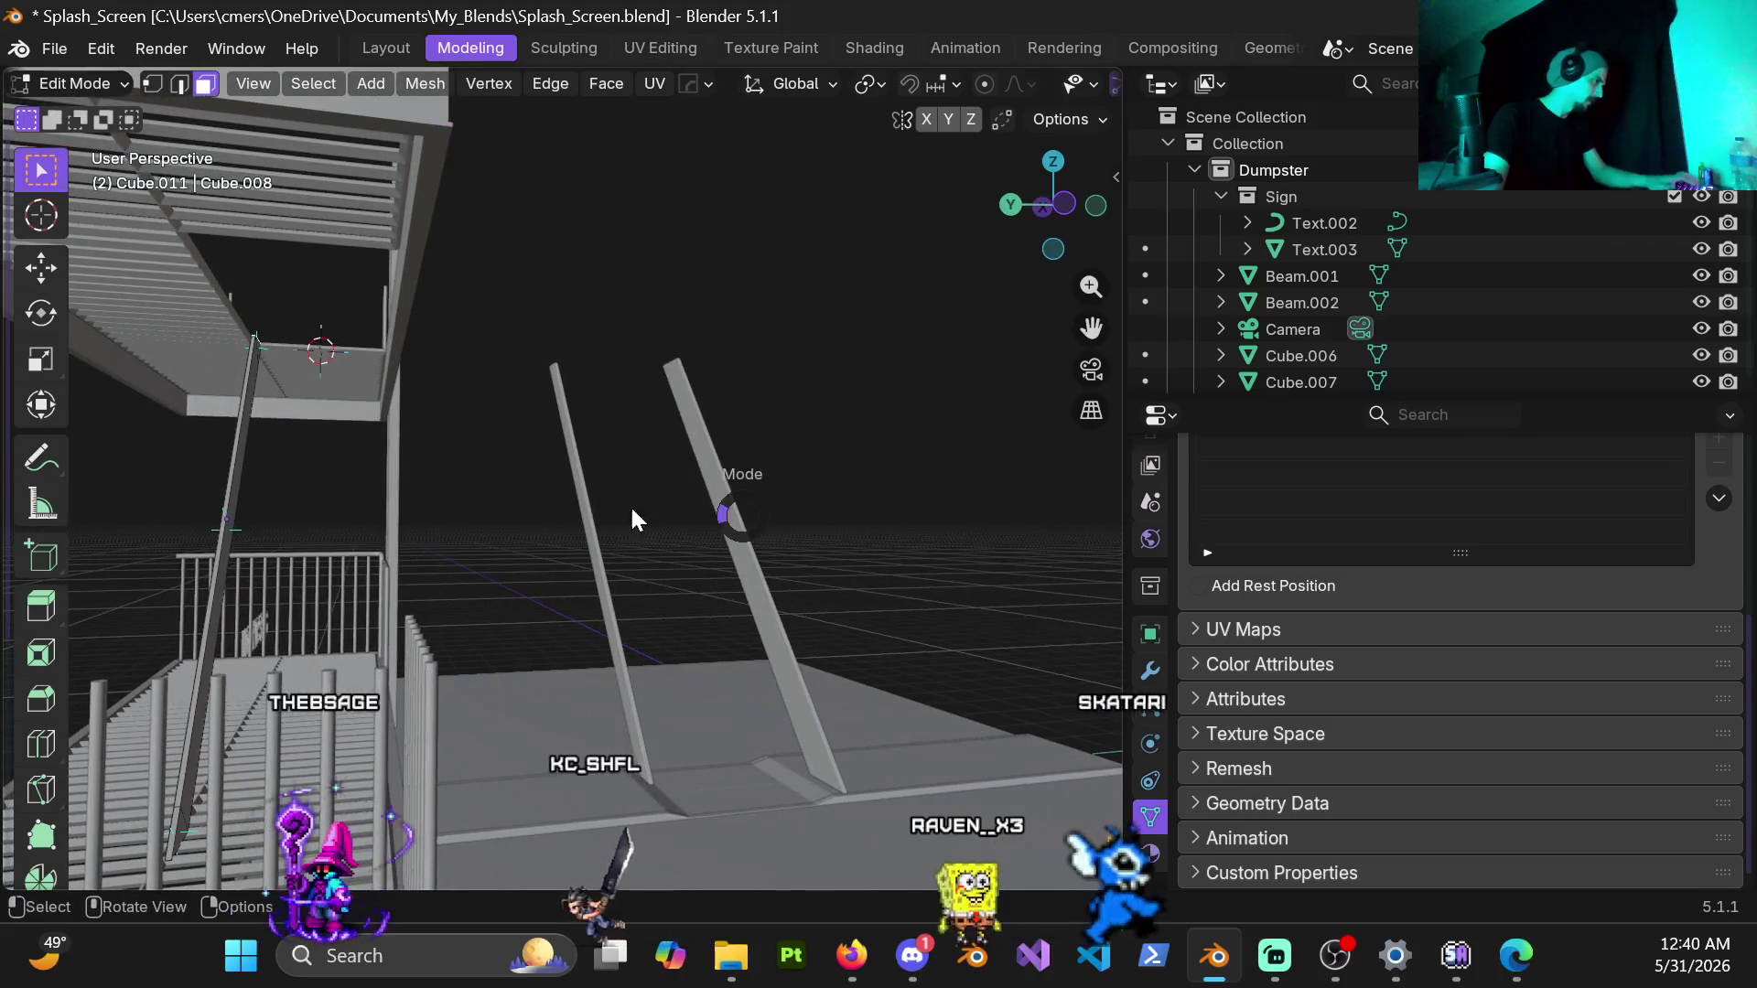
Step: Return to object mode and delete the extra left diagonal pole
key(ctrl+Tab)
click(595, 474)
mouse_move(595, 485)
middle_down()
mouse_move(501, 528)
mouse_move(362, 512)
mouse_move(873, 572)
middle_up()
scroll(872, 571, down, 3)
key(x)
click(809, 577)
Step: Select the Cube.012 diagonal beam in front view and apply its rotation and scale
middle_drag(564, 547, 443, 513)
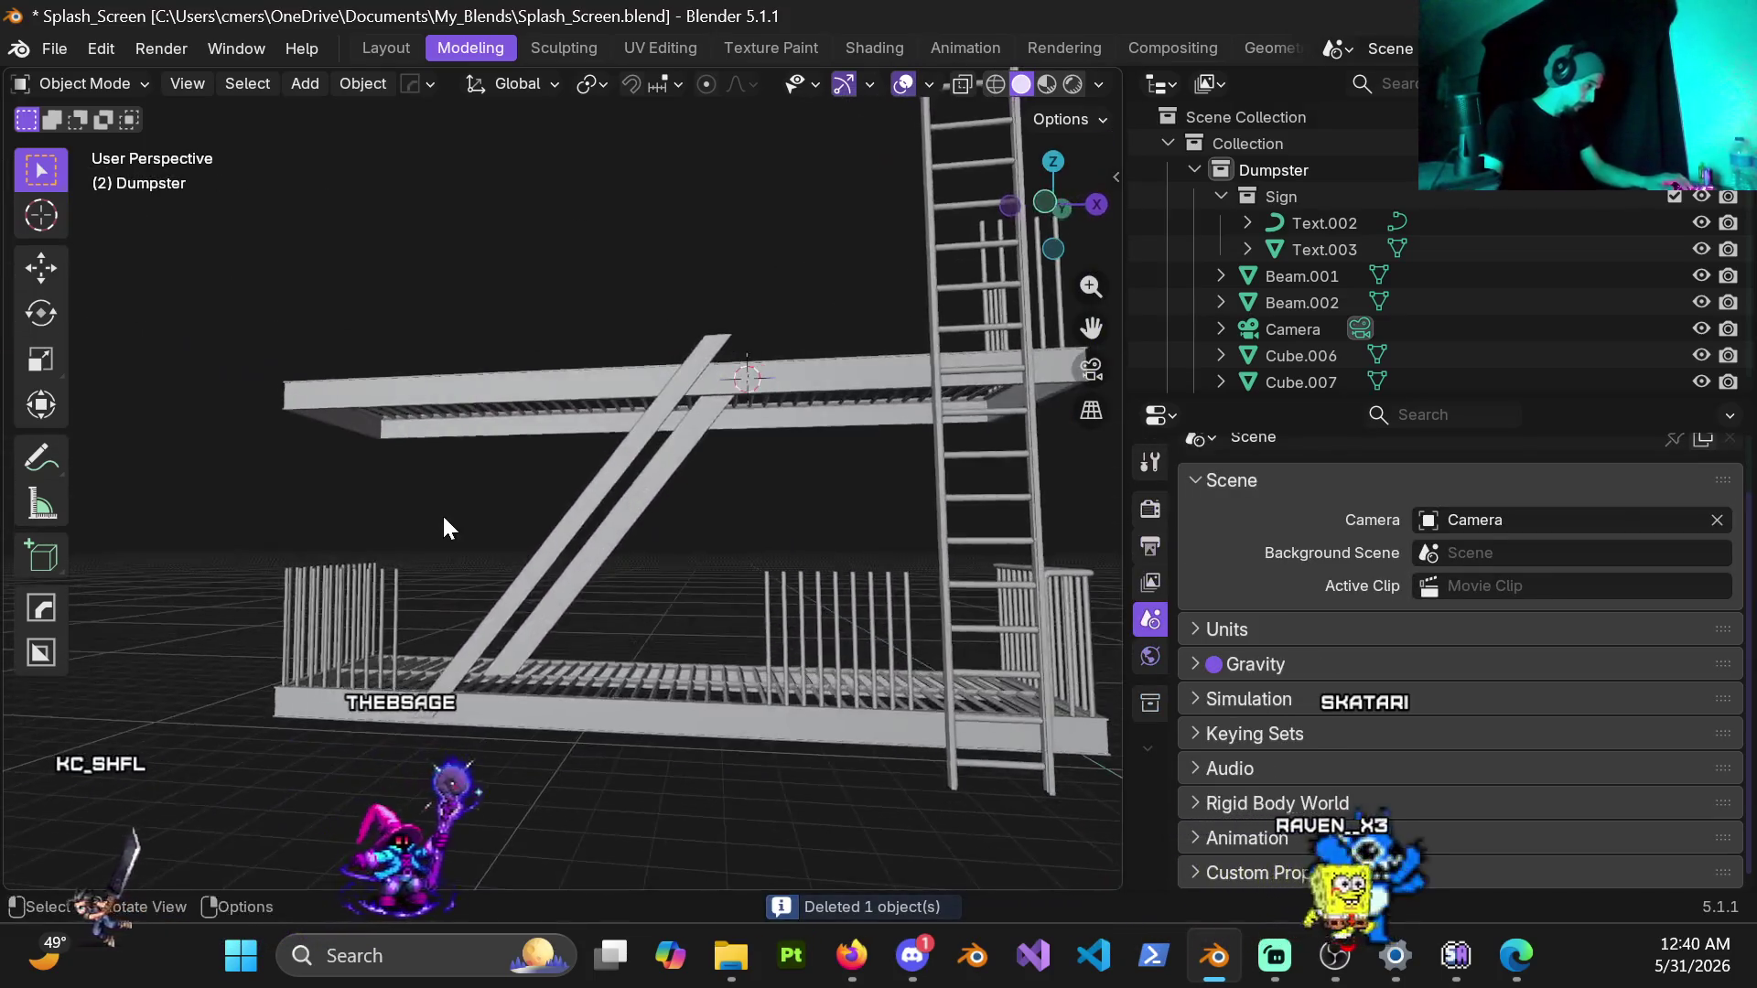
key(KP_1)
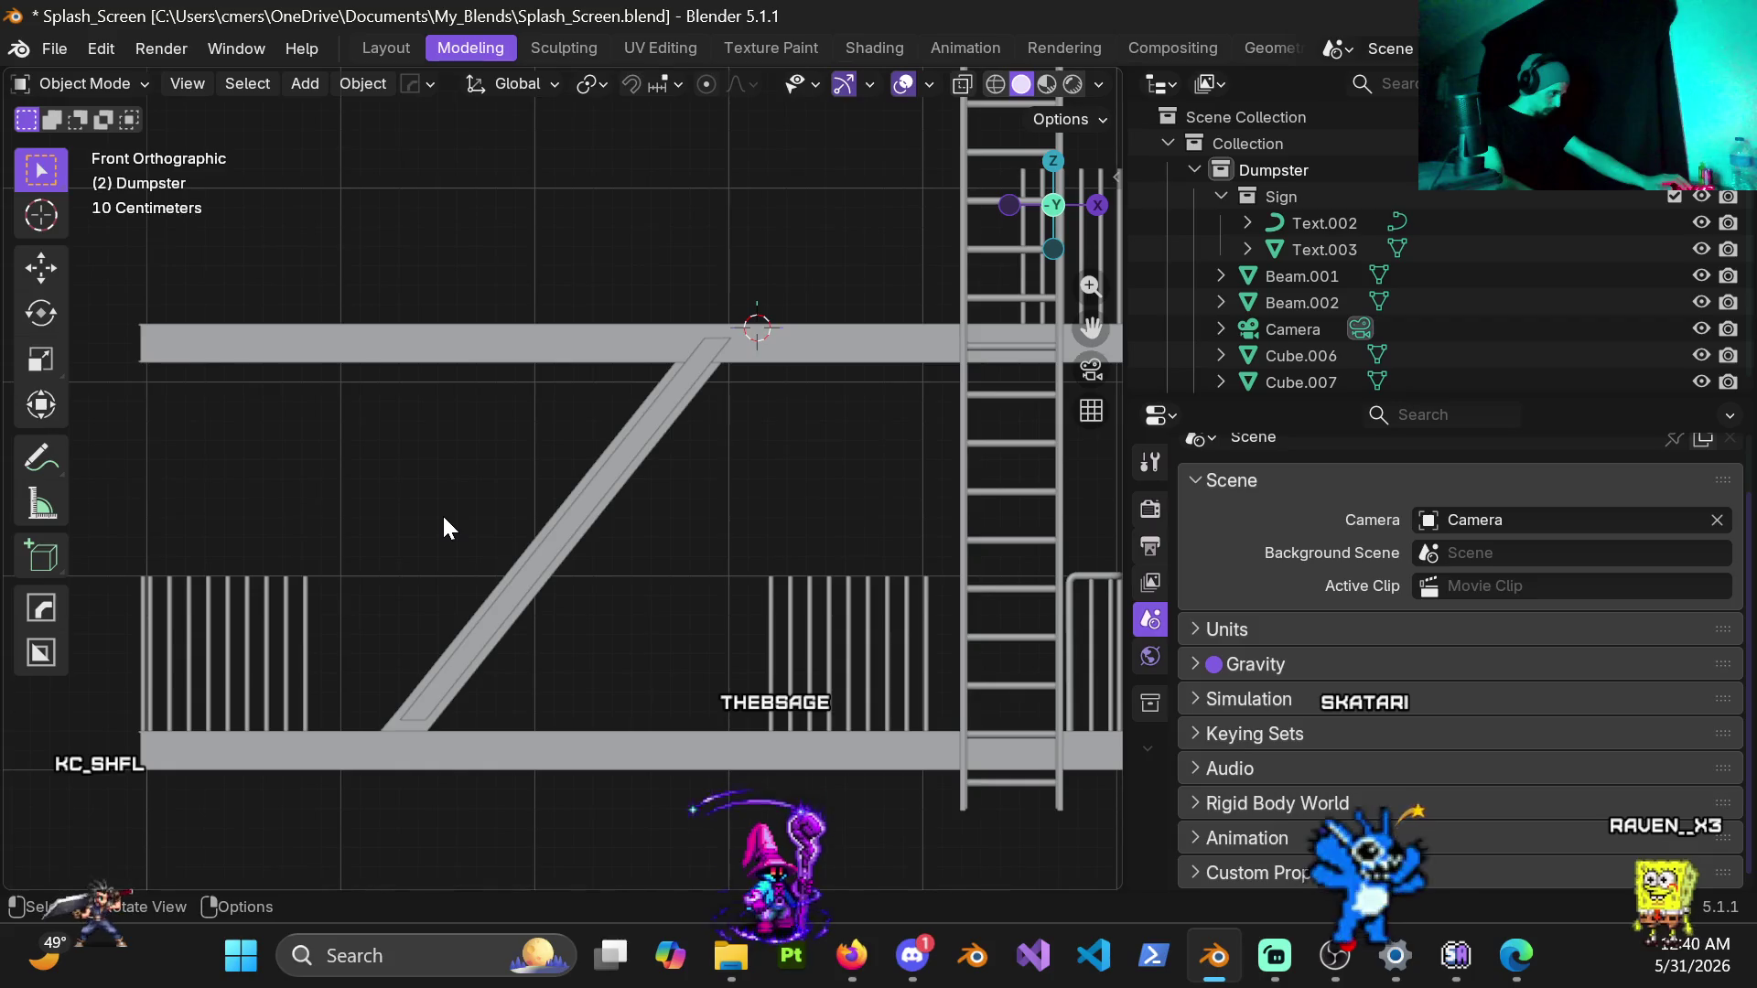
click(537, 549)
key(n)
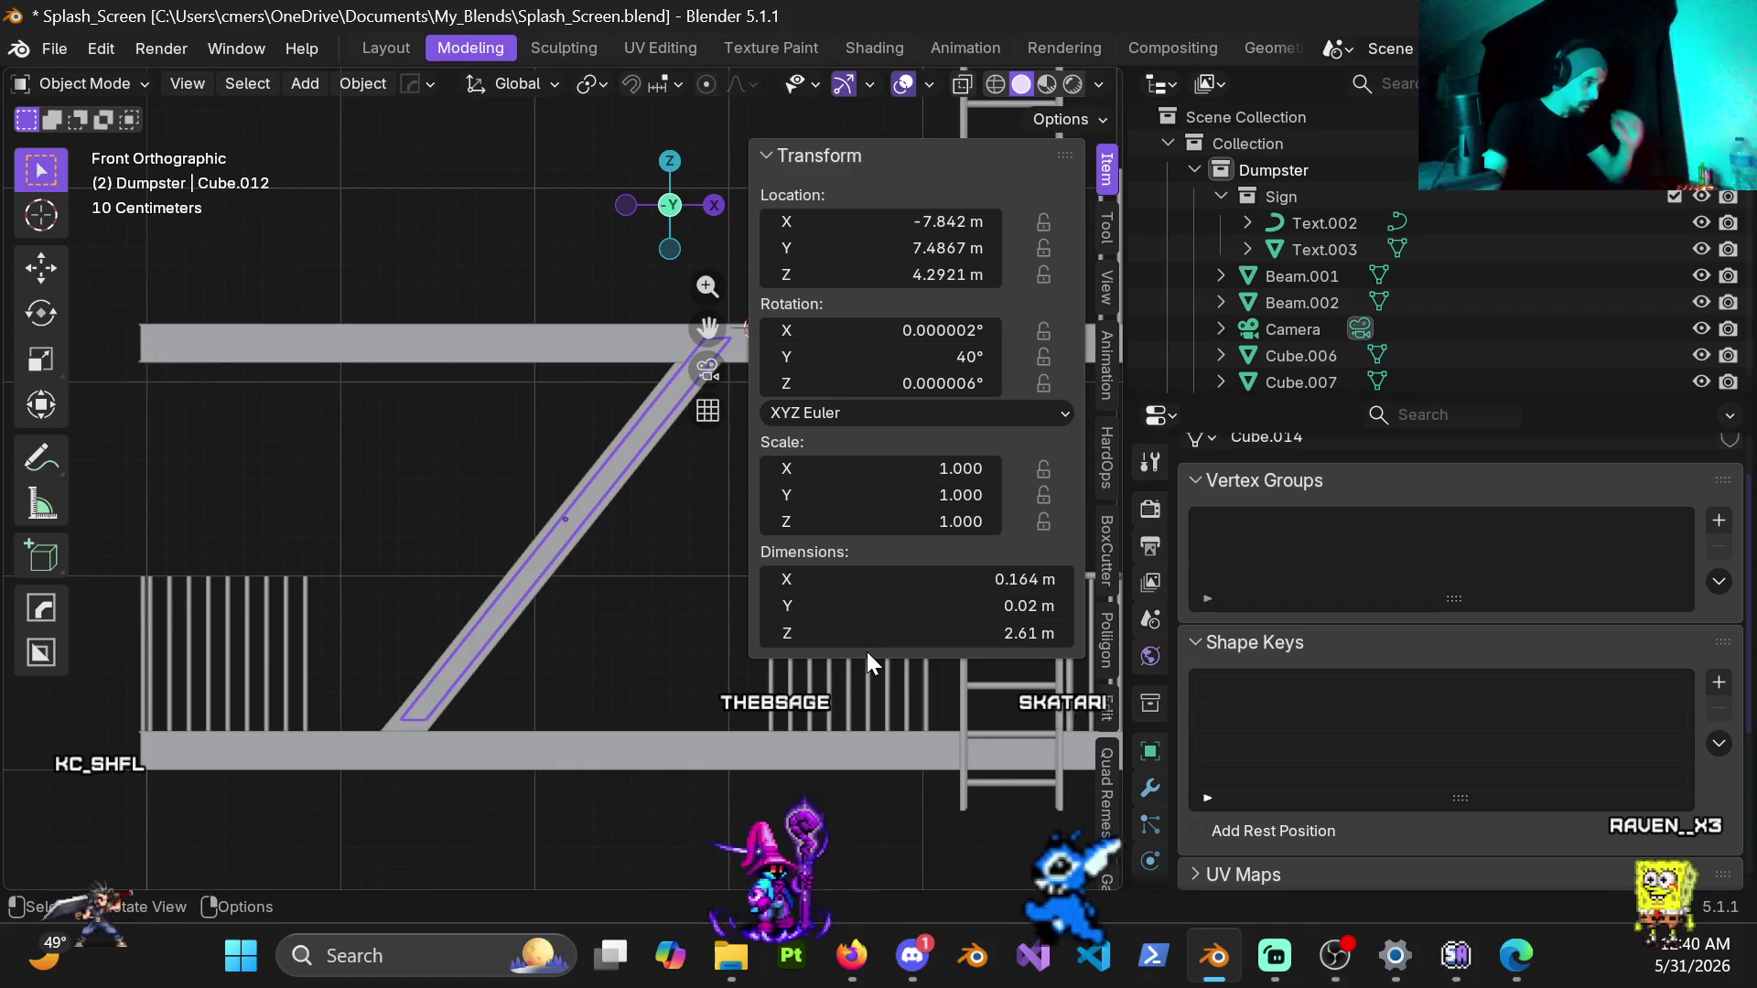
right_click(485, 575)
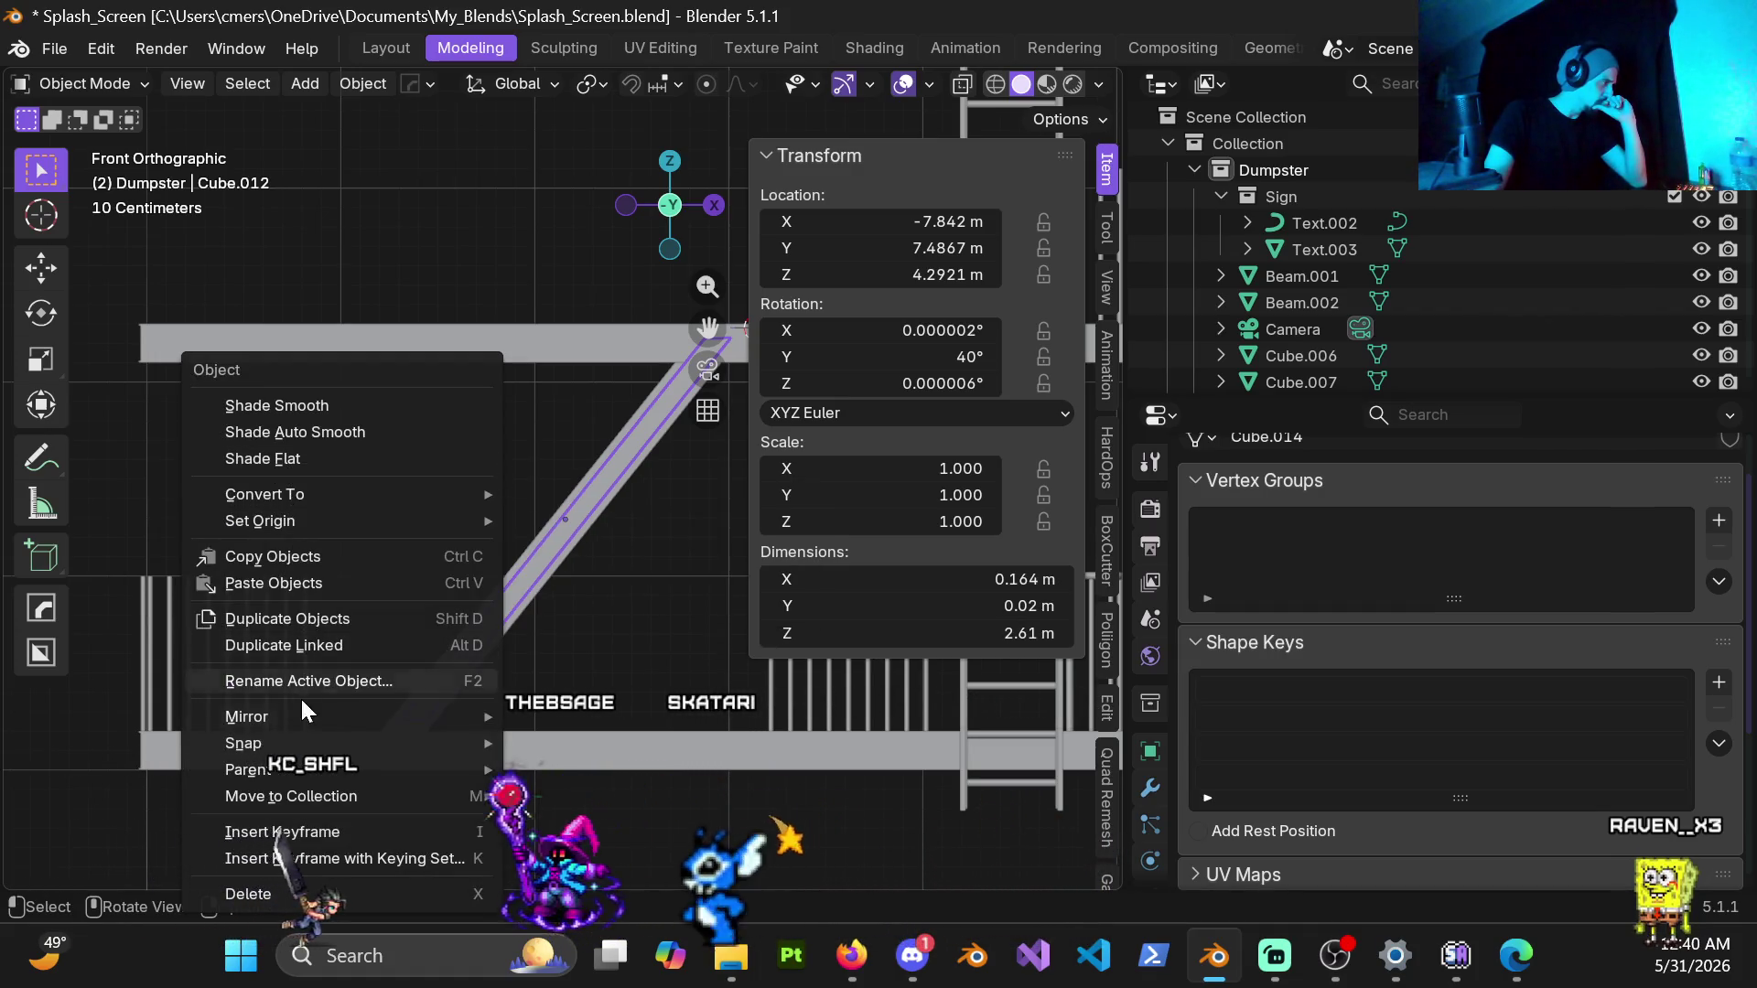
click(110, 674)
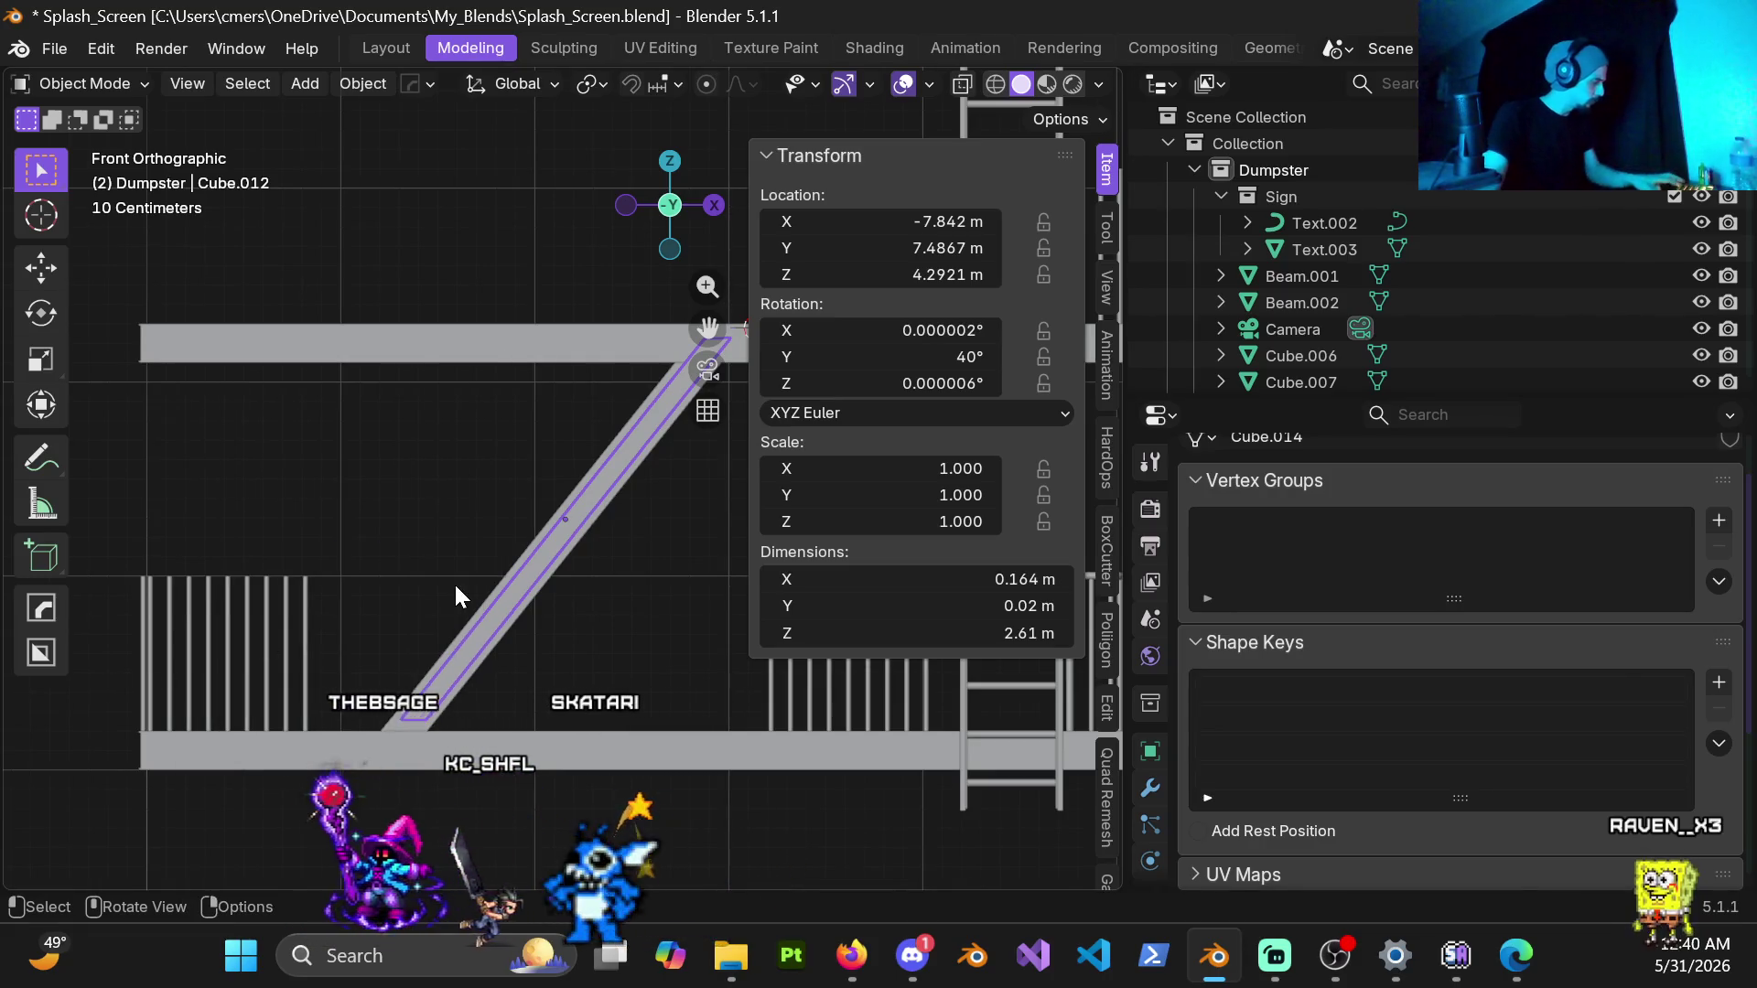
key(ctrl+a)
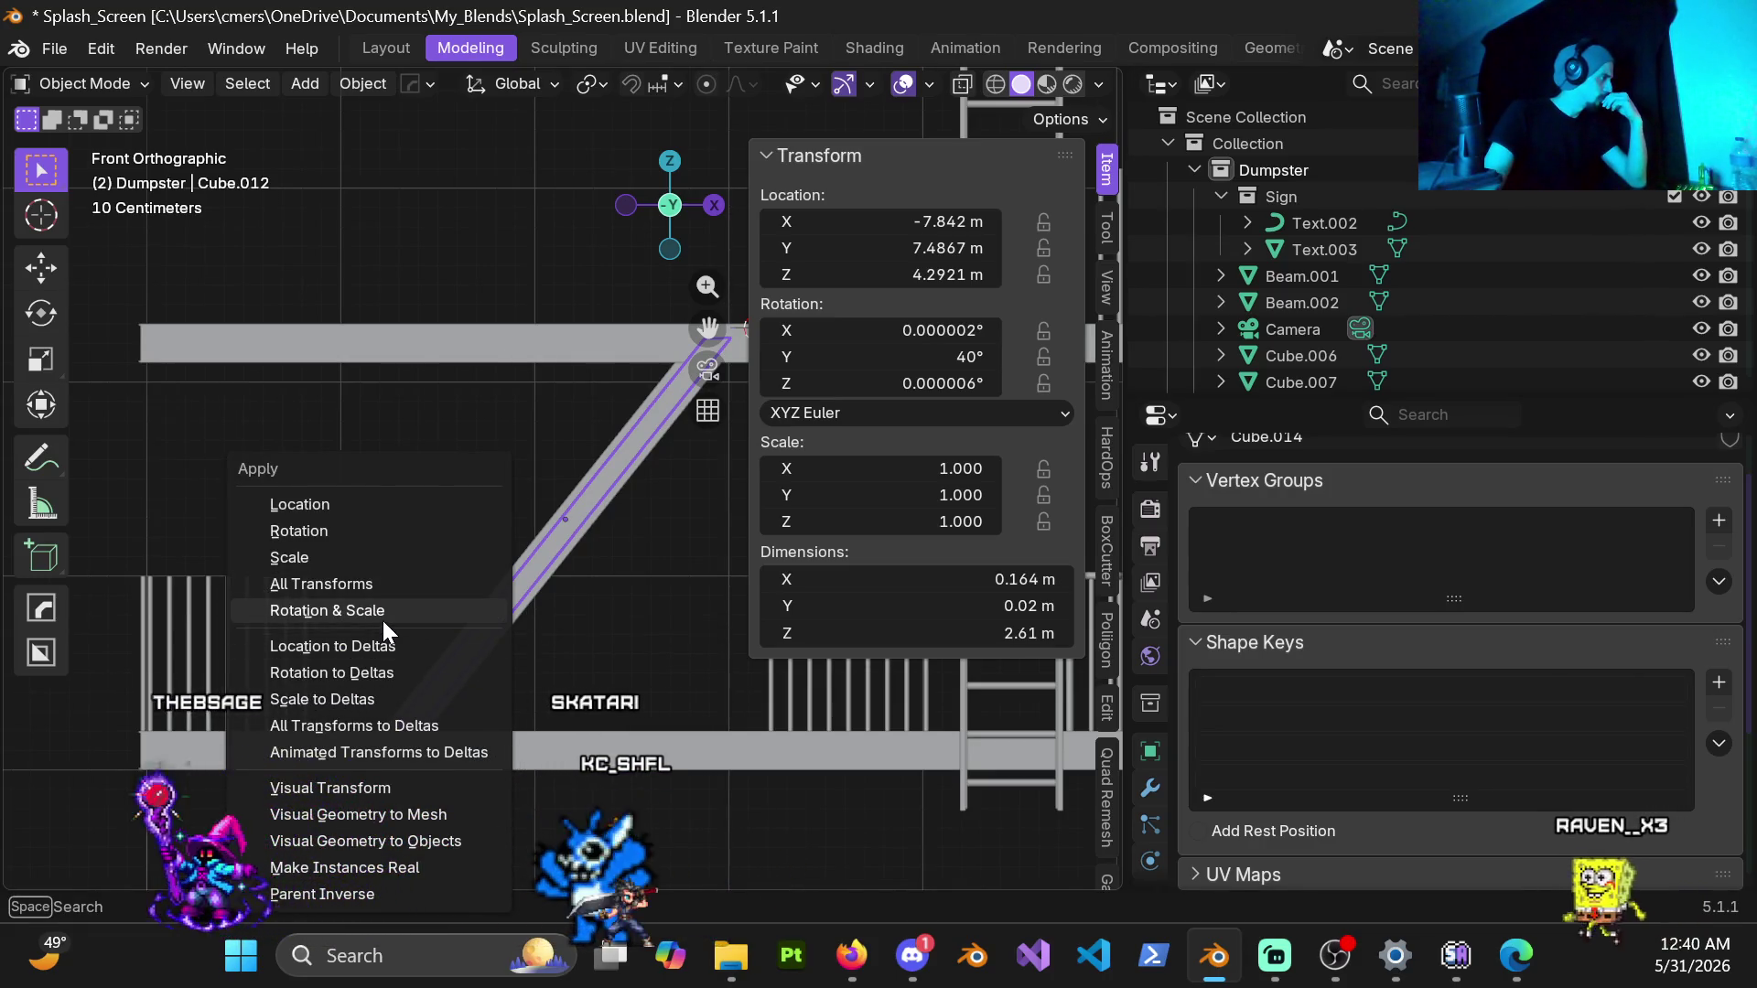
click(383, 618)
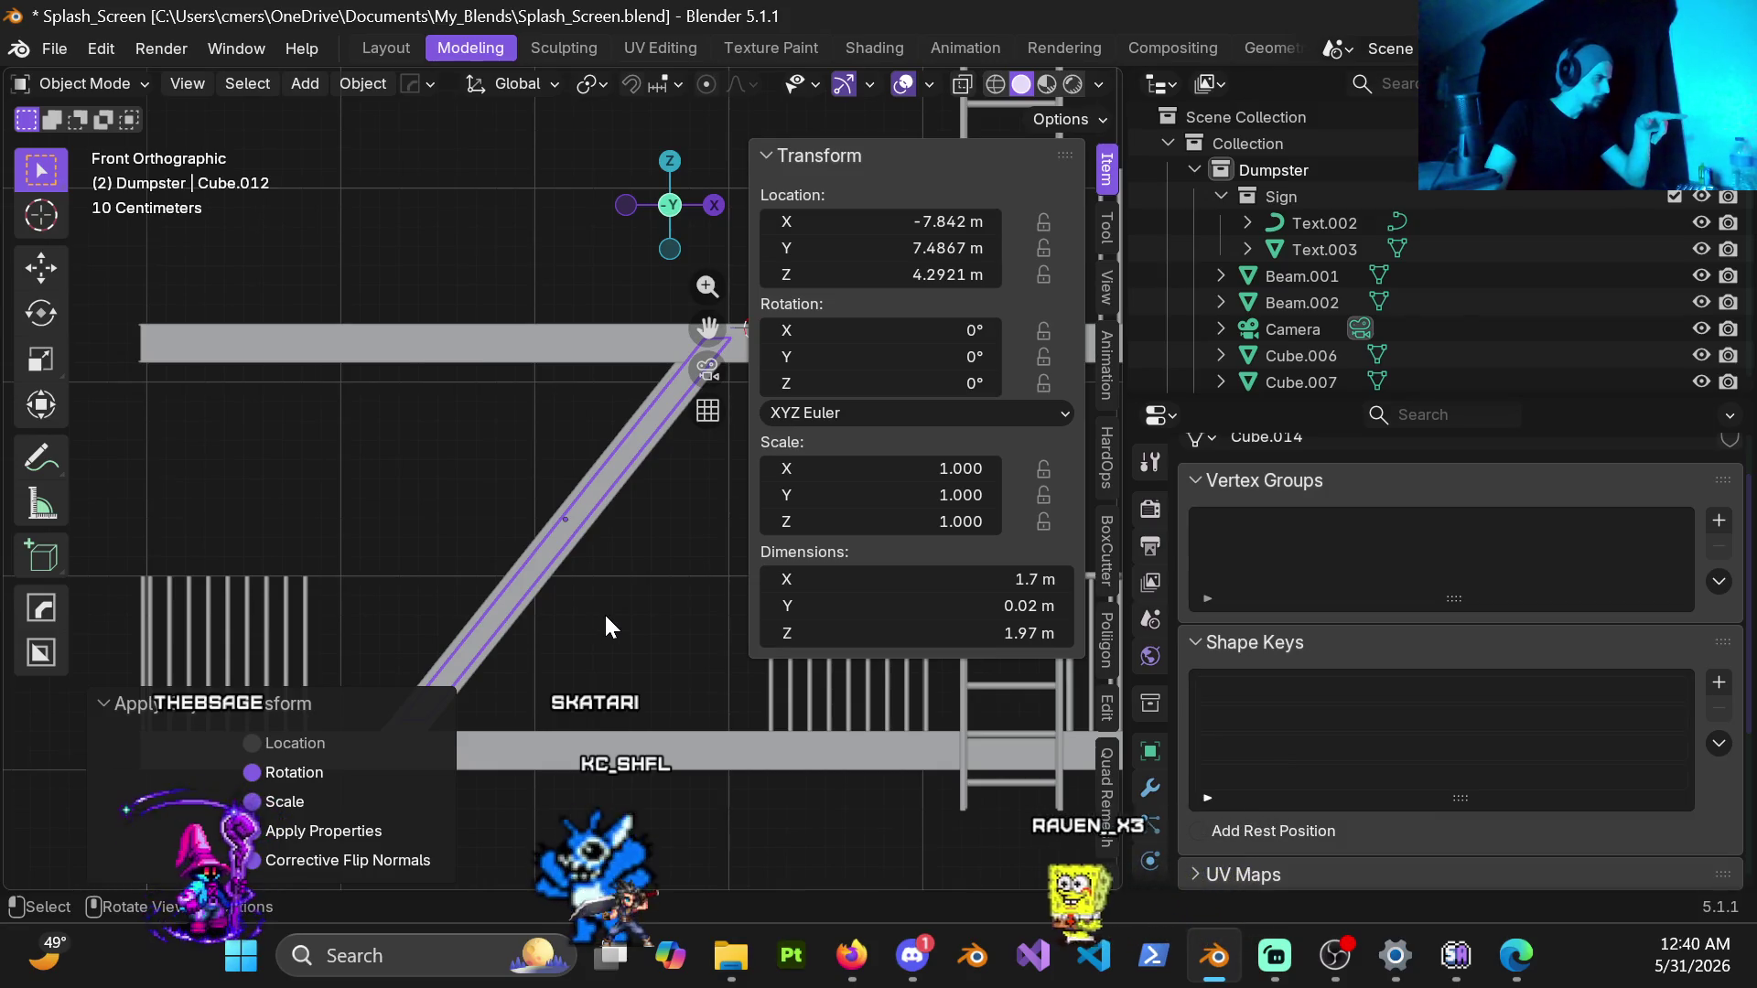
scroll(597, 617, up, 2)
scroll(597, 609, up, 2)
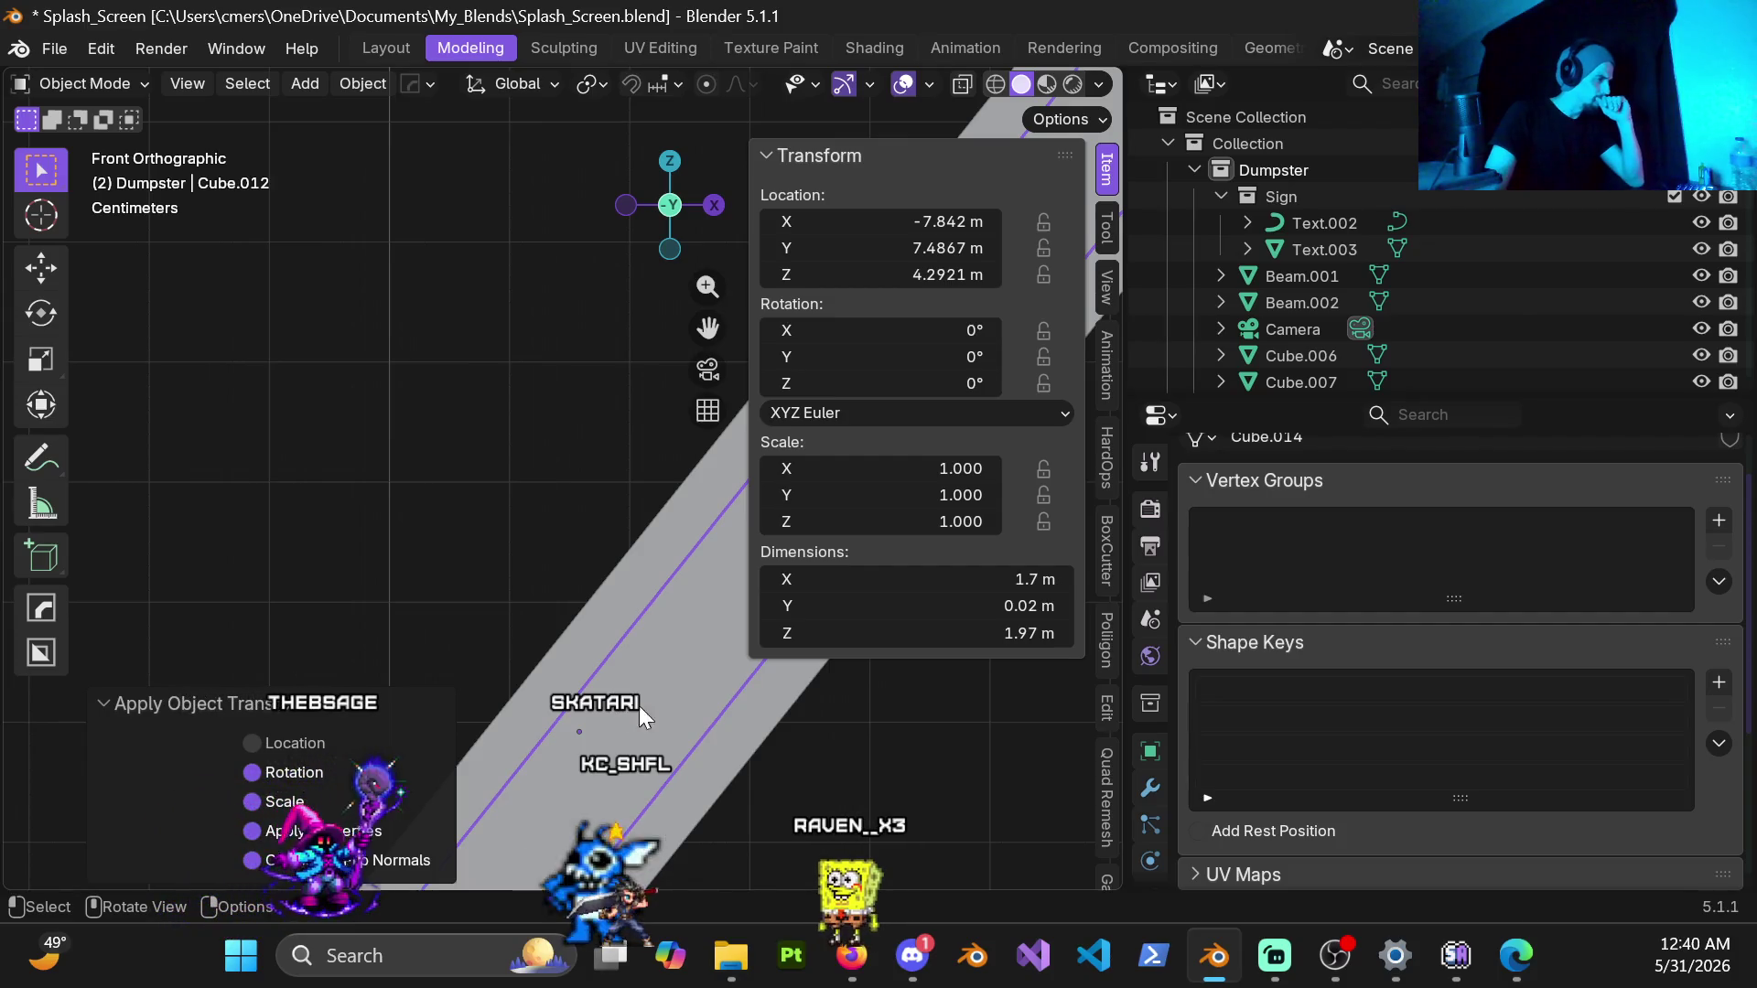
scroll(724, 794, down, 3)
scroll(666, 721, down, 2)
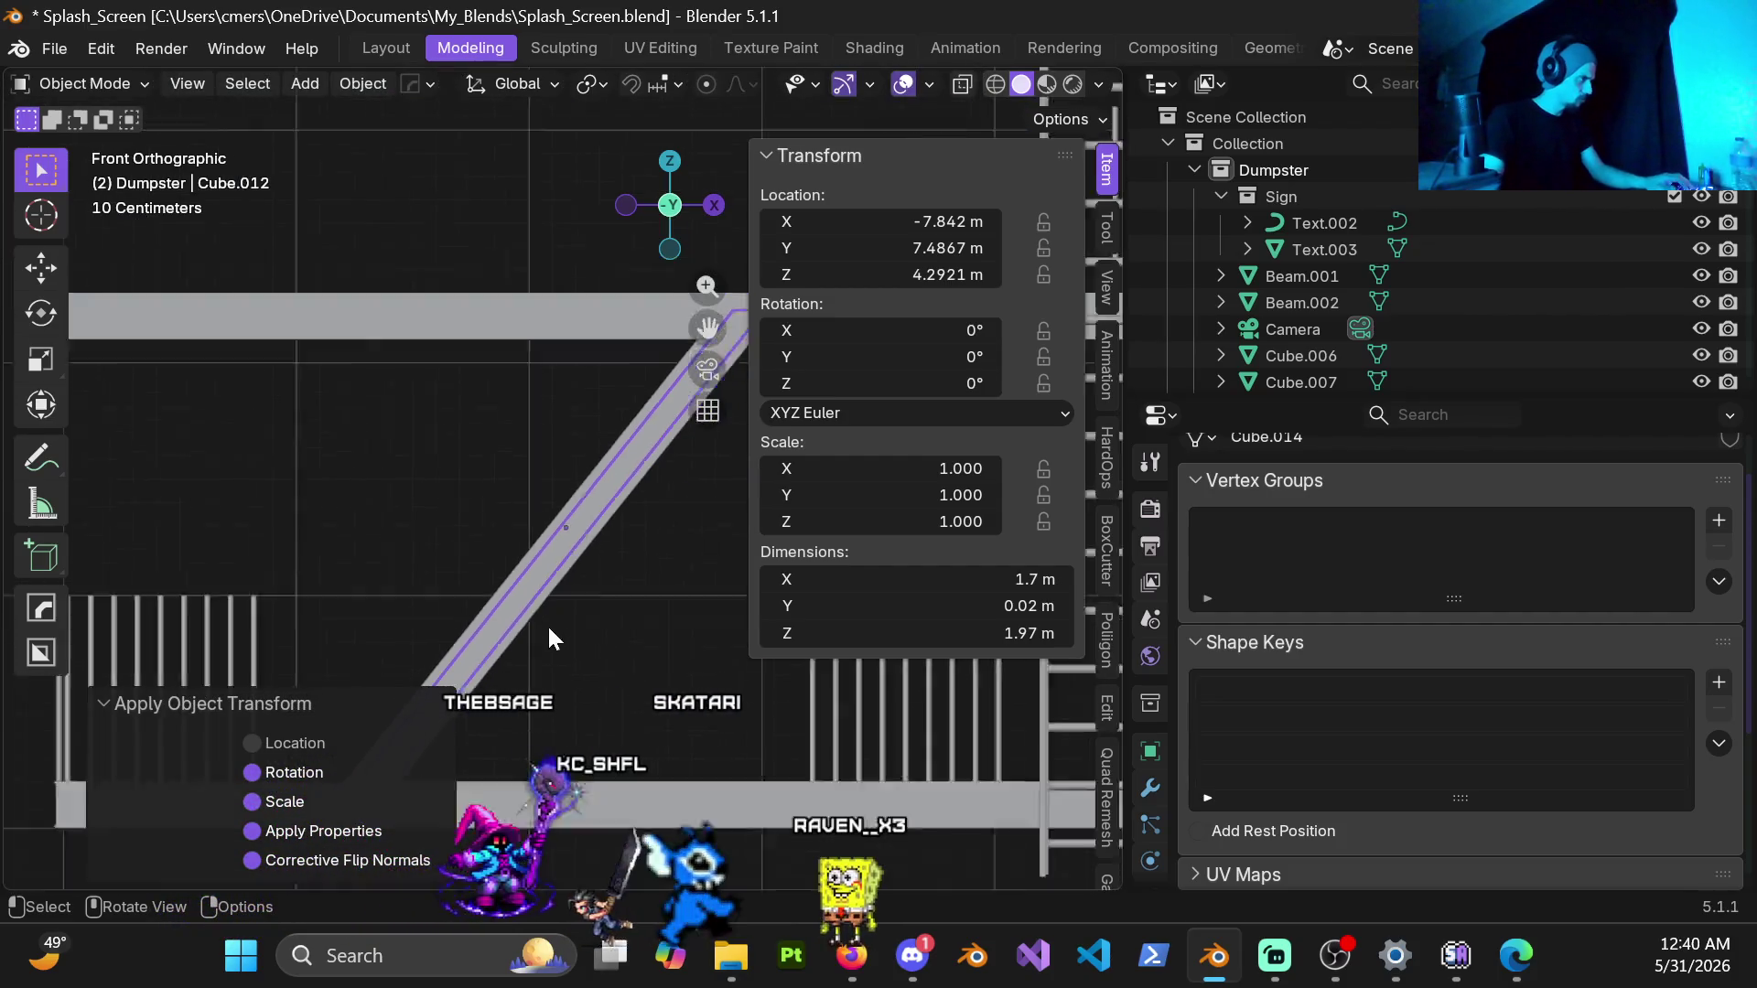
mouse_move(500, 558)
middle_down()
mouse_move(664, 596)
mouse_move(729, 674)
mouse_move(472, 572)
mouse_move(497, 548)
middle_up()
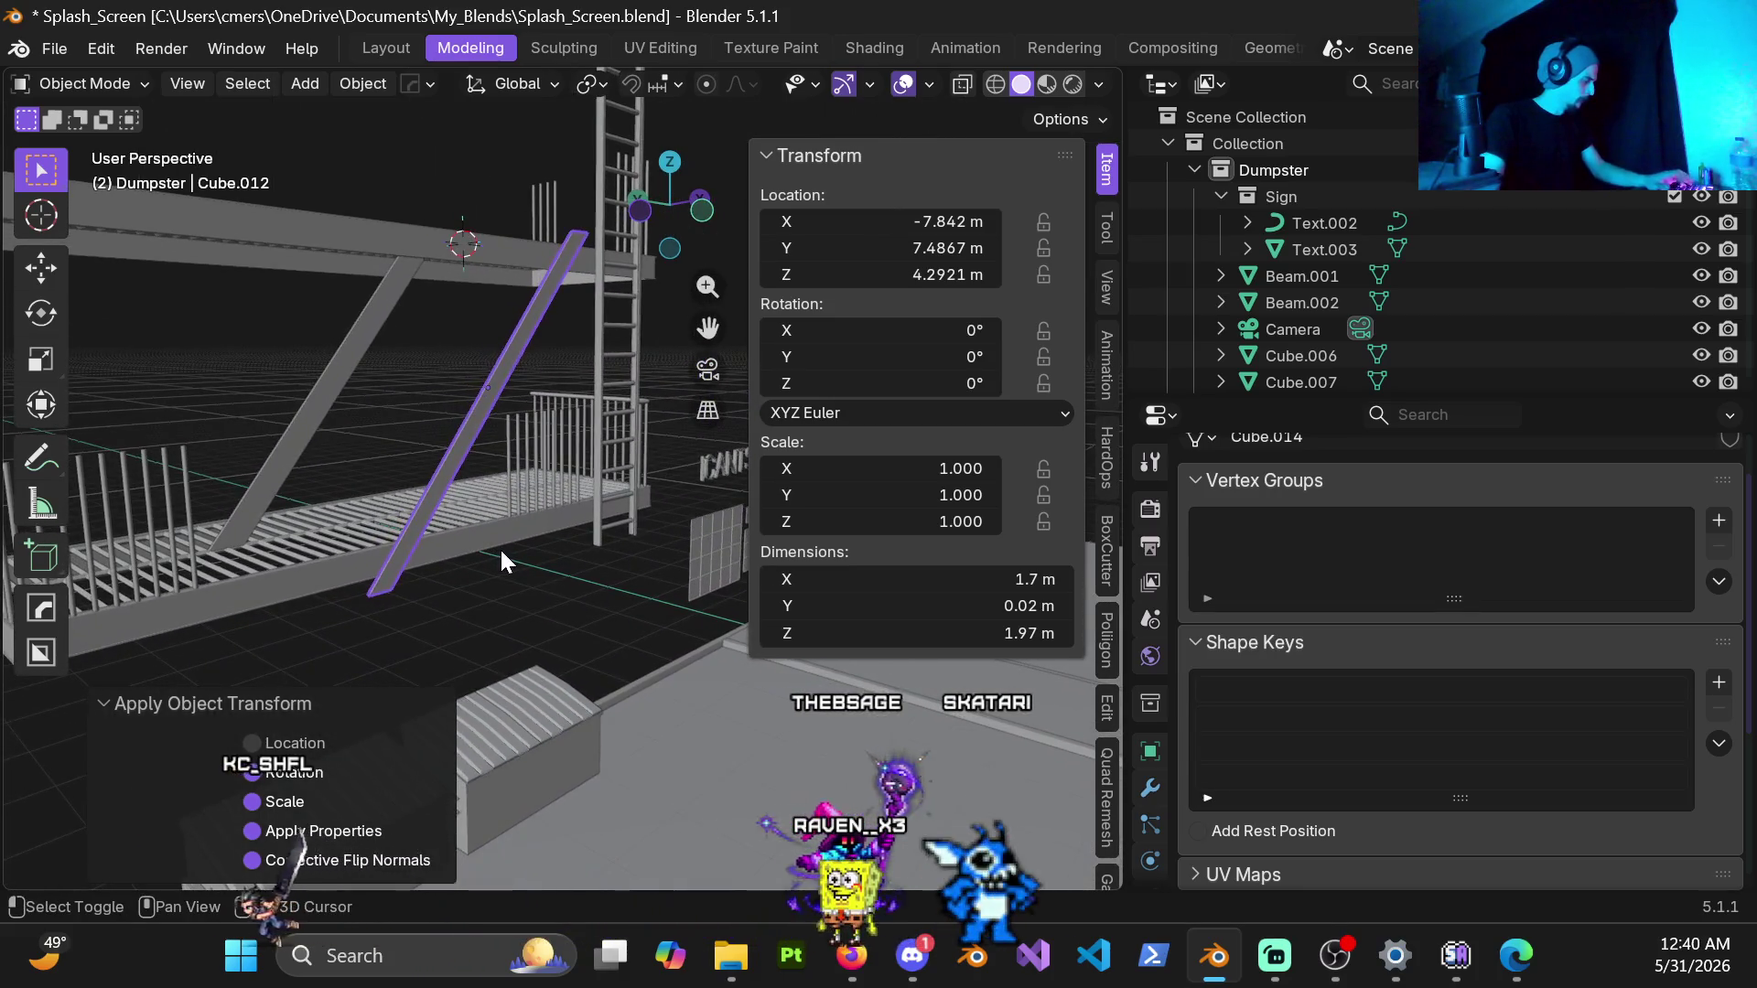
Step: Duplicate the diagonal beam offset -1 m along Y
key(g)
click(503, 551)
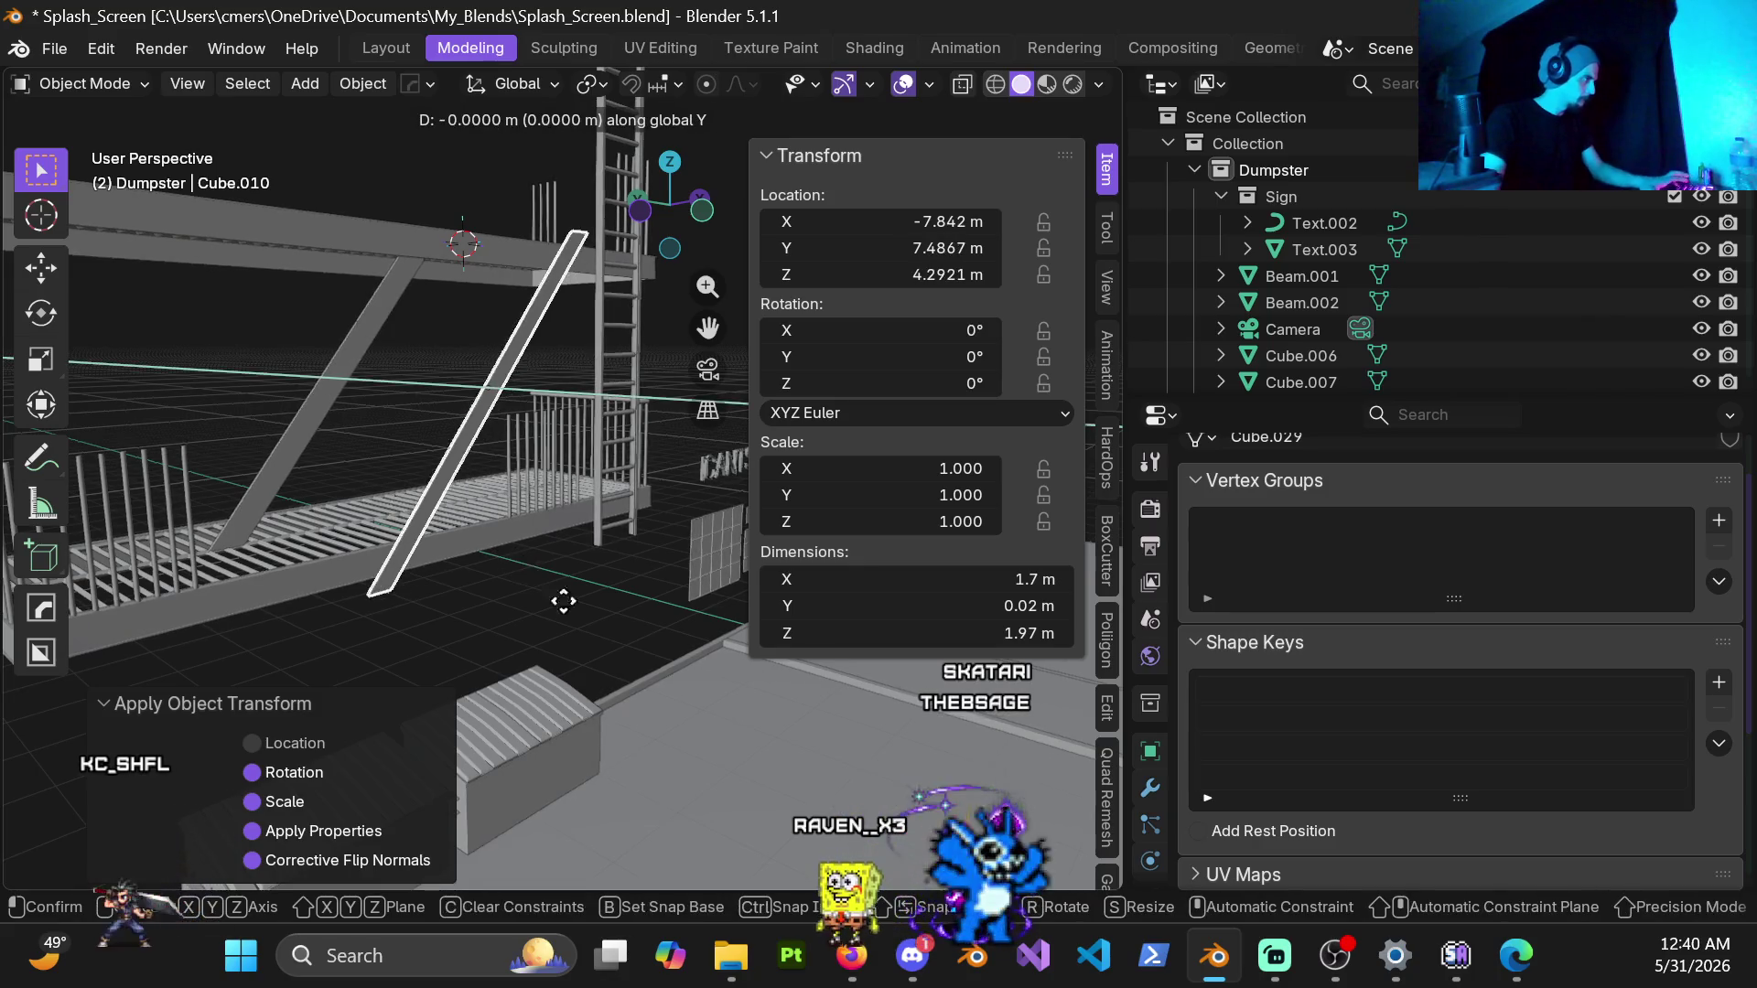
key(shift+d)
middle_drag(612, 628, 410, 505)
key(KP_1)
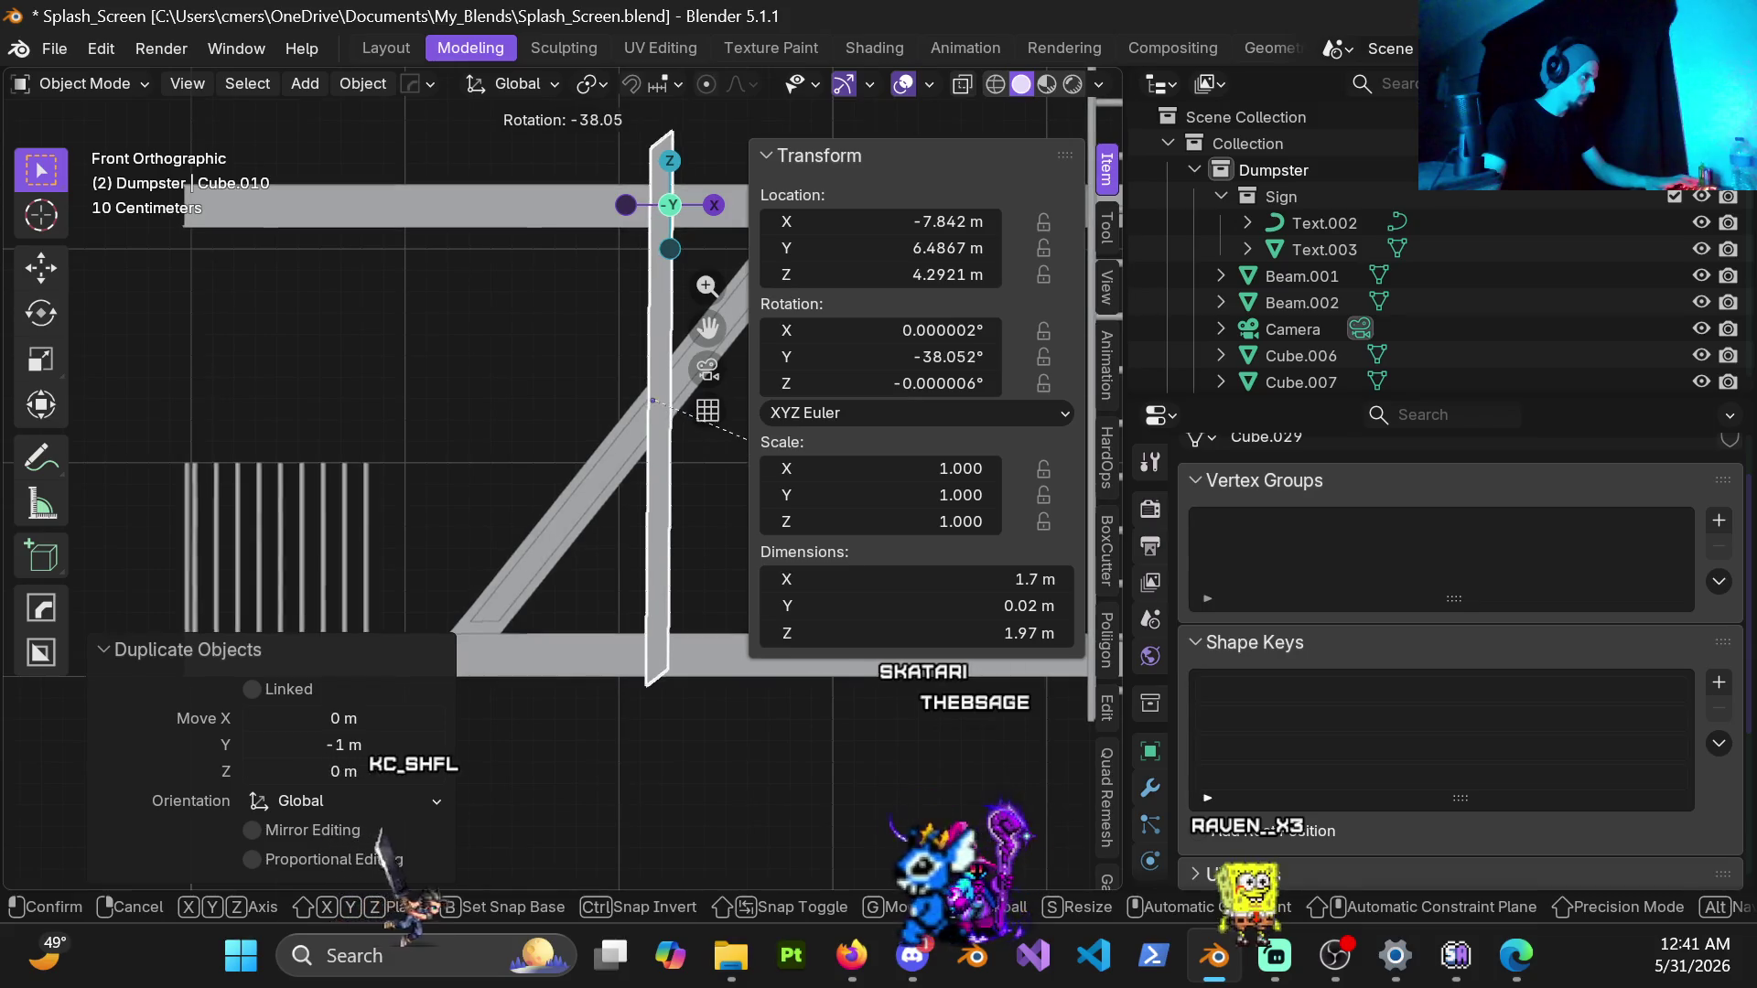
Step: Rotate the copy -38.1° to stand upright and apply its rotation and scale
click(747, 521)
scroll(647, 496, down, 1)
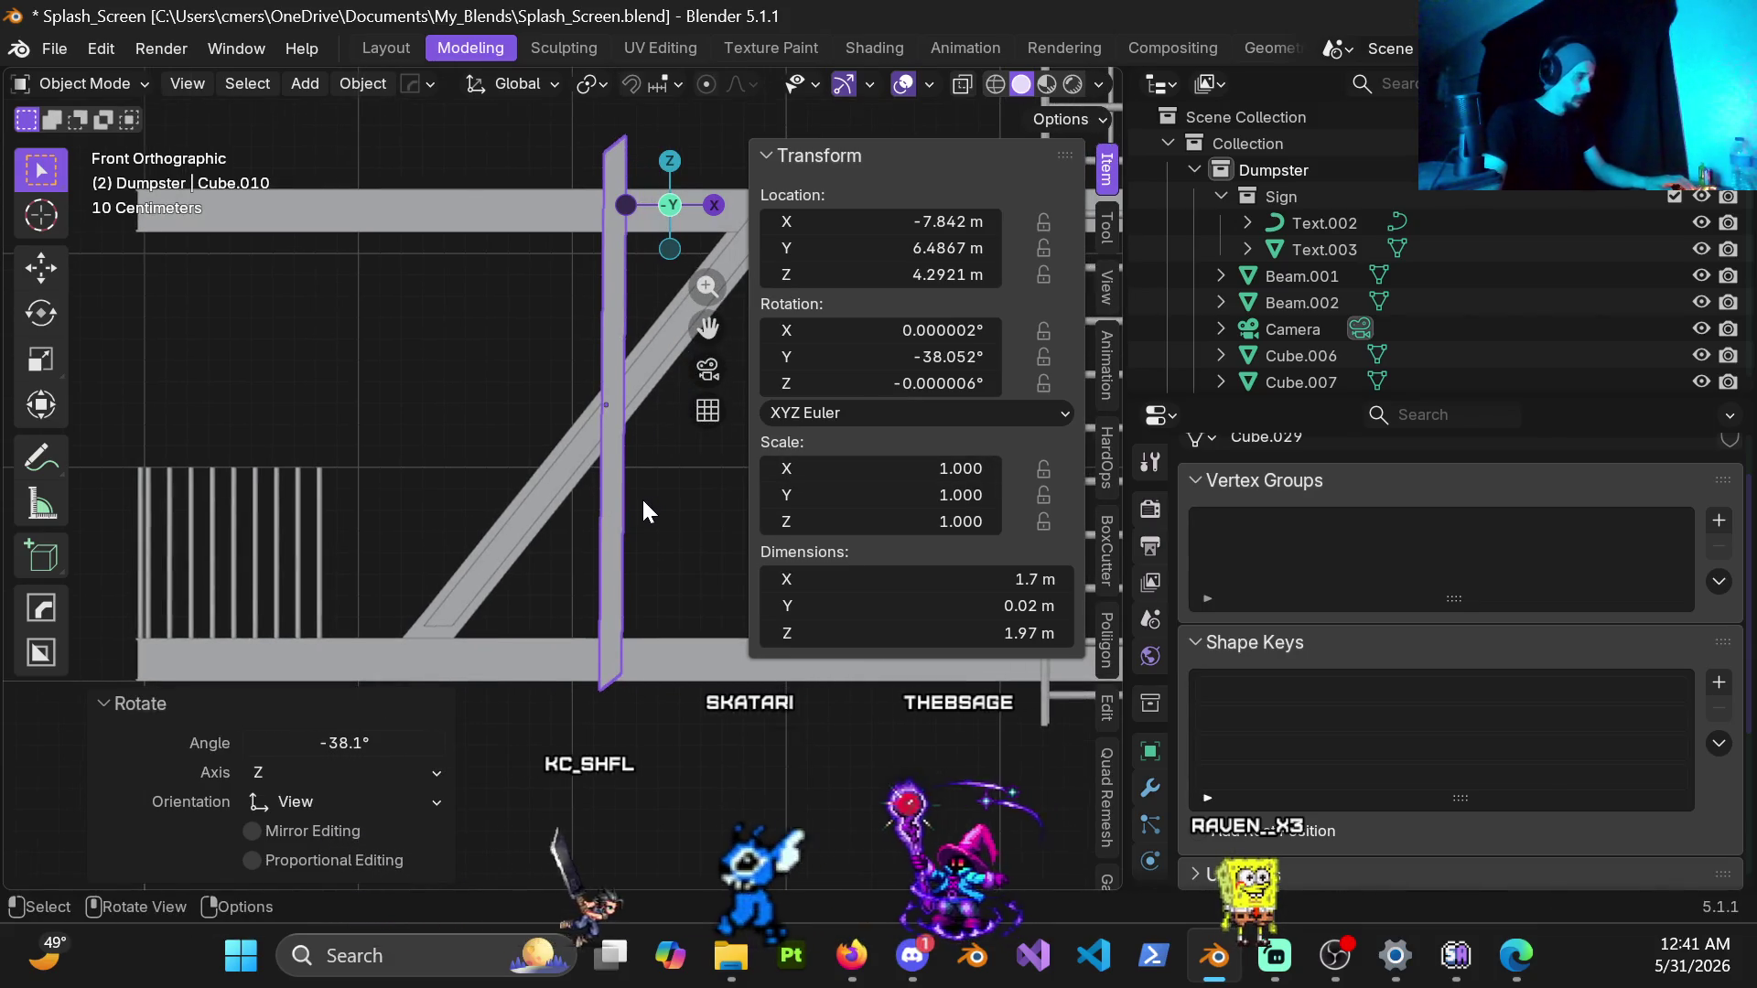
key(ctrl+a)
click(596, 499)
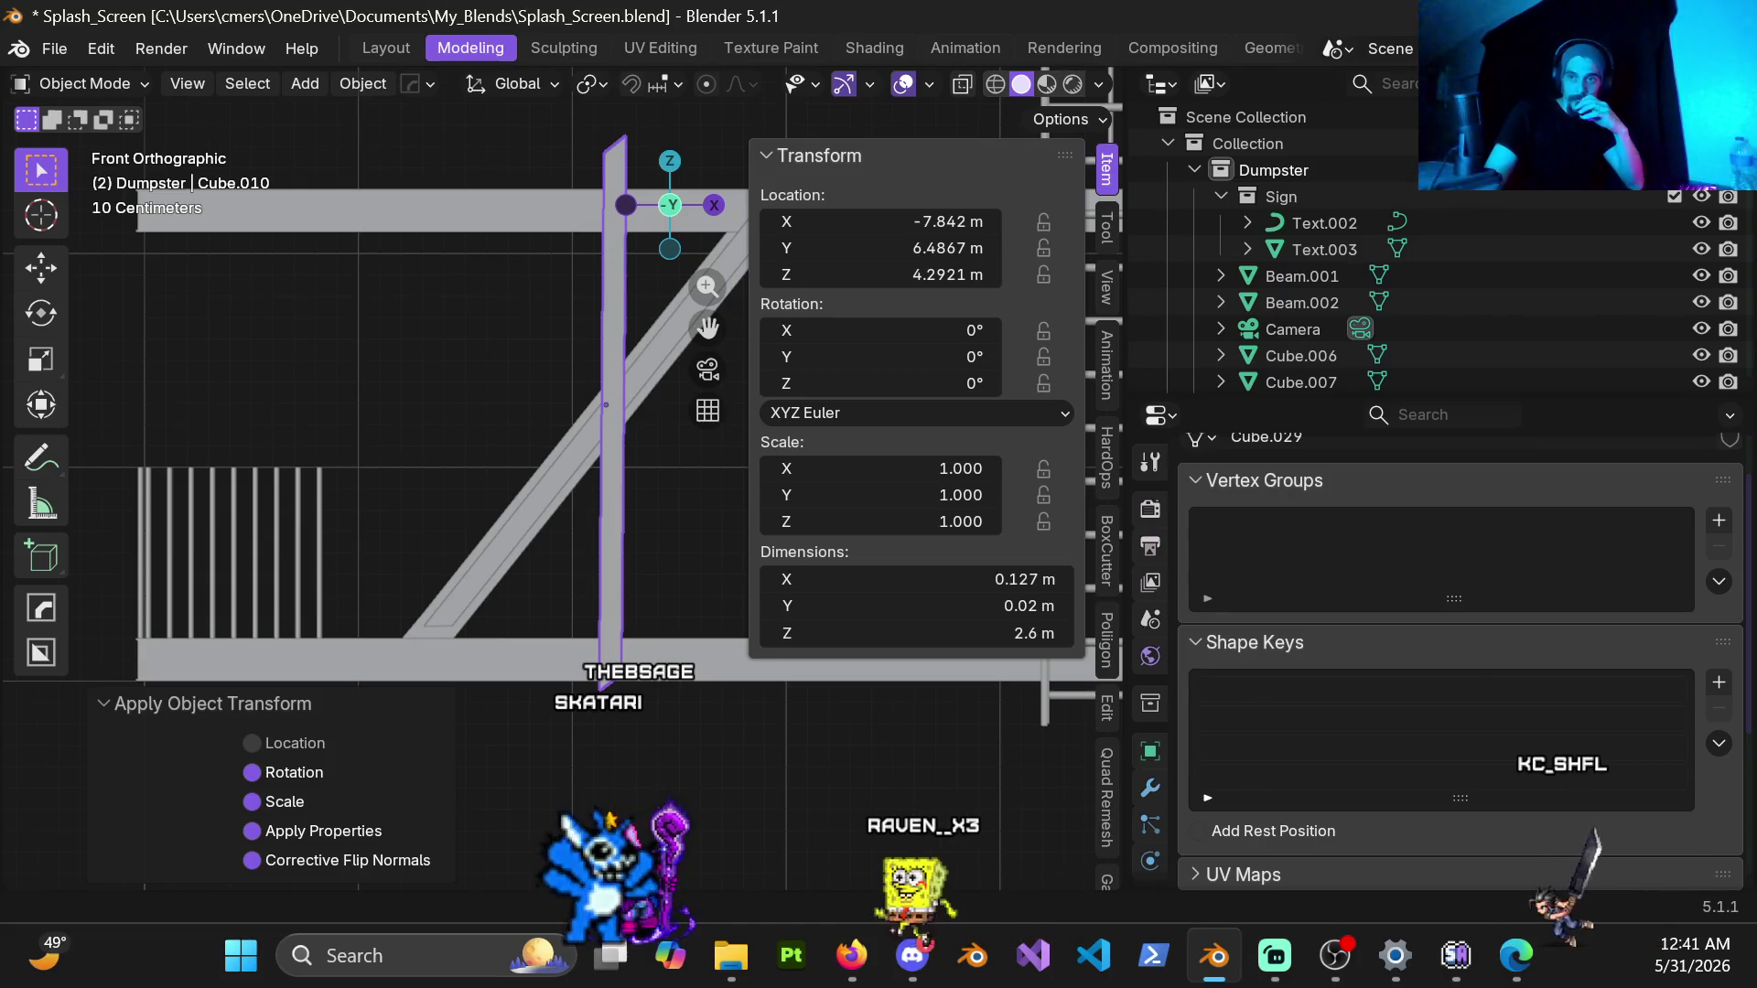
right_click(488, 289)
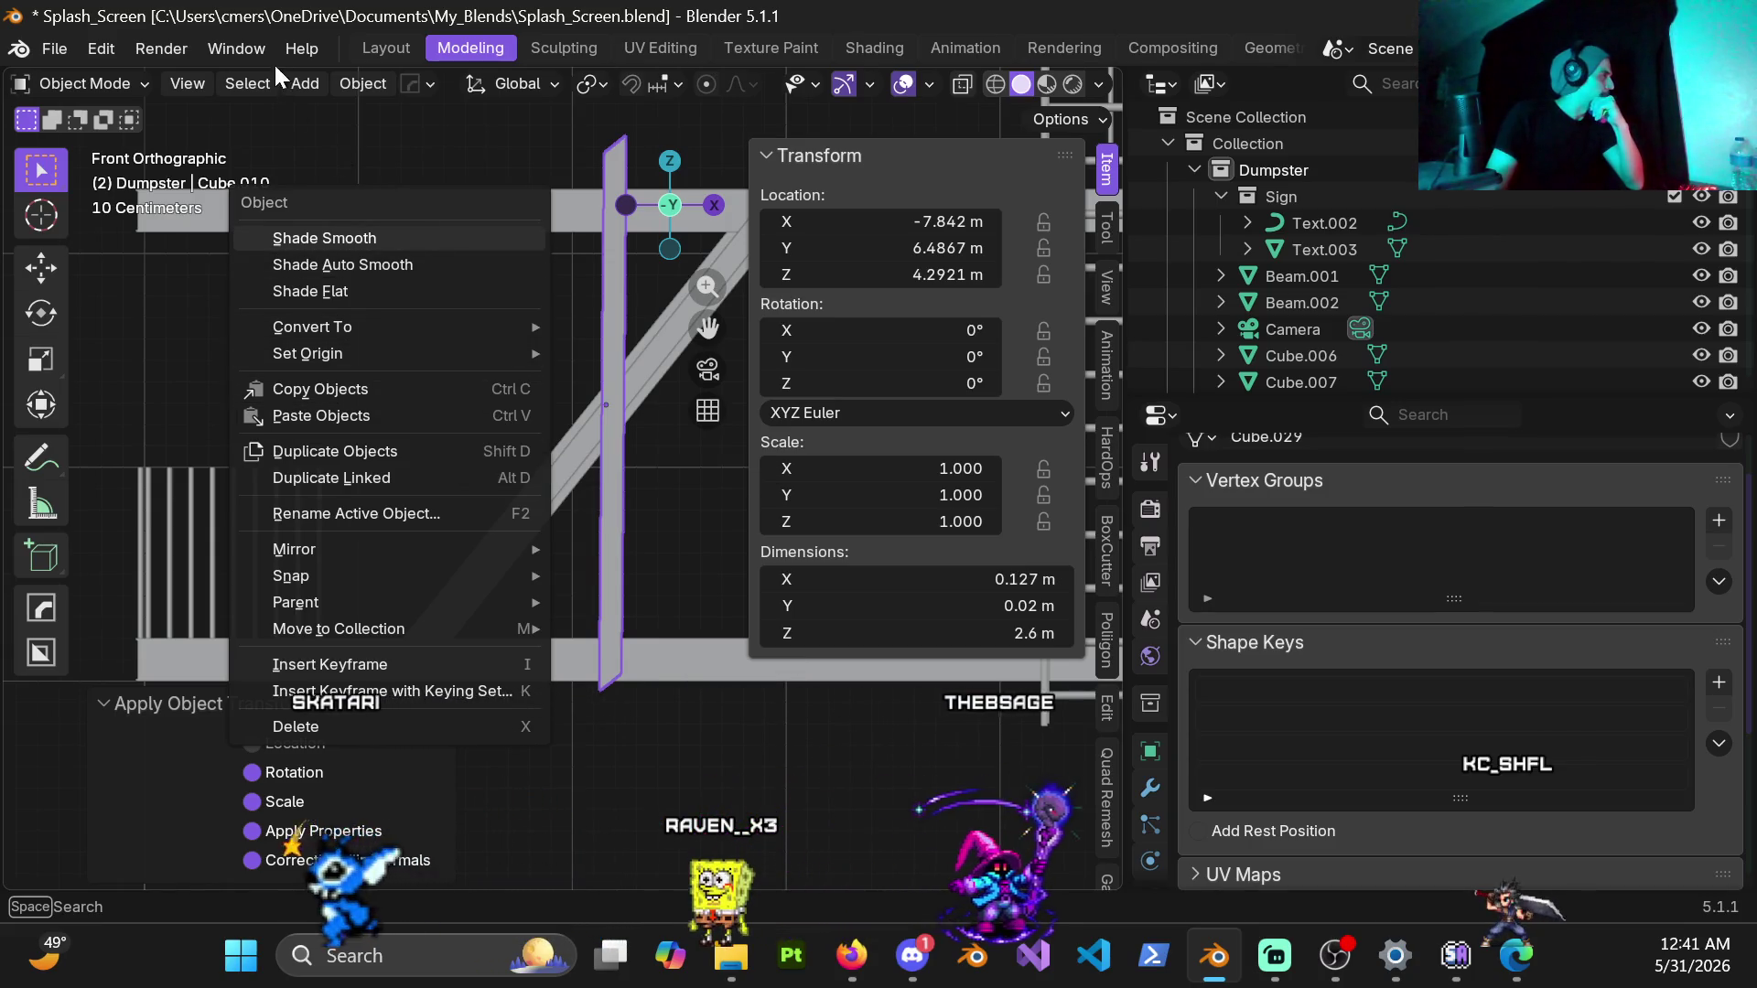
click(337, 87)
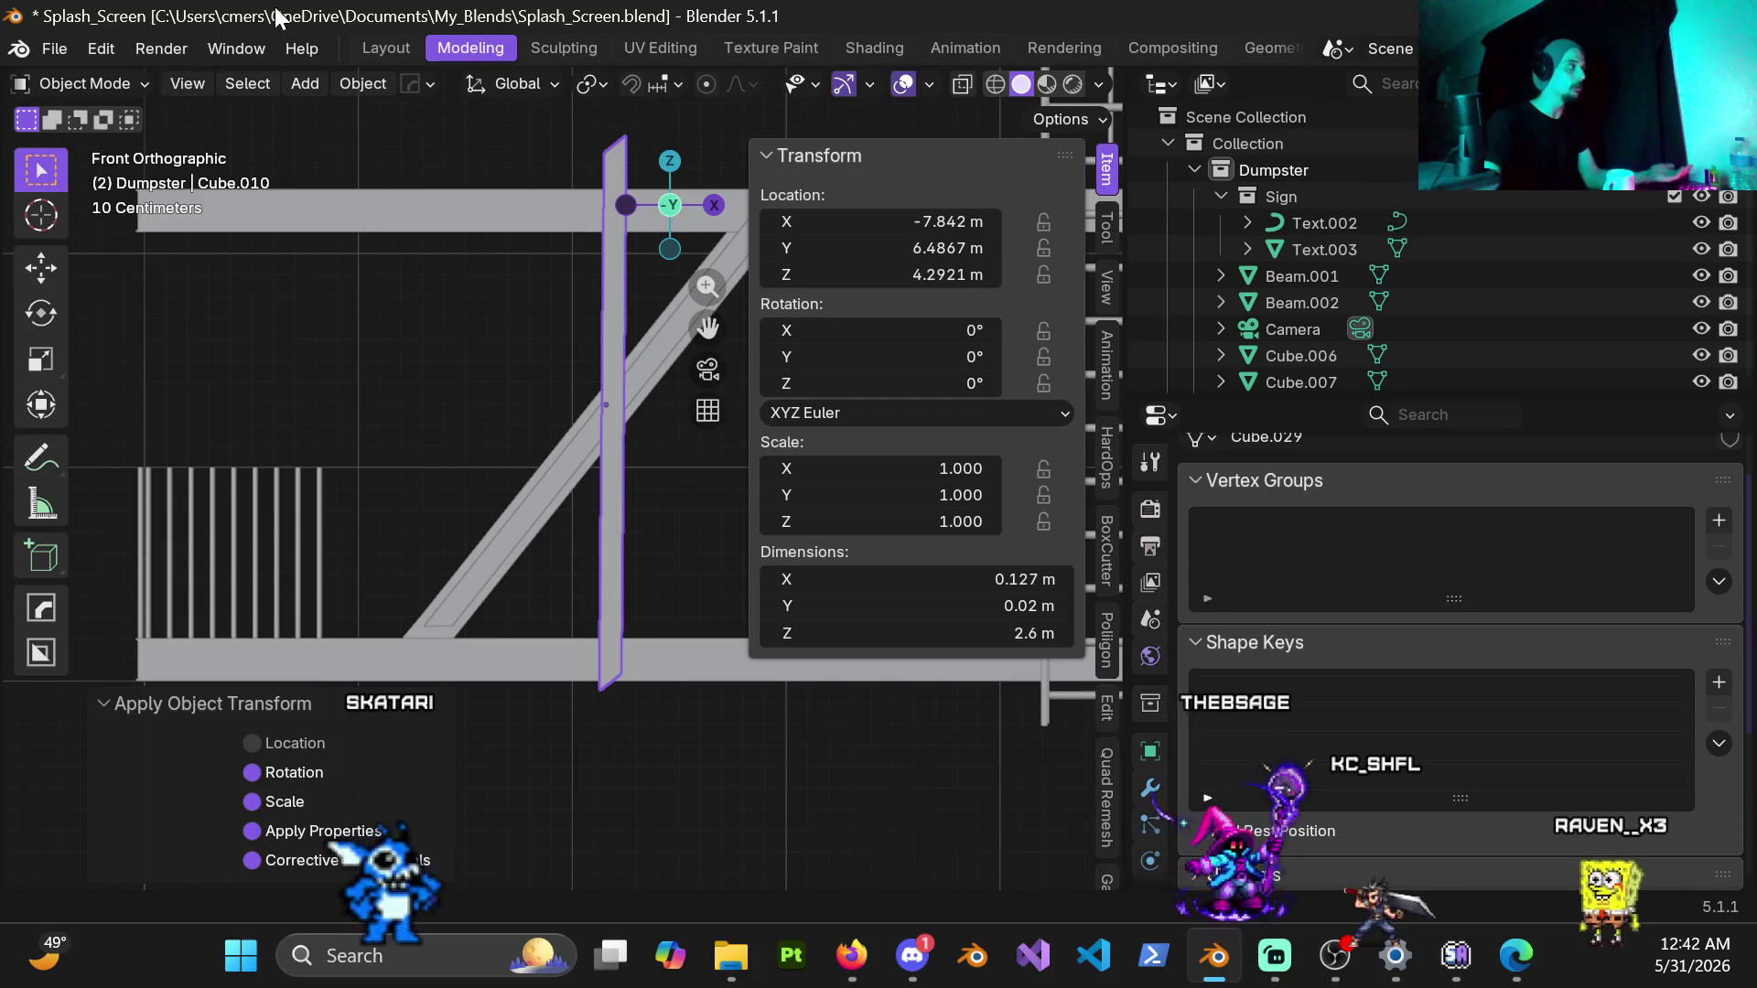
click(247, 82)
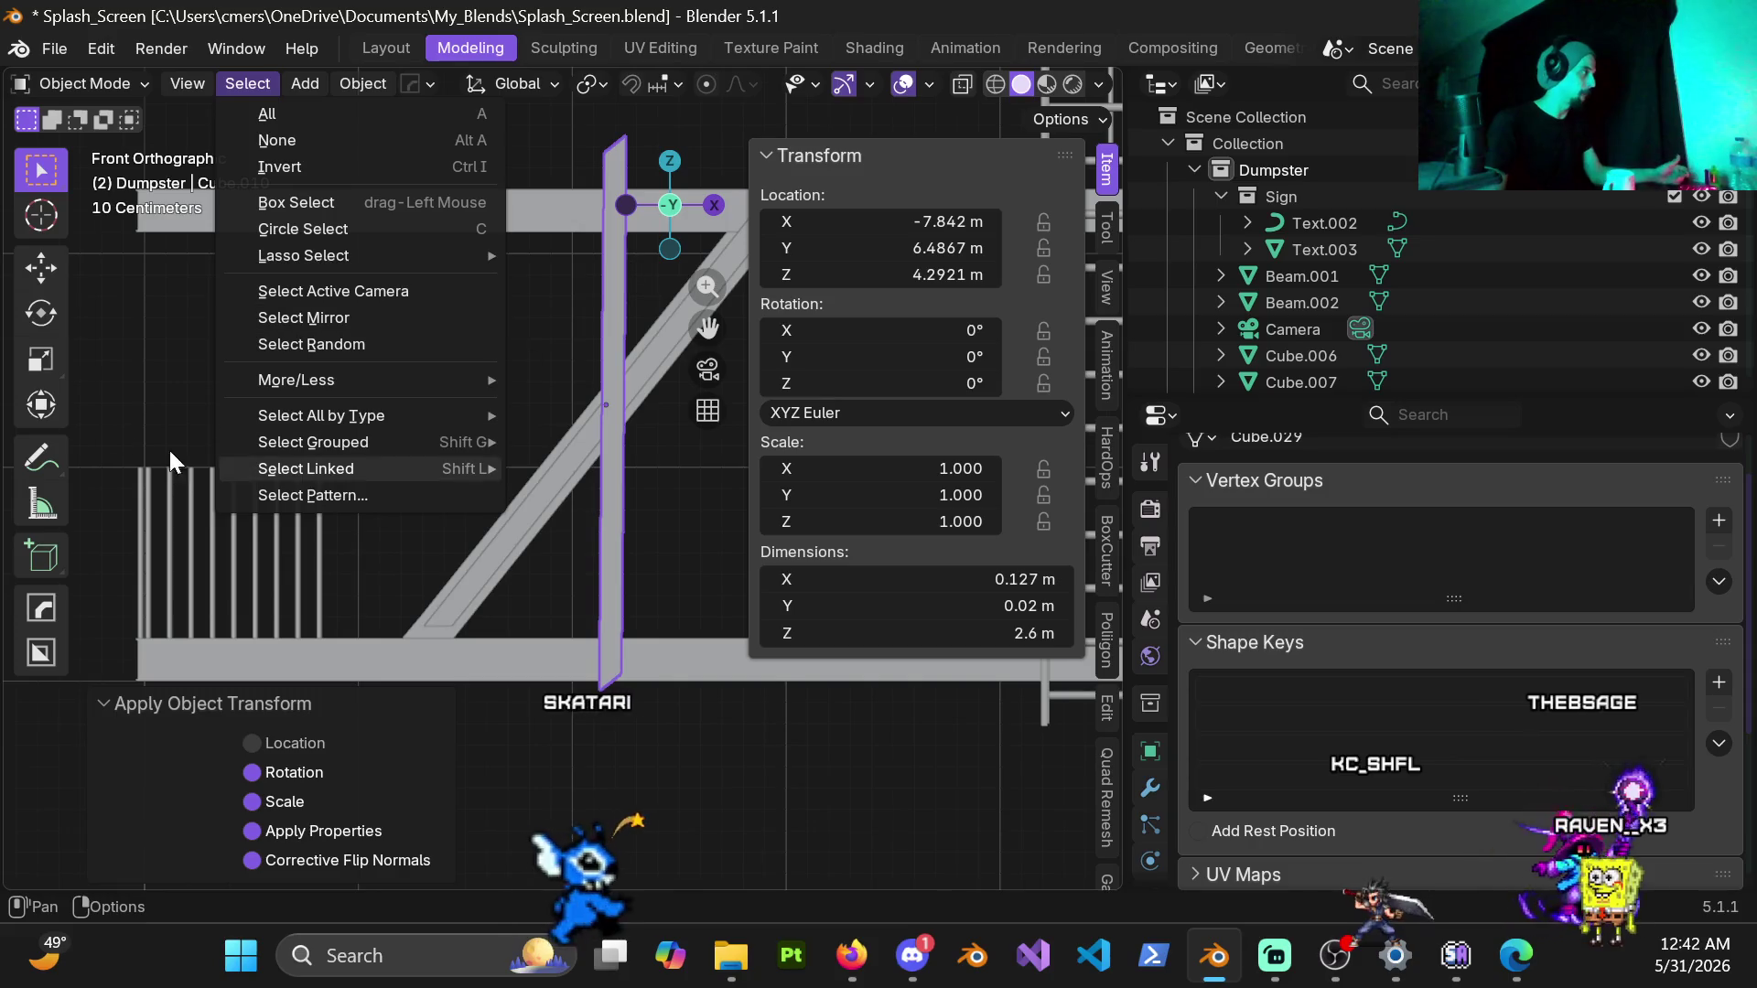
key(Escape)
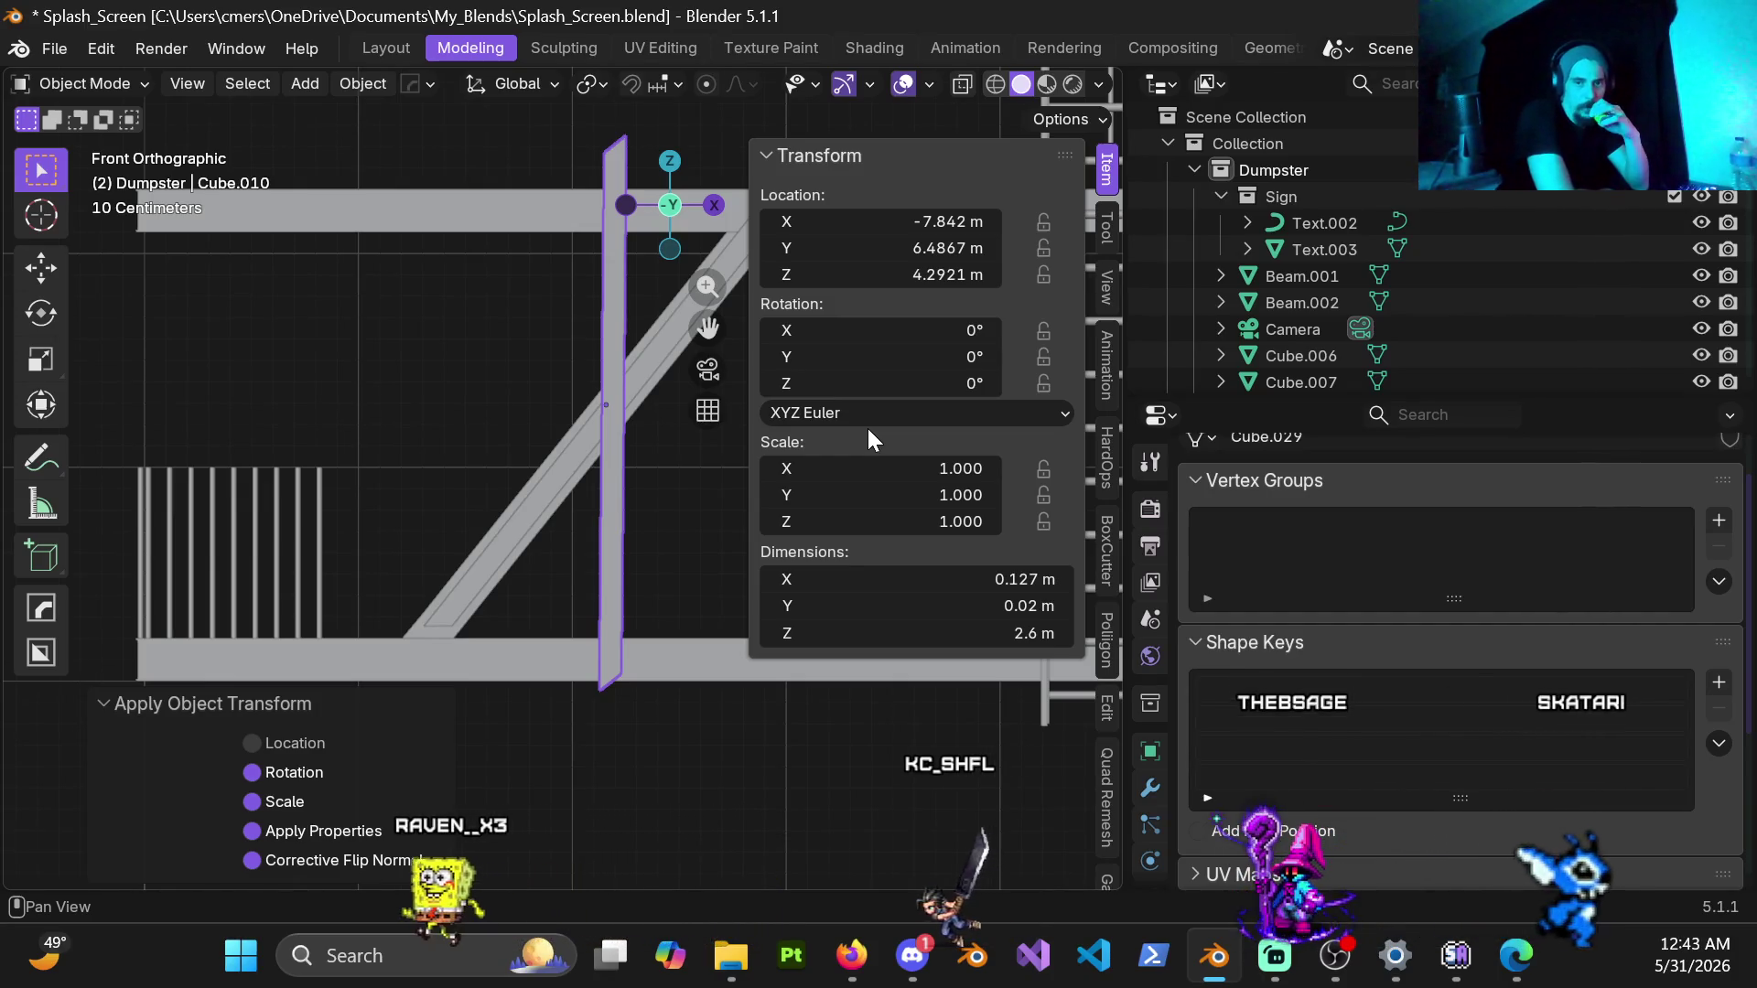
Step: Unhide the building walls and fire-escape railings
key(n)
mouse_move(640, 502)
middle_down()
mouse_move(758, 522)
mouse_move(459, 423)
middle_up()
key(alt+h)
click(459, 423)
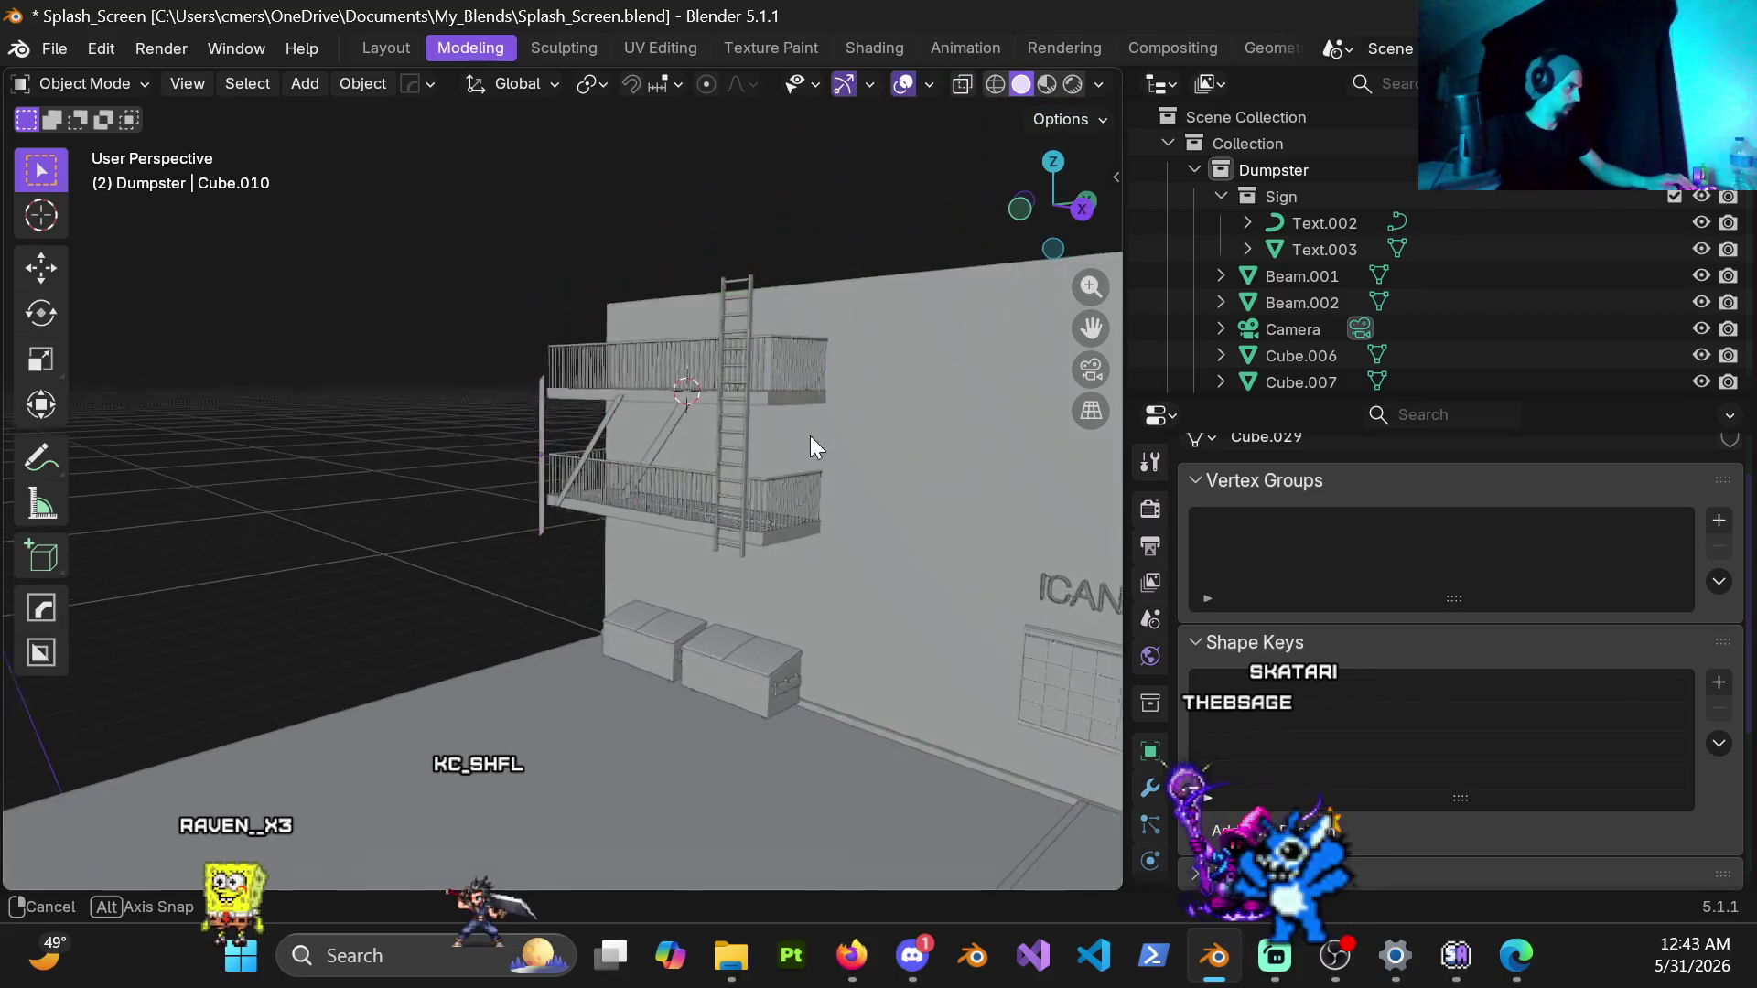
scroll(811, 436, up, 5)
Step: Zoom in on the balcony railing and select the vertical pole
mouse_move(717, 534)
middle_down()
mouse_move(764, 416)
mouse_move(710, 283)
mouse_move(707, 489)
middle_up()
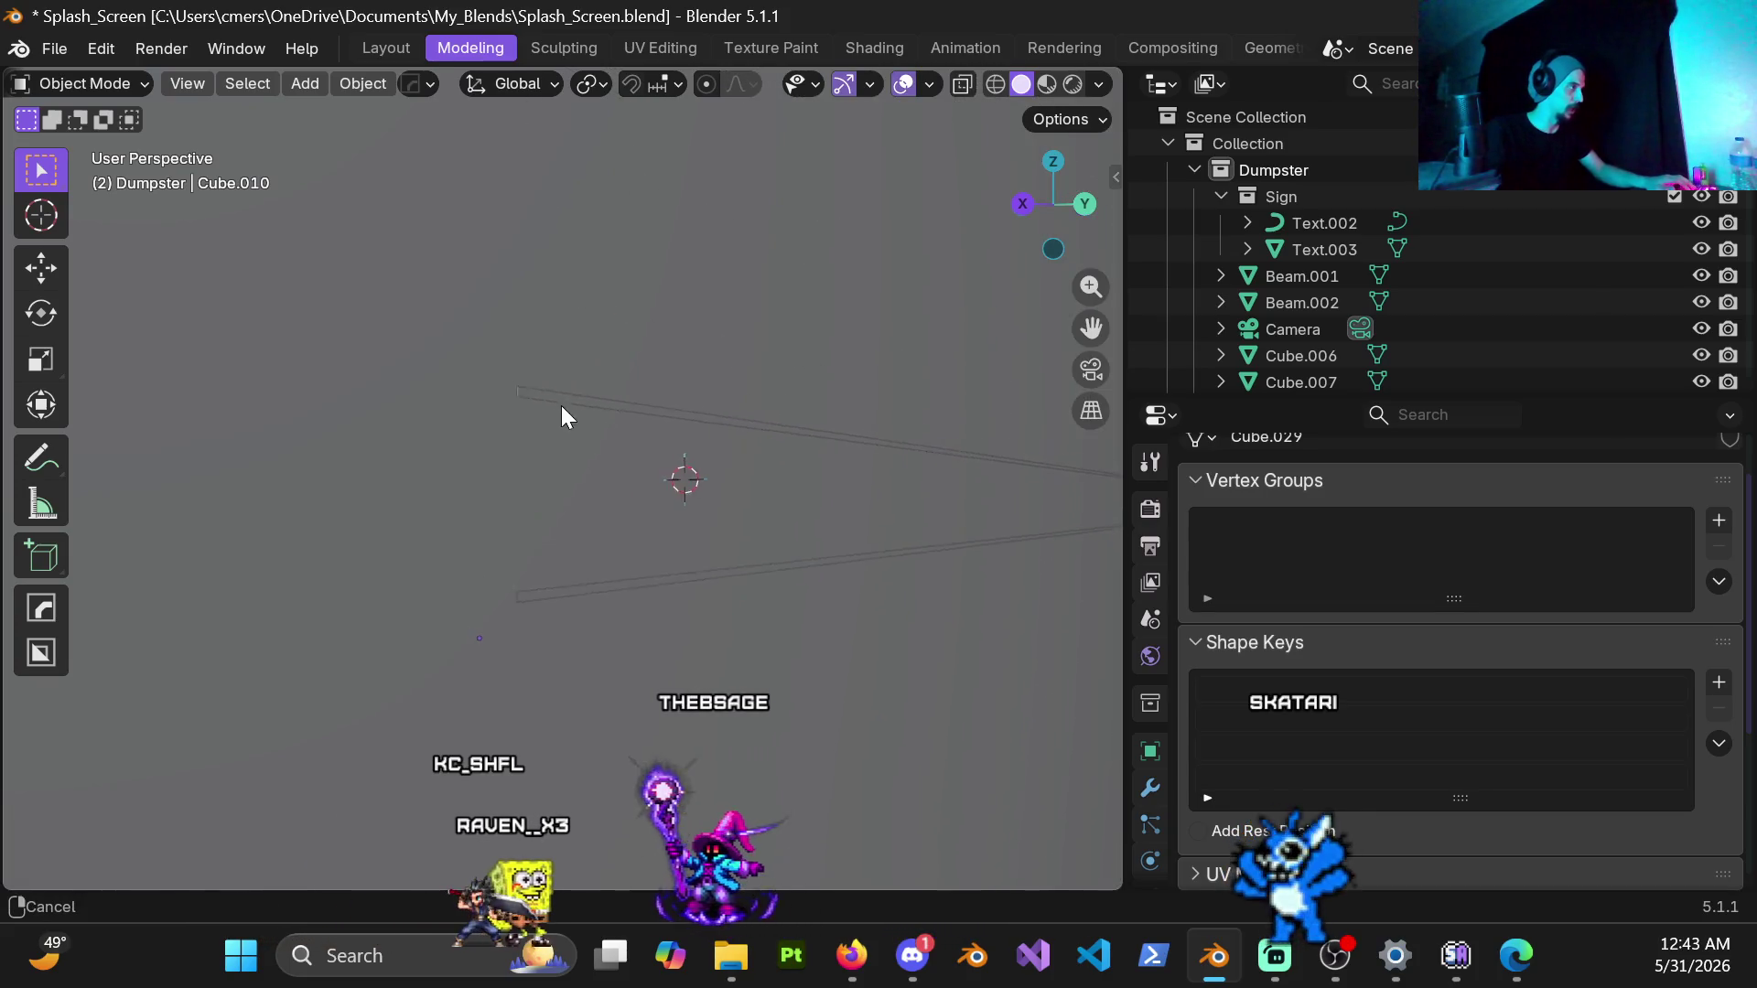
middle_drag(544, 370, 602, 342)
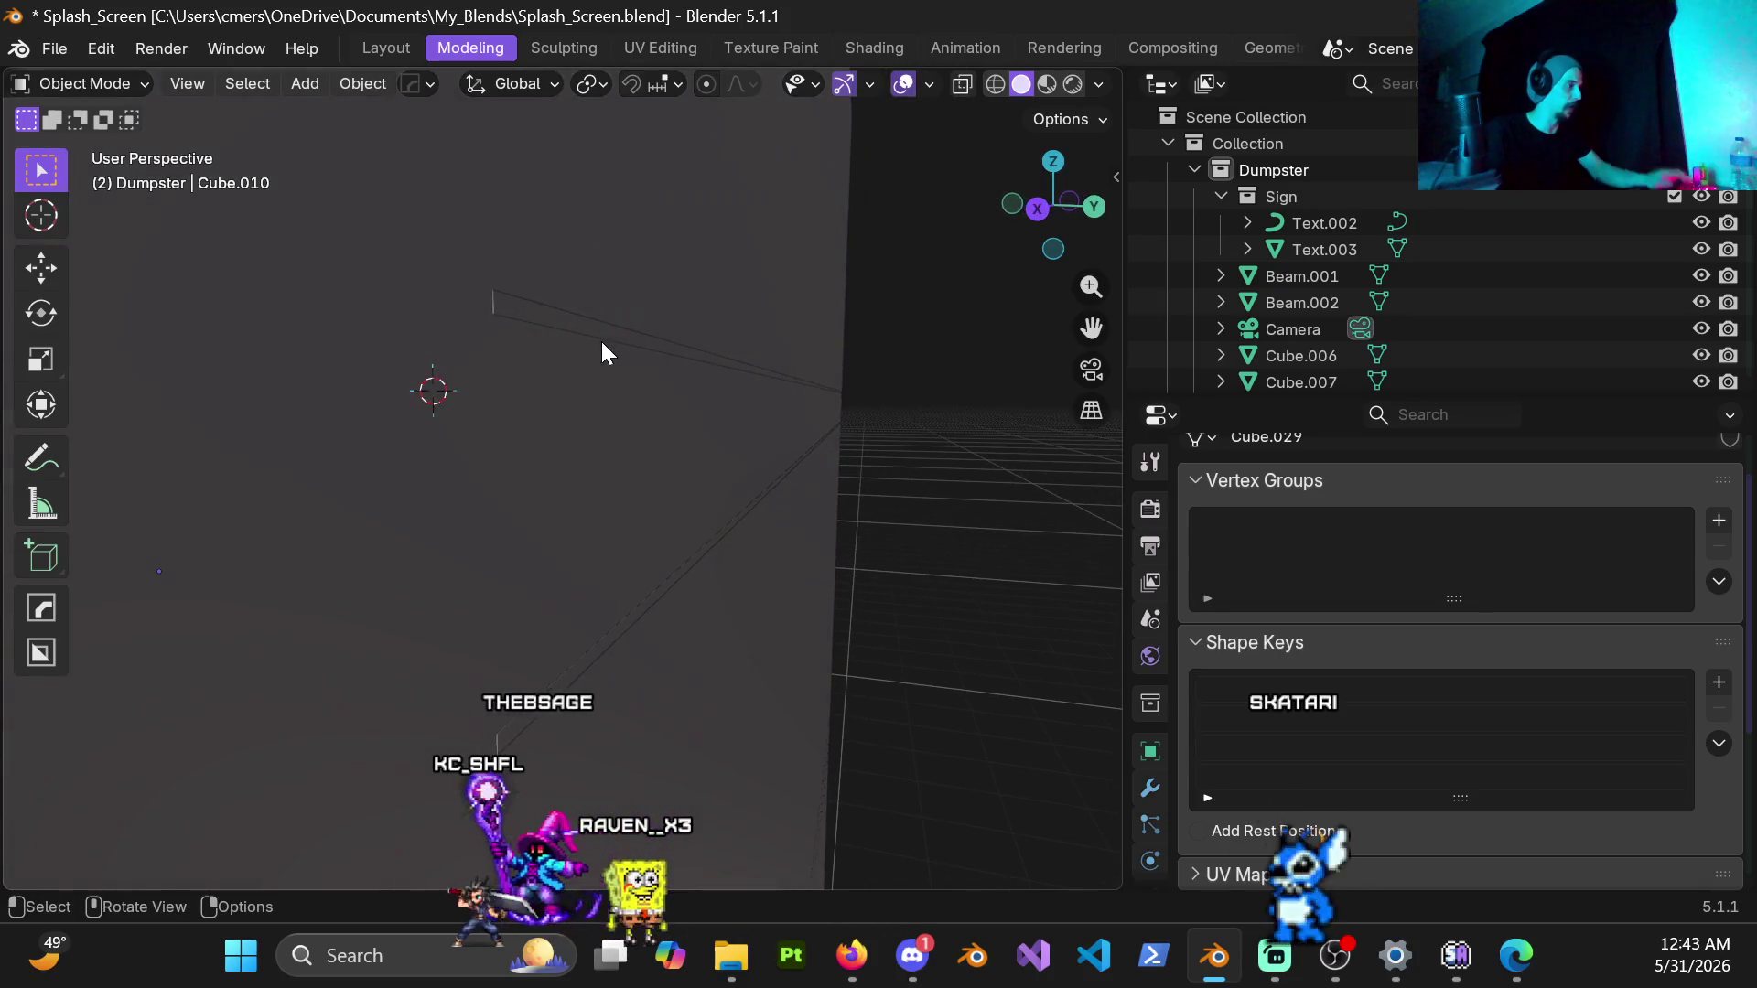
scroll(602, 341, up, 2)
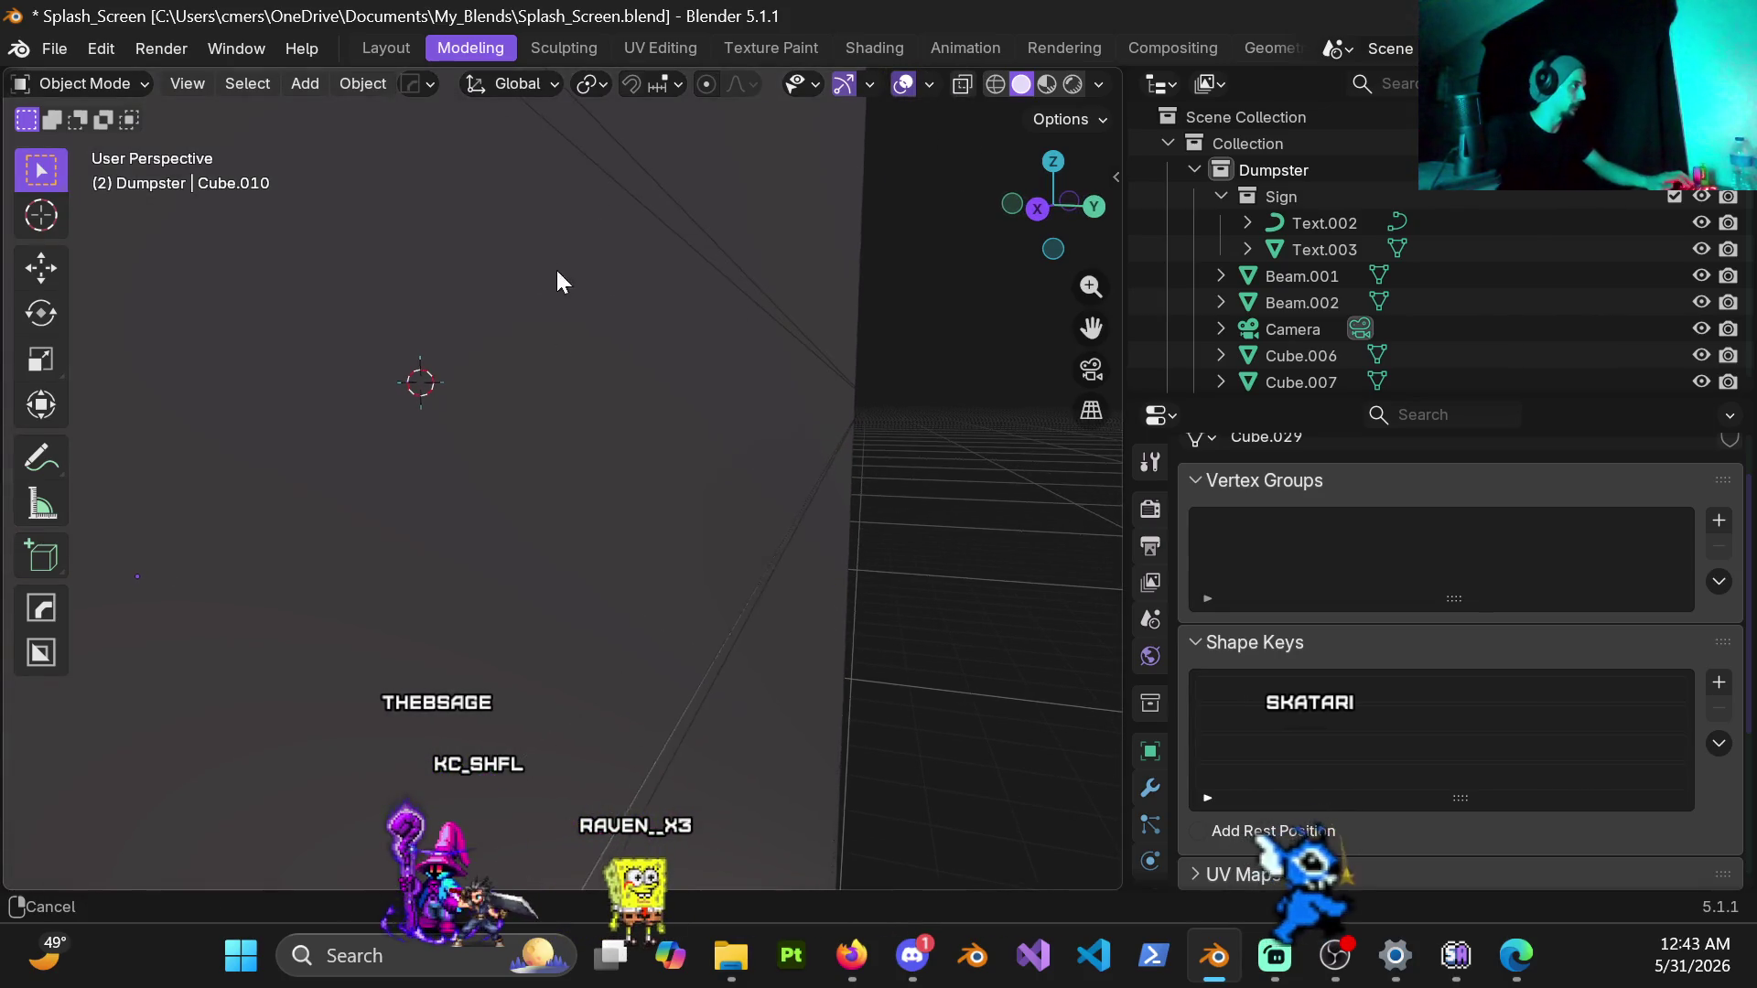
mouse_move(585, 383)
middle_down()
mouse_move(605, 461)
mouse_move(645, 460)
middle_up()
scroll(645, 460, down, 5)
middle_drag(411, 474, 653, 542)
scroll(653, 541, up, 6)
mouse_move(700, 480)
middle_down()
mouse_move(849, 546)
mouse_move(691, 481)
middle_up()
click(490, 472)
Step: Edit the pole's mesh, previewing material shading before returning to solid
key(ctrl+Tab)
click(453, 391)
middle_drag(521, 495, 624, 449)
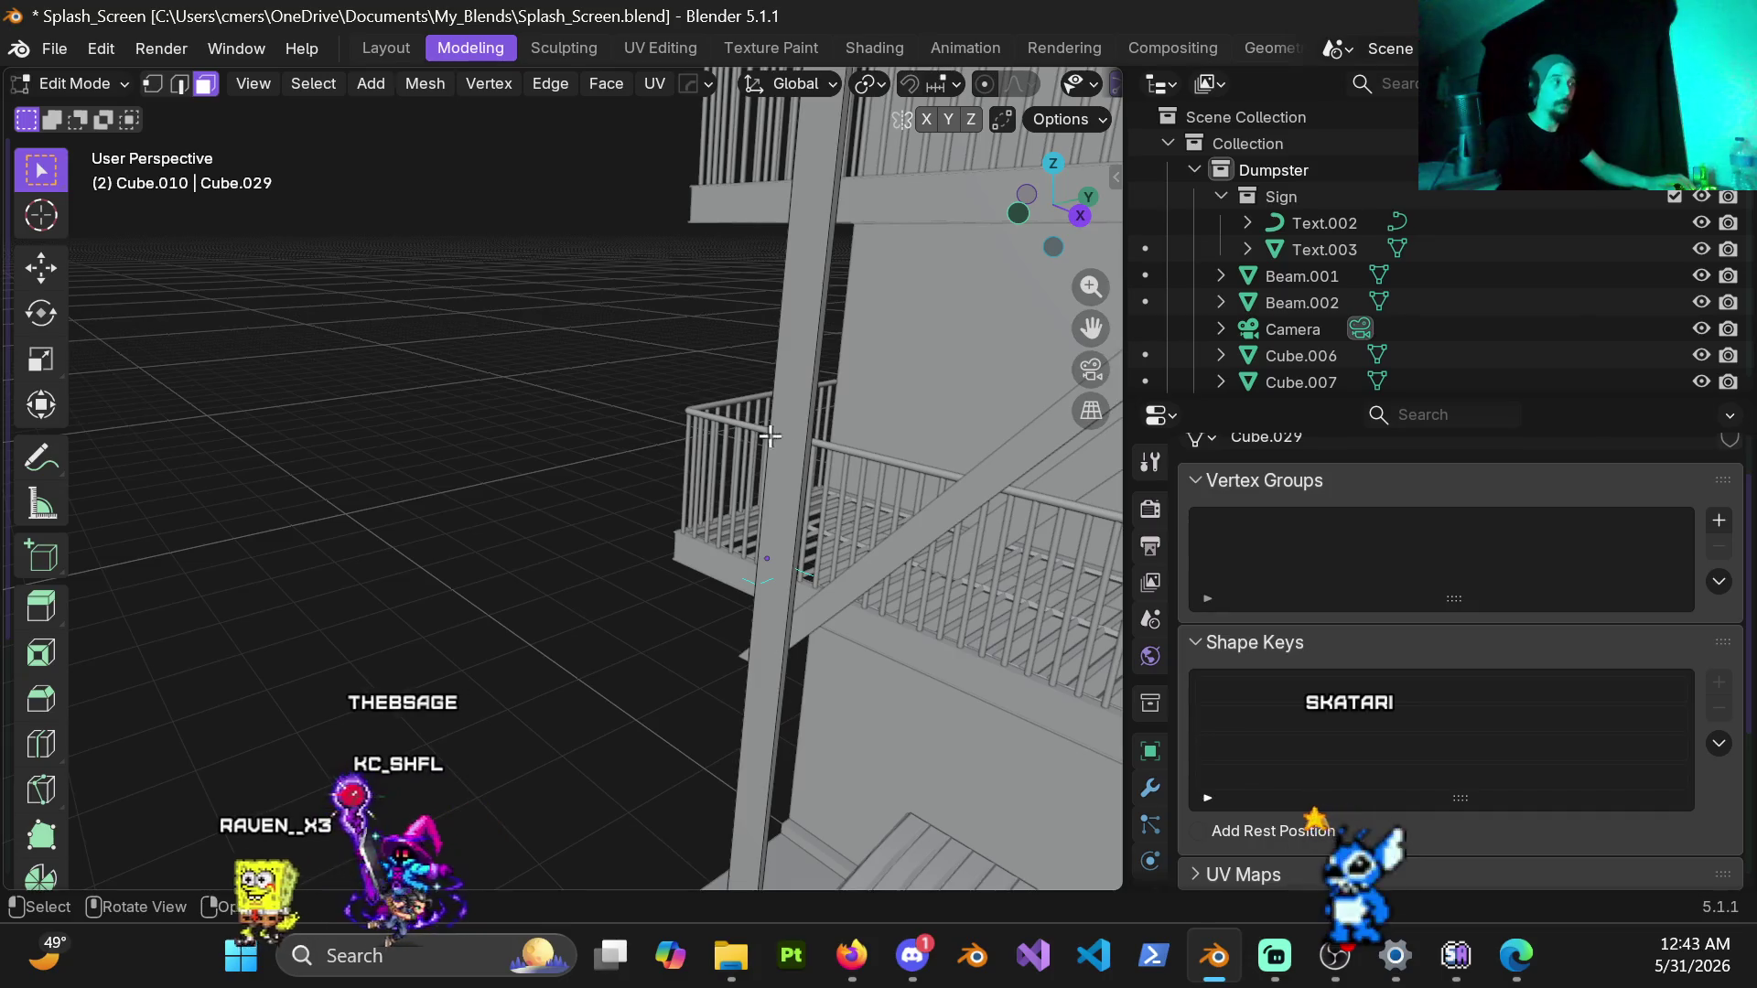
middle_drag(771, 436, 742, 439)
key(z)
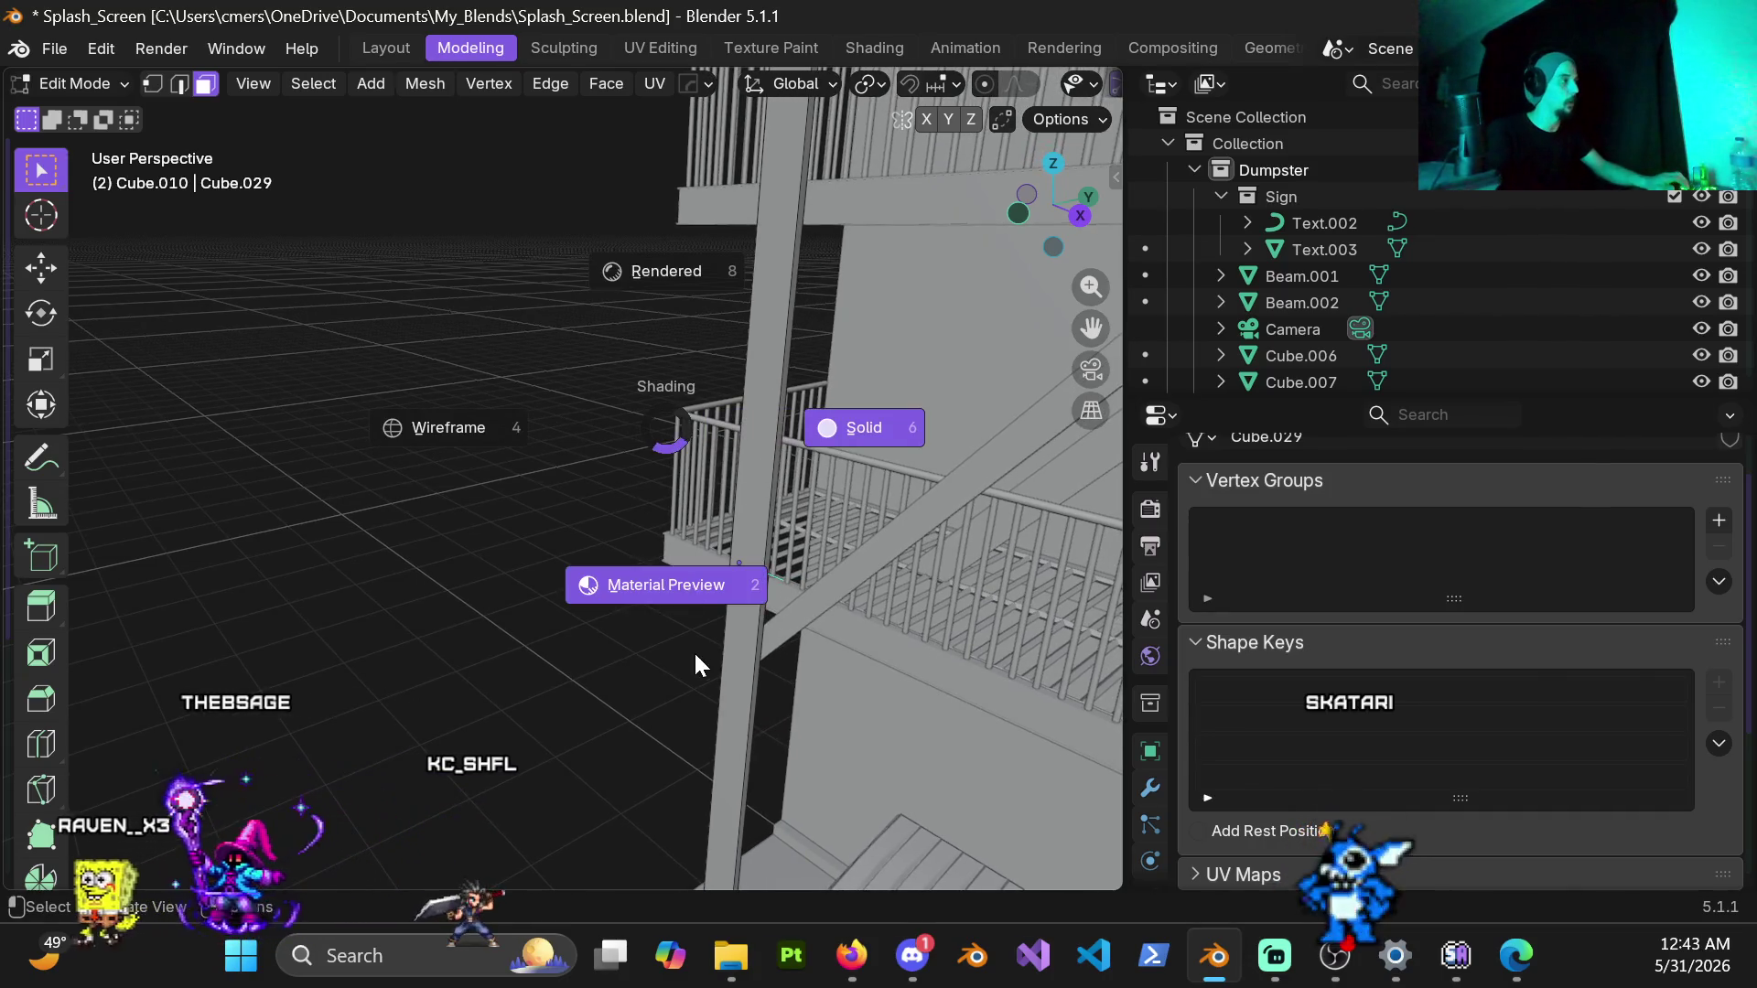
click(694, 650)
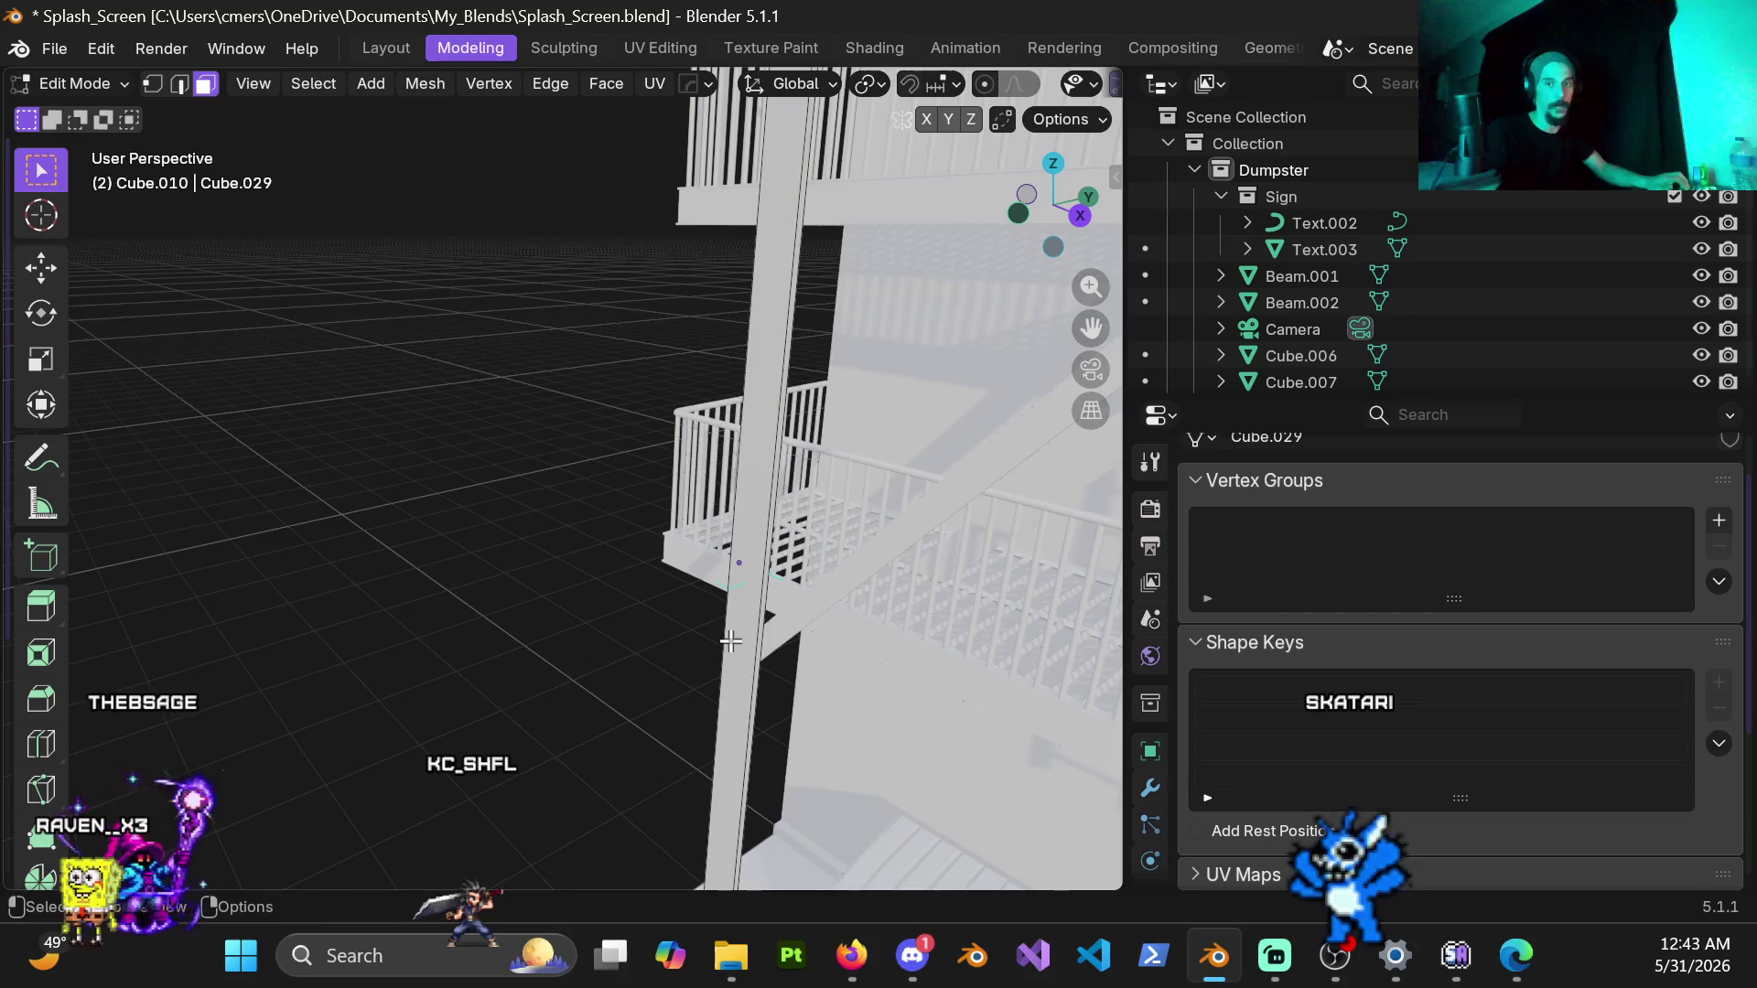
key(z)
click(925, 627)
mouse_move(768, 576)
middle_down()
mouse_move(628, 432)
mouse_move(729, 467)
mouse_move(412, 440)
mouse_move(129, 148)
mouse_move(276, 193)
middle_up()
Step: Move the selected end geometry further right on the pole
key(g)
click(729, 468)
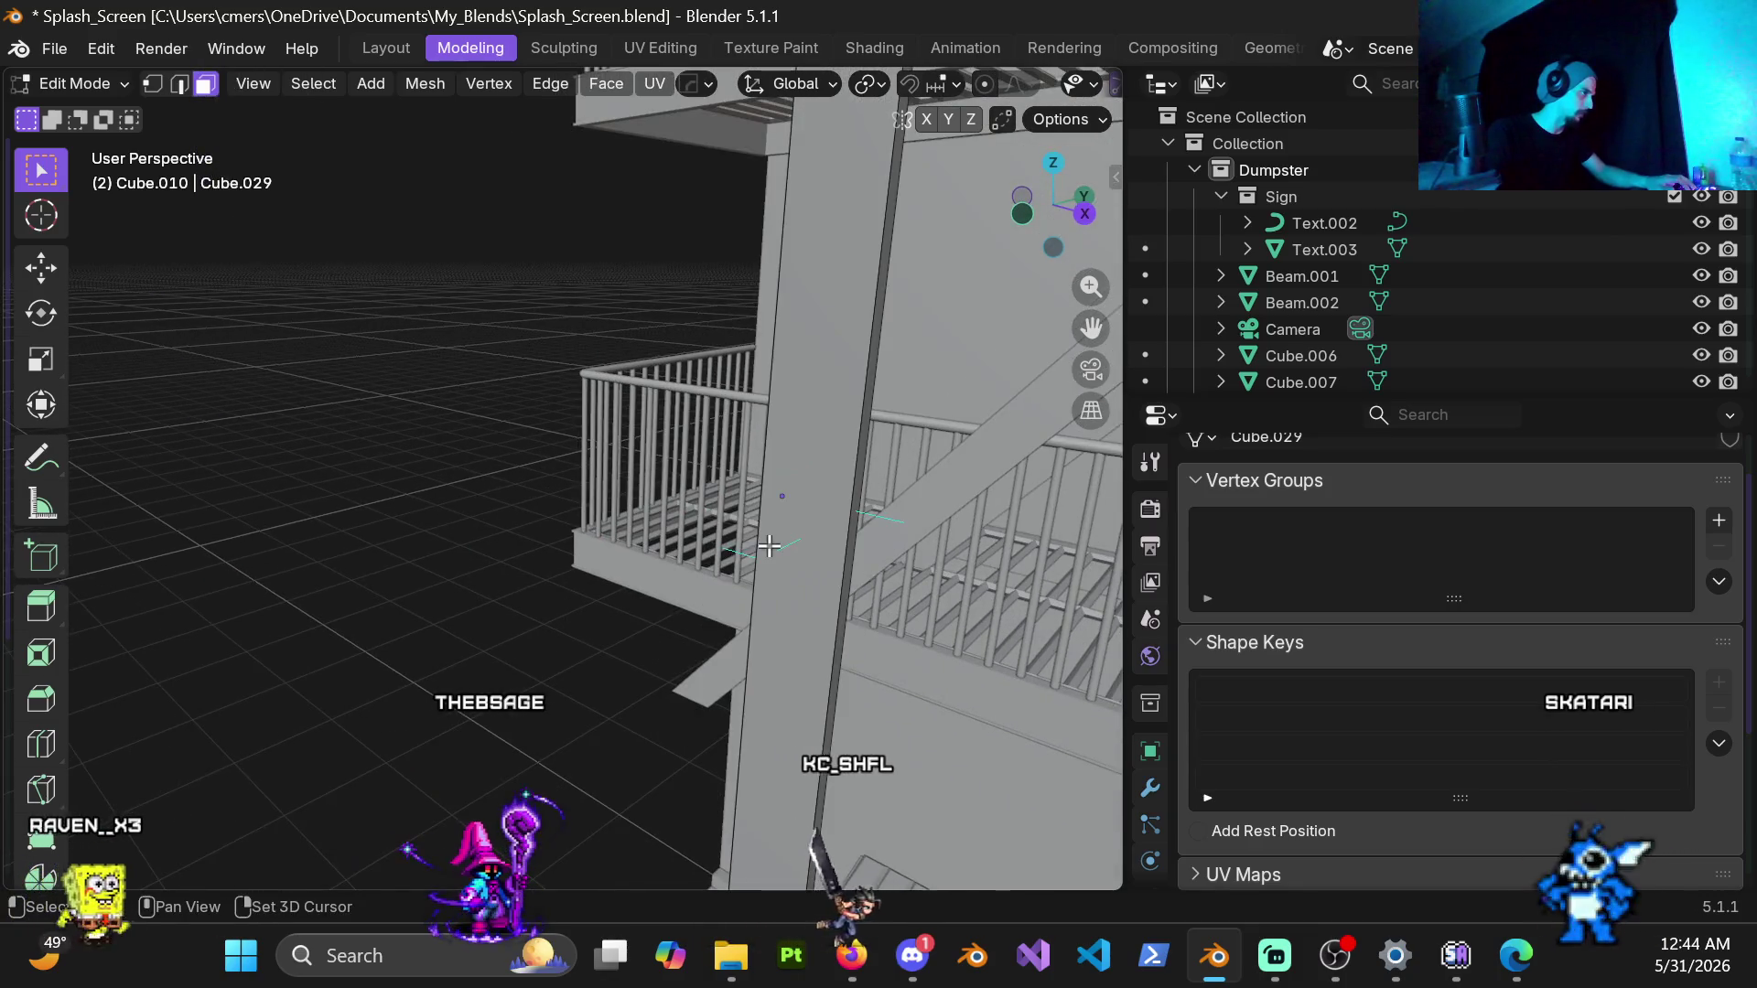
key(g)
middle_drag(759, 491, 825, 577)
key(g)
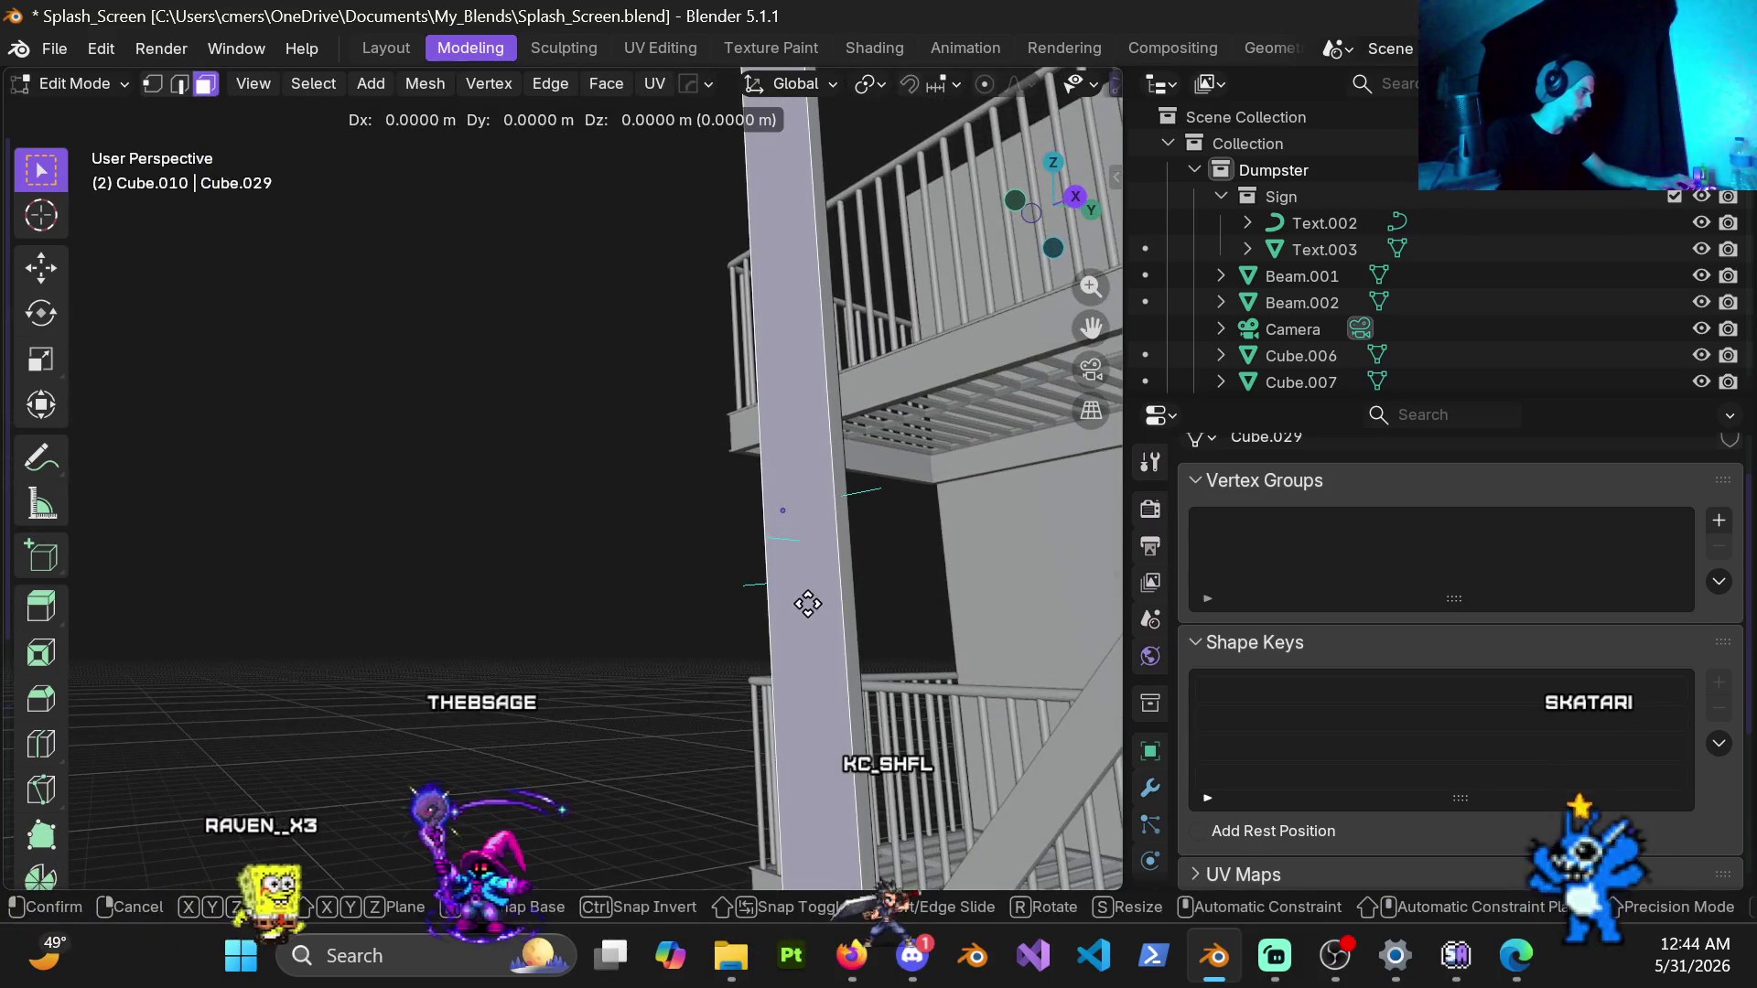
click(768, 580)
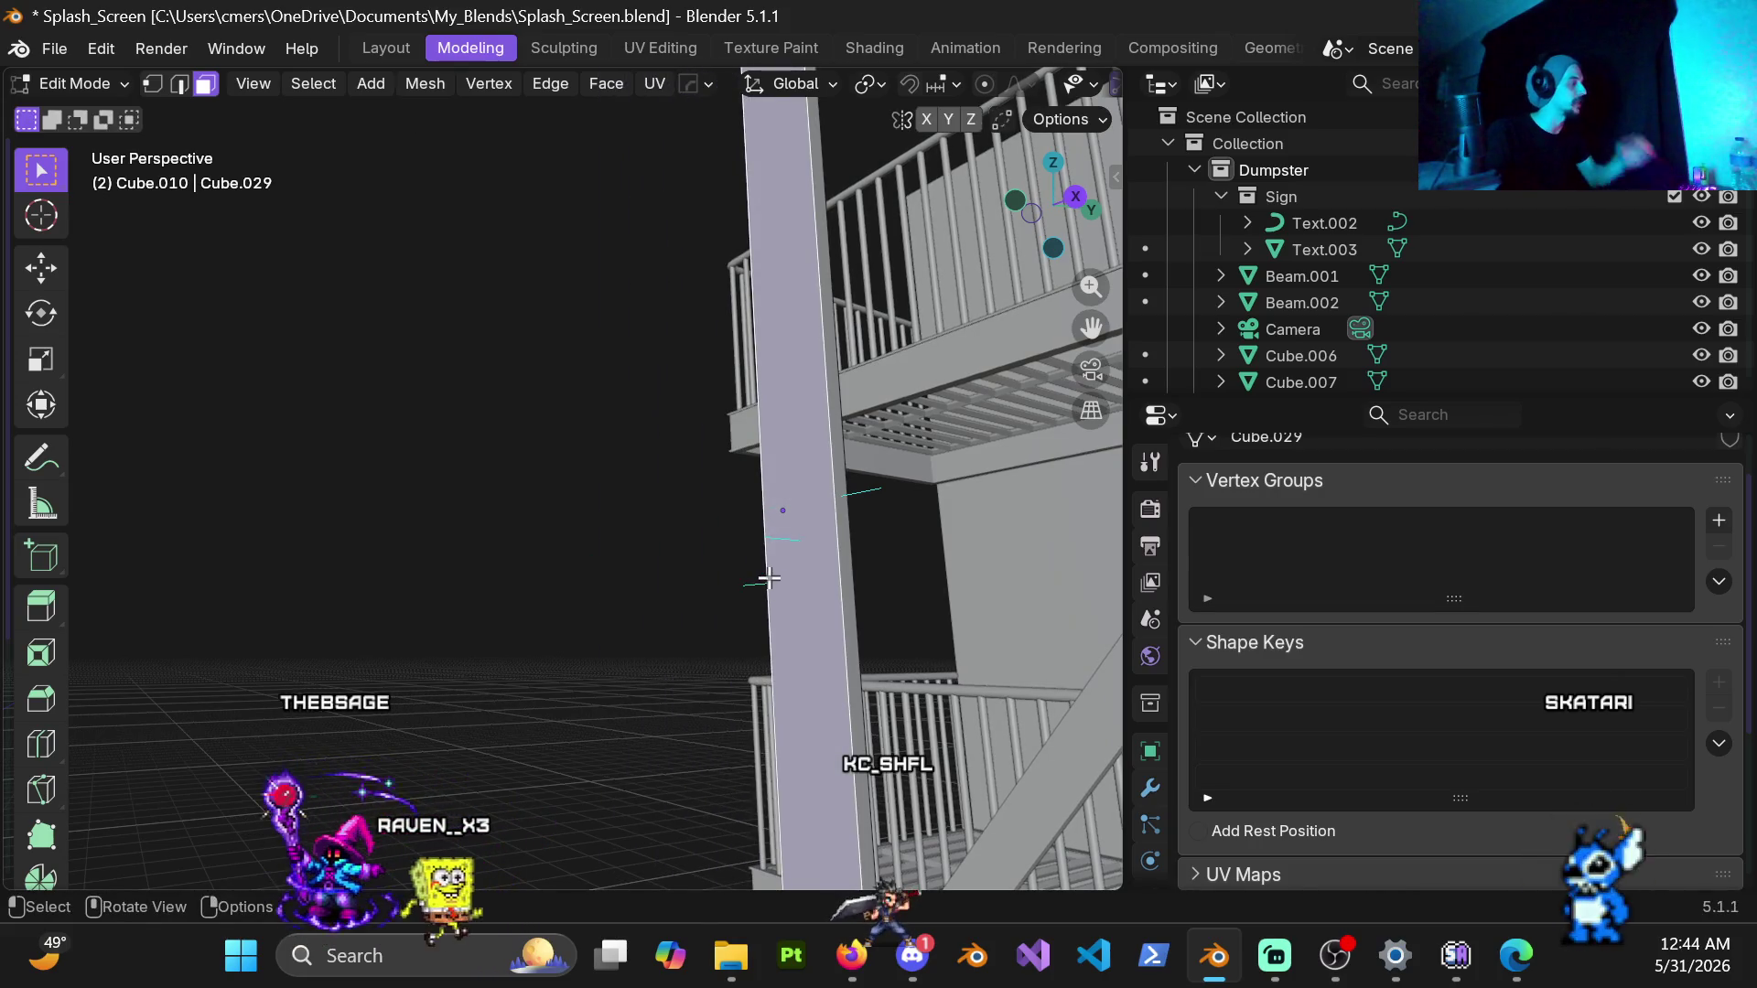
mouse_move(781, 584)
middle_down()
mouse_move(789, 612)
mouse_move(793, 592)
middle_up()
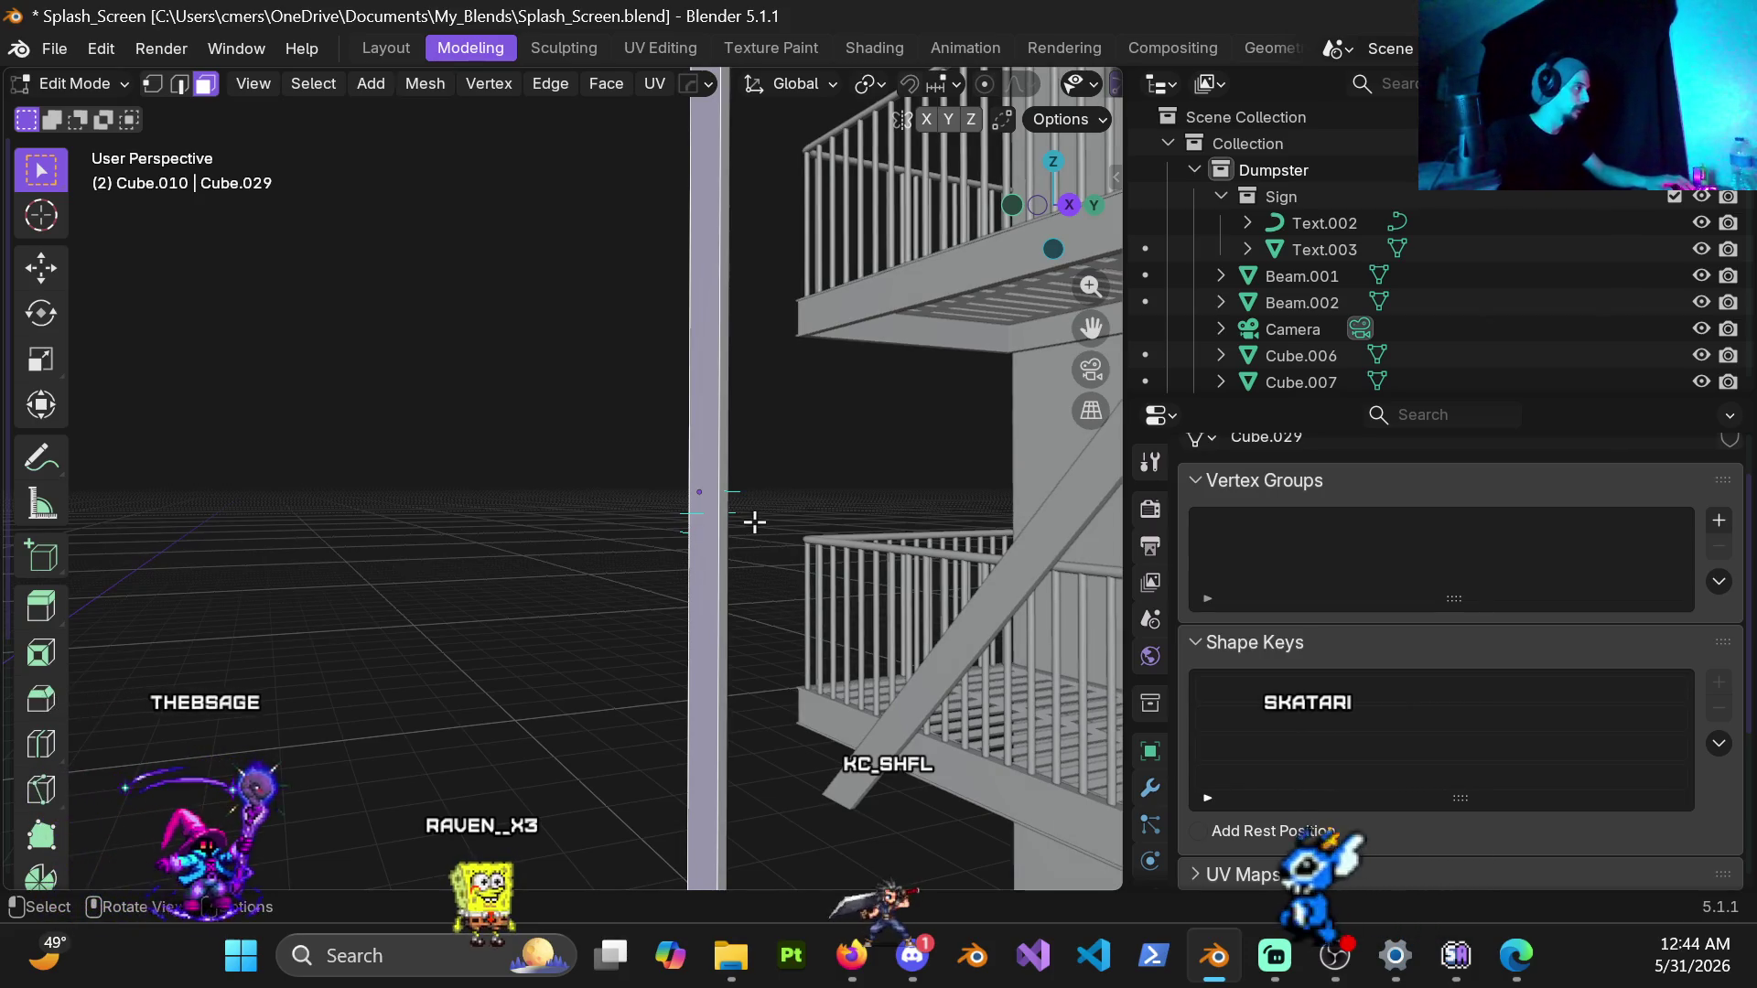
Step: Delete the selected faces and extrude the geometry outward along its normal
key(x)
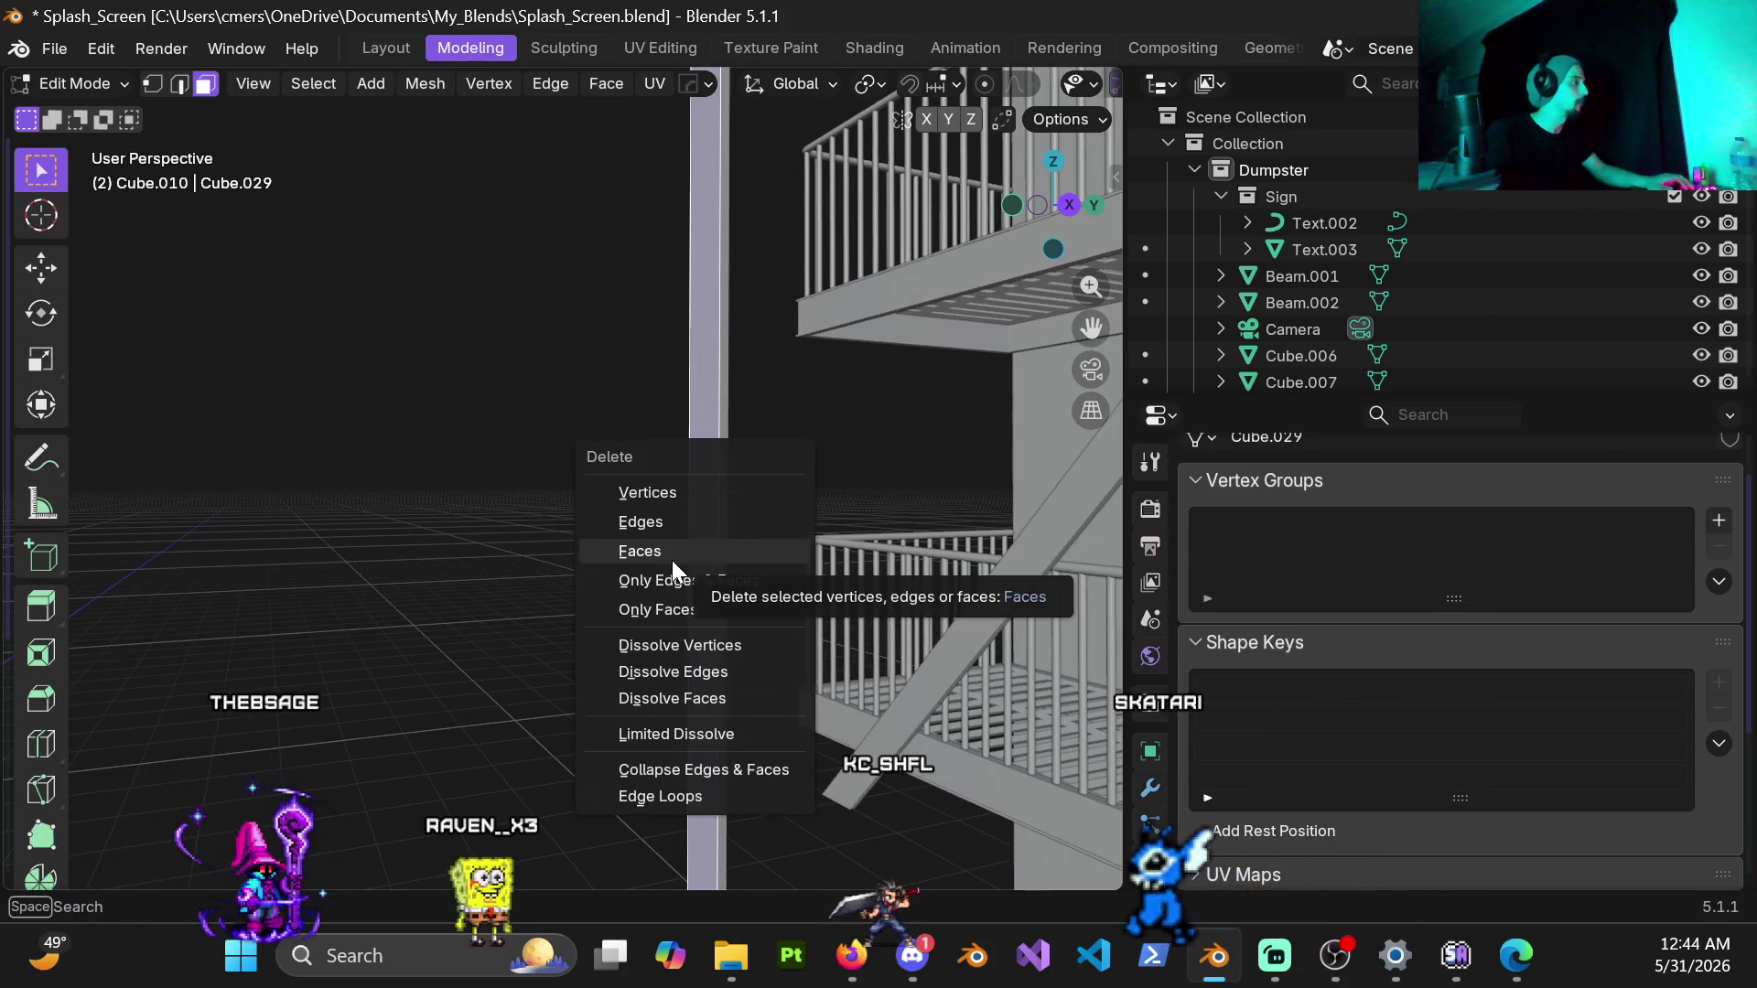
click(671, 554)
key(g)
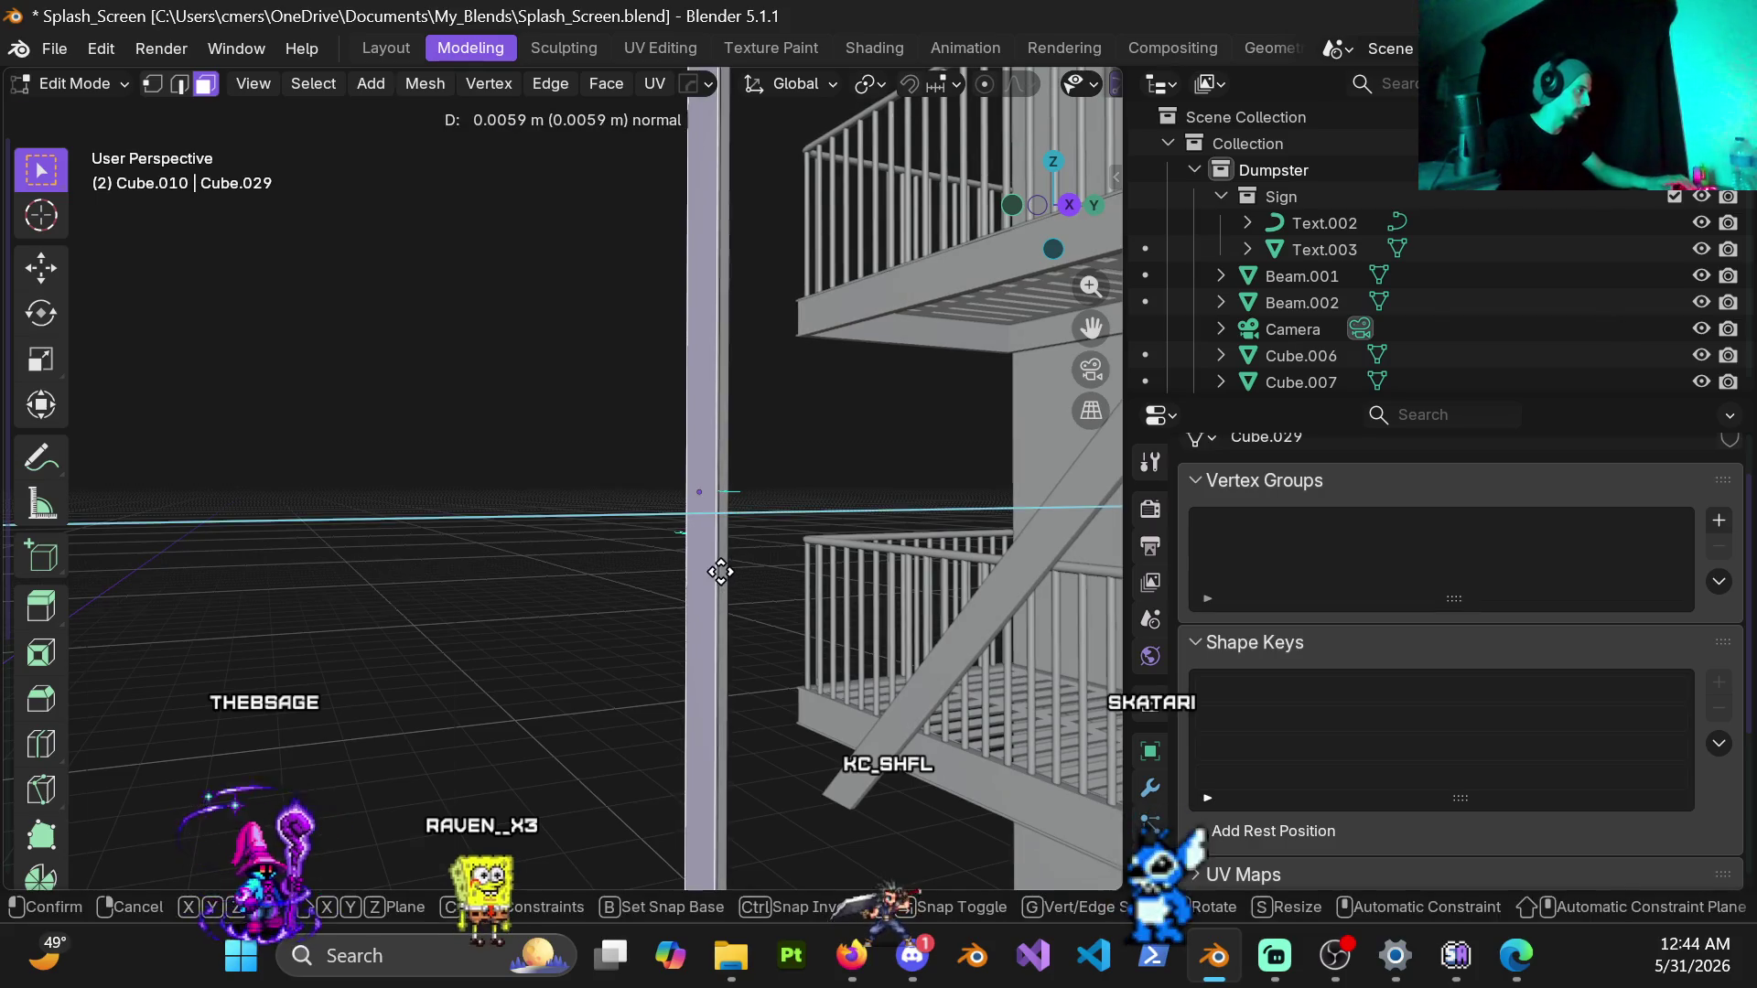
click(719, 573)
Step: Return to object mode and view the structure from below
mouse_move(719, 573)
middle_down()
mouse_move(802, 567)
mouse_move(838, 542)
middle_up()
key(ctrl+Tab)
click(634, 525)
mouse_move(673, 530)
middle_down()
mouse_move(489, 505)
mouse_move(344, 512)
mouse_move(551, 464)
middle_up()
scroll(287, 476, up, 4)
mouse_move(925, 540)
middle_down()
mouse_move(874, 568)
mouse_move(757, 522)
mouse_move(797, 360)
mouse_move(891, 389)
middle_up()
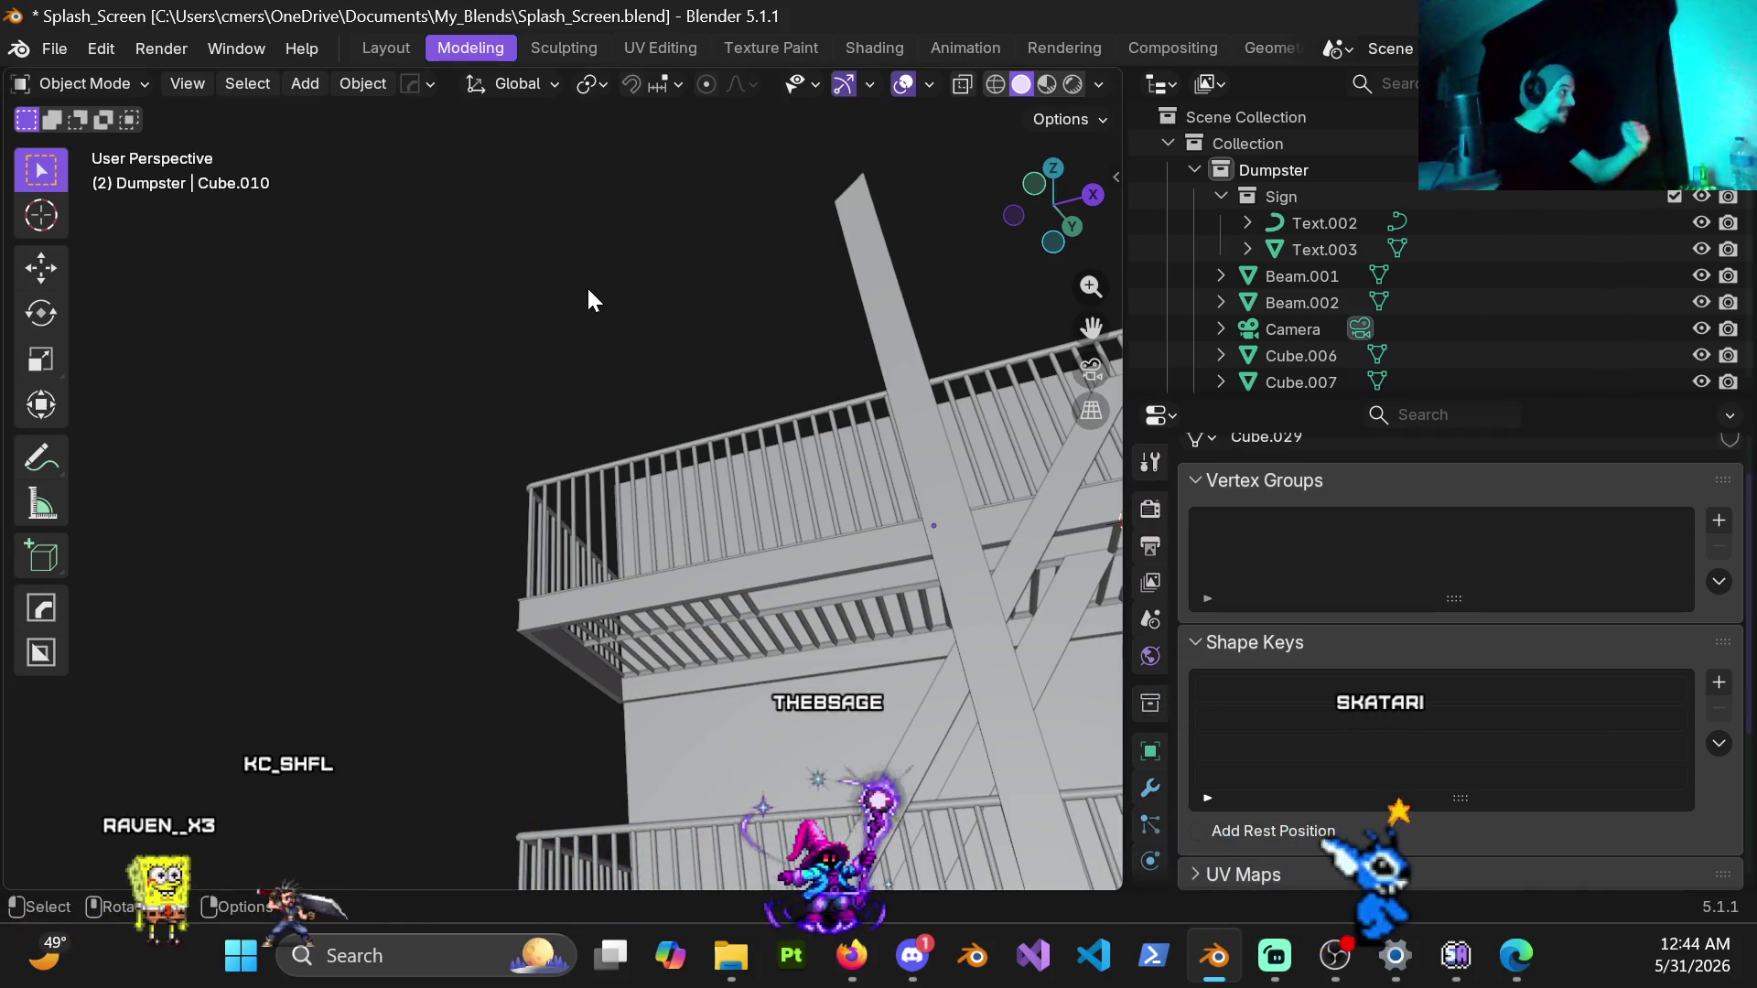
Step: Select the whole diagonal beam mesh in Edit Mode, pick the vertical post, then leave editing and clear the selection
middle_drag(646, 322, 848, 398)
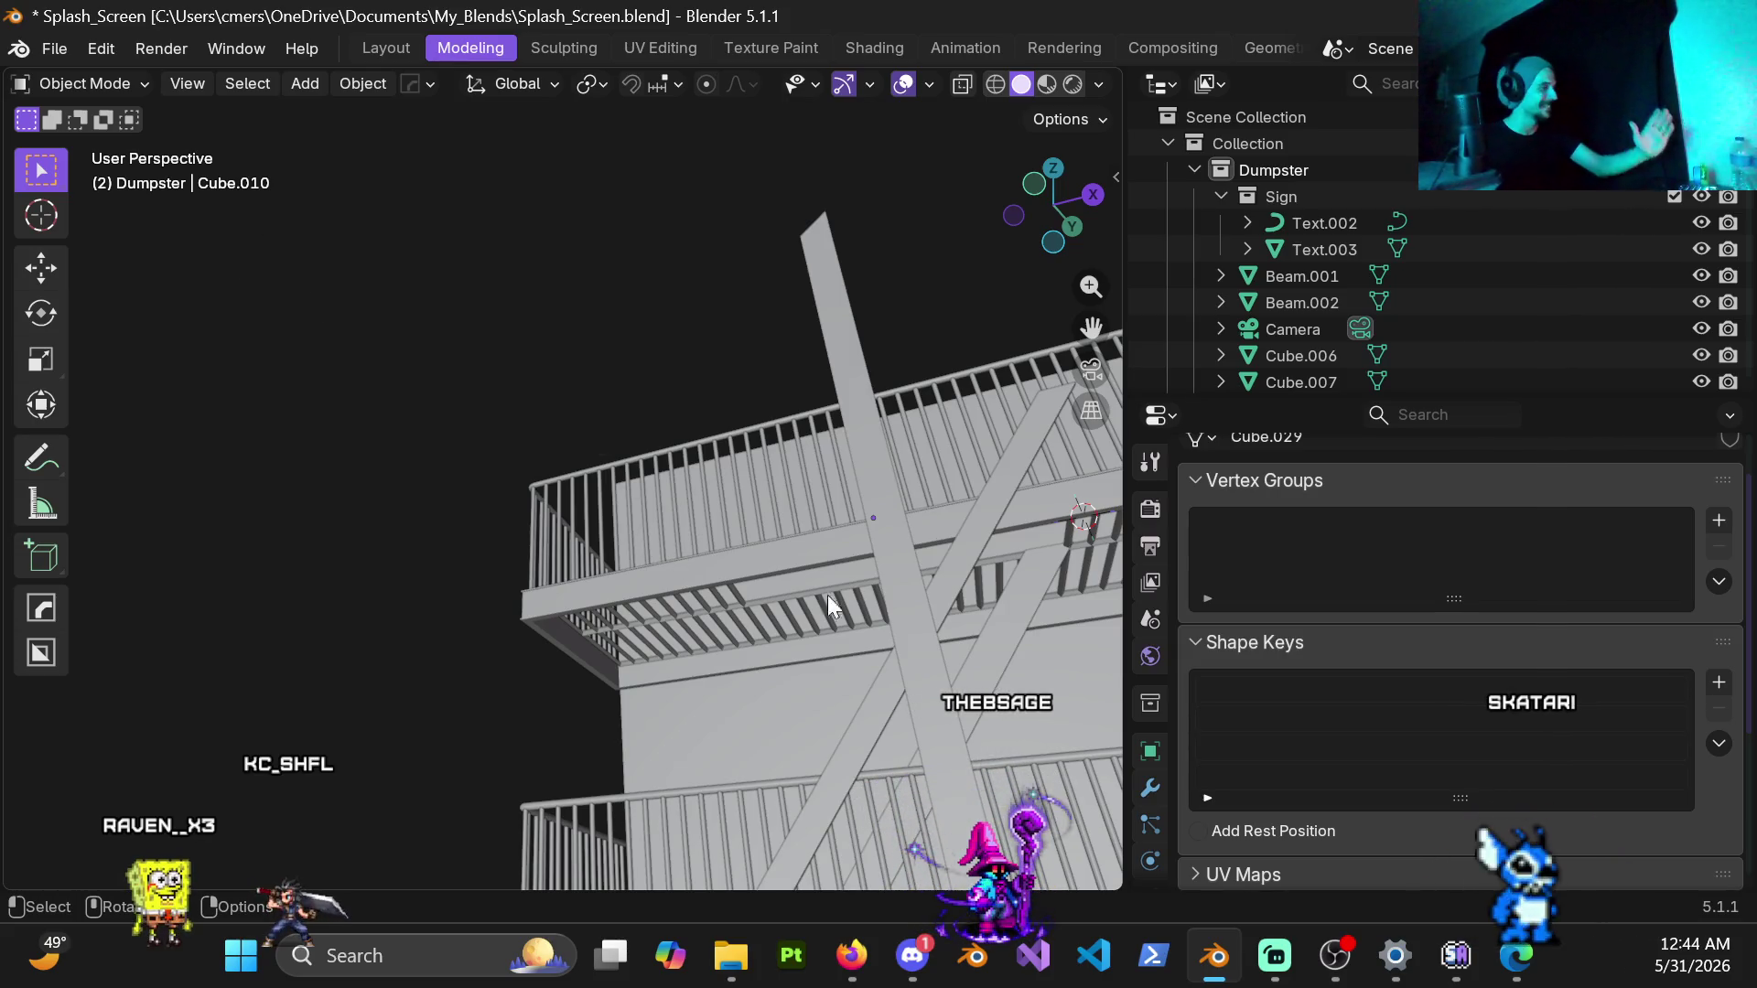
click(925, 617)
click(927, 619)
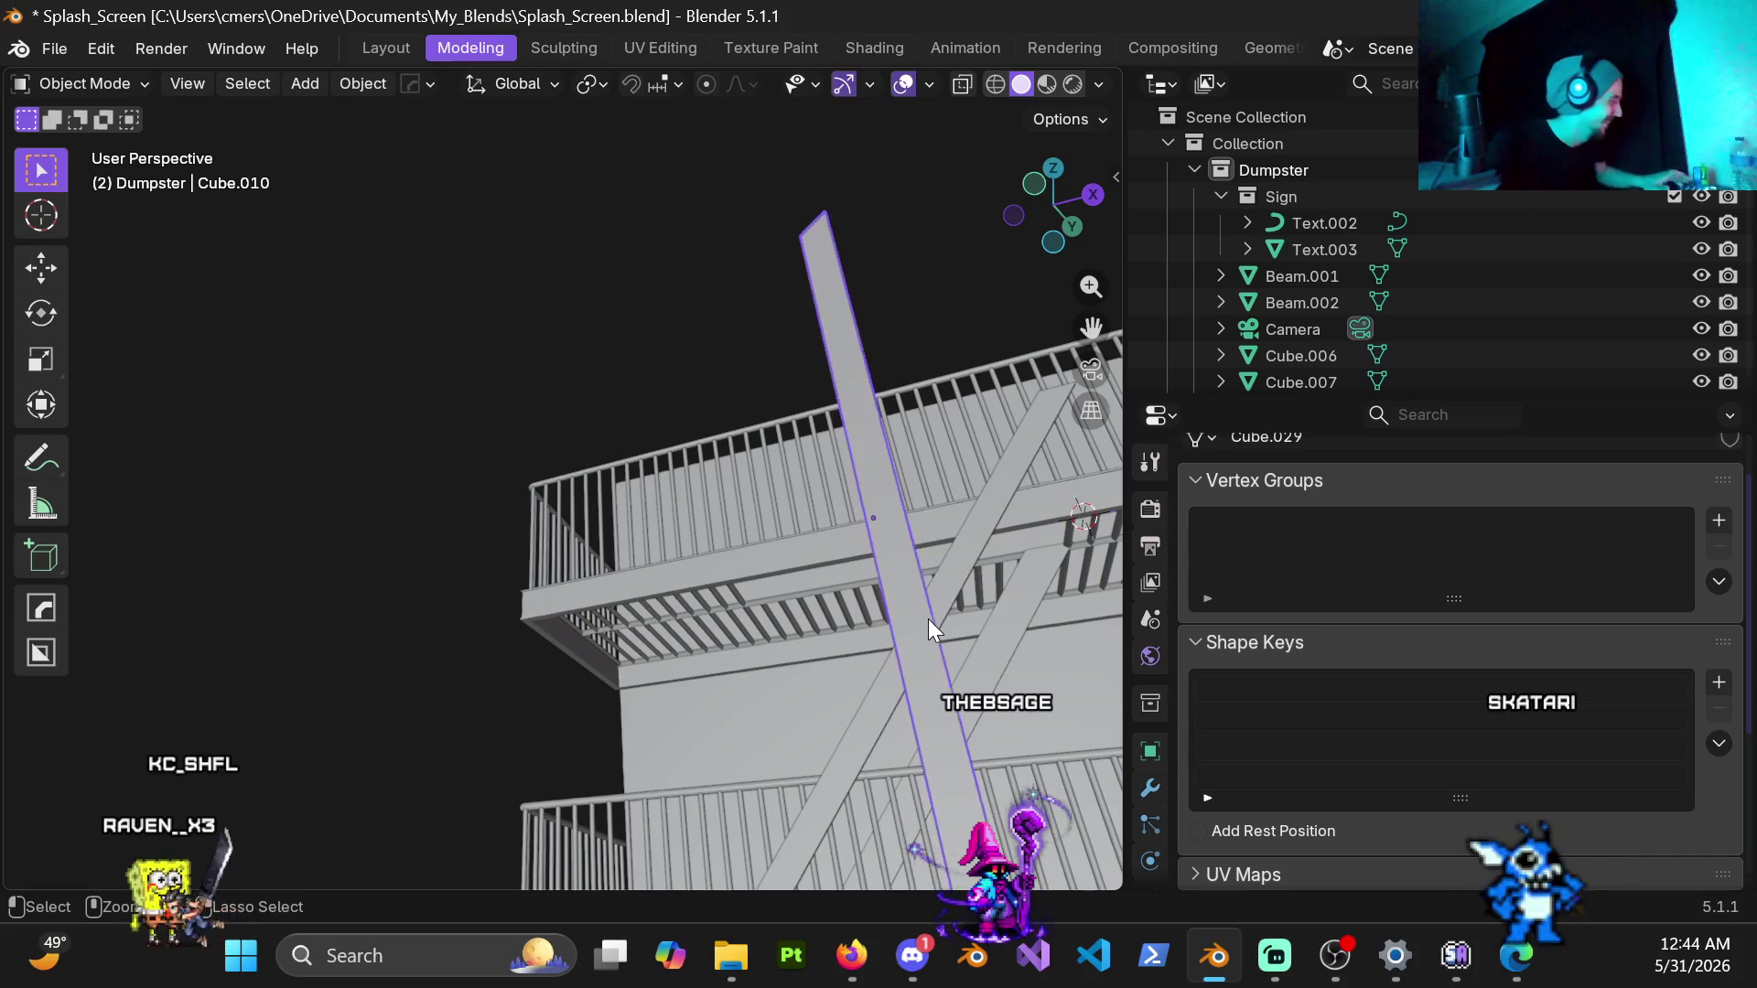
key(Tab)
key(a)
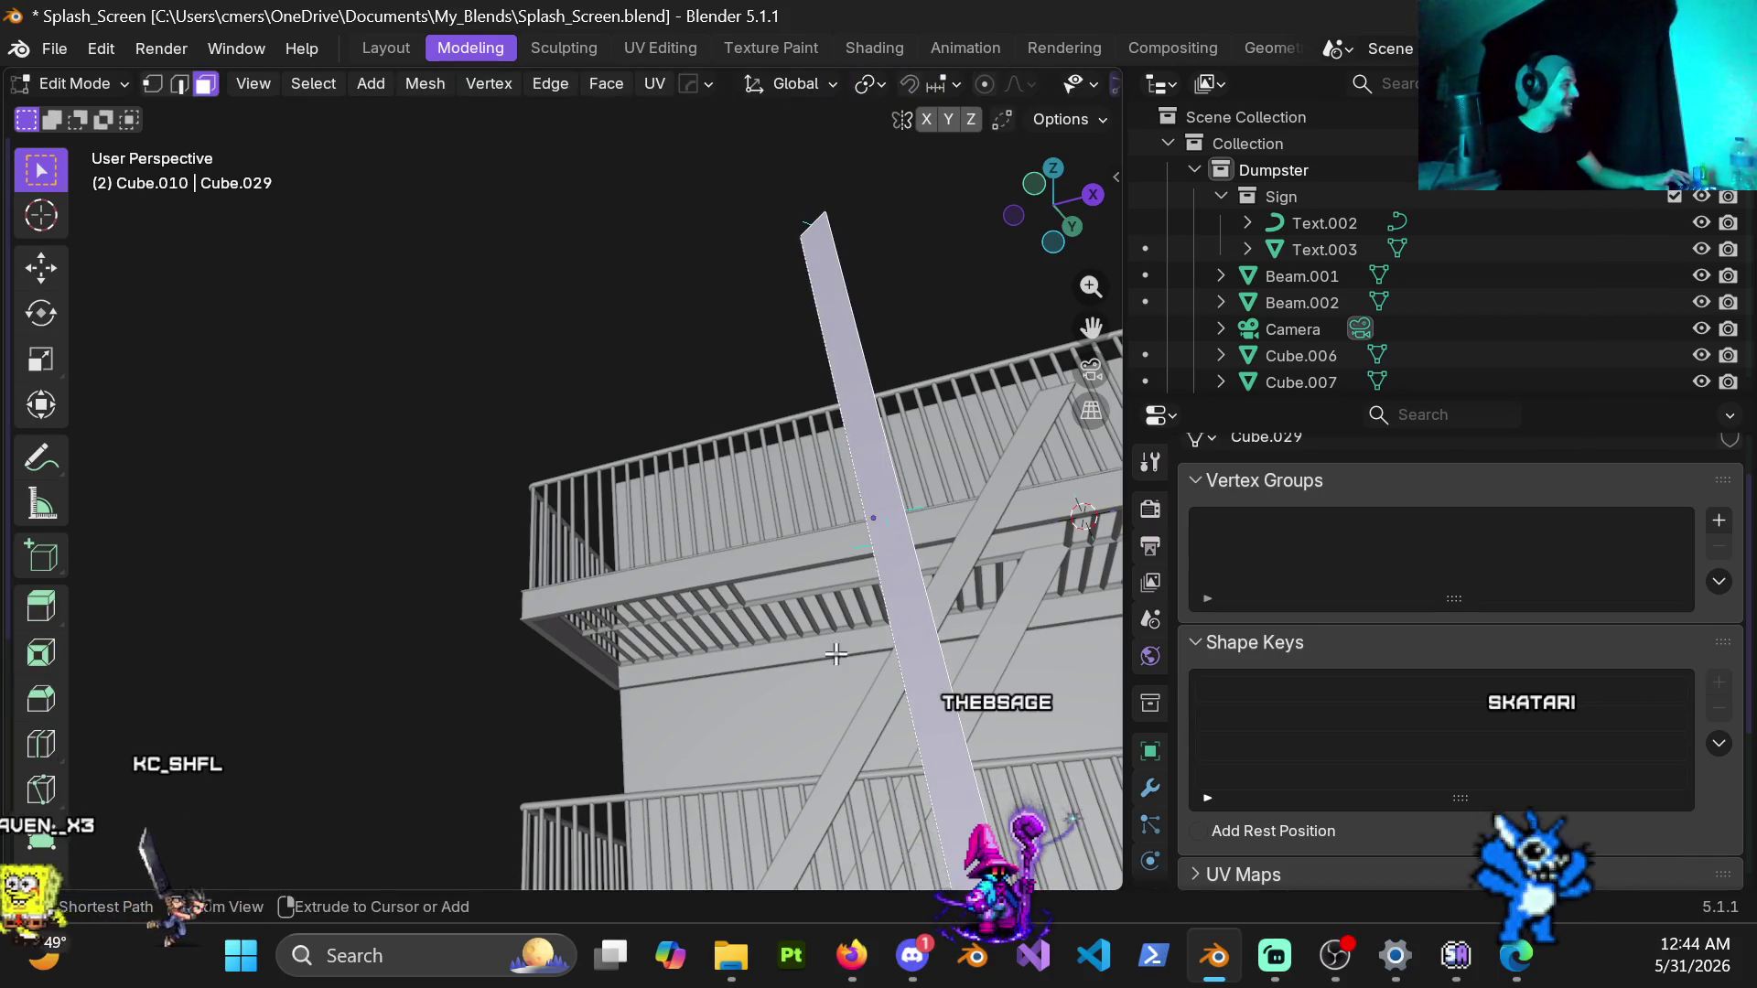
middle_drag(832, 395, 732, 577)
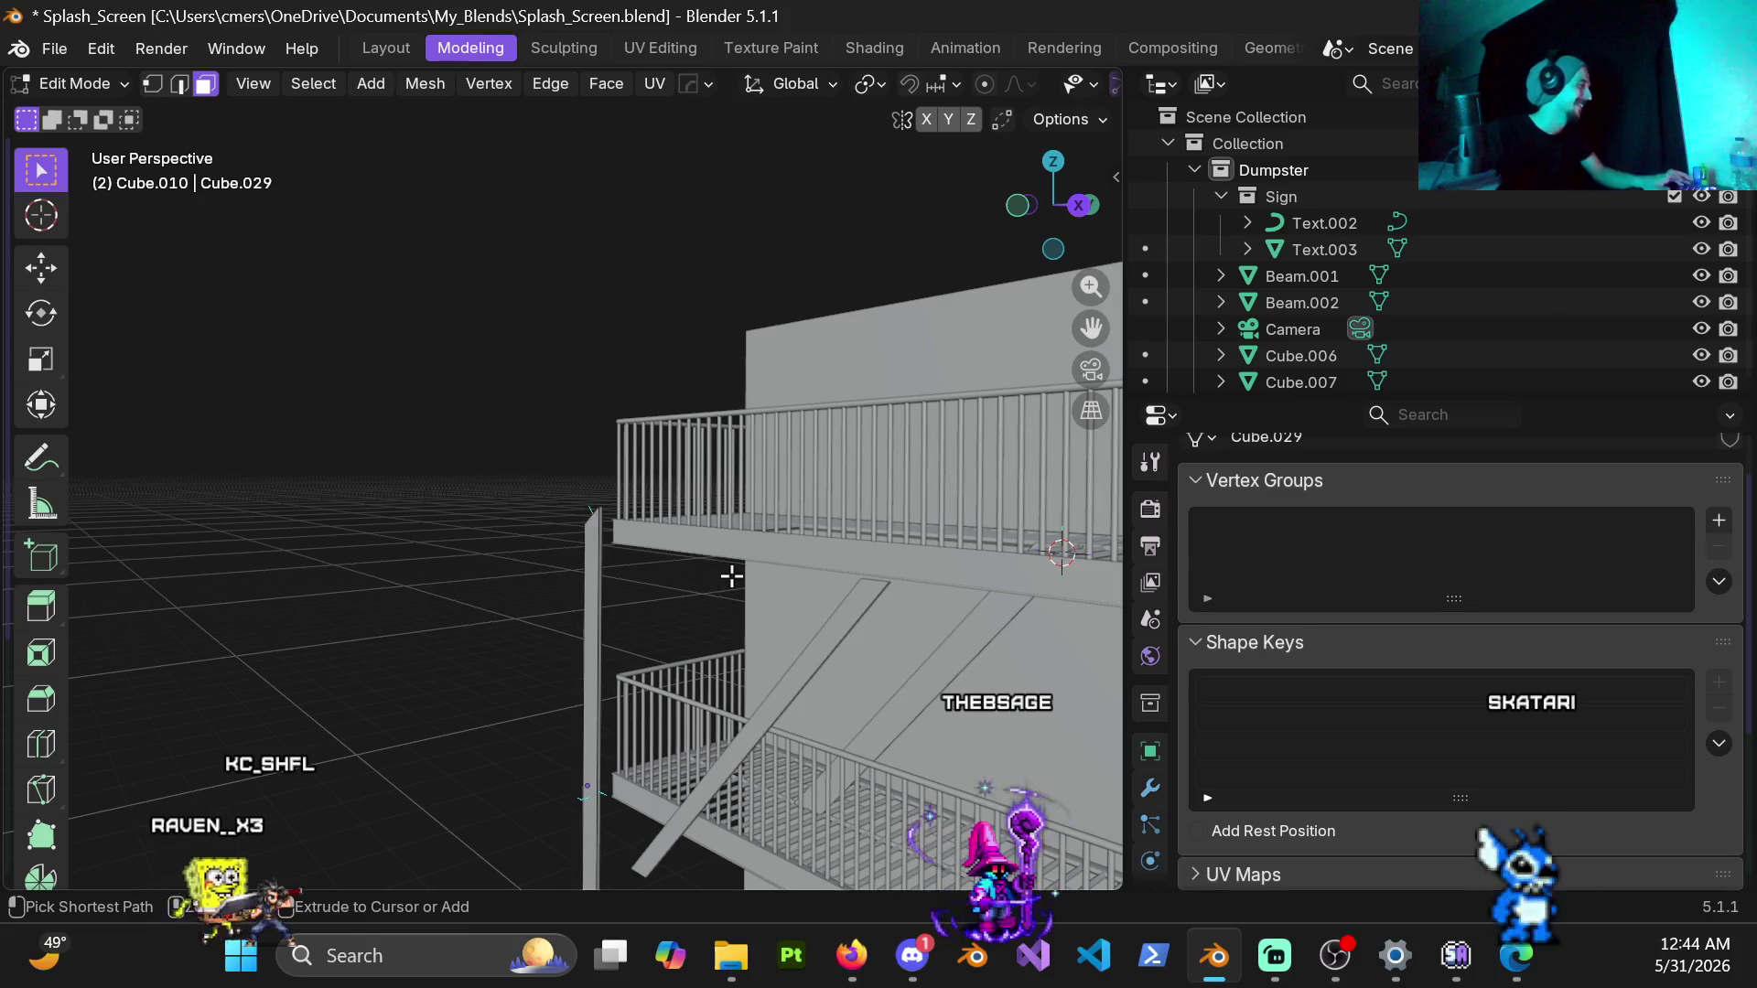
click(648, 659)
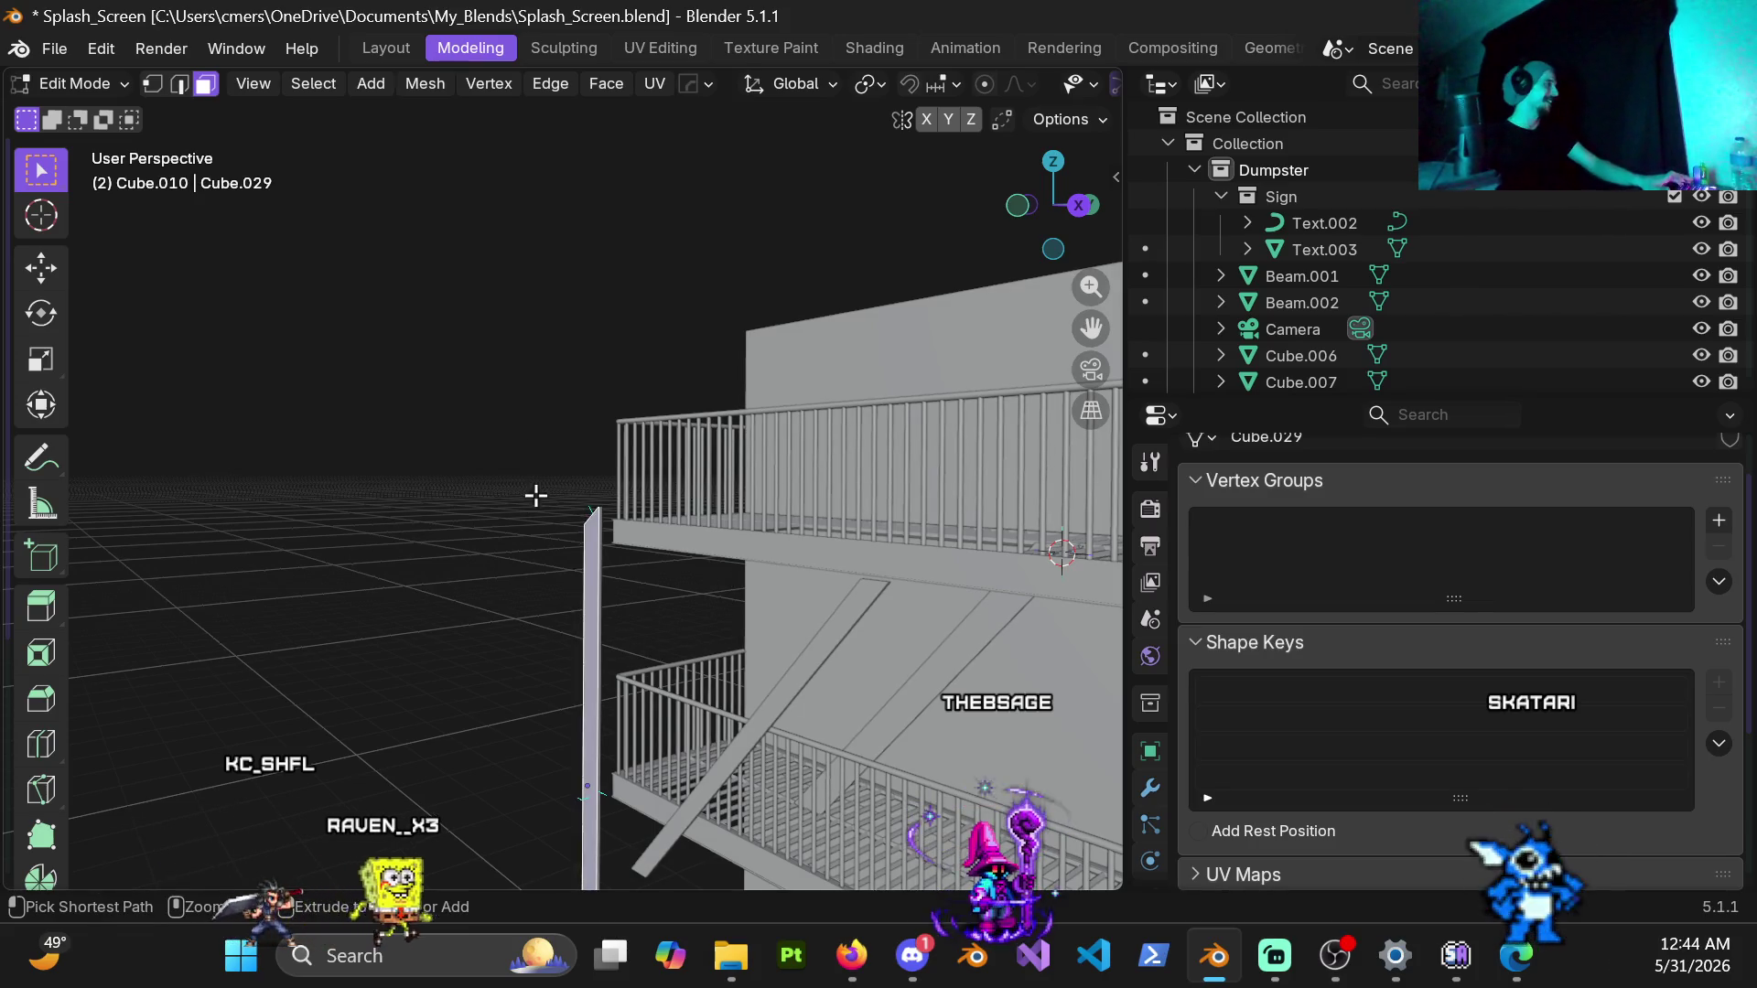
mouse_move(569, 518)
middle_down()
mouse_move(651, 640)
mouse_move(553, 369)
middle_up()
key(Tab)
click(478, 414)
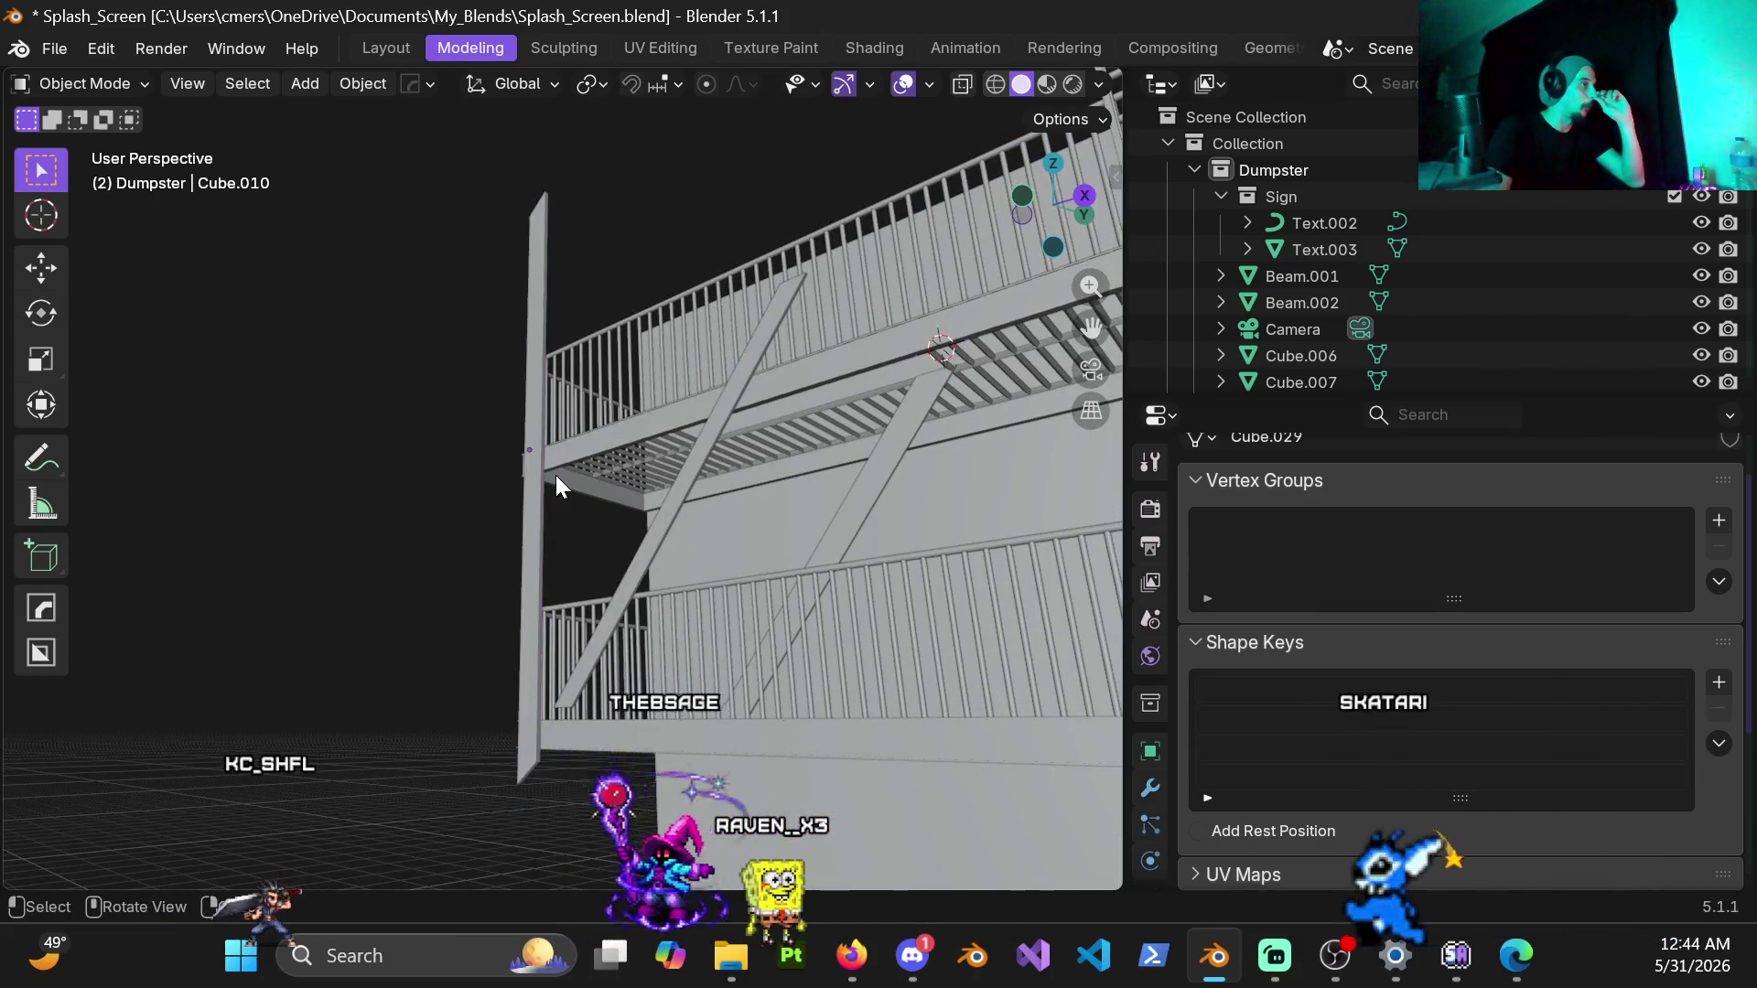
Step: Save the Splash_Screen file with Ctrl+S and enter Edit Mode on the thin vertical pole
middle_drag(493, 501, 517, 496)
scroll(562, 551, up, 3)
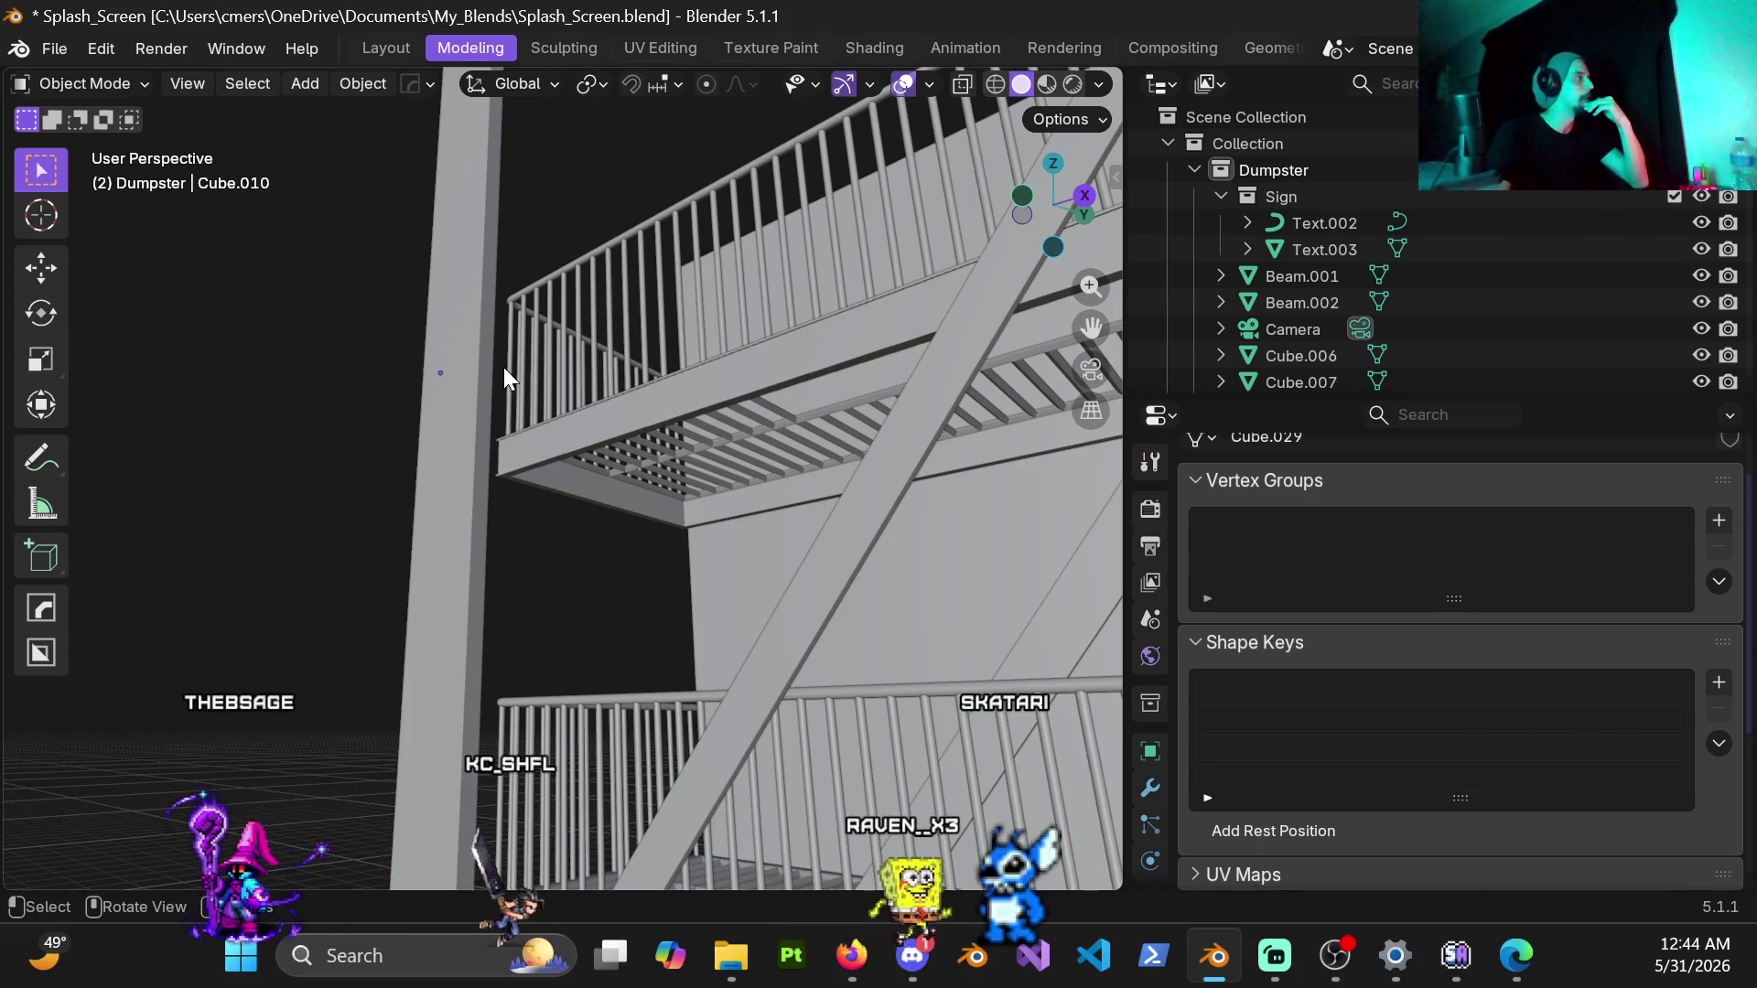
middle_drag(391, 377, 493, 478)
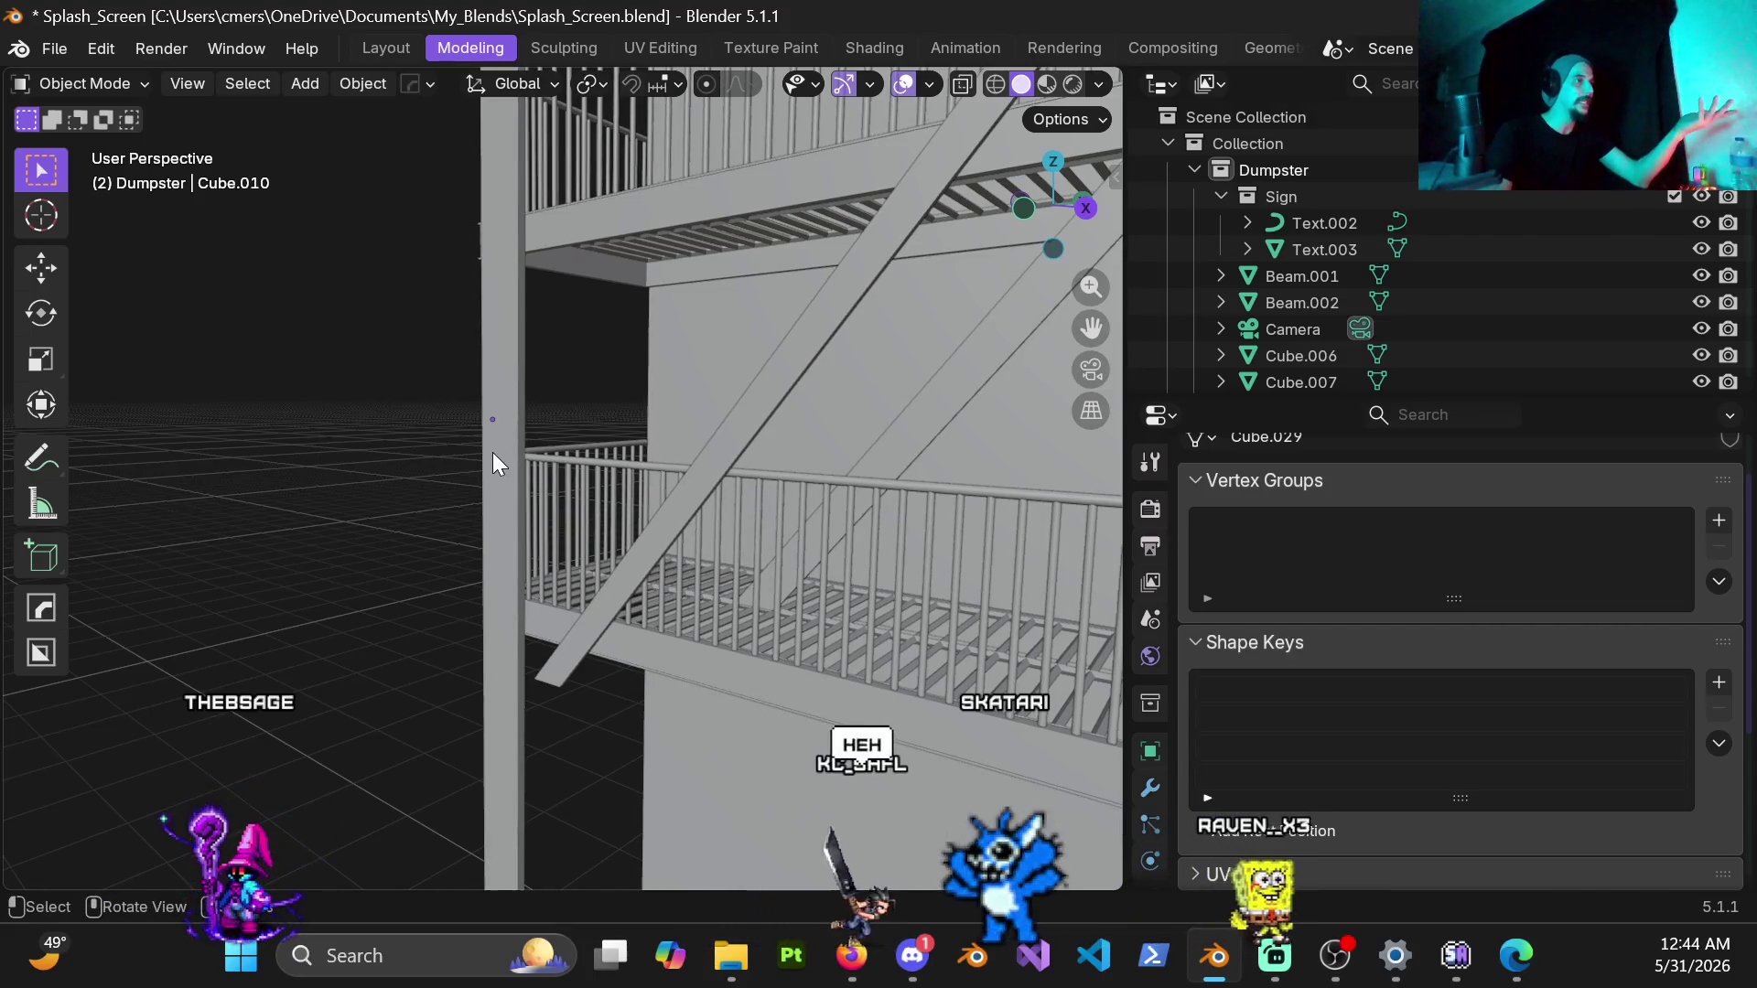
scroll(375, 359, up, 1)
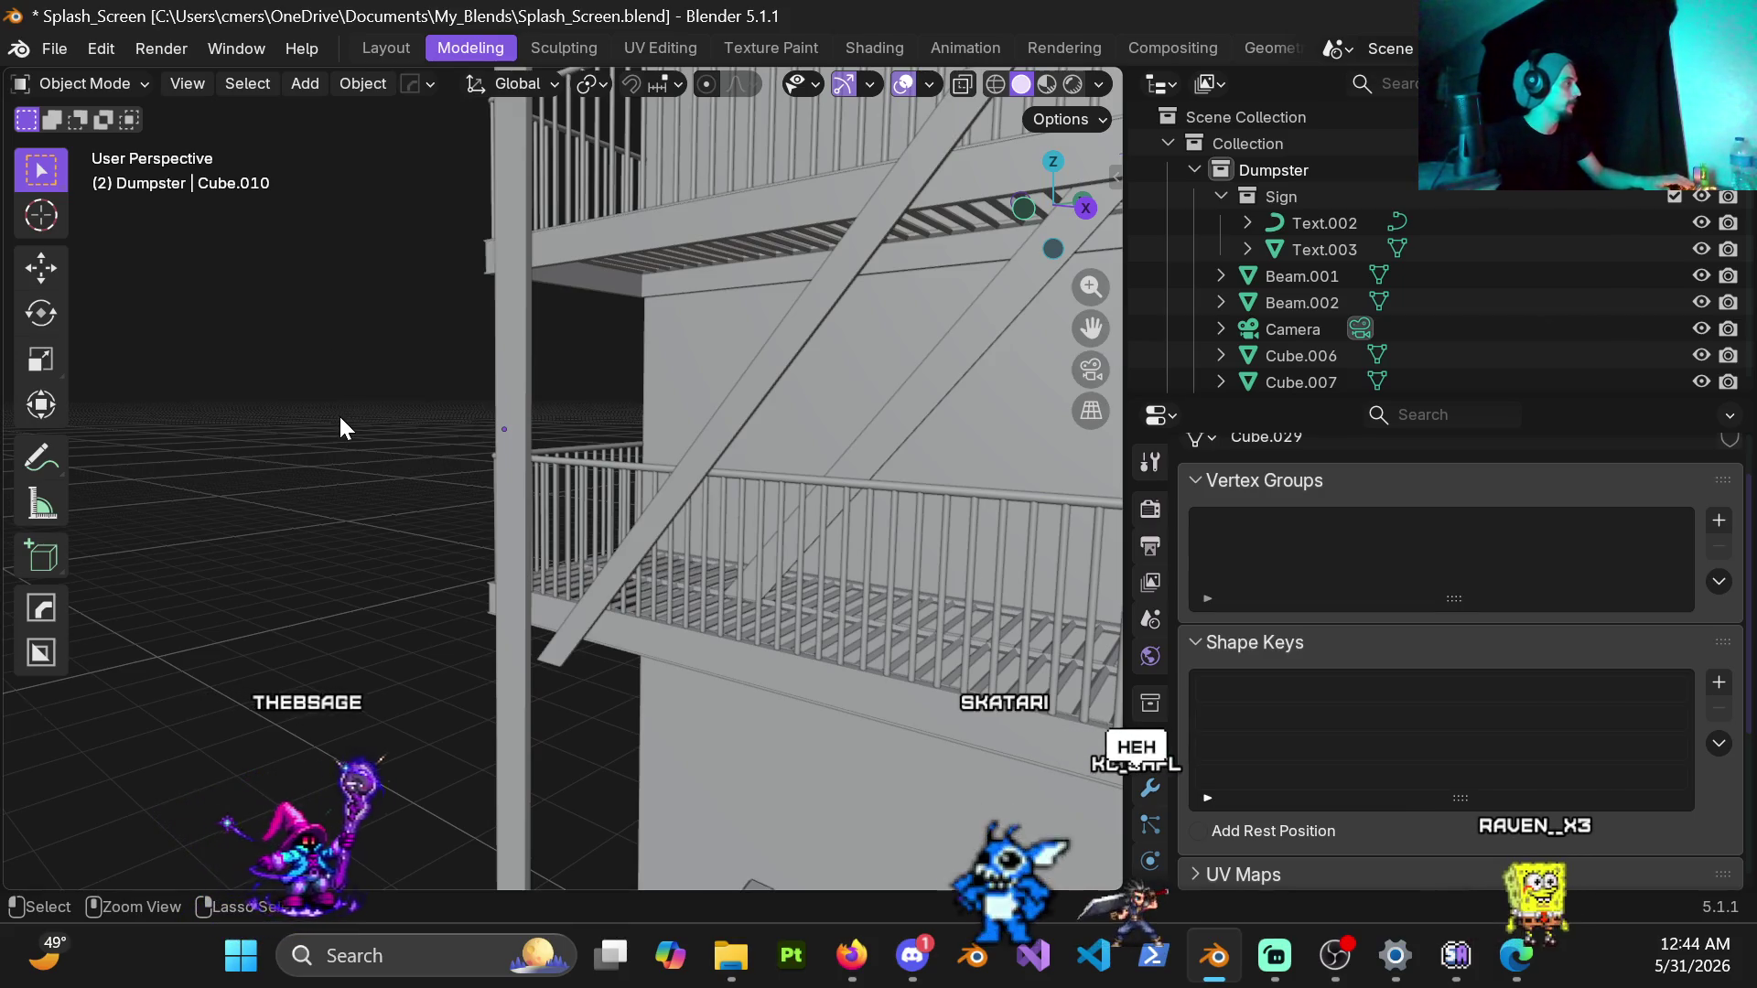
key(ctrl+s)
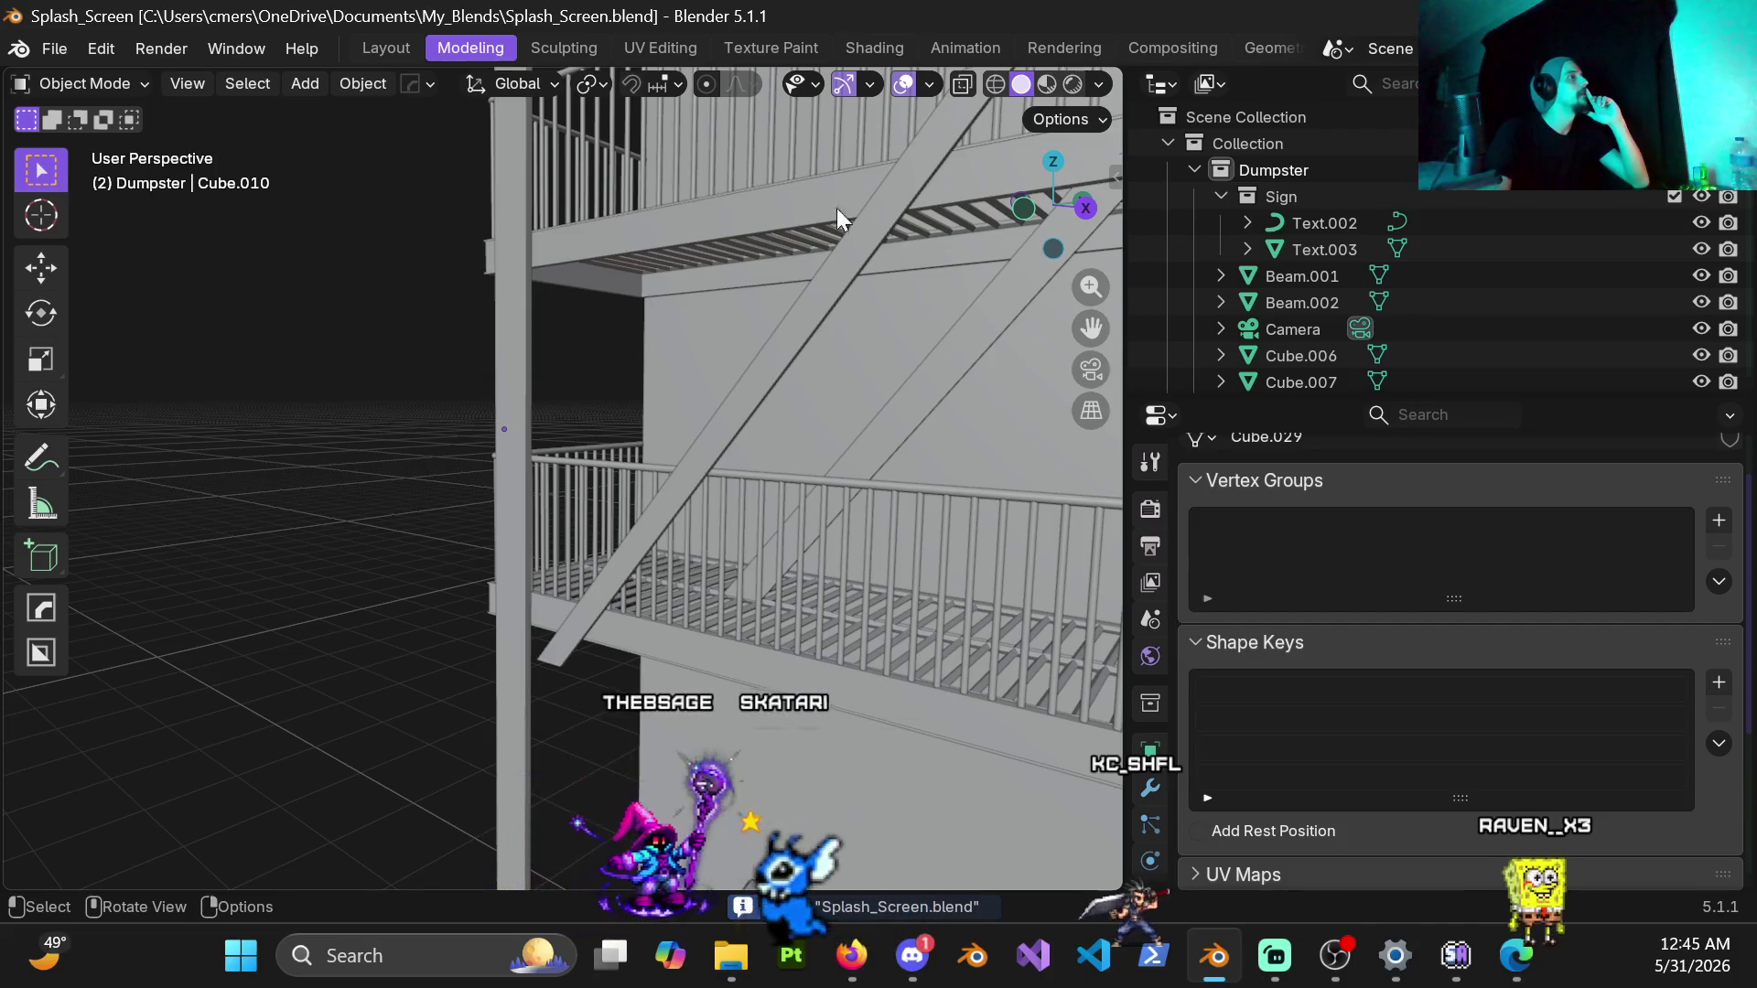
click(512, 469)
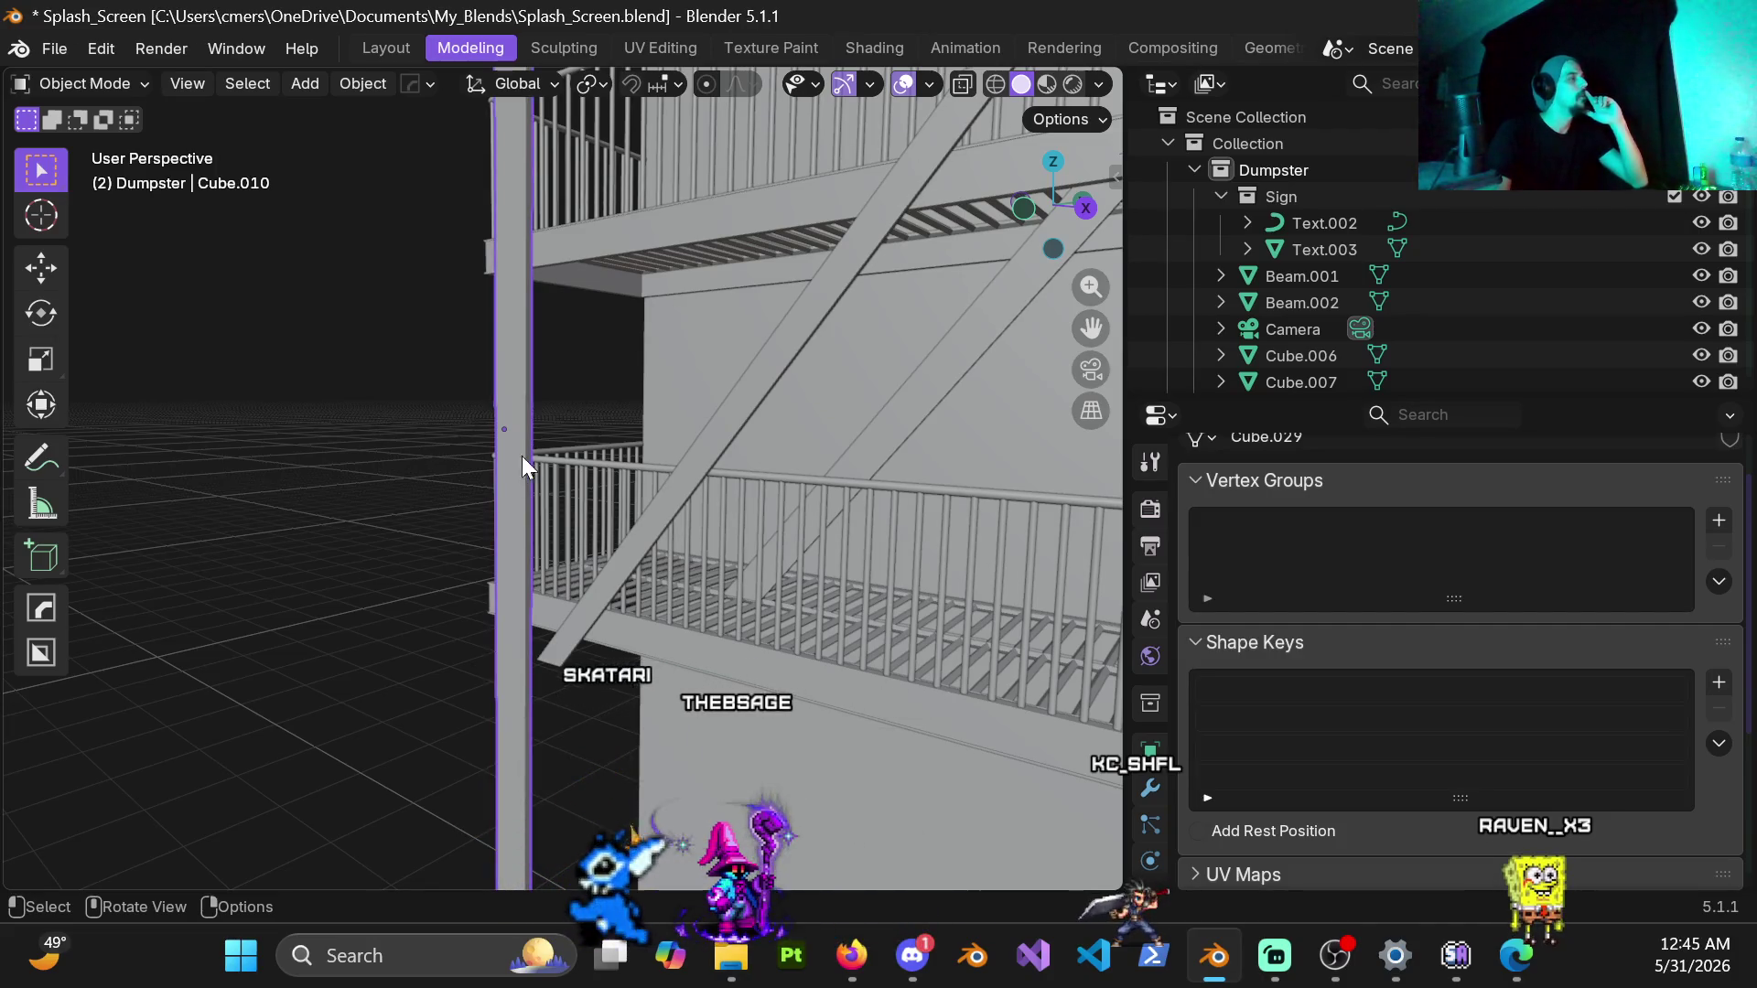
key(ctrl+Tab)
click(659, 481)
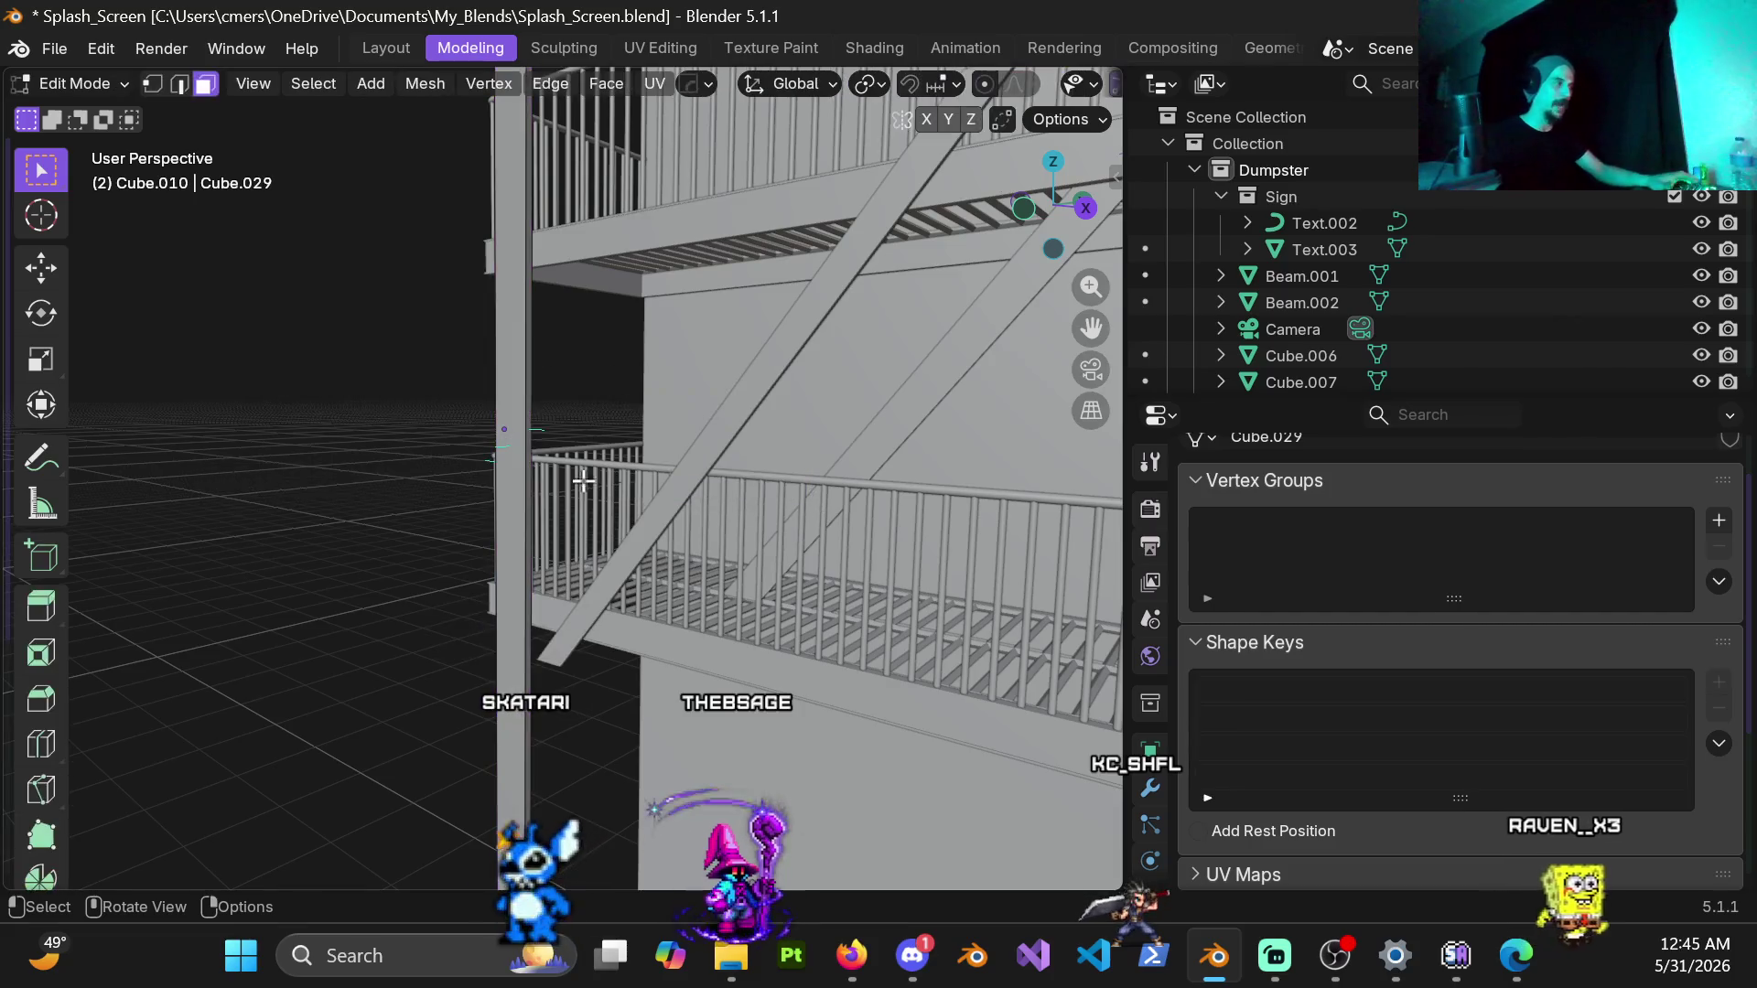
Step: Extrude the whole pole mesh in place without moving it
key(a)
key(e)
click(520, 497)
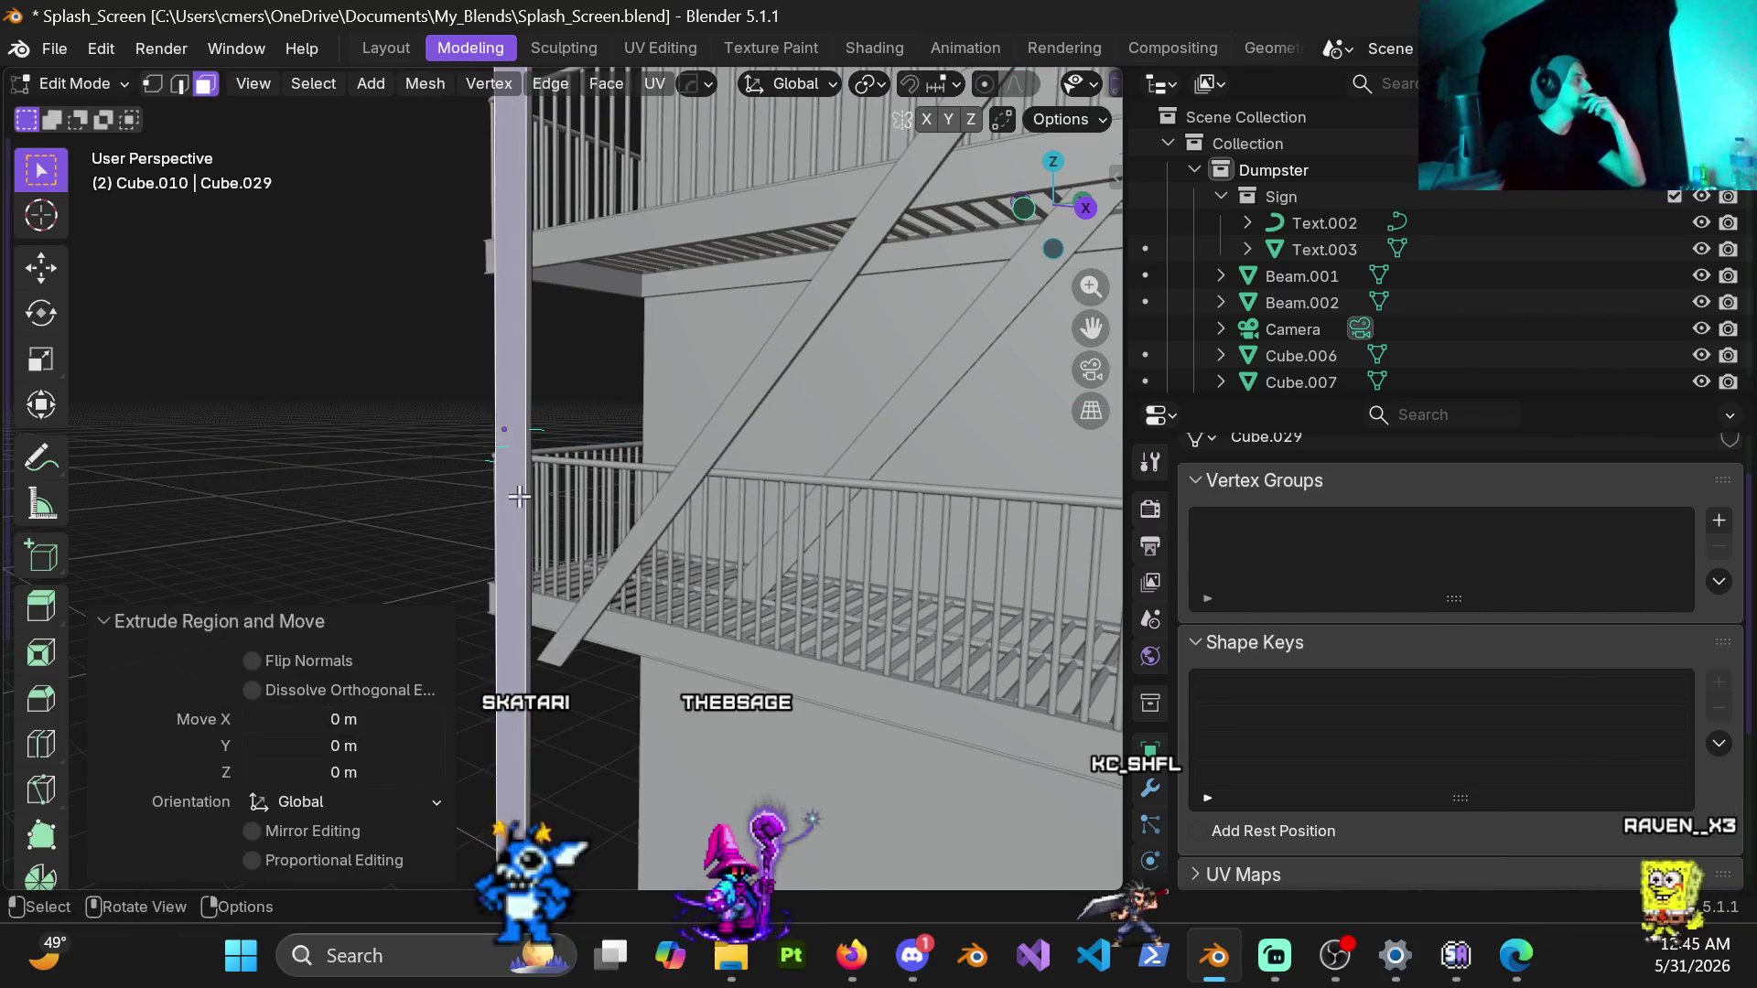
scroll(1011, 87, down, 3)
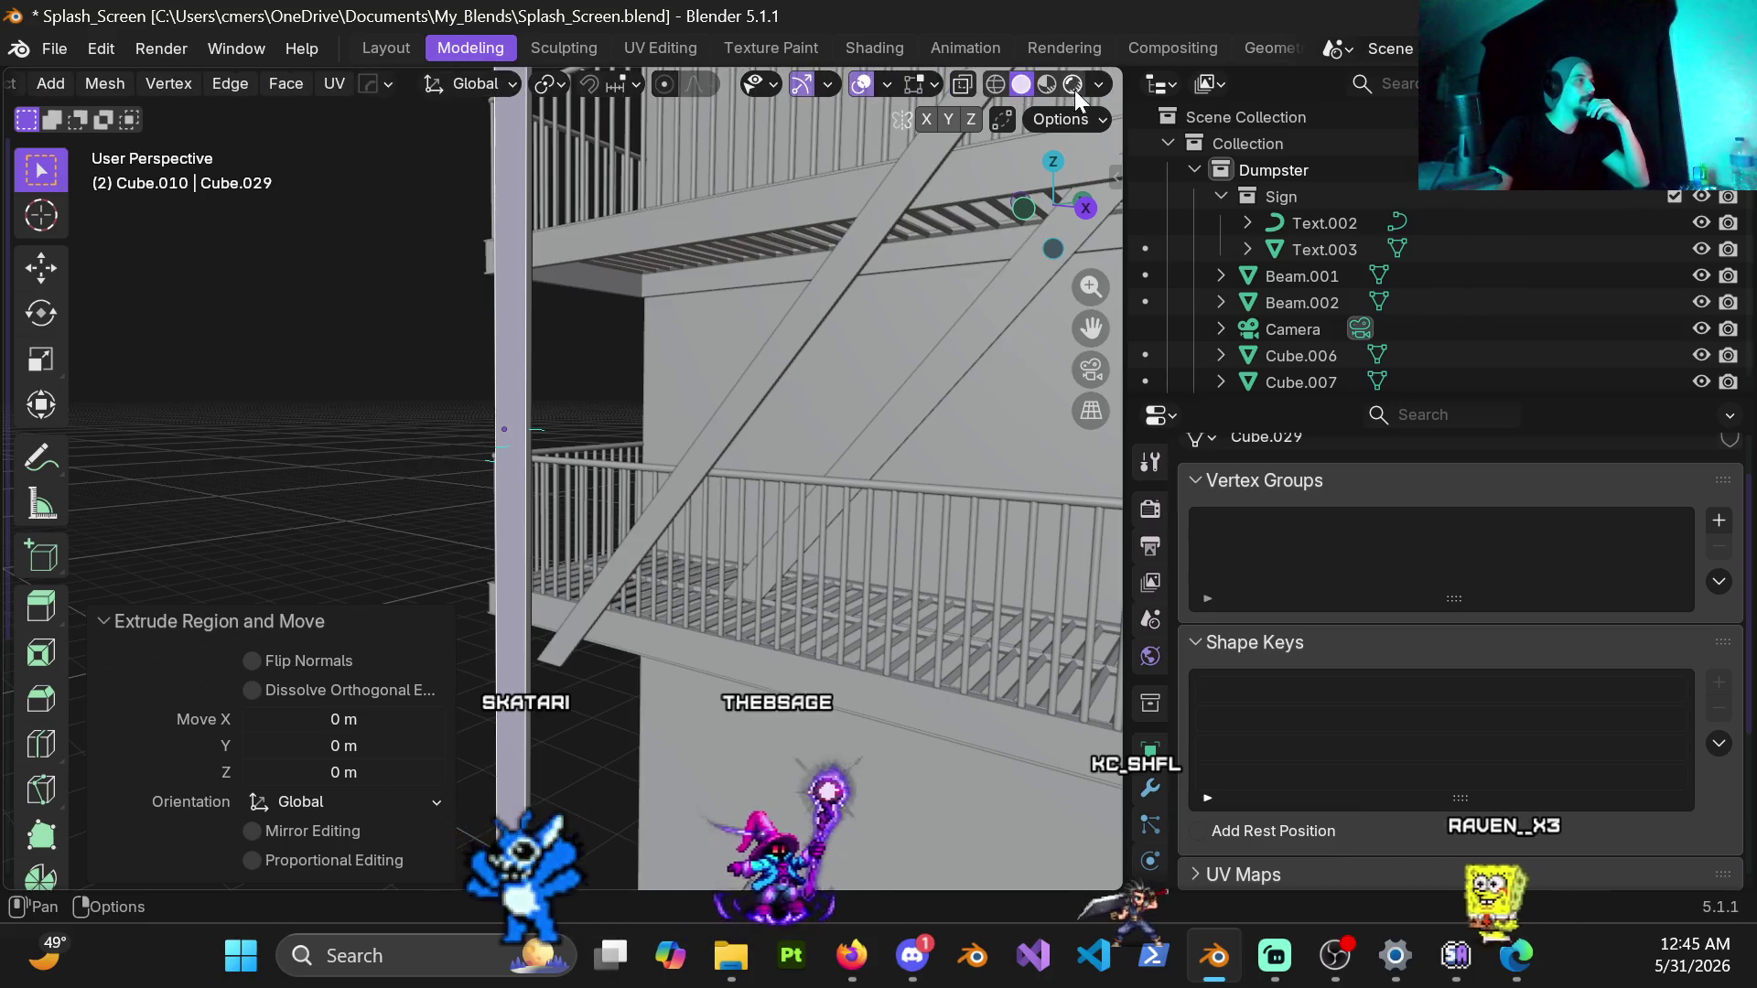
Step: Switch viewport lighting to MatCap and pick the red MatCap sphere for the scene
click(1103, 91)
click(1095, 214)
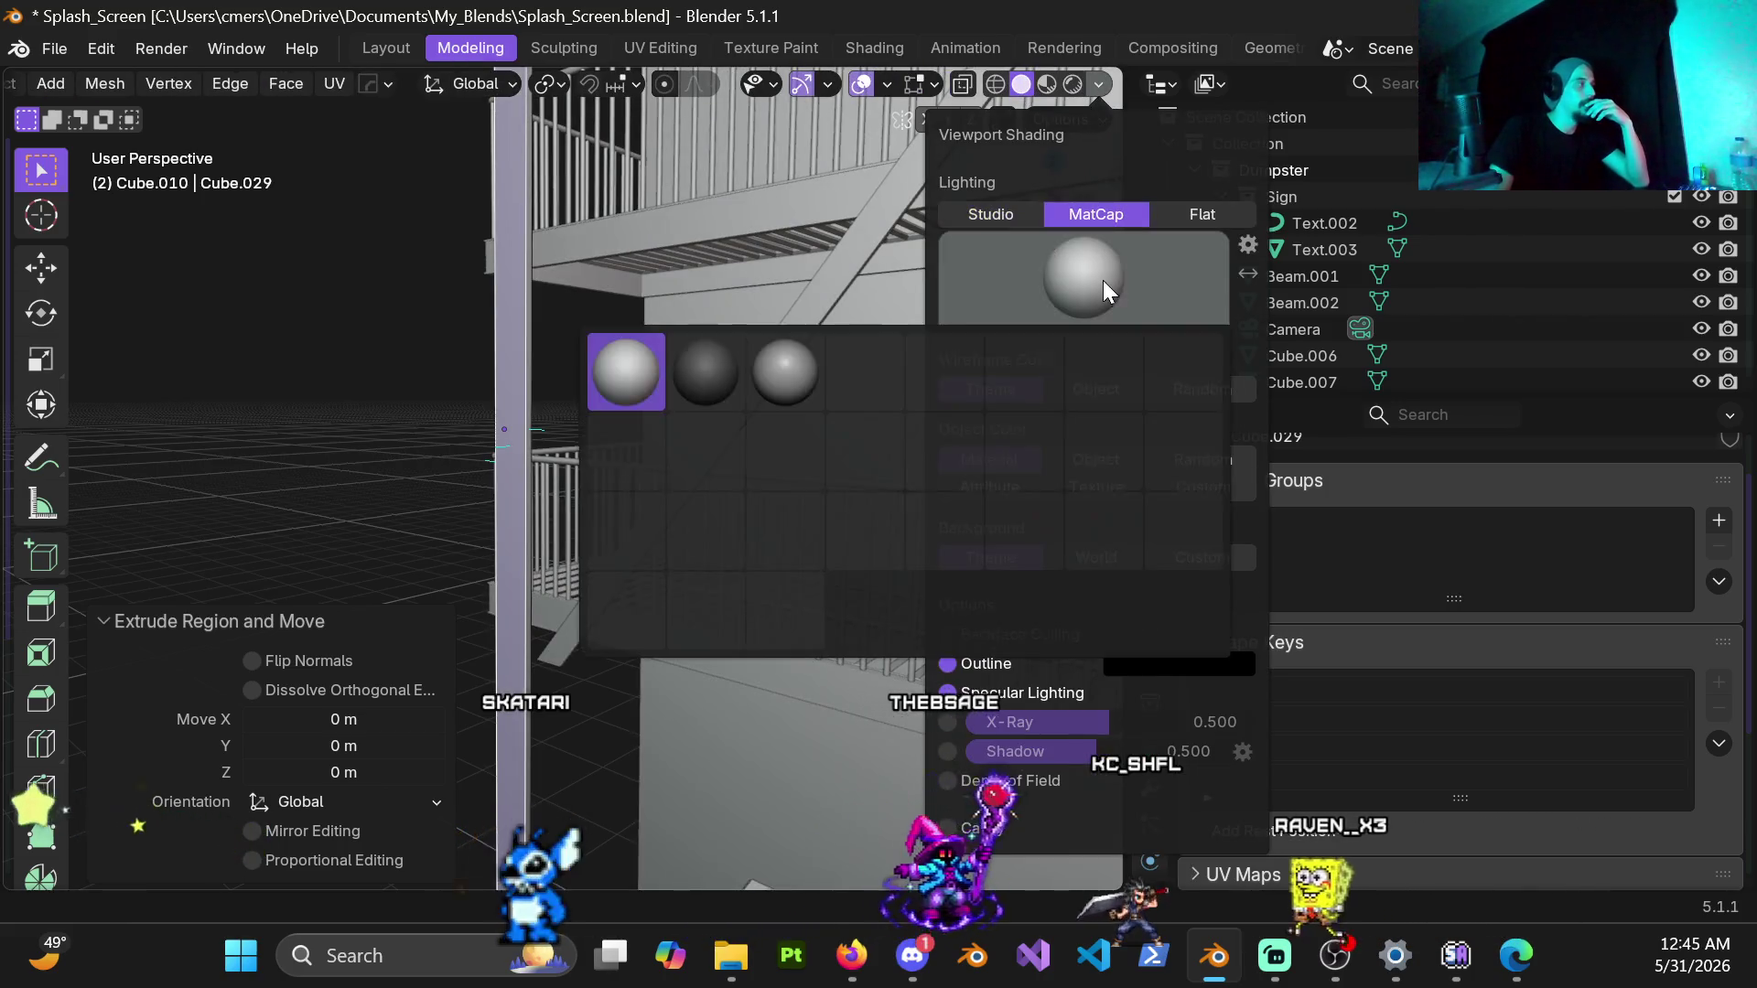
click(1084, 281)
click(864, 530)
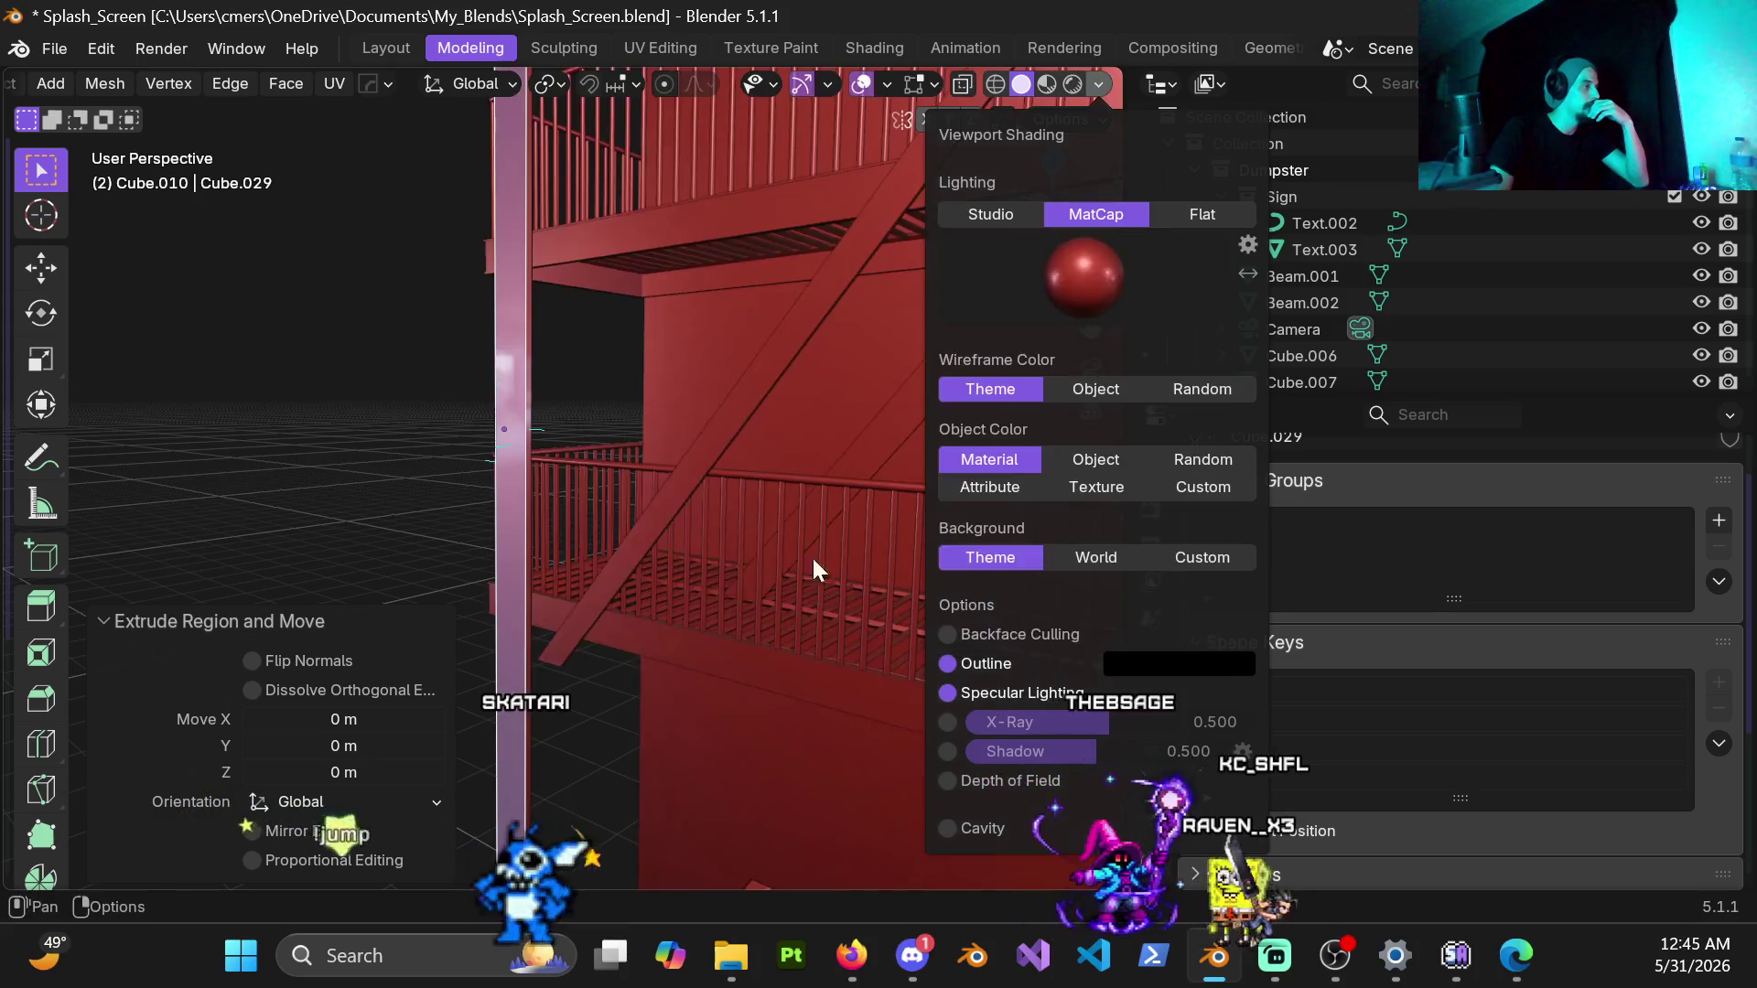
mouse_move(811, 555)
middle_down()
mouse_move(381, 429)
mouse_move(736, 339)
mouse_move(741, 439)
middle_up()
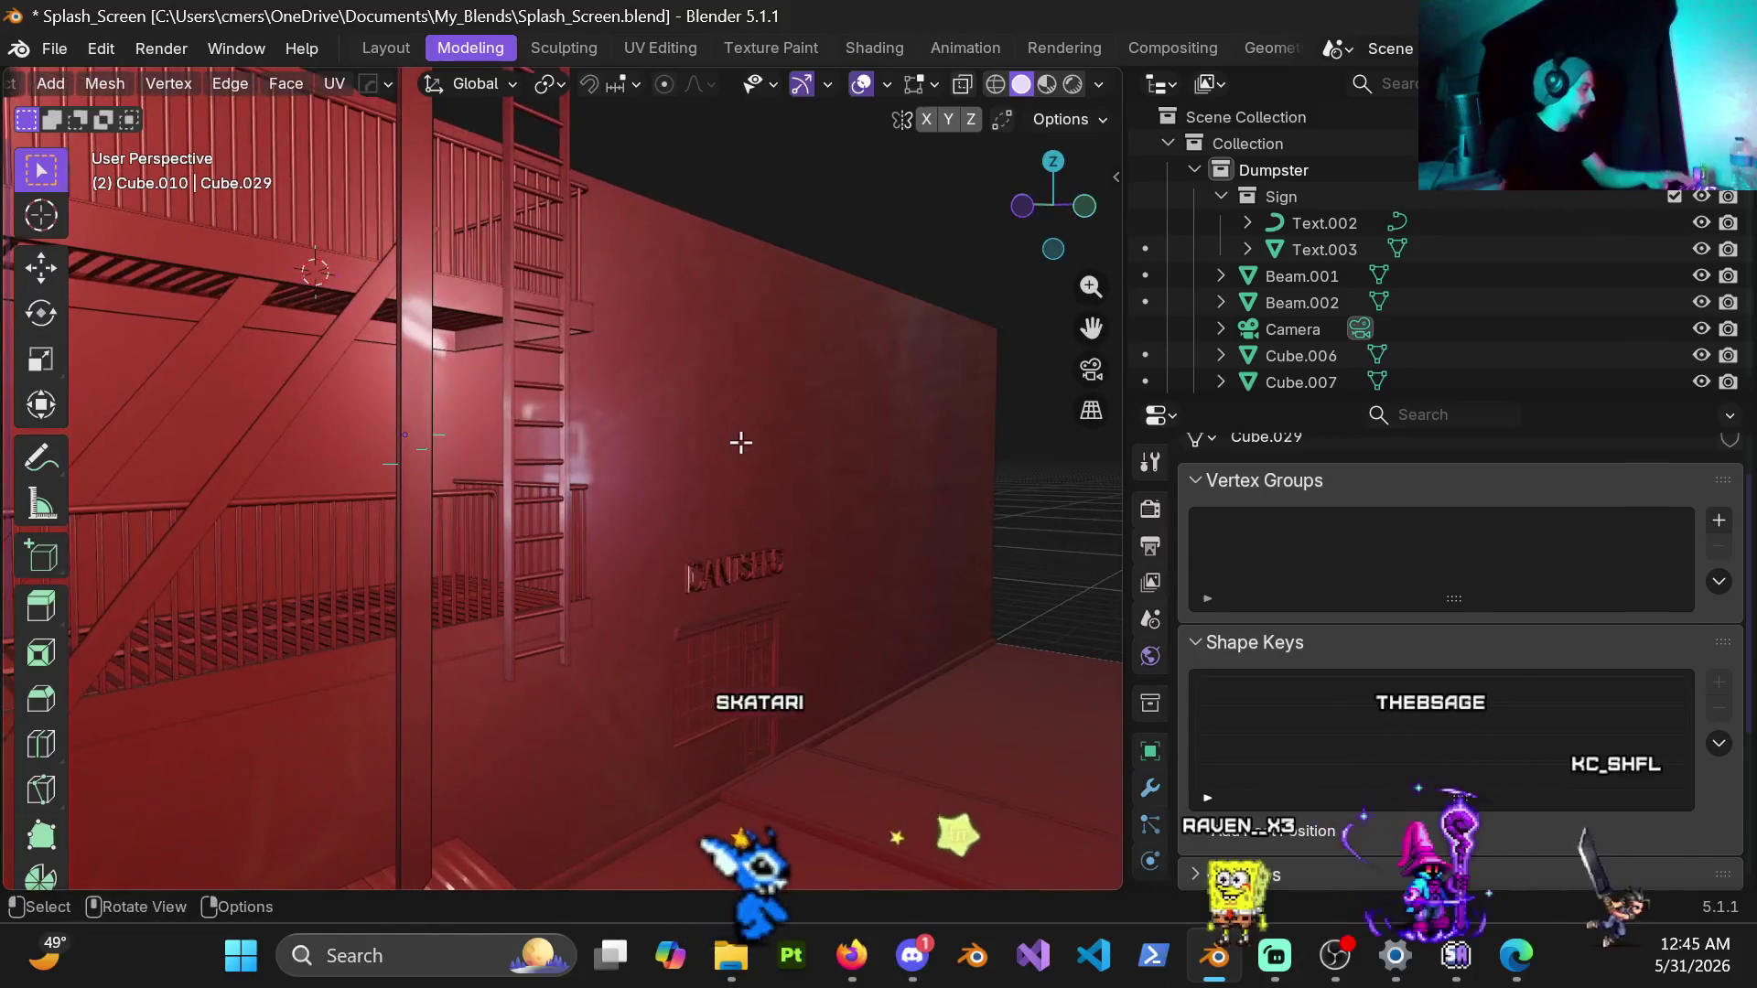
key(ctrl+Tab)
click(189, 468)
mouse_move(371, 443)
middle_down()
mouse_move(629, 385)
mouse_move(479, 332)
middle_up()
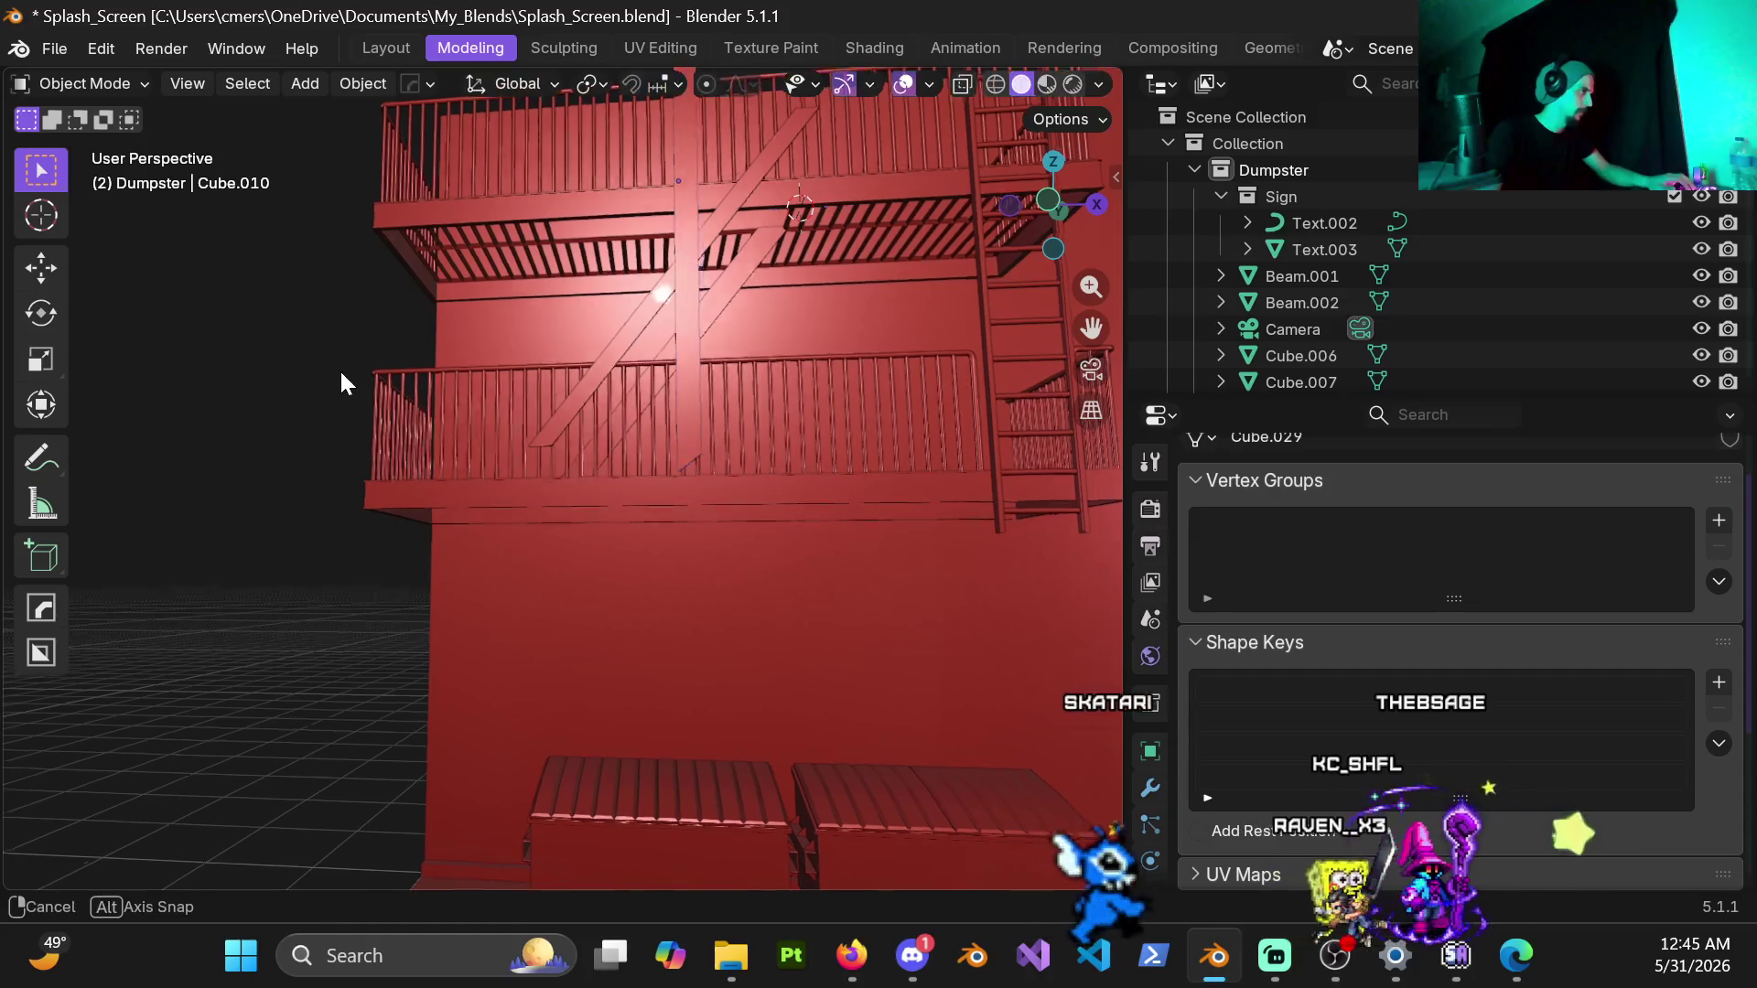
middle_drag(365, 401, 618, 352)
mouse_move(958, 369)
middle_down()
mouse_move(873, 394)
mouse_move(617, 392)
mouse_move(669, 394)
mouse_move(716, 431)
mouse_move(669, 413)
mouse_move(619, 233)
mouse_move(609, 474)
mouse_move(543, 357)
mouse_move(600, 303)
mouse_move(760, 350)
mouse_move(824, 404)
mouse_move(866, 484)
mouse_move(845, 480)
middle_up()
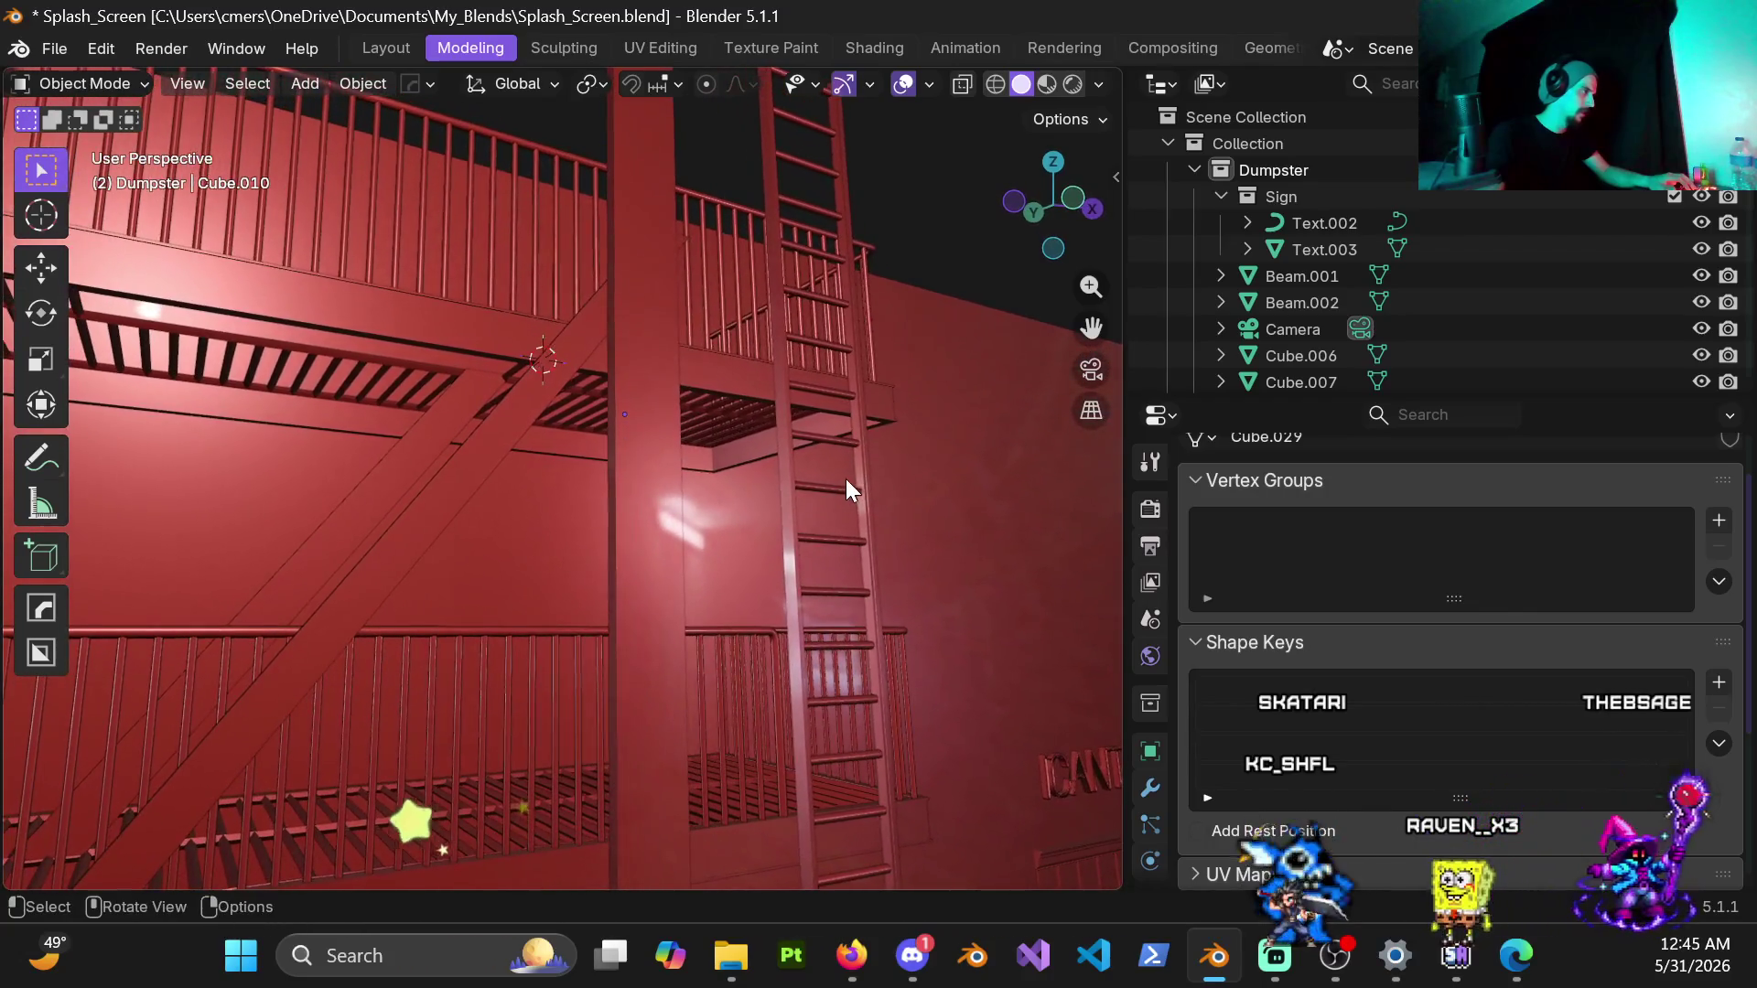
click(639, 465)
key(ctrl+Tab)
click(698, 463)
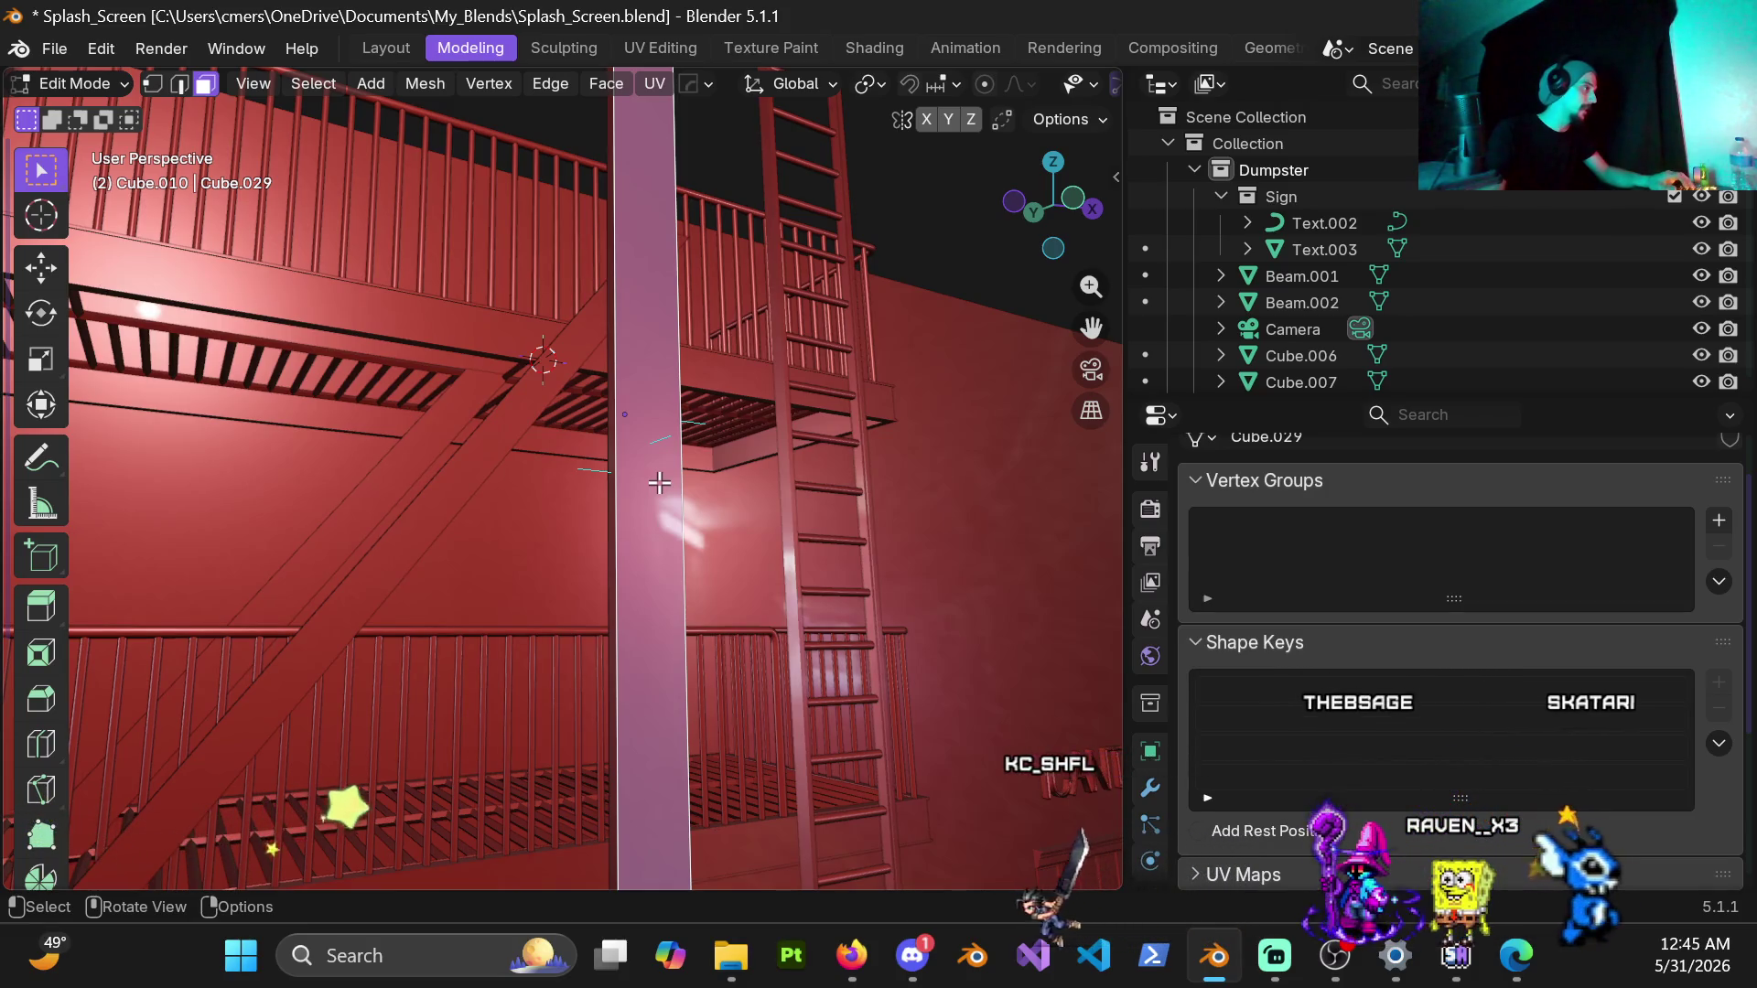
click(651, 490)
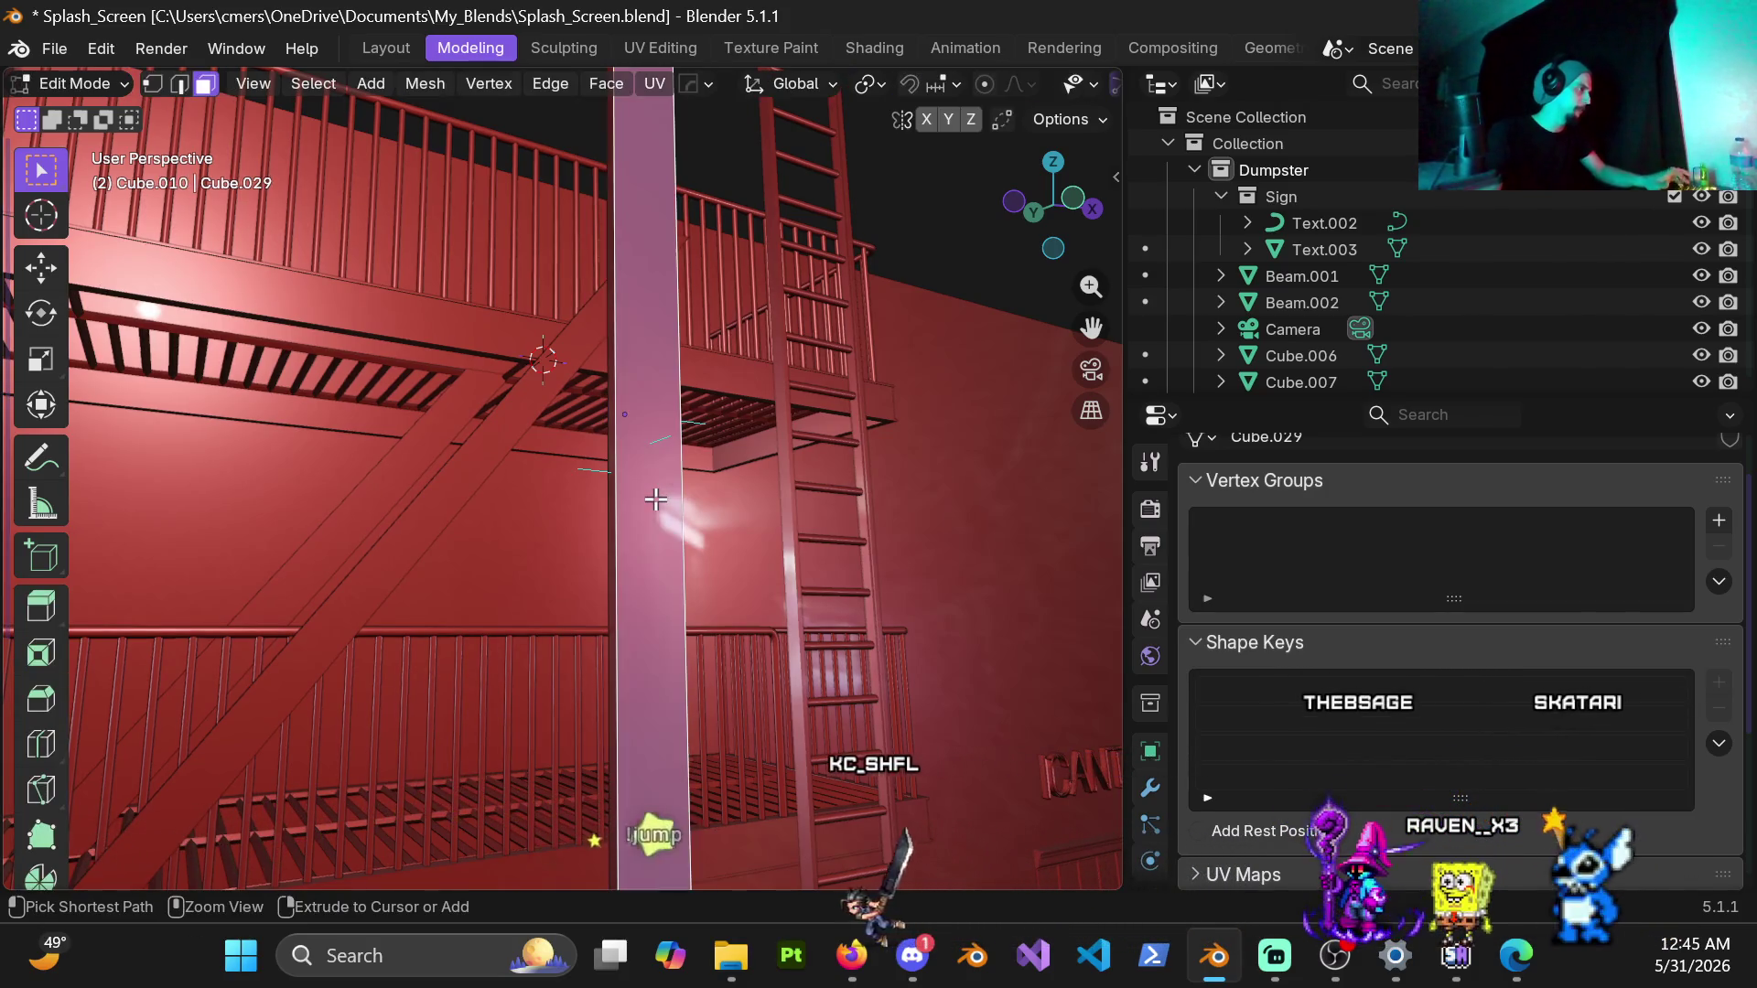
key(alt+a)
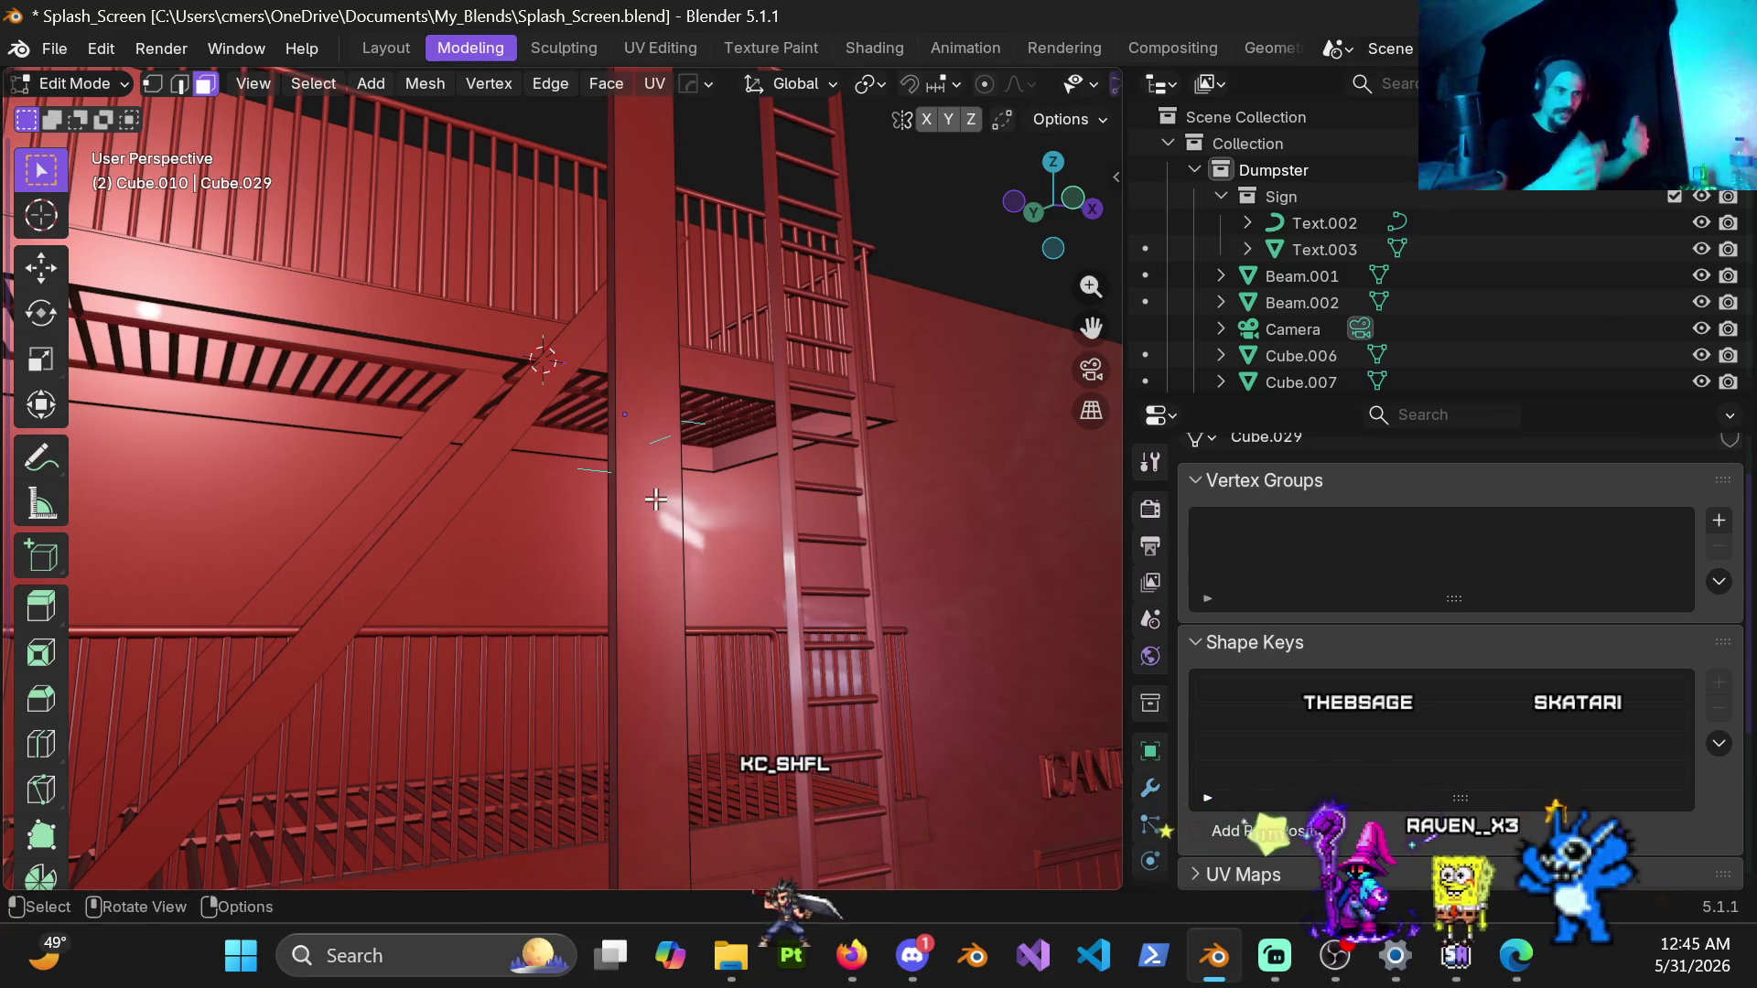
middle_drag(652, 462, 620, 504)
key(Tab)
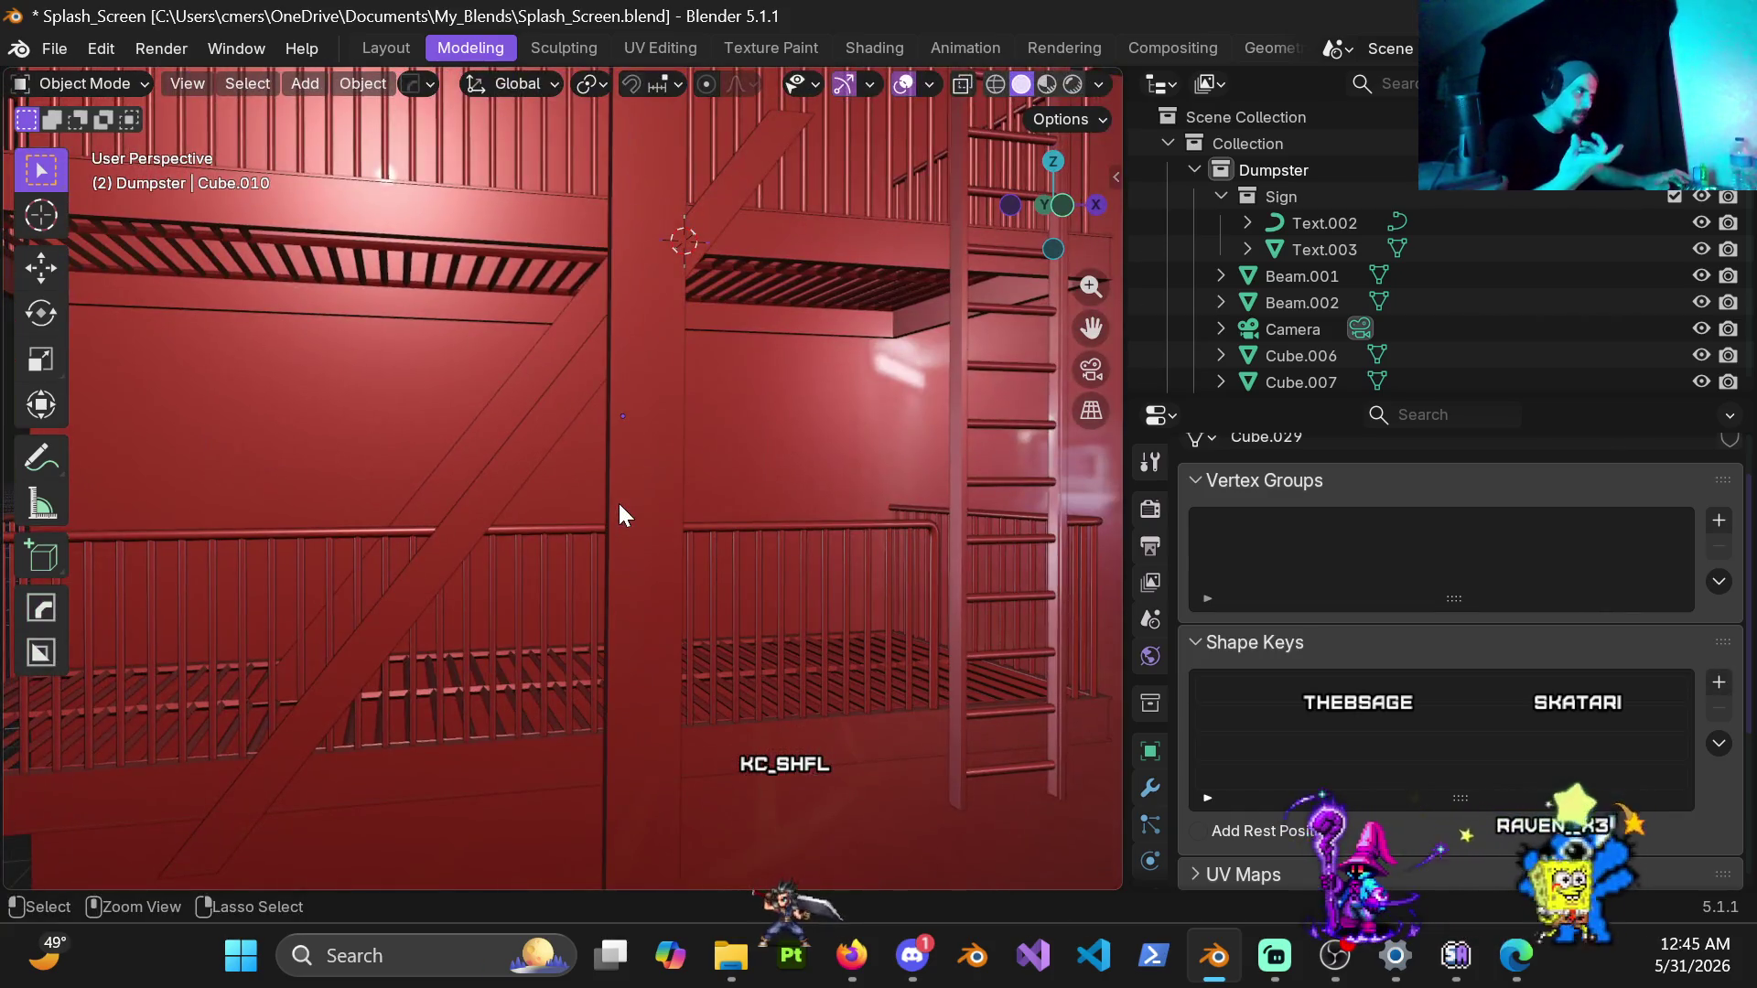
scroll(603, 493, down, 2)
click(623, 511)
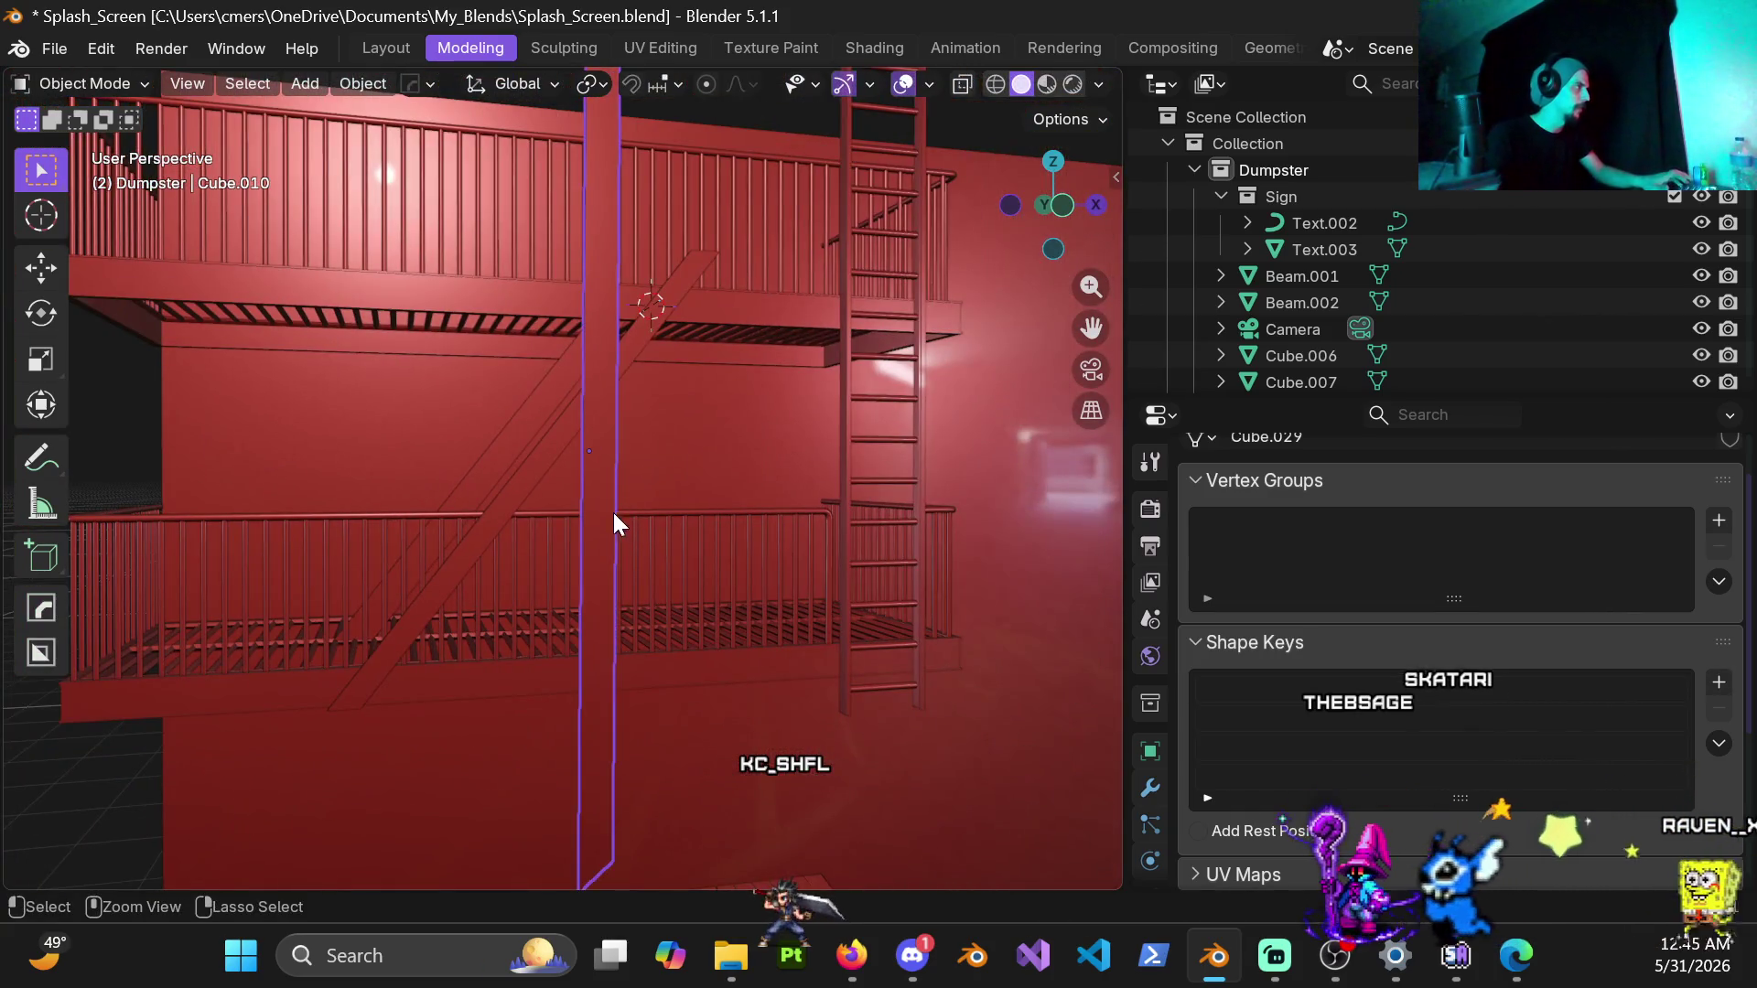
key(Tab)
middle_drag(600, 529, 508, 569)
key(Tab)
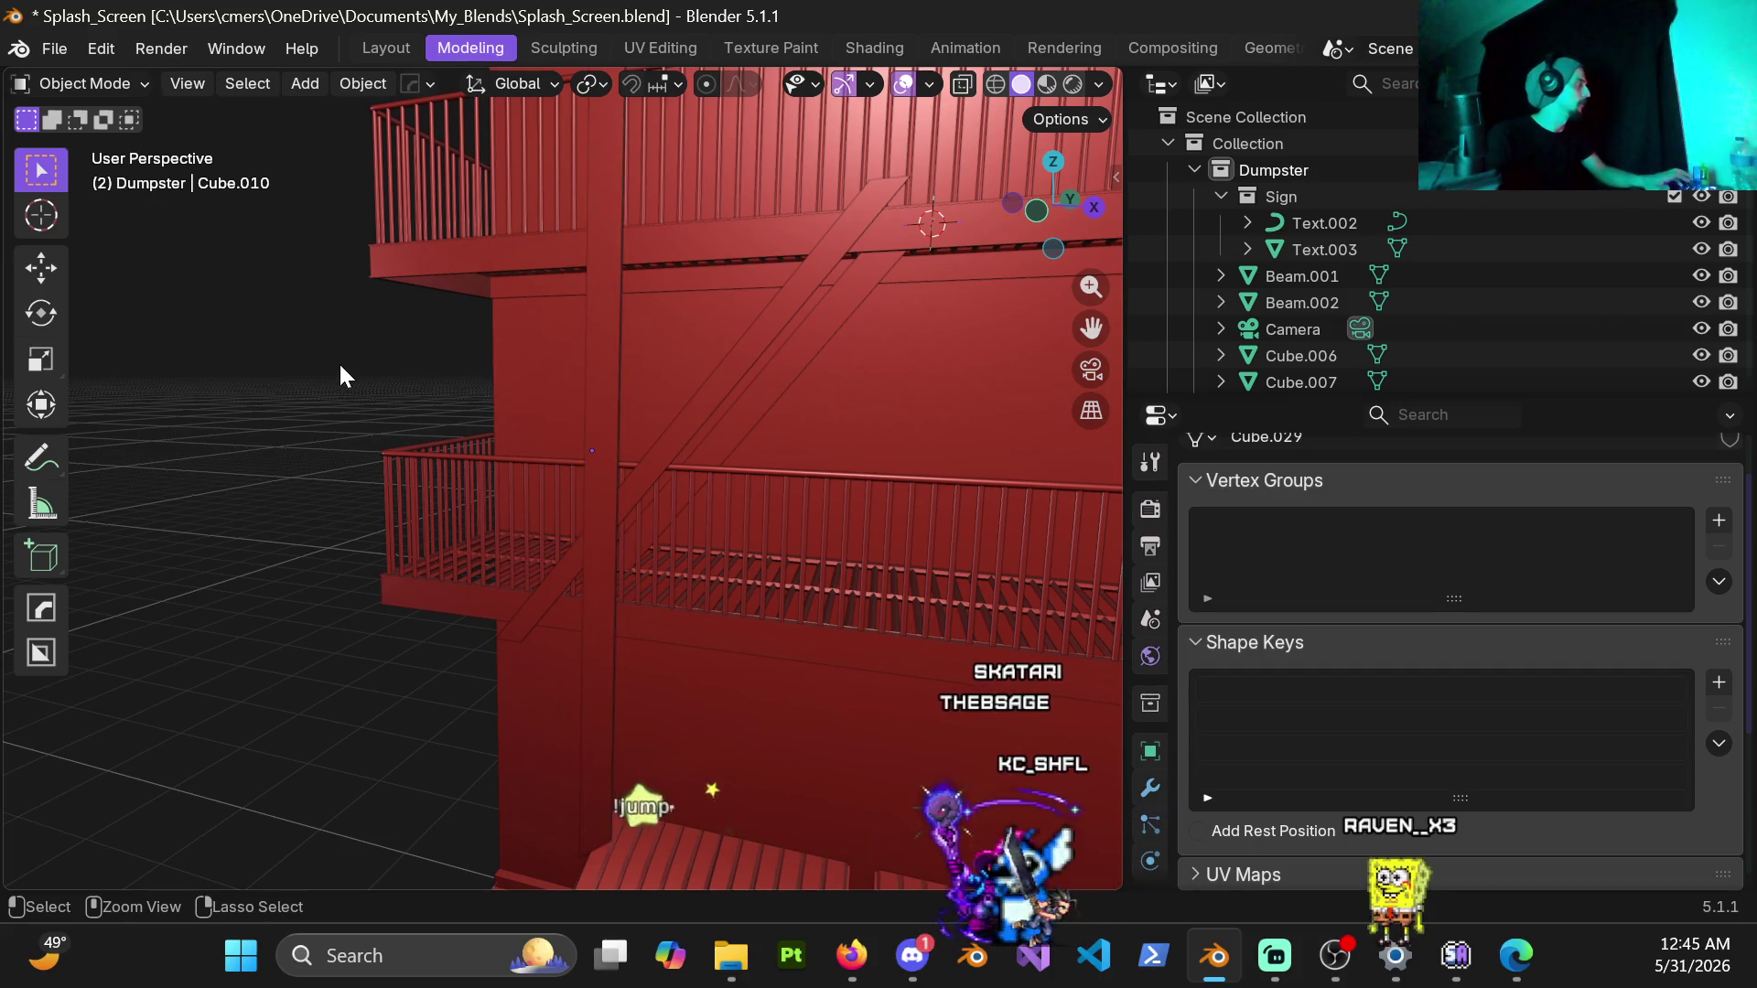
click(60, 46)
mouse_move(122, 131)
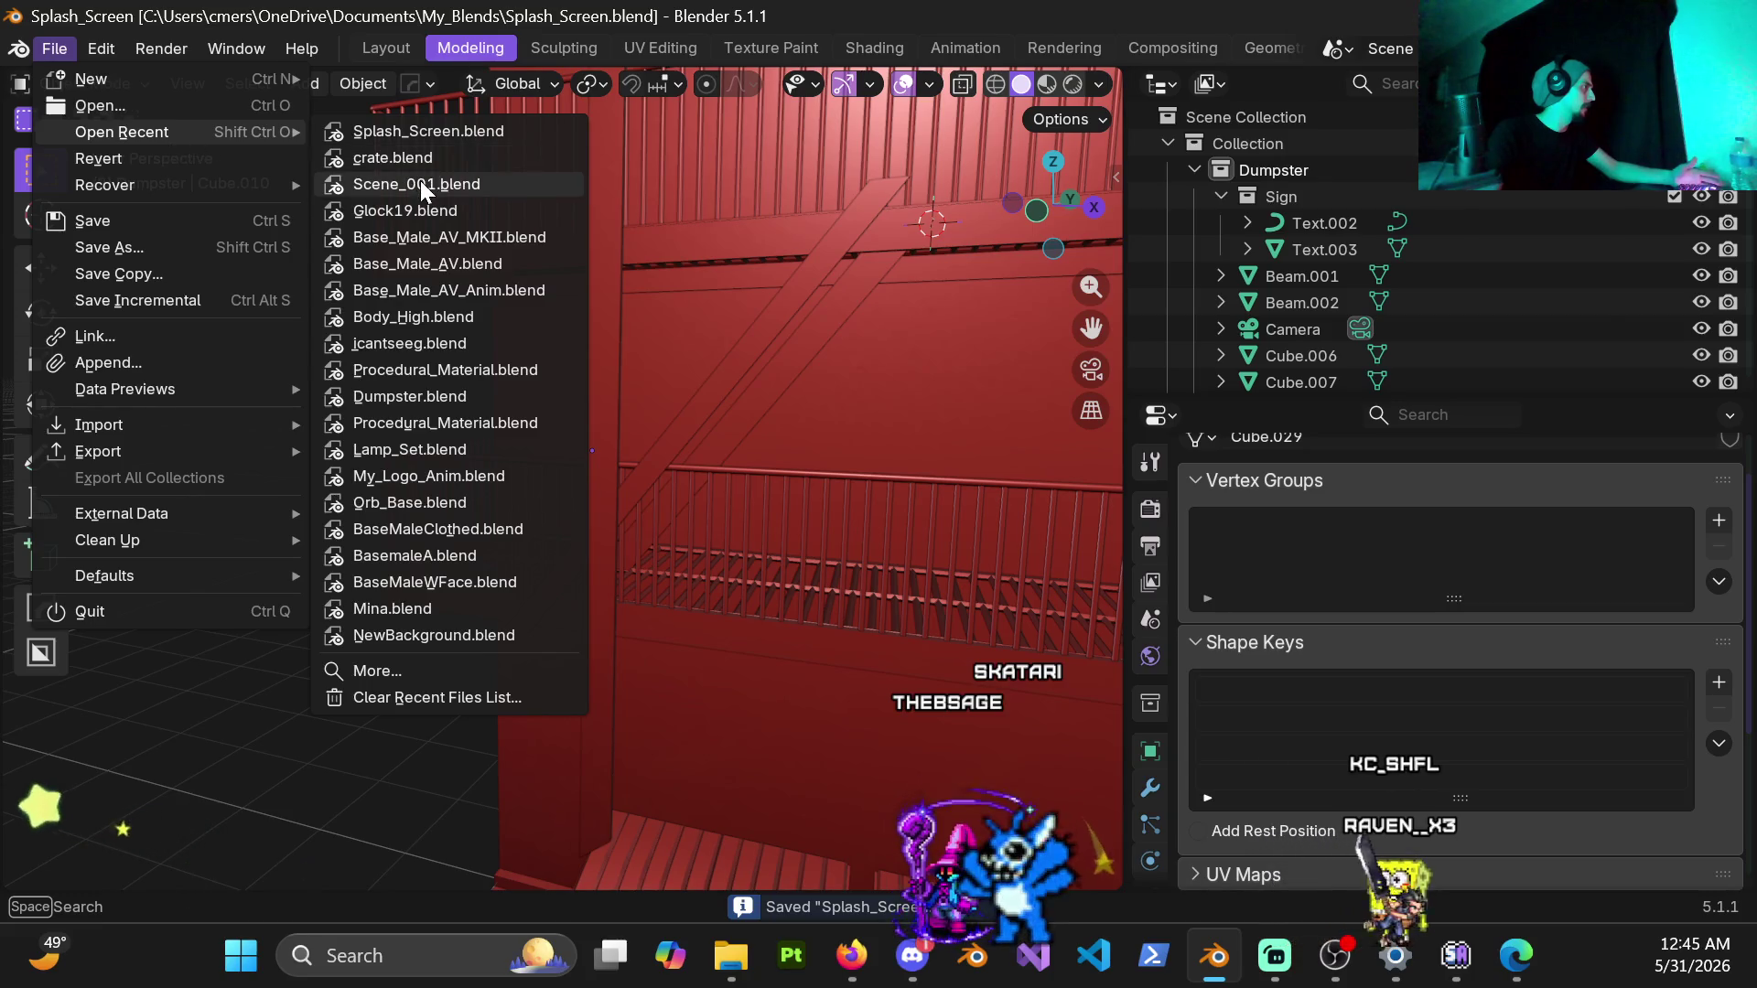
Step: Open Scene_001.blend from recent files and orbit around its staircase railing, balusters and upper platform
click(416, 184)
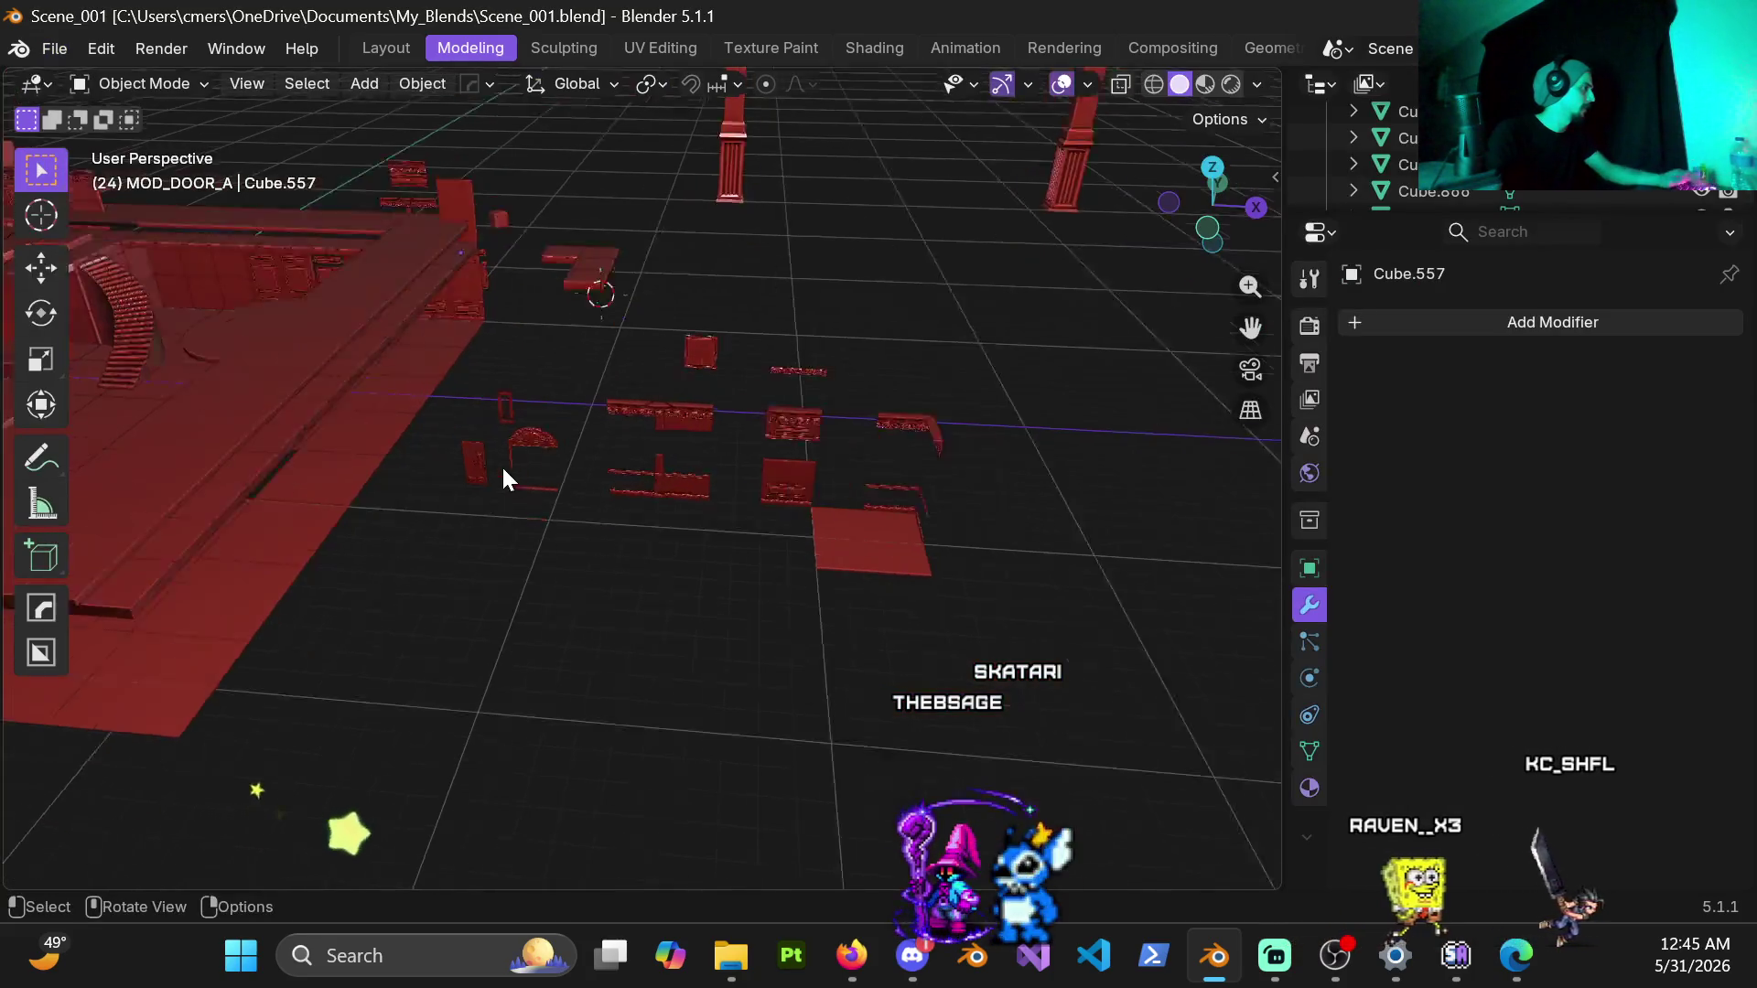
scroll(501, 464, up, 3)
middle_drag(773, 526, 649, 427)
scroll(651, 453, up, 4)
mouse_move(653, 496)
middle_down()
mouse_move(721, 405)
mouse_move(546, 392)
mouse_move(625, 440)
mouse_move(686, 293)
mouse_move(678, 398)
middle_up()
scroll(544, 390, up, 4)
scroll(589, 383, up, 3)
scroll(665, 353, down, 4)
scroll(678, 398, up, 4)
mouse_move(483, 181)
middle_down()
mouse_move(581, 407)
mouse_move(617, 308)
mouse_move(724, 236)
mouse_move(662, 261)
mouse_move(652, 229)
mouse_move(685, 210)
mouse_move(729, 281)
middle_up()
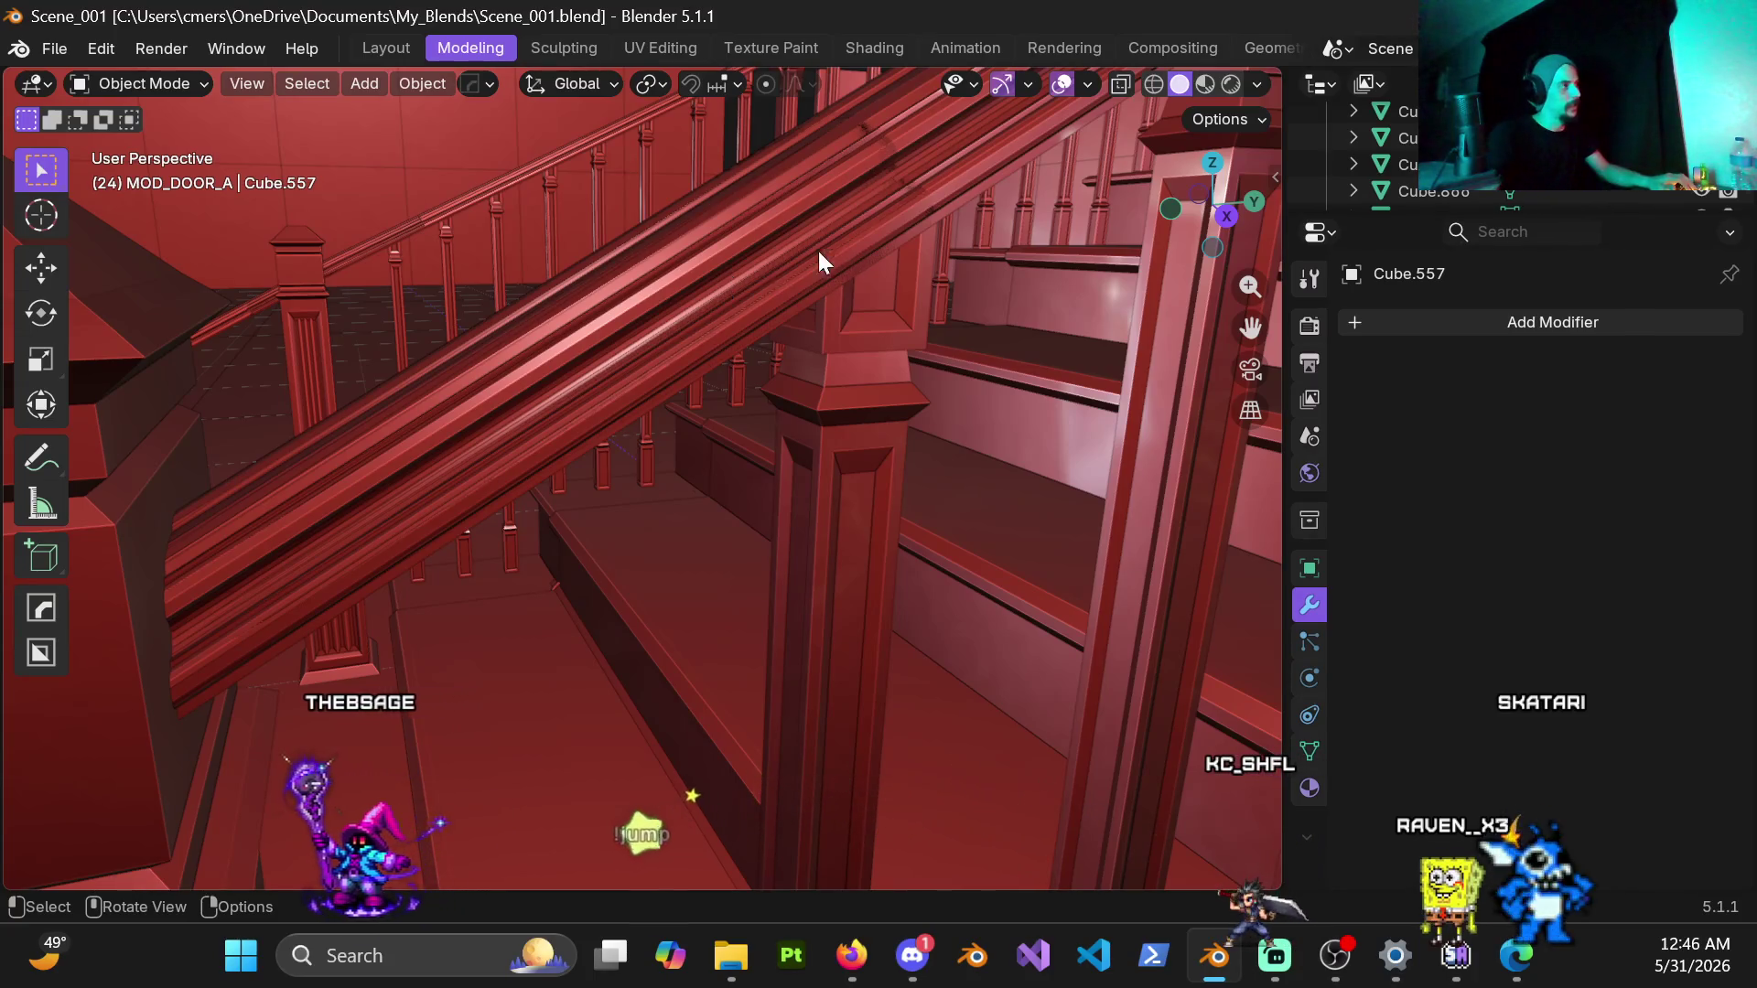
scroll(819, 251, down, 5)
mouse_move(782, 359)
middle_down()
mouse_move(777, 441)
mouse_move(755, 440)
middle_up()
scroll(757, 441, up, 5)
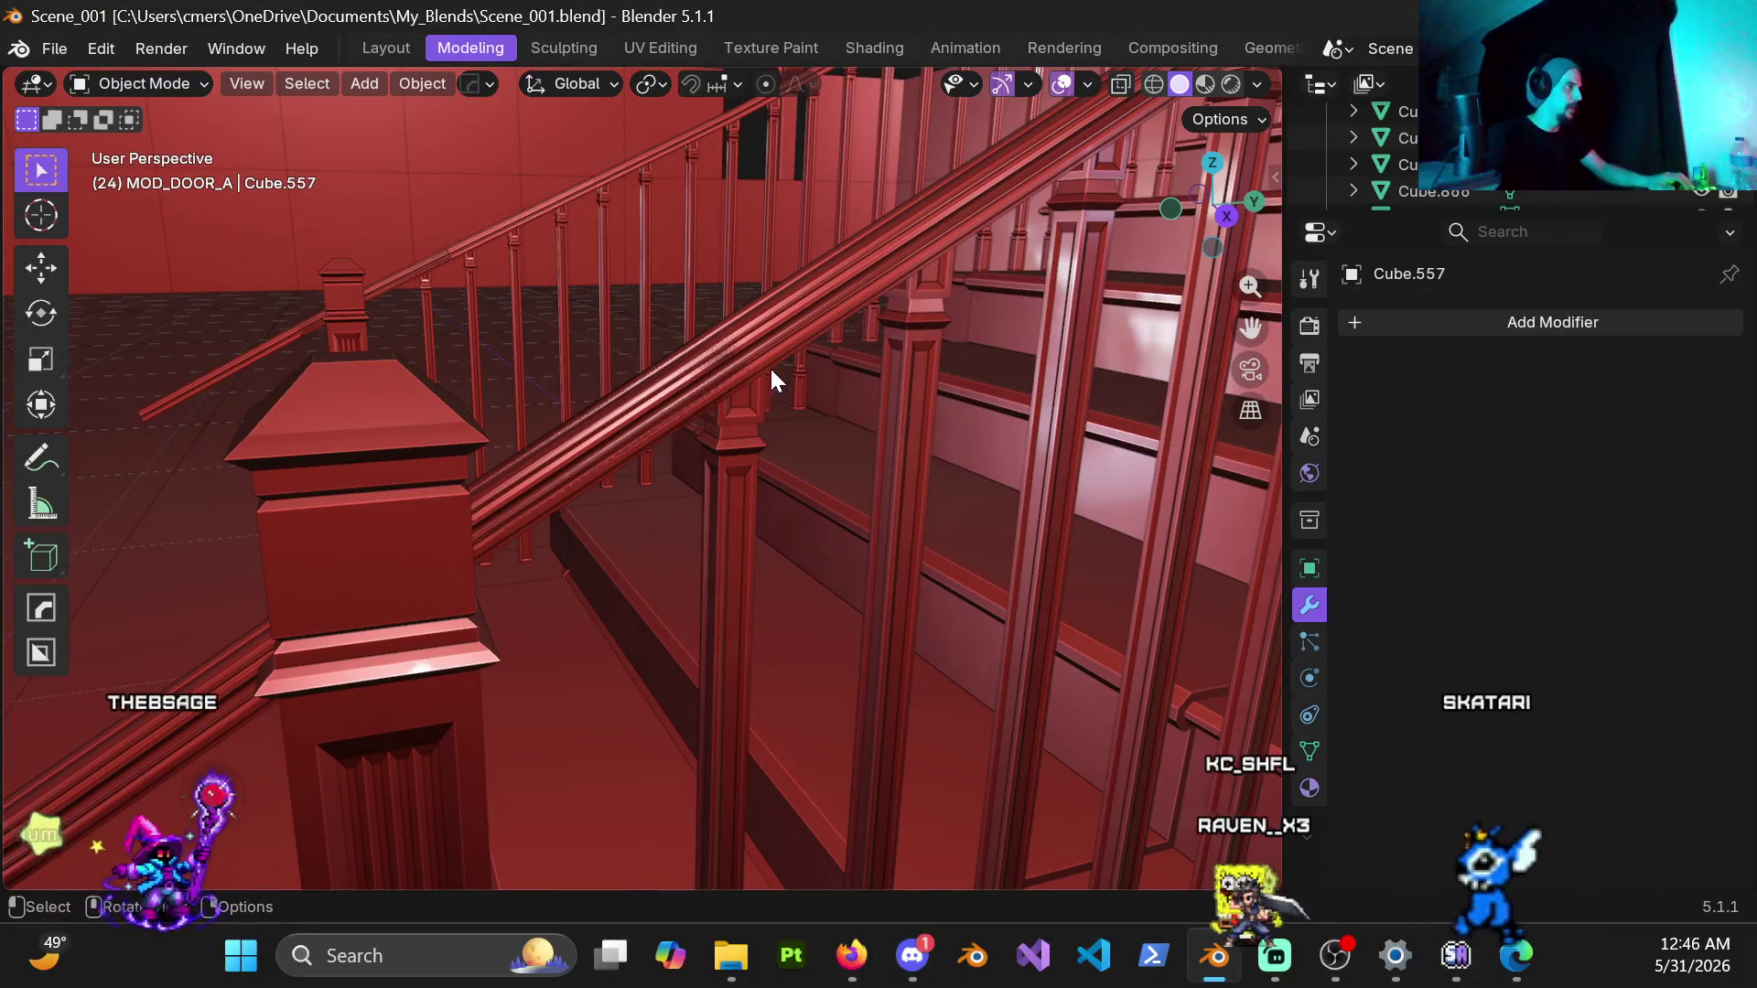
mouse_move(769, 366)
middle_down()
mouse_move(770, 271)
mouse_move(722, 266)
mouse_move(683, 349)
middle_up()
scroll(683, 348, up, 4)
scroll(700, 375, down, 5)
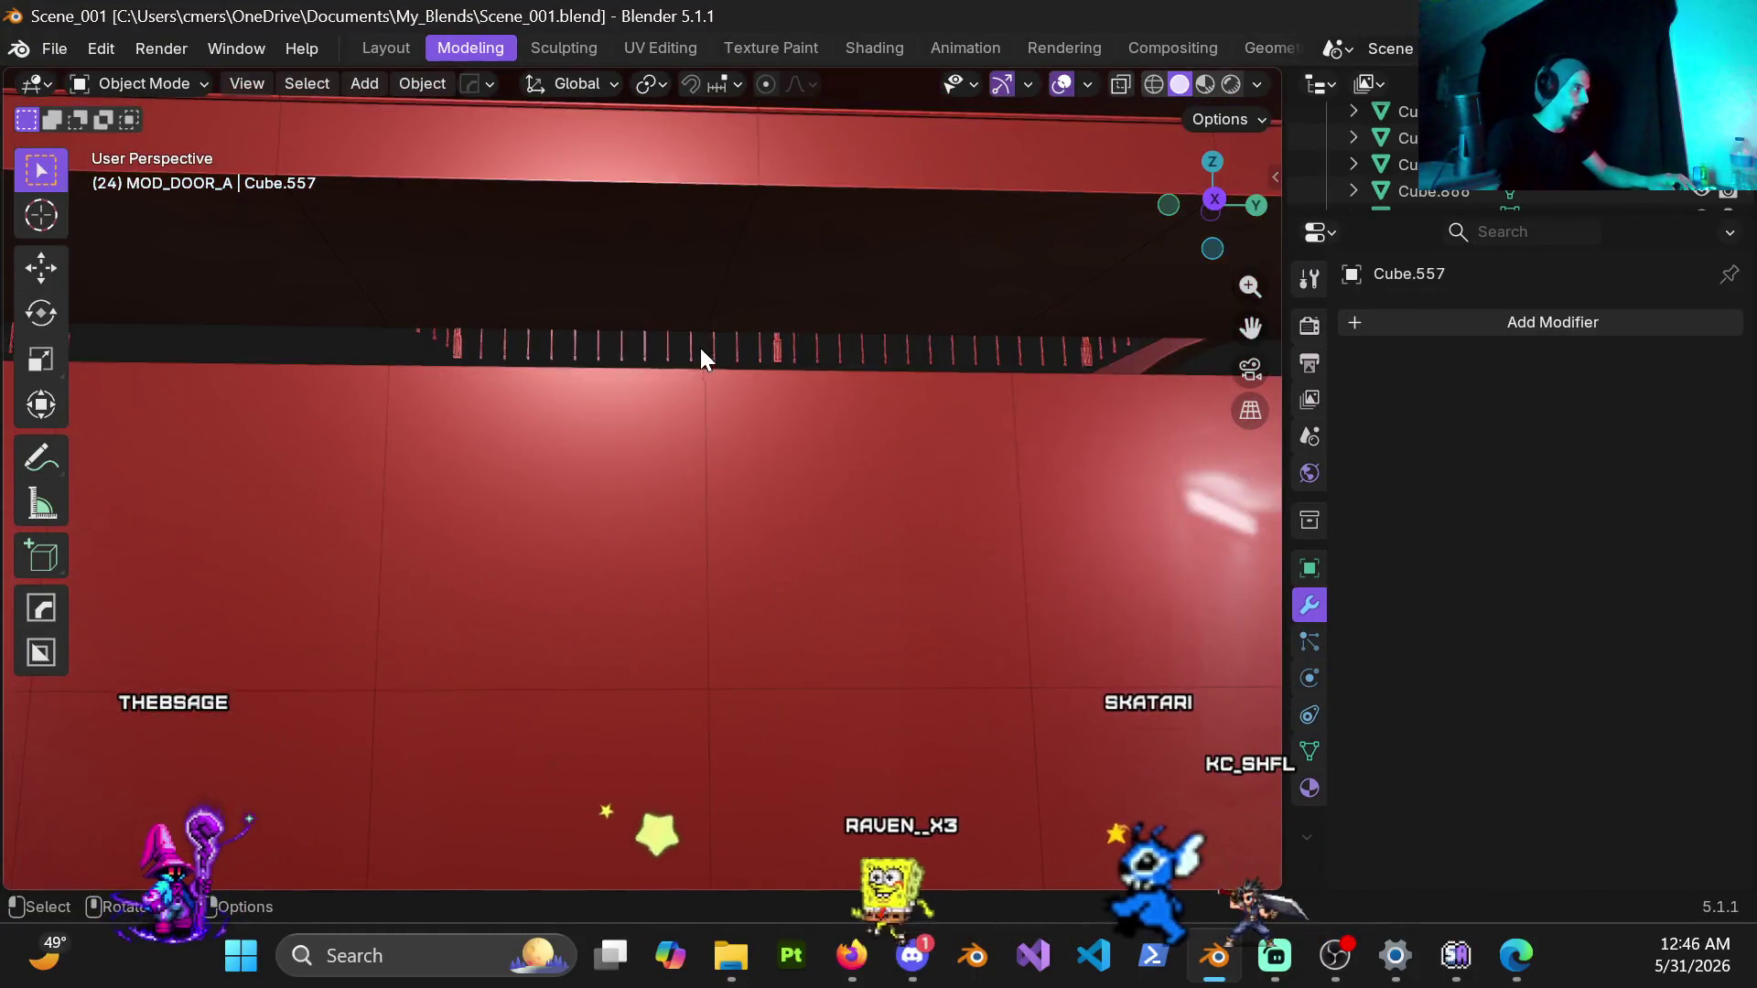
scroll(701, 357, down, 4)
scroll(698, 361, up, 5)
mouse_move(677, 309)
middle_down()
mouse_move(779, 407)
mouse_move(957, 442)
mouse_move(991, 432)
mouse_move(1034, 353)
mouse_move(1058, 371)
mouse_move(1060, 433)
mouse_move(1016, 432)
mouse_move(1003, 372)
mouse_move(763, 346)
mouse_move(662, 400)
mouse_move(757, 378)
mouse_move(714, 455)
mouse_move(691, 425)
mouse_move(700, 568)
mouse_move(570, 639)
mouse_move(586, 595)
middle_up()
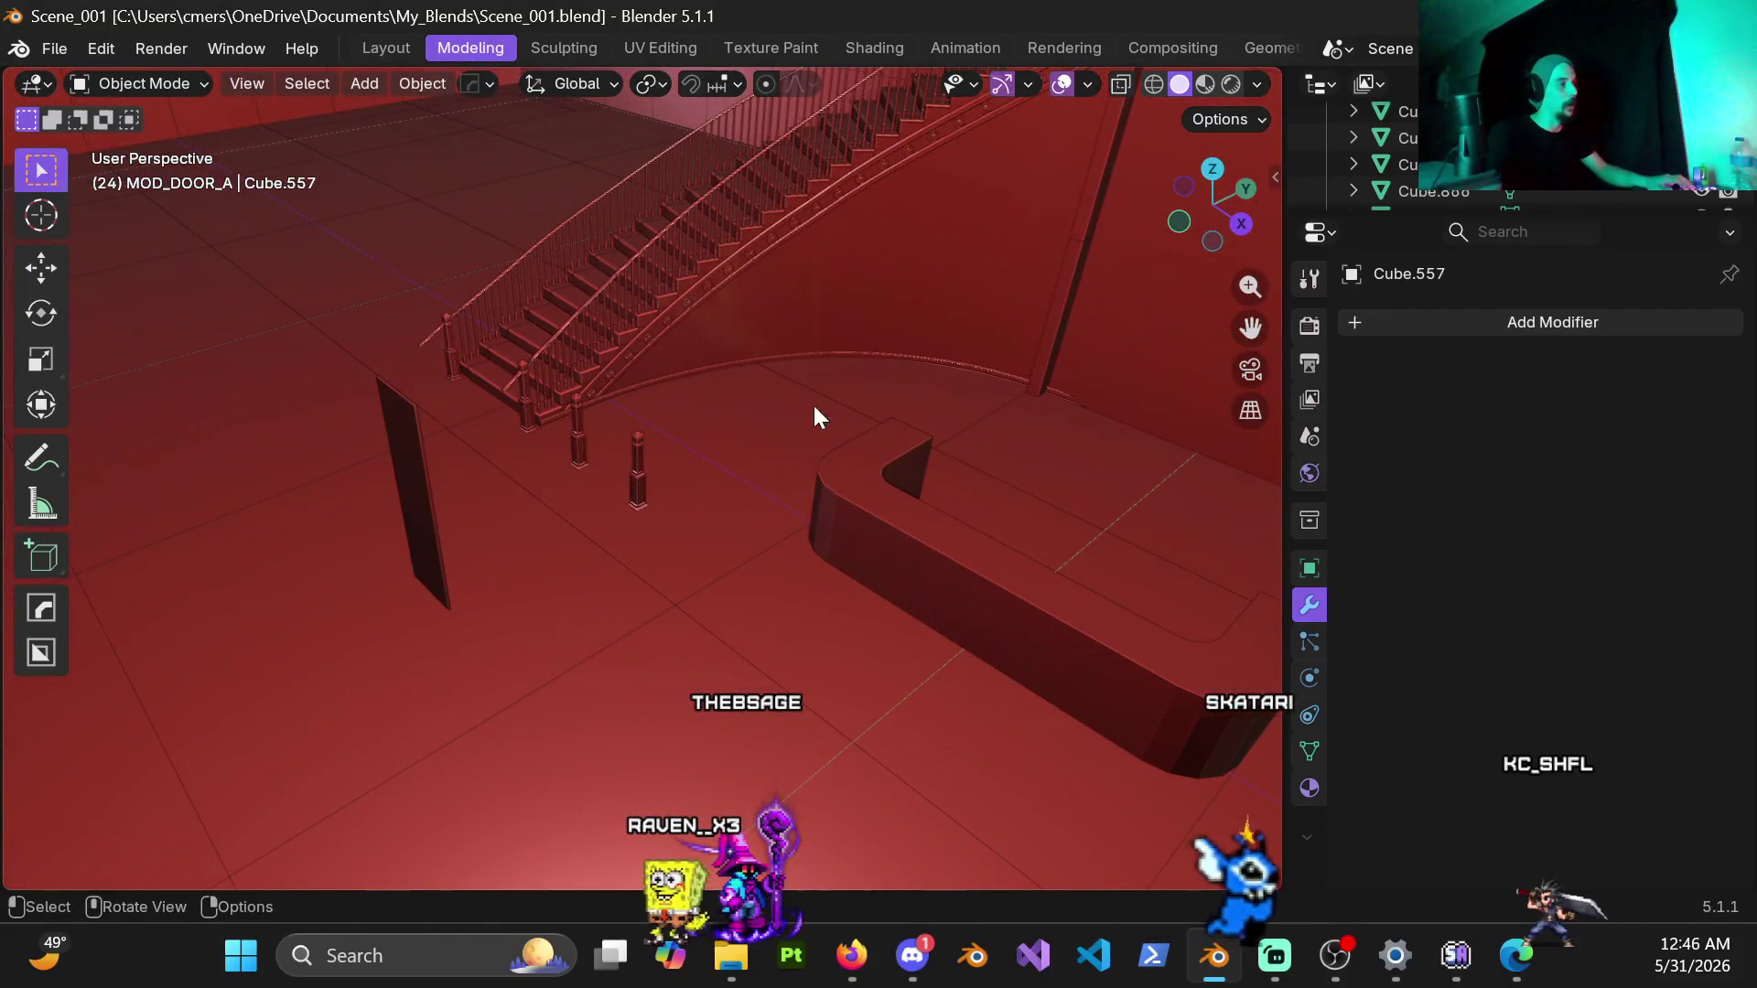
middle_drag(814, 406, 769, 462)
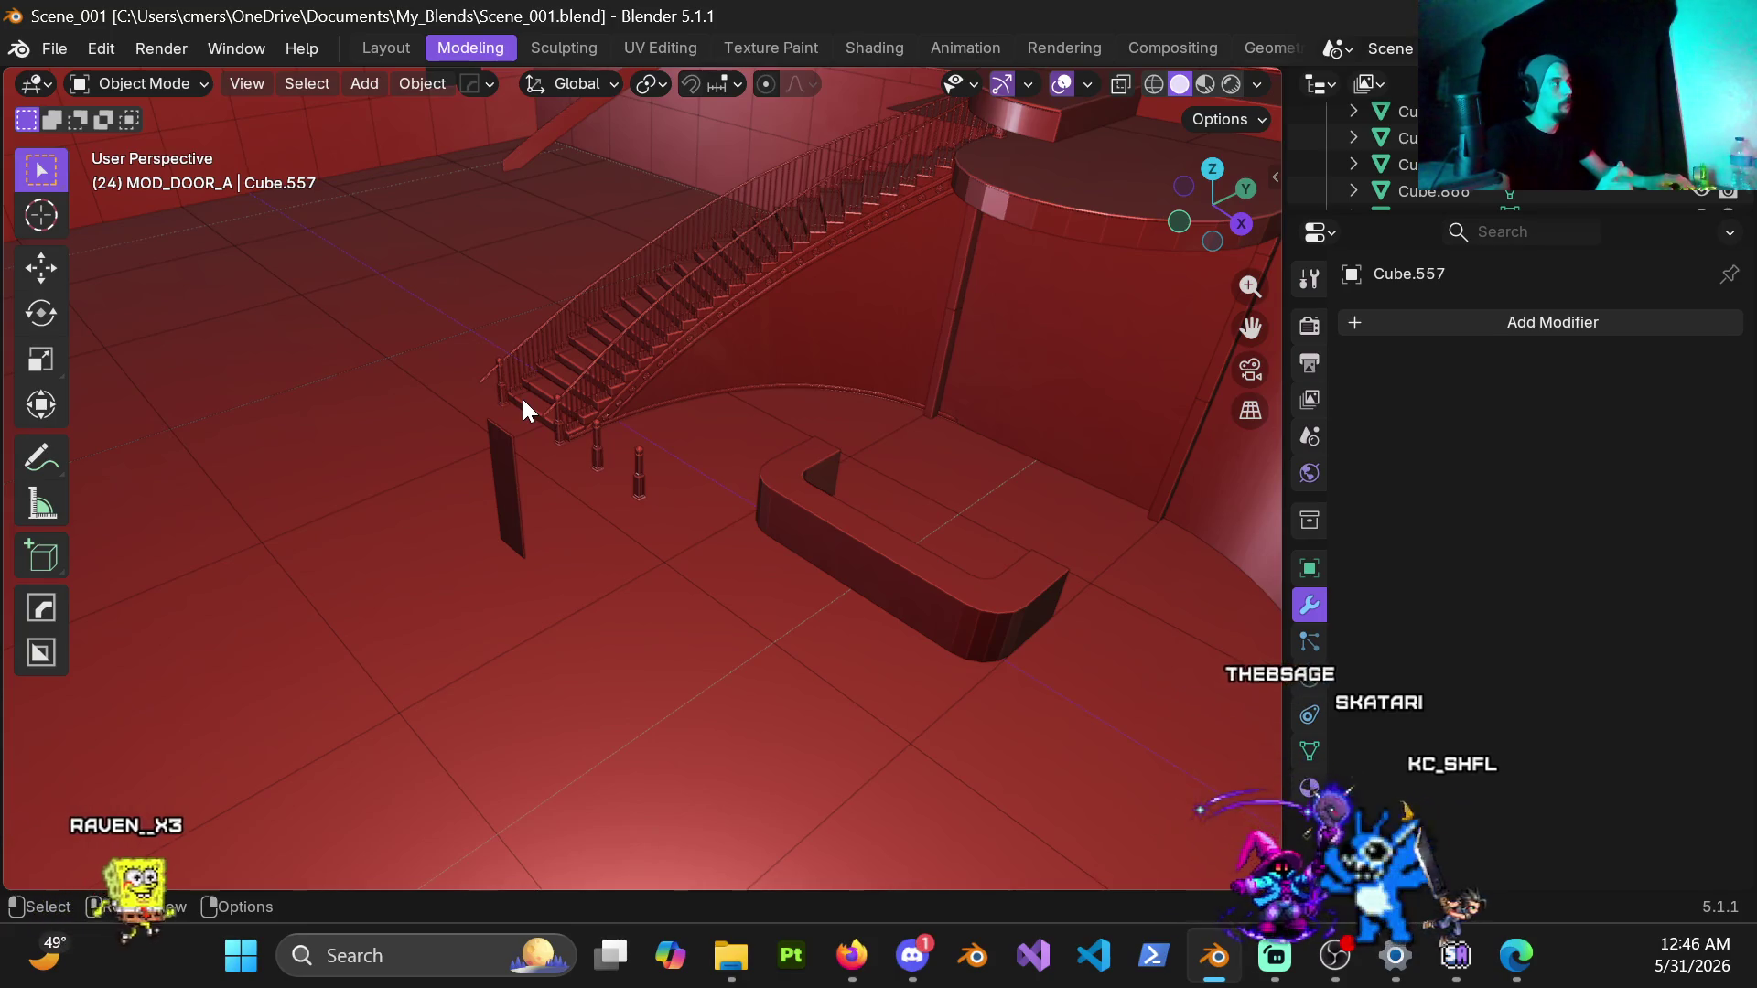
click(55, 48)
mouse_move(122, 132)
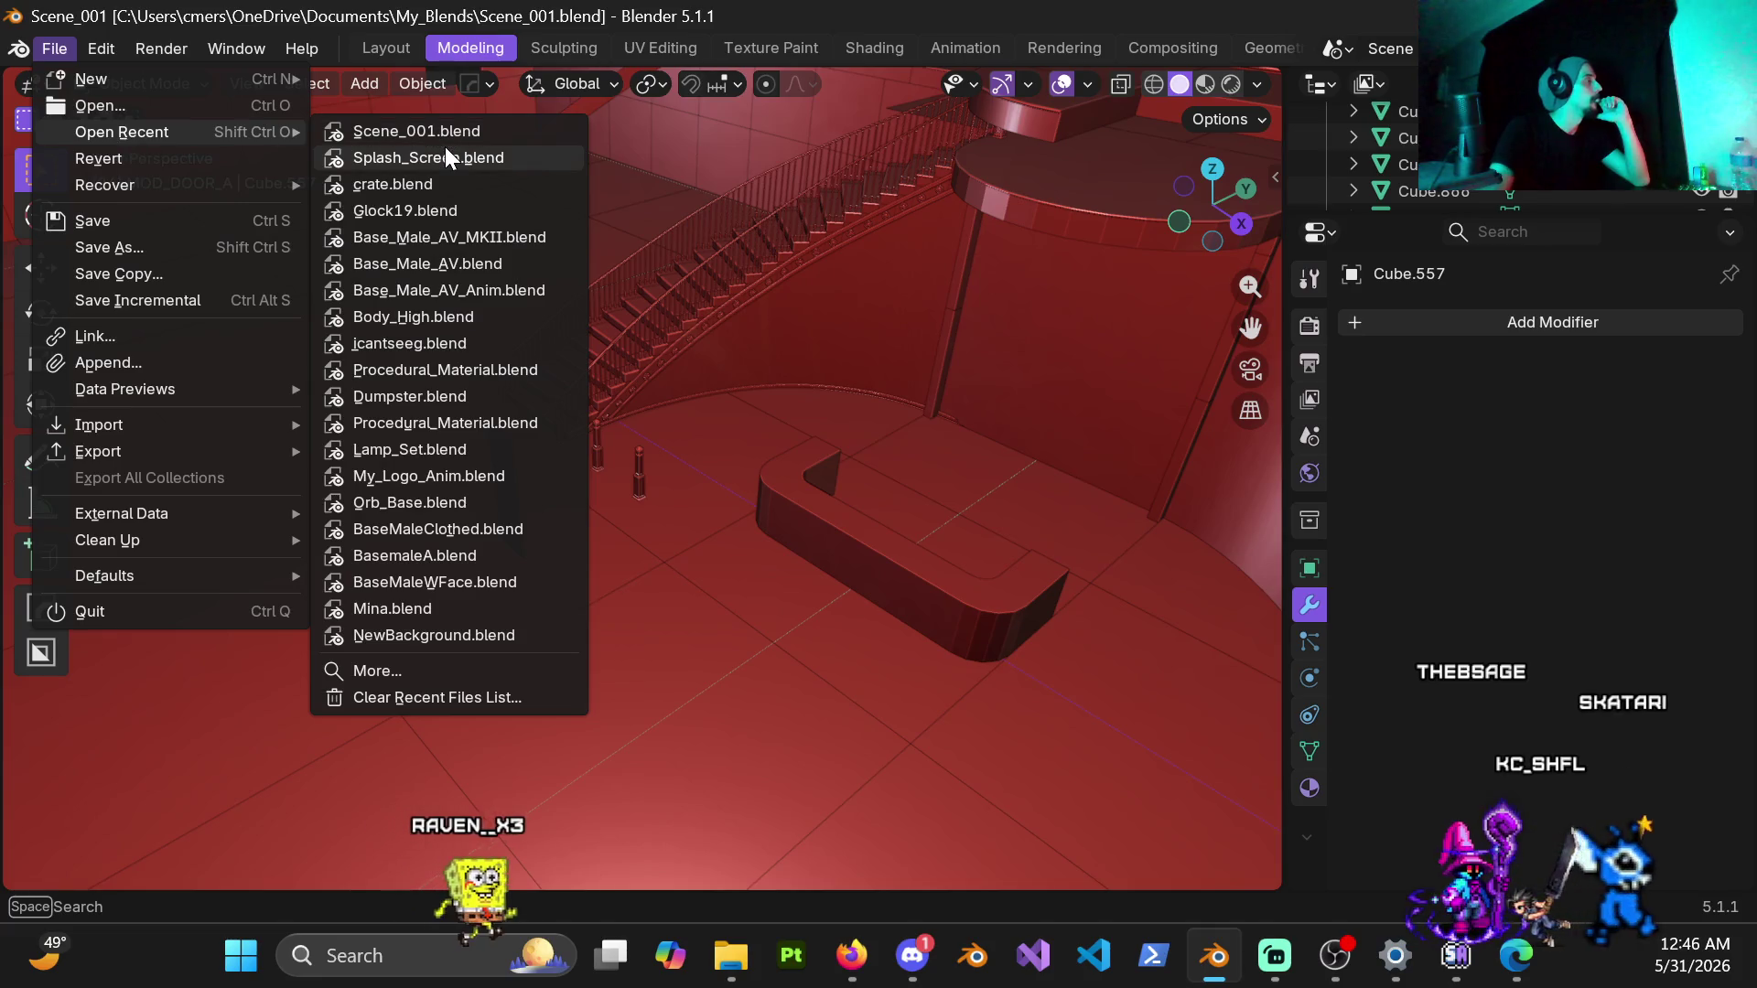
Step: Reopen Splash_Screen.blend, duplicate the pillar mesh in place and separate it into its own object
click(445, 156)
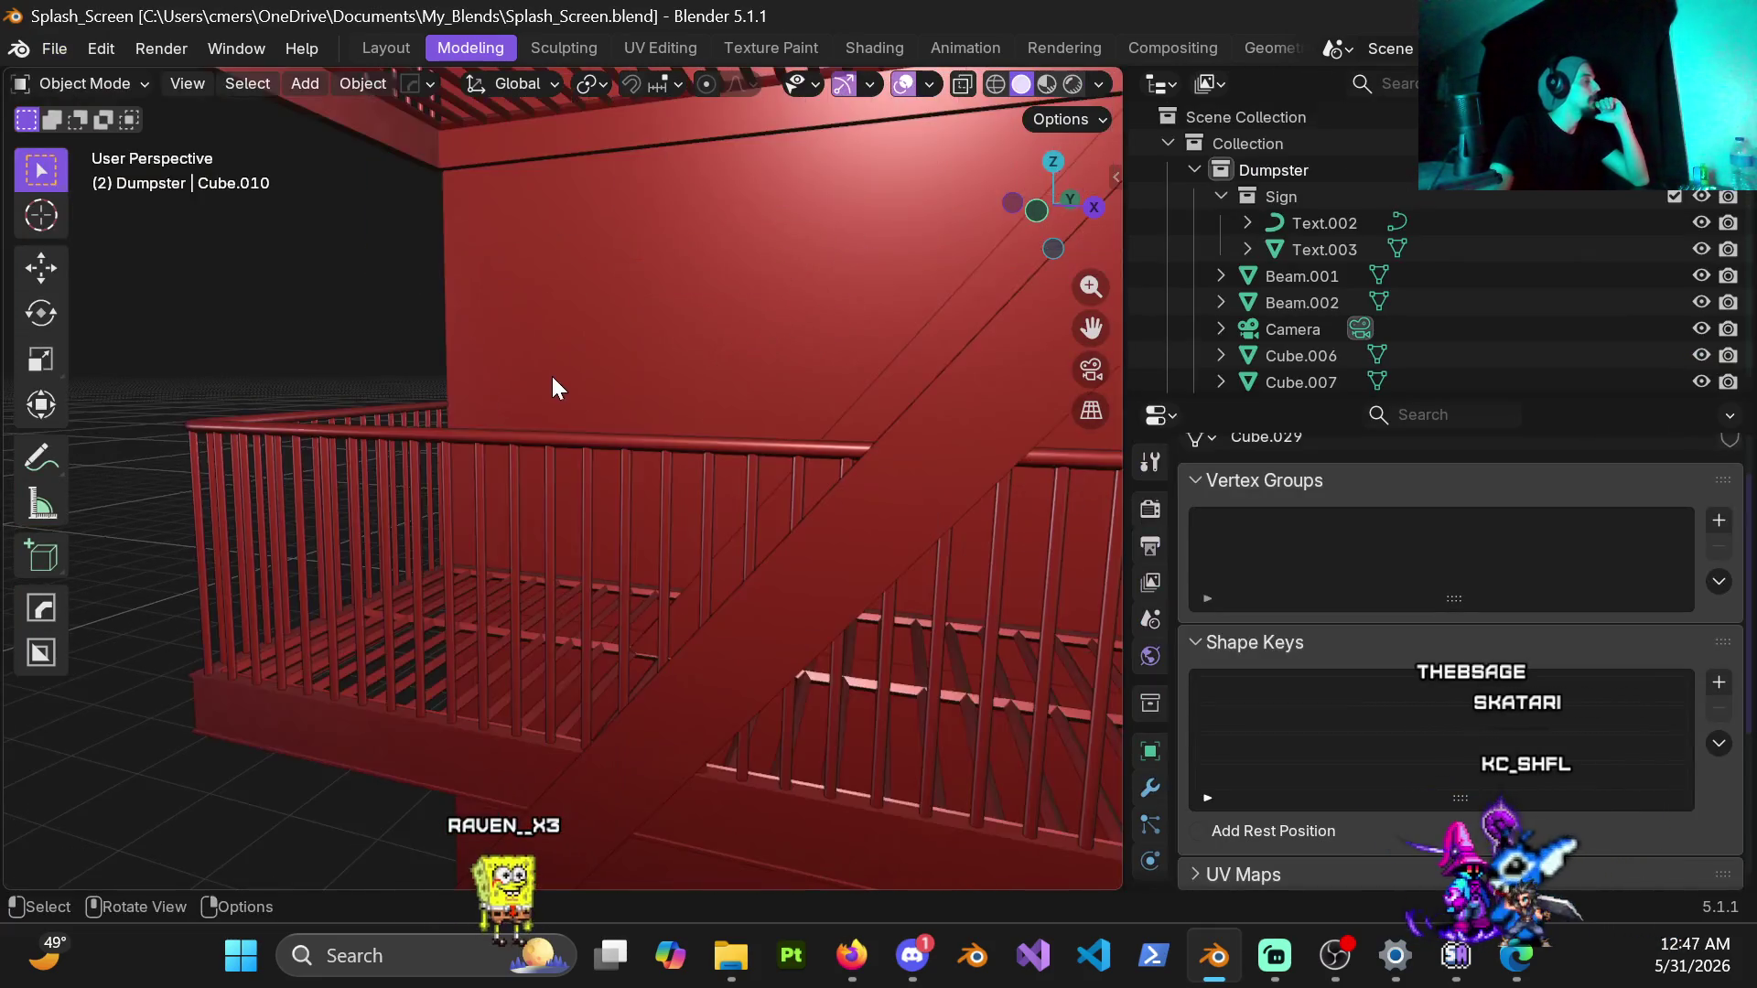
scroll(551, 376, down, 3)
key(ctrl+Tab)
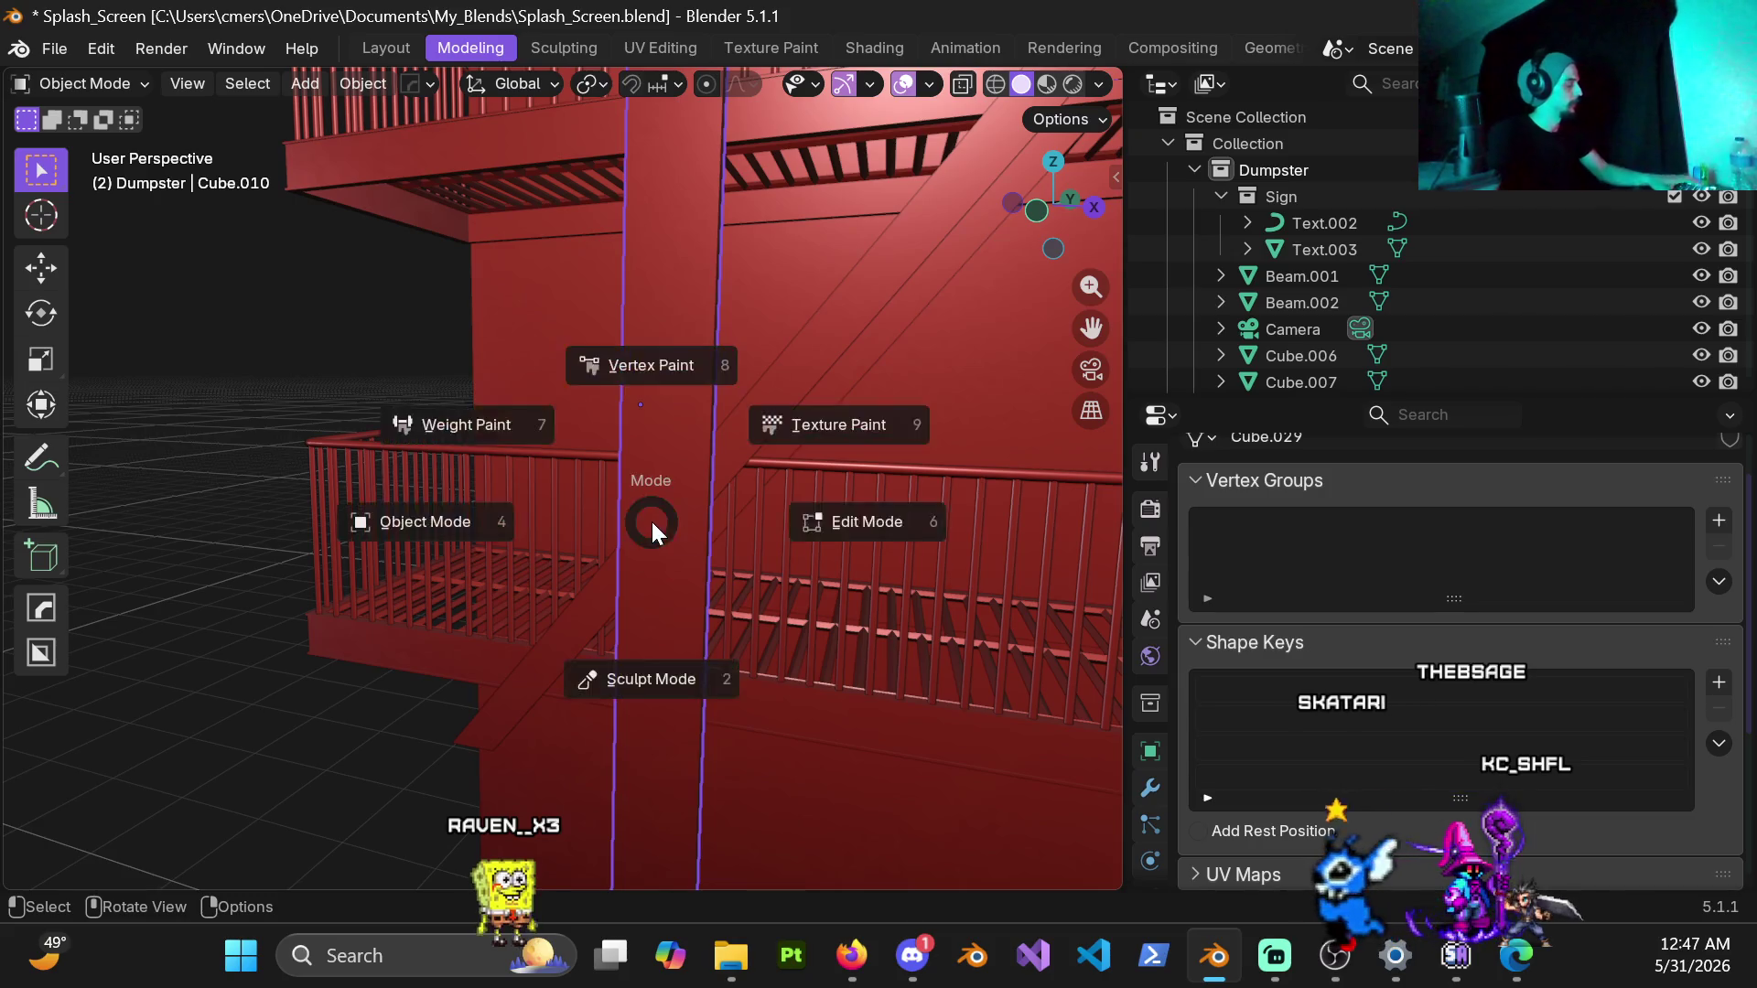
click(726, 510)
key(l)
key(shift+d)
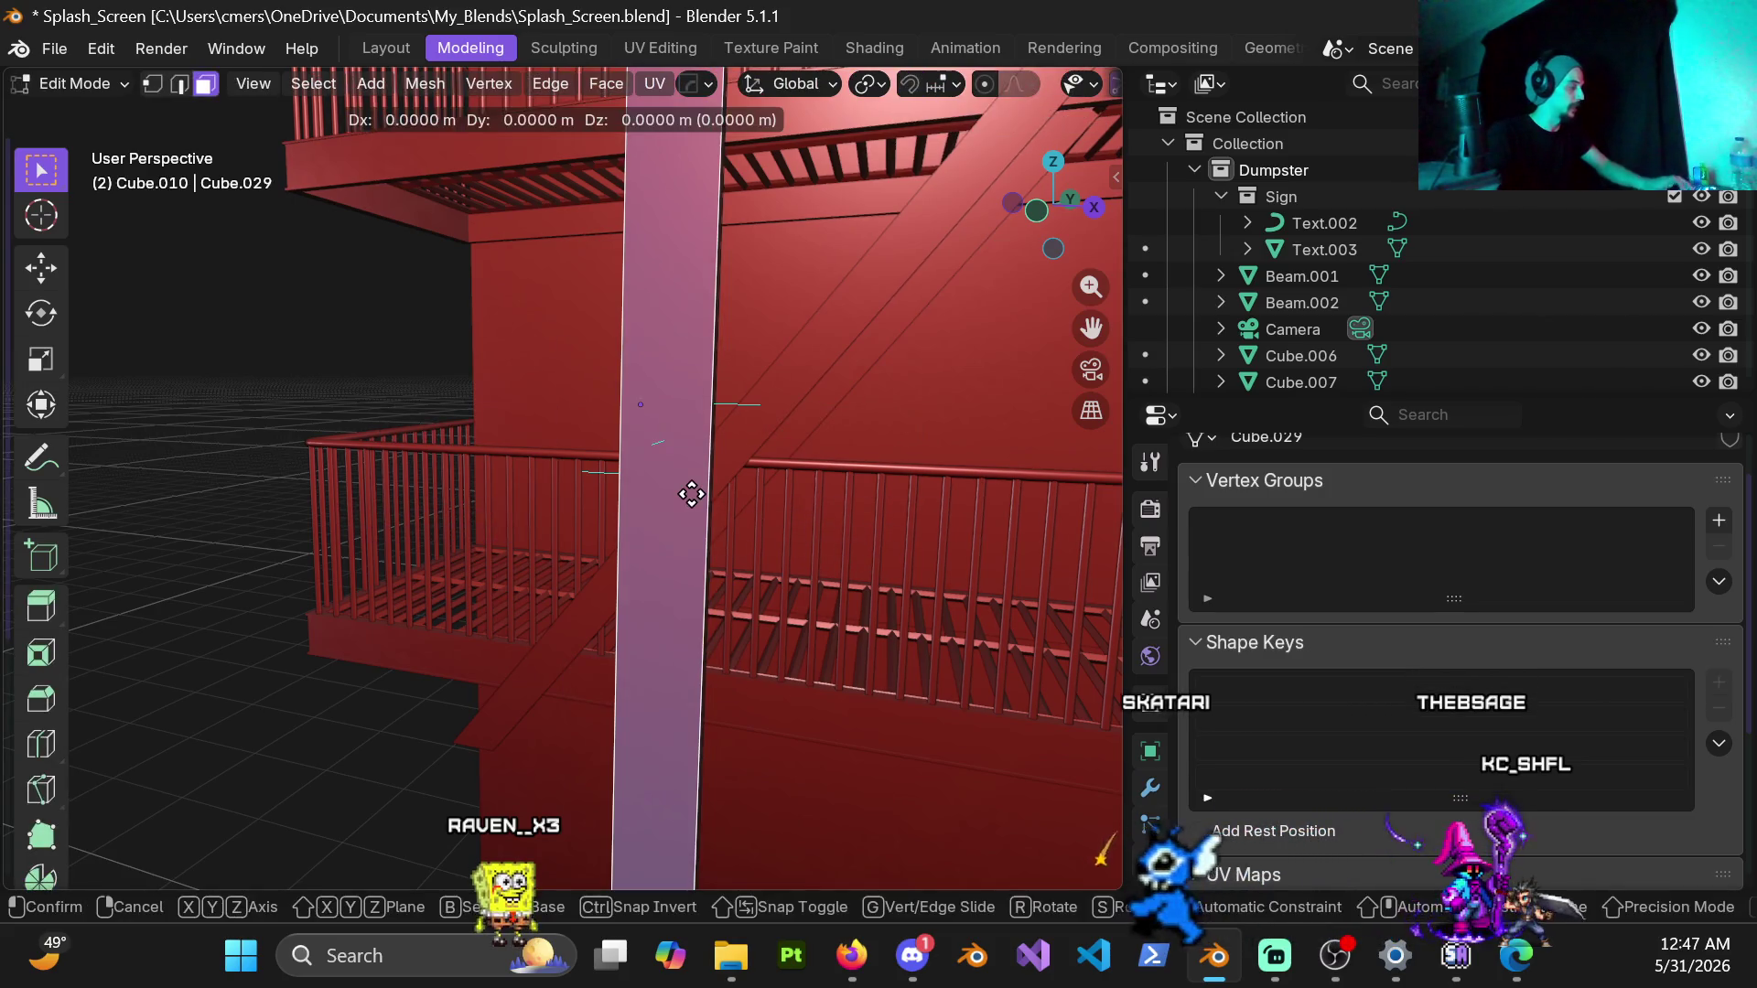
click(691, 491)
key(p)
click(690, 490)
key(Tab)
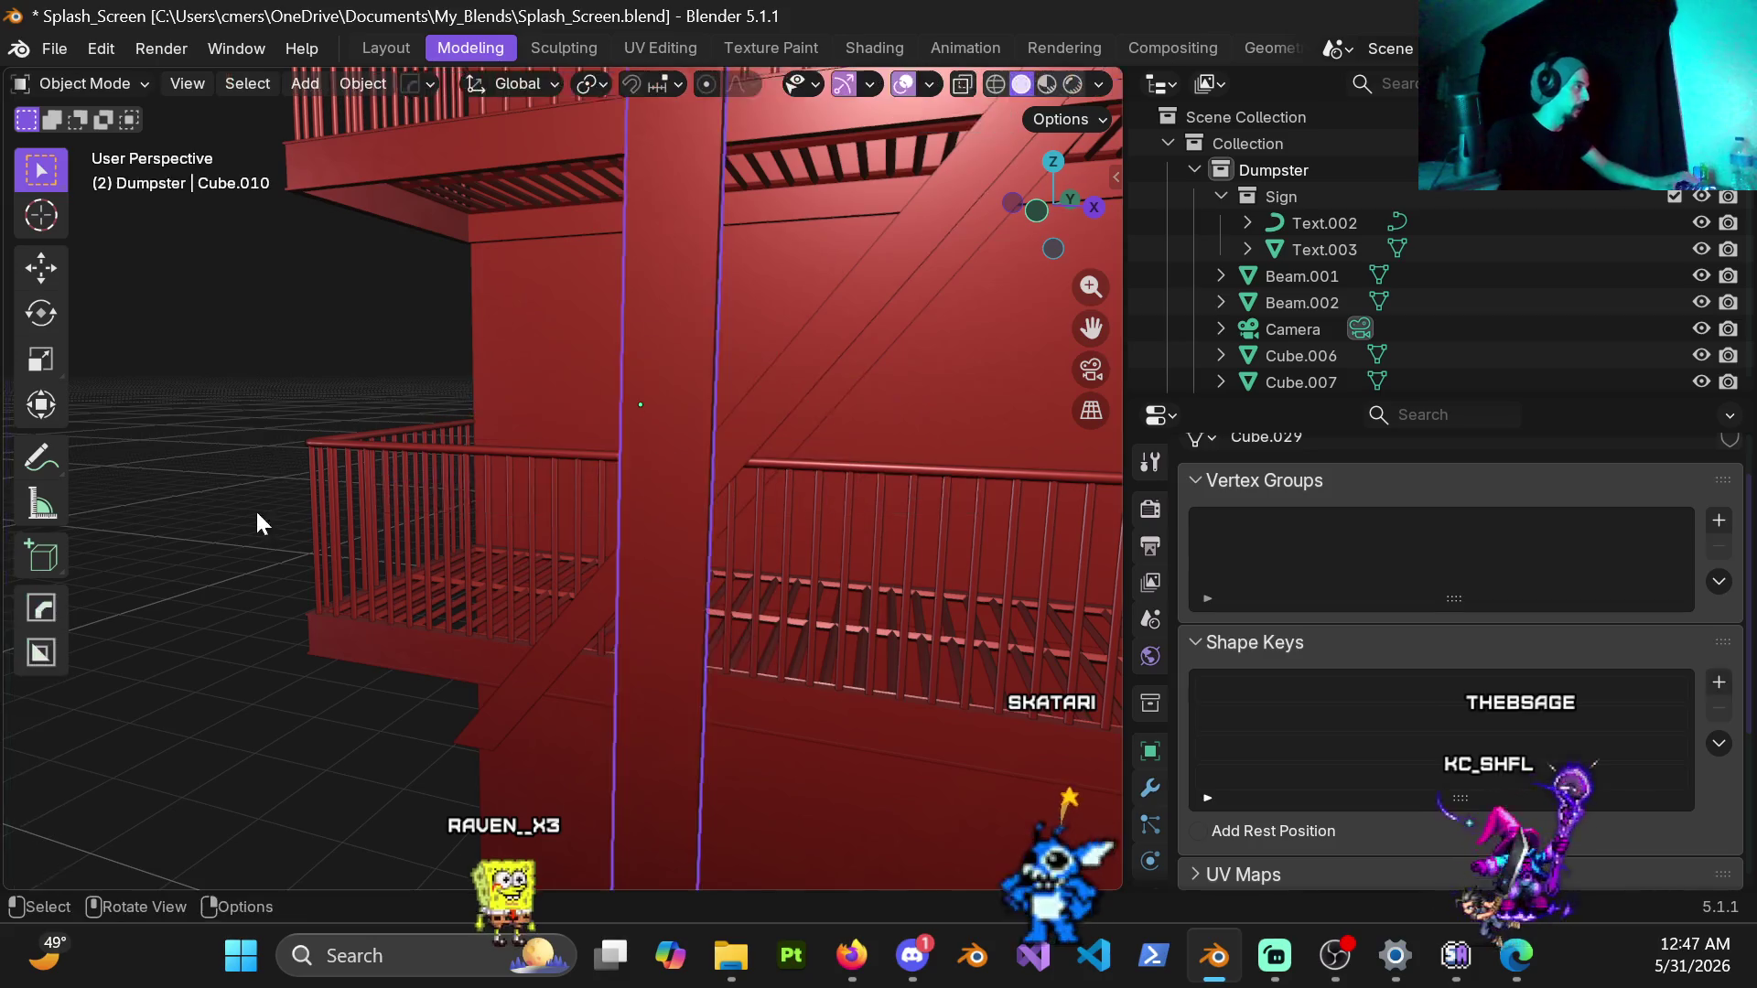
mouse_move(699, 425)
middle_down()
mouse_move(747, 300)
mouse_move(783, 278)
mouse_move(675, 411)
middle_up()
Step: Re-enter the pillar mesh, cancel a move, switch the viewport to wireframe and return to Object Mode
key(ctrl+Tab)
click(1037, 428)
key(l)
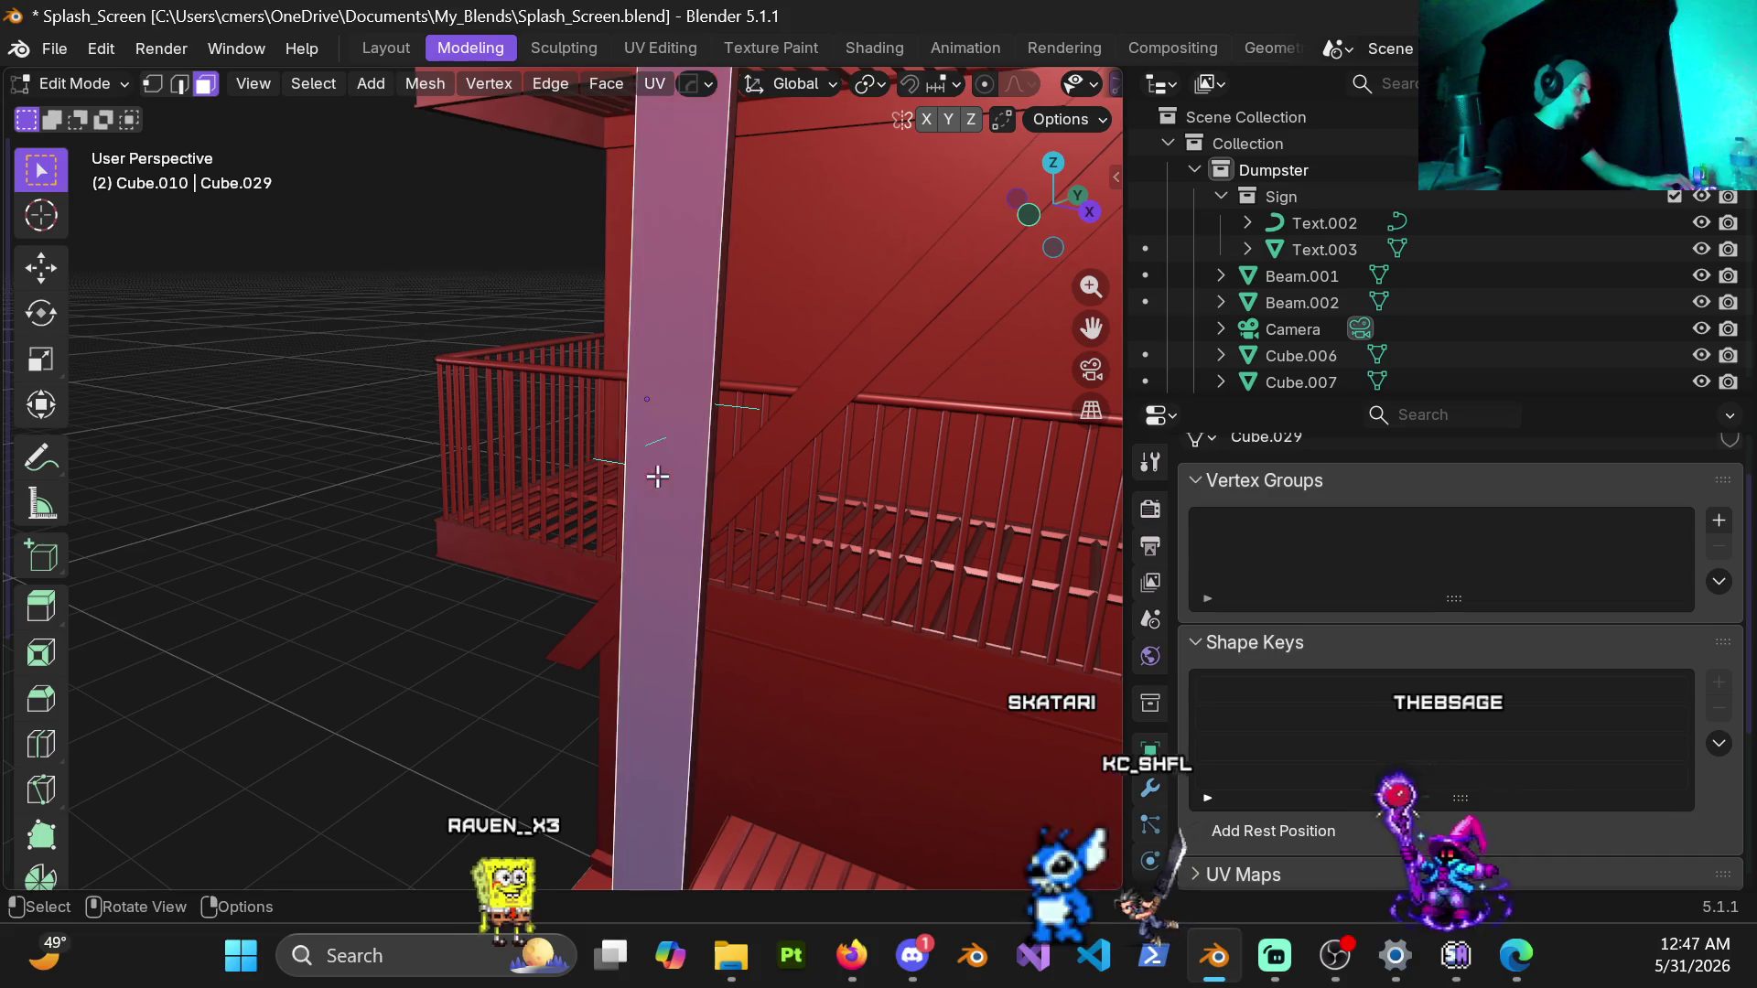
key(g)
key(Escape)
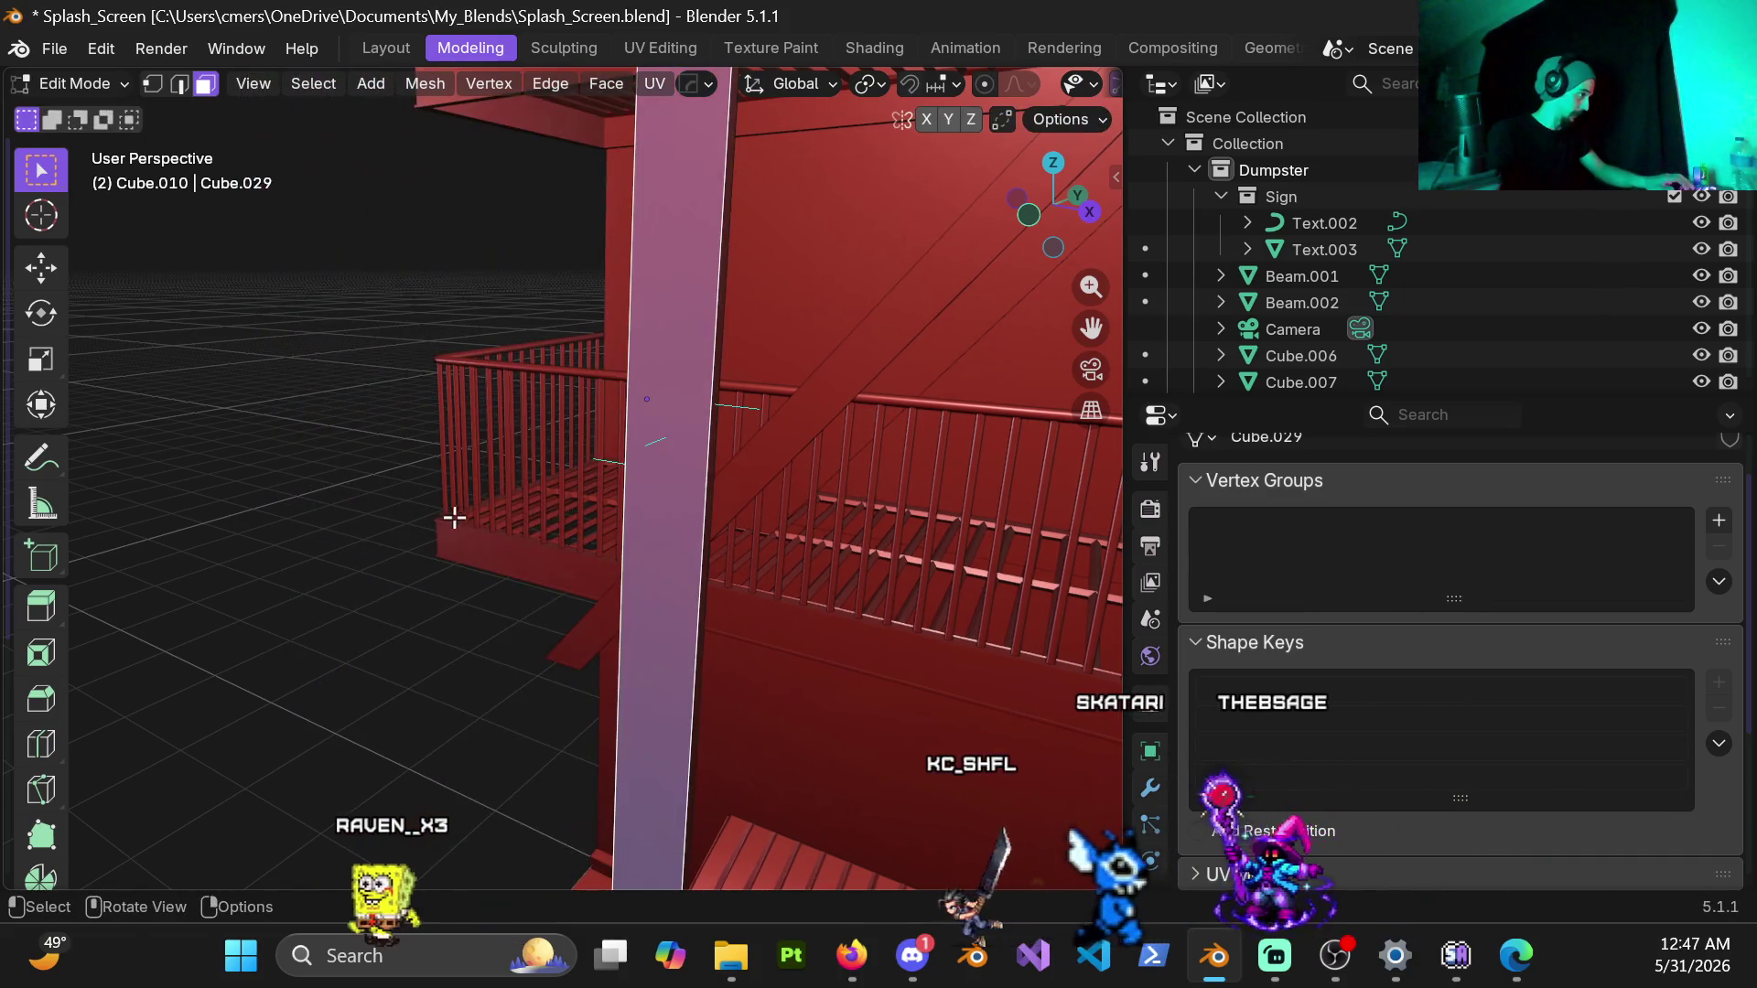
key(z)
click(569, 469)
key(ctrl+Tab)
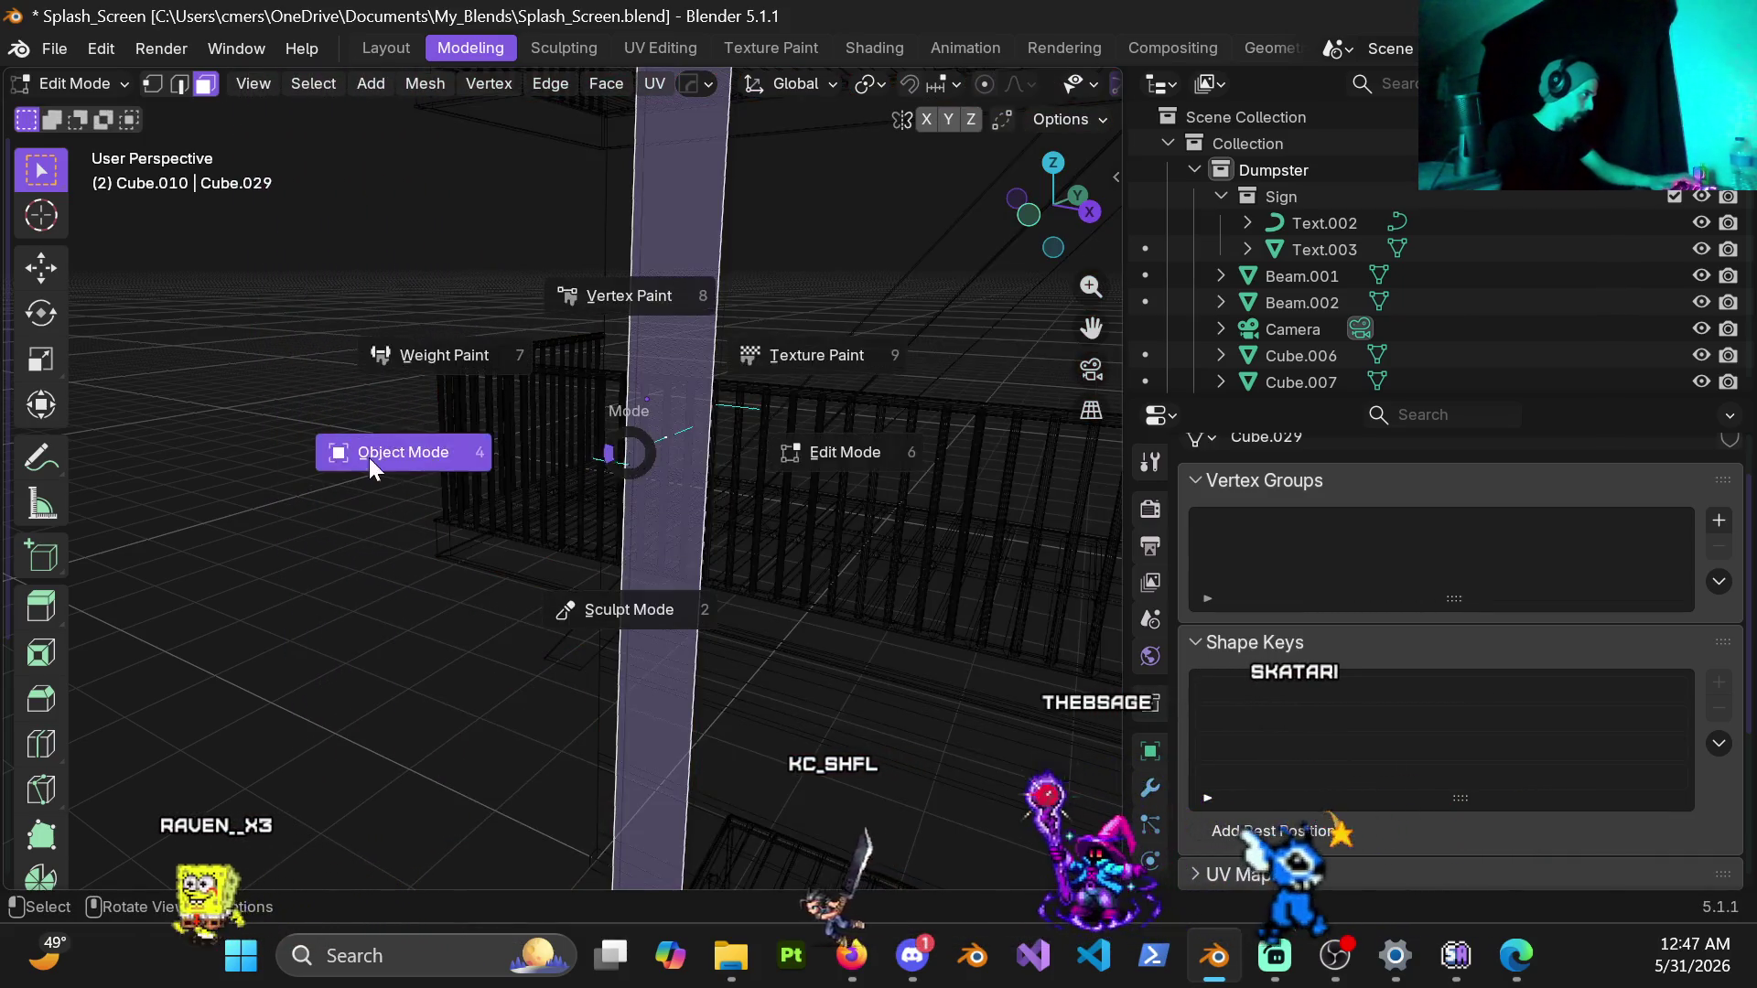
click(369, 458)
Step: Click through the pillar objects, toggling Edit Mode on one, then switch the view back to solid shading
click(677, 438)
mouse_move(655, 408)
middle_down()
mouse_move(567, 445)
mouse_move(649, 411)
mouse_move(745, 401)
middle_up()
click(652, 407)
click(707, 418)
key(Tab)
key(Tab)
click(698, 424)
key(Tab)
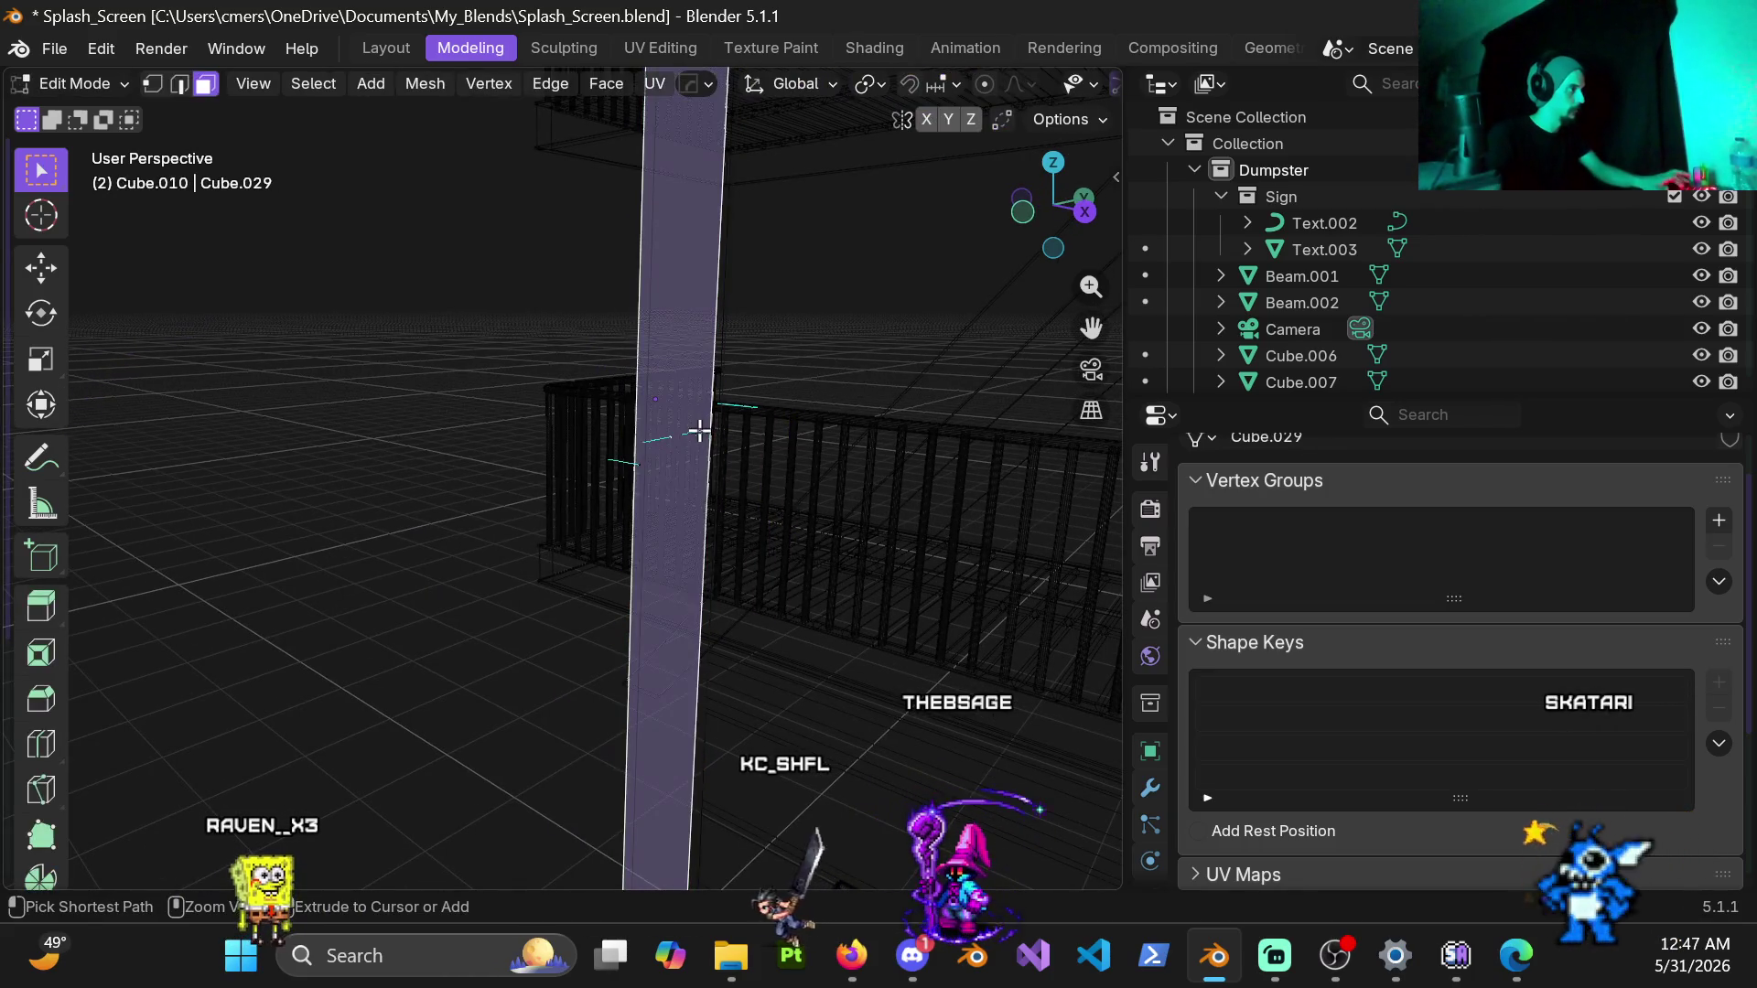
click(699, 433)
key(Tab)
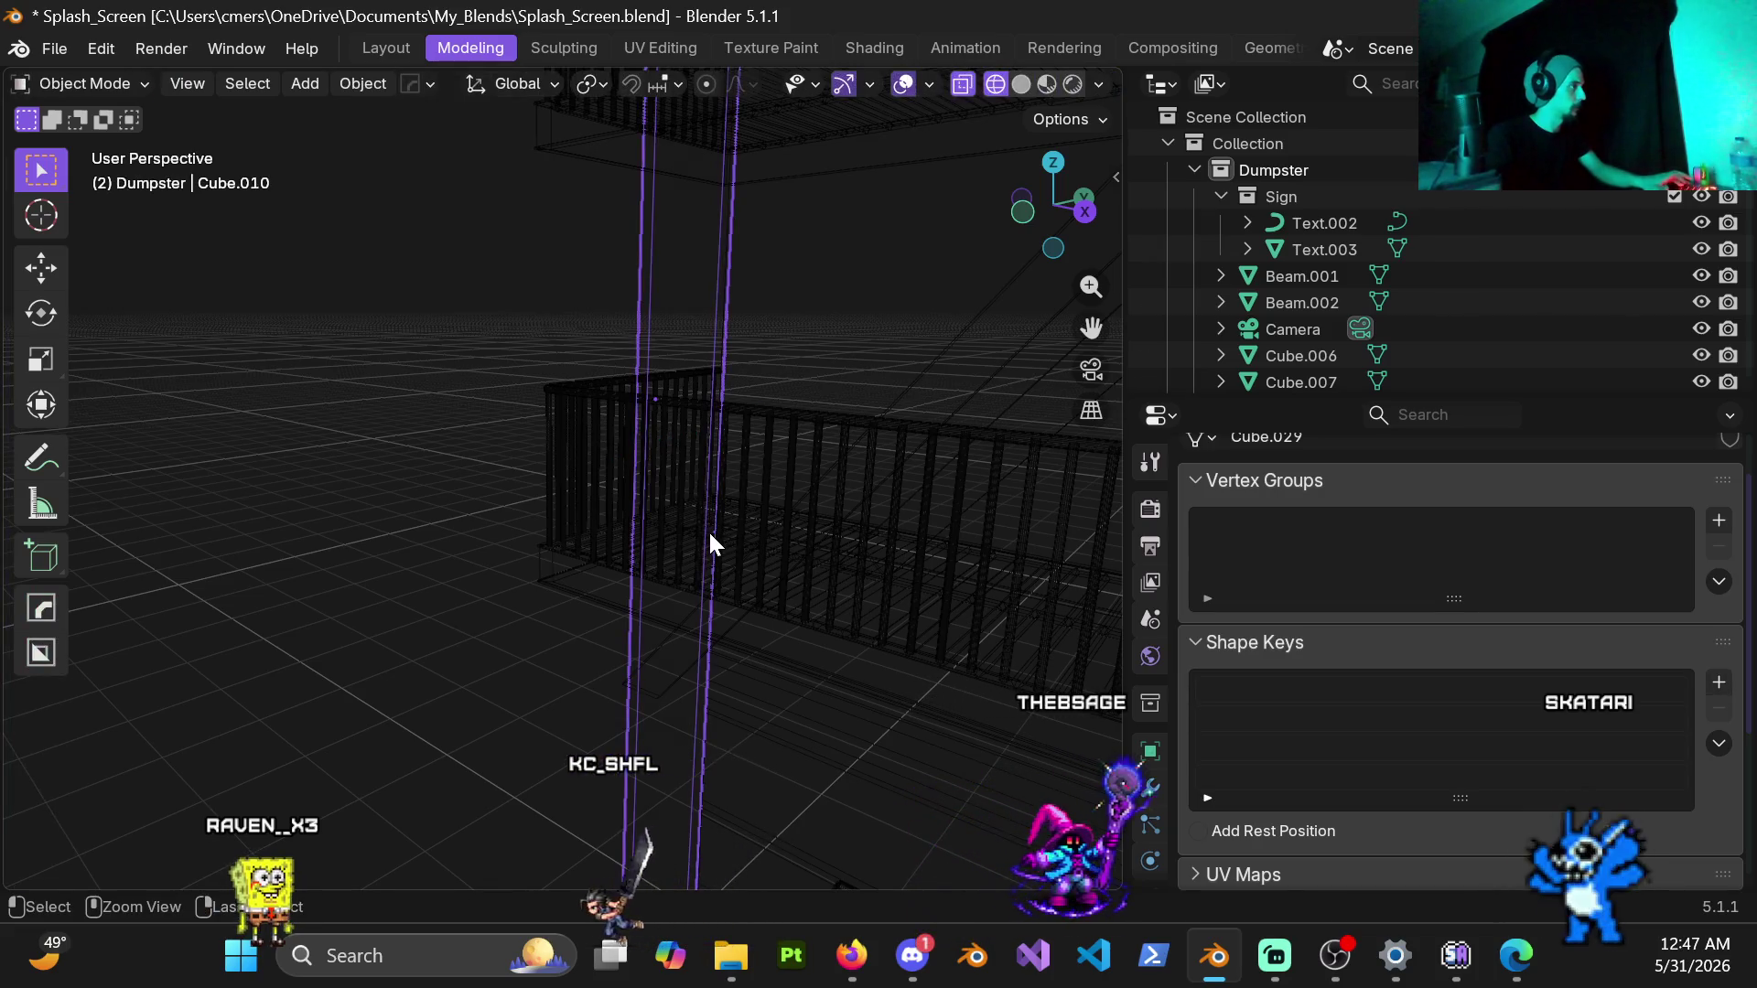
click(709, 530)
key(ctrl+Tab)
click(439, 519)
key(z)
click(590, 611)
Step: Delete the vertical pole object with X and select the diagonal support beam
middle_drag(712, 517, 576, 510)
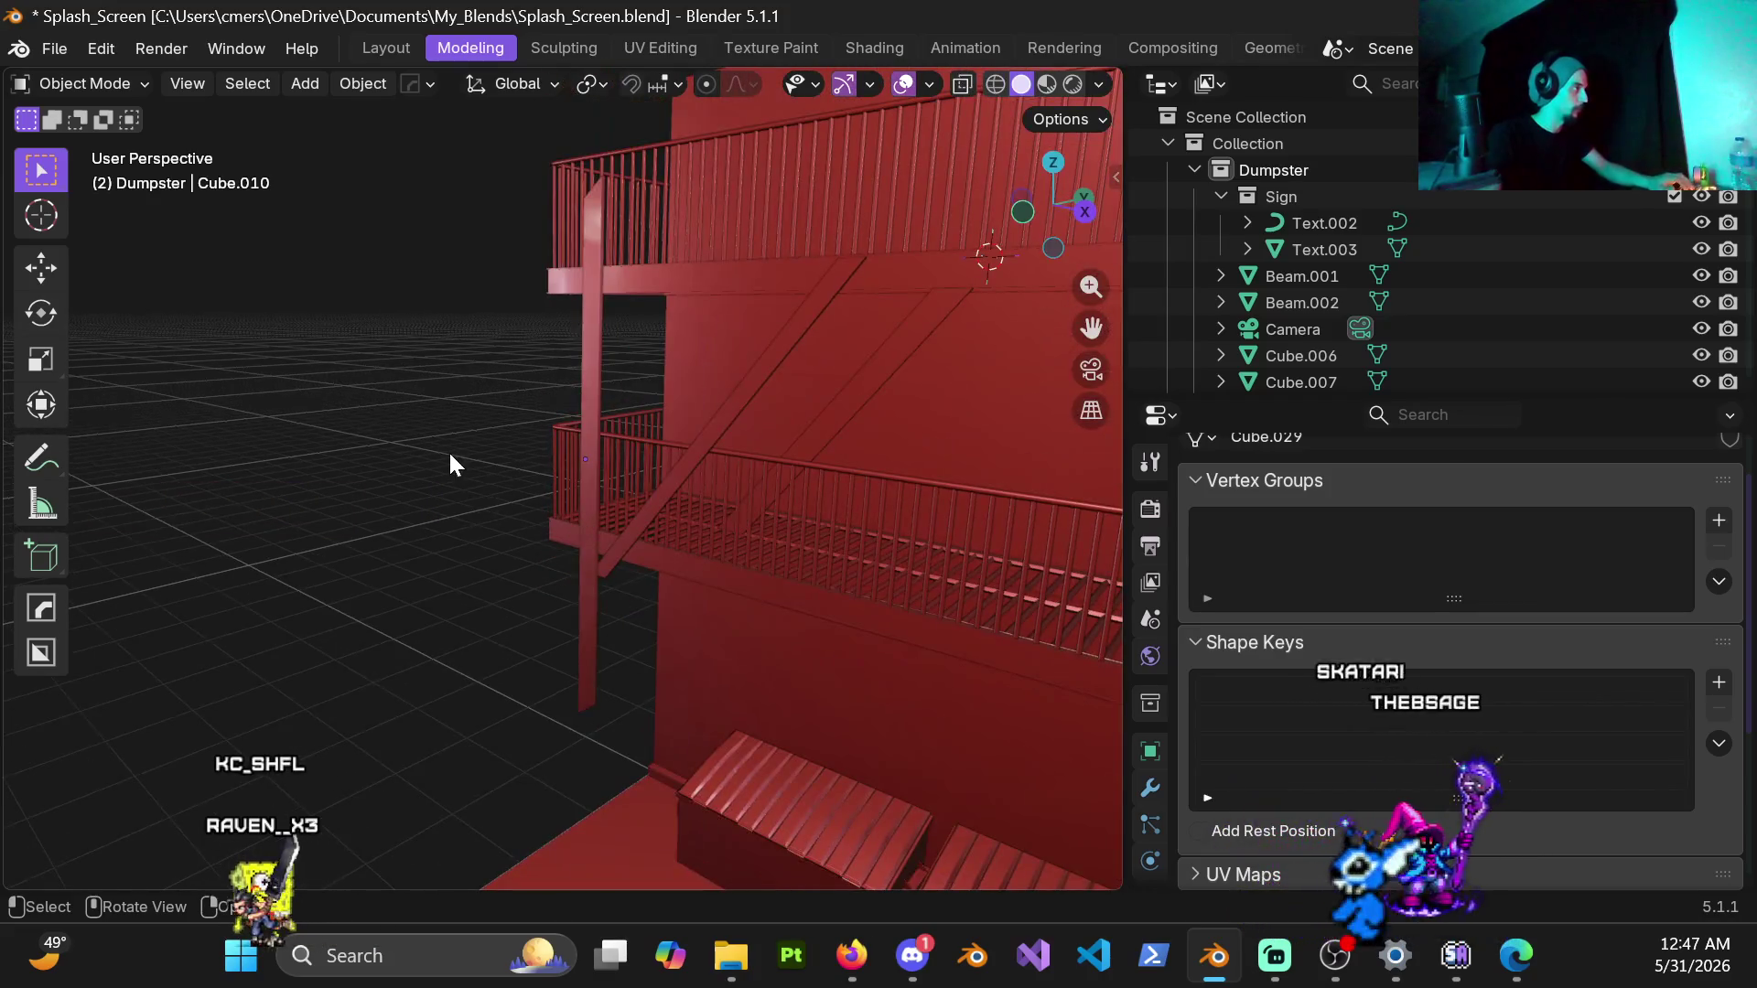
middle_drag(449, 465, 726, 422)
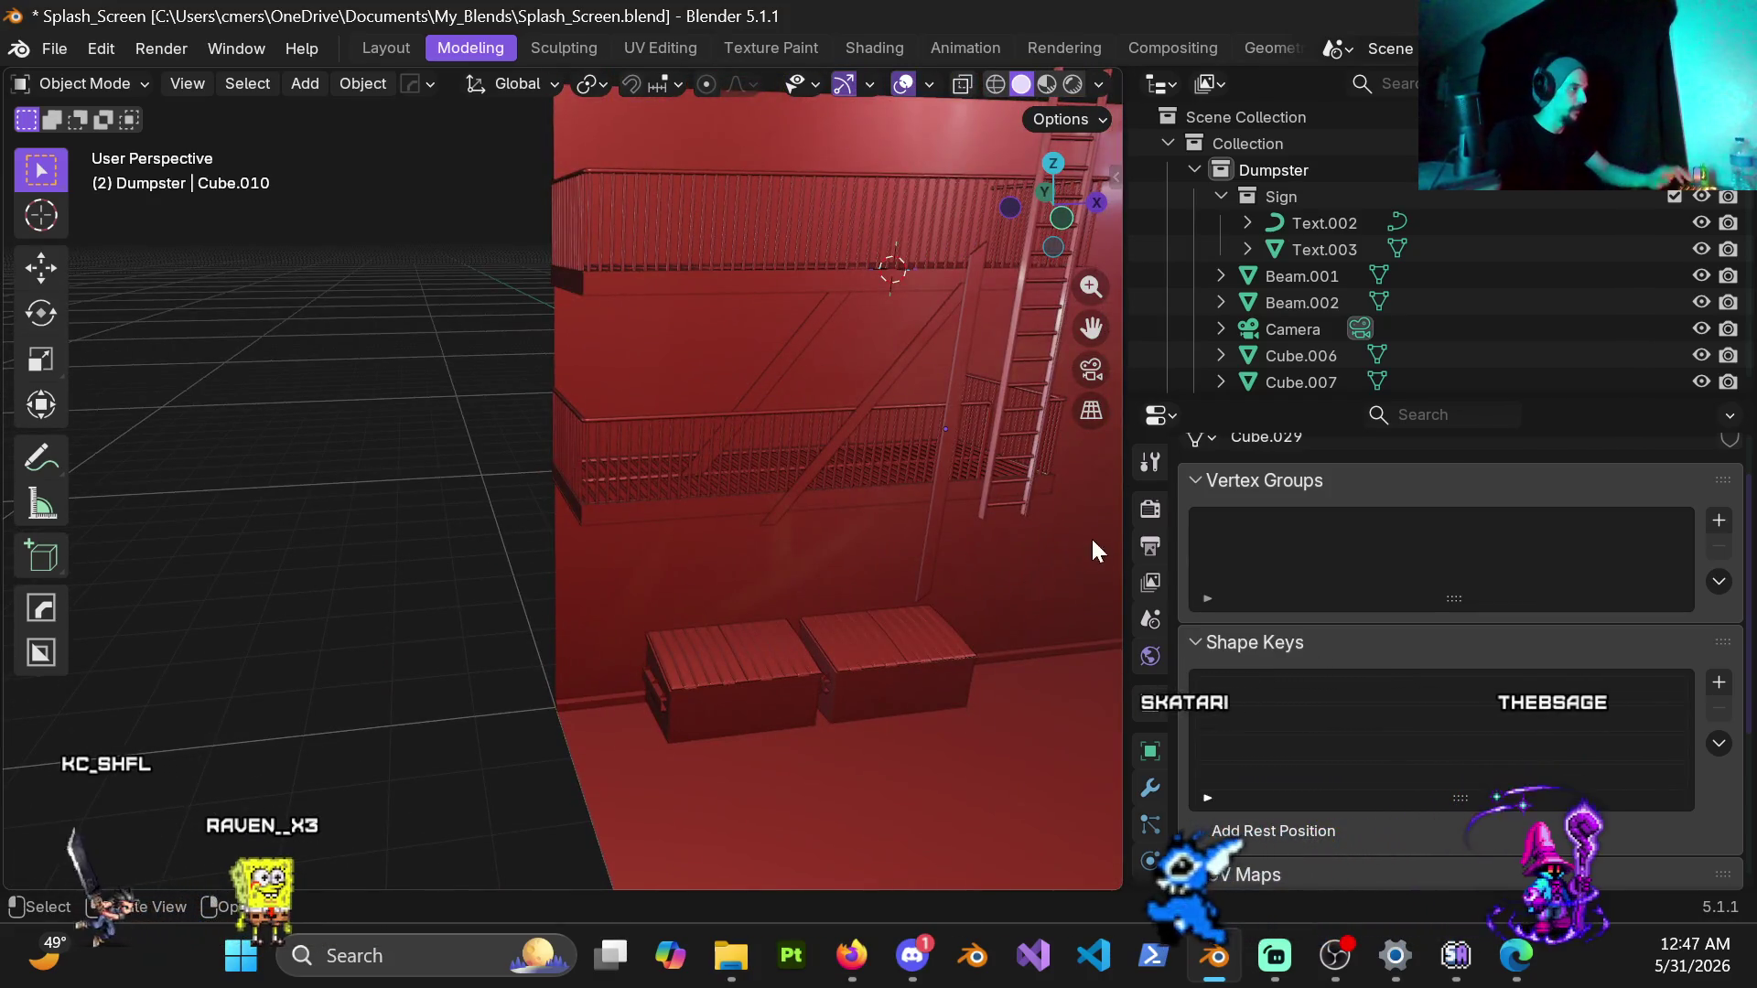
middle_drag(1090, 537, 626, 425)
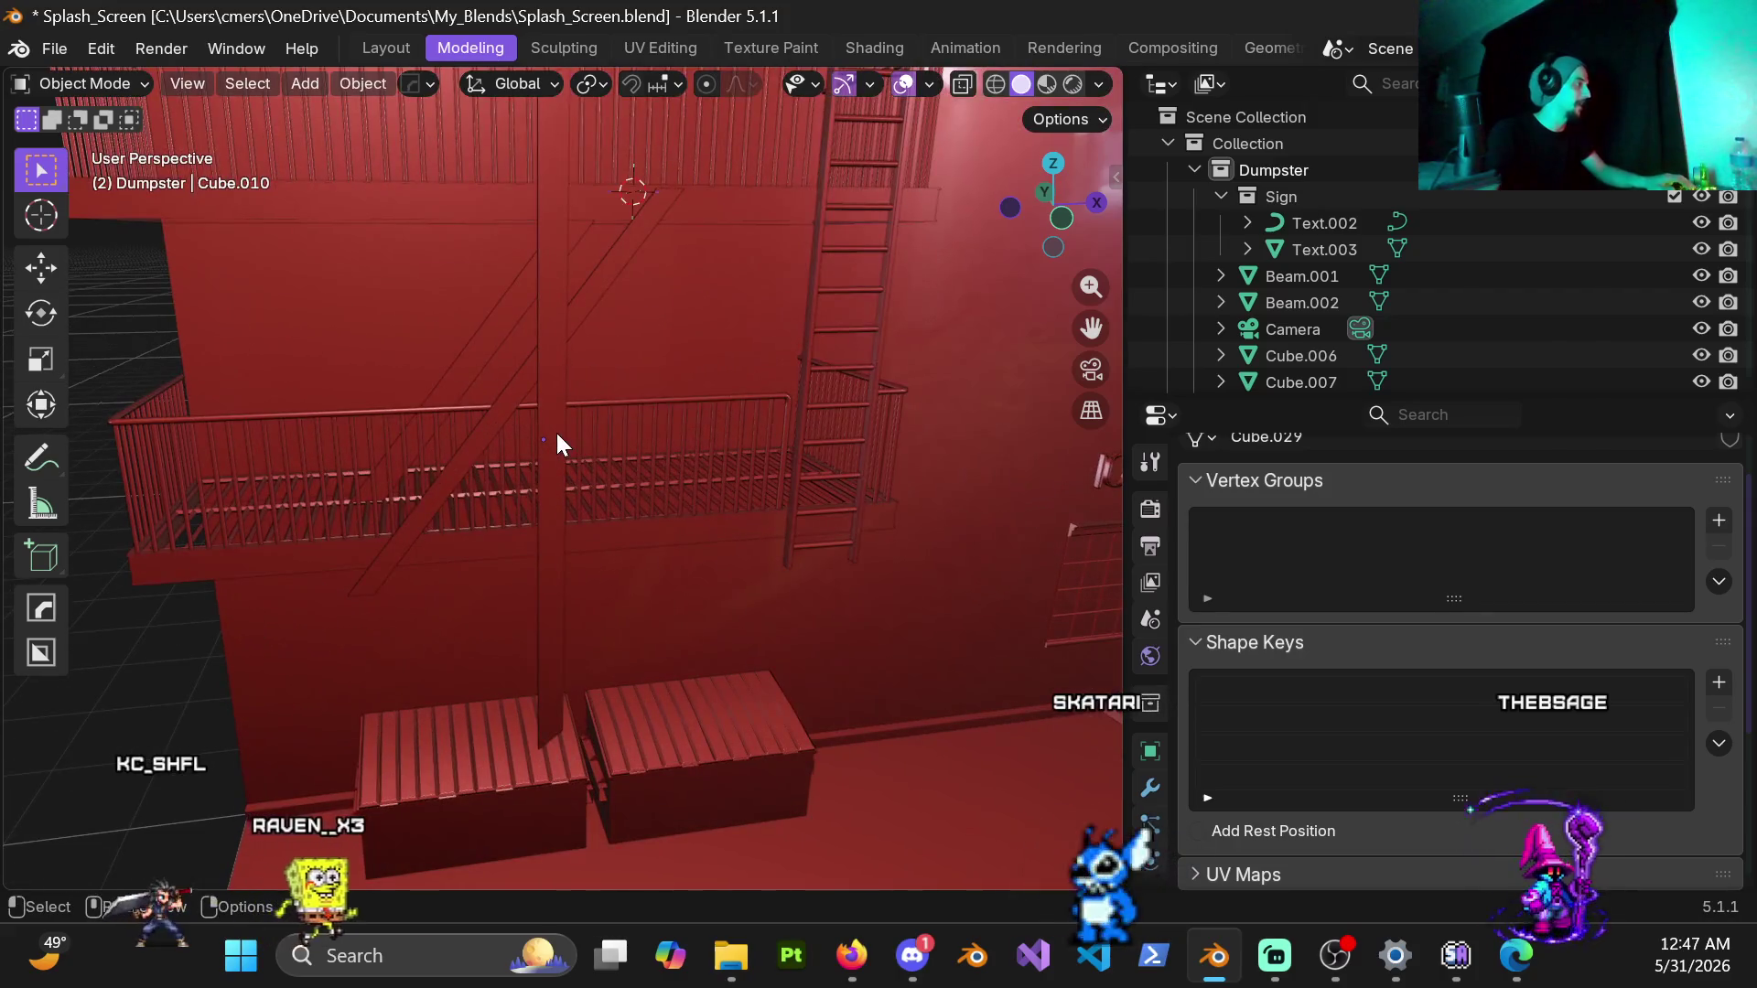
click(557, 433)
key(x)
mouse_move(571, 369)
middle_down()
mouse_move(580, 436)
mouse_move(782, 404)
mouse_move(583, 384)
mouse_move(682, 360)
middle_up()
click(578, 438)
Step: Select the thin pole and inspect it from Top view and around the railings
mouse_move(808, 322)
middle_down()
mouse_move(839, 341)
mouse_move(737, 427)
middle_up()
click(737, 426)
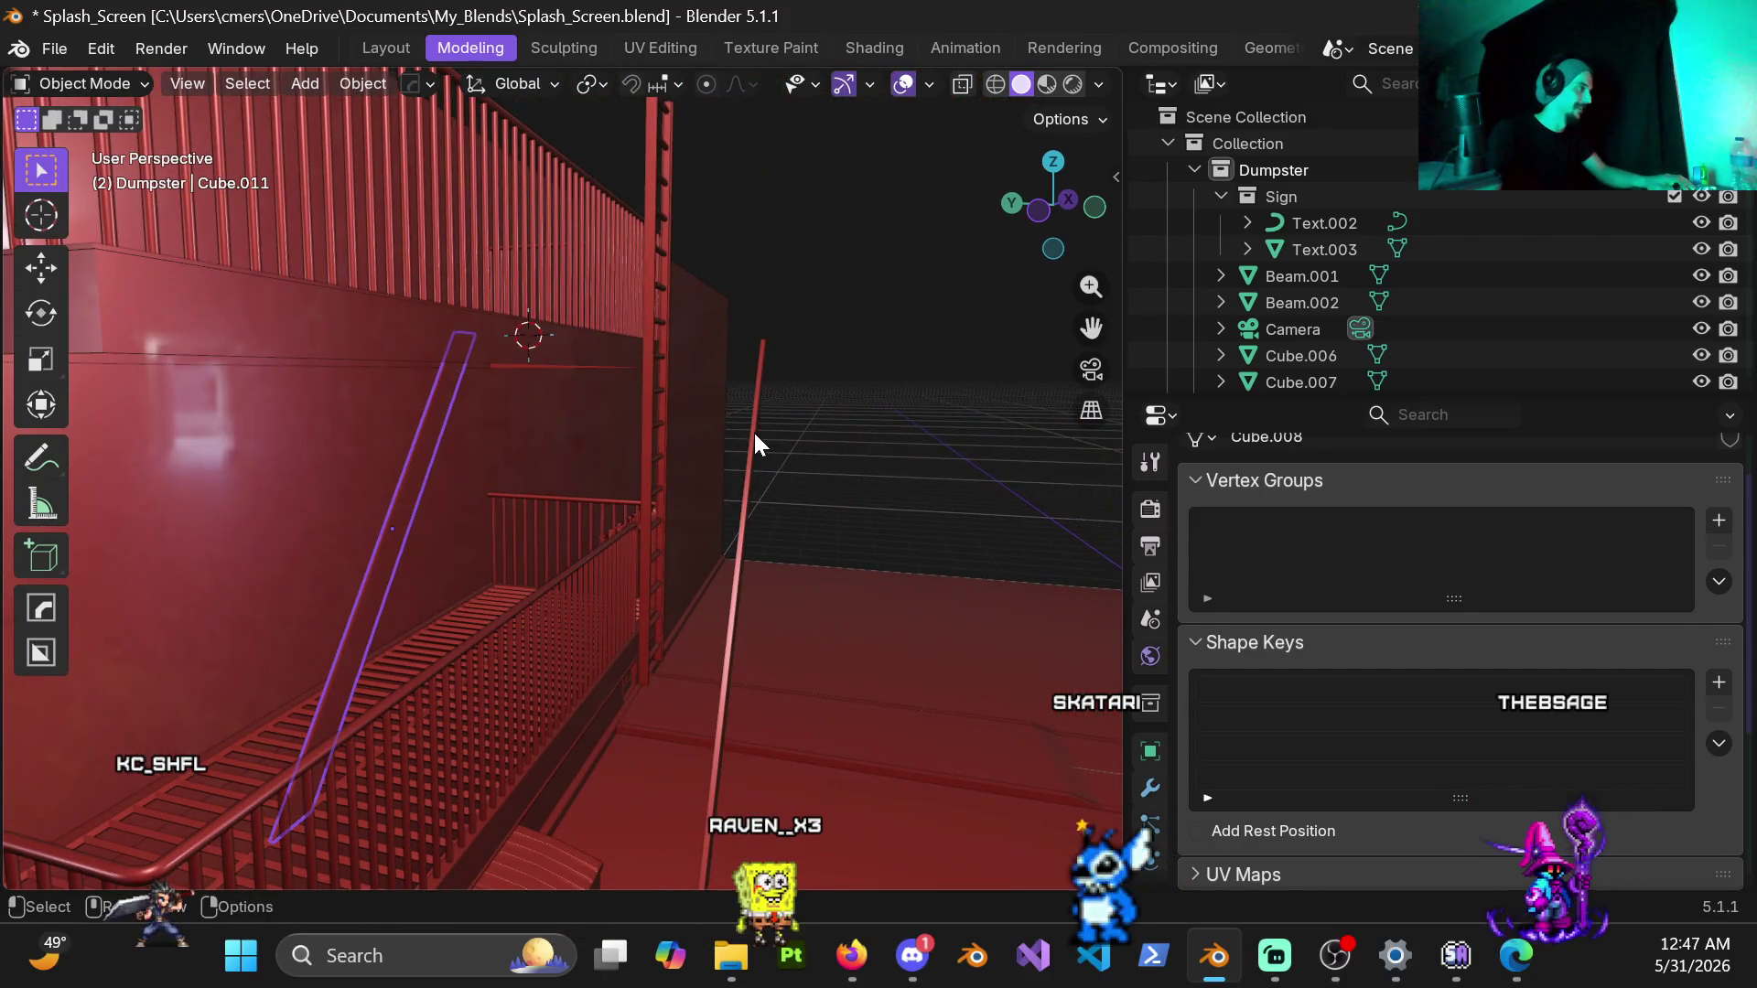
click(754, 432)
key(KP_7)
click(384, 553)
mouse_move(589, 461)
middle_down()
mouse_move(664, 379)
mouse_move(546, 282)
mouse_move(610, 287)
middle_up()
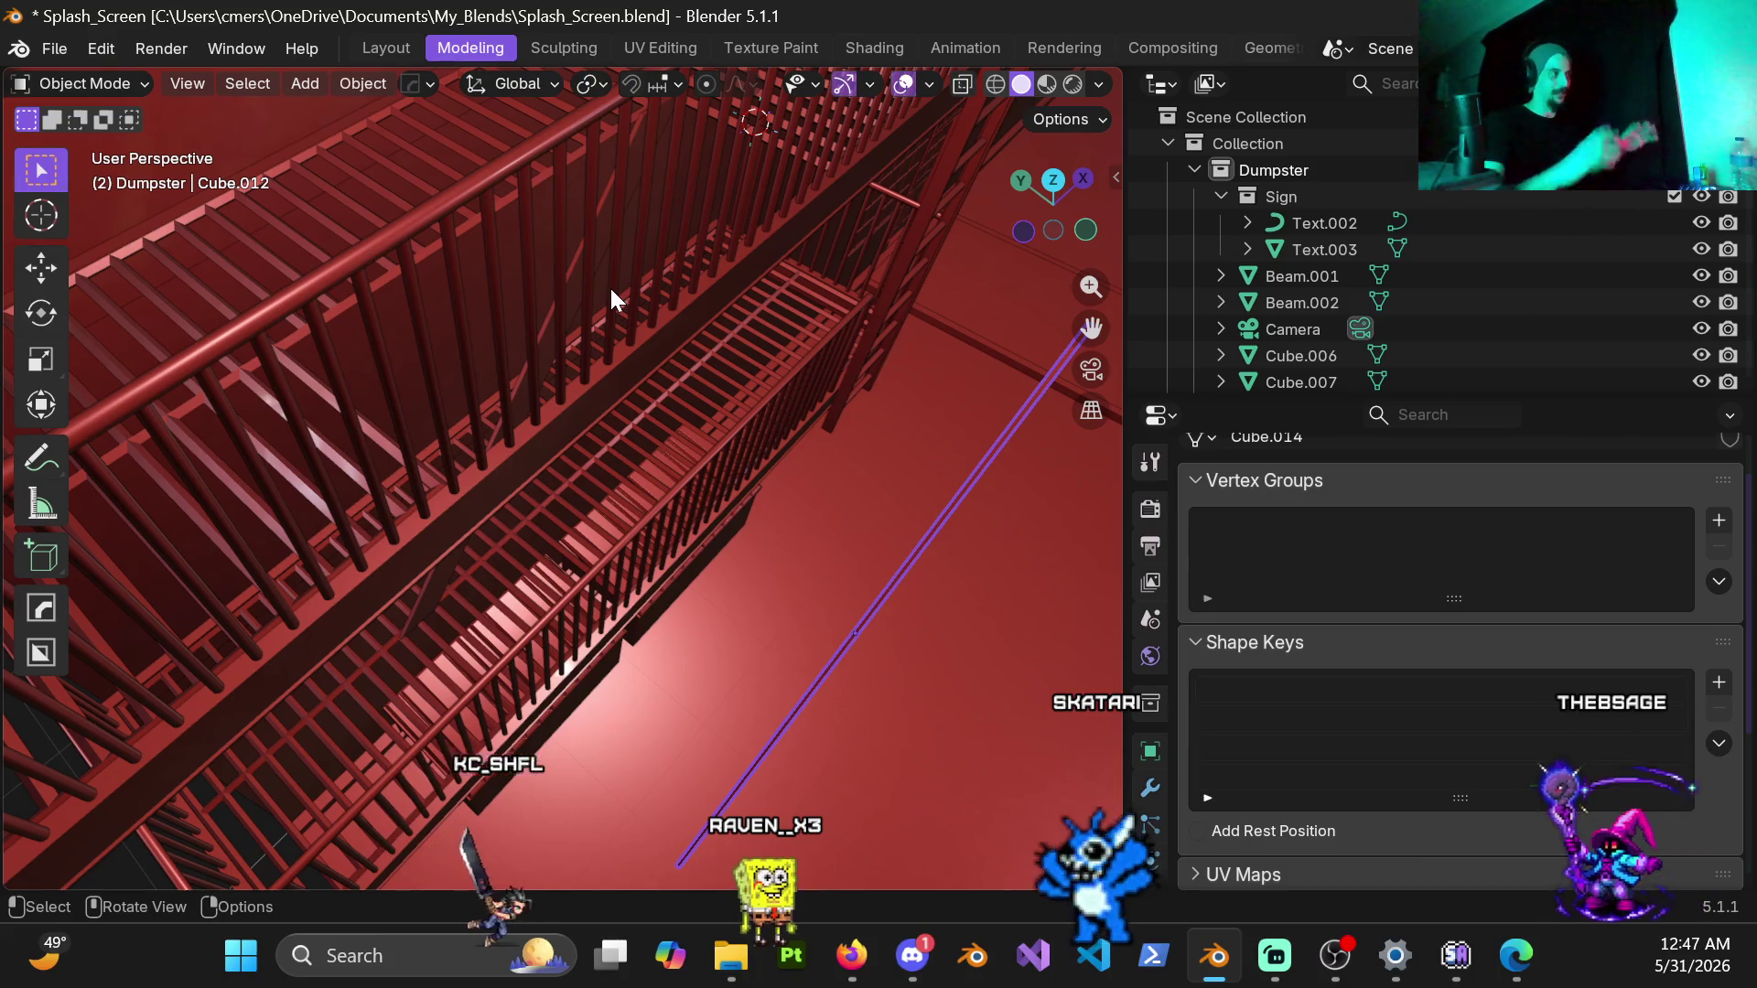
mouse_move(866, 578)
middle_down()
mouse_move(854, 511)
mouse_move(763, 380)
mouse_move(748, 488)
mouse_move(790, 496)
mouse_move(821, 455)
mouse_move(763, 532)
mouse_move(624, 556)
mouse_move(640, 540)
mouse_move(750, 557)
mouse_move(716, 532)
mouse_move(678, 540)
middle_up()
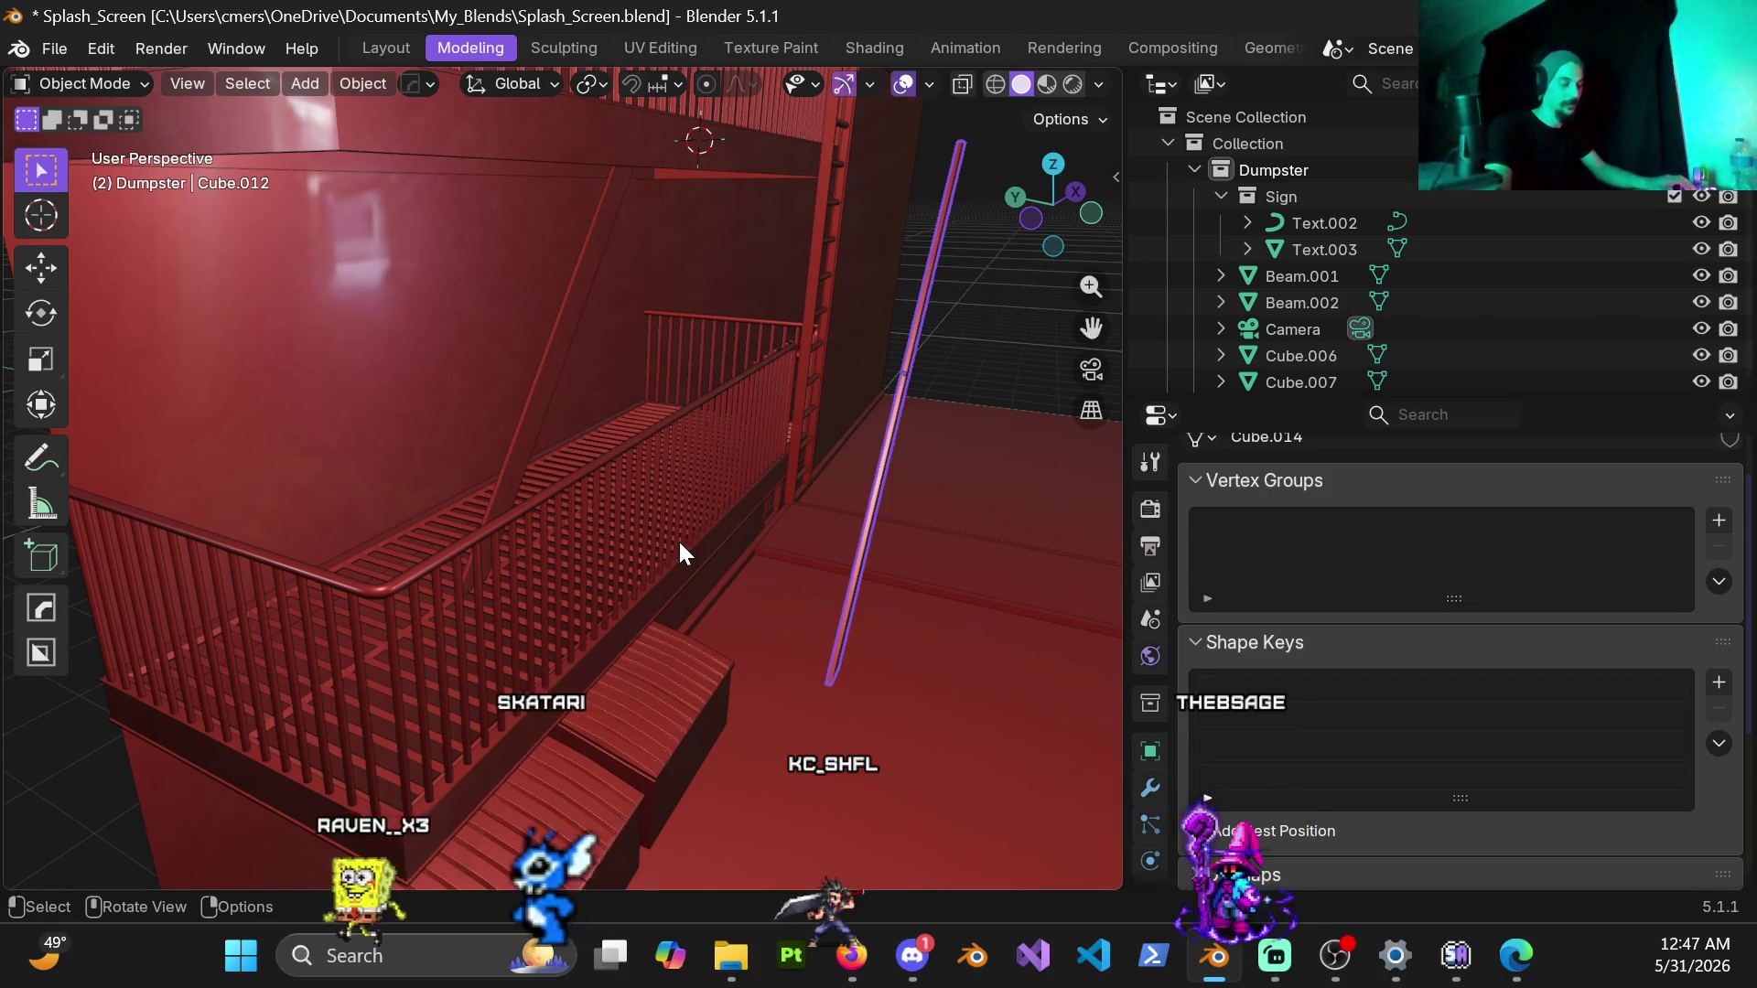
Step: From Top view, move the pole 1 m along global Y, then switch to the browser reference
key(KP_7)
key(g)
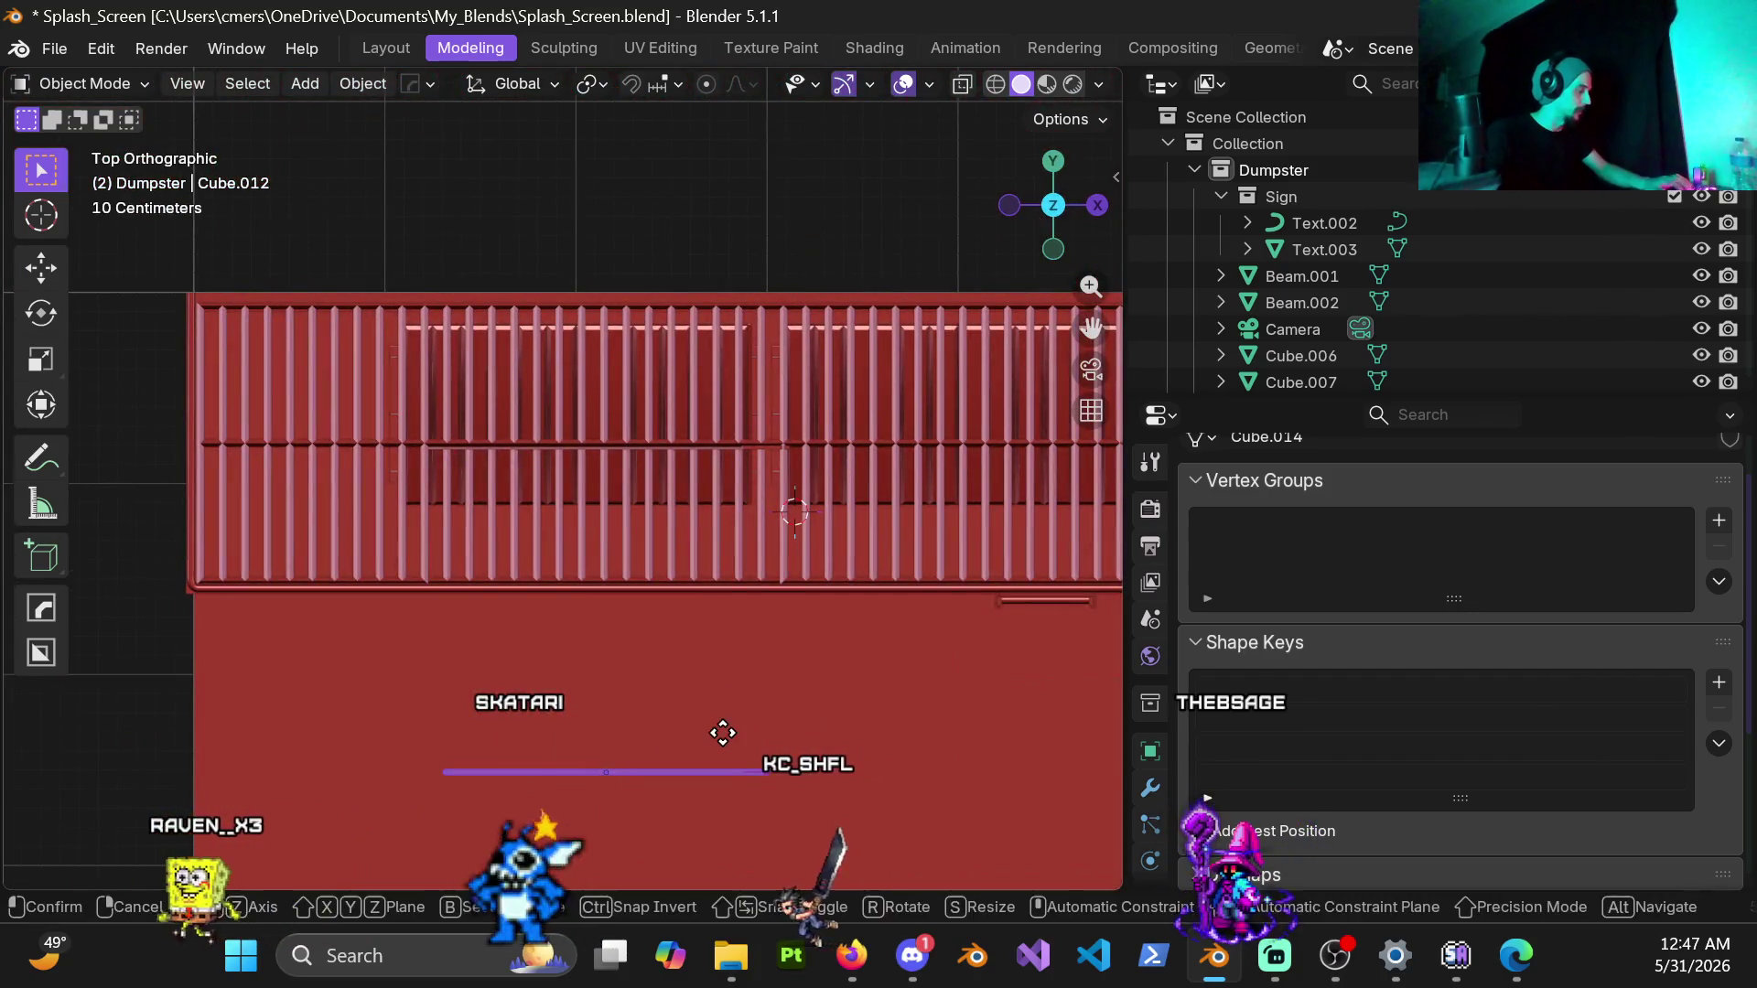
key(y)
click(690, 587)
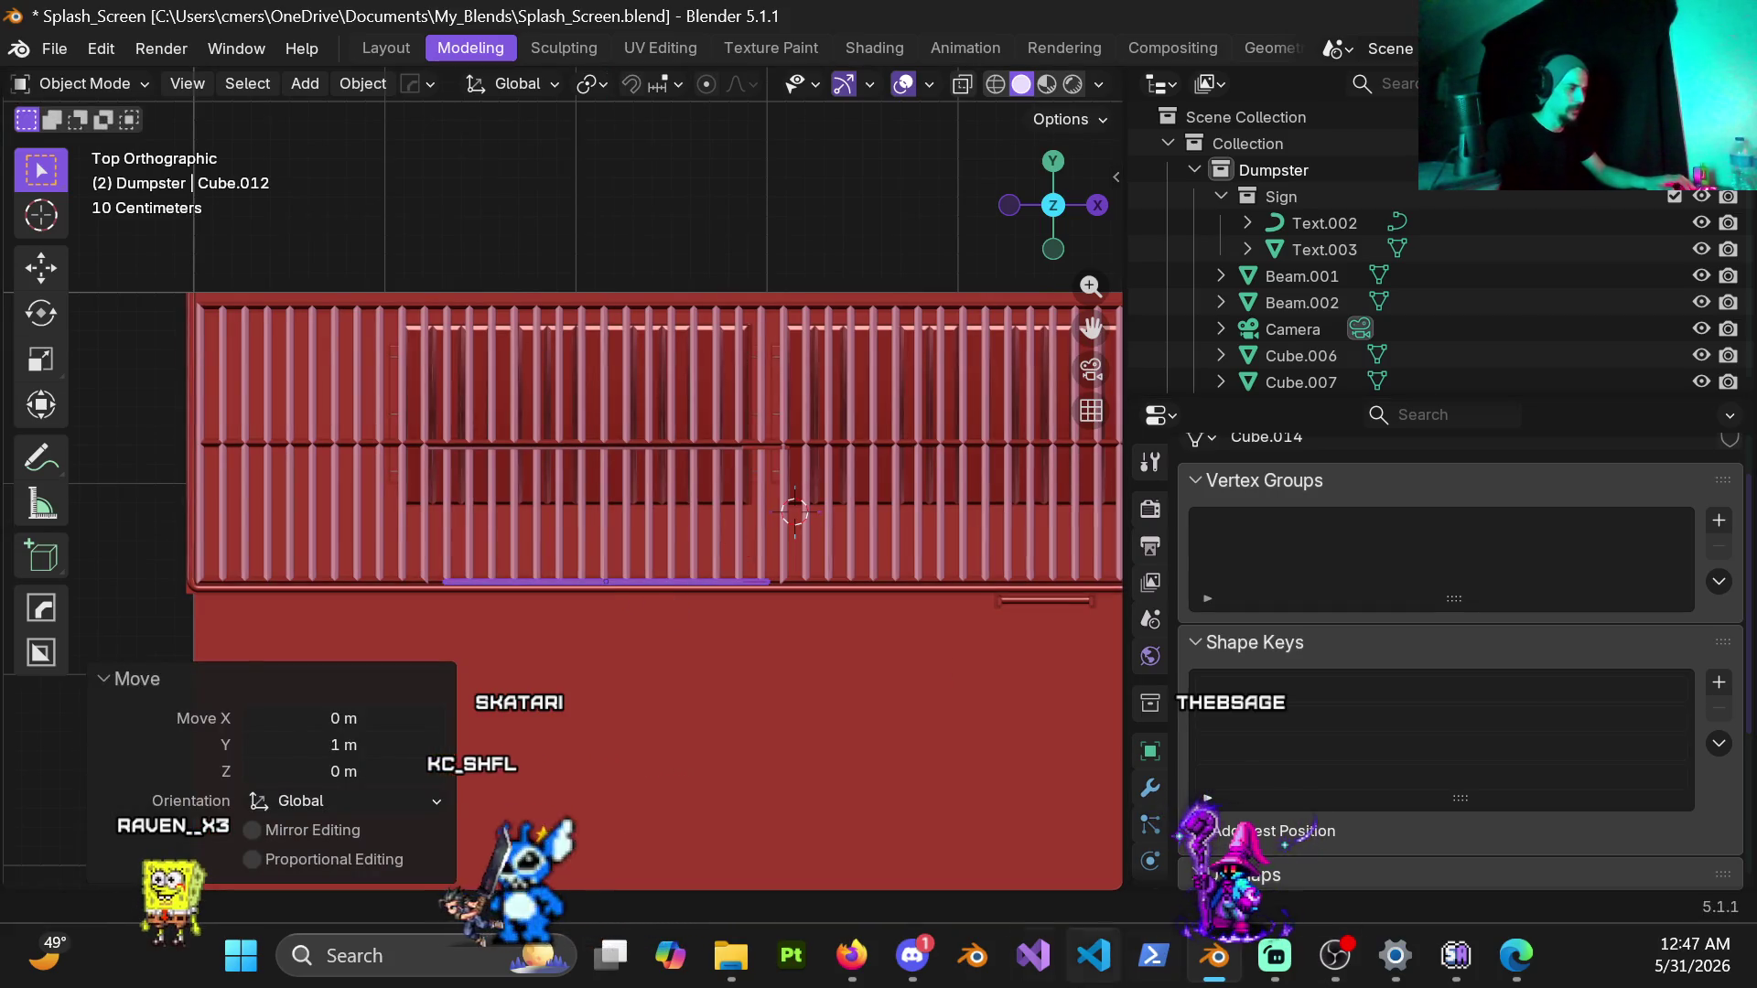
click(854, 955)
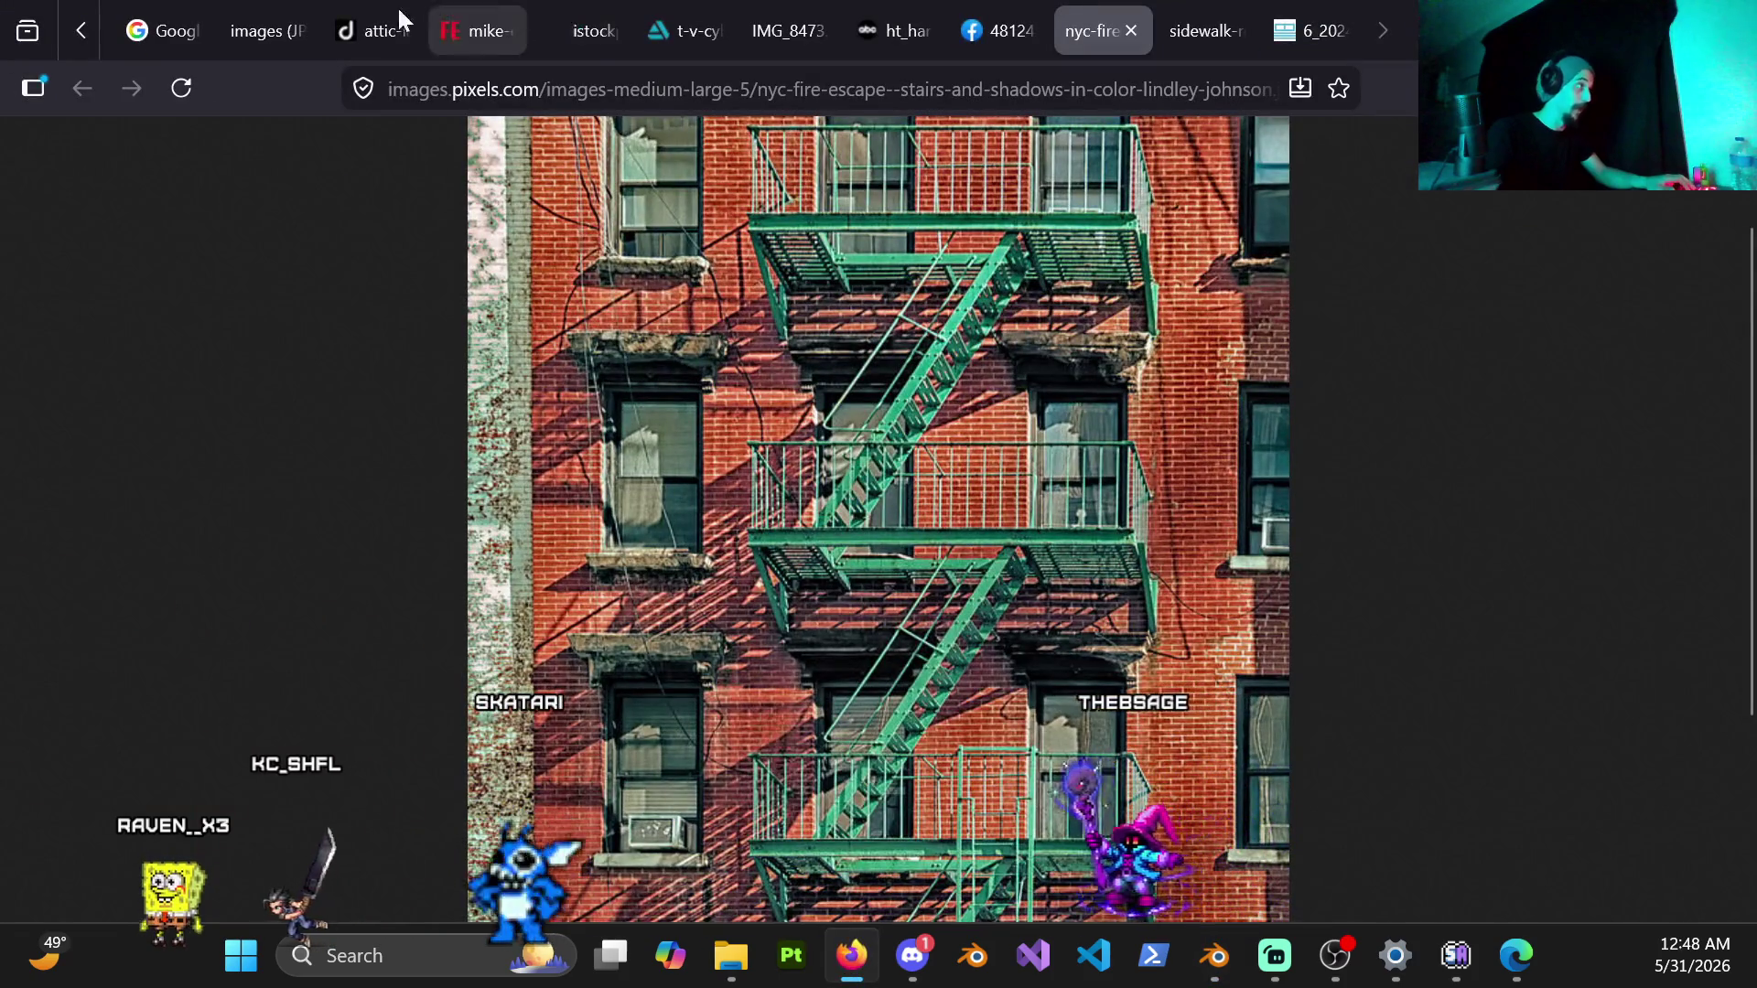
scroll(304, 31, up, 3)
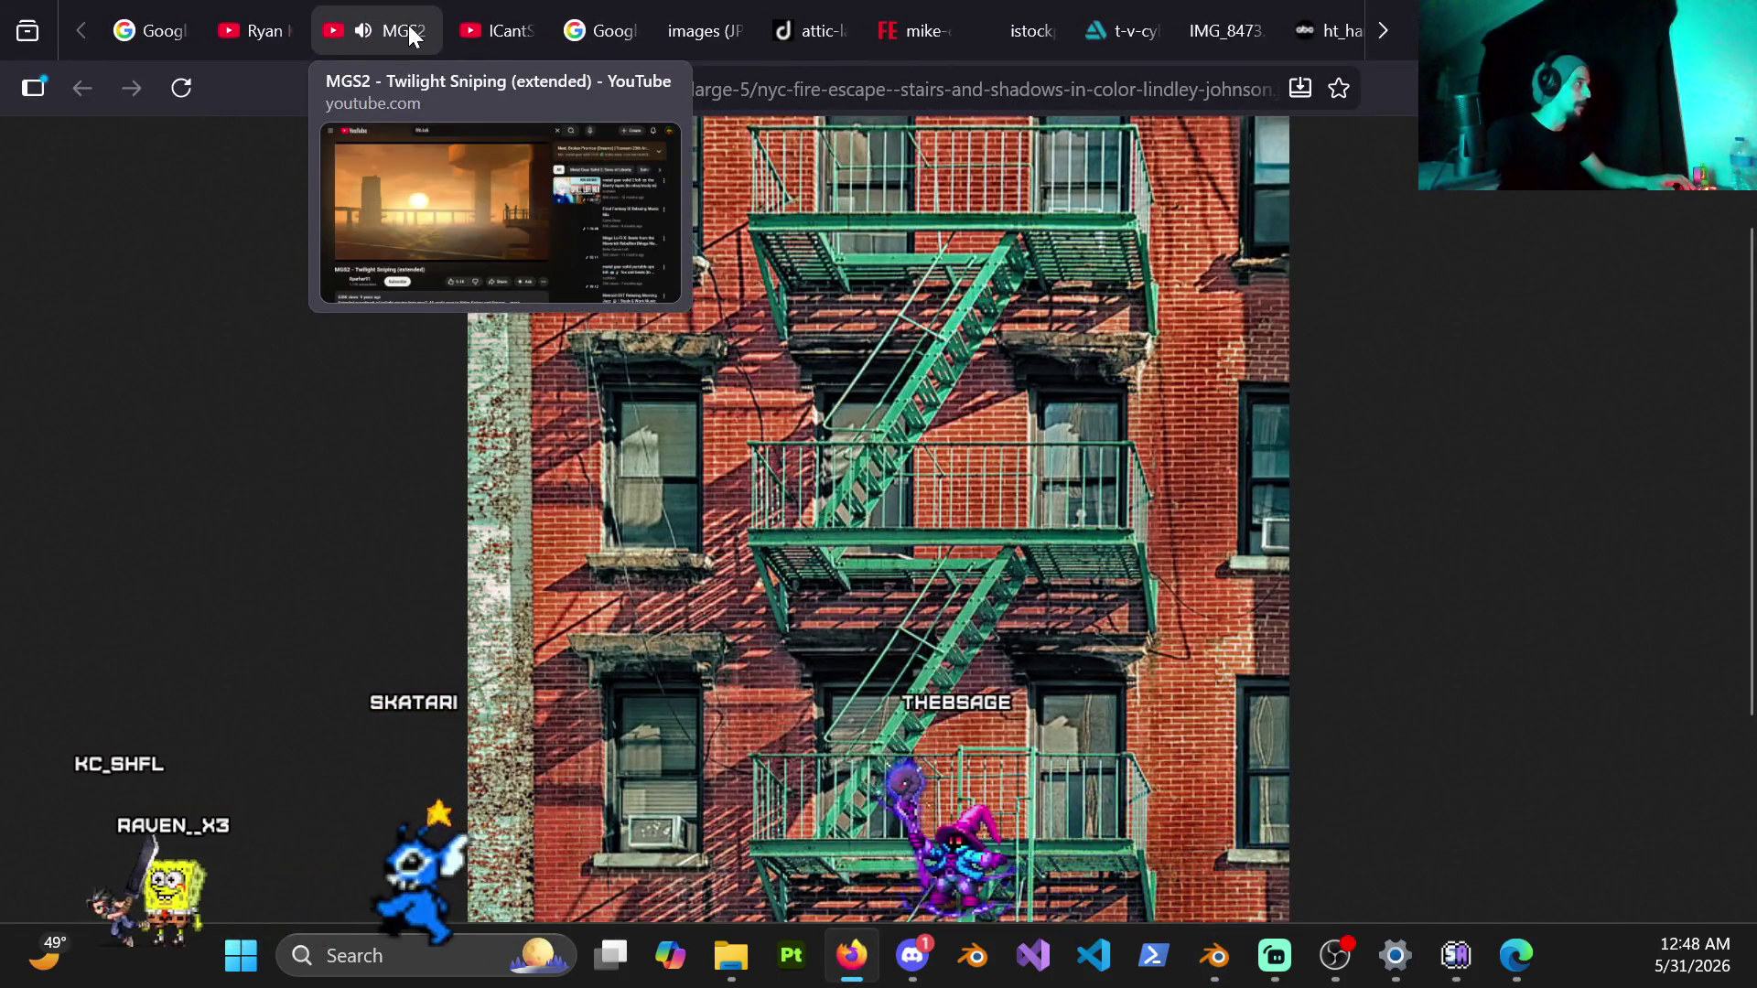
Step: Start the suggested Metal Gear Solid 2 lofi video on YouTube and Alt+Tab back to Blender
click(408, 25)
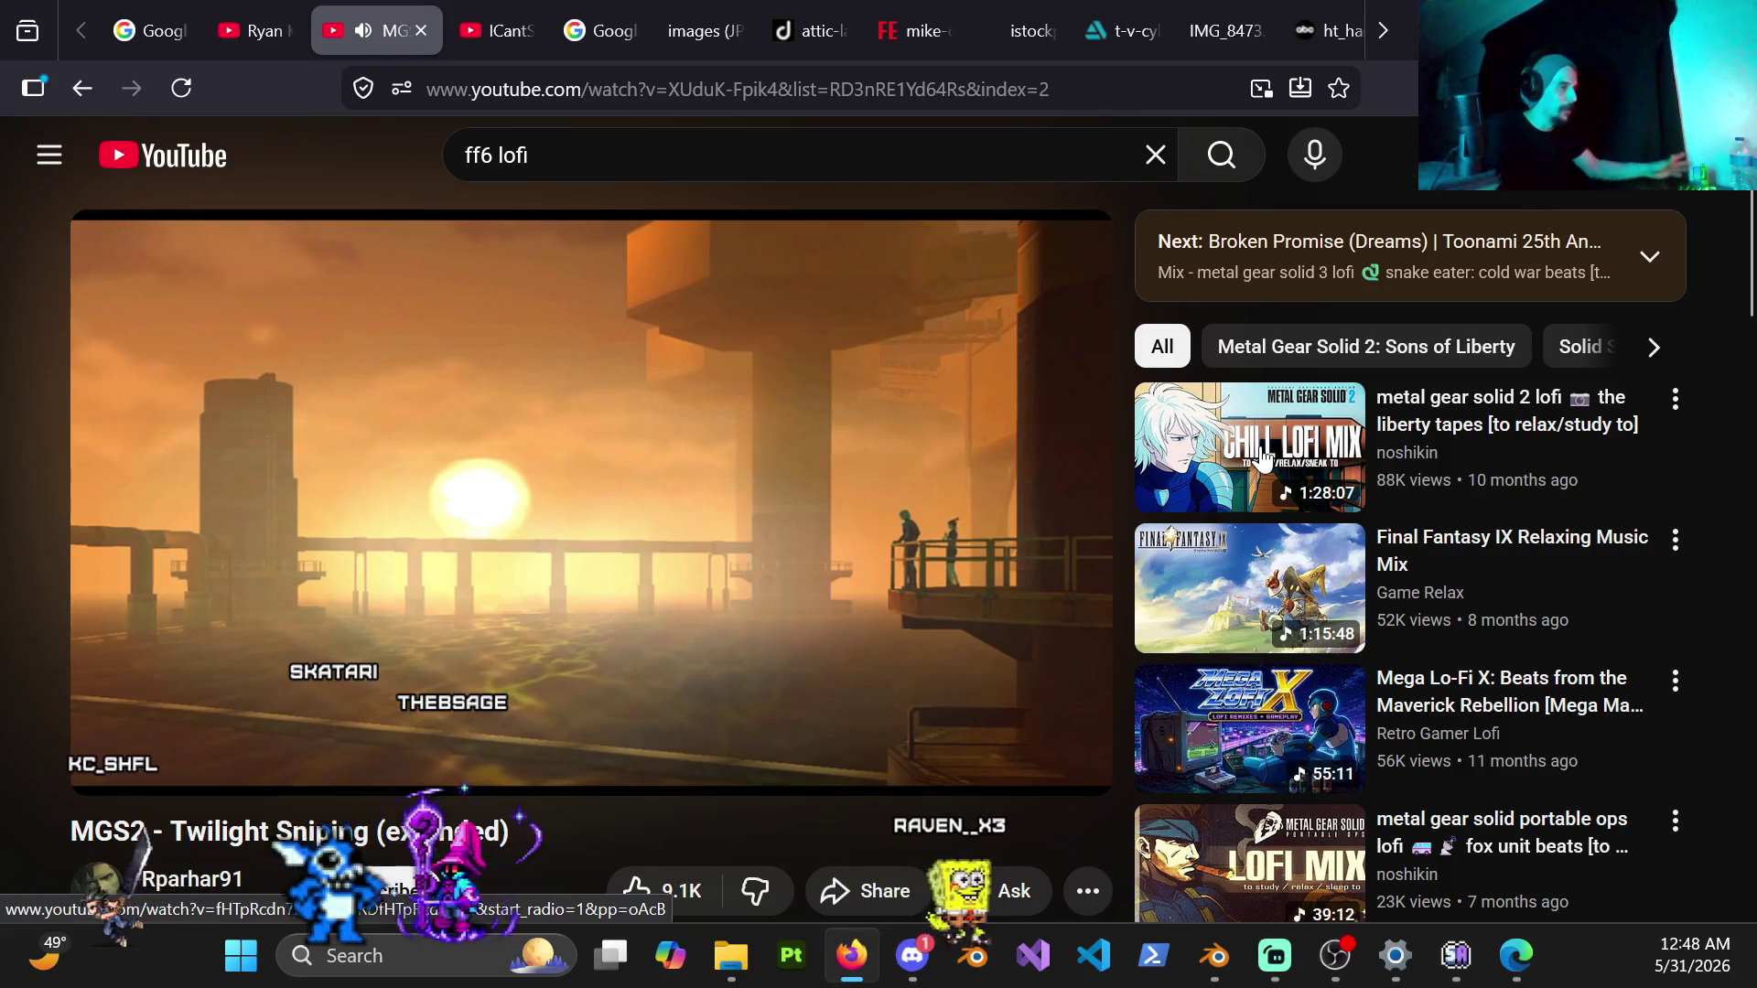
click(1263, 453)
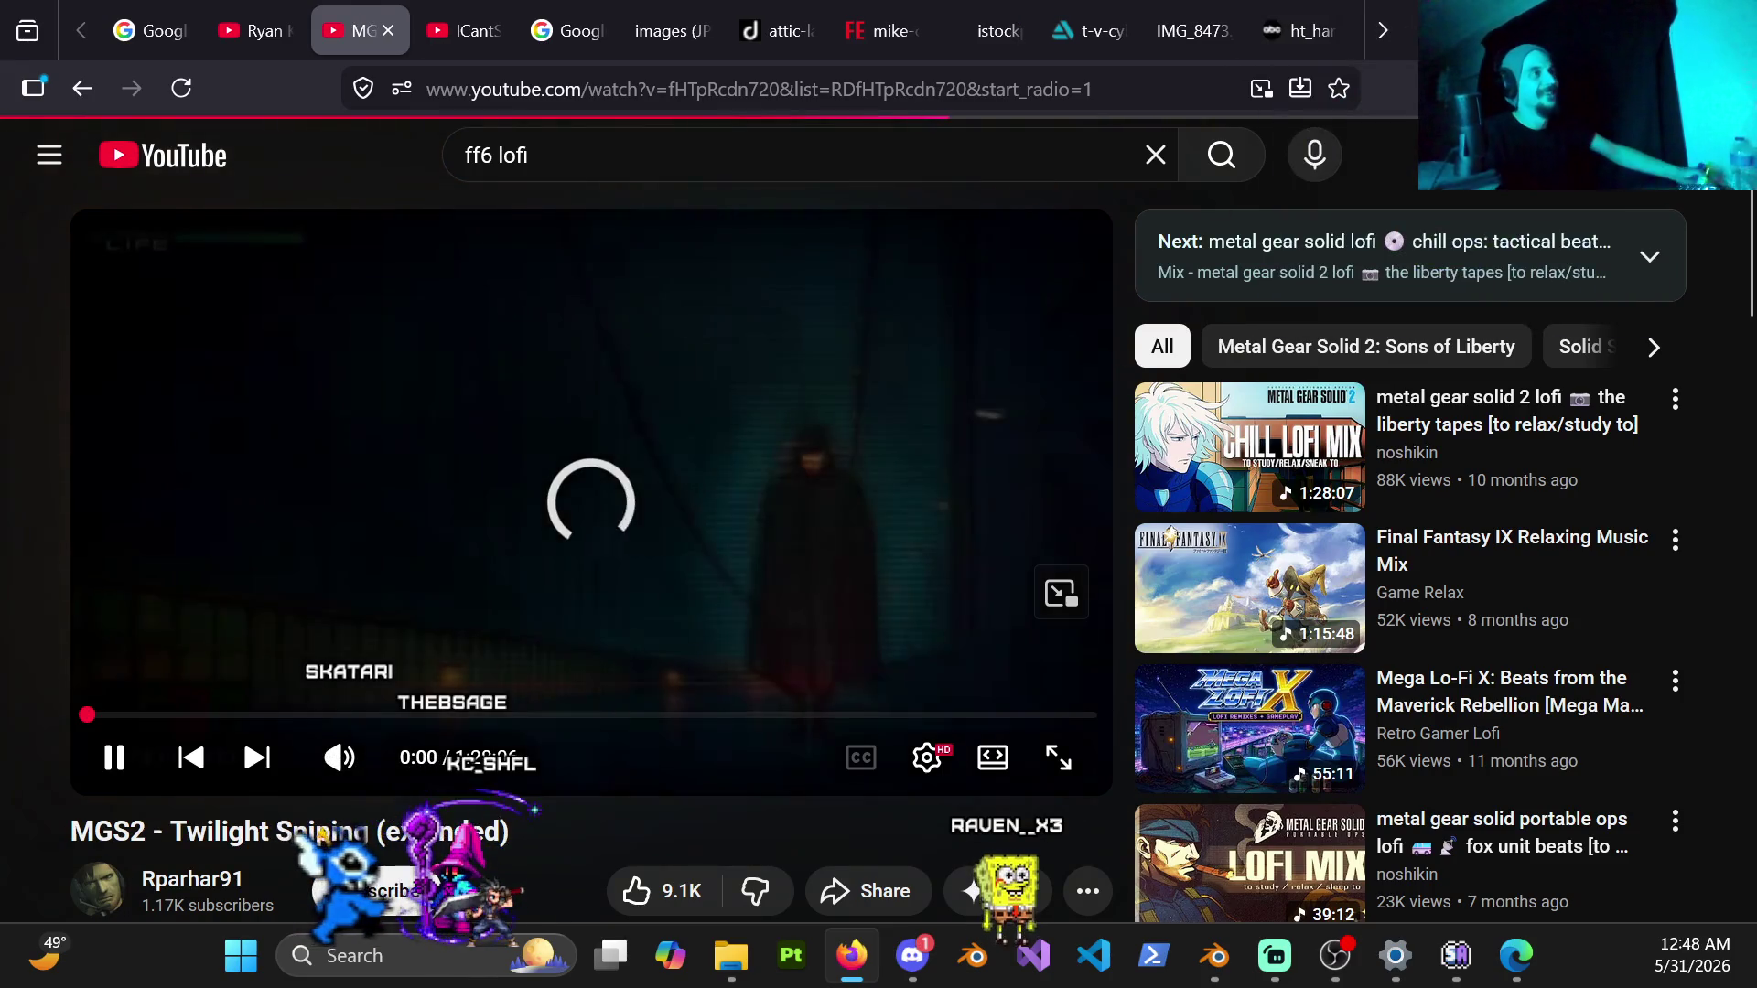
key(alt+Tab)
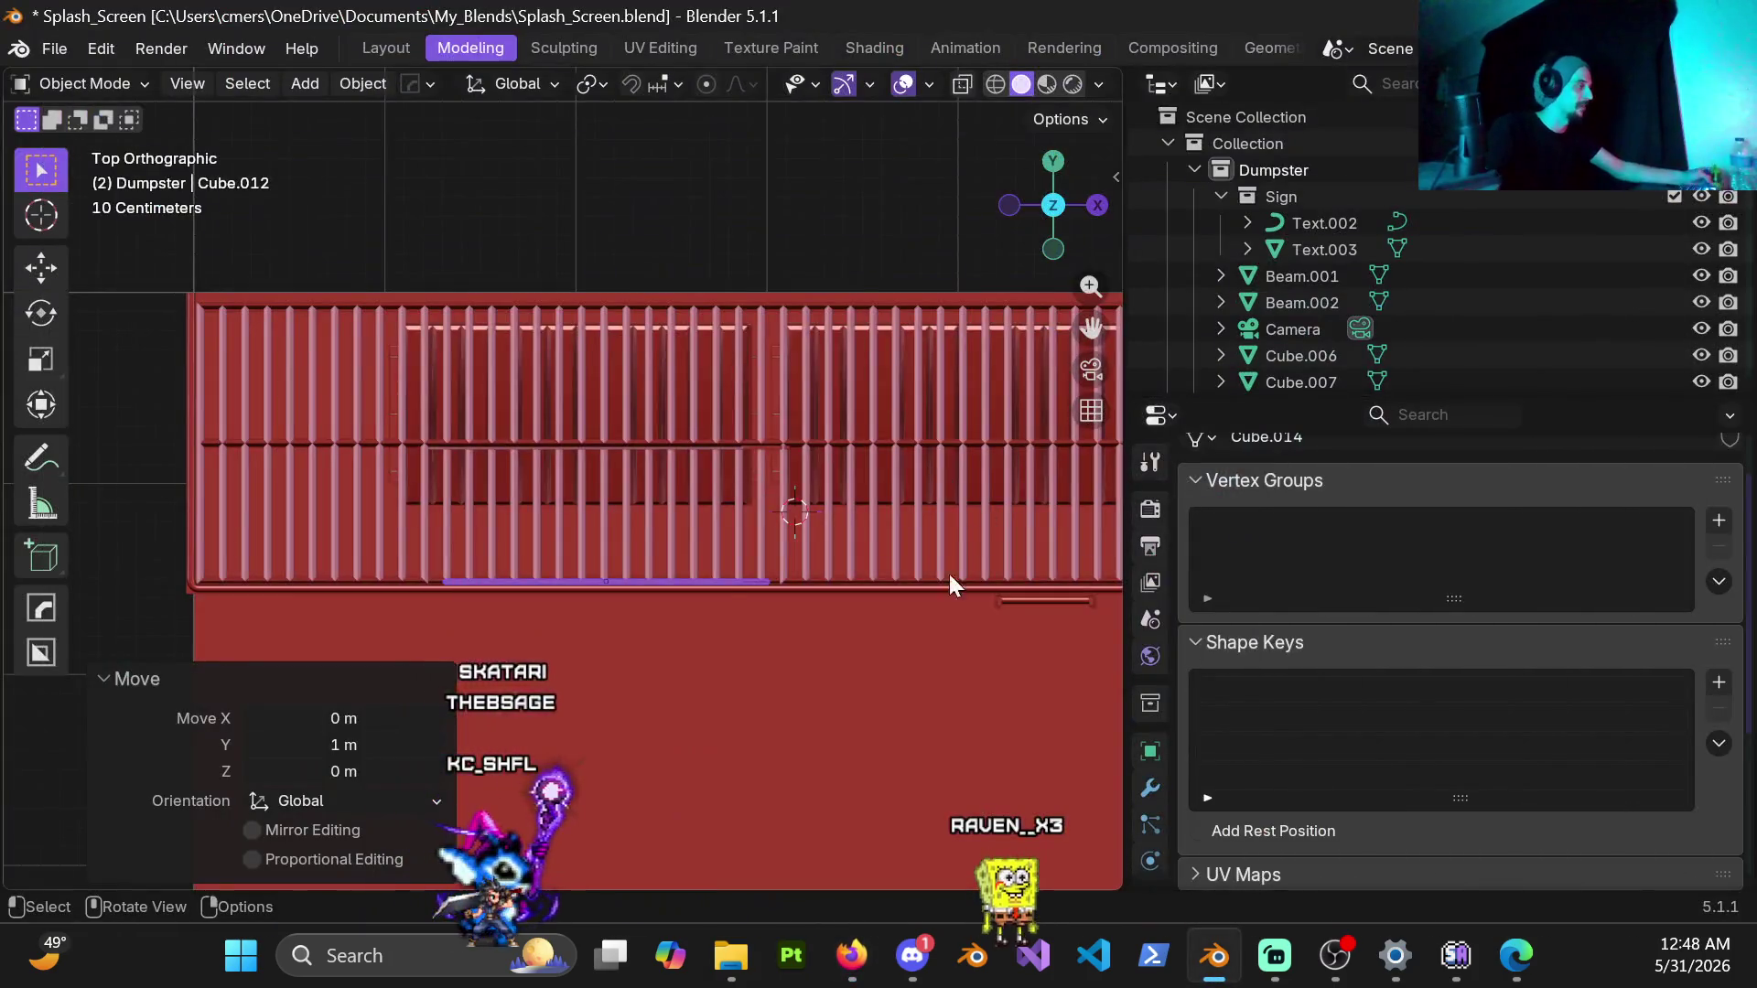
Step: Orbit to the stairs and railing, briefly entering and leaving Edit Mode on Cube.014
mouse_move(757, 590)
middle_down()
mouse_move(870, 629)
mouse_move(694, 436)
mouse_move(721, 320)
middle_up()
scroll(666, 325, up, 3)
mouse_move(634, 440)
middle_down()
mouse_move(693, 508)
mouse_move(617, 481)
mouse_move(600, 561)
mouse_move(600, 468)
mouse_move(557, 545)
mouse_move(577, 507)
mouse_move(585, 540)
mouse_move(548, 568)
mouse_move(638, 573)
mouse_move(608, 558)
mouse_move(786, 540)
mouse_move(650, 559)
mouse_move(671, 536)
middle_up()
scroll(602, 531, up, 3)
key(ctrl+Tab)
click(816, 605)
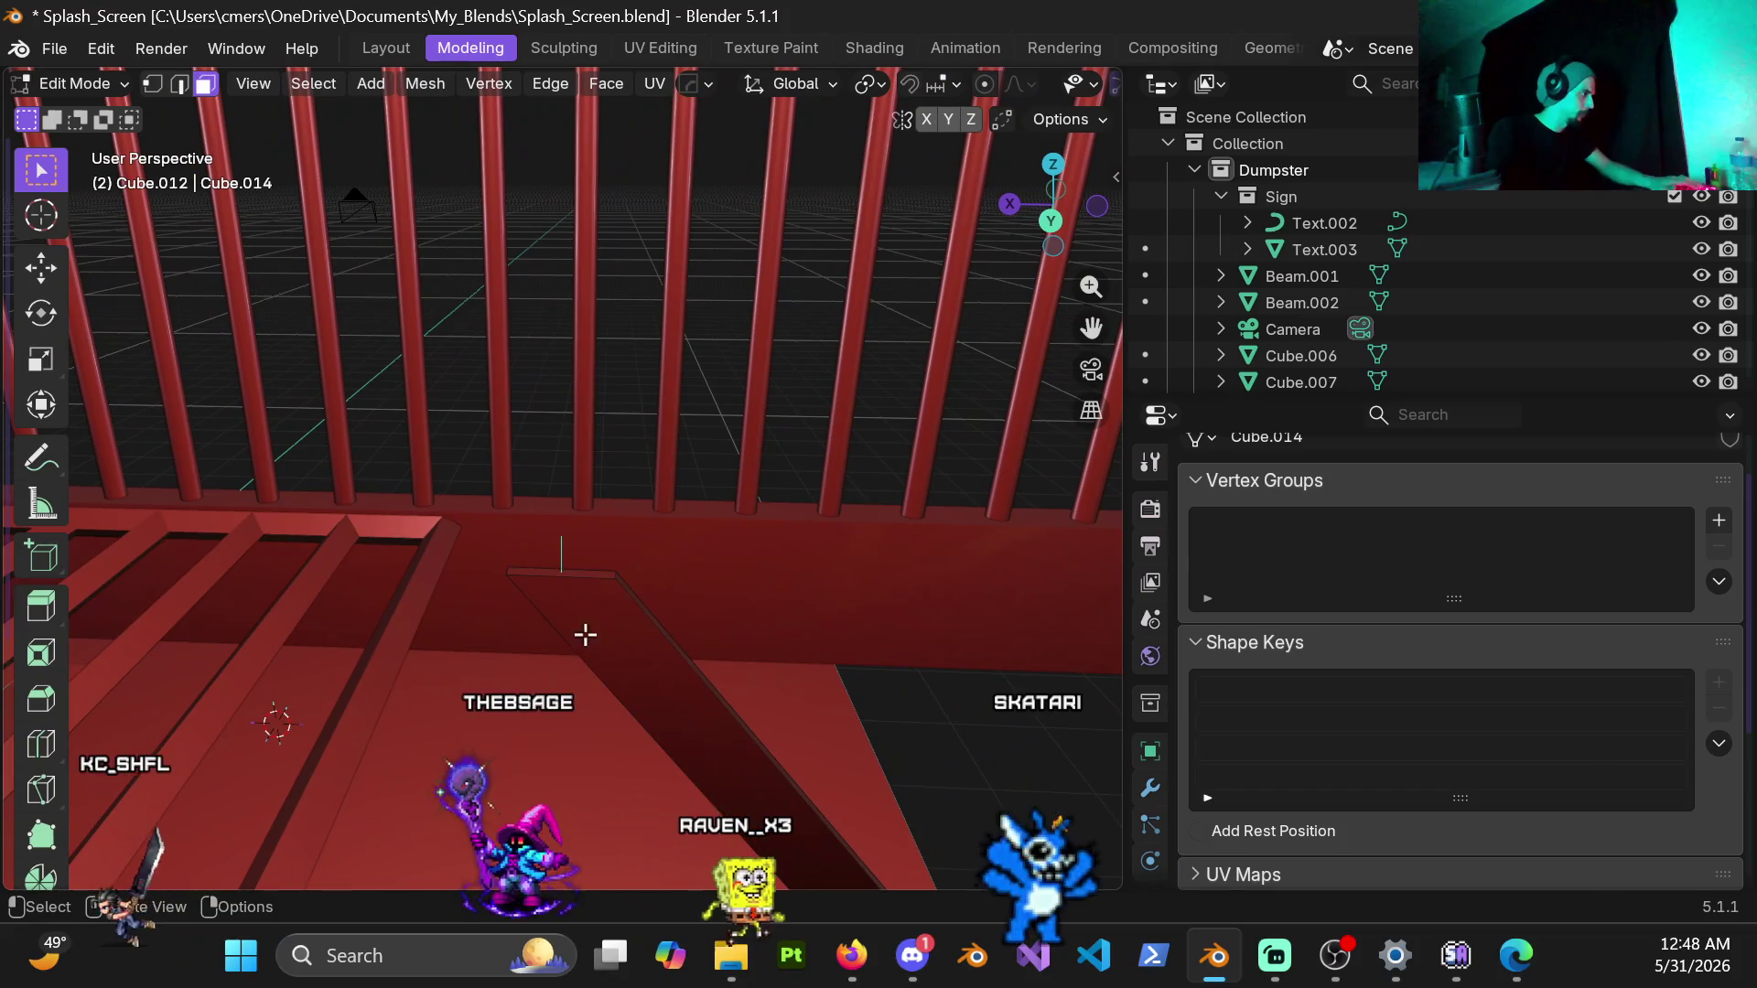
middle_drag(609, 617, 625, 551)
scroll(624, 550, up, 3)
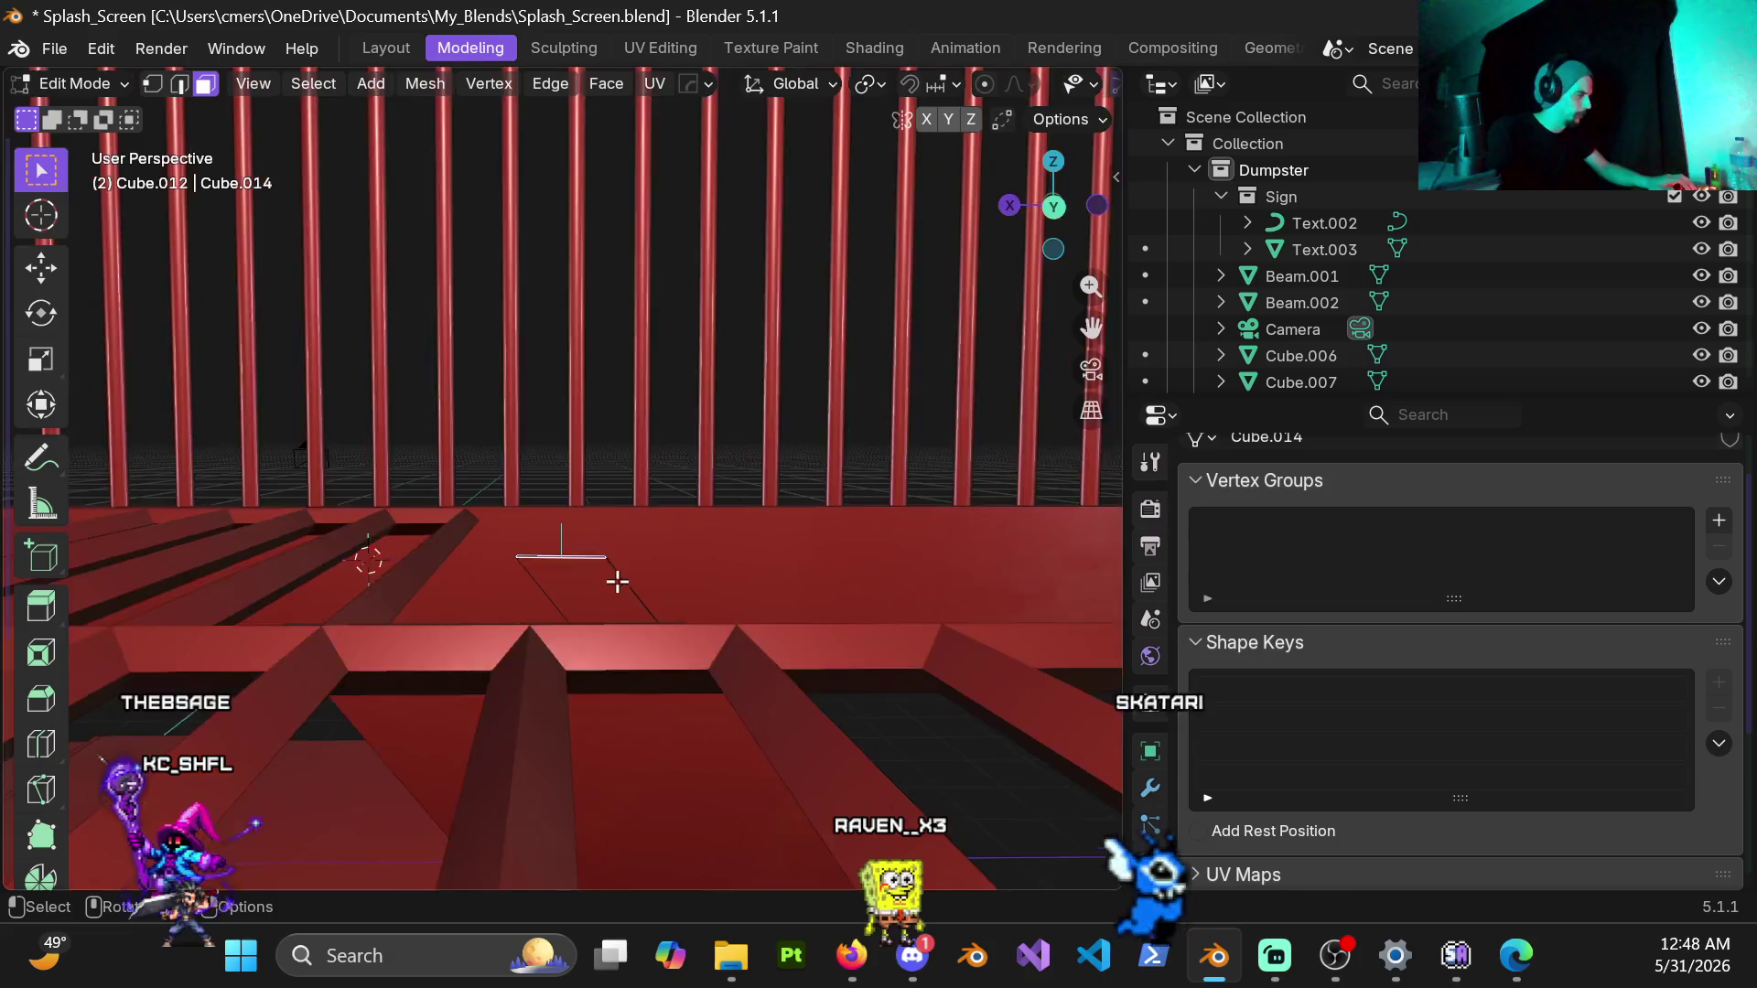
scroll(628, 568, up, 5)
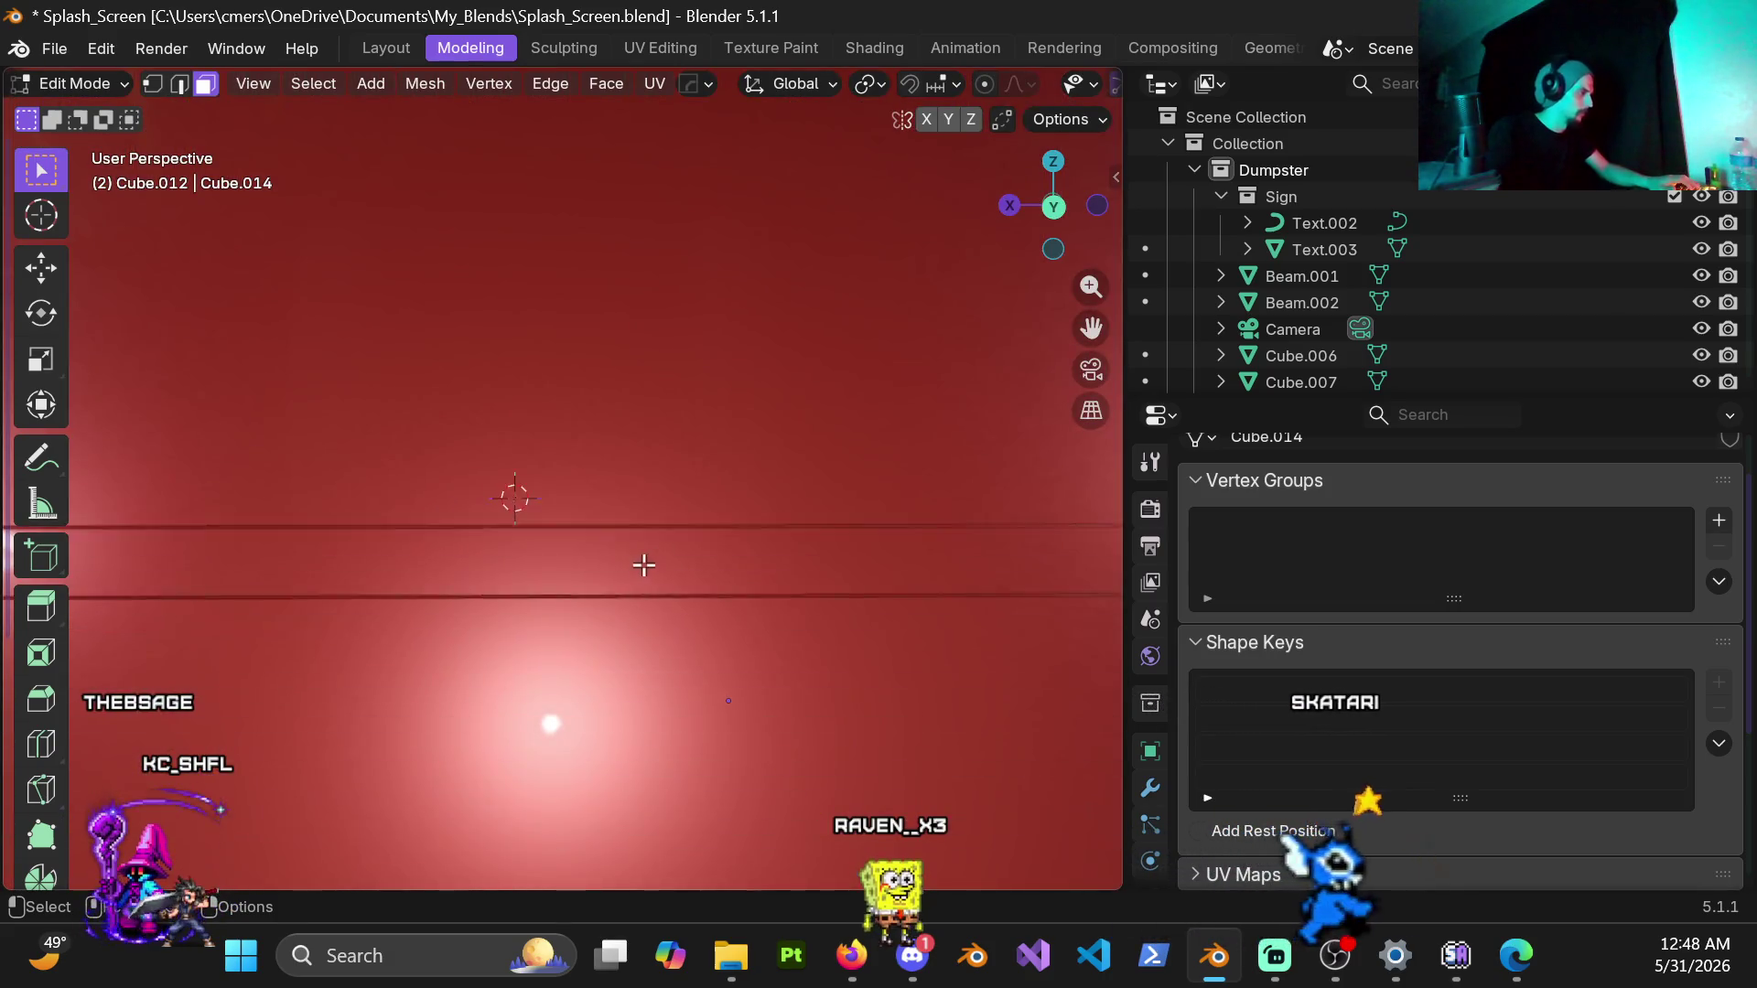
scroll(652, 553, down, 5)
key(ctrl+Tab)
click(398, 549)
Step: Hide the wall Plane.001 with H, close in on the platform and select diagonal beam Cube.012
middle_drag(301, 624, 345, 693)
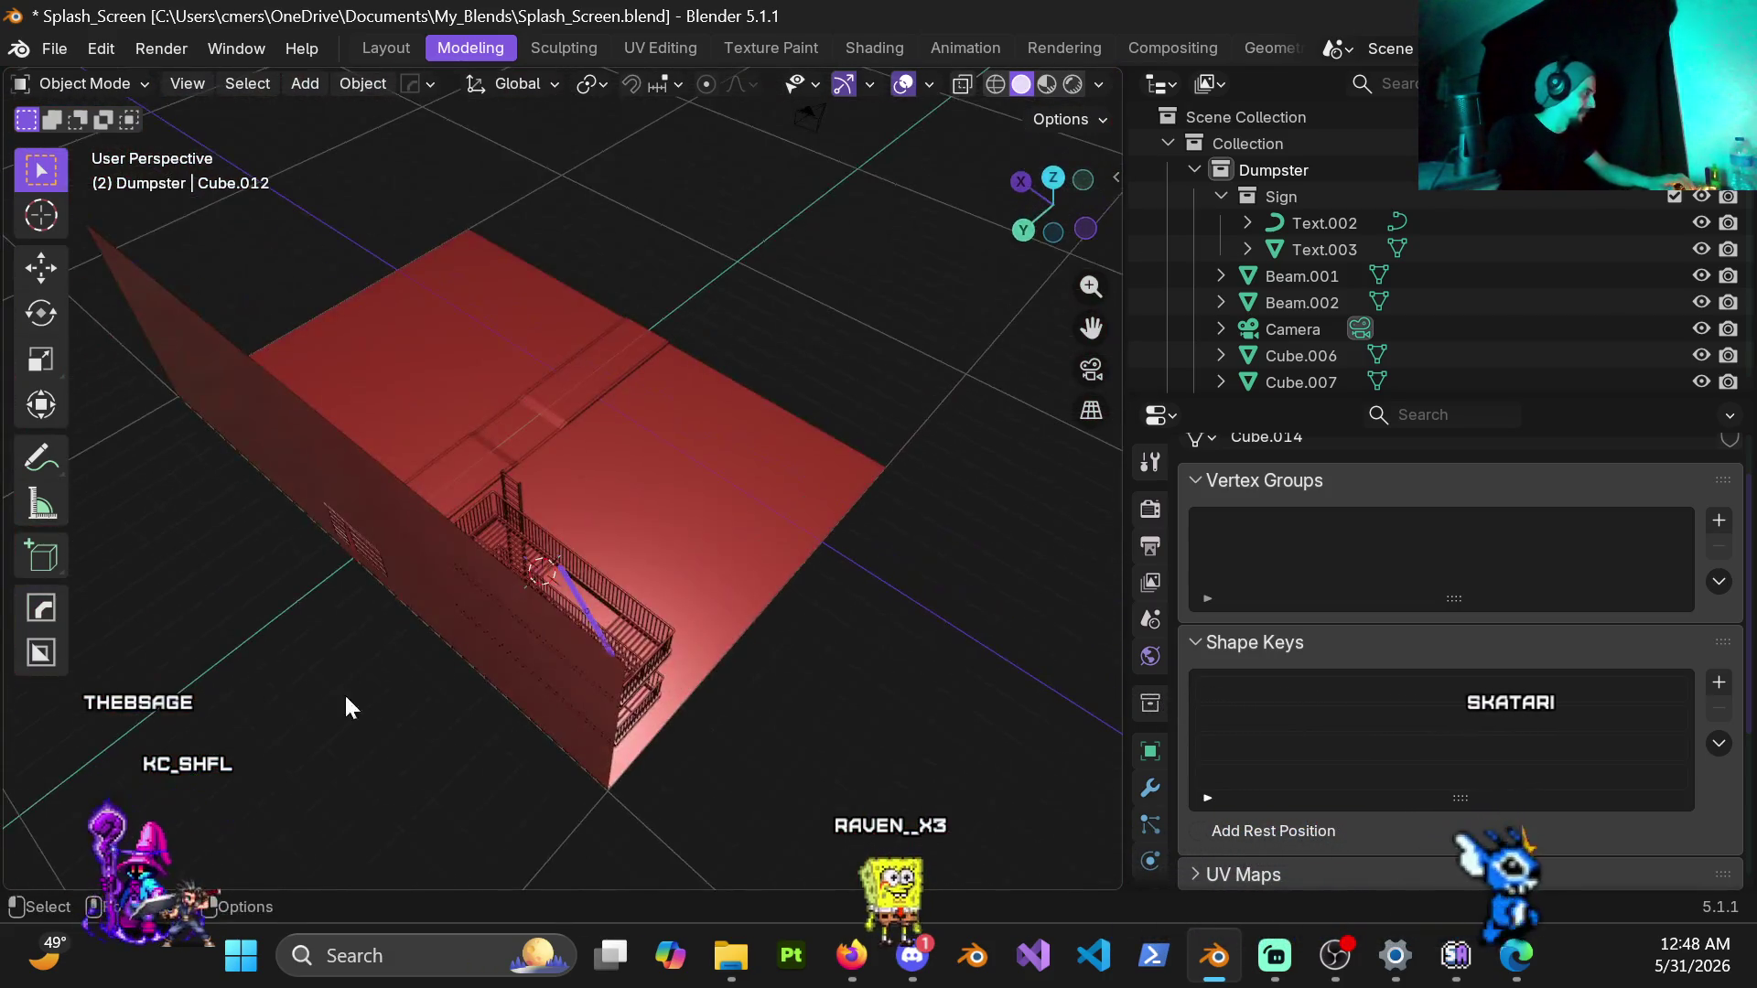
key(h)
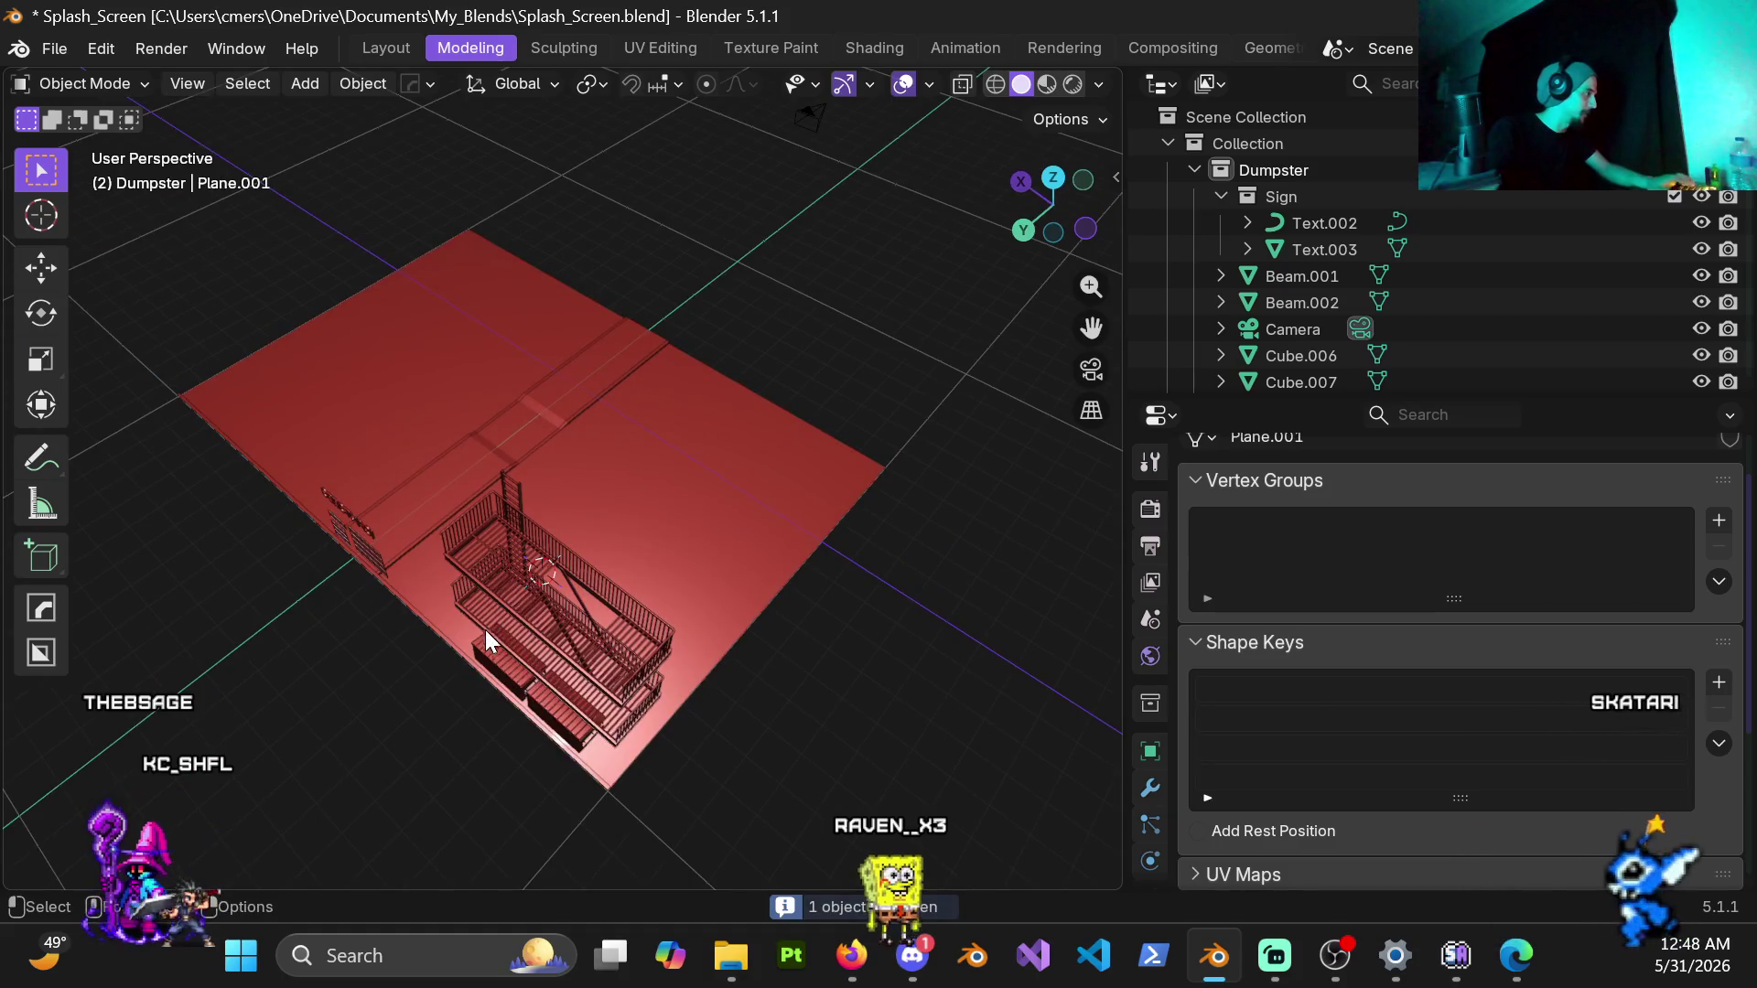
middle_drag(485, 631, 552, 592)
scroll(552, 592, up, 4)
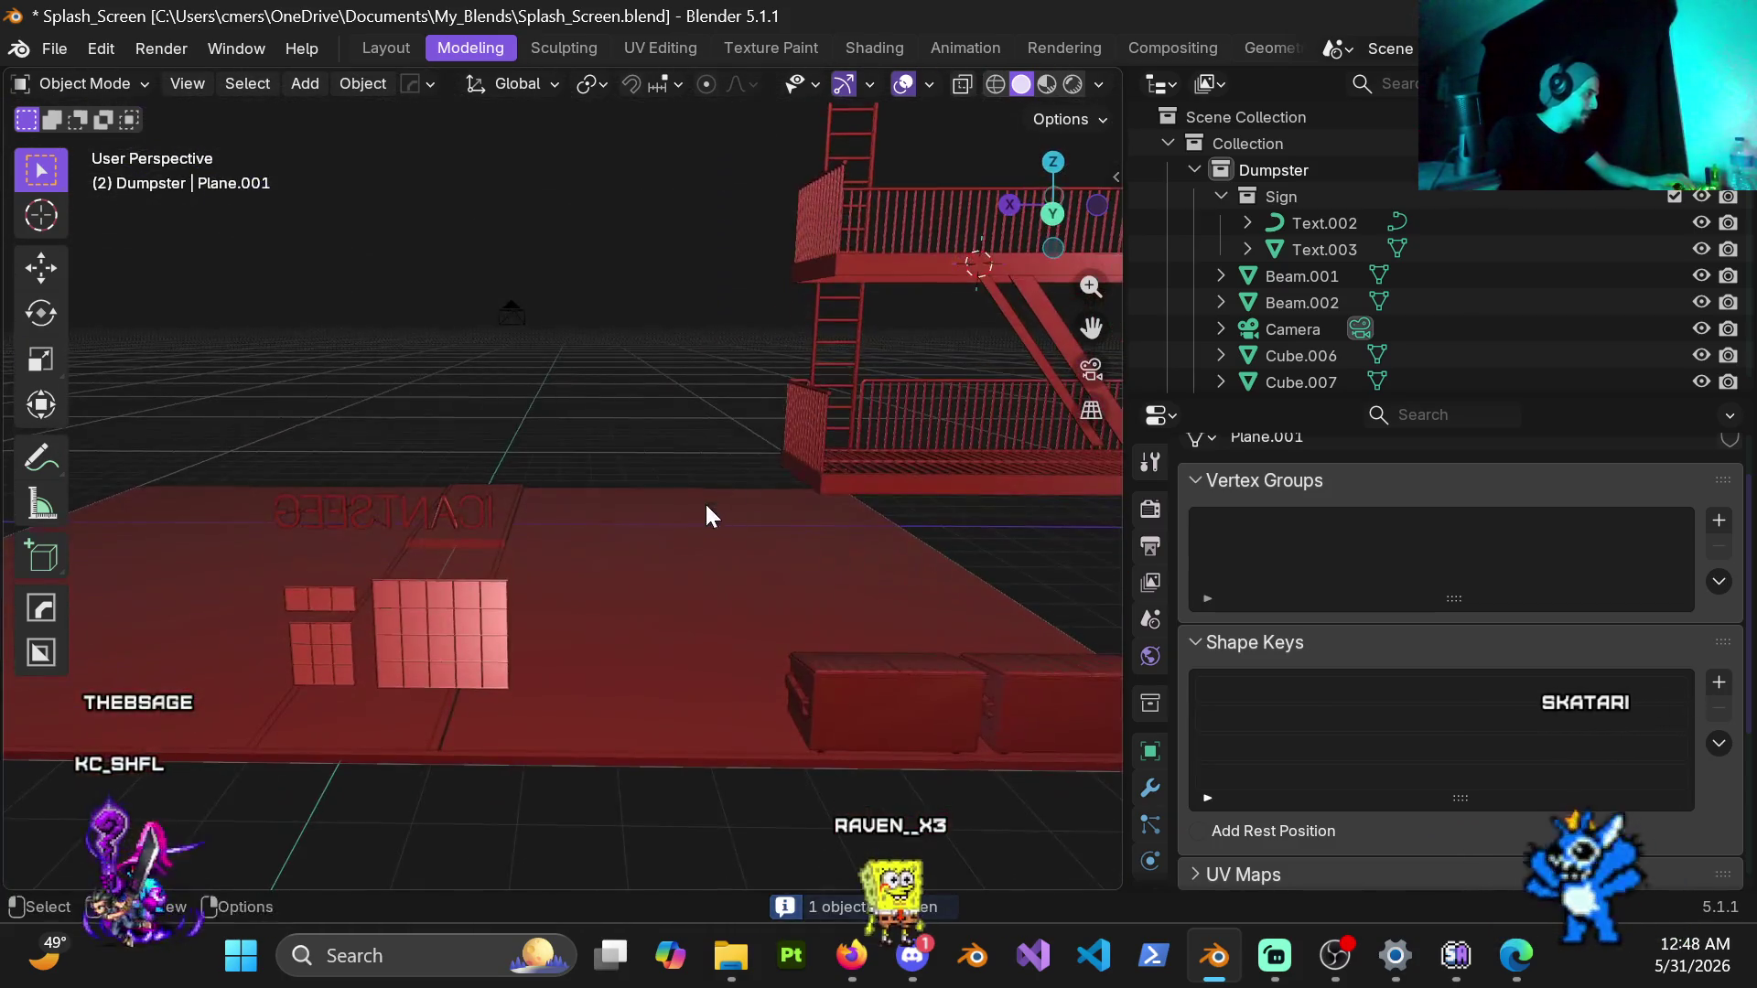
middle_drag(520, 668, 629, 550)
scroll(629, 551, up, 4)
middle_drag(653, 473, 596, 494)
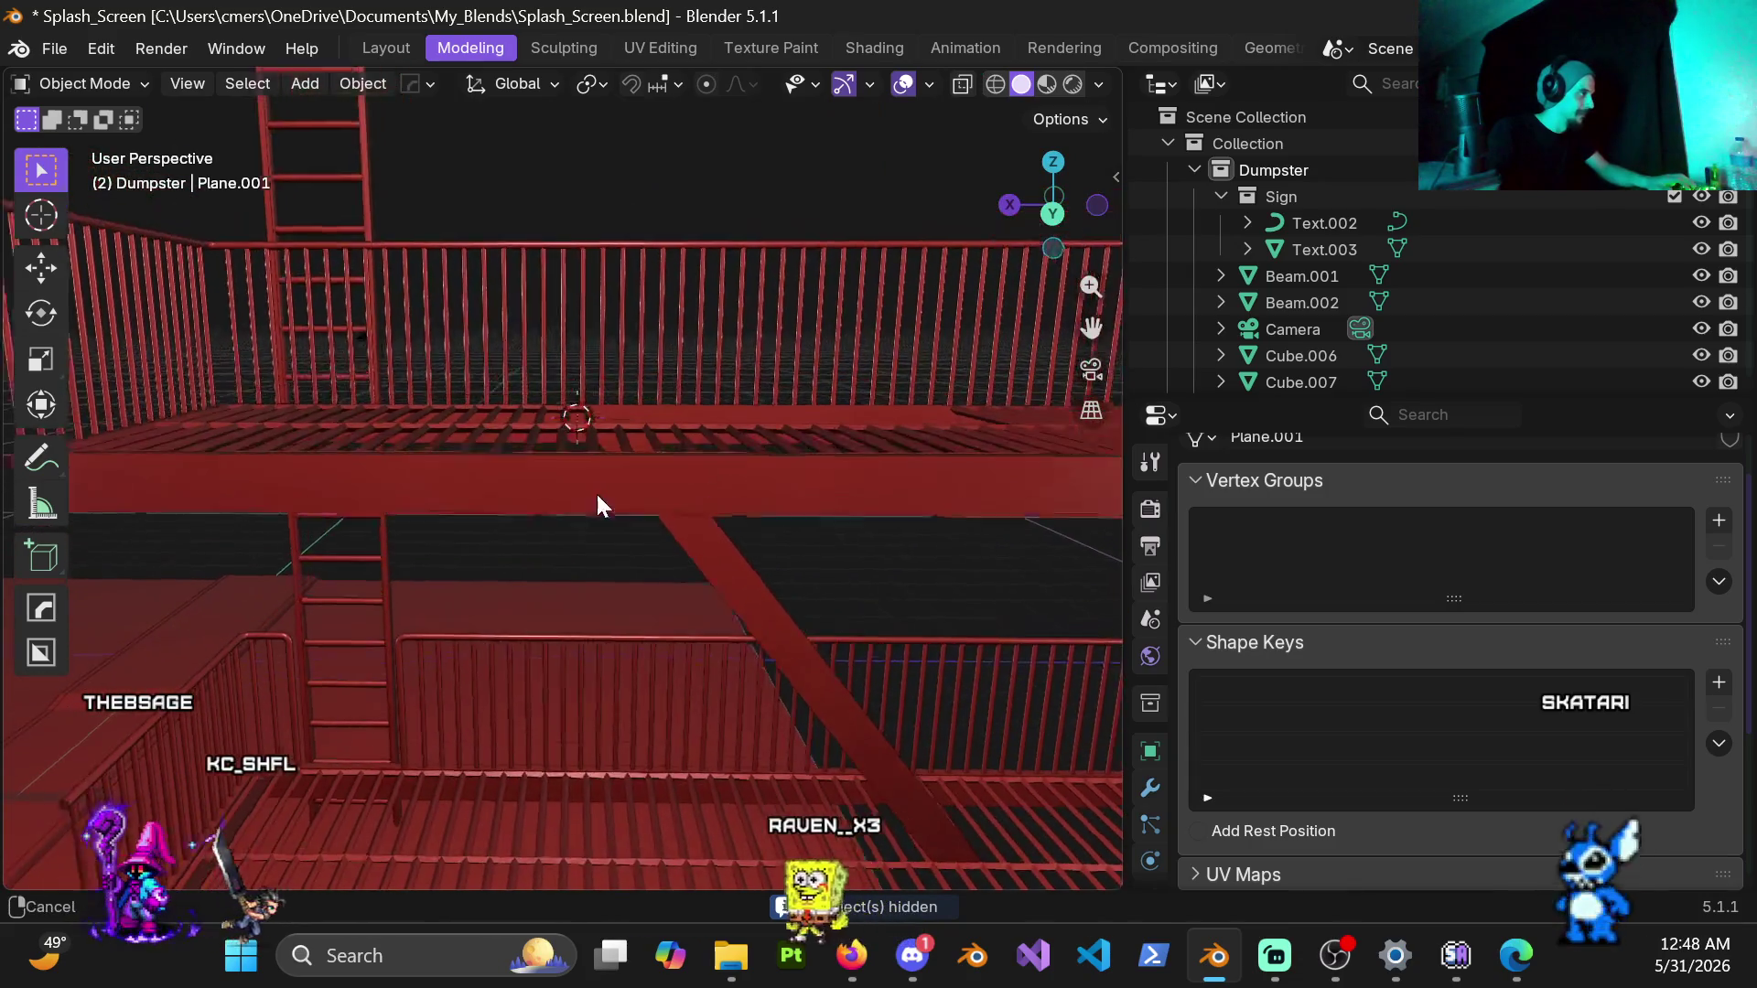
scroll(597, 508, up, 1)
scroll(606, 494, up, 3)
scroll(603, 519, up, 3)
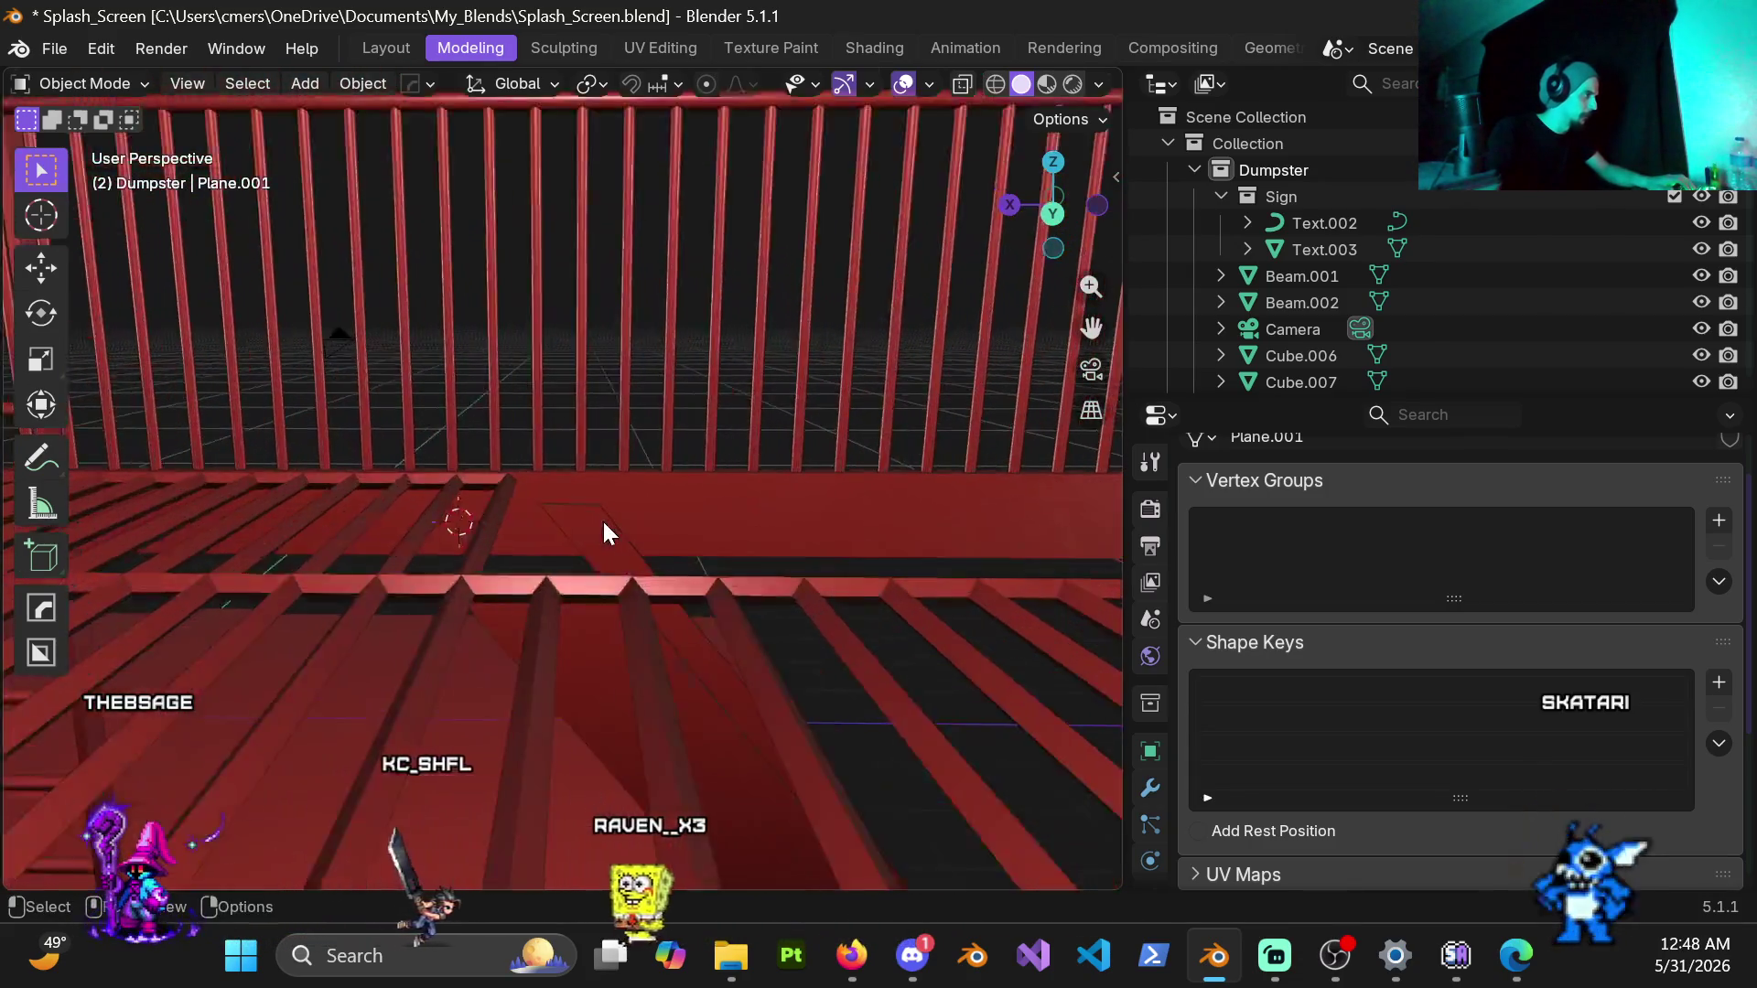
click(593, 532)
mouse_move(606, 528)
middle_down()
mouse_move(449, 540)
mouse_move(628, 480)
mouse_move(640, 452)
mouse_move(607, 465)
mouse_move(629, 586)
mouse_move(518, 491)
mouse_move(546, 384)
middle_up()
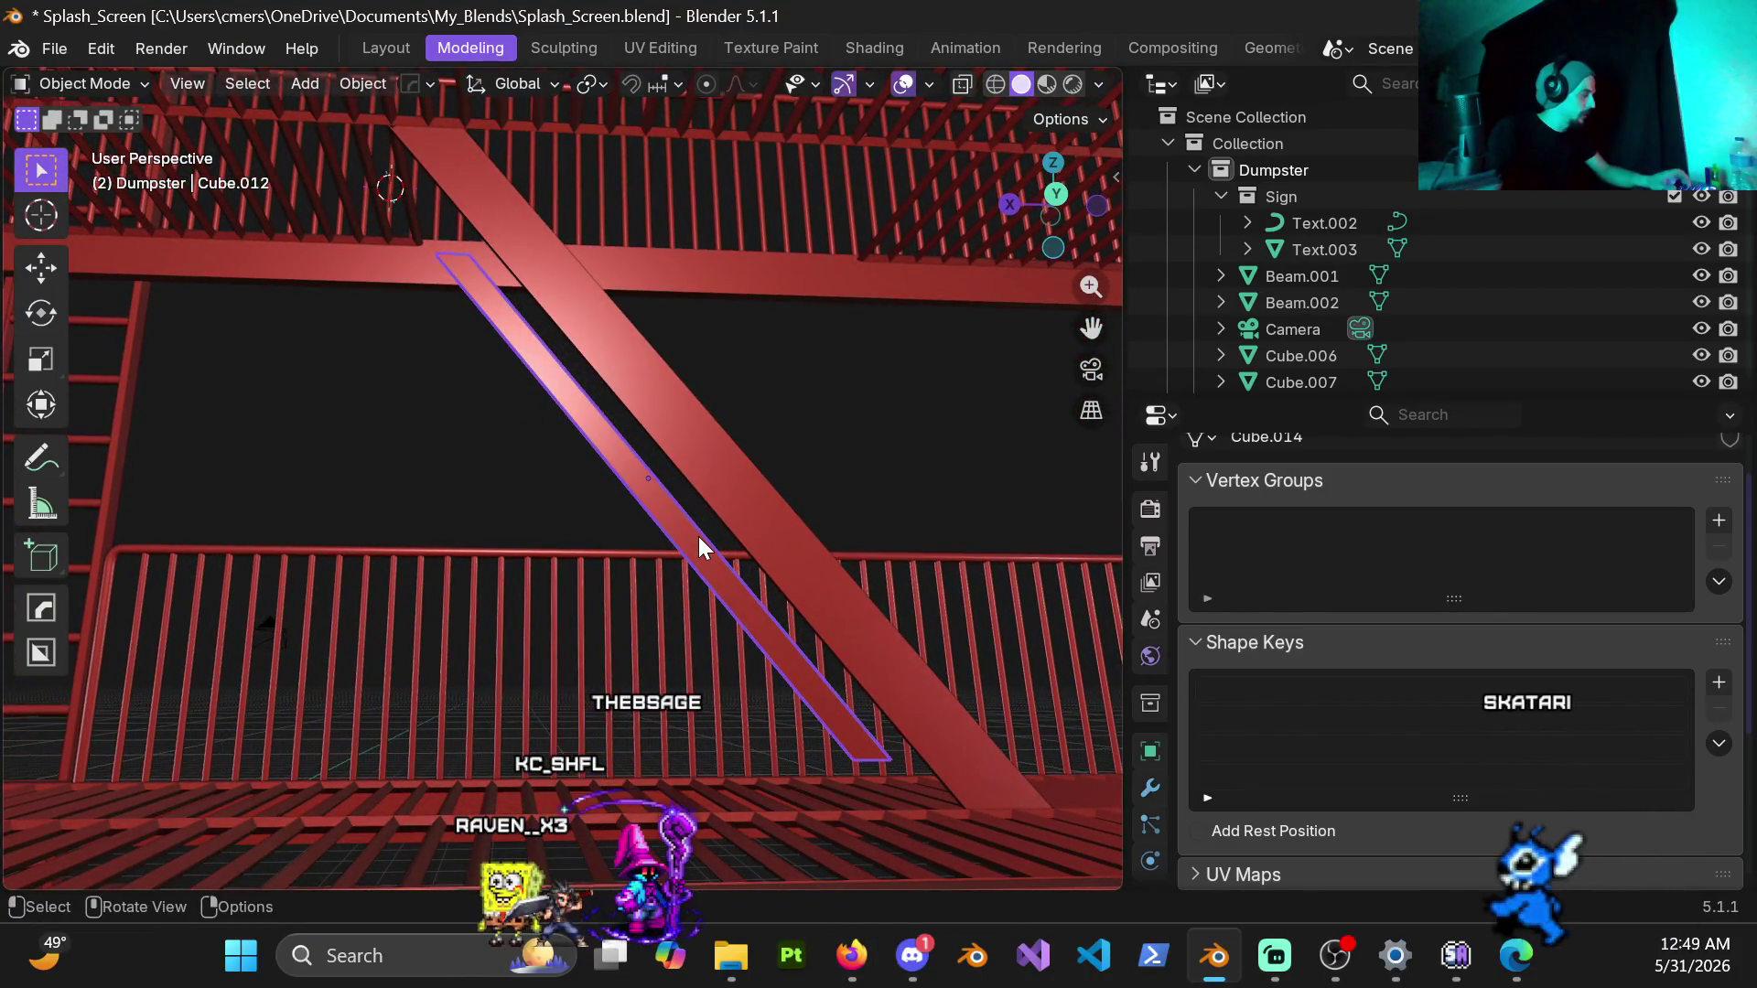
Step: Start a Z-axis scale on the beam twice and cancel it, leaving the beam unchanged
key(s)
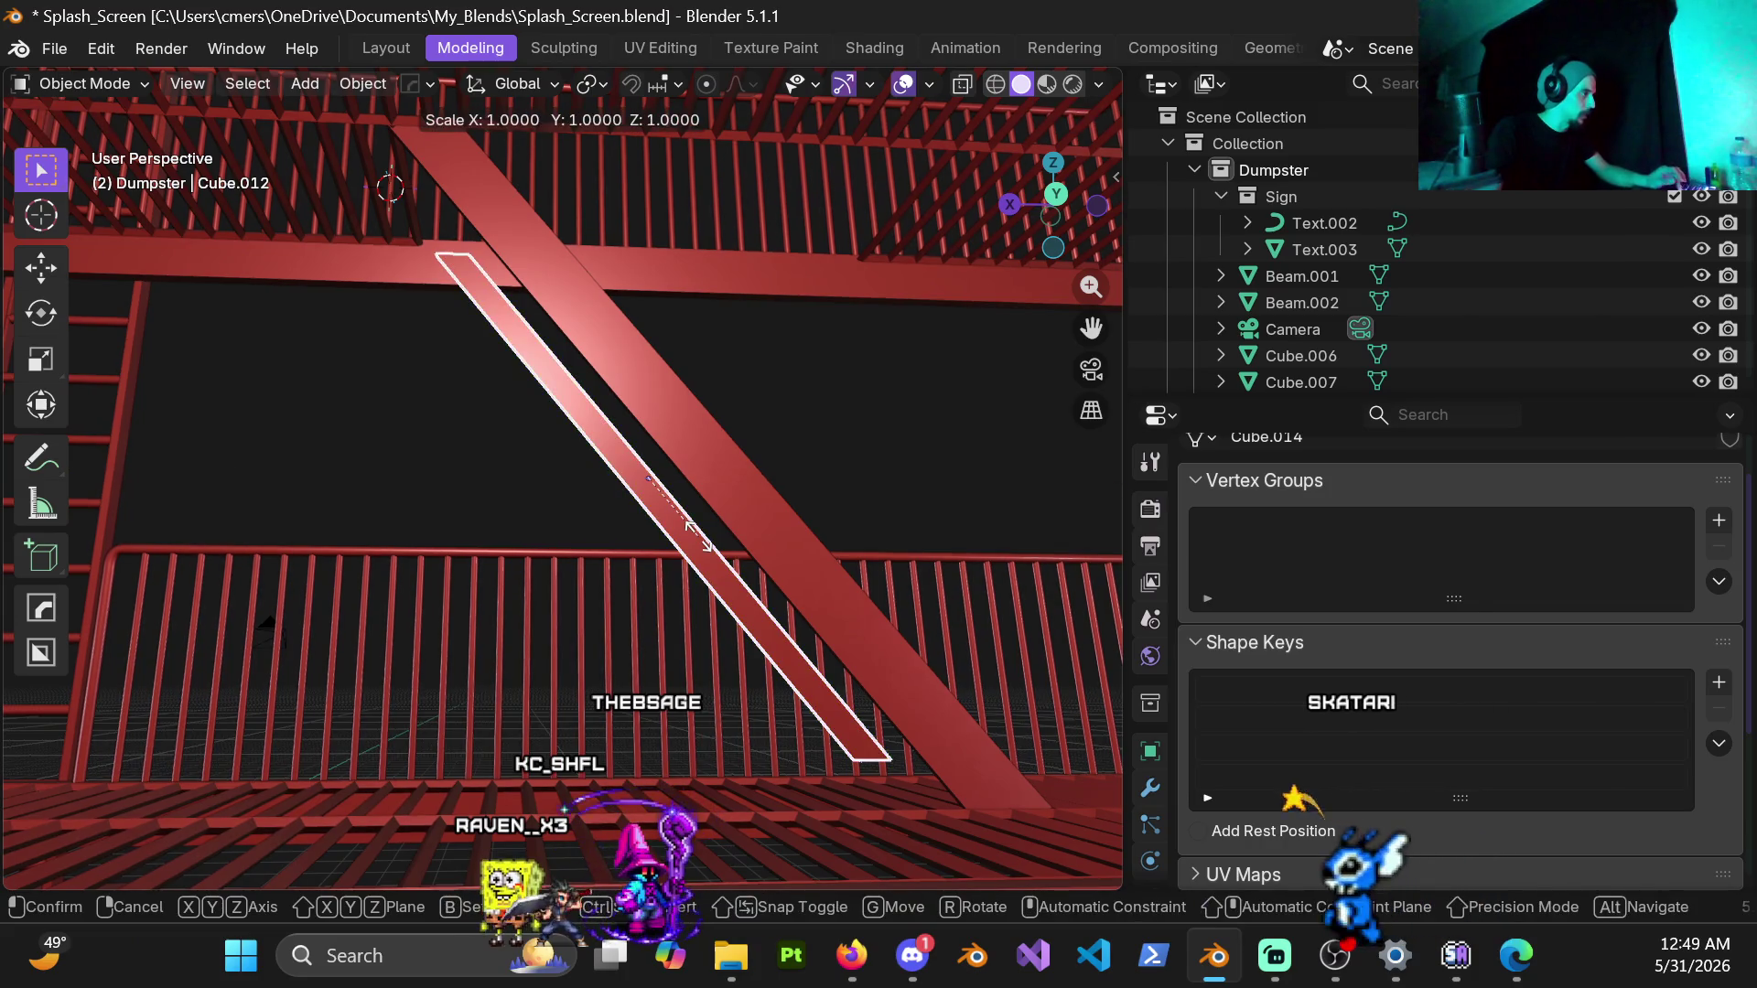
key(z)
key(Escape)
key(s)
key(z)
key(Escape)
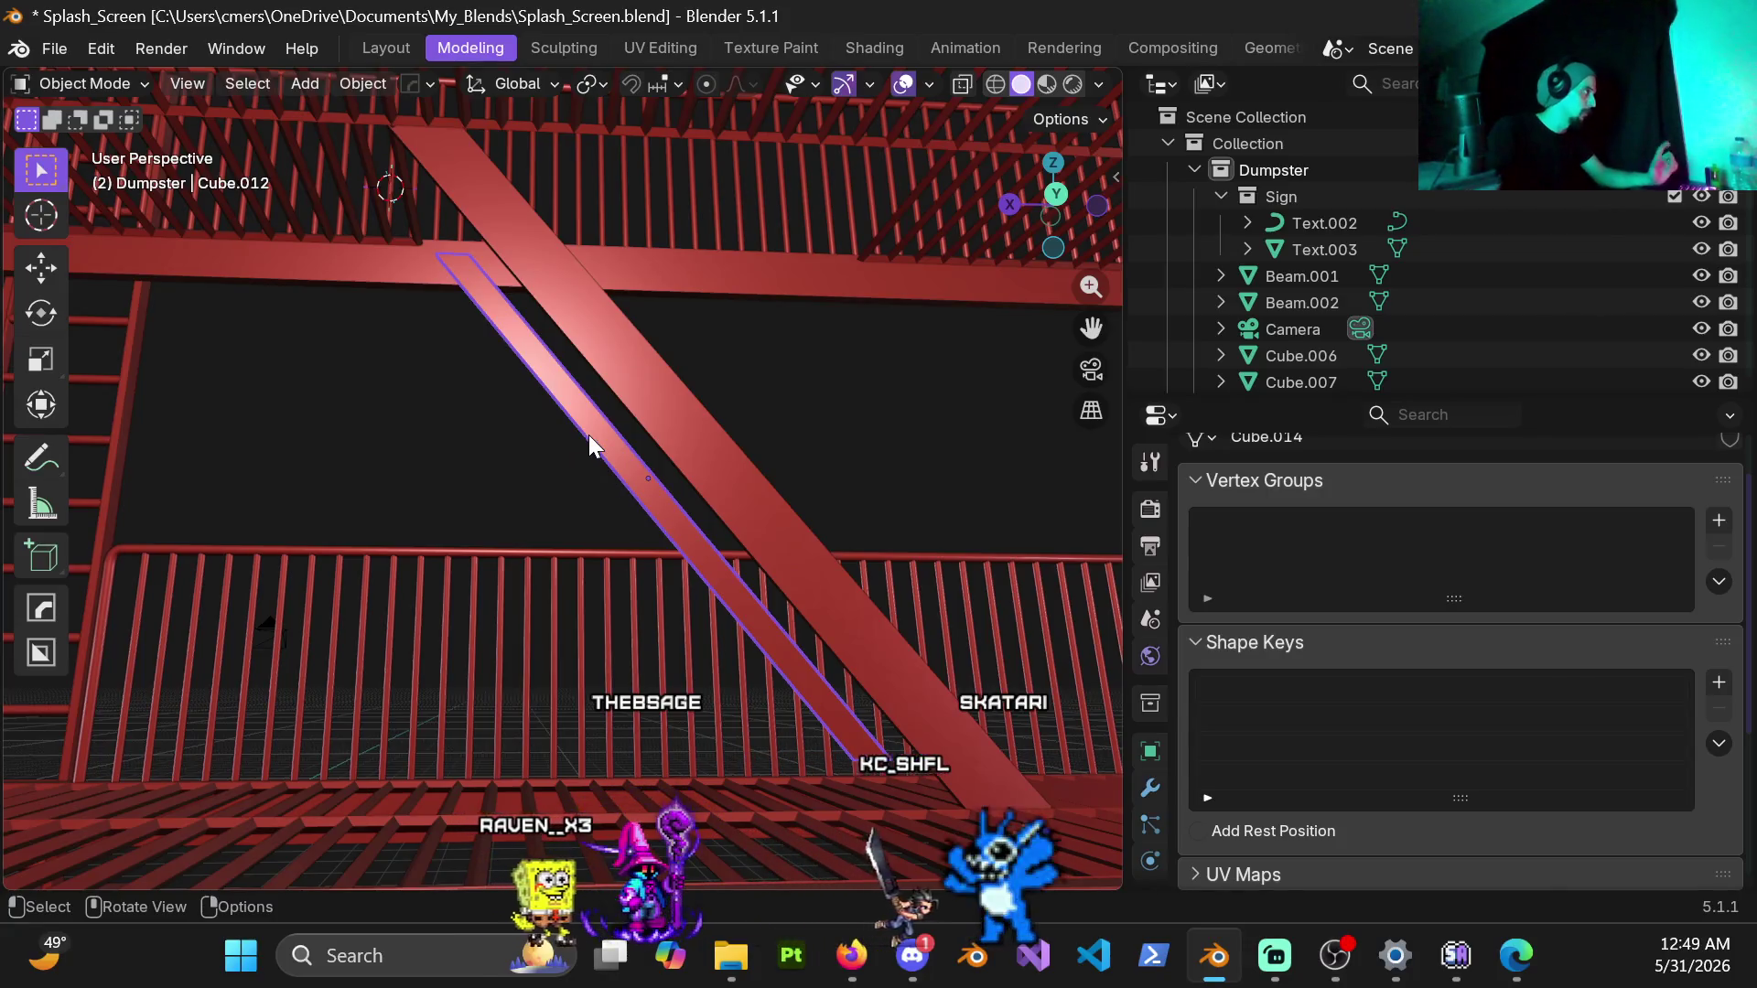
scroll(554, 289, up, 2)
scroll(633, 371, up, 1)
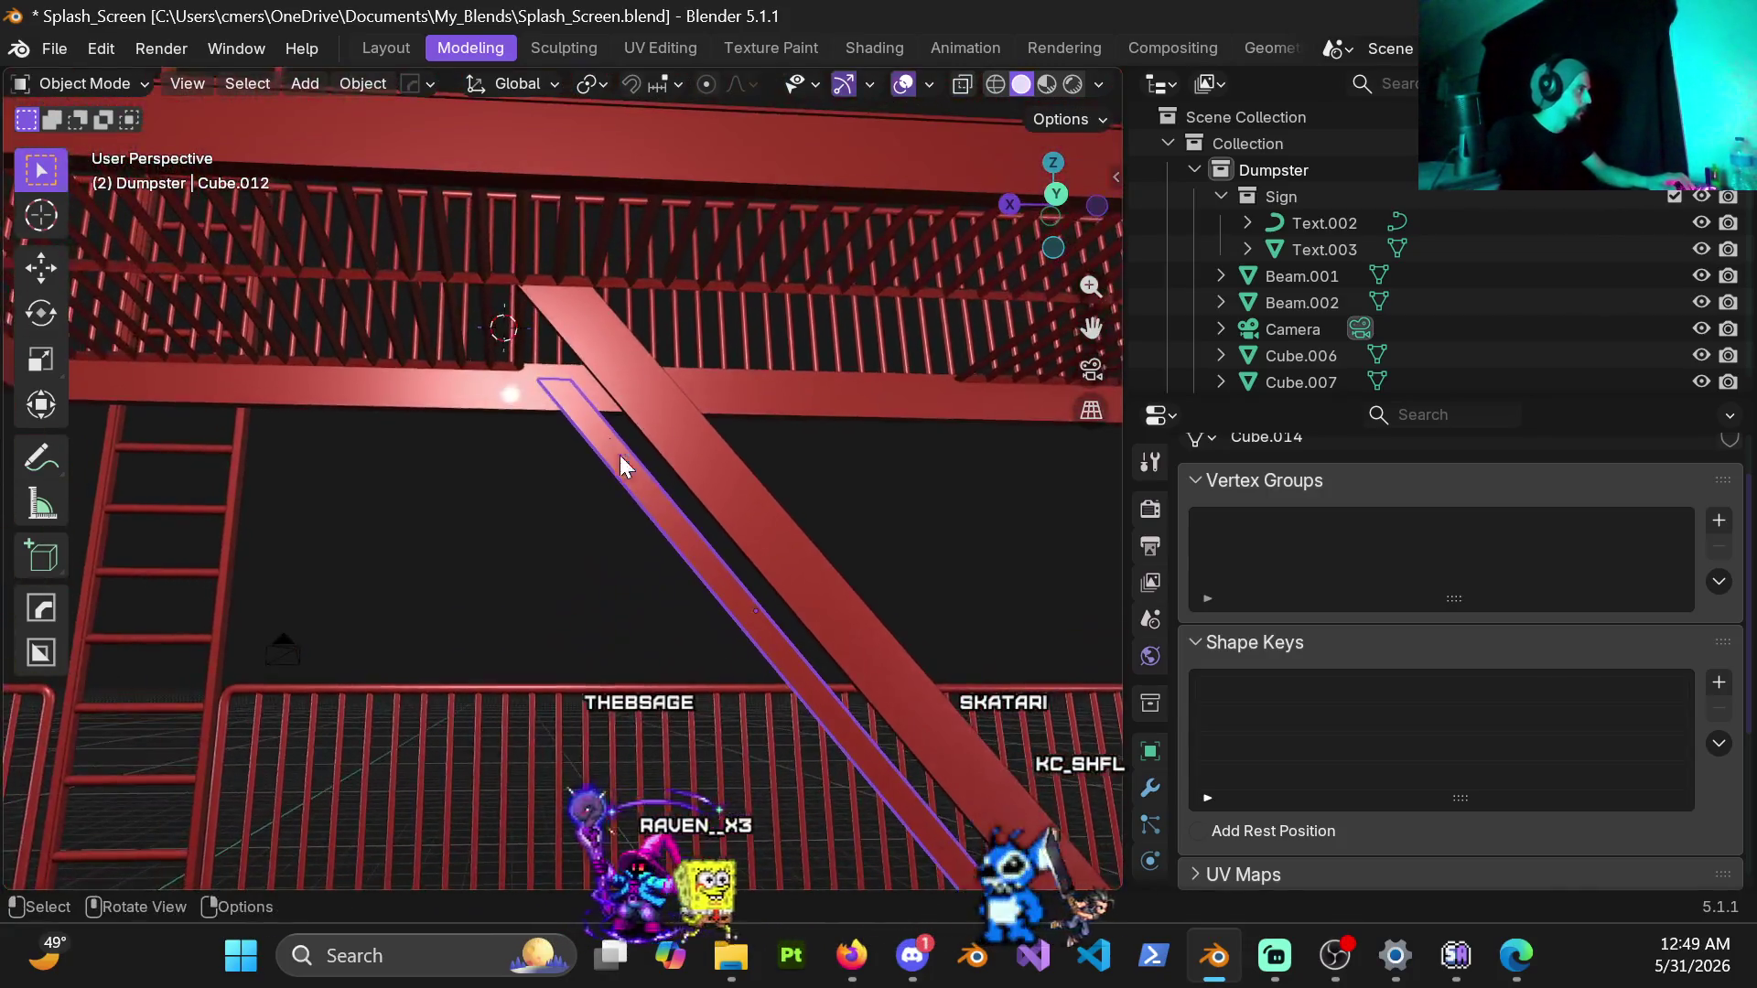
scroll(604, 413, up, 1)
Step: Switch to Front Orthographic wireframe, enter Edit Mode on Cube.014 and return to solid shading
key(KP_3)
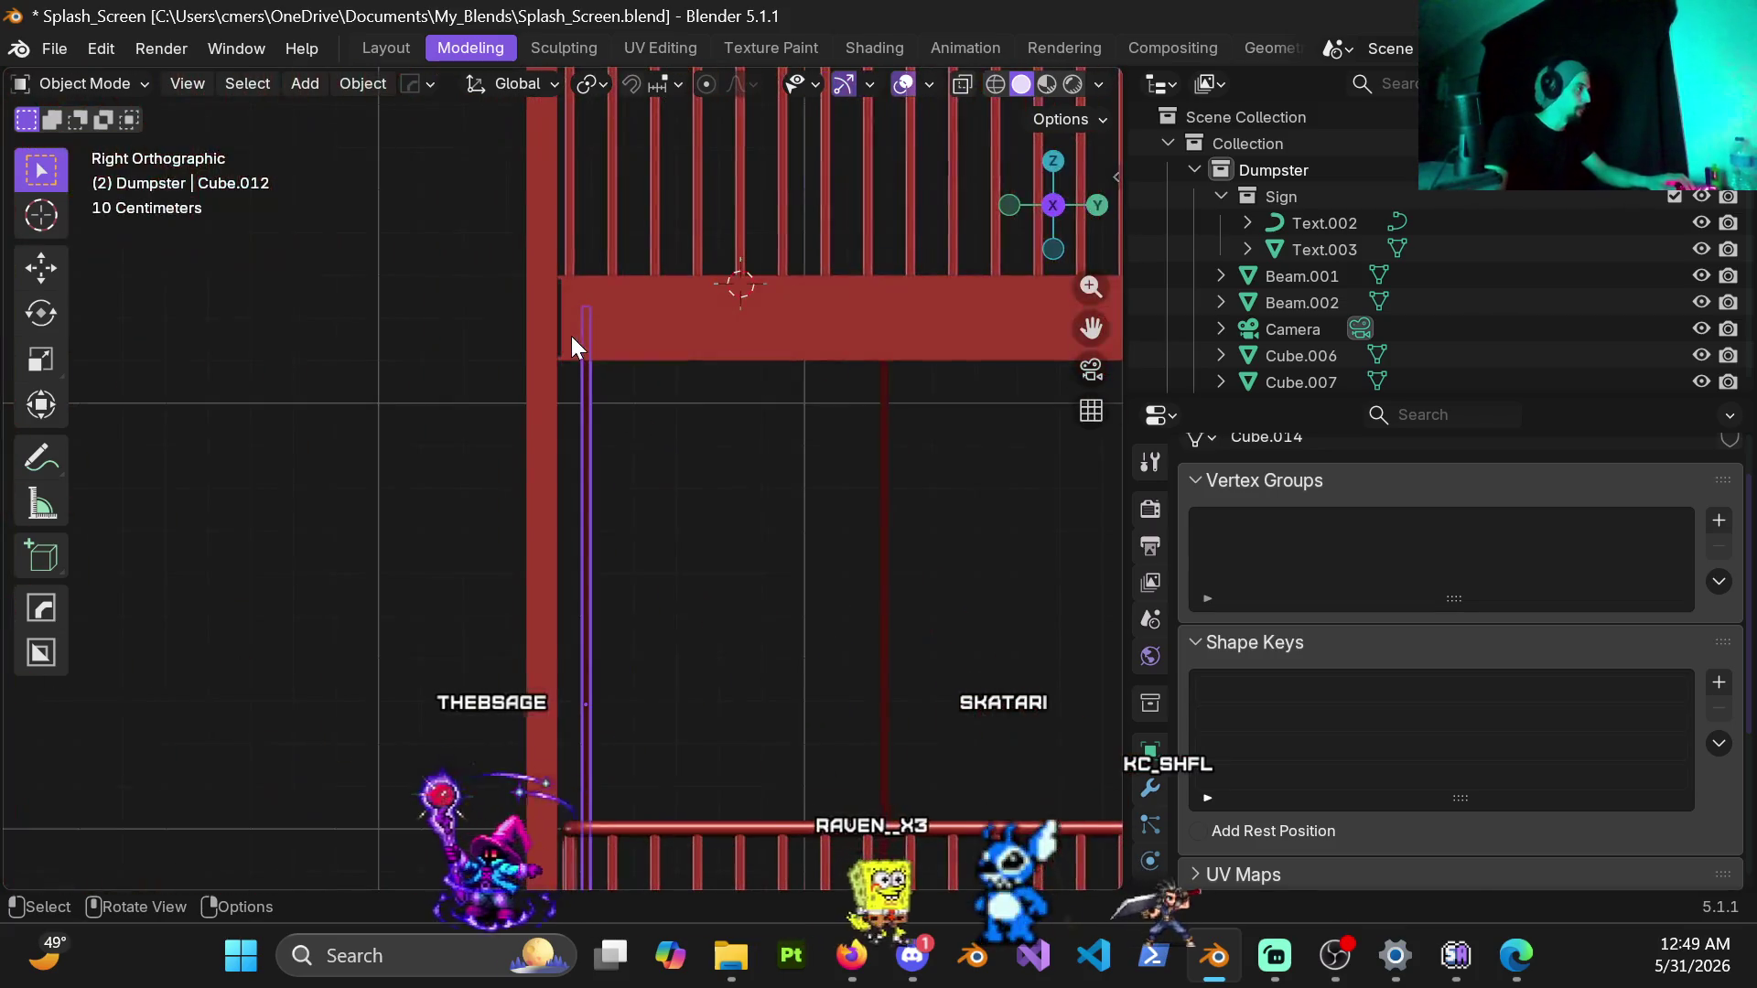
key(KP_1)
key(z)
click(384, 338)
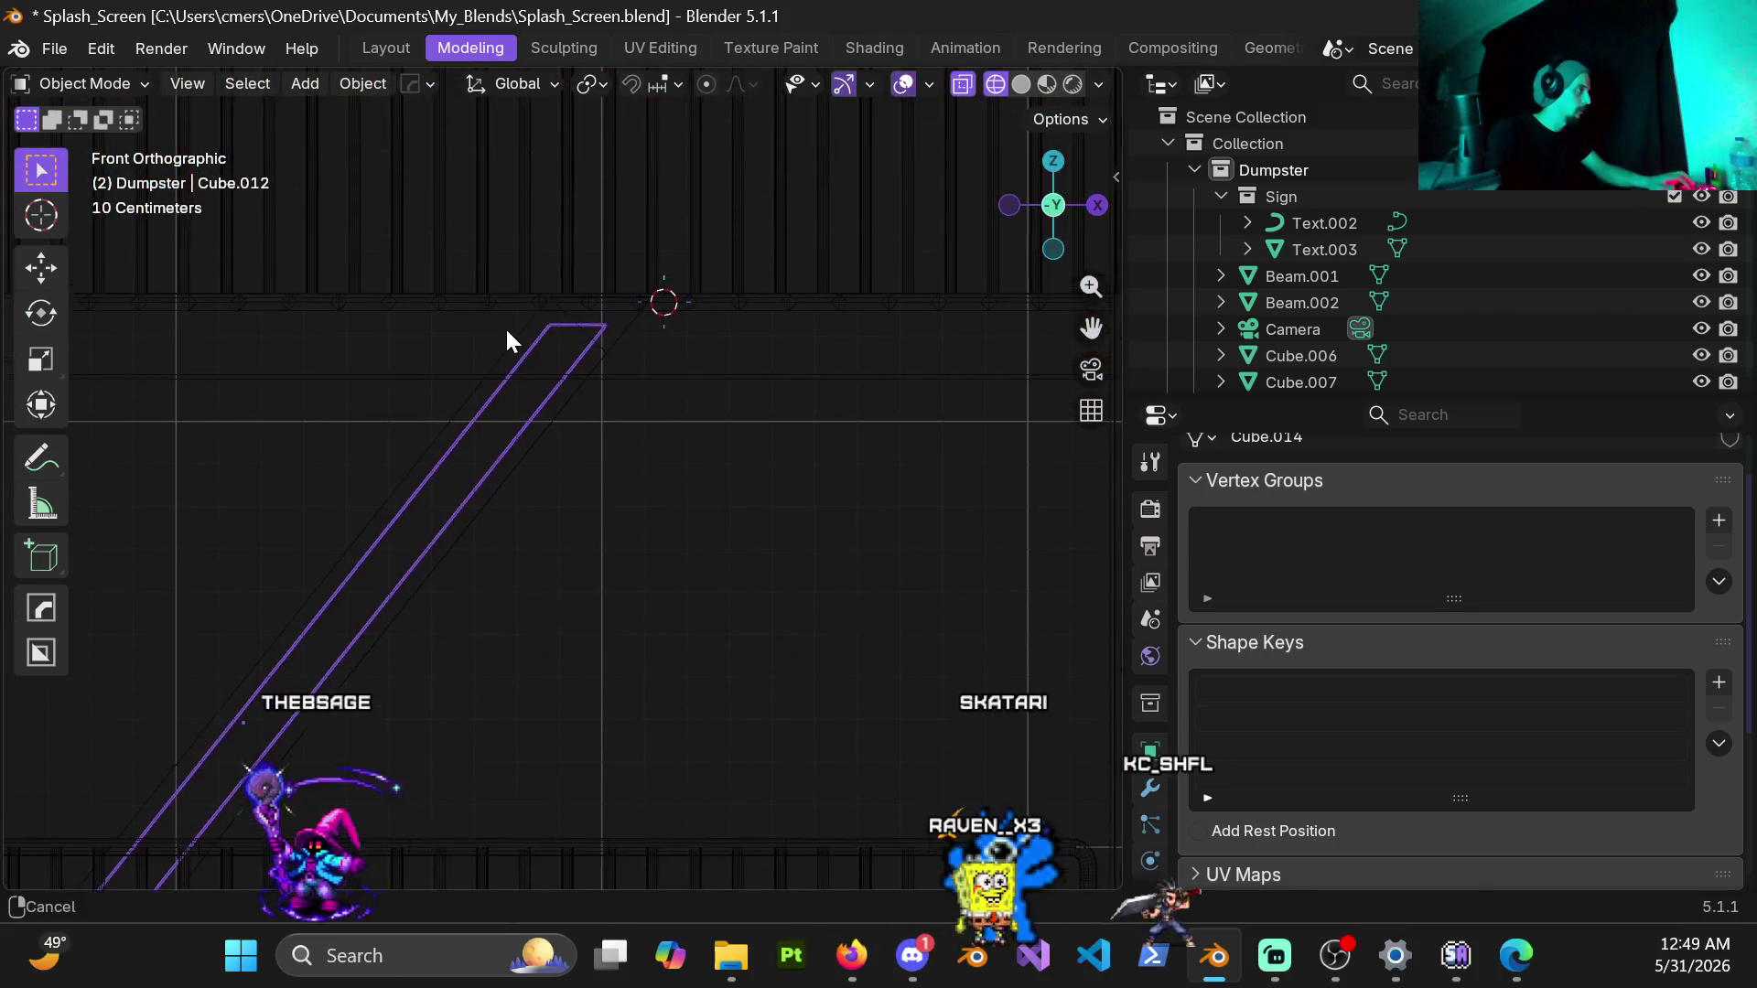
key(ctrl+Tab)
click(725, 354)
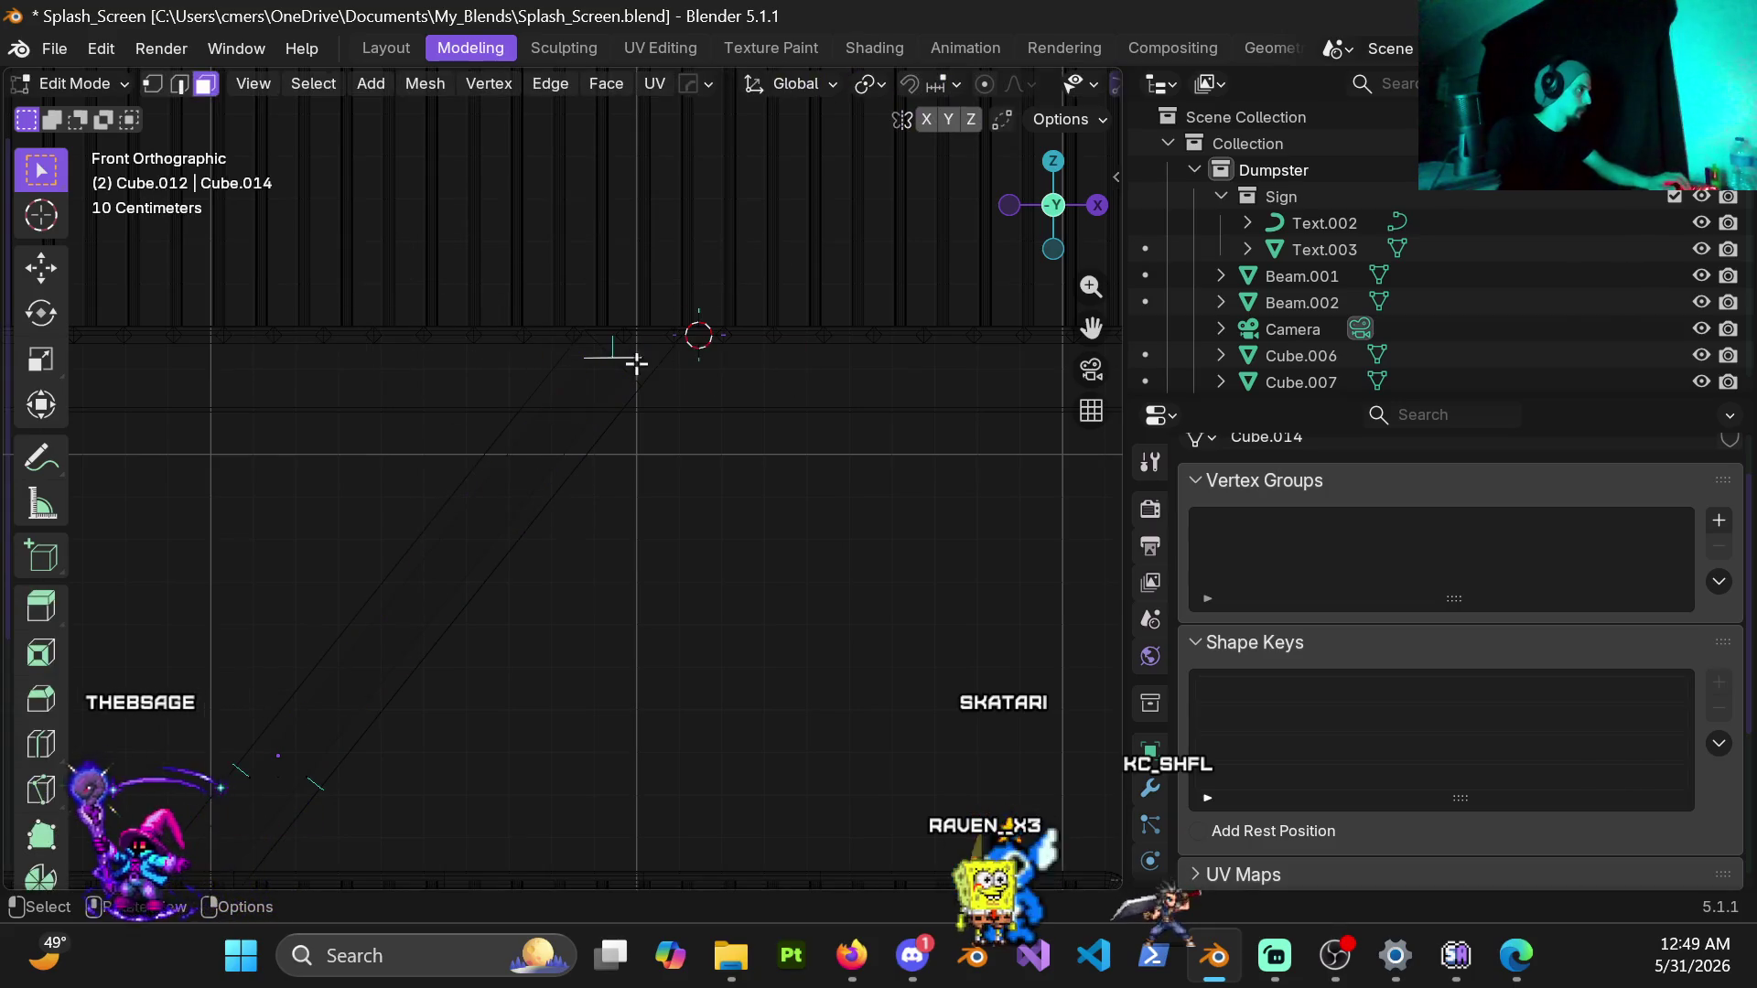
key(shift+z)
scroll(637, 369, up, 3)
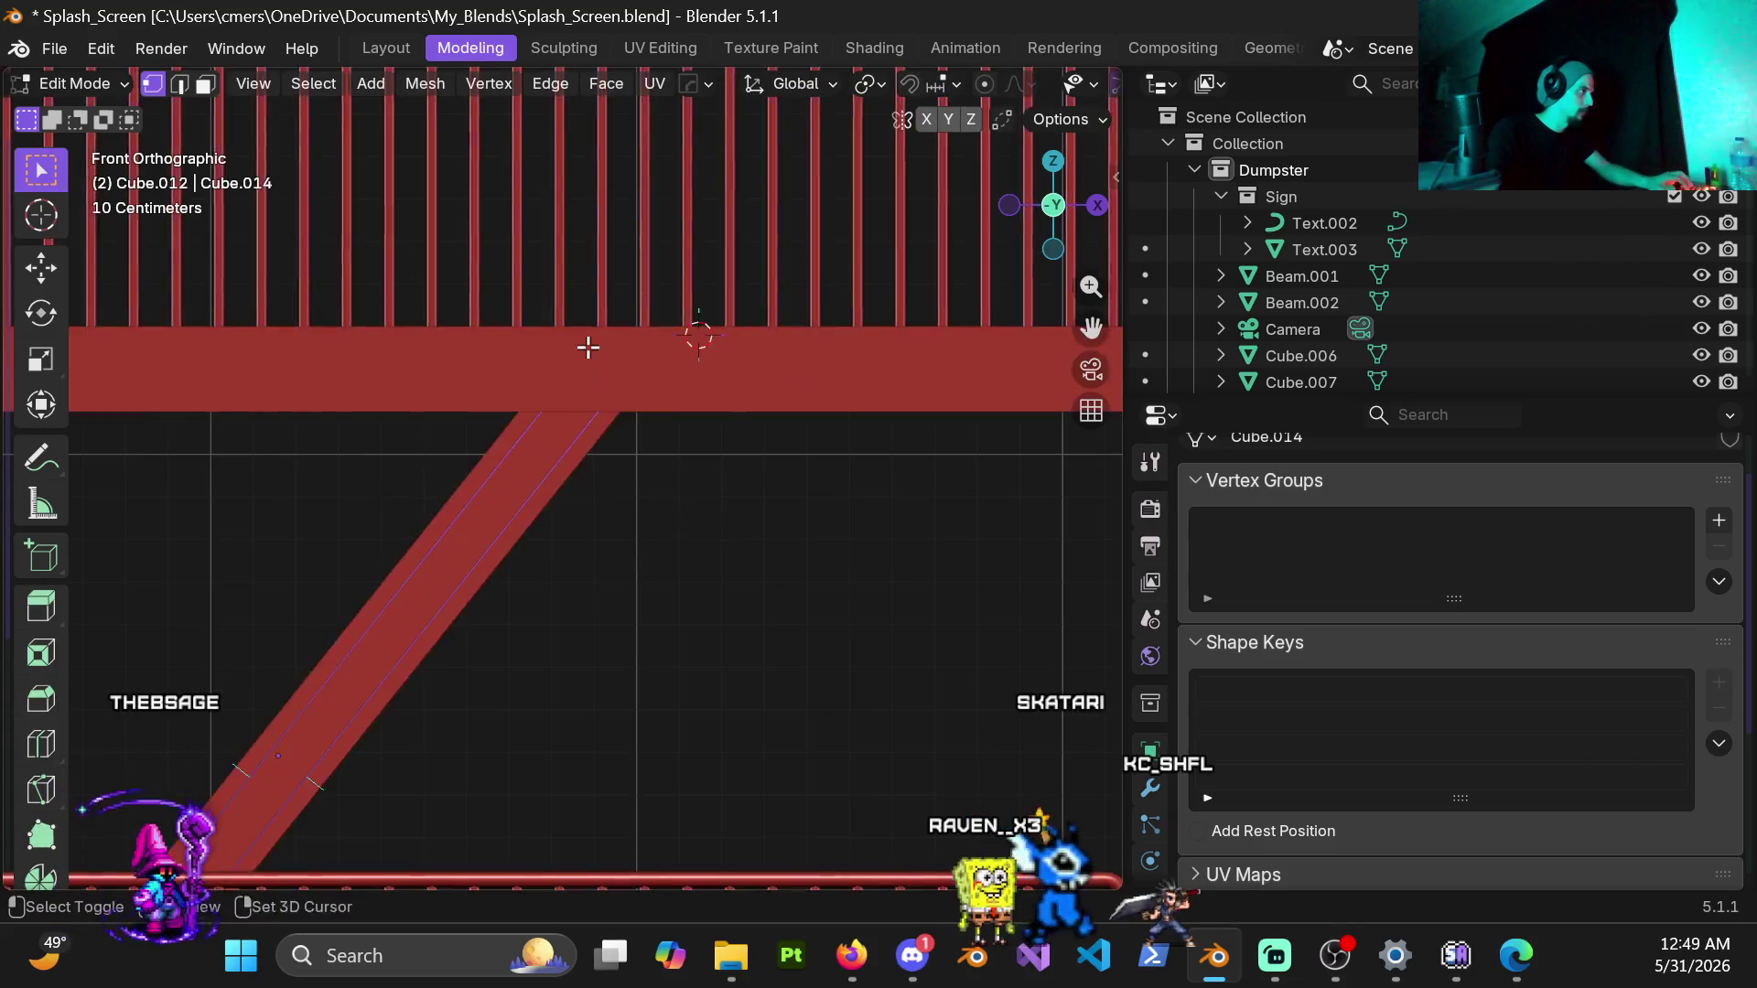
scroll(625, 412, up, 2)
scroll(603, 467, up, 2)
scroll(614, 491, up, 2)
Step: Delete the duplicate diagonal parallelogram object in Object Mode
key(Tab)
click(486, 497)
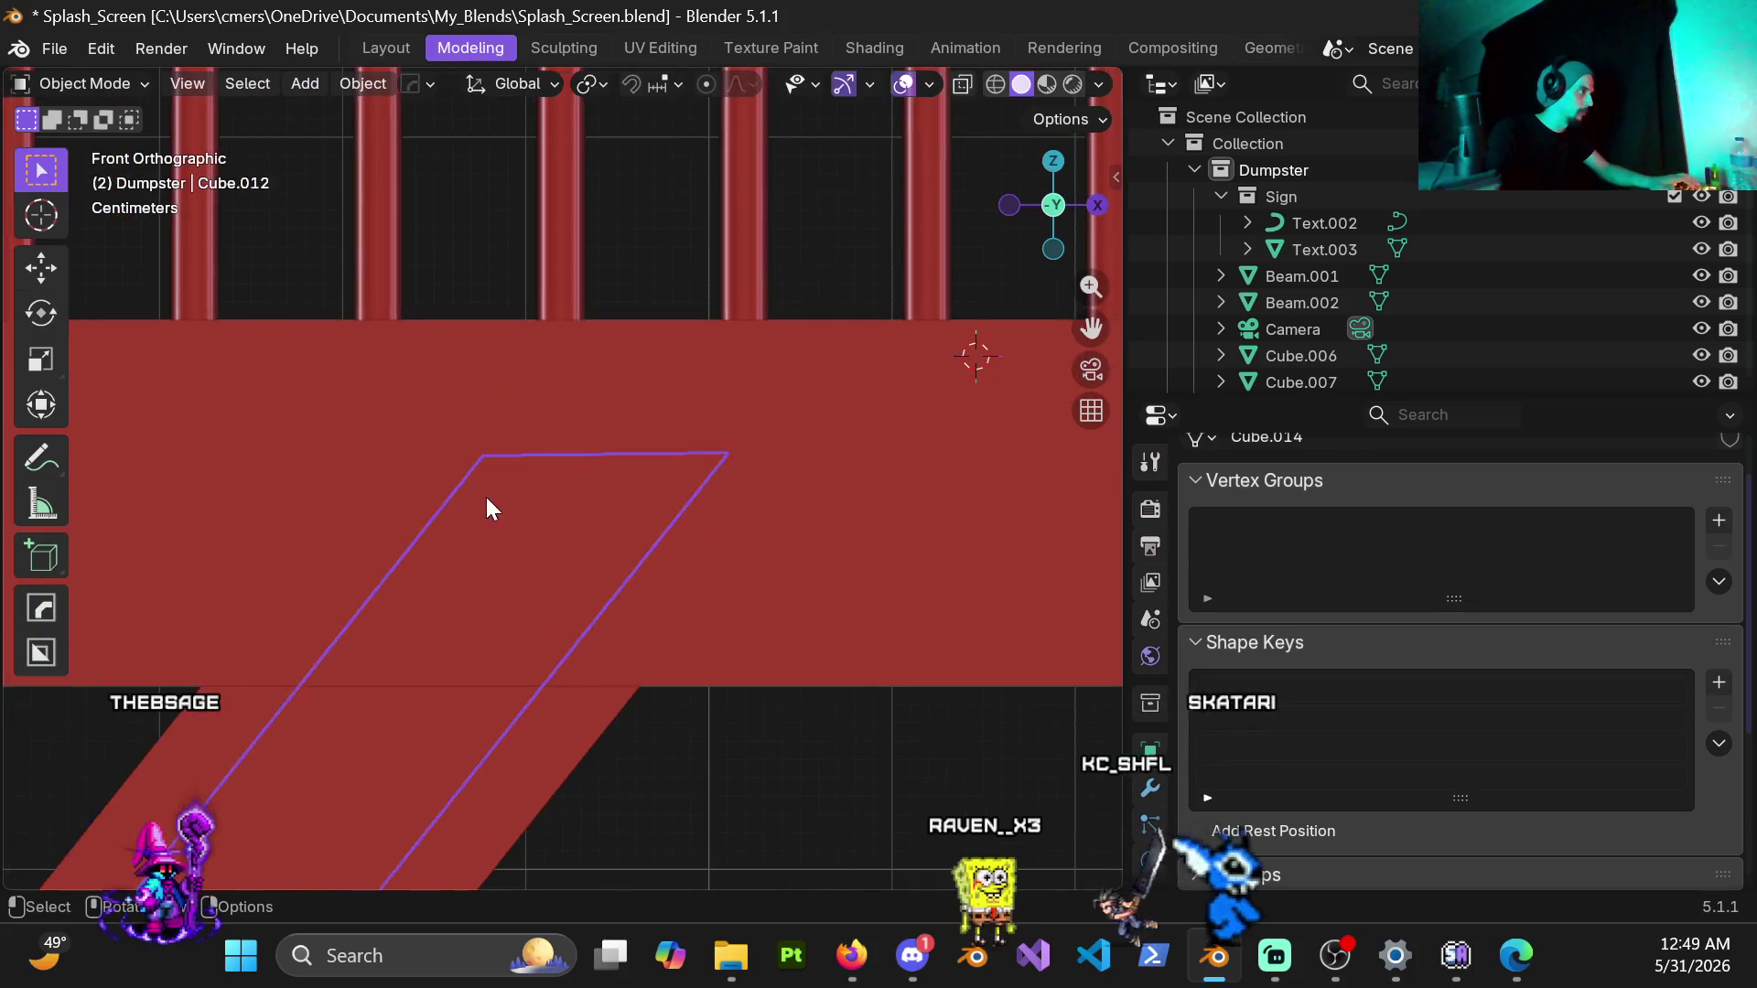
scroll(454, 535, down, 3)
scroll(501, 613, down, 2)
key(x)
click(503, 611)
Step: Edit the remaining beam's mesh in wireframe, box-select its top-end vertices and begin a Z-axis scale
click(532, 542)
key(ctrl+Tab)
click(899, 563)
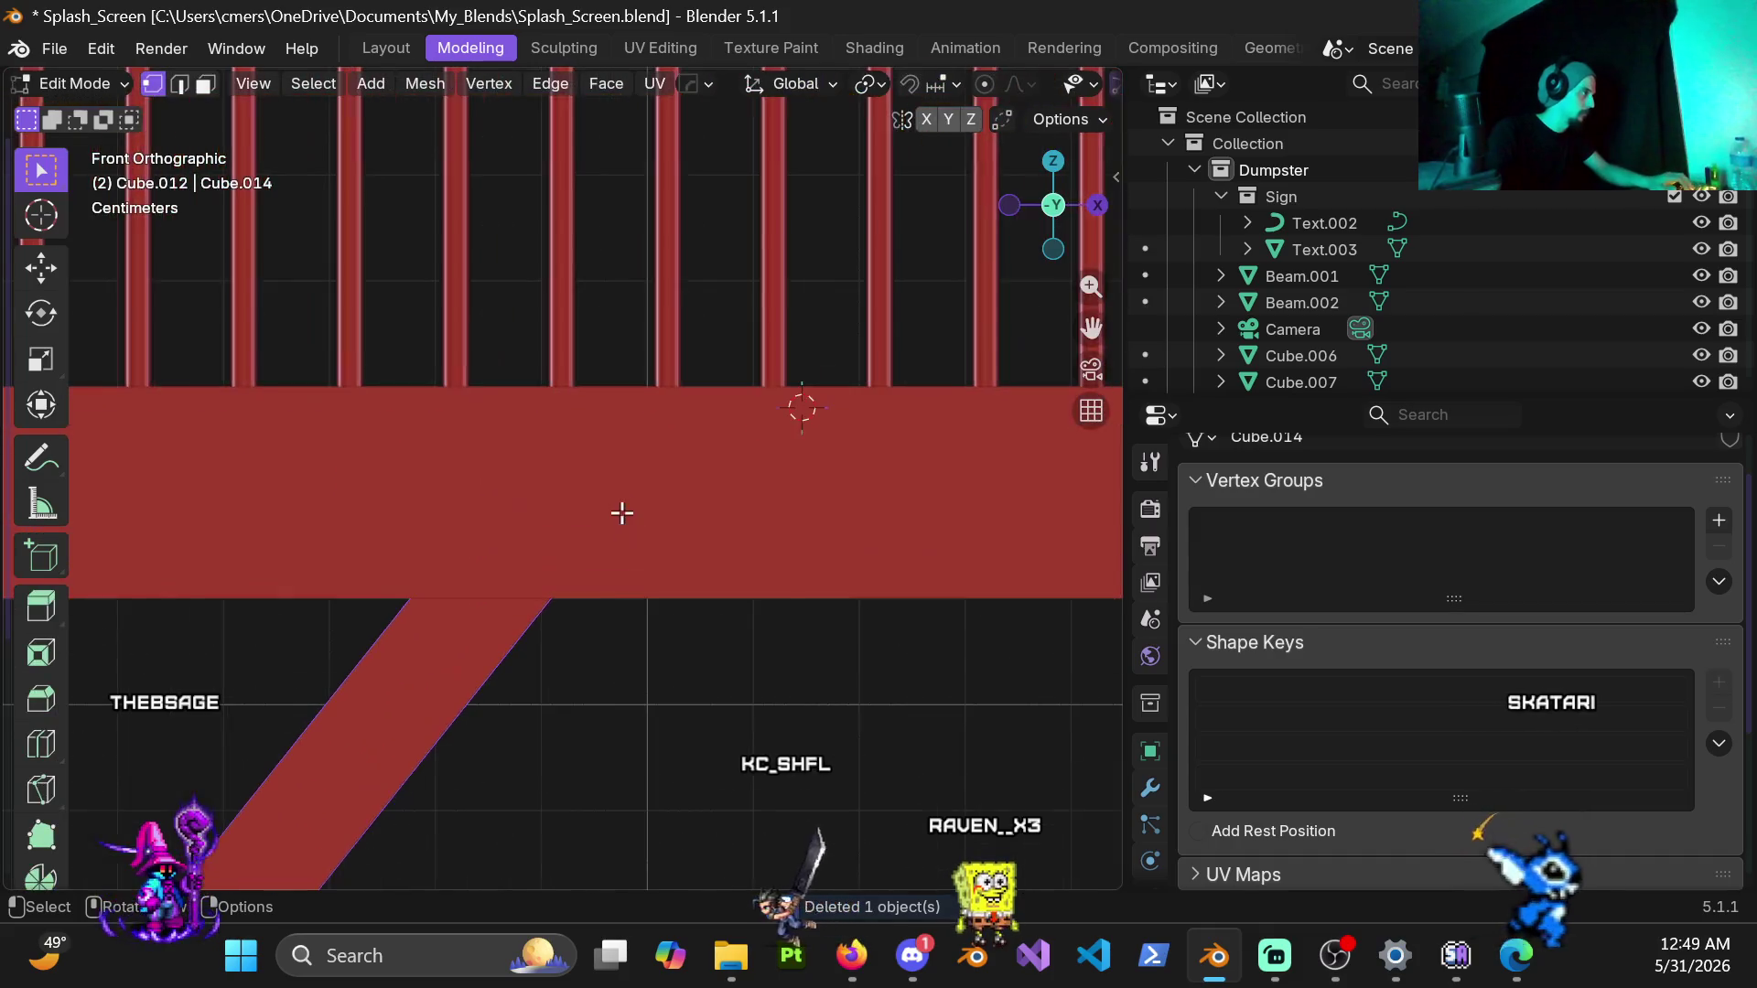
key(shift+z)
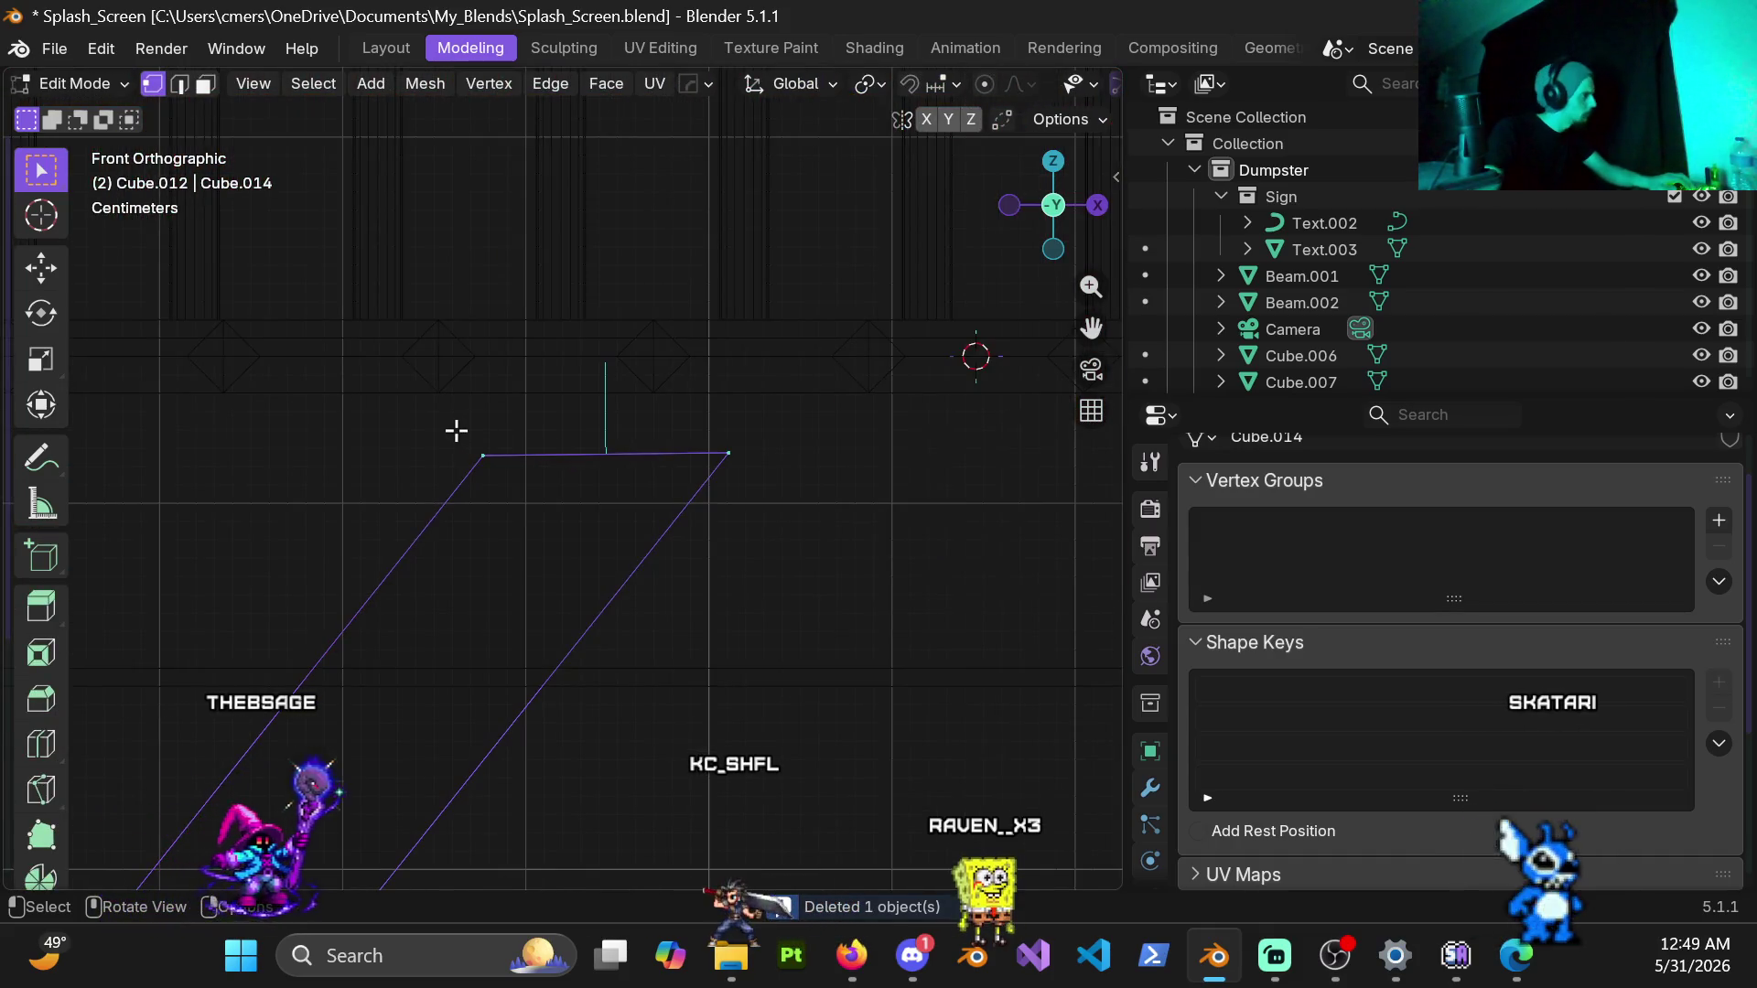
drag(461, 433, 768, 474)
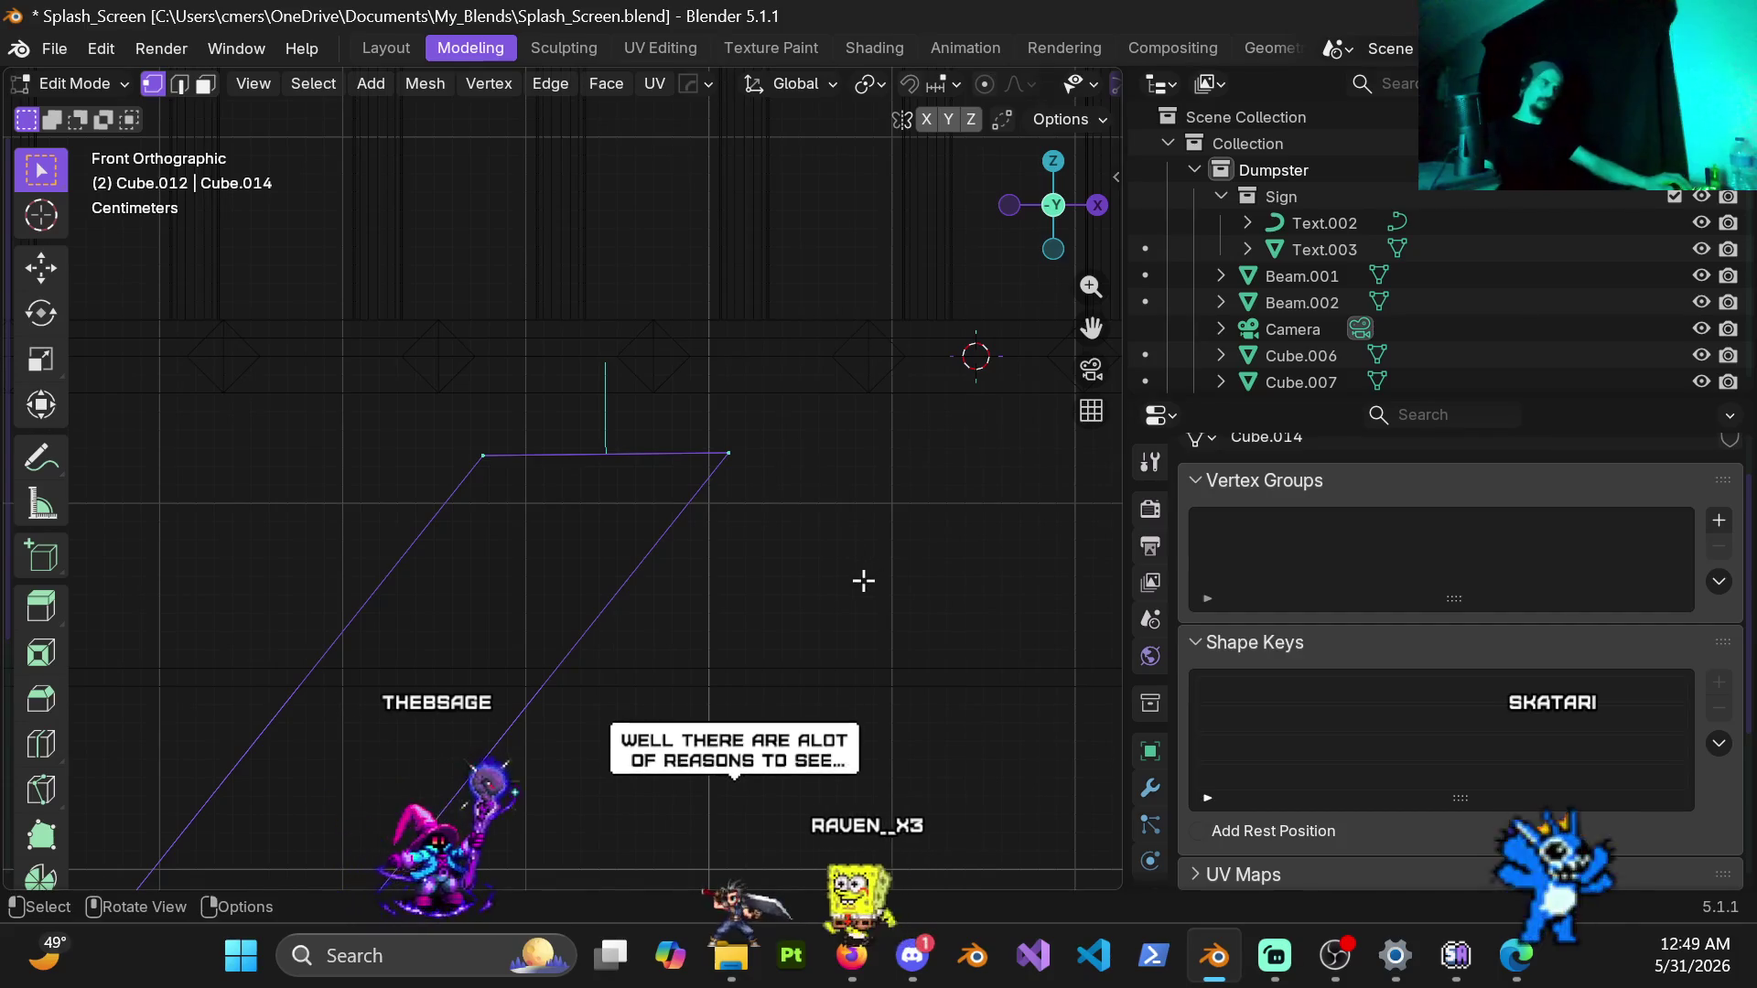
key(s)
key(z)
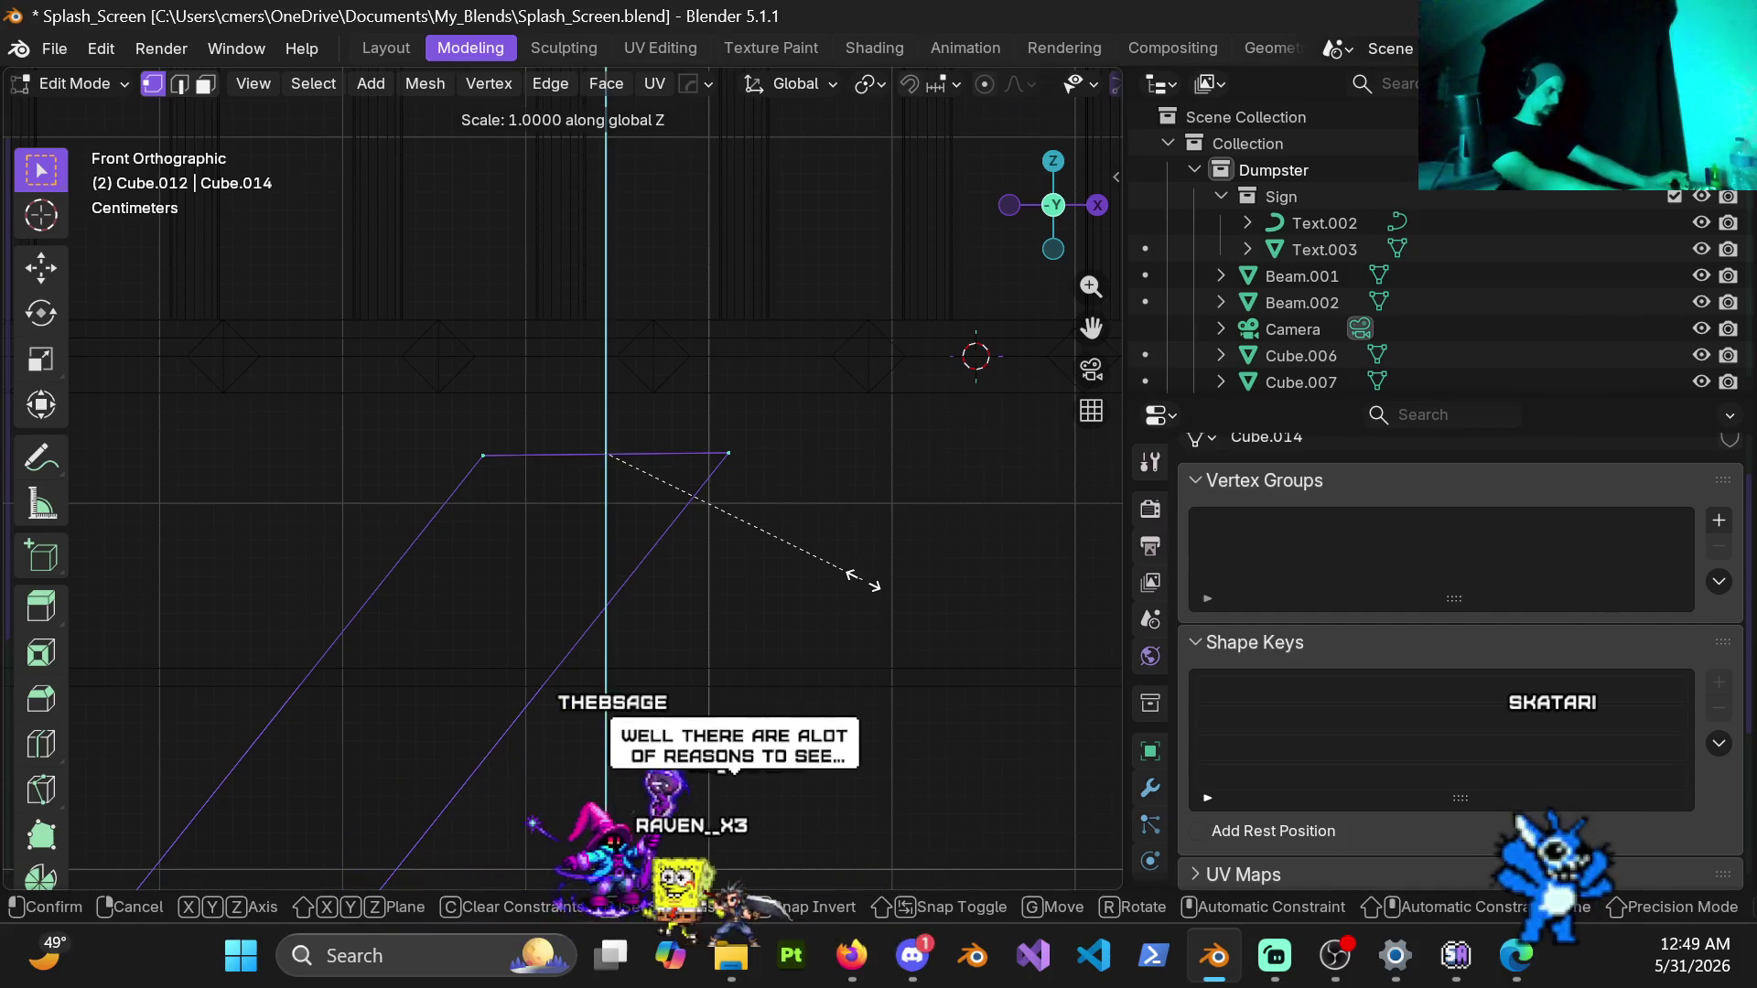
Step: Scale the top vertices to 0 along Z so the beam's top end is flat, keeping wireframe view
key(0)
click(862, 580)
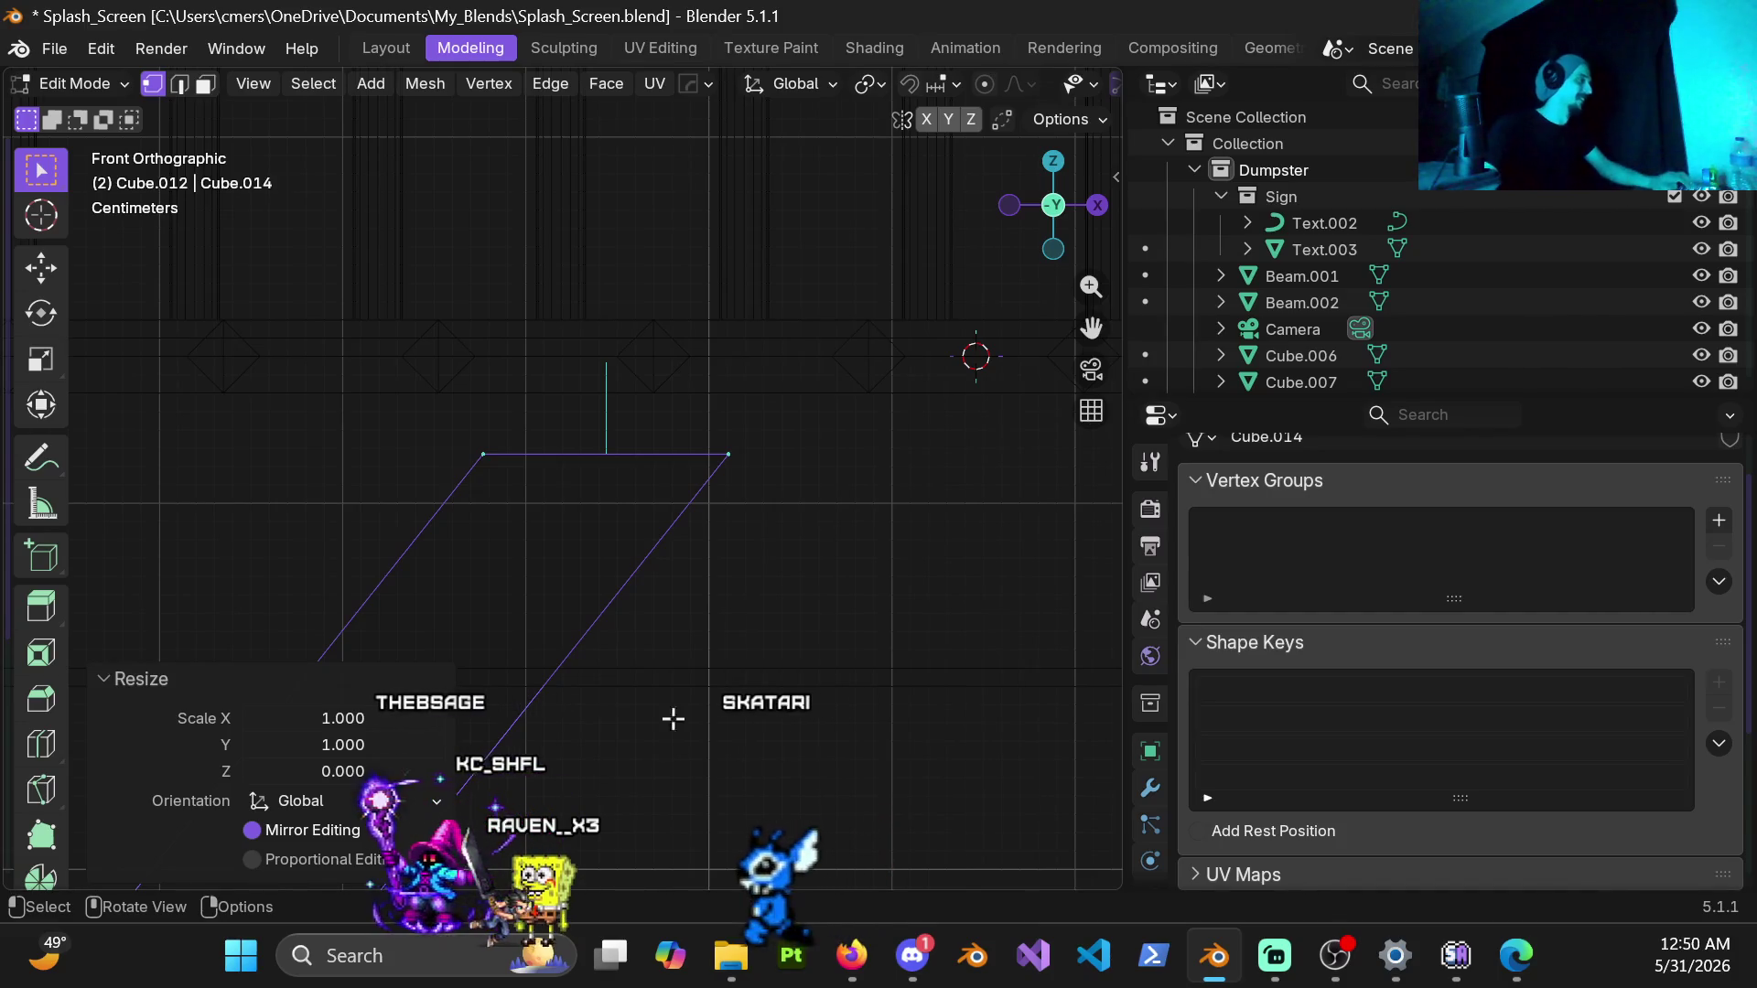
key(z)
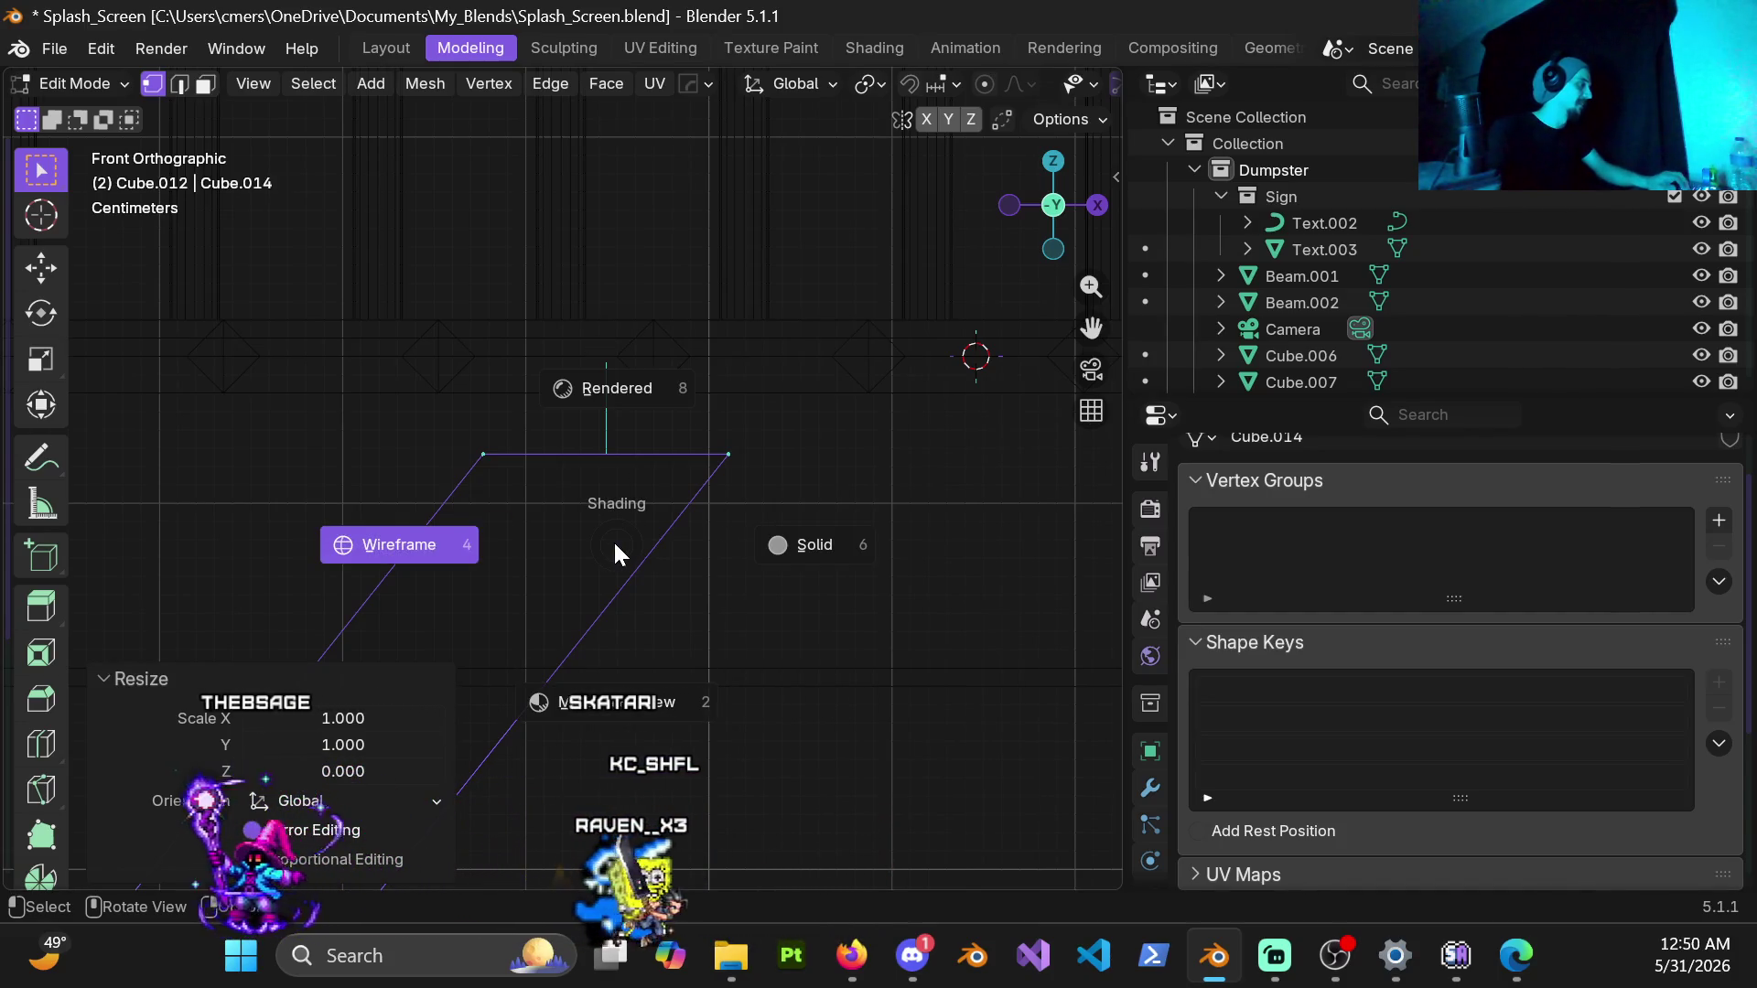
click(484, 545)
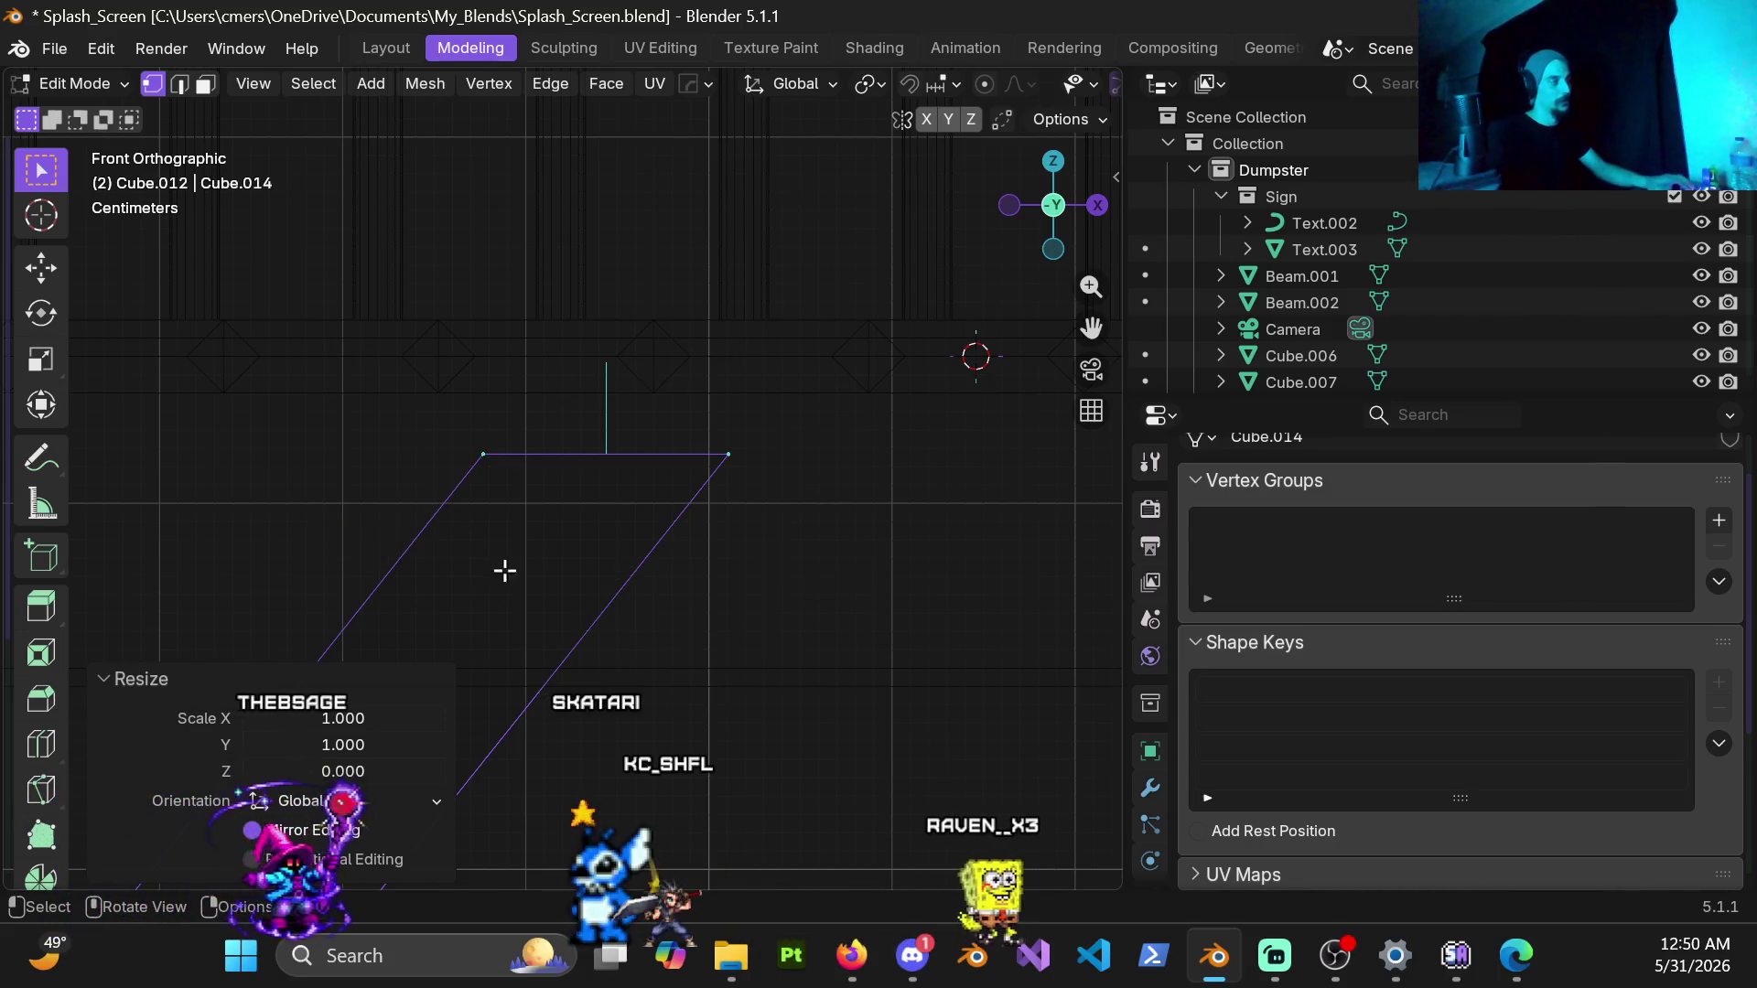
key(z)
click(283, 522)
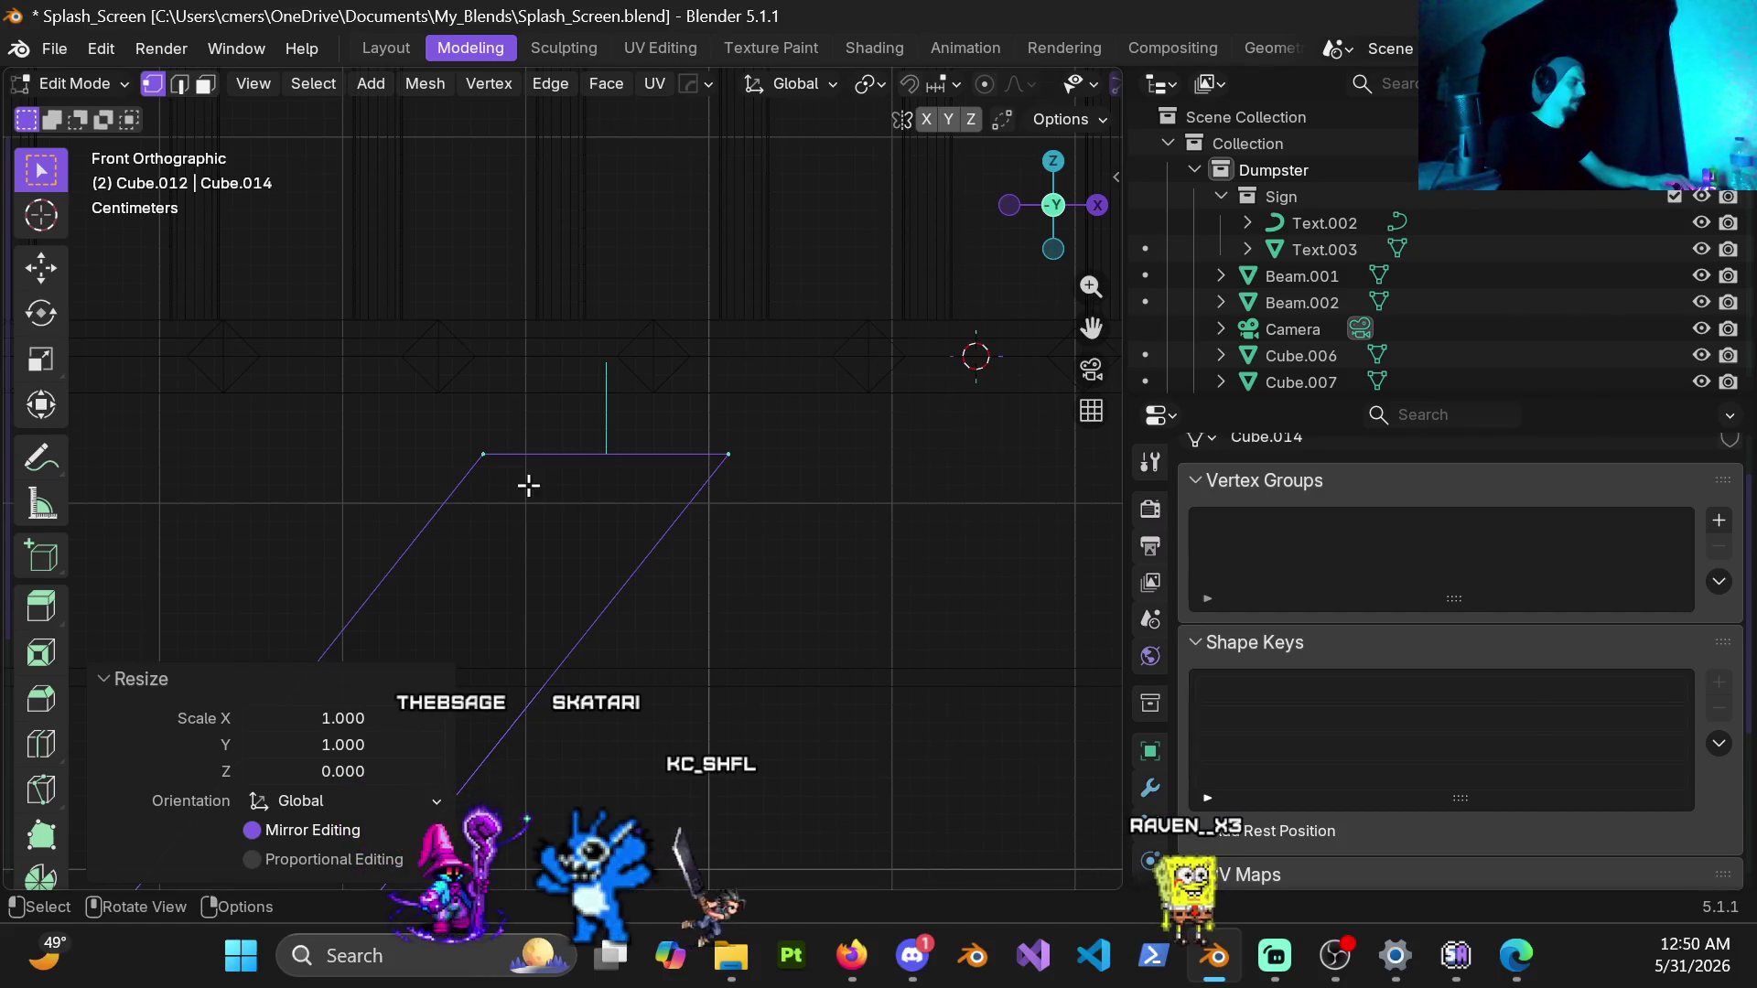
Step: Box-select the flattened top edge and begin moving it along the Z axis
drag(419, 397, 741, 538)
scroll(776, 535, up, 3)
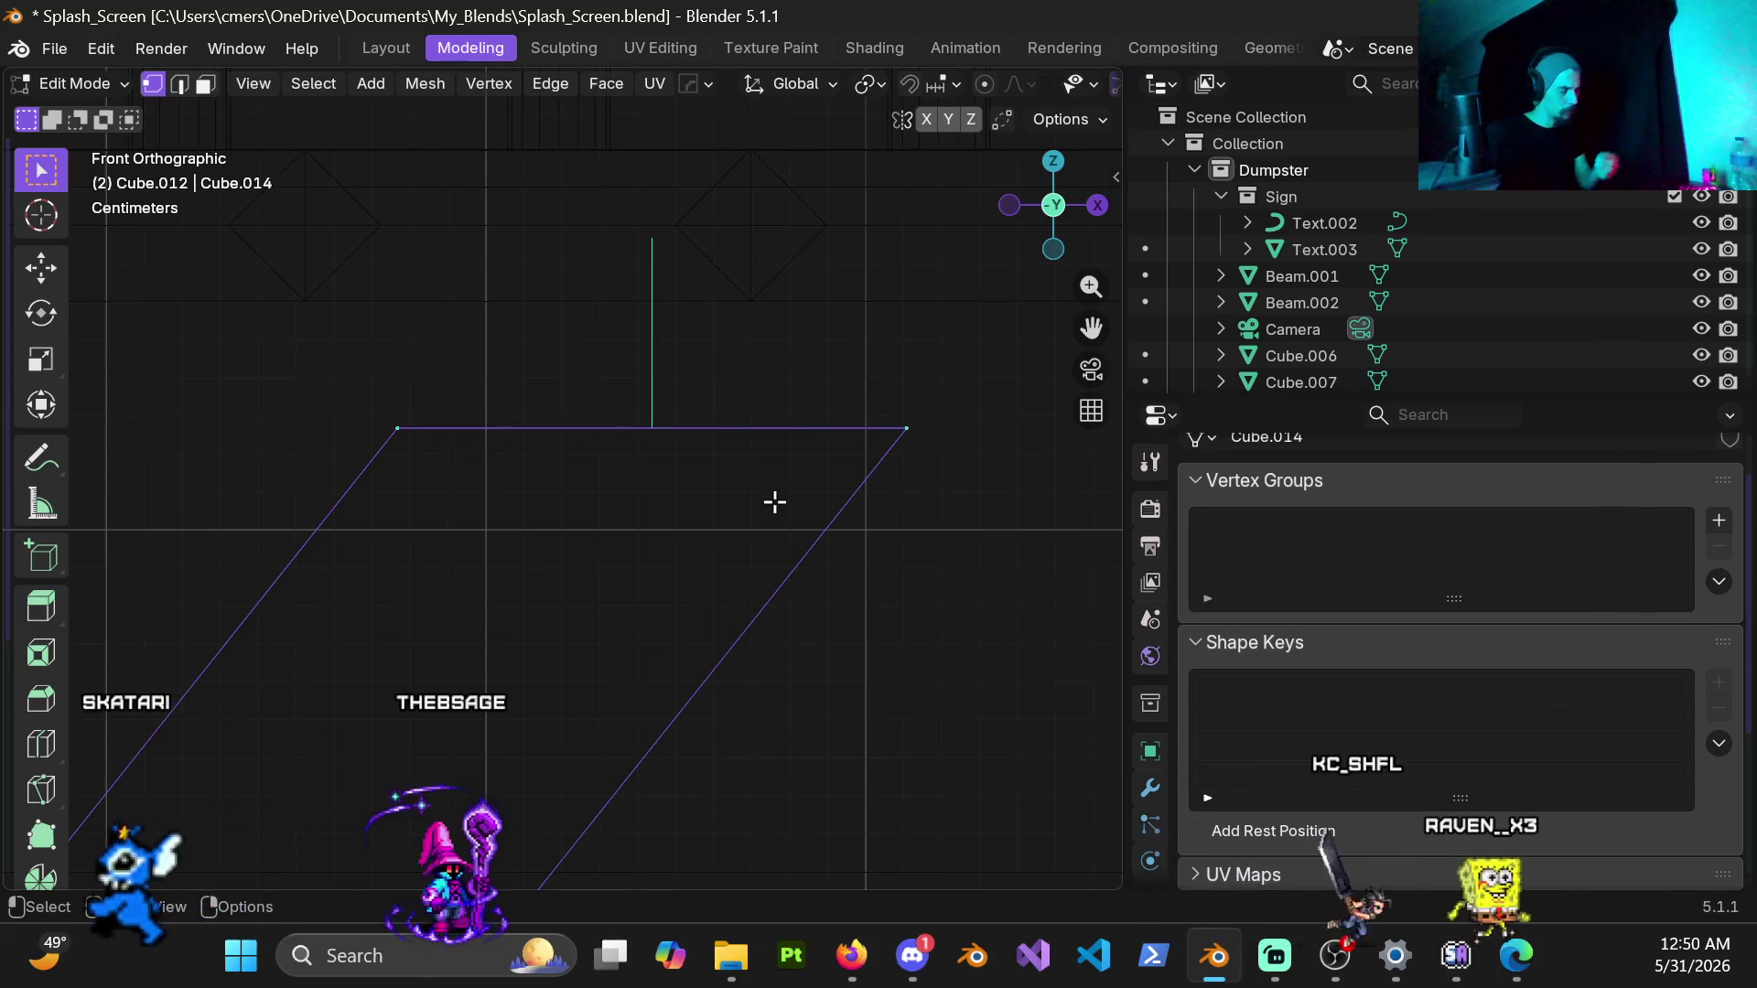
key(g)
key(z)
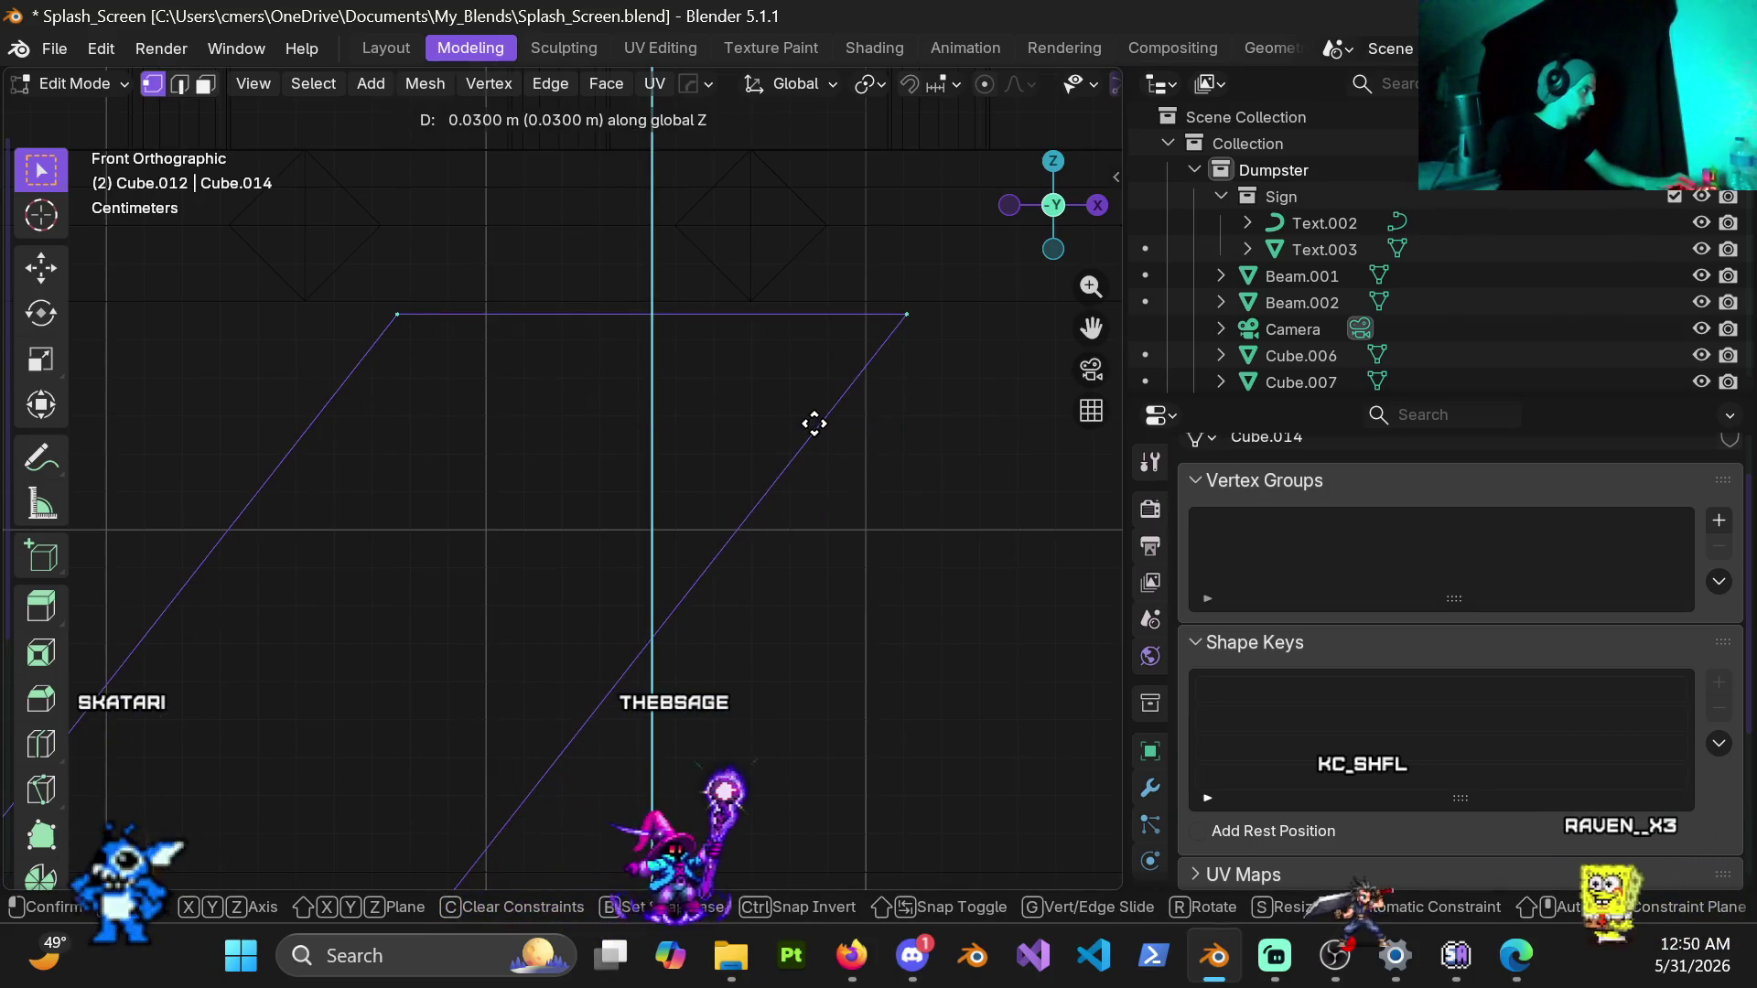
Step: Raise the beam's top edge 0.03 m, then nudge it a few millimetres further up along Z
click(815, 427)
scroll(485, 360, up, 3)
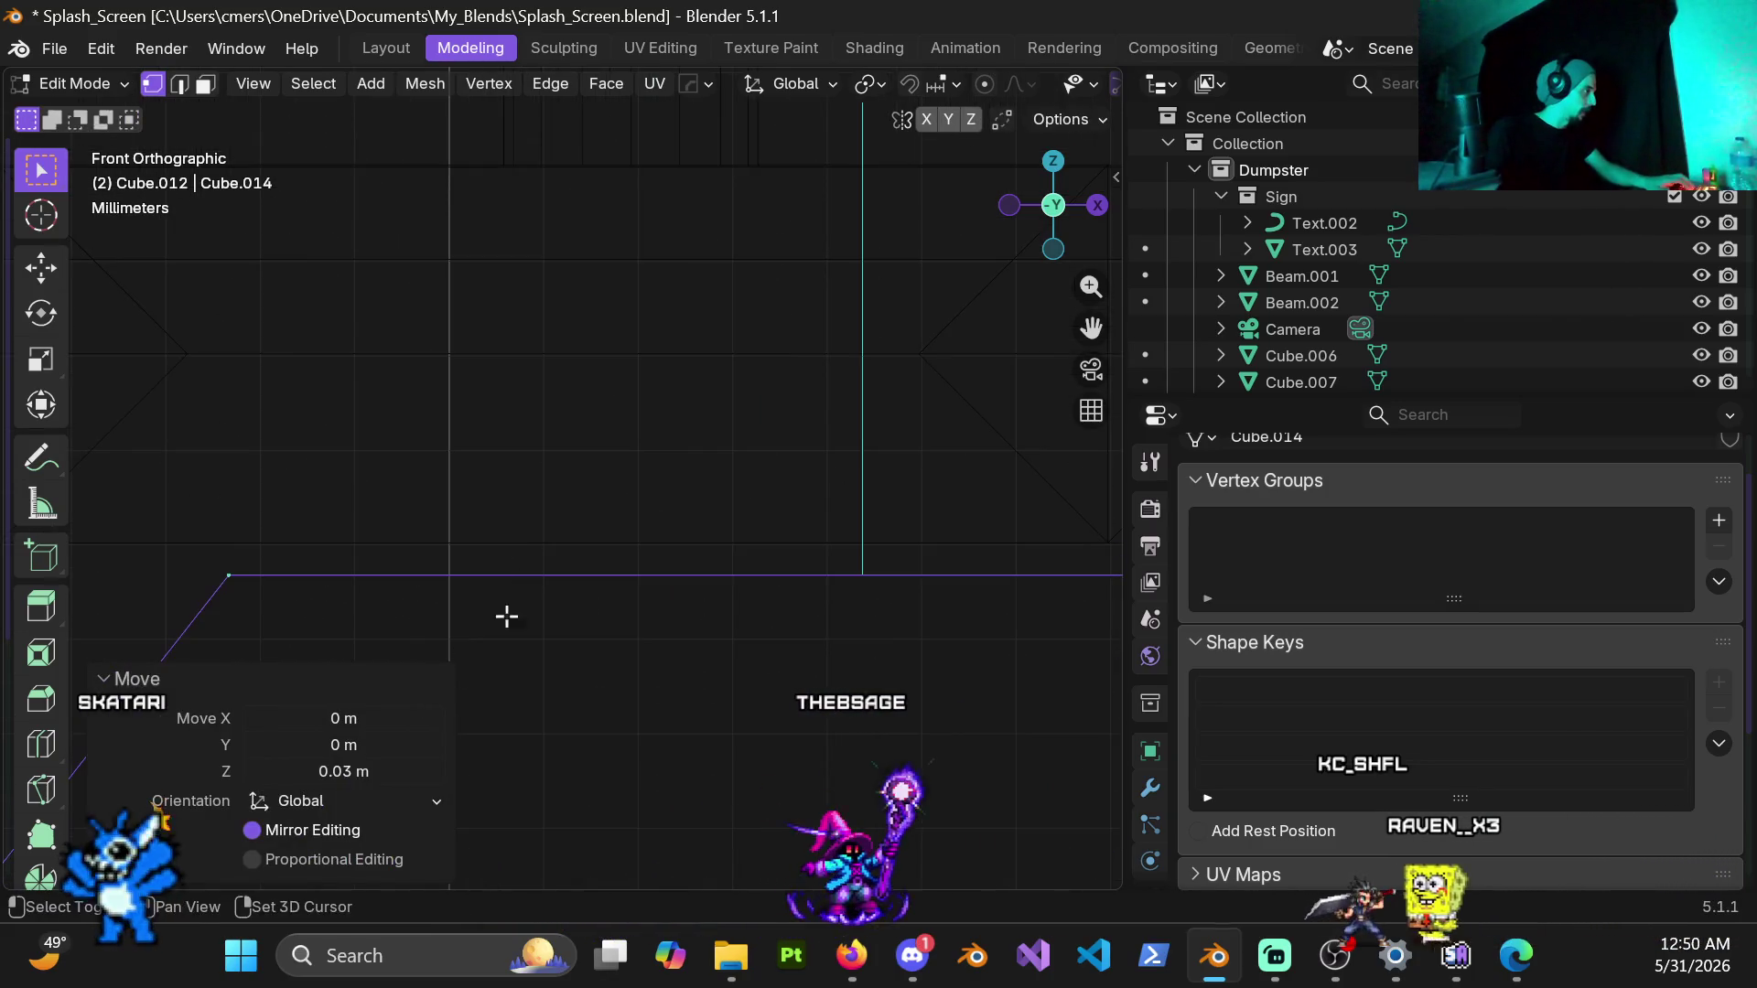
scroll(549, 357, up, 4)
key(g)
key(z)
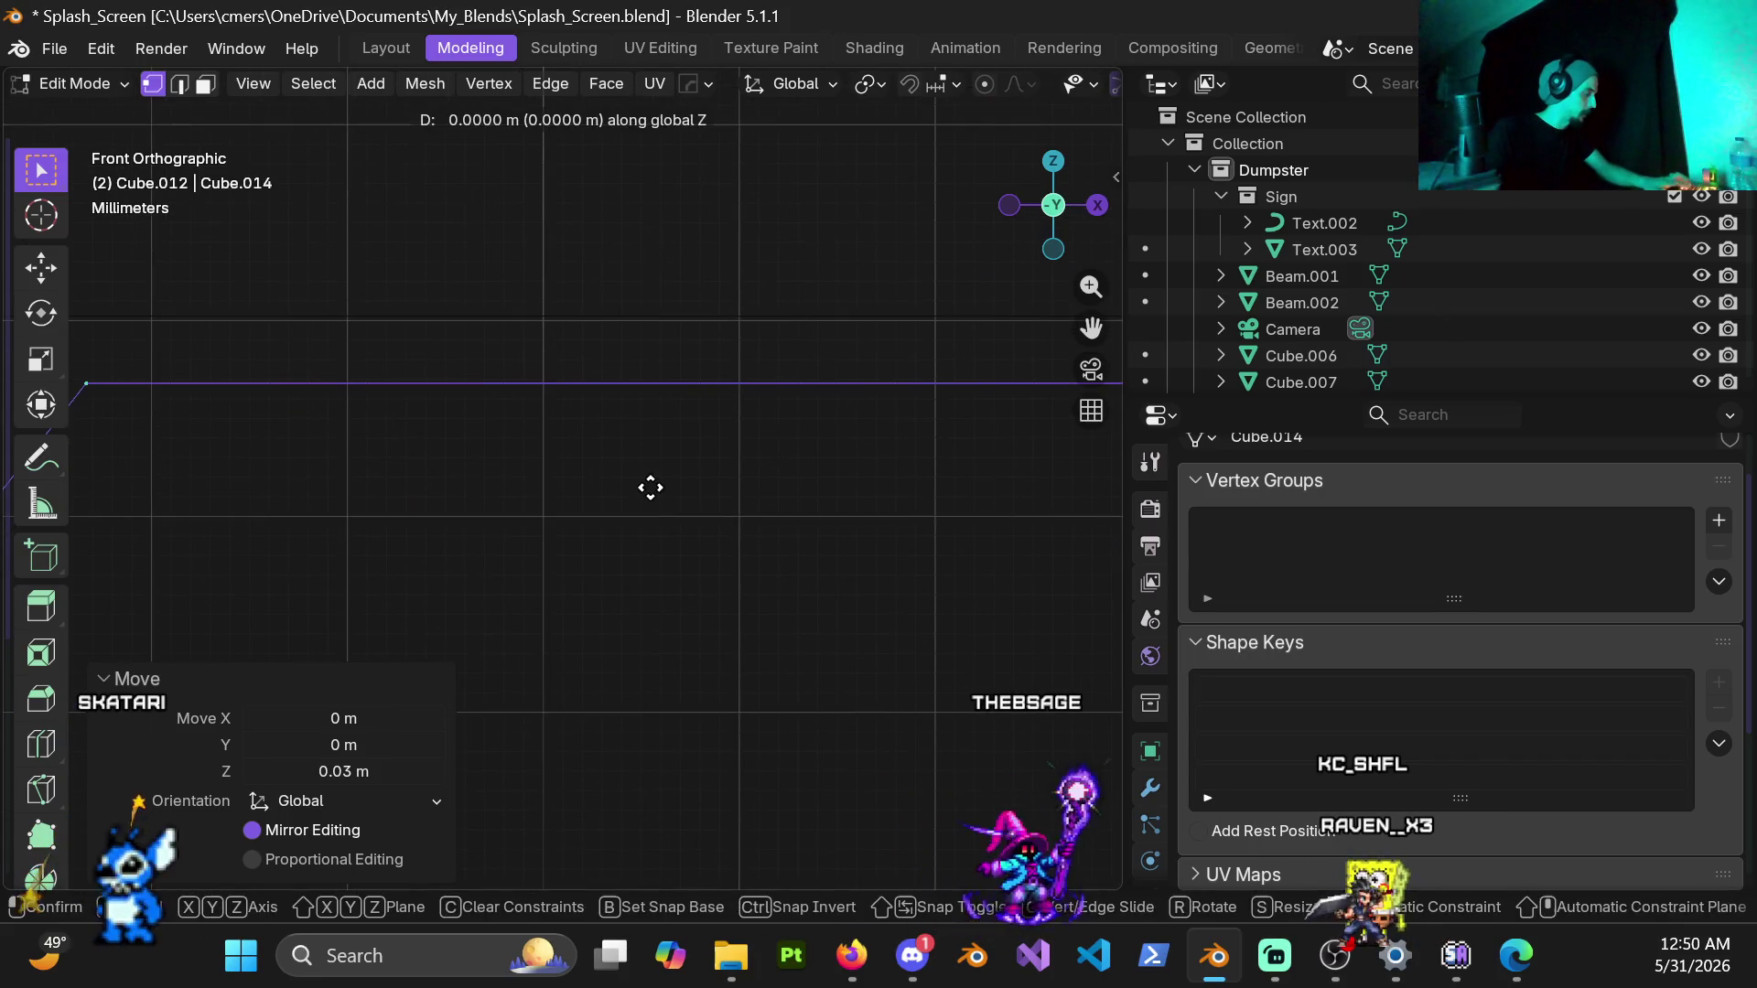
click(673, 409)
scroll(672, 412, down, 3)
scroll(690, 466, down, 2)
scroll(689, 466, up, 2)
scroll(666, 489, up, 3)
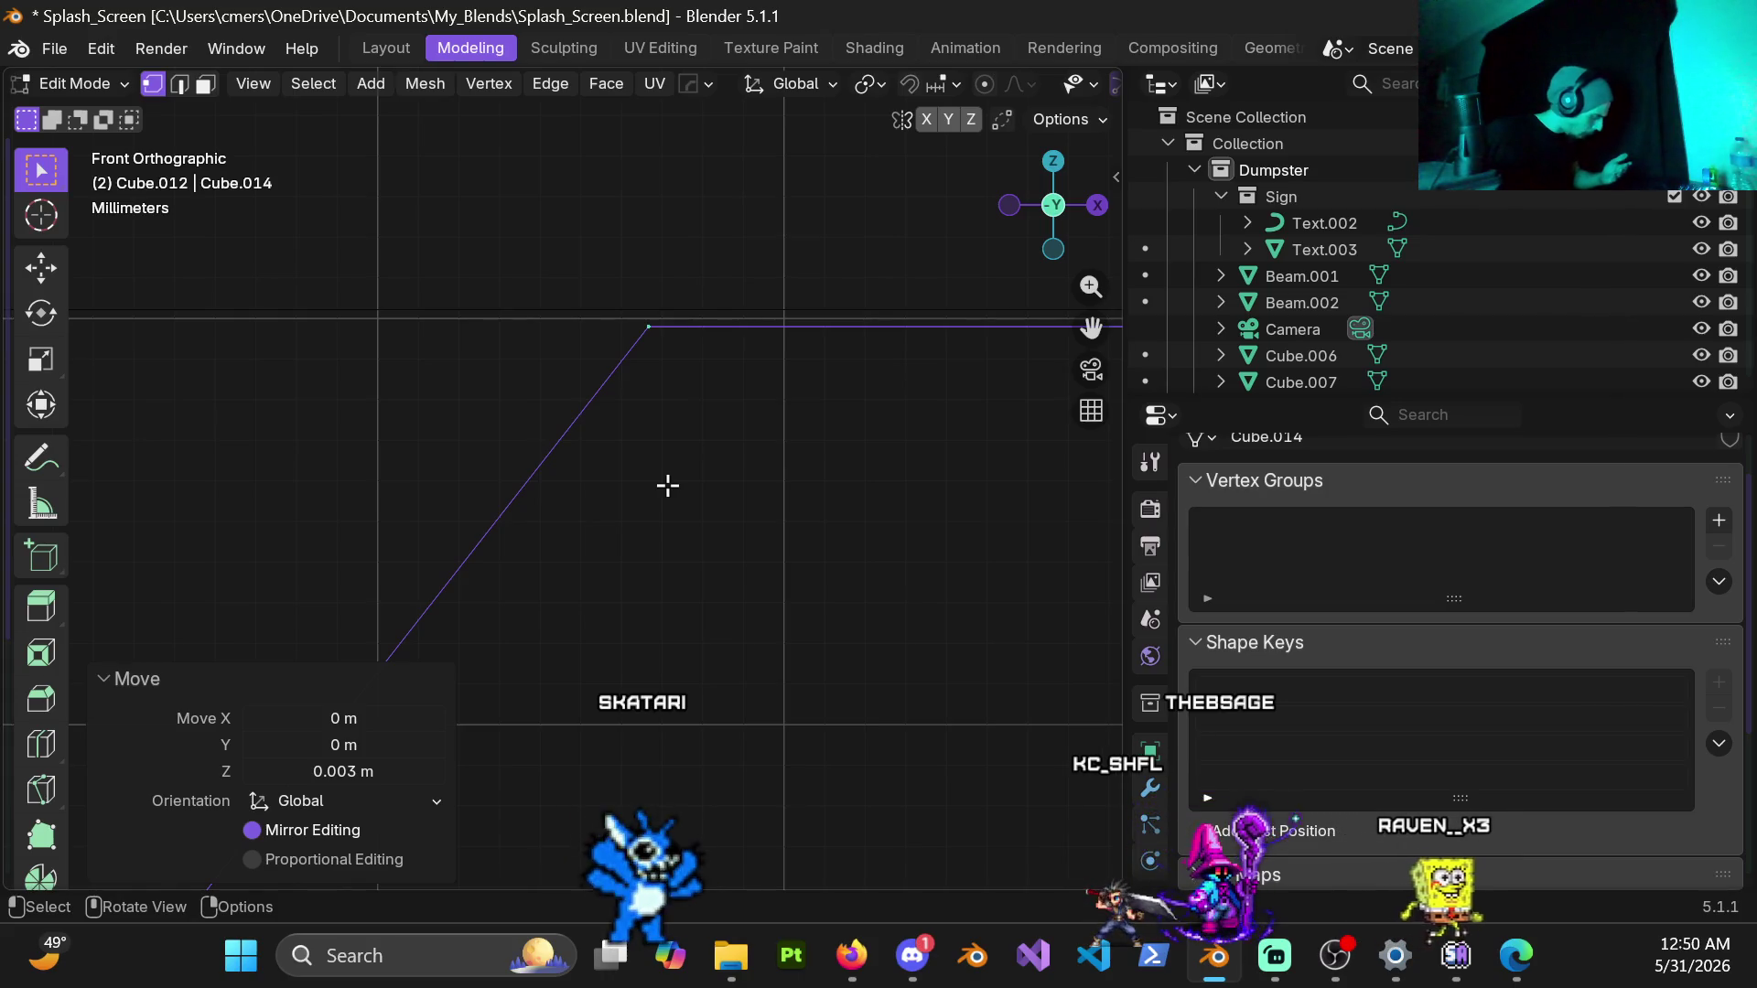
mouse_move(725, 451)
shift+middle_down()
mouse_move(505, 469)
mouse_move(674, 531)
shift+middle_up()
key(g)
key(z)
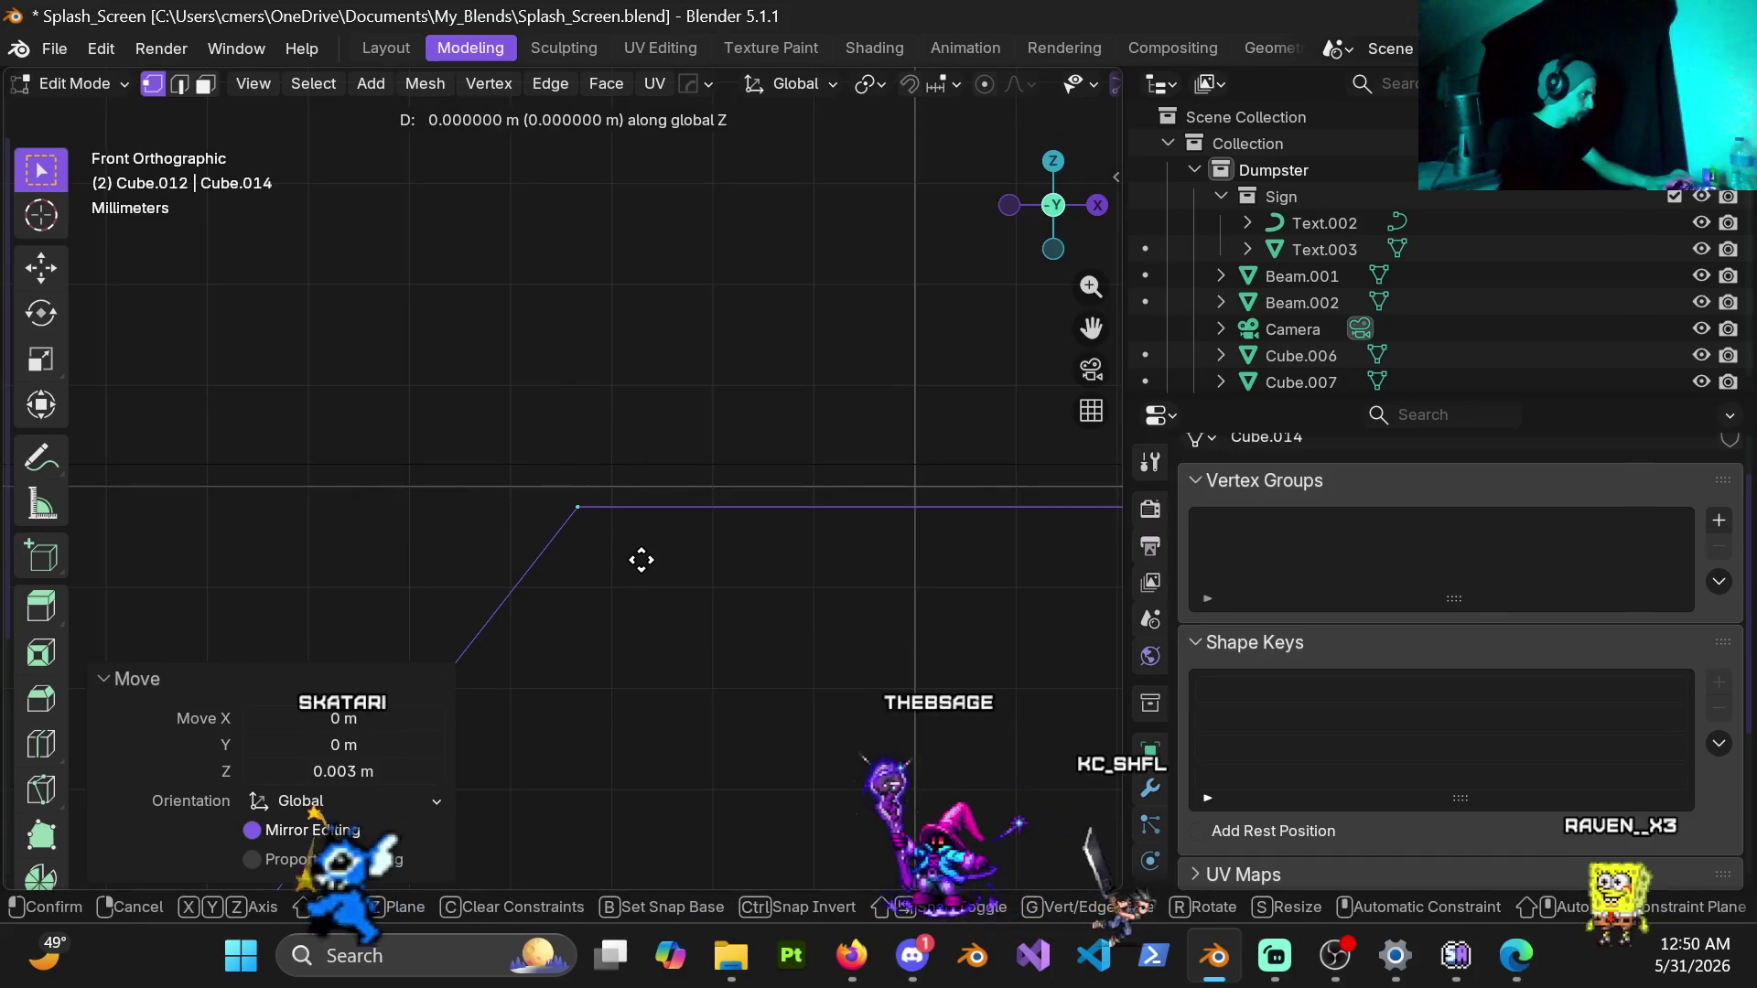
click(701, 404)
scroll(658, 589, down, 1)
scroll(657, 589, down, 4)
scroll(657, 590, down, 4)
Step: From a straight-on front view, box-select the beam's bottom end vertices
mouse_move(947, 330)
shift+middle_down()
mouse_move(790, 474)
mouse_move(774, 532)
mouse_move(764, 473)
shift+middle_up()
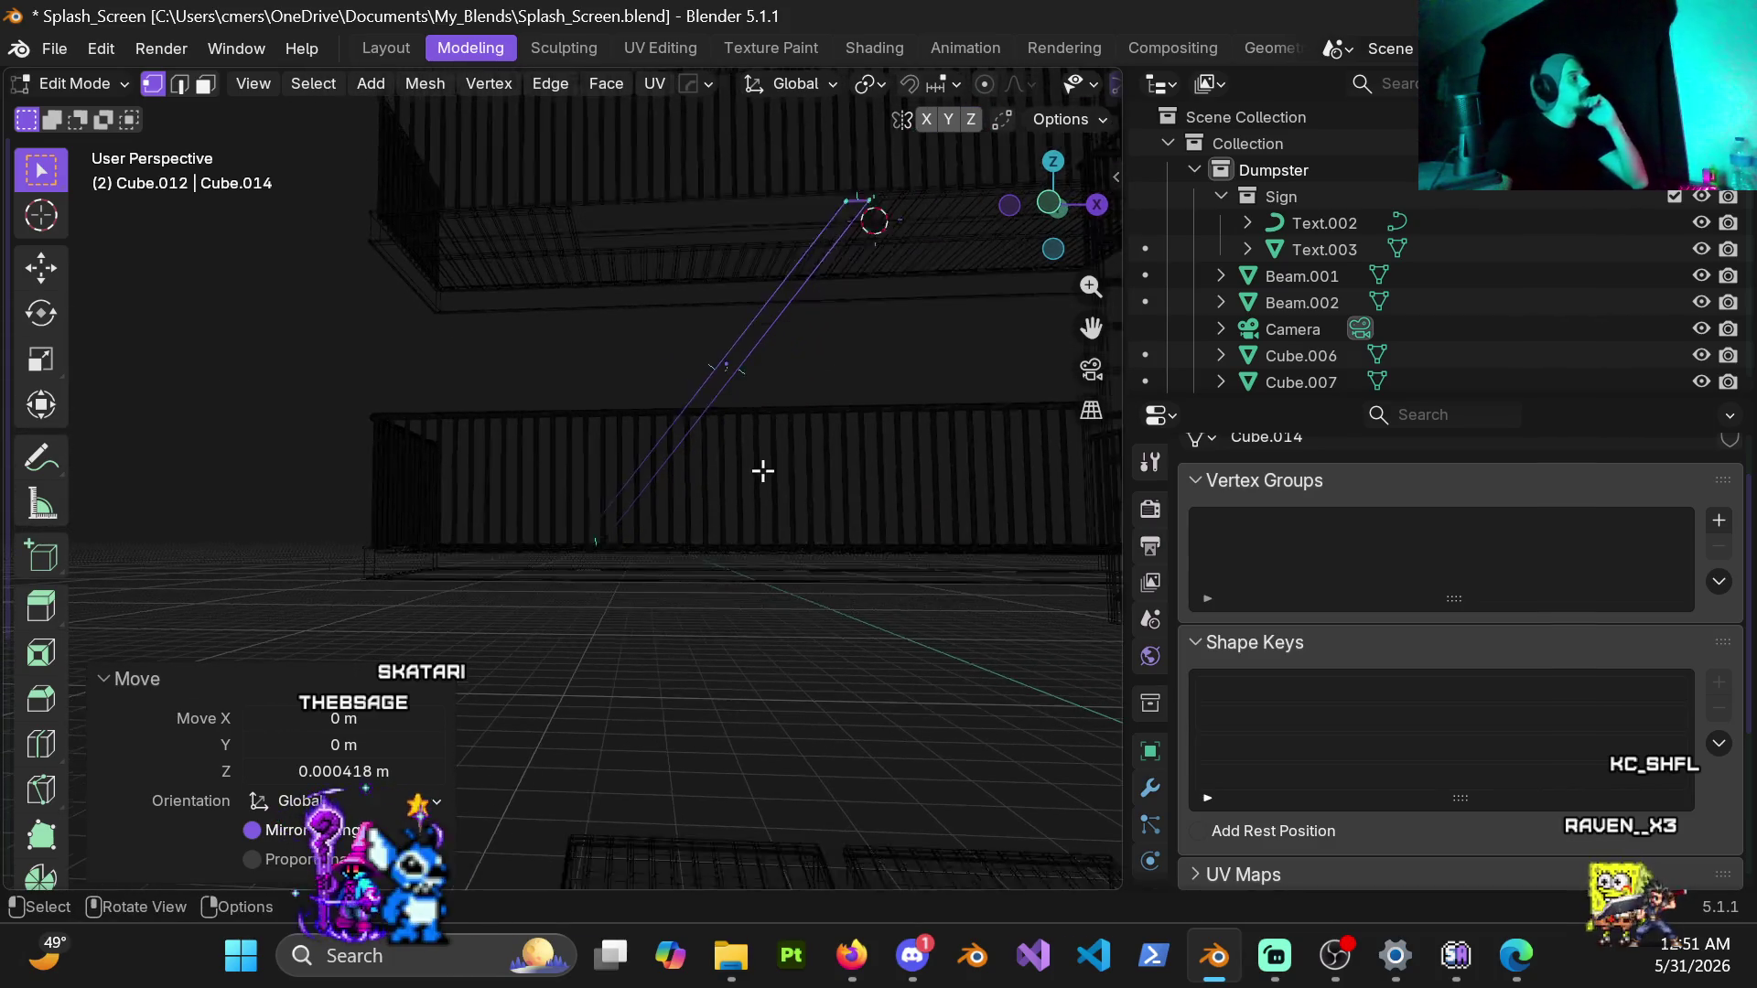
scroll(746, 481, down, 2)
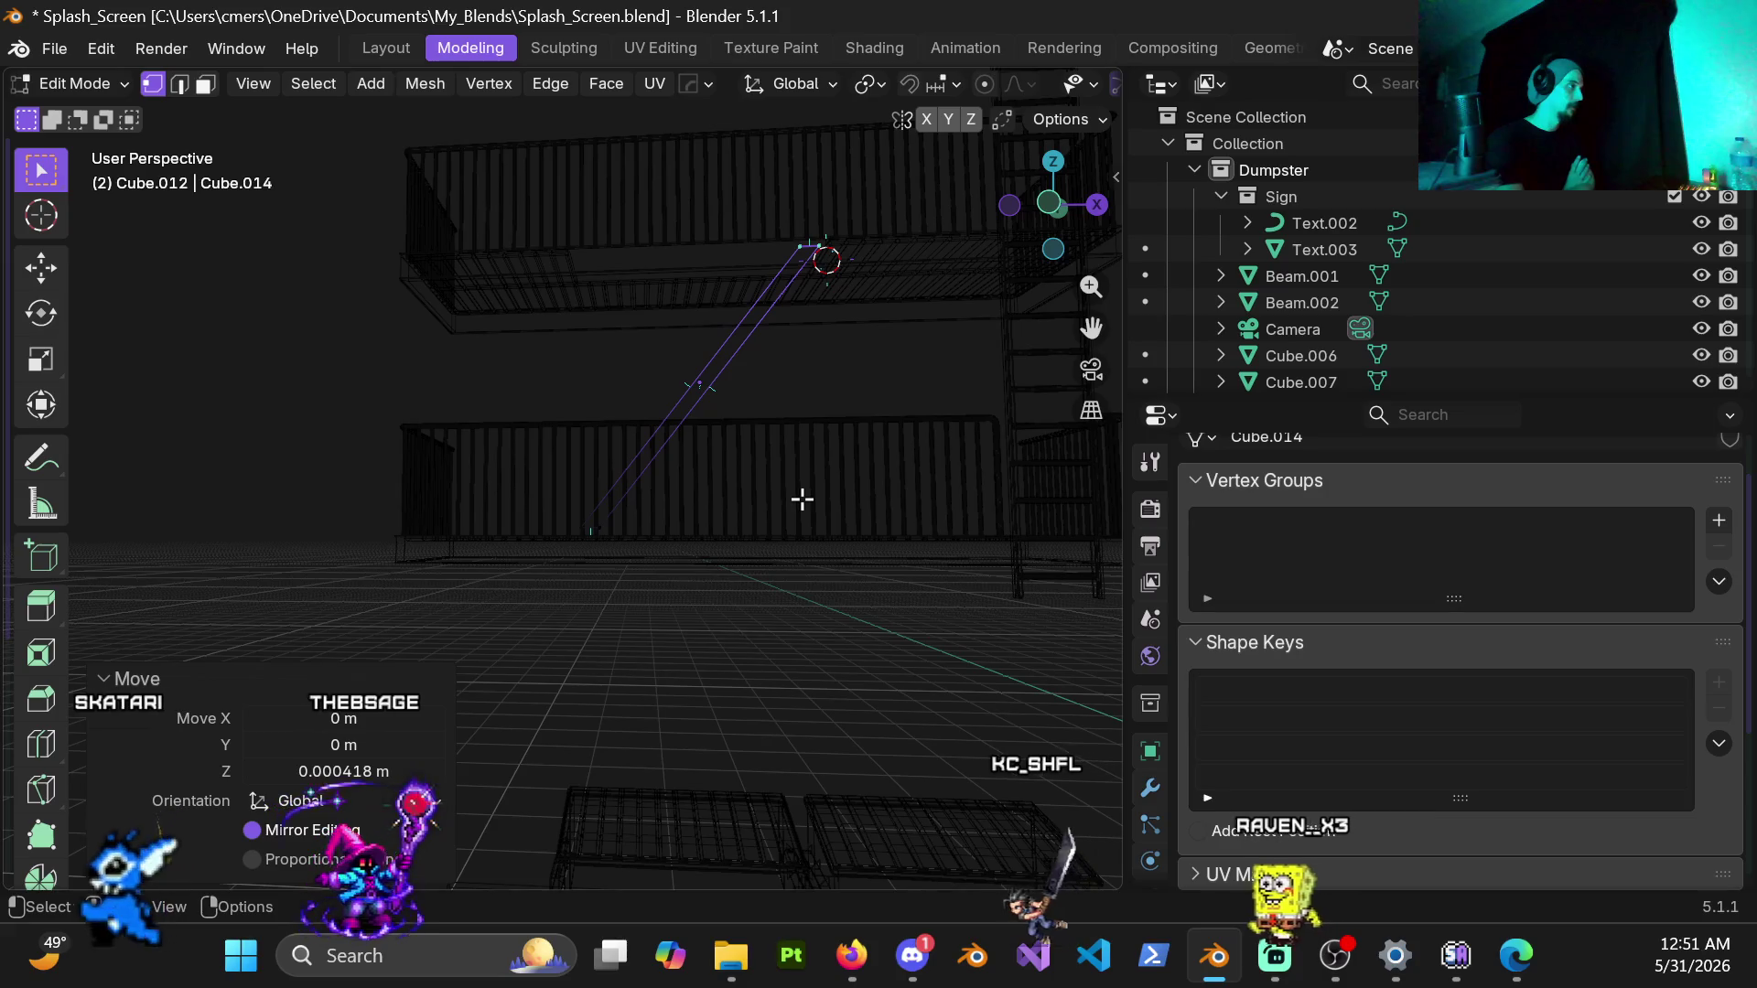
scroll(542, 524, up, 3)
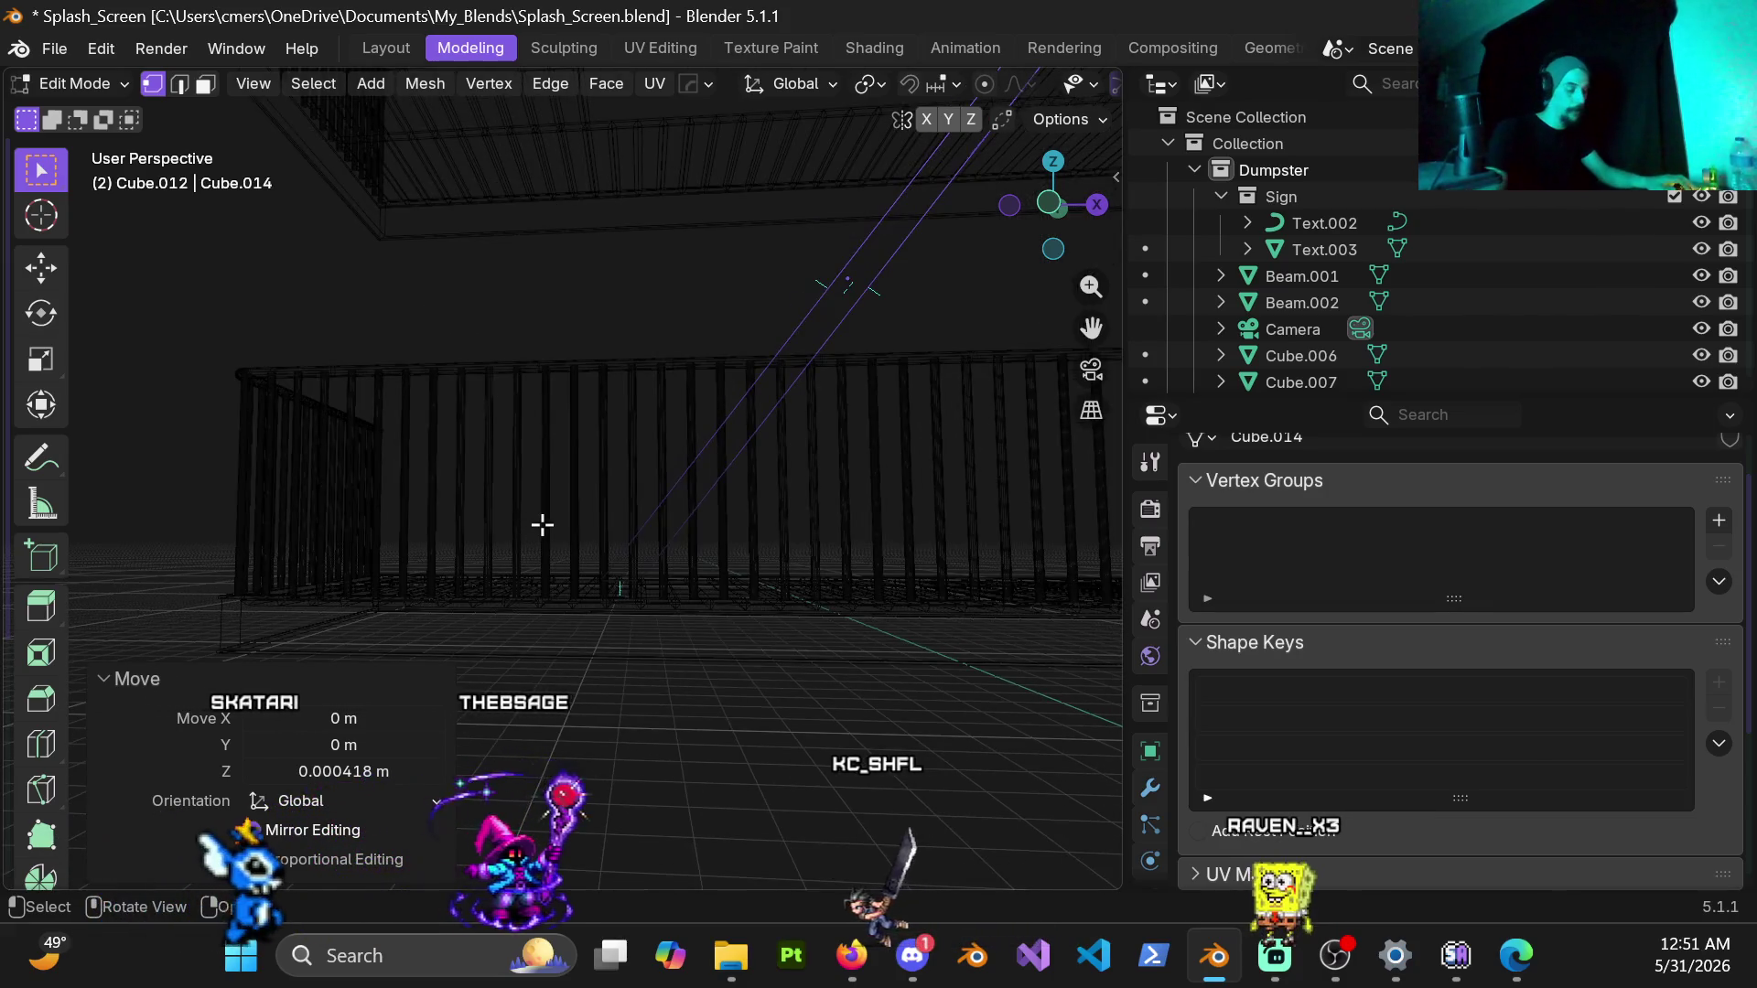
key(KP_1)
mouse_move(596, 566)
mouse_down()
mouse_move(713, 608)
mouse_move(676, 598)
mouse_up()
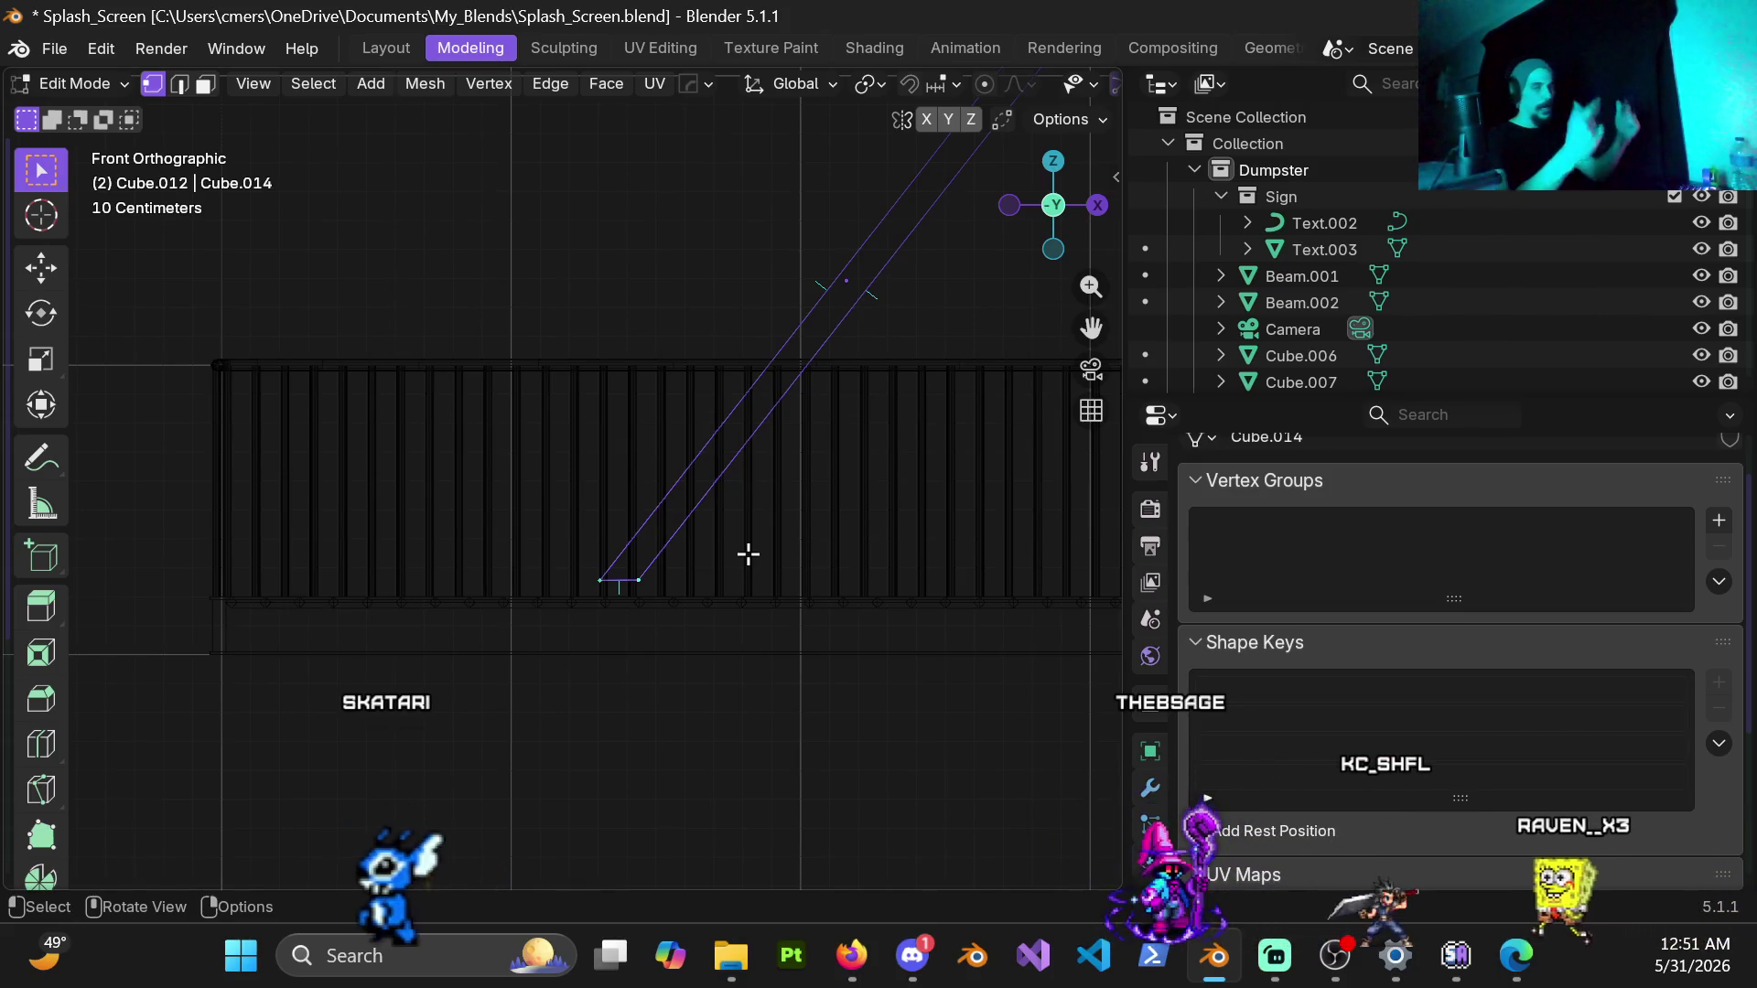
scroll(492, 582, up, 3)
scroll(605, 522, up, 3)
scroll(590, 511, up, 3)
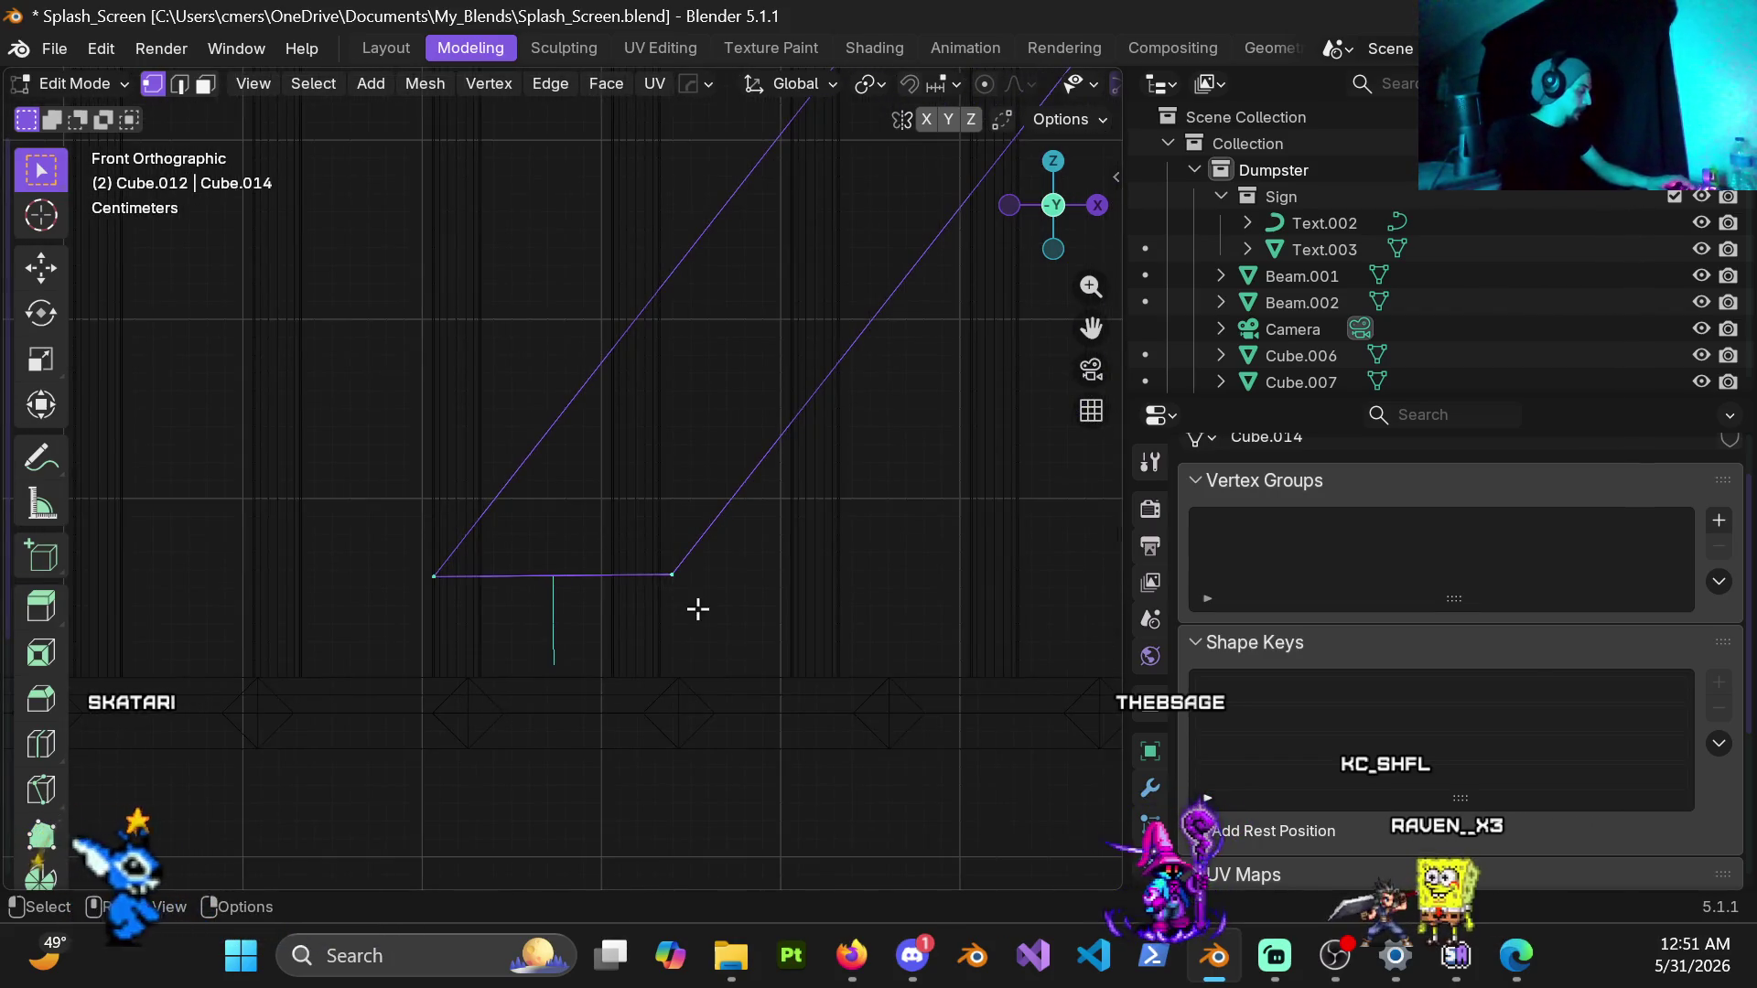
Step: Lower the bottom edge and scale it to zero height along Z so the end is flat
key(g)
key(z)
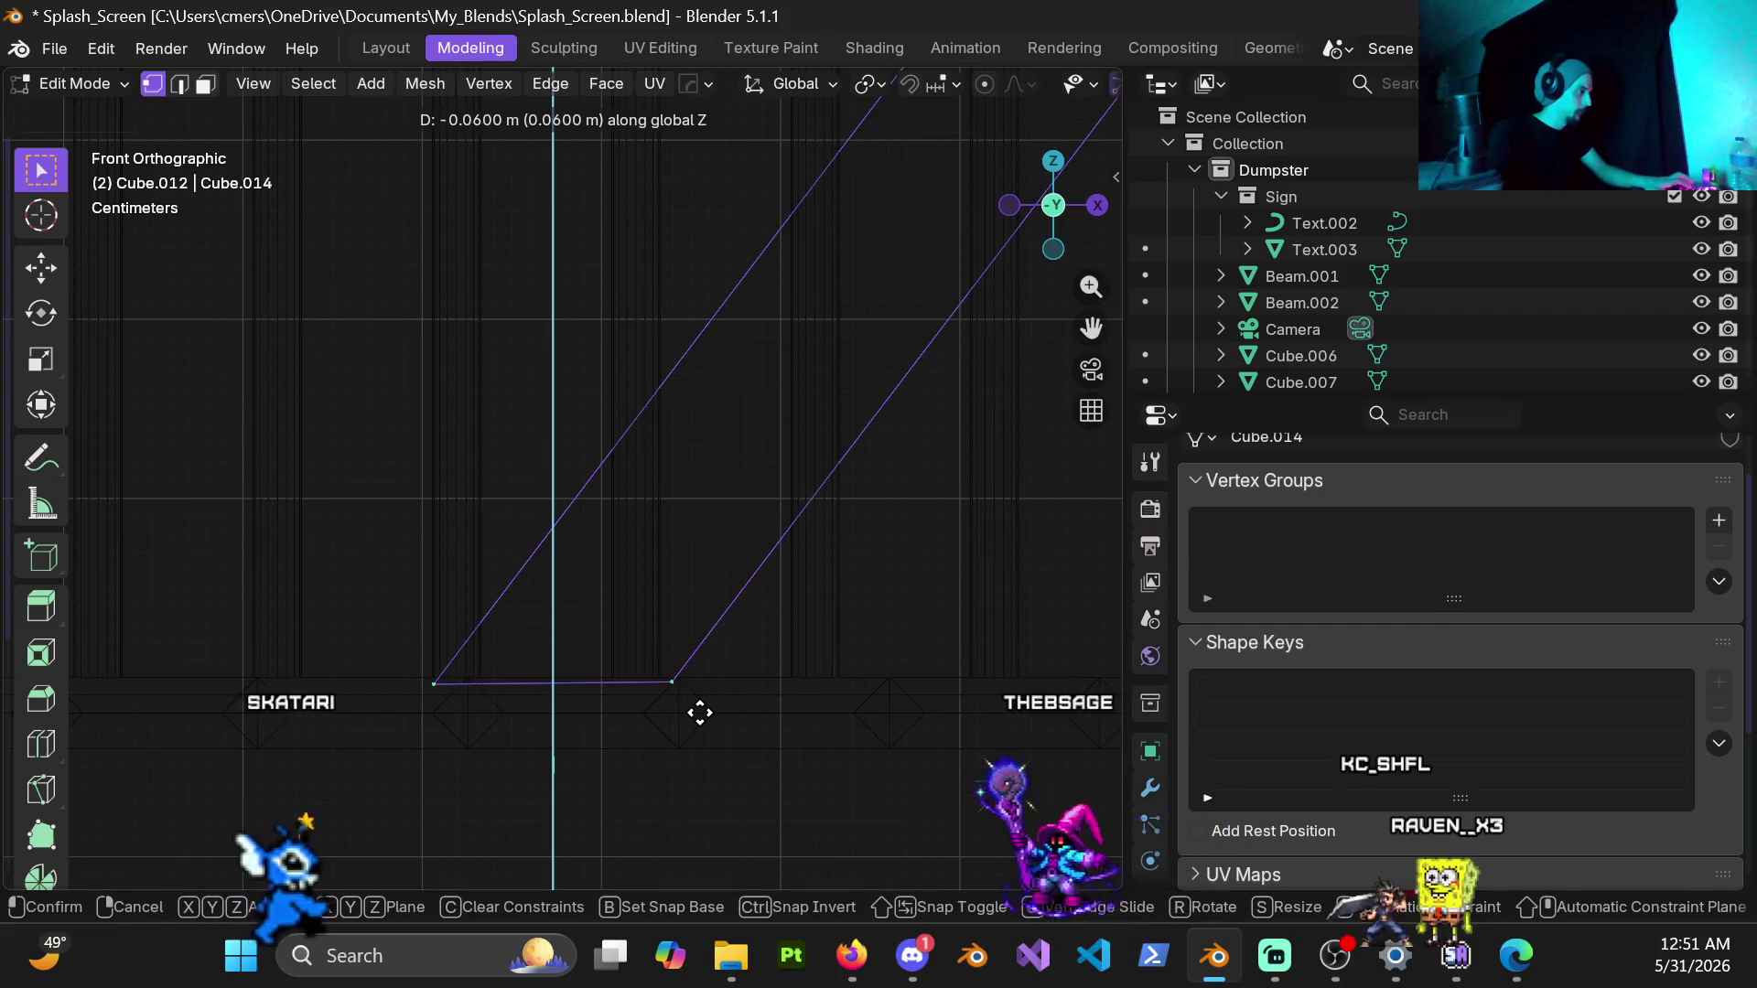
click(700, 713)
scroll(701, 700, up, 3)
scroll(700, 692, up, 2)
scroll(700, 690, up, 2)
scroll(700, 690, up, 2)
key(s)
key(z)
key(0)
key(Return)
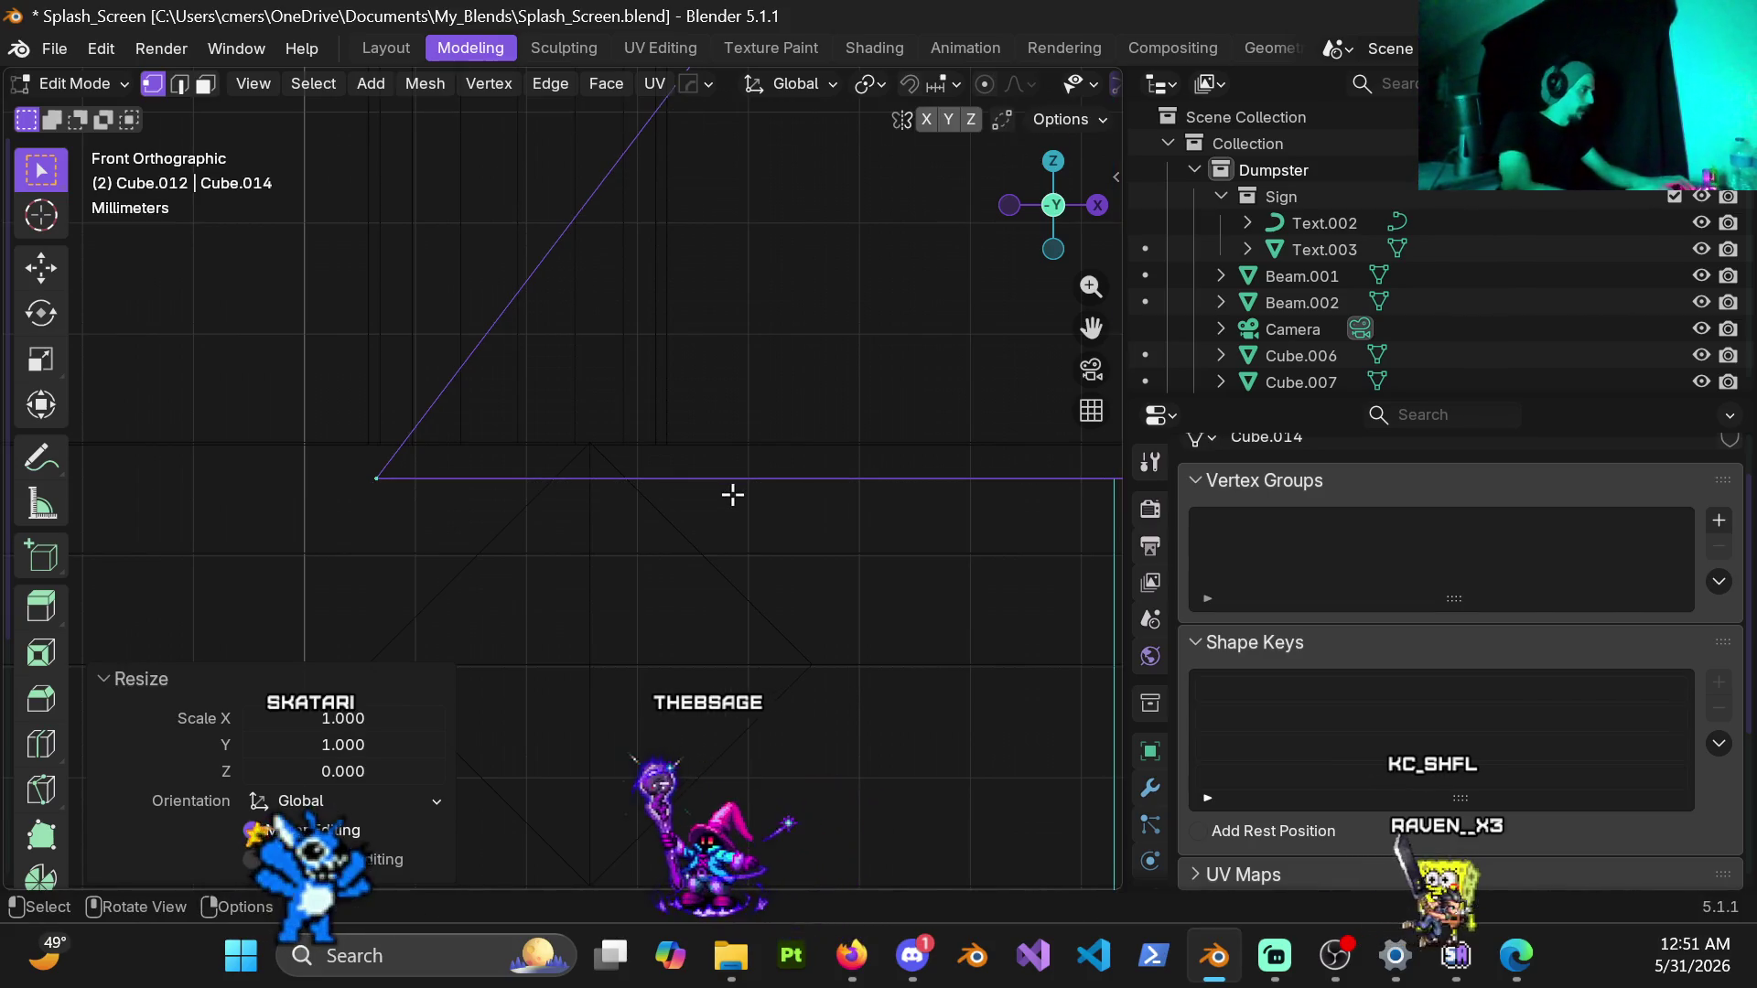
Step: Seat the flattened end on the lower platform and slide it about 0.126 m along X, in red shading
key(g)
key(z)
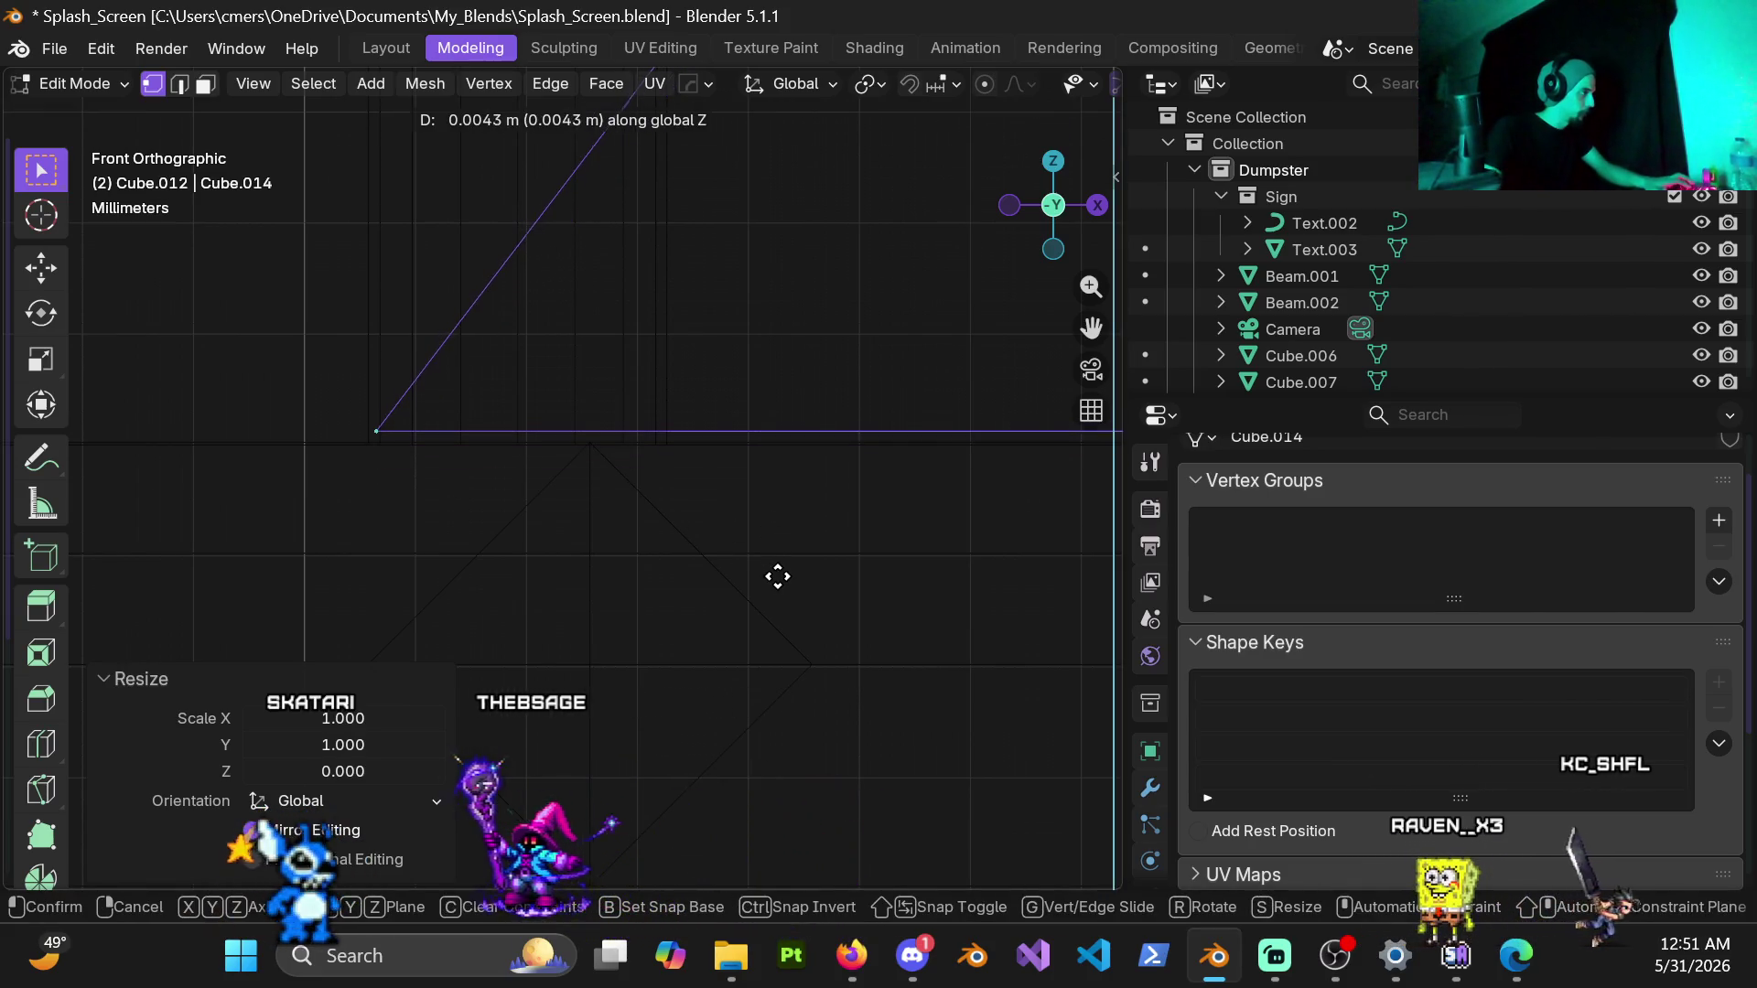
click(784, 580)
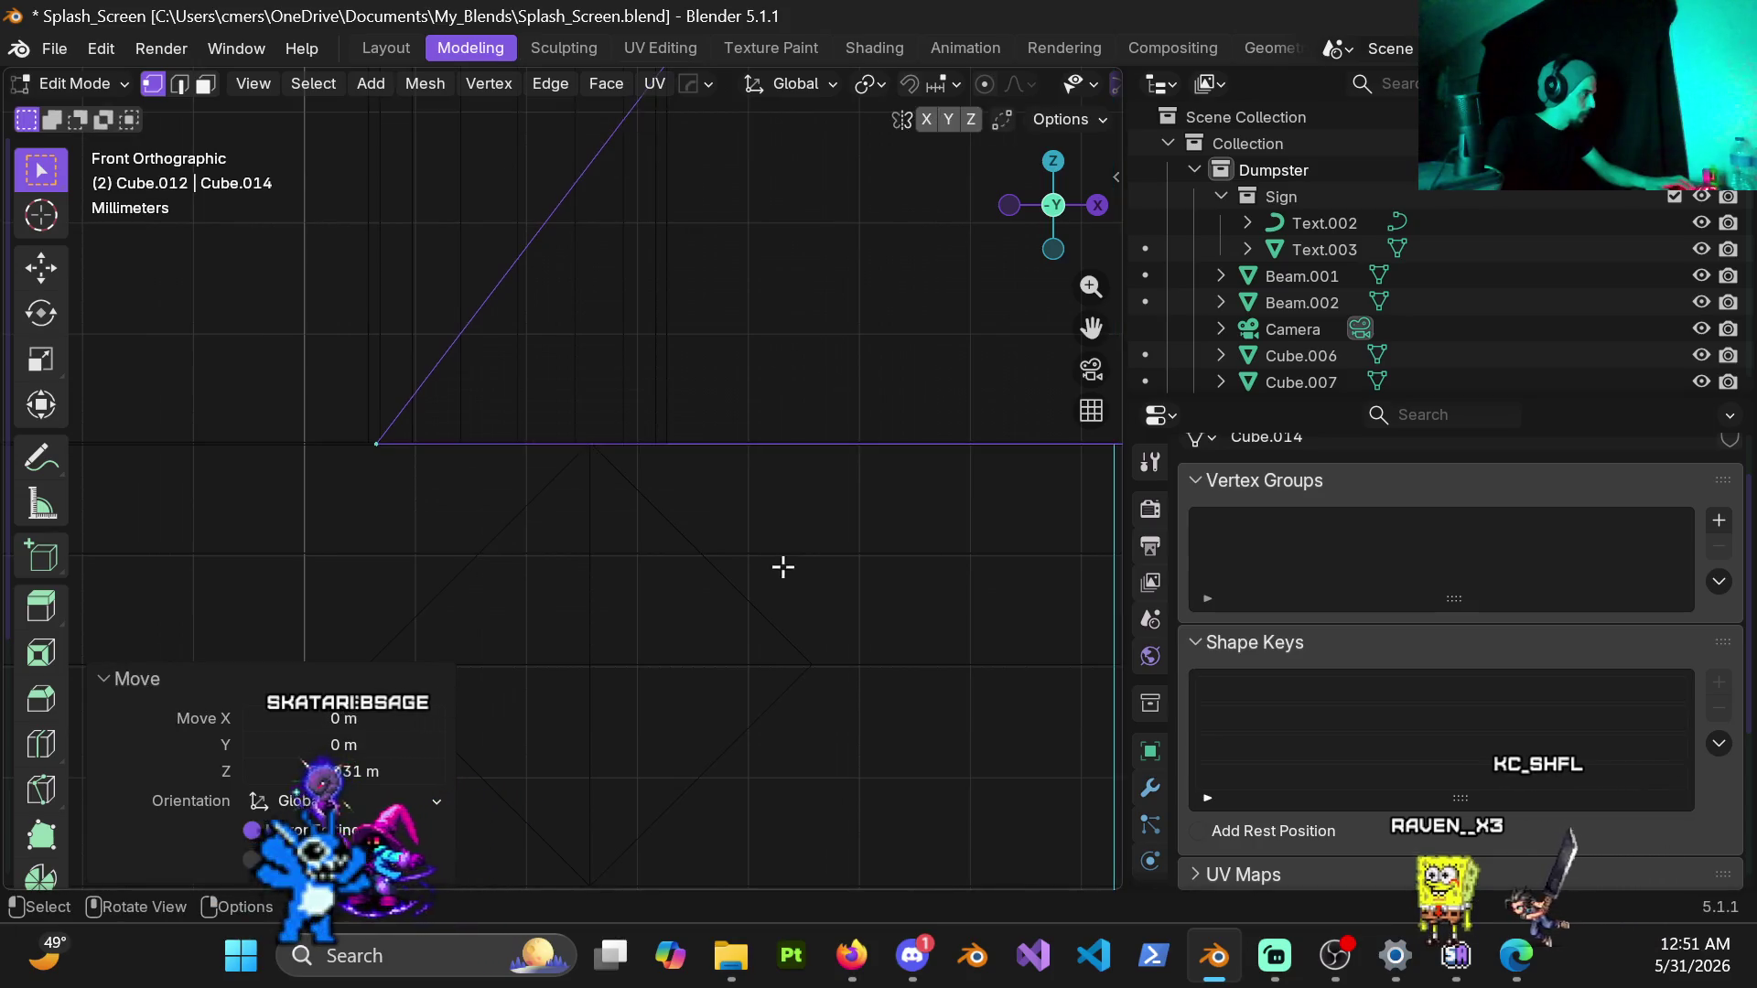
scroll(687, 453, down, 4)
scroll(686, 439, down, 4)
scroll(682, 464, down, 3)
scroll(682, 464, up, 3)
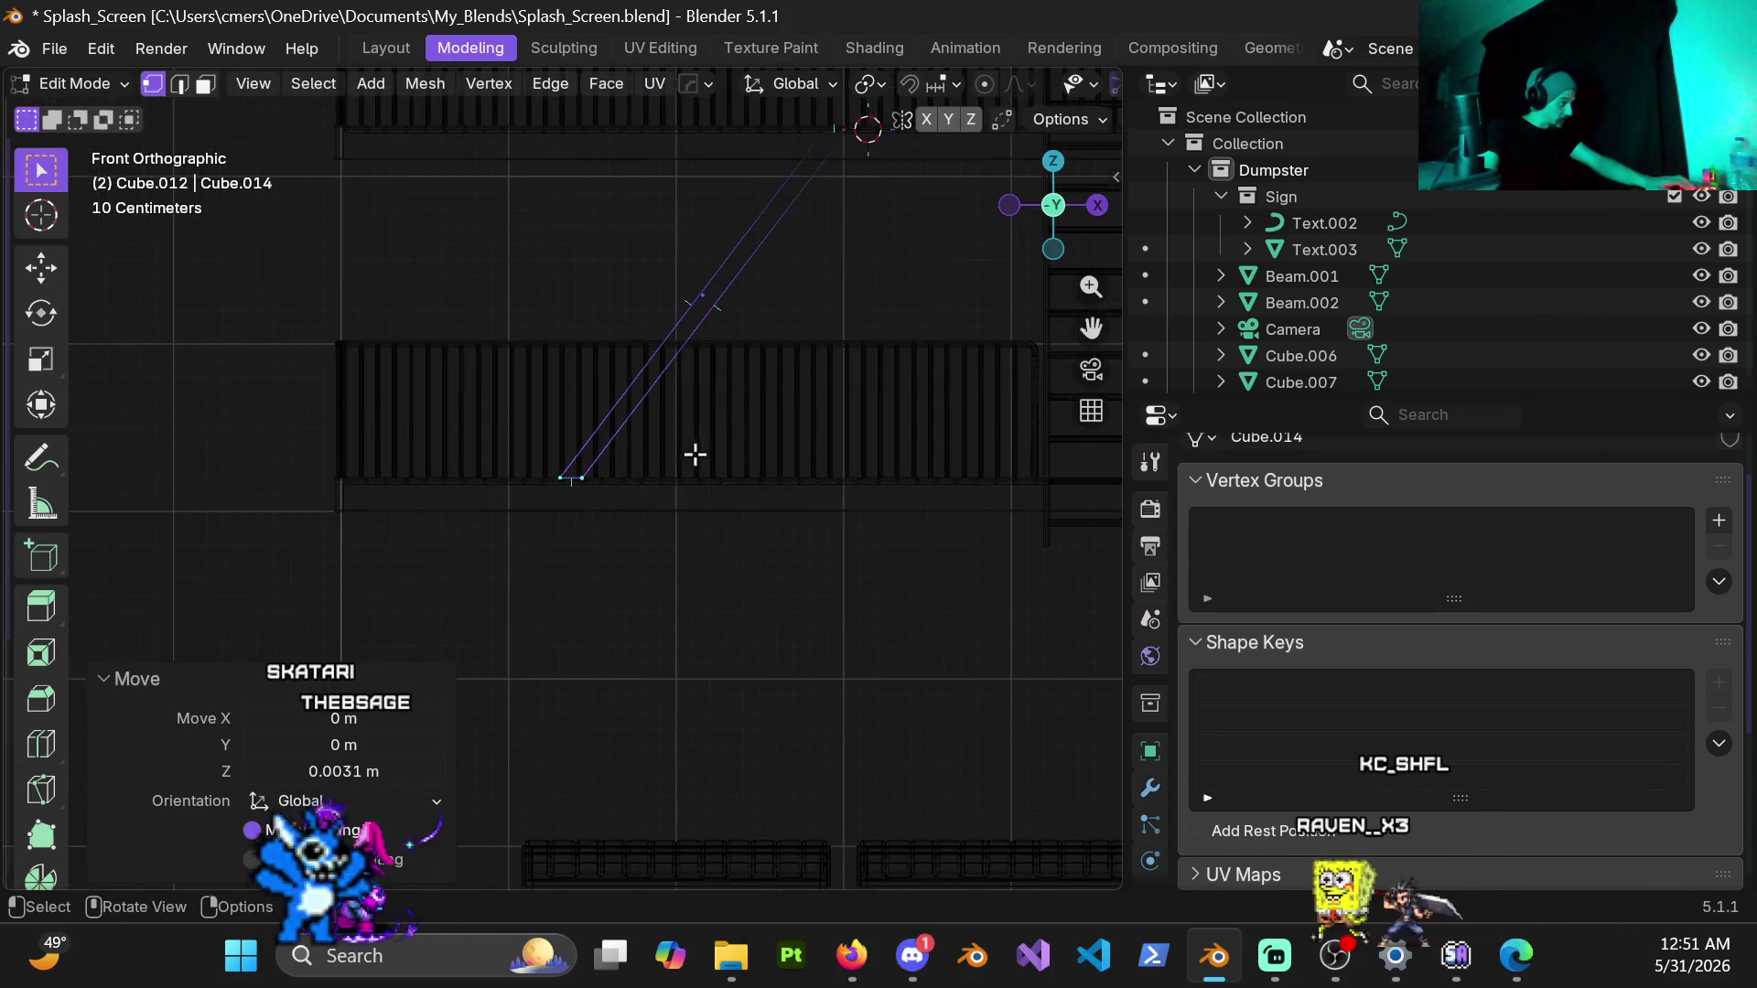
shift+middle_drag(729, 429, 649, 467)
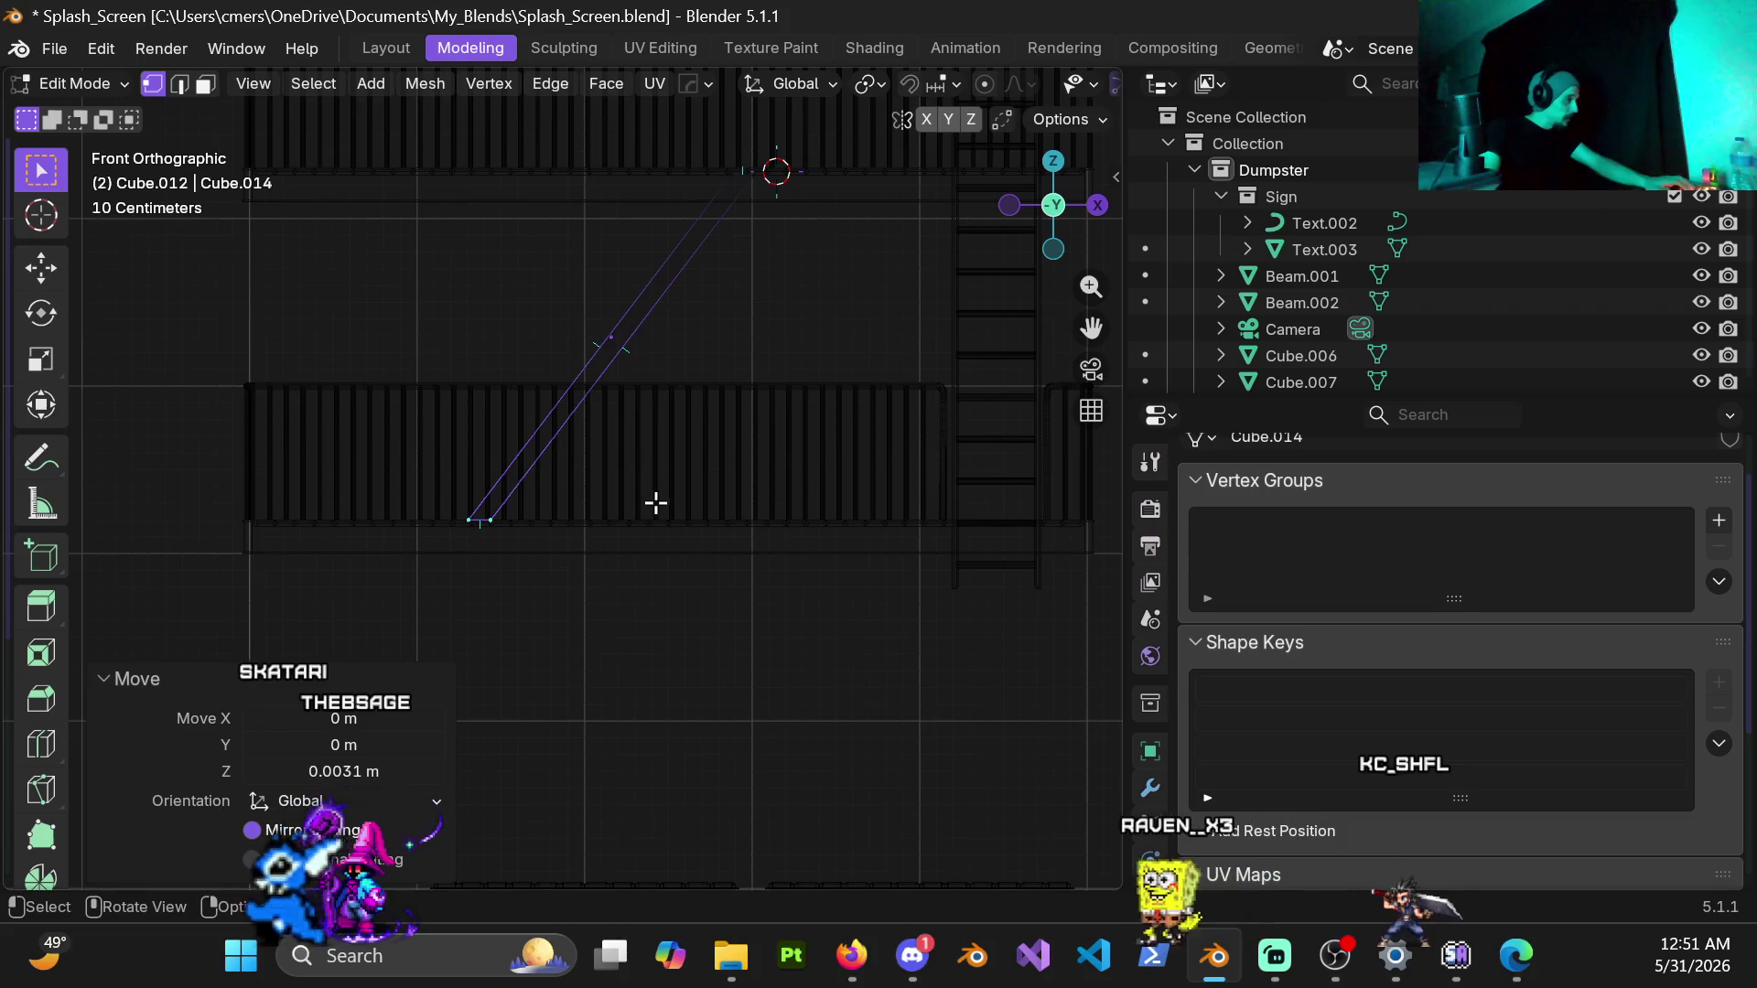
key(g)
key(x)
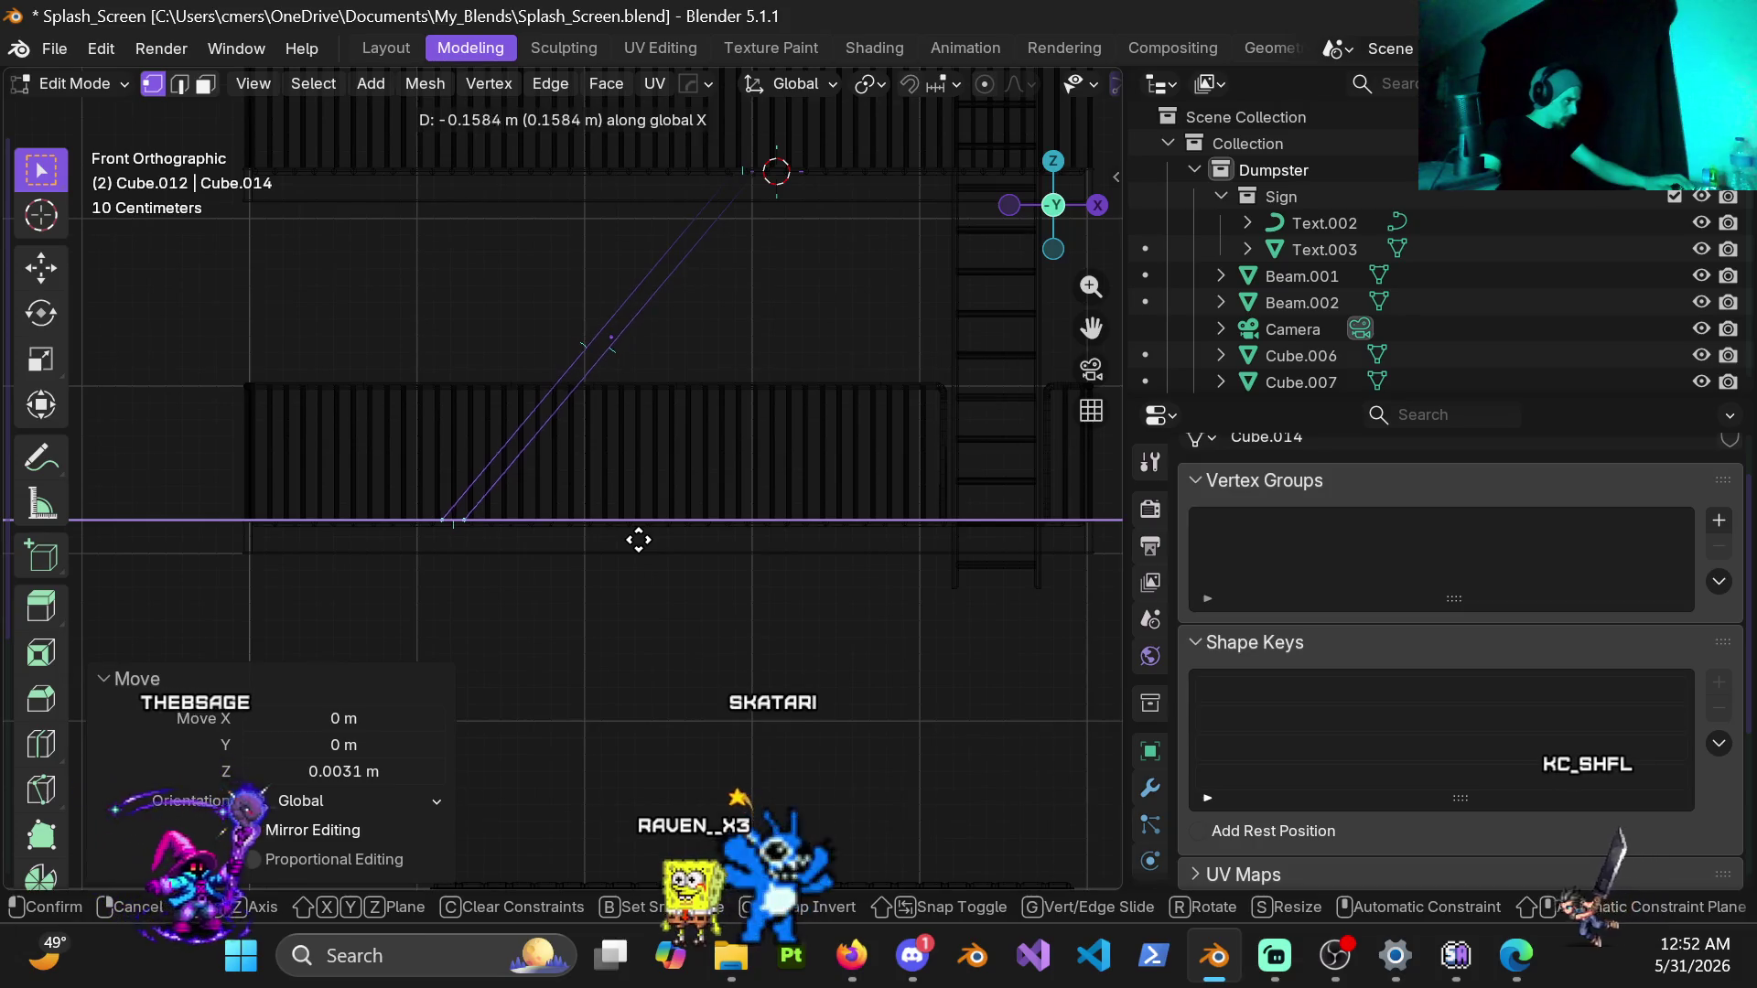
click(643, 540)
key(z)
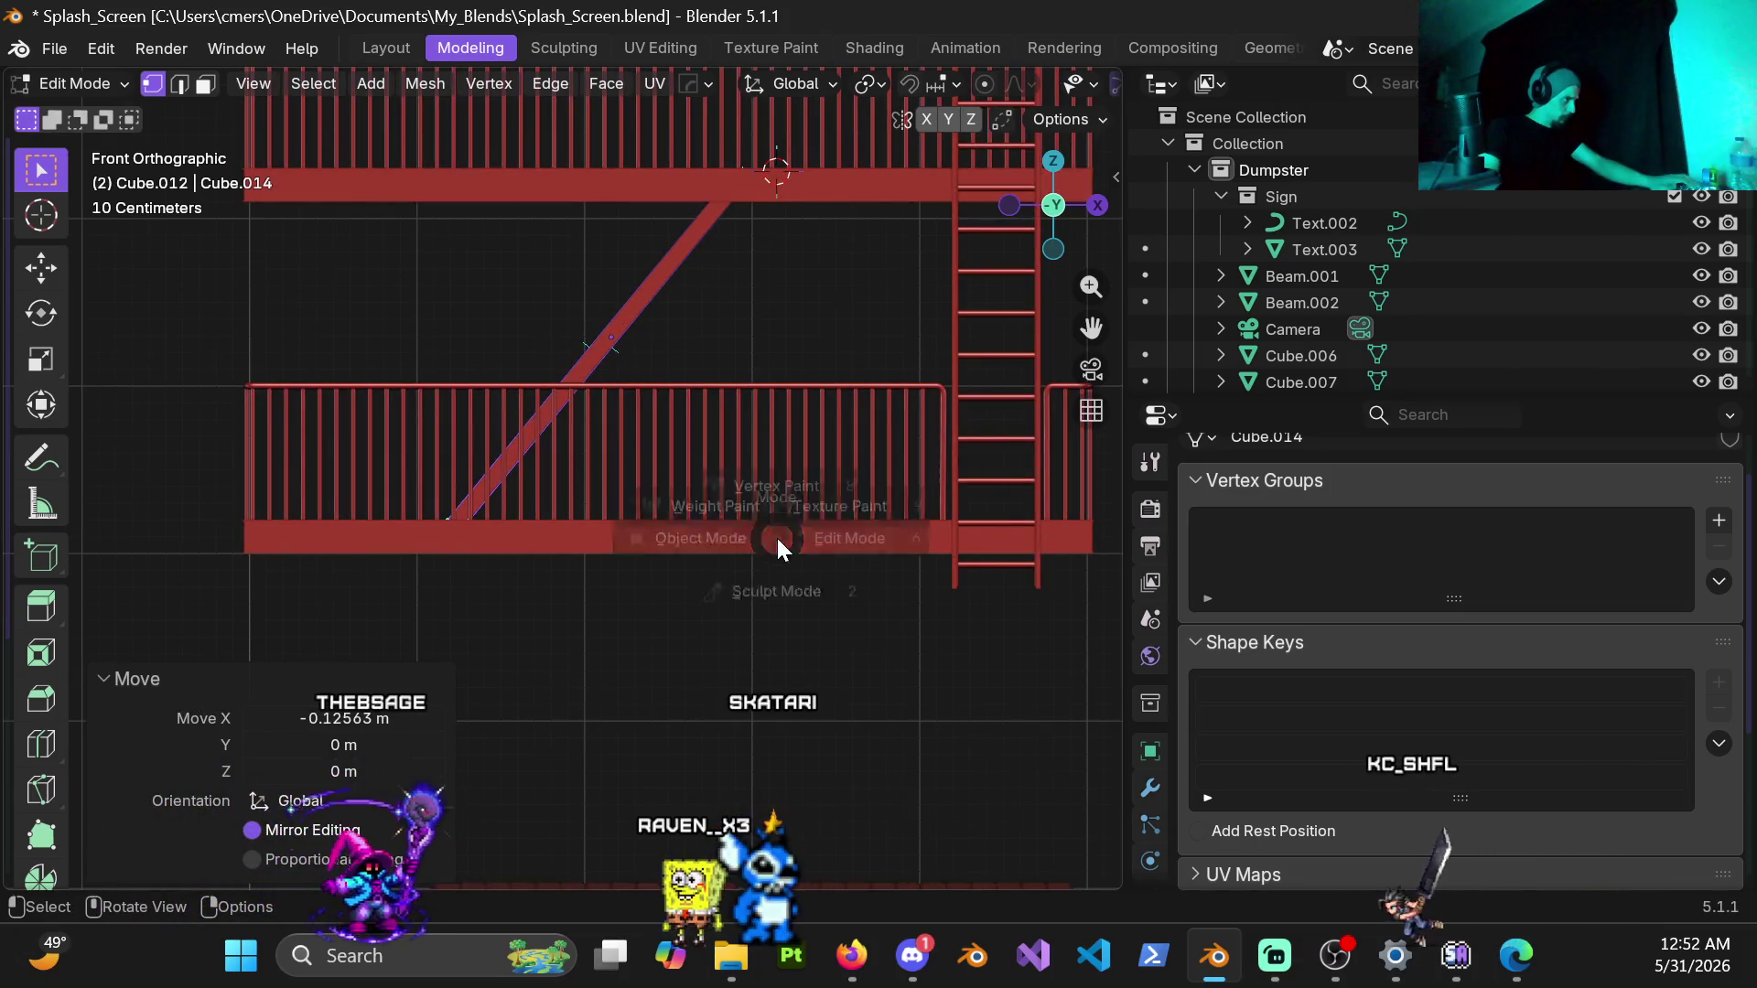
Step: Back in object mode, orbit through back, top and angled views to check the beam against both platforms
click(566, 521)
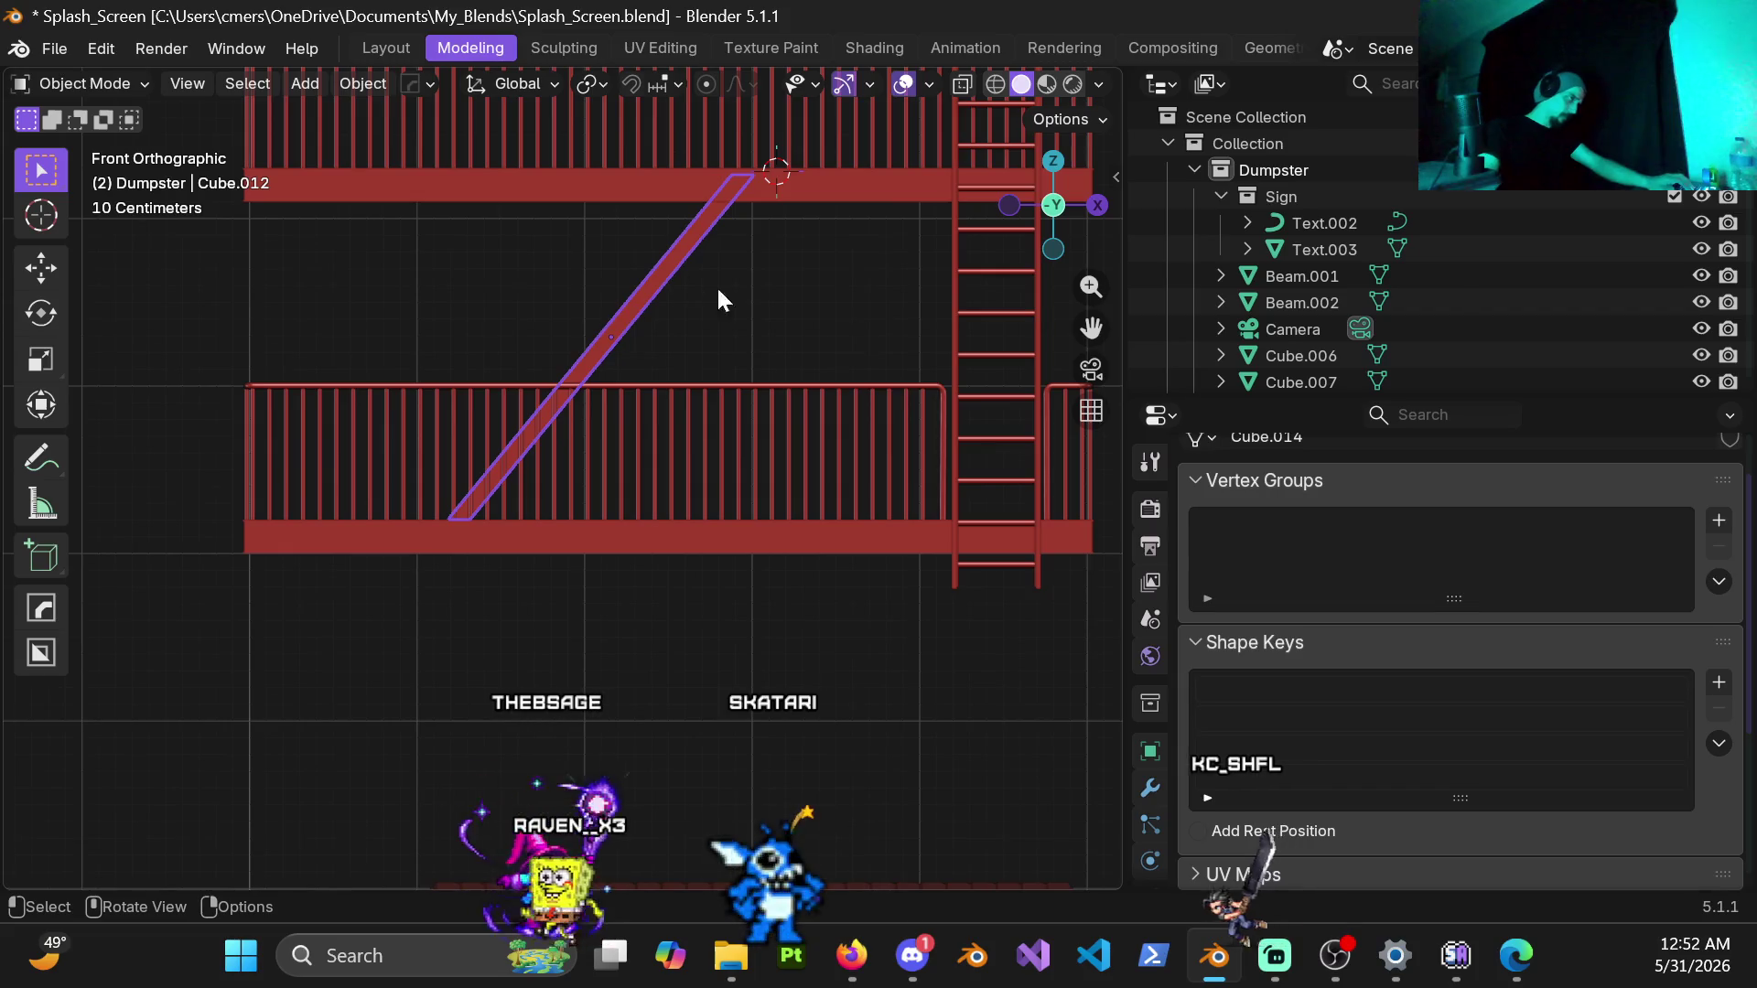
mouse_move(638, 314)
middle_down()
mouse_move(510, 336)
mouse_move(635, 350)
middle_up()
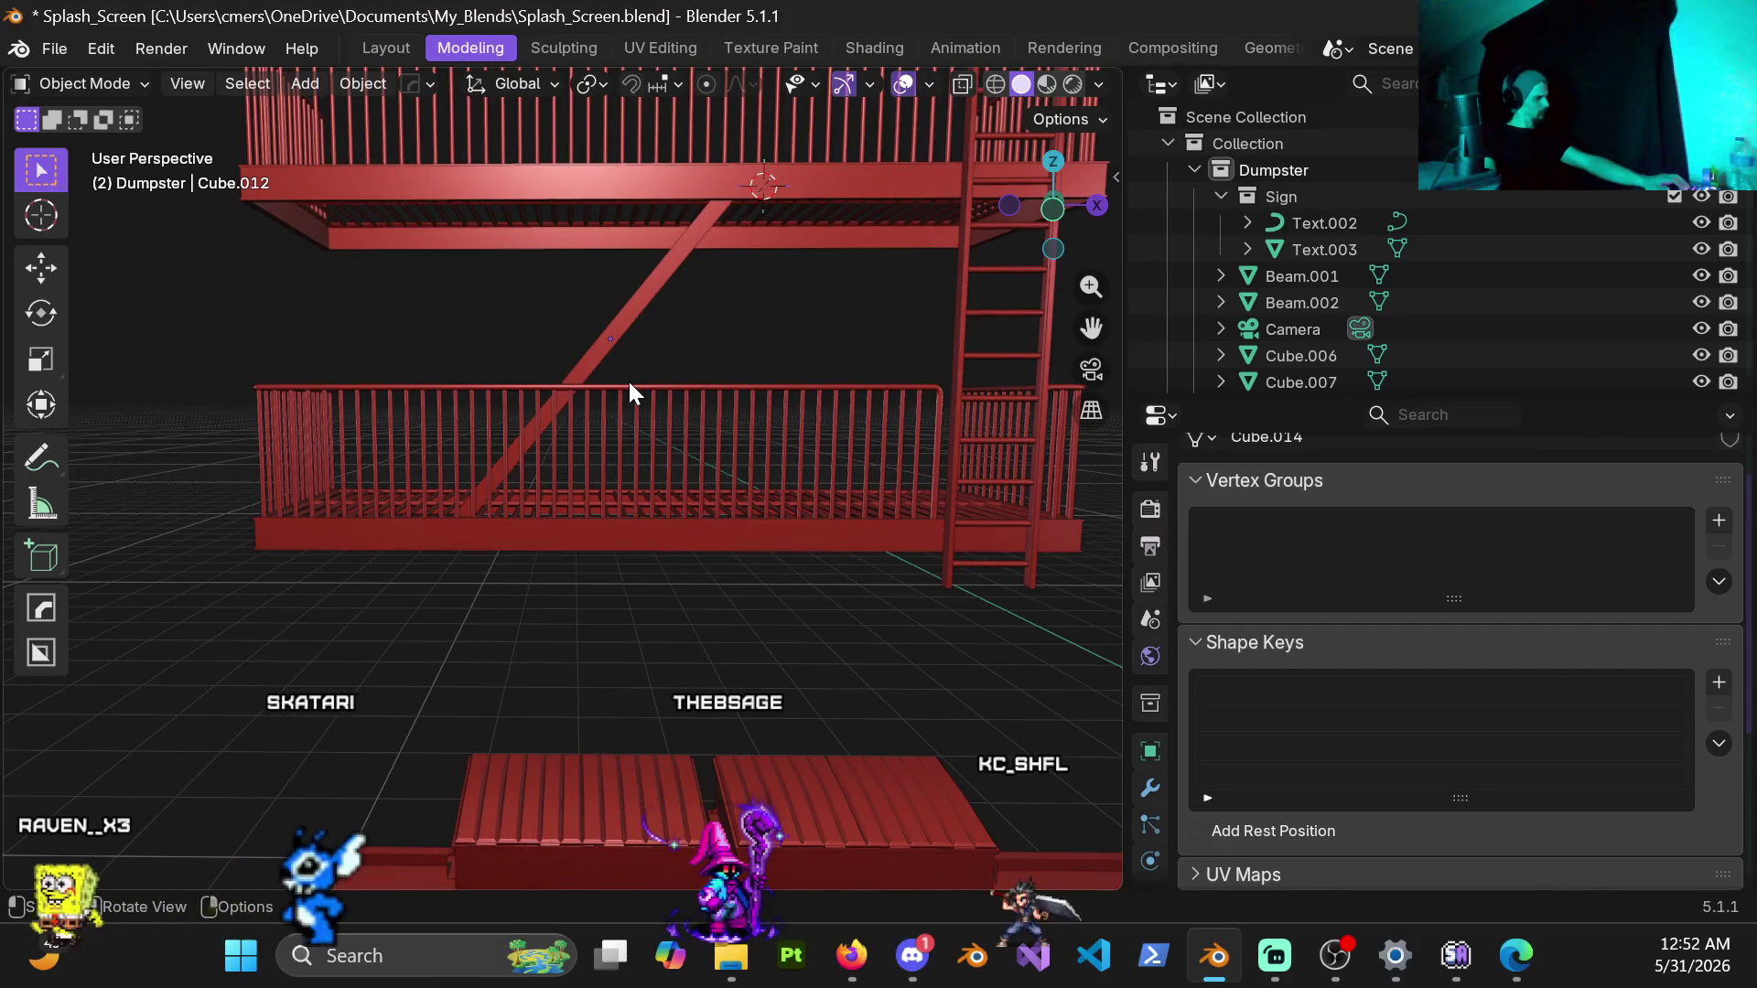
mouse_move(628, 379)
middle_down()
mouse_move(746, 282)
mouse_move(764, 330)
mouse_move(609, 333)
mouse_move(614, 227)
mouse_move(611, 334)
mouse_move(1104, 327)
mouse_move(8, 346)
middle_up()
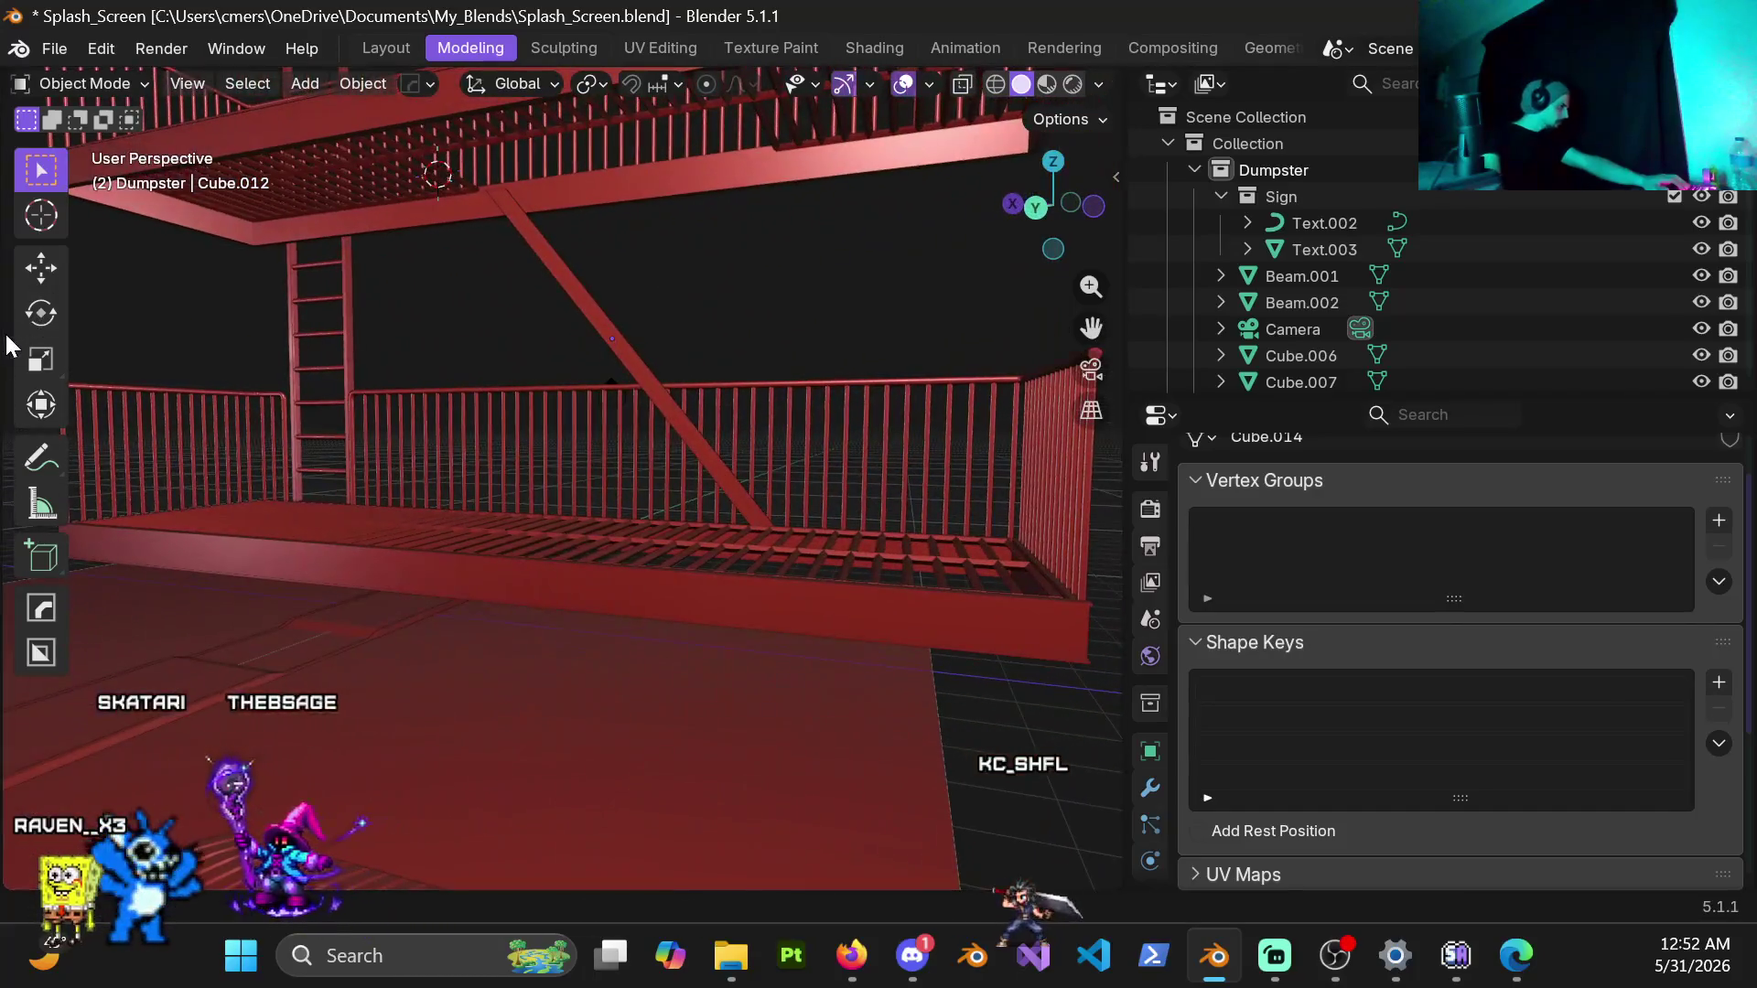
mouse_move(349, 427)
middle_down()
mouse_move(546, 344)
mouse_move(523, 351)
middle_up()
key(ctrl+KP_1)
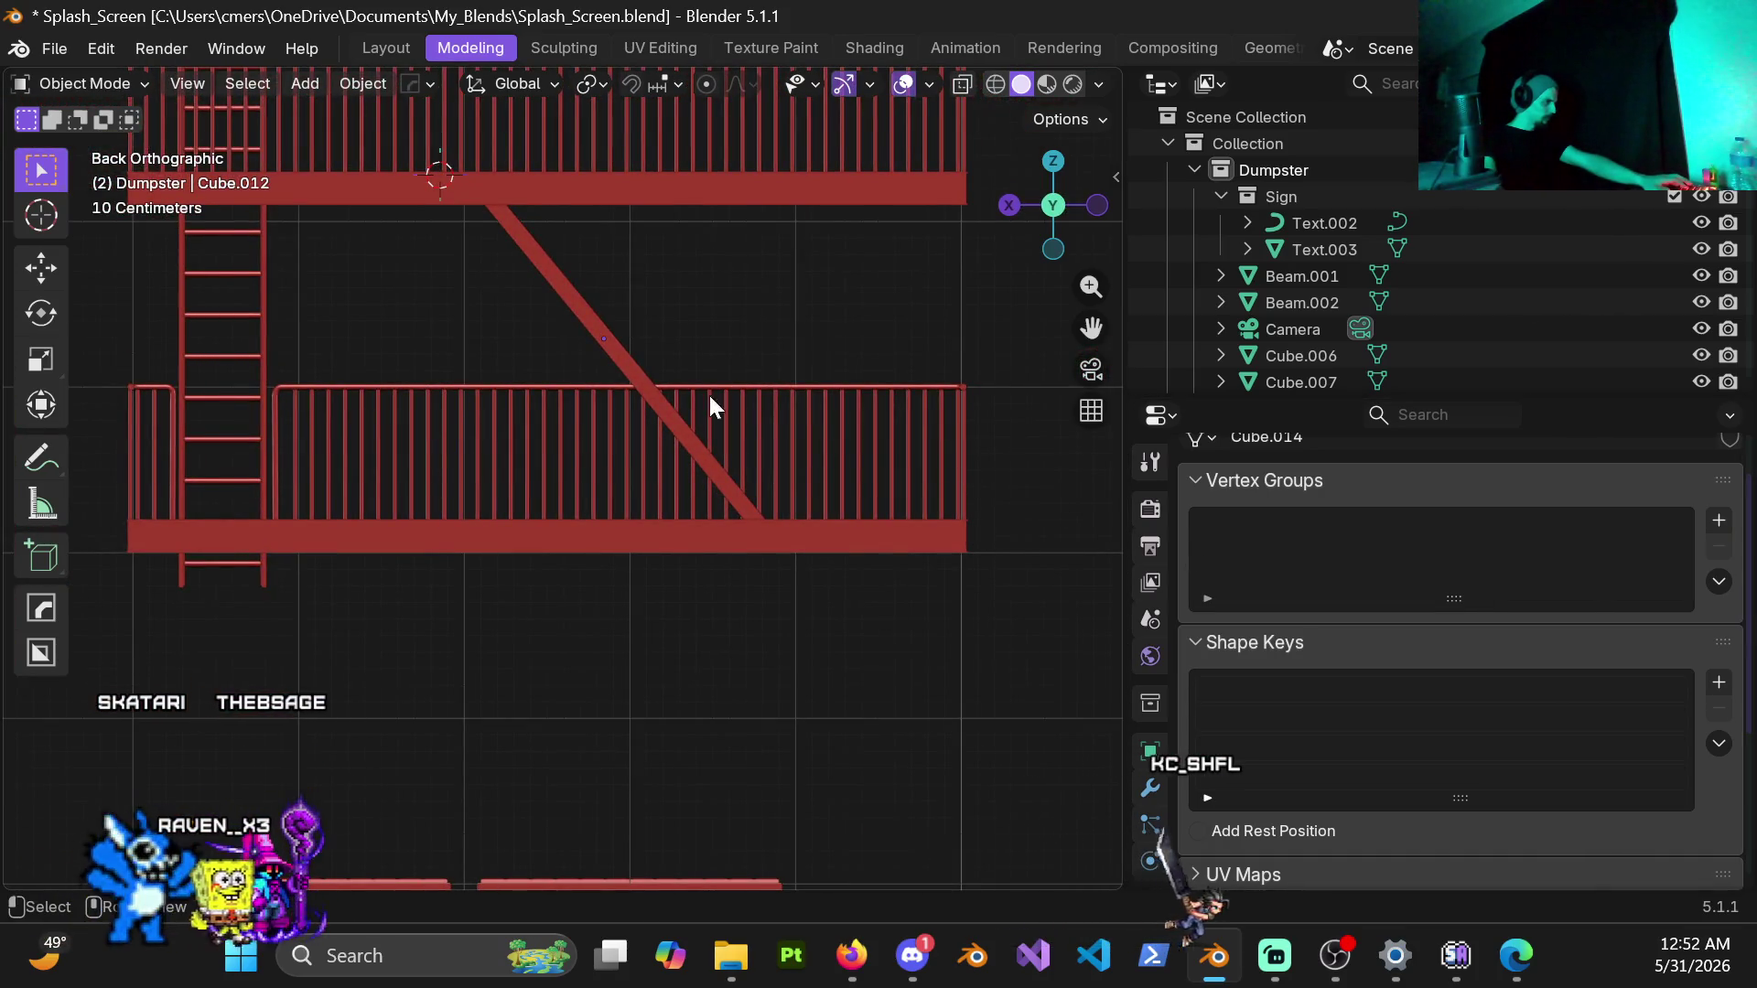
middle_drag(640, 343, 445, 388)
scroll(446, 388, down, 3)
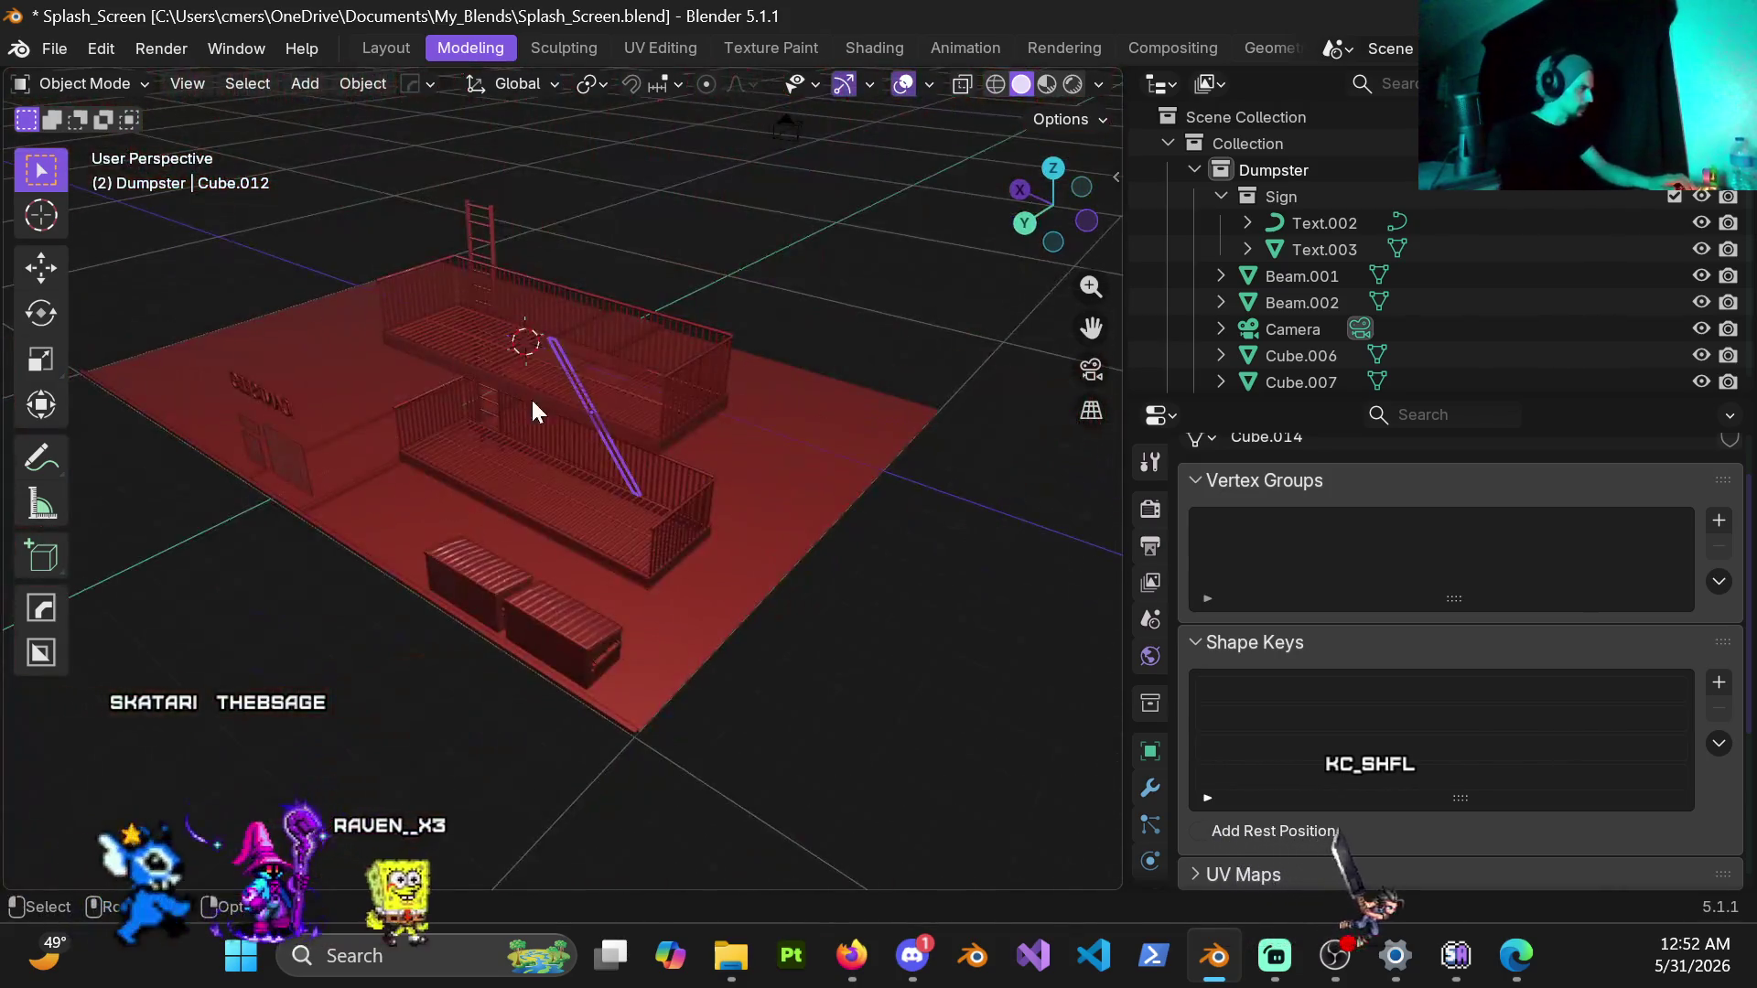
scroll(531, 397, up, 4)
key(KP_7)
scroll(537, 392, up, 3)
mouse_move(444, 446)
middle_down()
mouse_move(622, 669)
mouse_move(675, 678)
middle_up()
scroll(573, 368, up, 3)
scroll(608, 408, up, 4)
scroll(619, 412, up, 2)
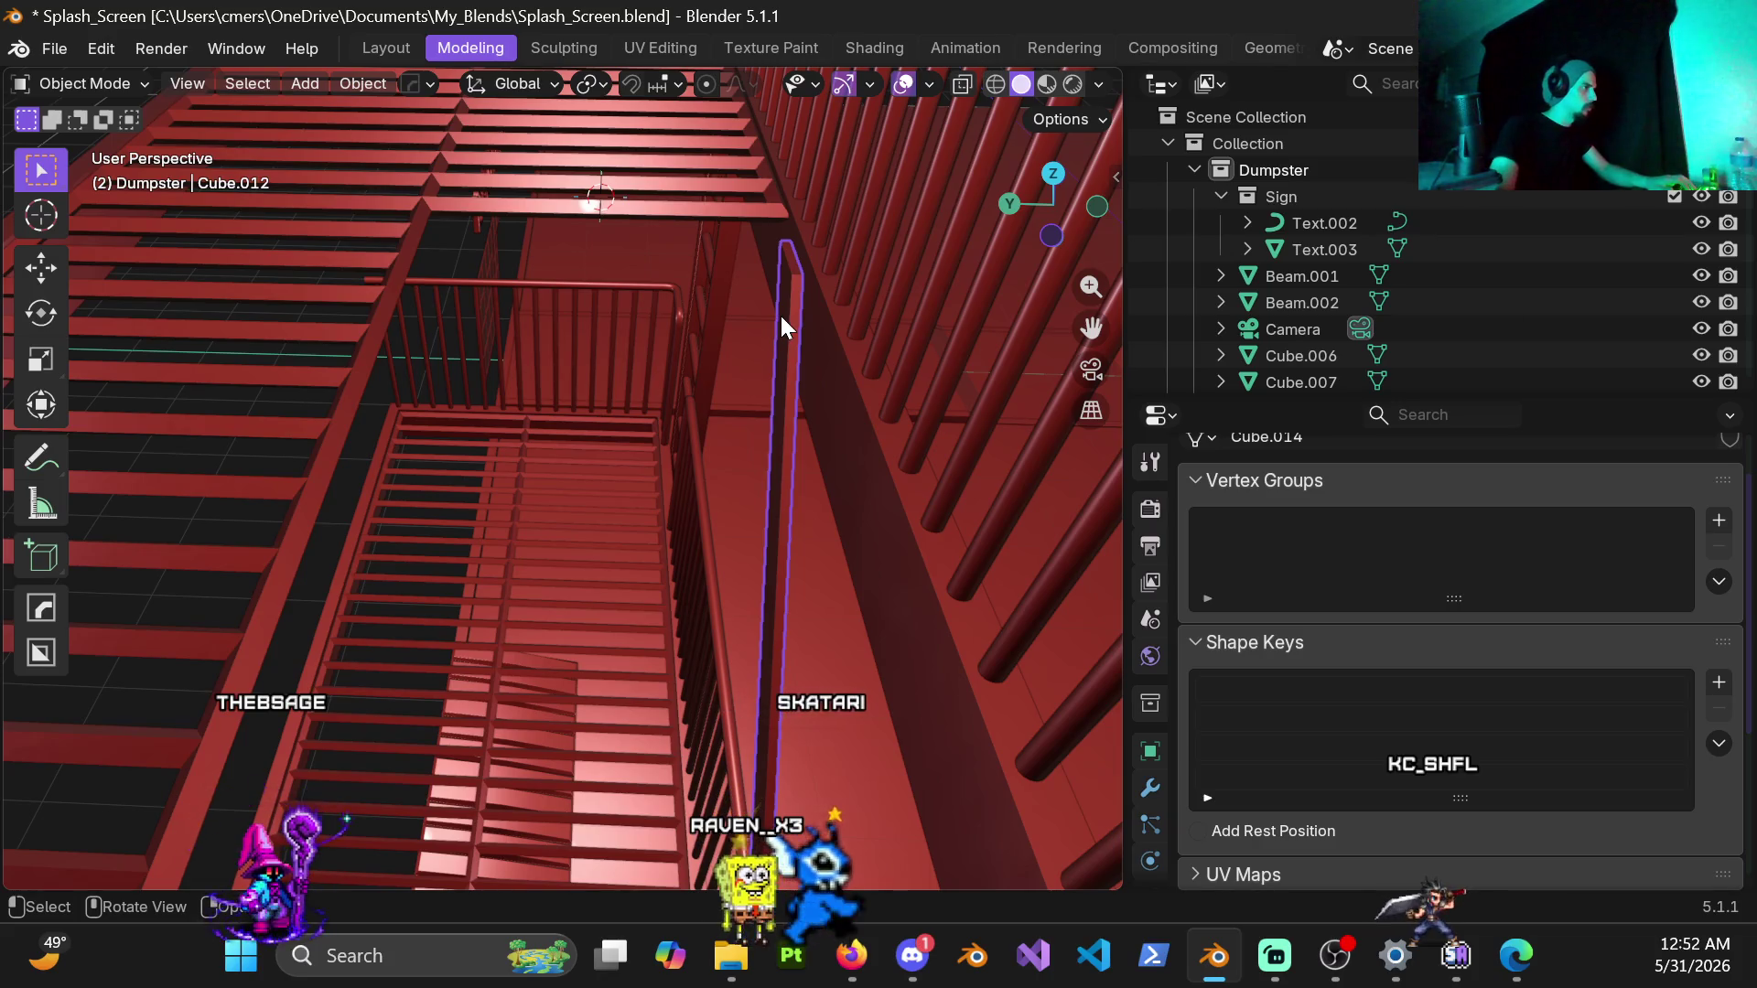
mouse_move(779, 327)
middle_down()
mouse_move(728, 345)
mouse_move(686, 437)
mouse_move(847, 414)
mouse_move(1017, 349)
mouse_move(878, 370)
mouse_move(800, 466)
mouse_move(834, 534)
middle_up()
scroll(834, 533, down, 4)
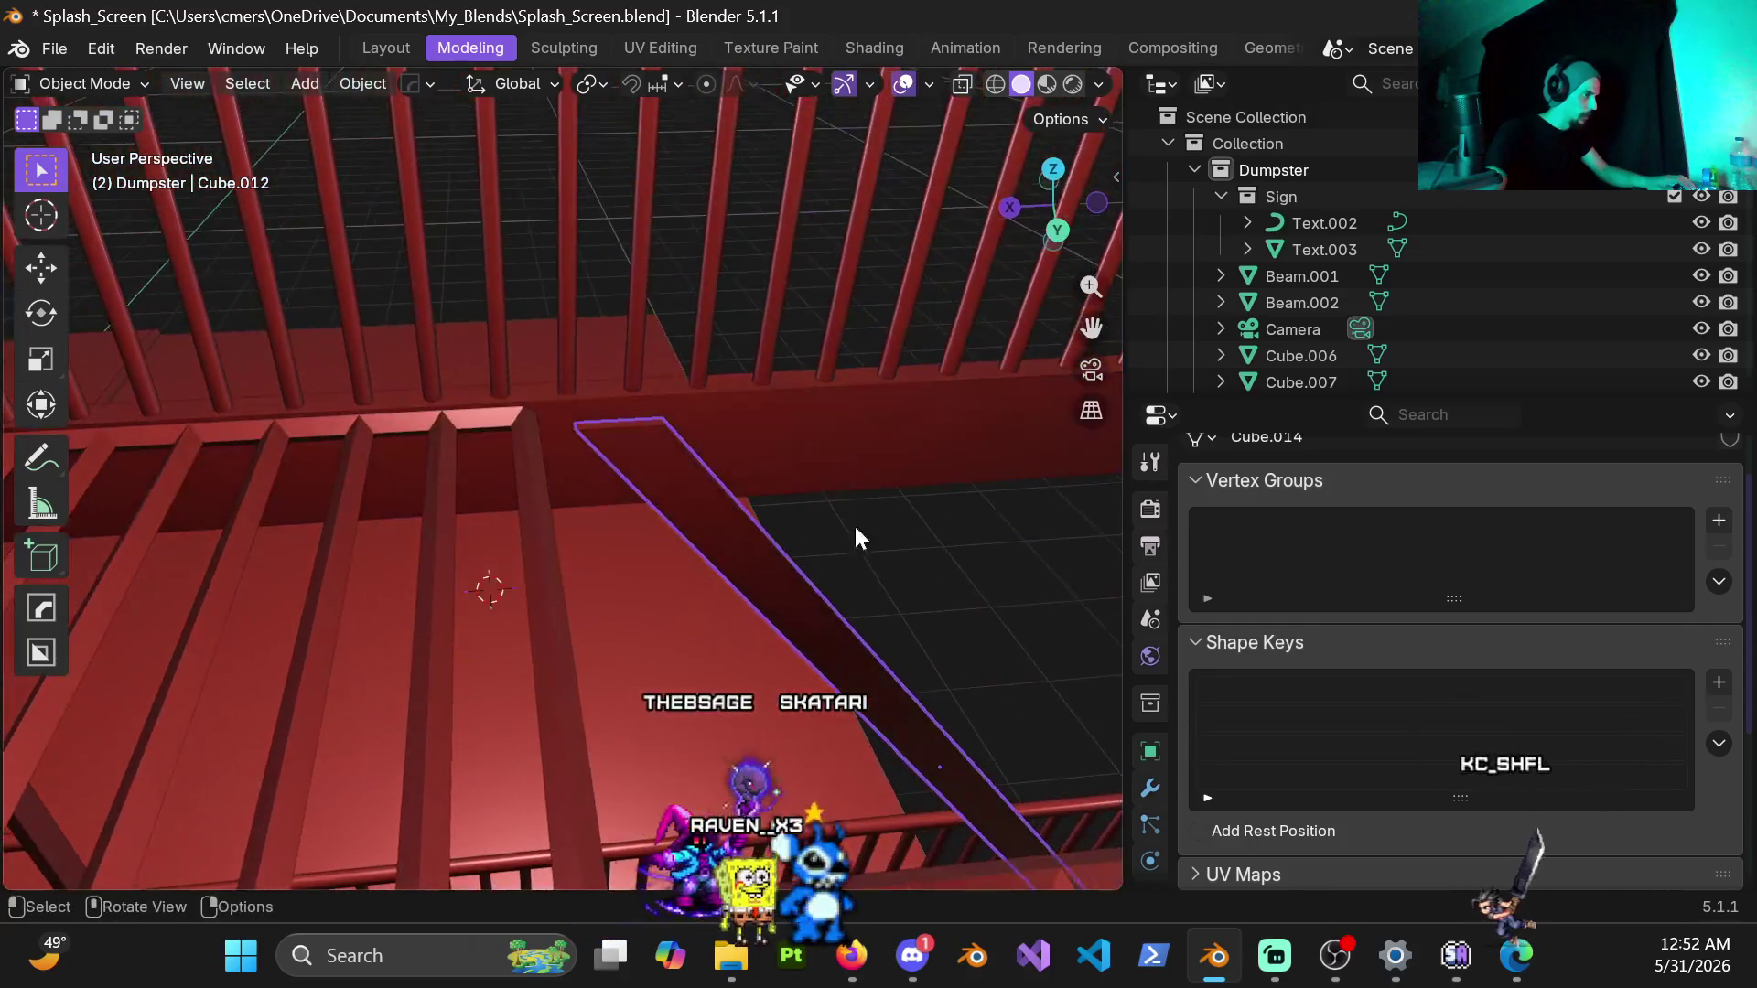
scroll(760, 522, up, 4)
scroll(678, 447, up, 4)
mouse_move(731, 237)
middle_down()
mouse_move(645, 379)
mouse_move(699, 252)
mouse_move(603, 382)
mouse_move(569, 465)
mouse_move(715, 335)
mouse_move(832, 300)
mouse_move(915, 318)
mouse_move(789, 309)
mouse_move(600, 430)
mouse_move(656, 353)
mouse_move(364, 410)
mouse_move(75, 374)
mouse_move(87, 394)
mouse_move(243, 417)
mouse_move(907, 413)
mouse_move(808, 400)
mouse_move(807, 377)
mouse_move(882, 400)
mouse_move(837, 423)
mouse_move(895, 393)
mouse_move(817, 399)
mouse_move(895, 373)
mouse_move(828, 364)
mouse_move(771, 260)
mouse_move(583, 493)
mouse_move(633, 383)
mouse_move(572, 329)
mouse_move(659, 399)
mouse_move(832, 345)
mouse_move(535, 350)
mouse_move(699, 398)
mouse_move(714, 426)
mouse_move(660, 357)
mouse_move(706, 500)
middle_up()
scroll(699, 253, down, 3)
scroll(688, 239, down, 3)
key(Tab)
Step: In solid shading, raise the beam's top edge 0.04 m toward the upper platform
key(z)
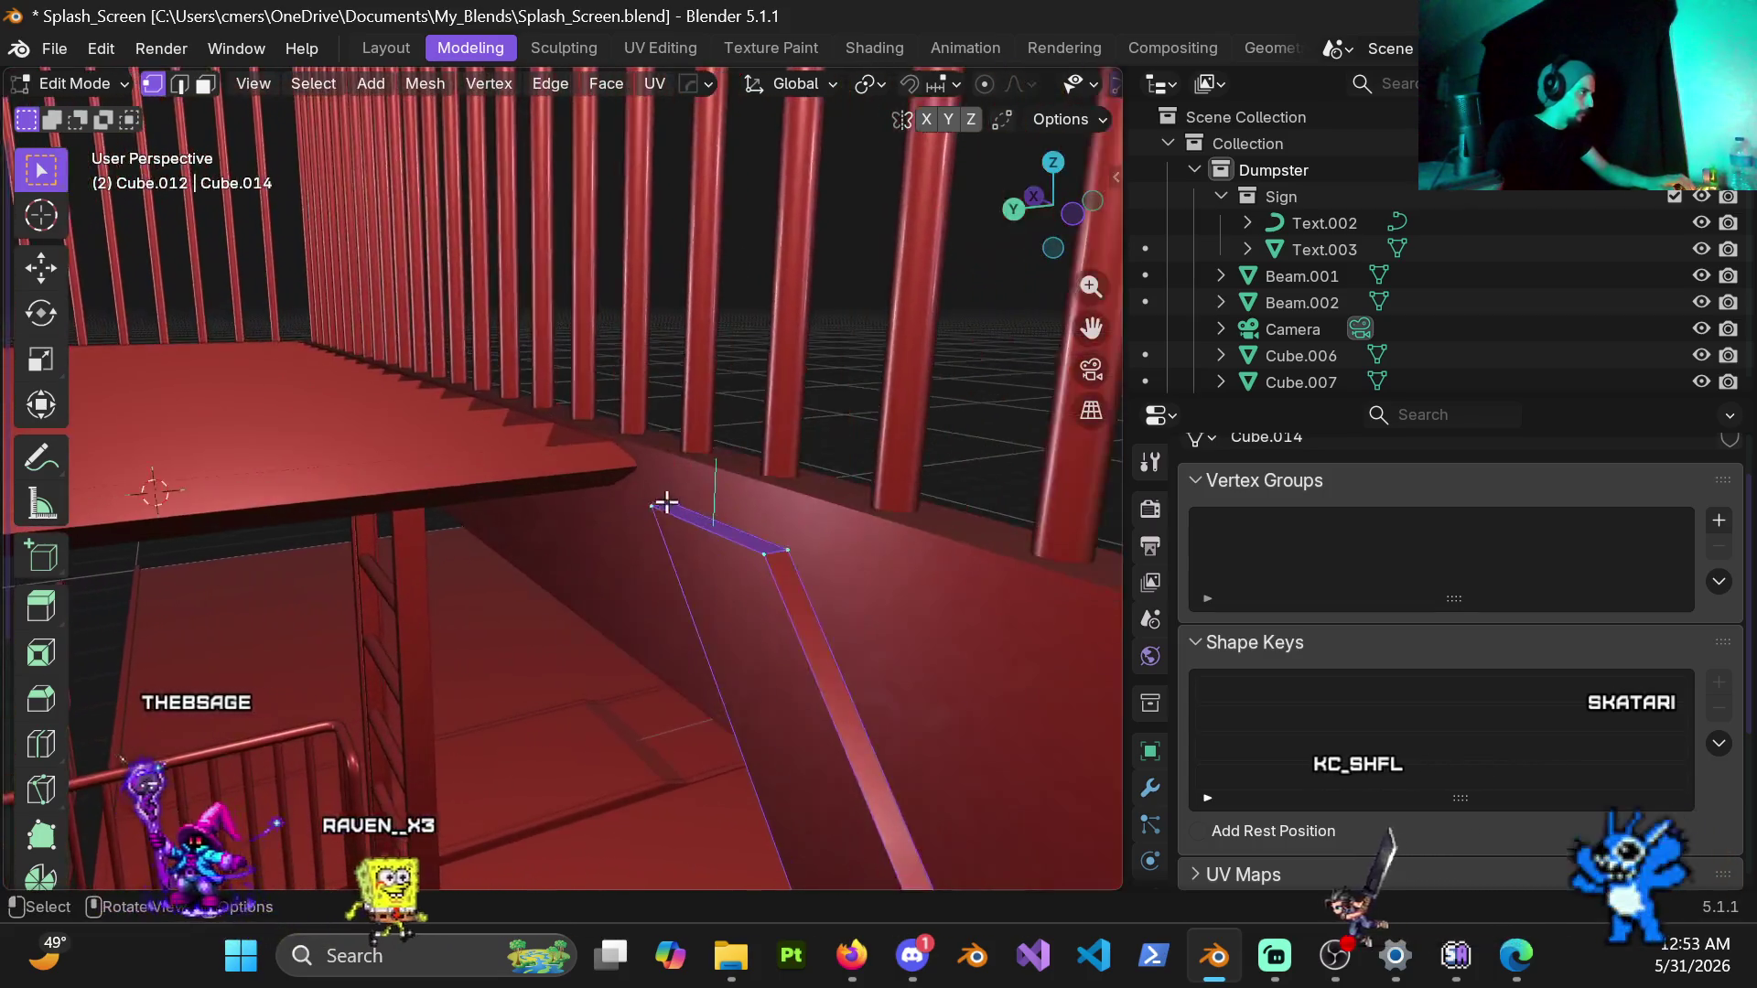
click(741, 529)
key(g)
key(z)
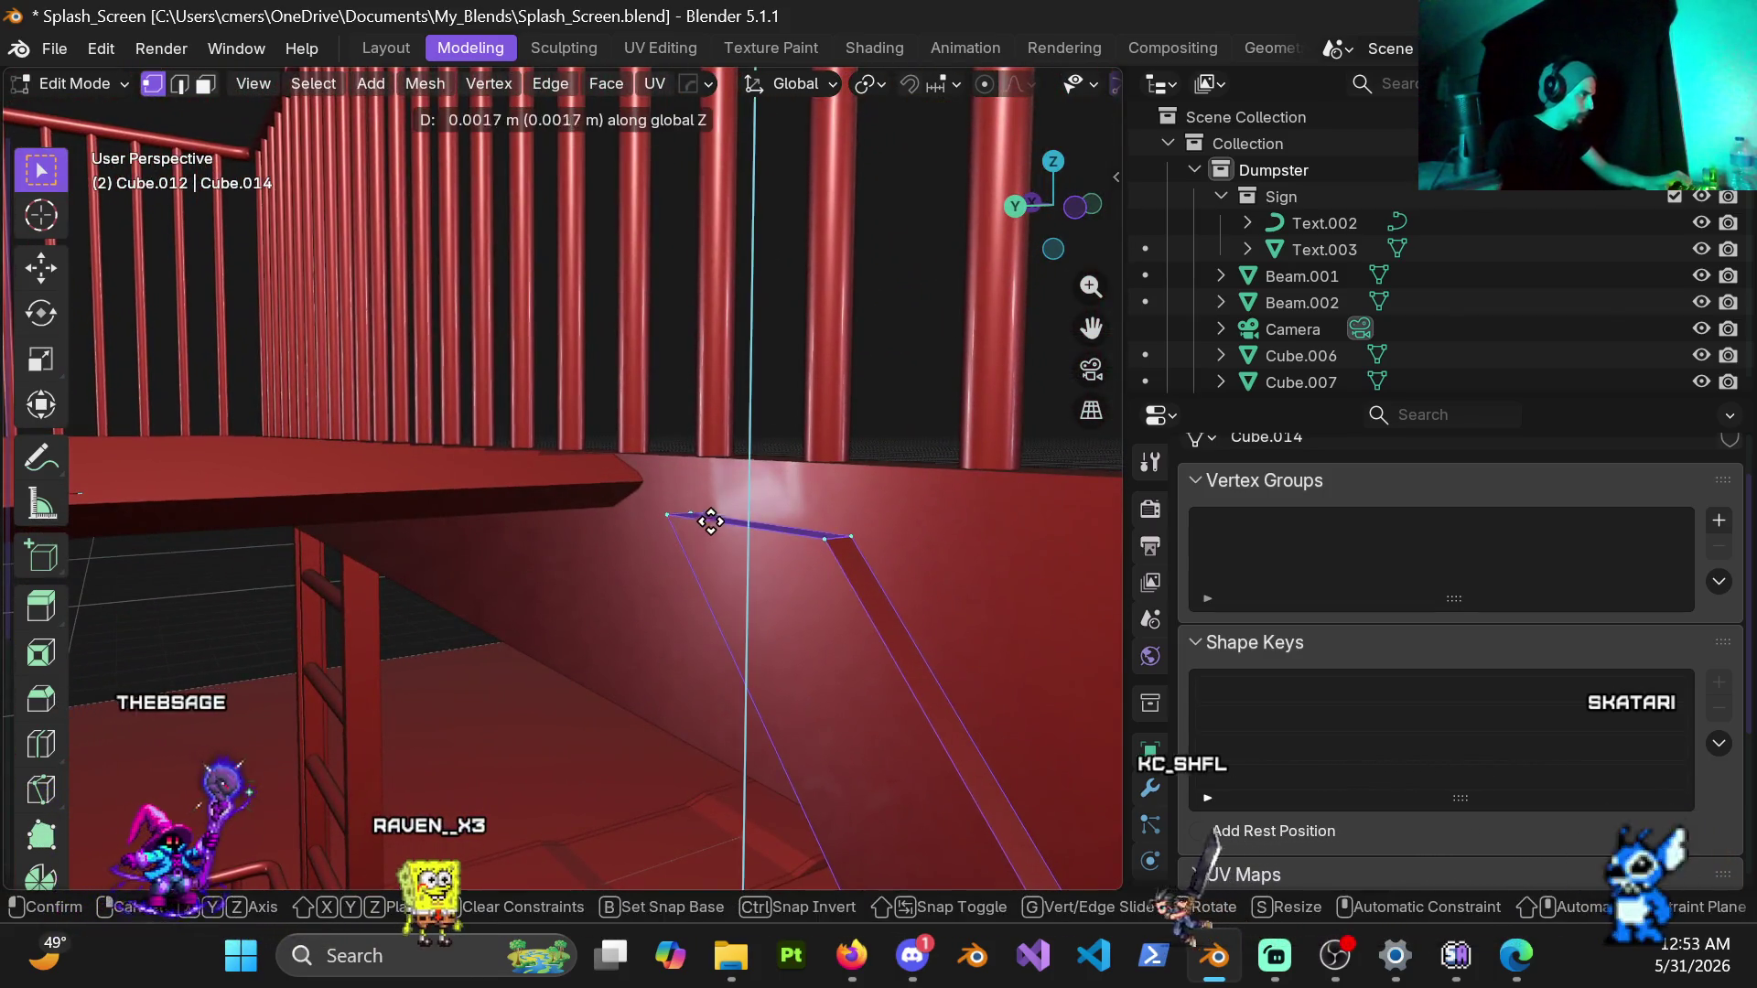
click(701, 459)
middle_drag(687, 453, 902, 546)
Step: Slide the top edge 0.07 m along X flush with the platform and return to object mode
key(g)
key(y)
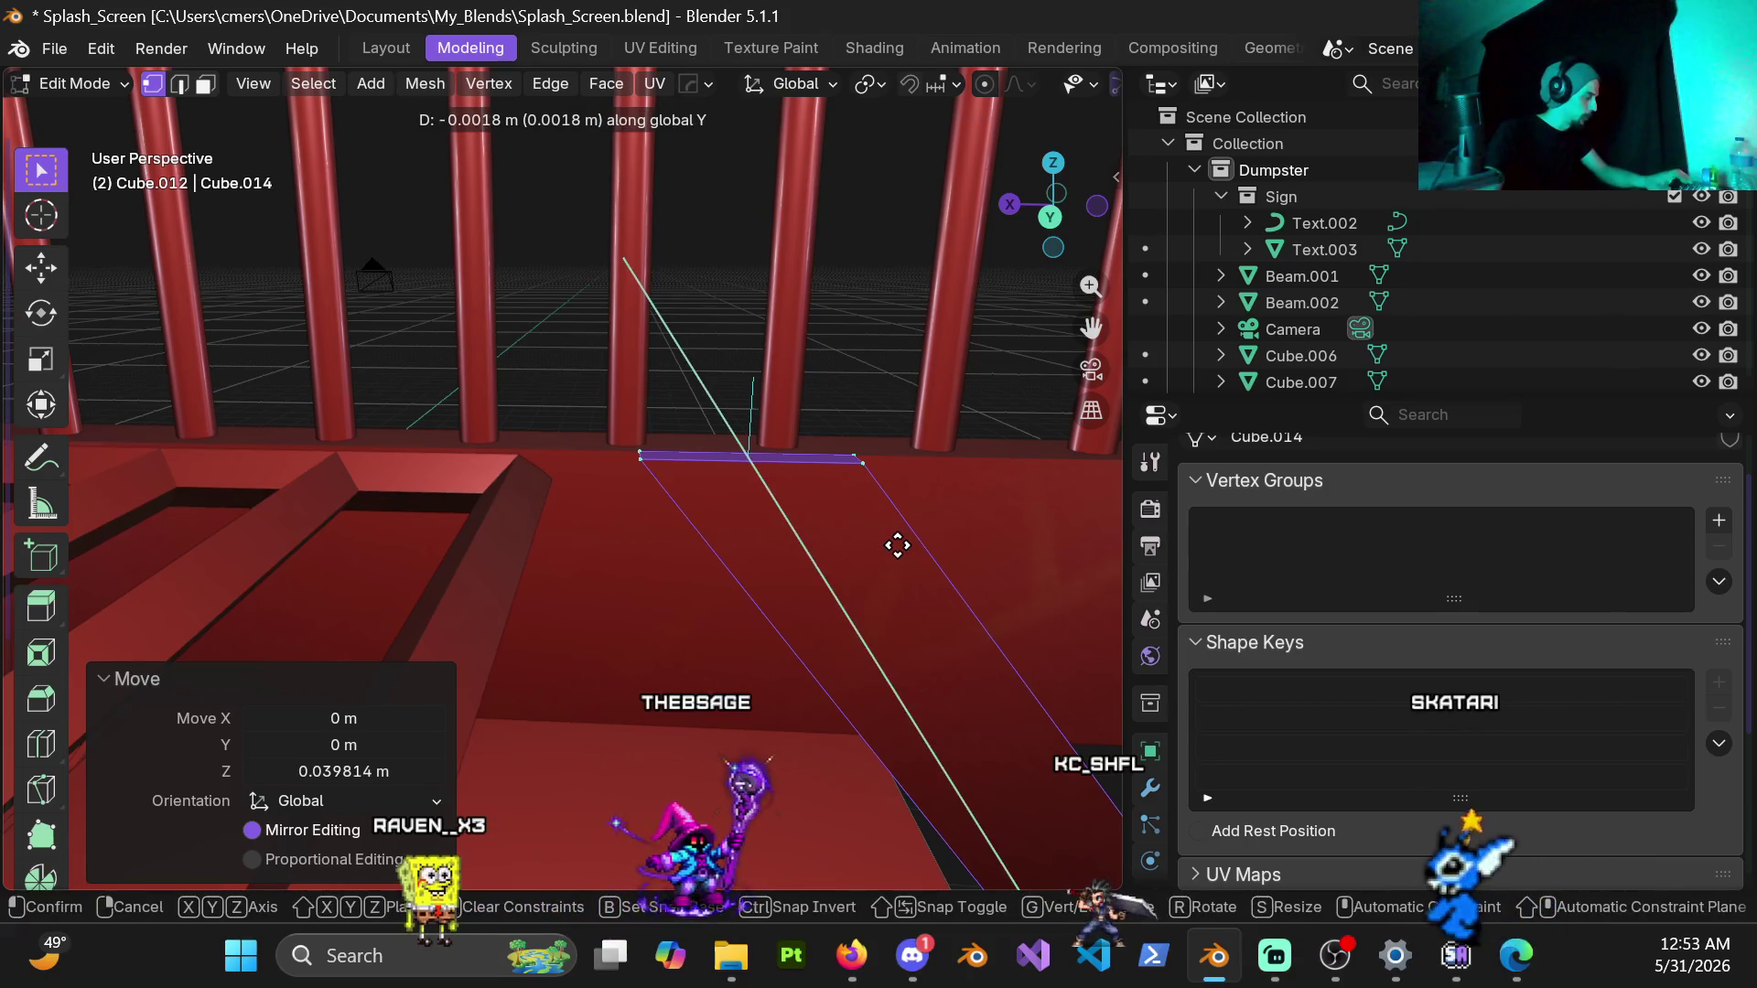
key(x)
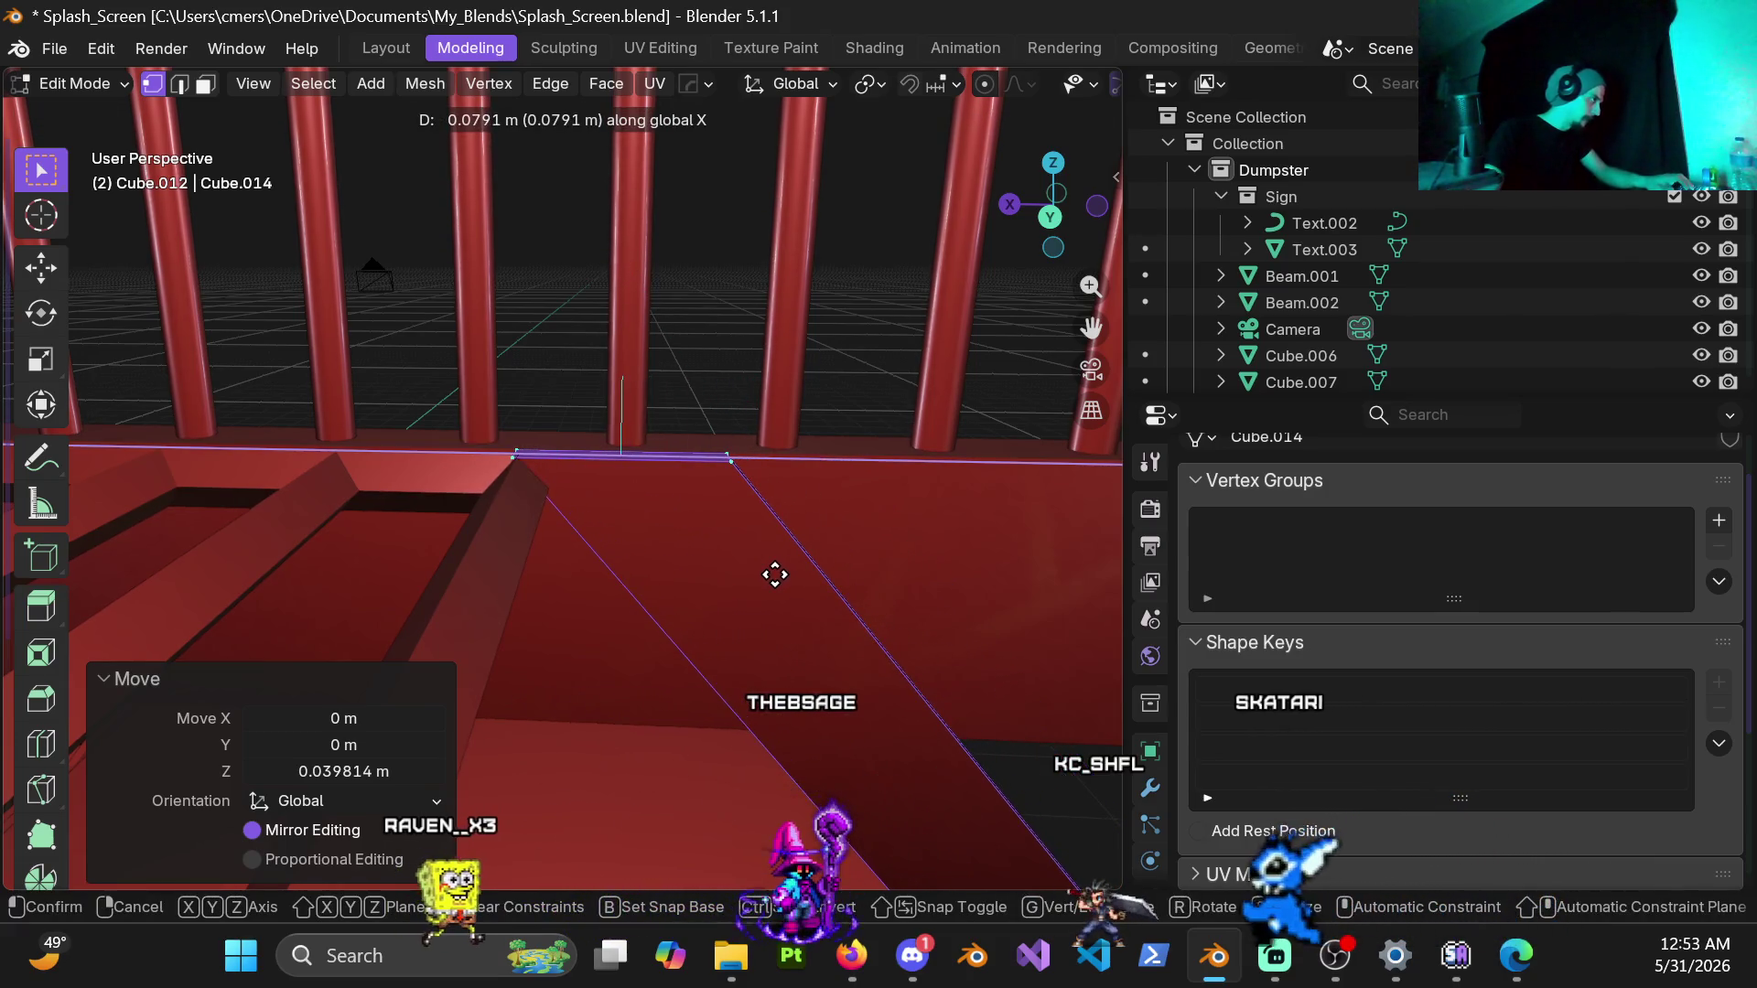
click(783, 579)
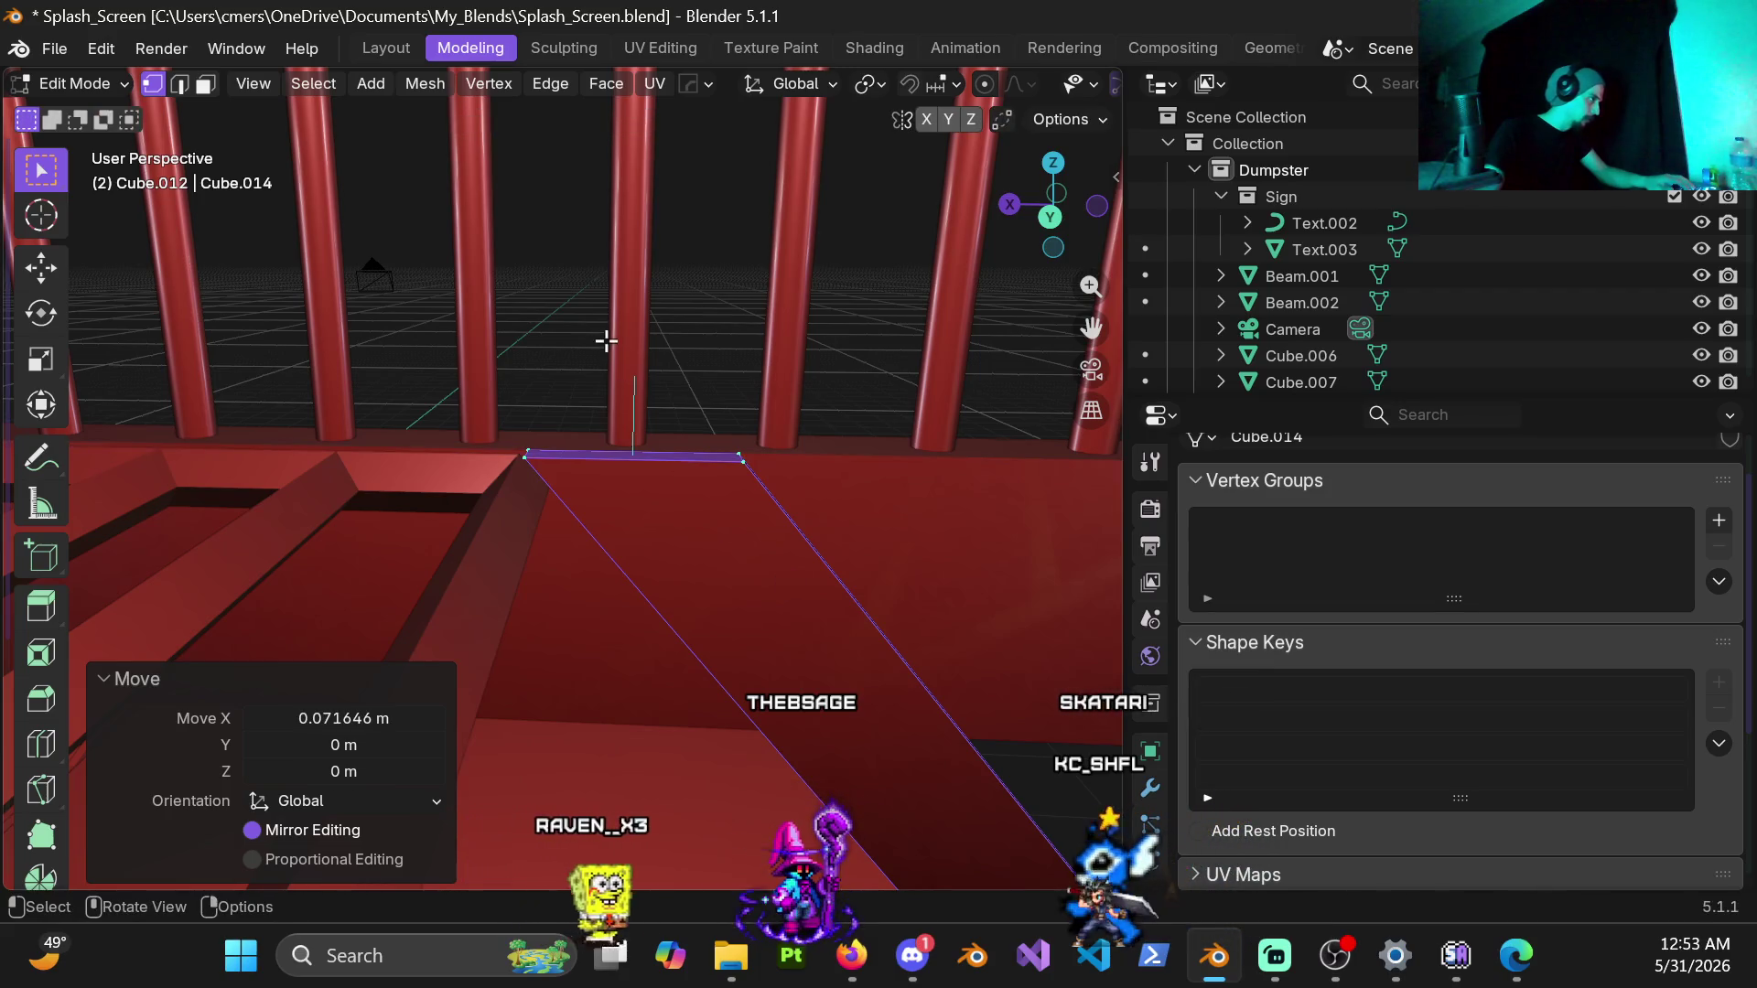
key(ctrl+Tab)
click(352, 356)
click(607, 359)
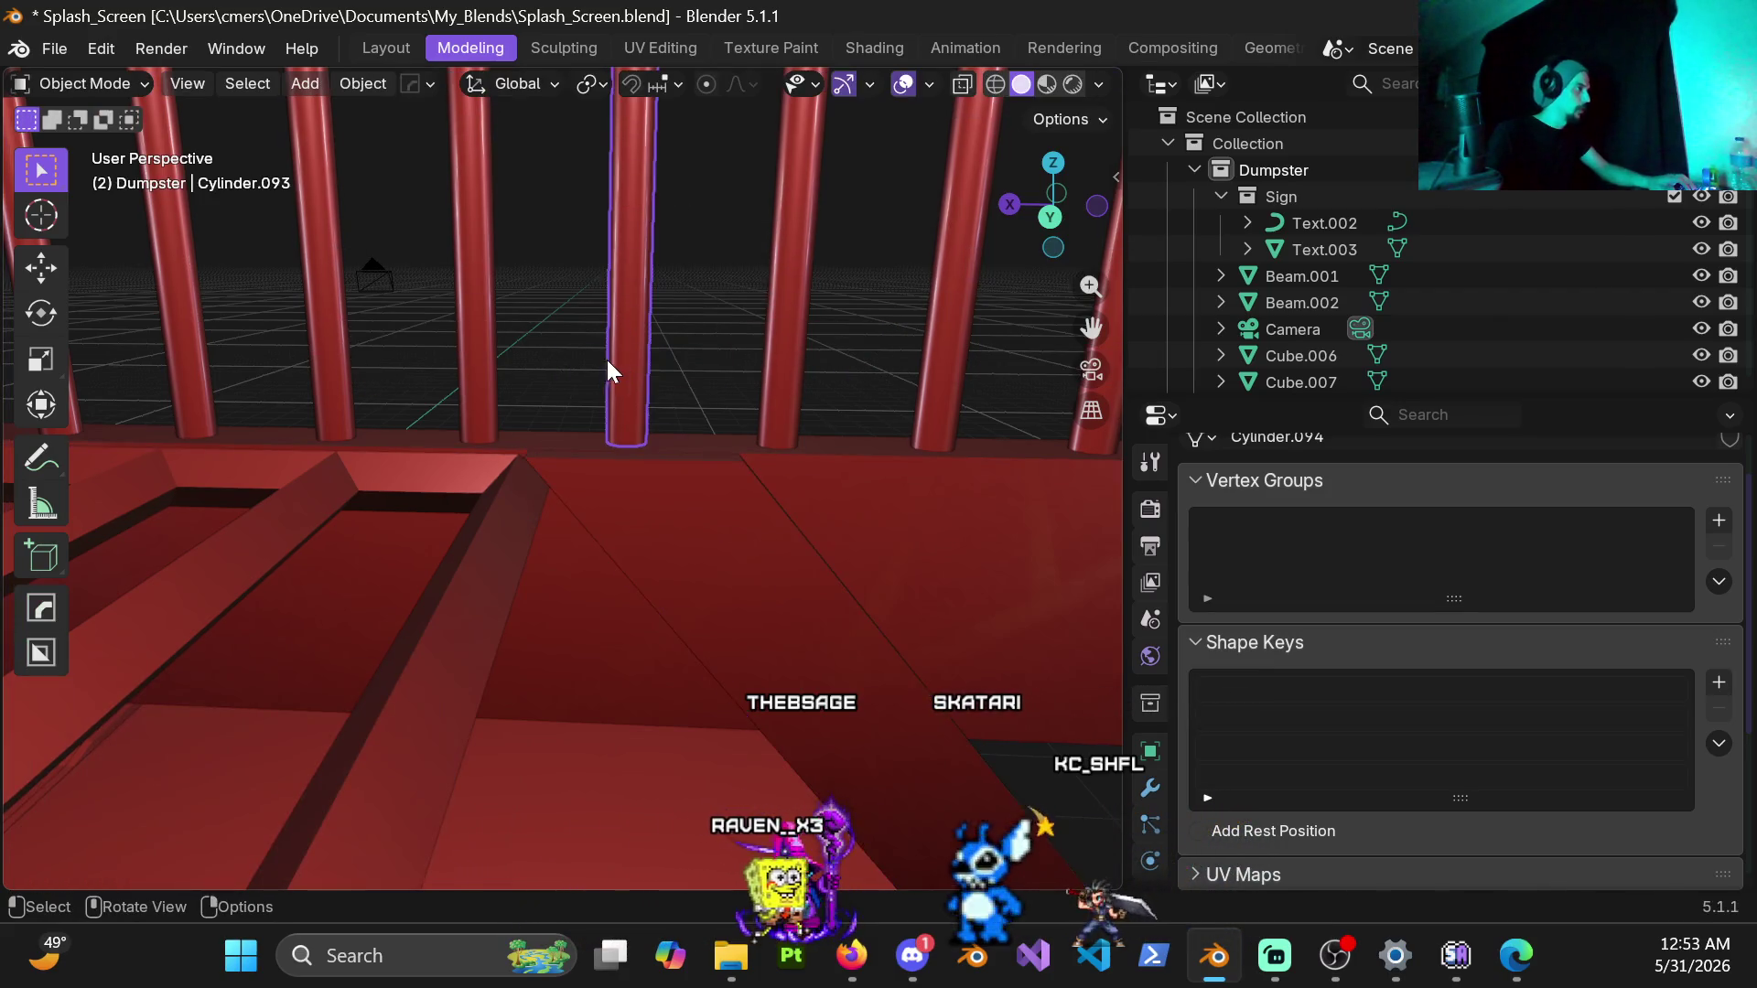
Step: Apply the Cube.012 diagonal beam's scale via Ctrl+A so the transform is baked in
click(688, 542)
middle_drag(748, 523, 724, 570)
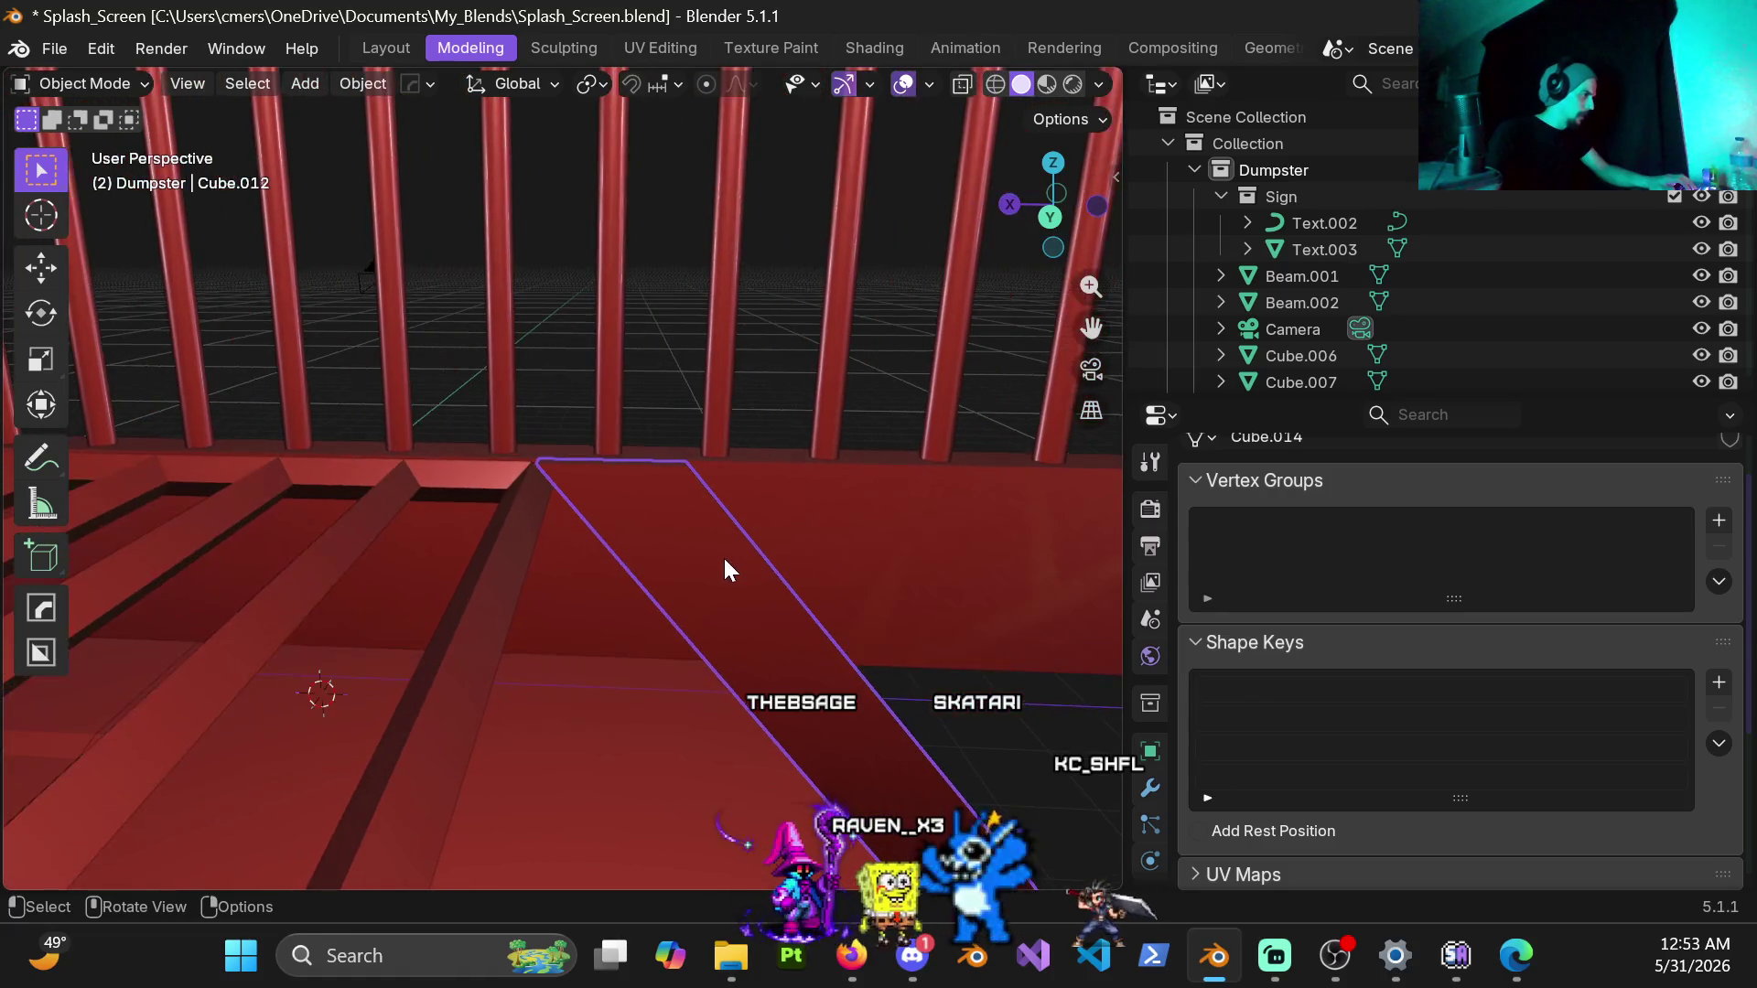
key(ctrl+a)
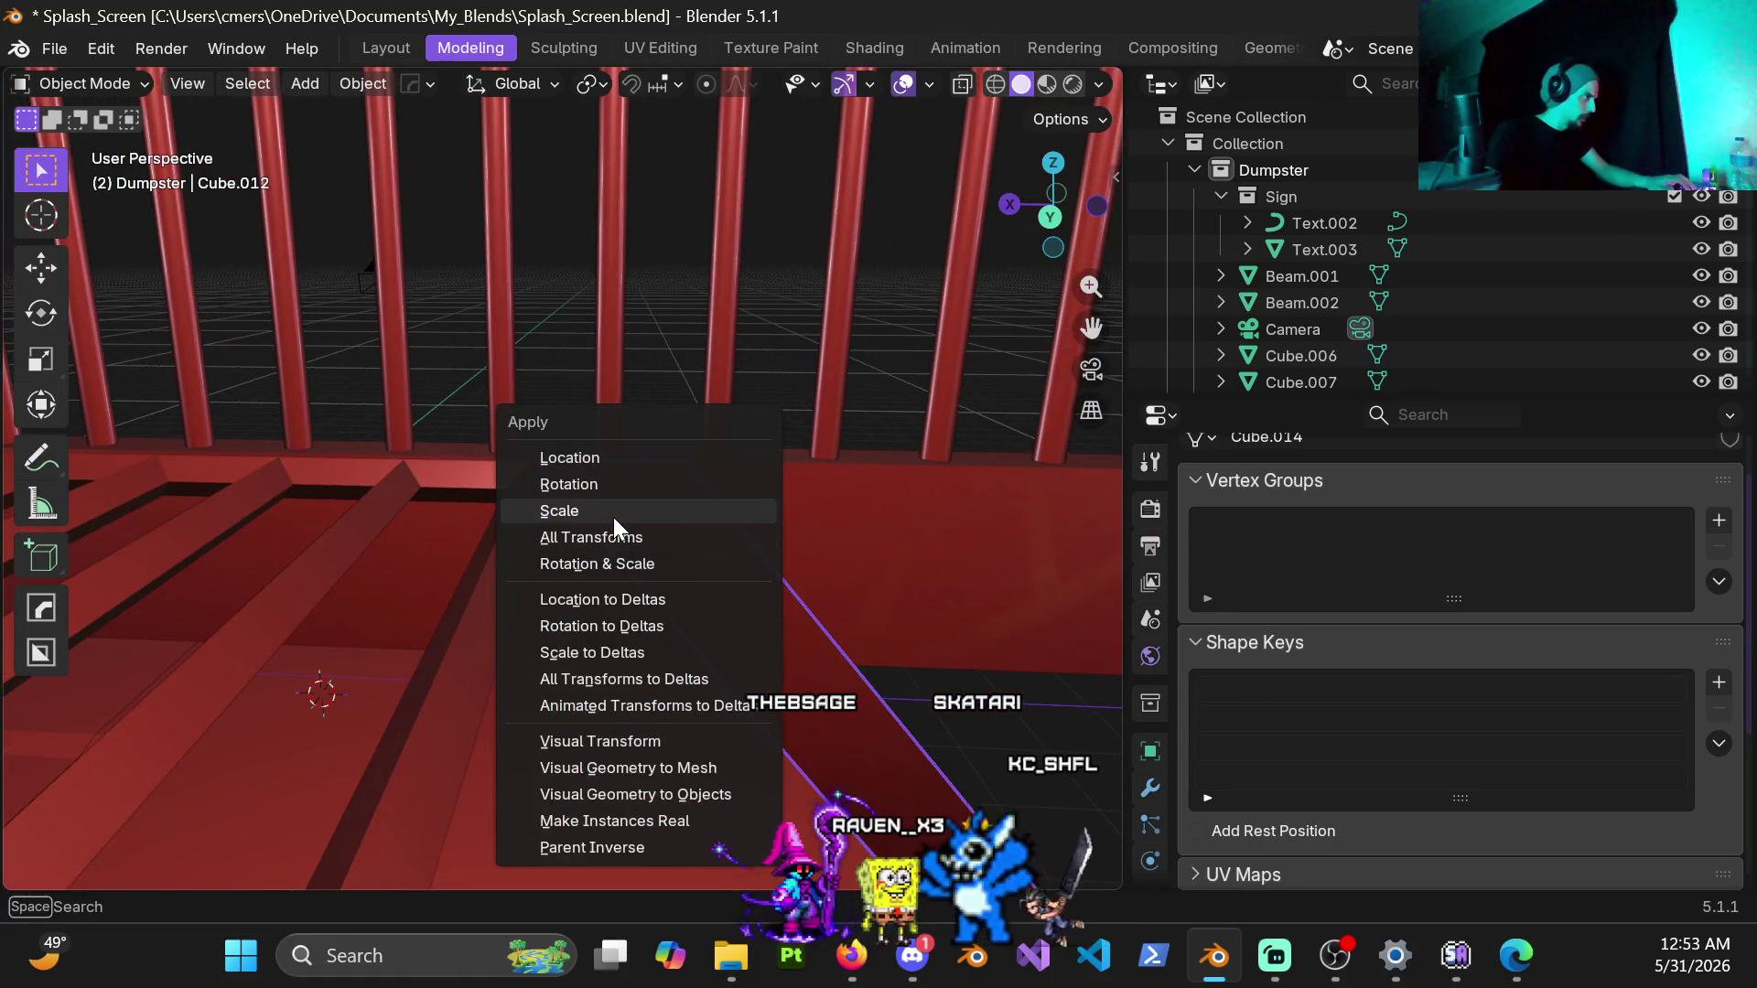
click(614, 518)
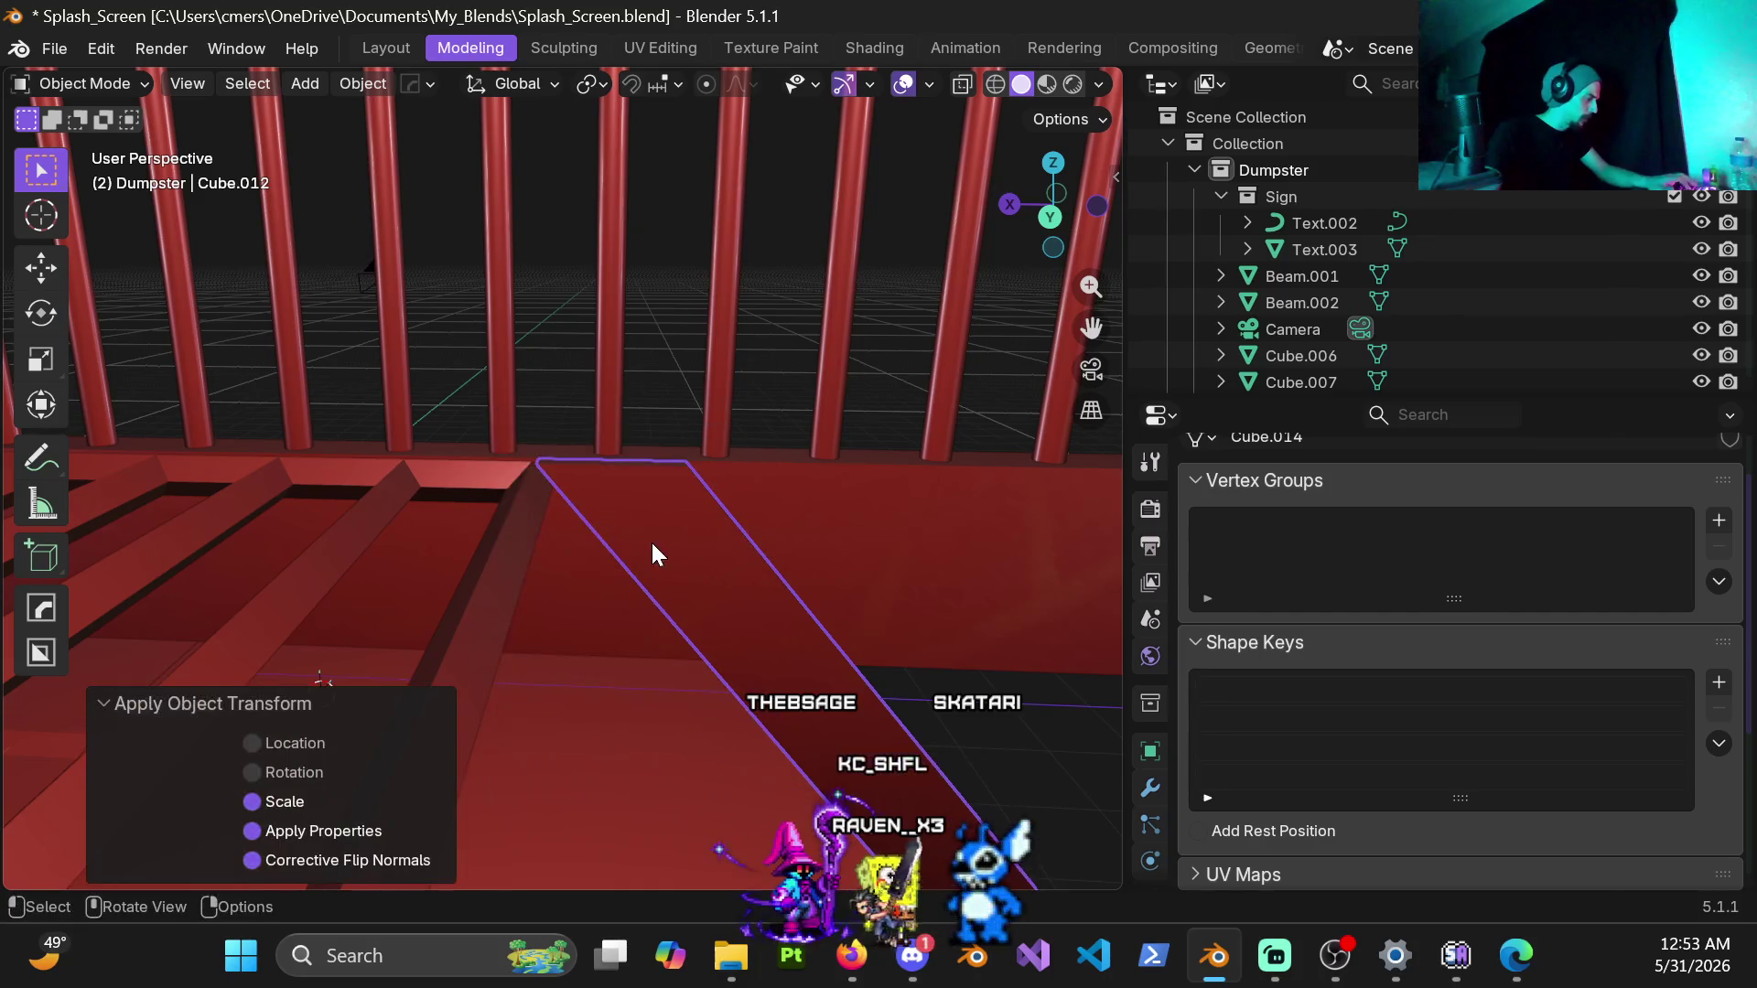
key(q)
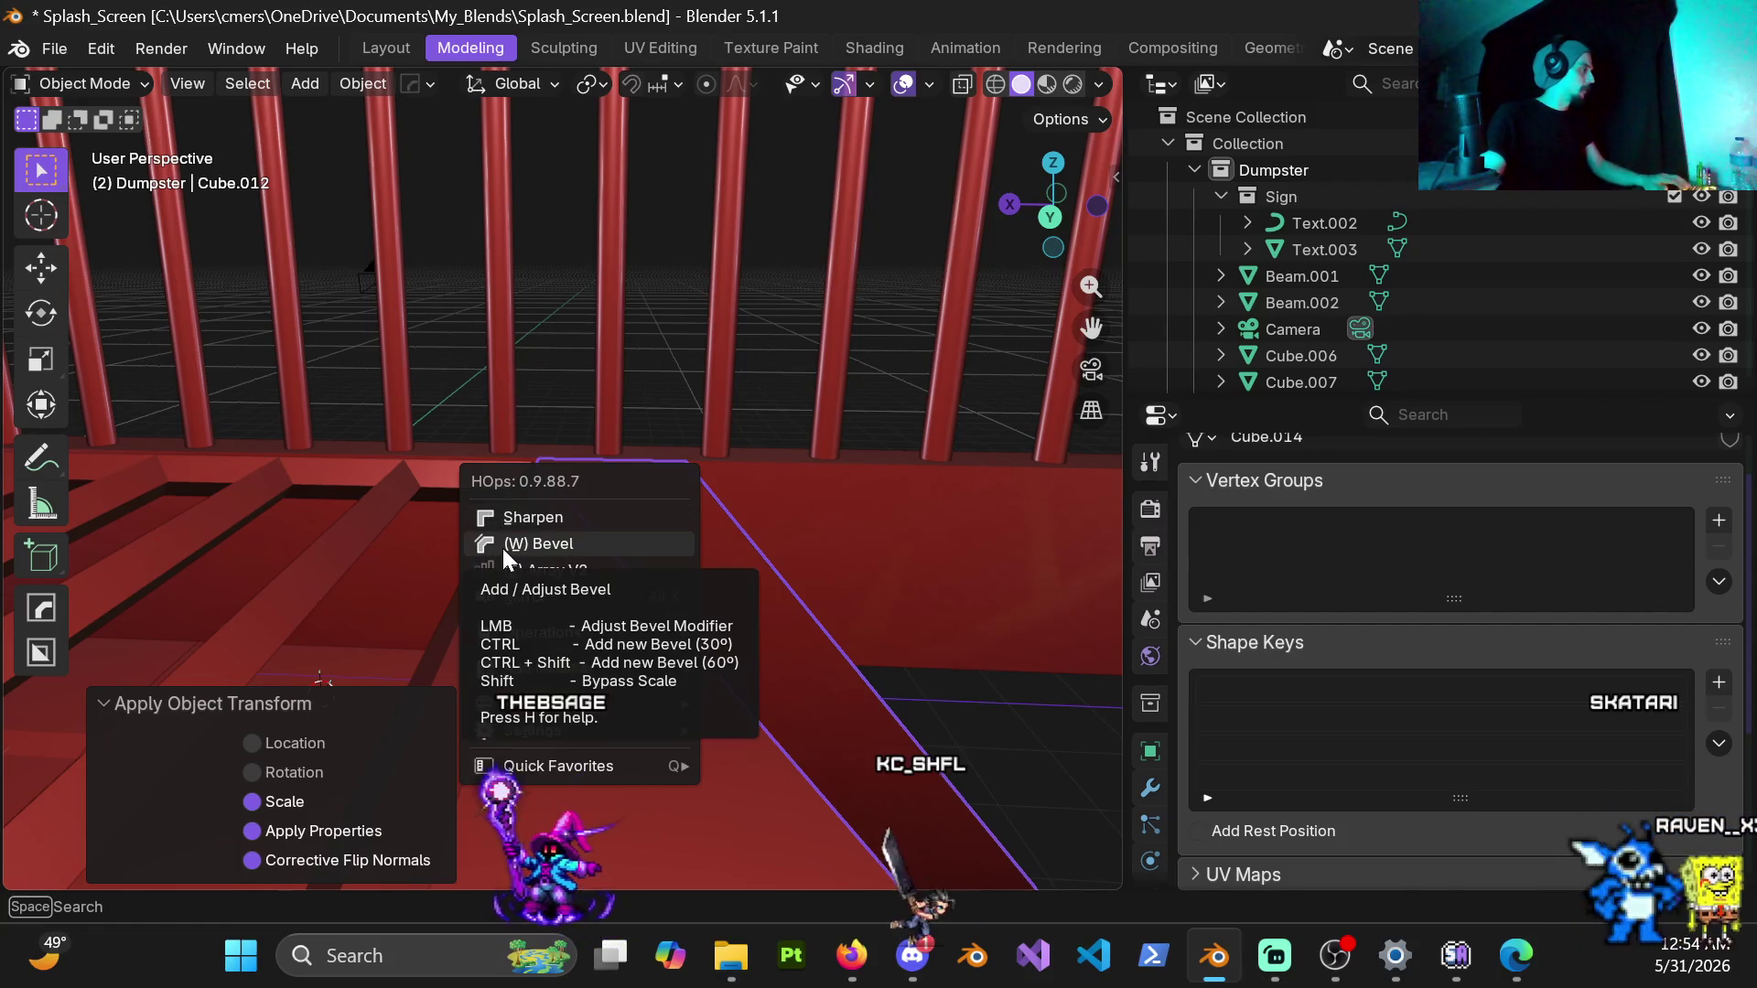
Step: Enter Edit Mode on the beam near its top end and open the Mesh menu to the knife options
mouse_move(500, 311)
middle_down()
mouse_move(662, 540)
mouse_move(651, 501)
mouse_move(563, 510)
mouse_move(625, 468)
mouse_move(617, 495)
mouse_move(544, 523)
mouse_move(580, 525)
middle_up()
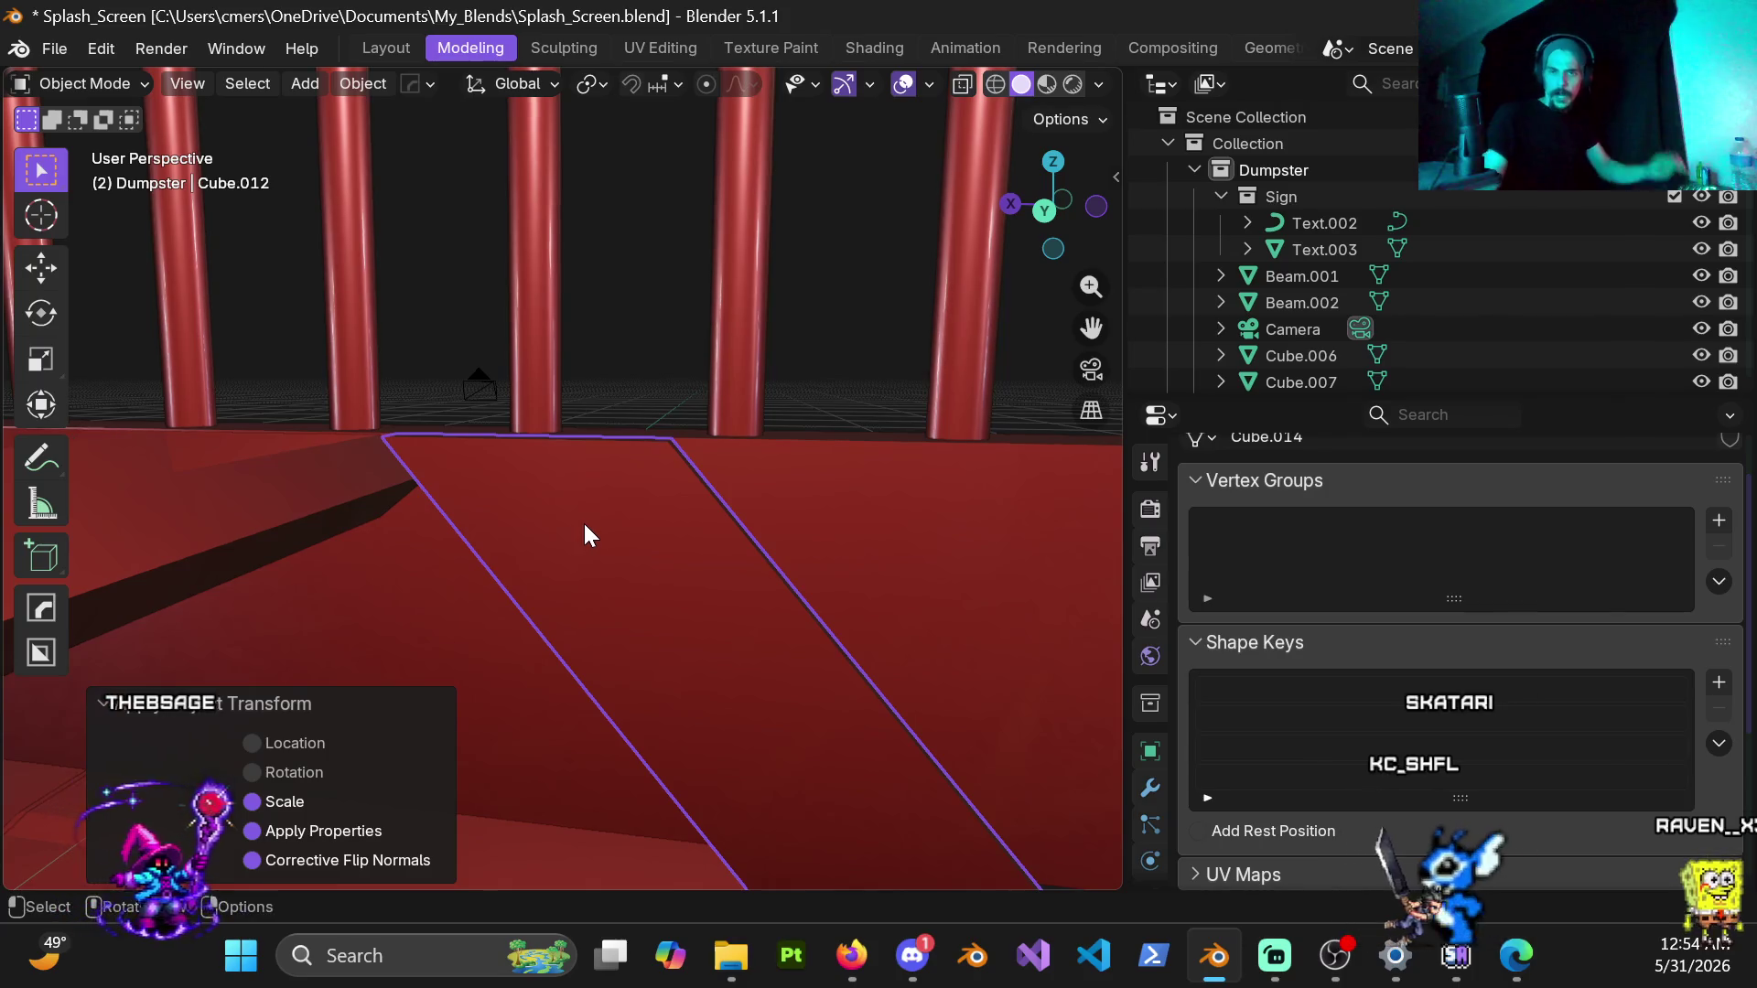
mouse_move(550, 528)
middle_down()
mouse_move(570, 509)
mouse_move(593, 516)
middle_up()
key(ctrl+Tab)
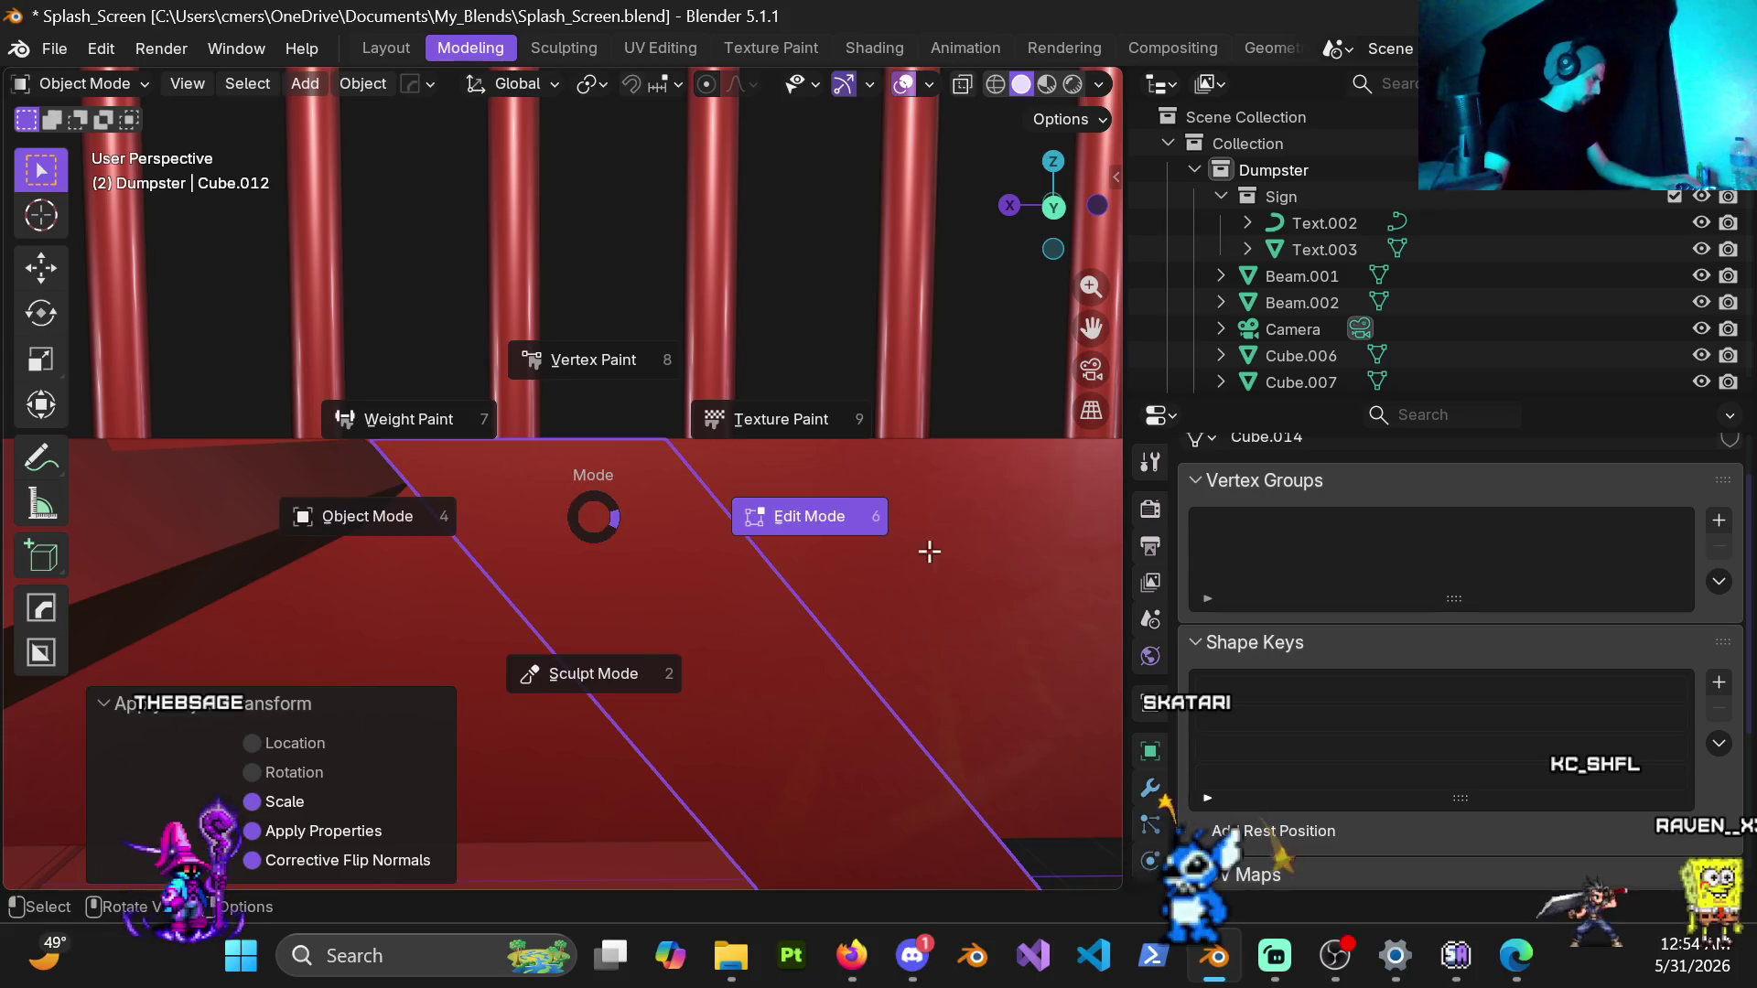
click(769, 522)
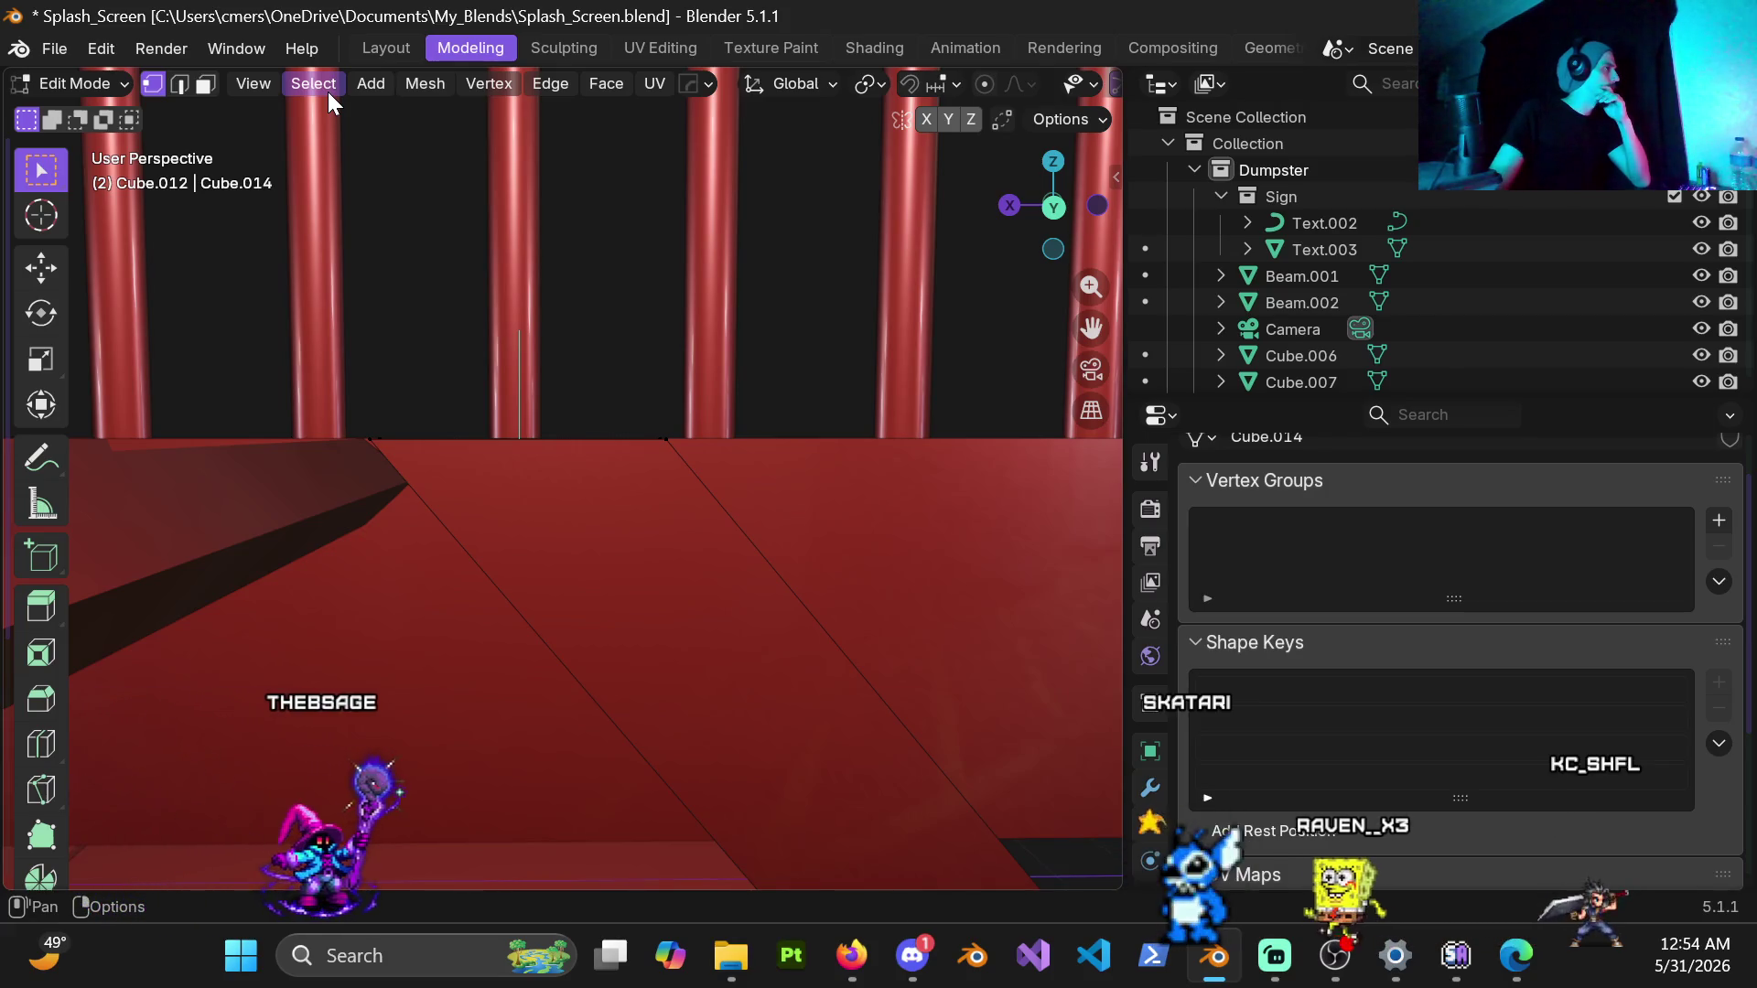
scroll(713, 474, up, 1)
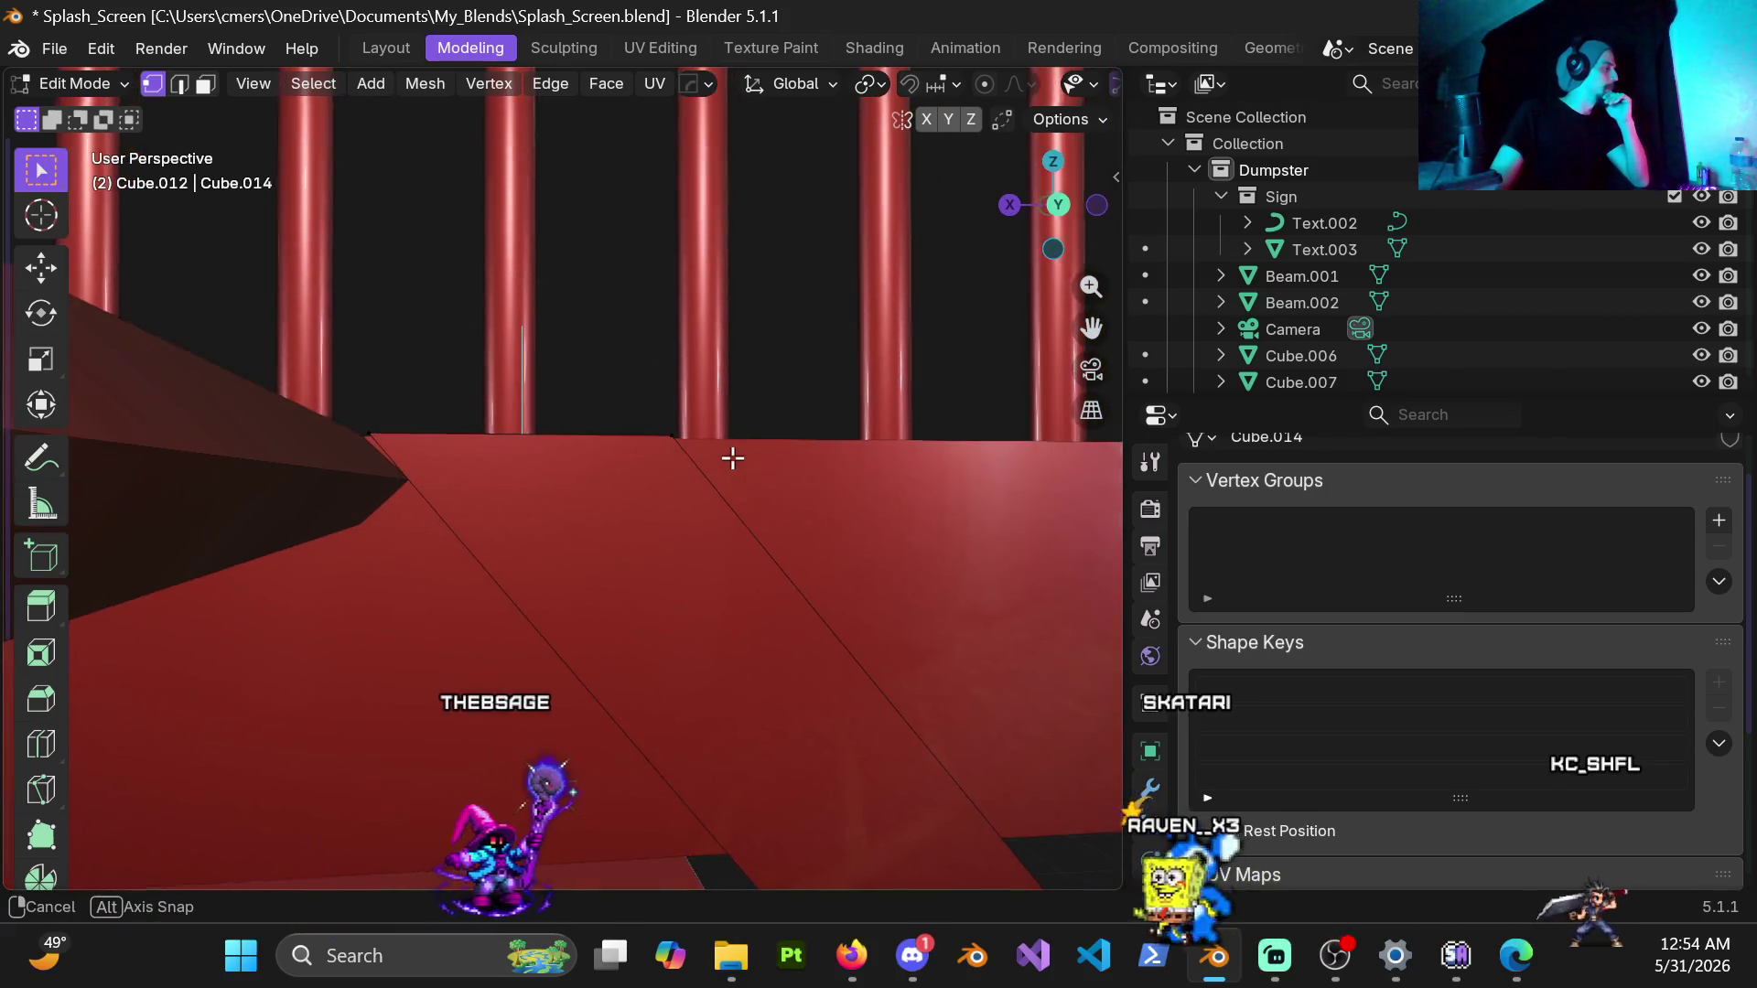
scroll(686, 494, up, 1)
middle_drag(686, 495, 654, 501)
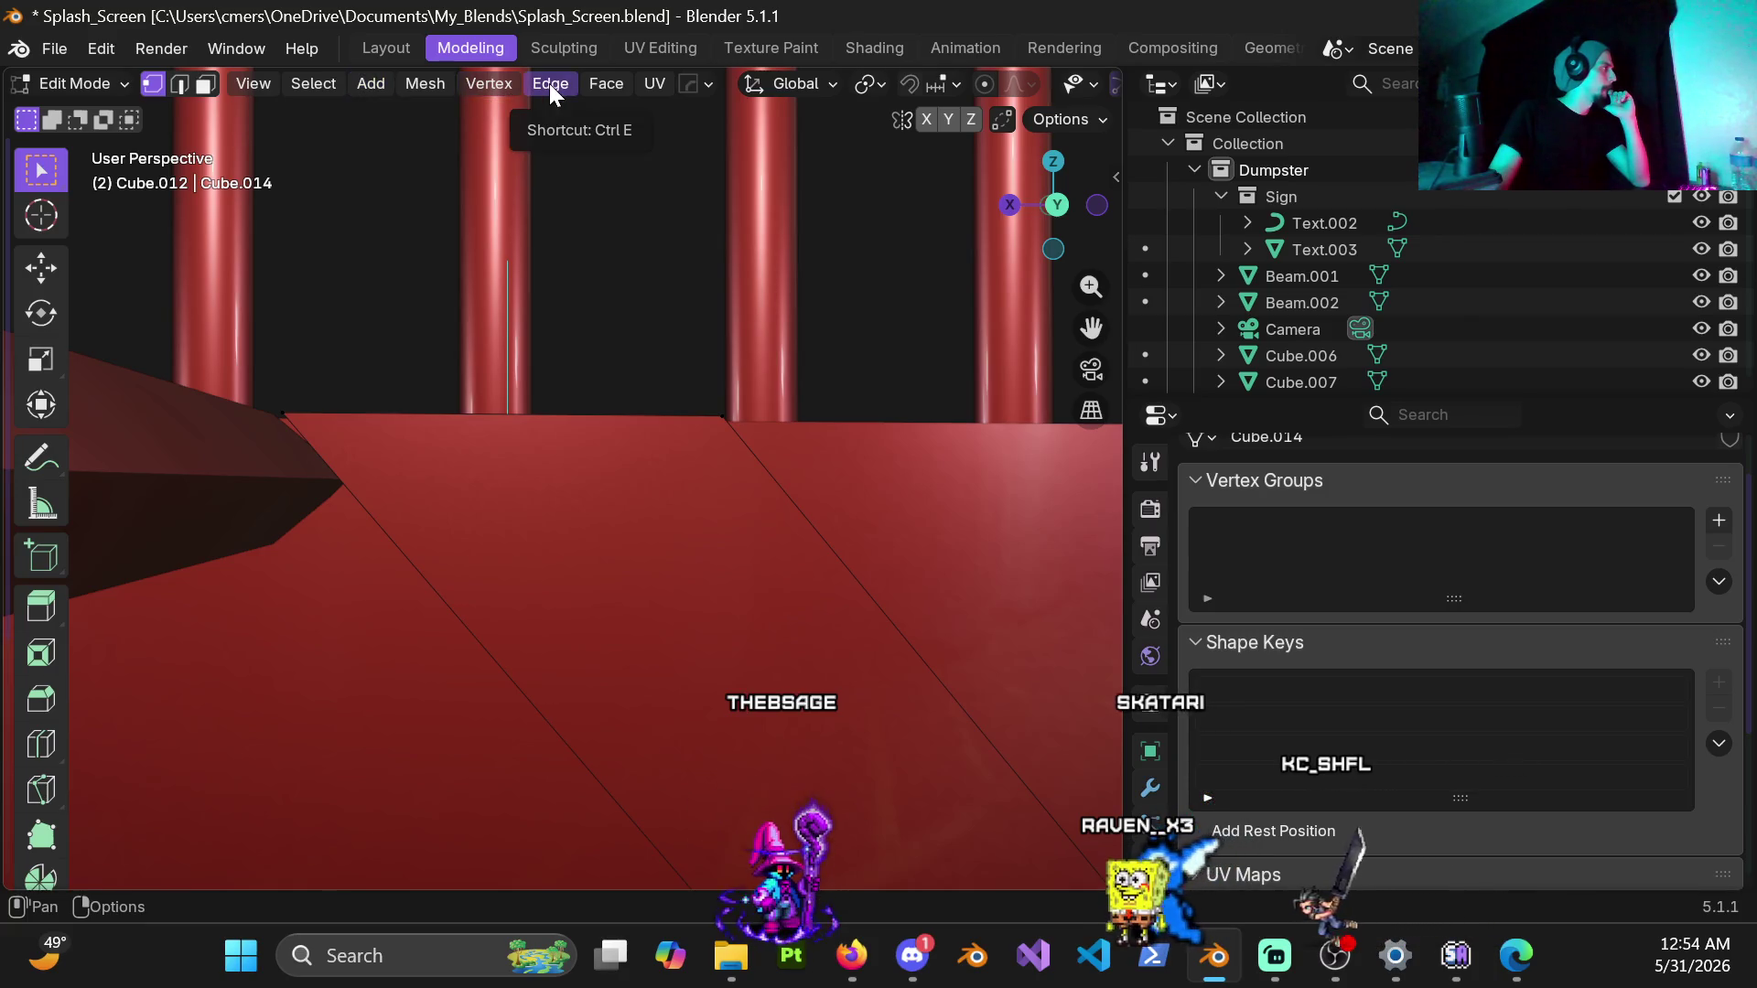
click(438, 83)
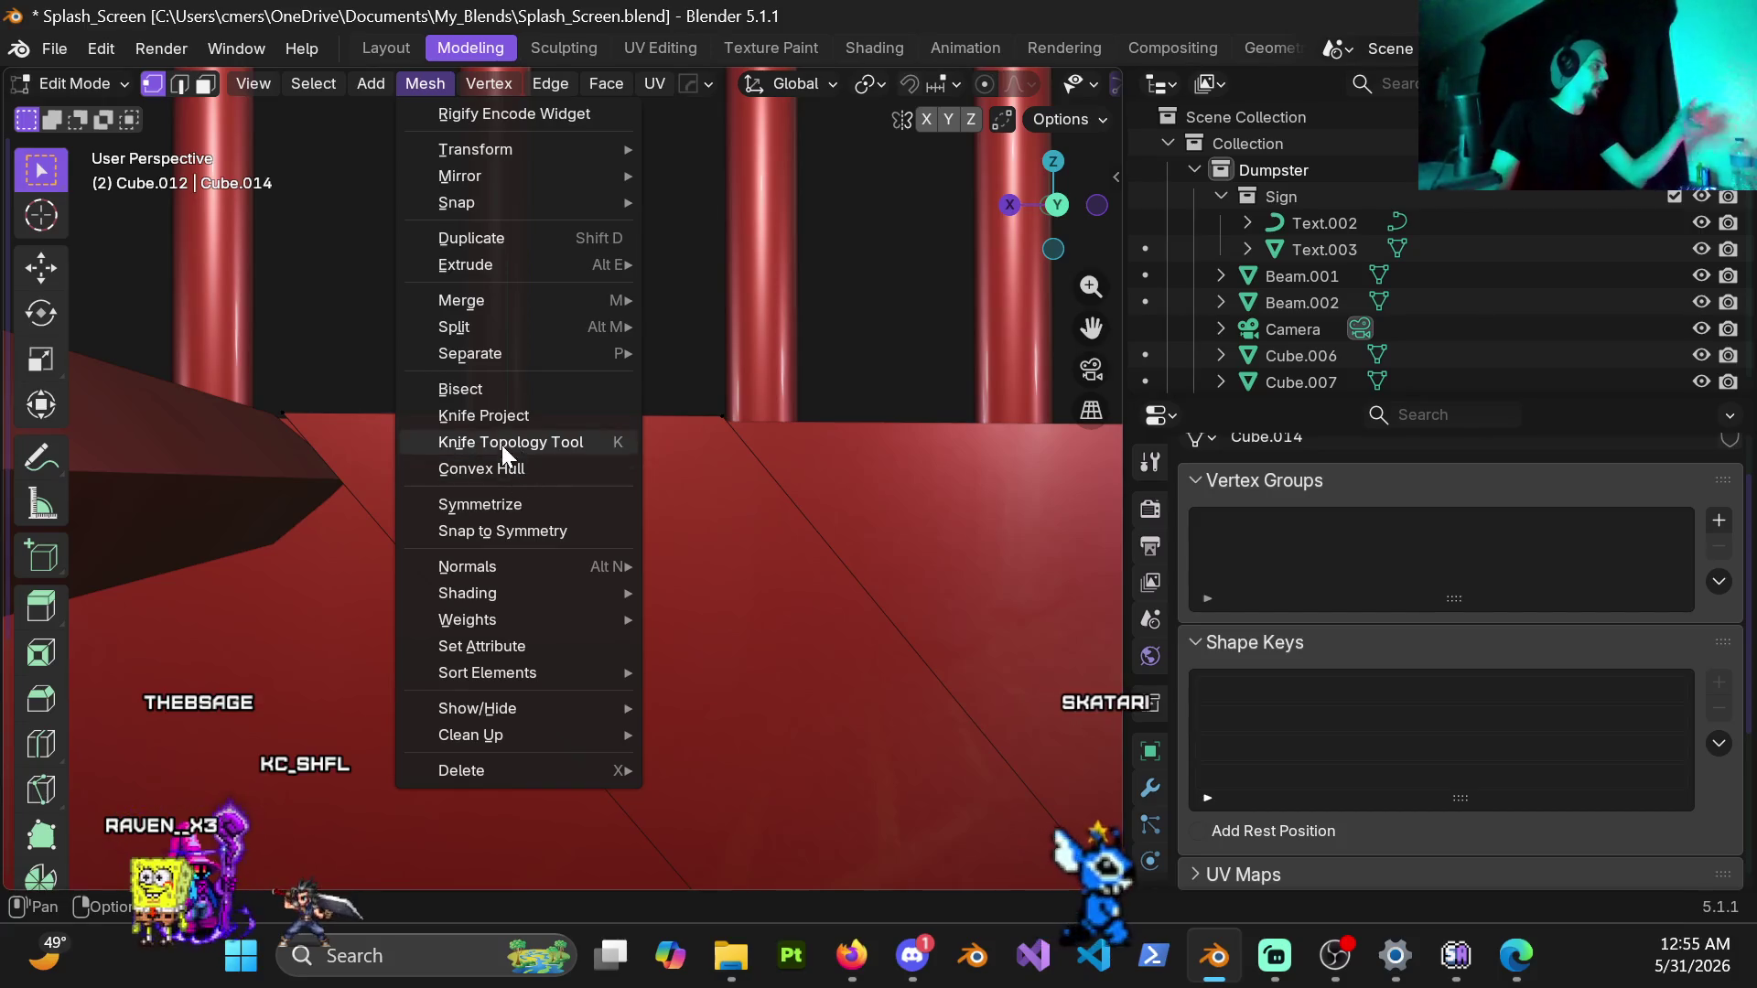
Step: Start a knife cut with its first point on the beam's edge at the upper platform
click(375, 144)
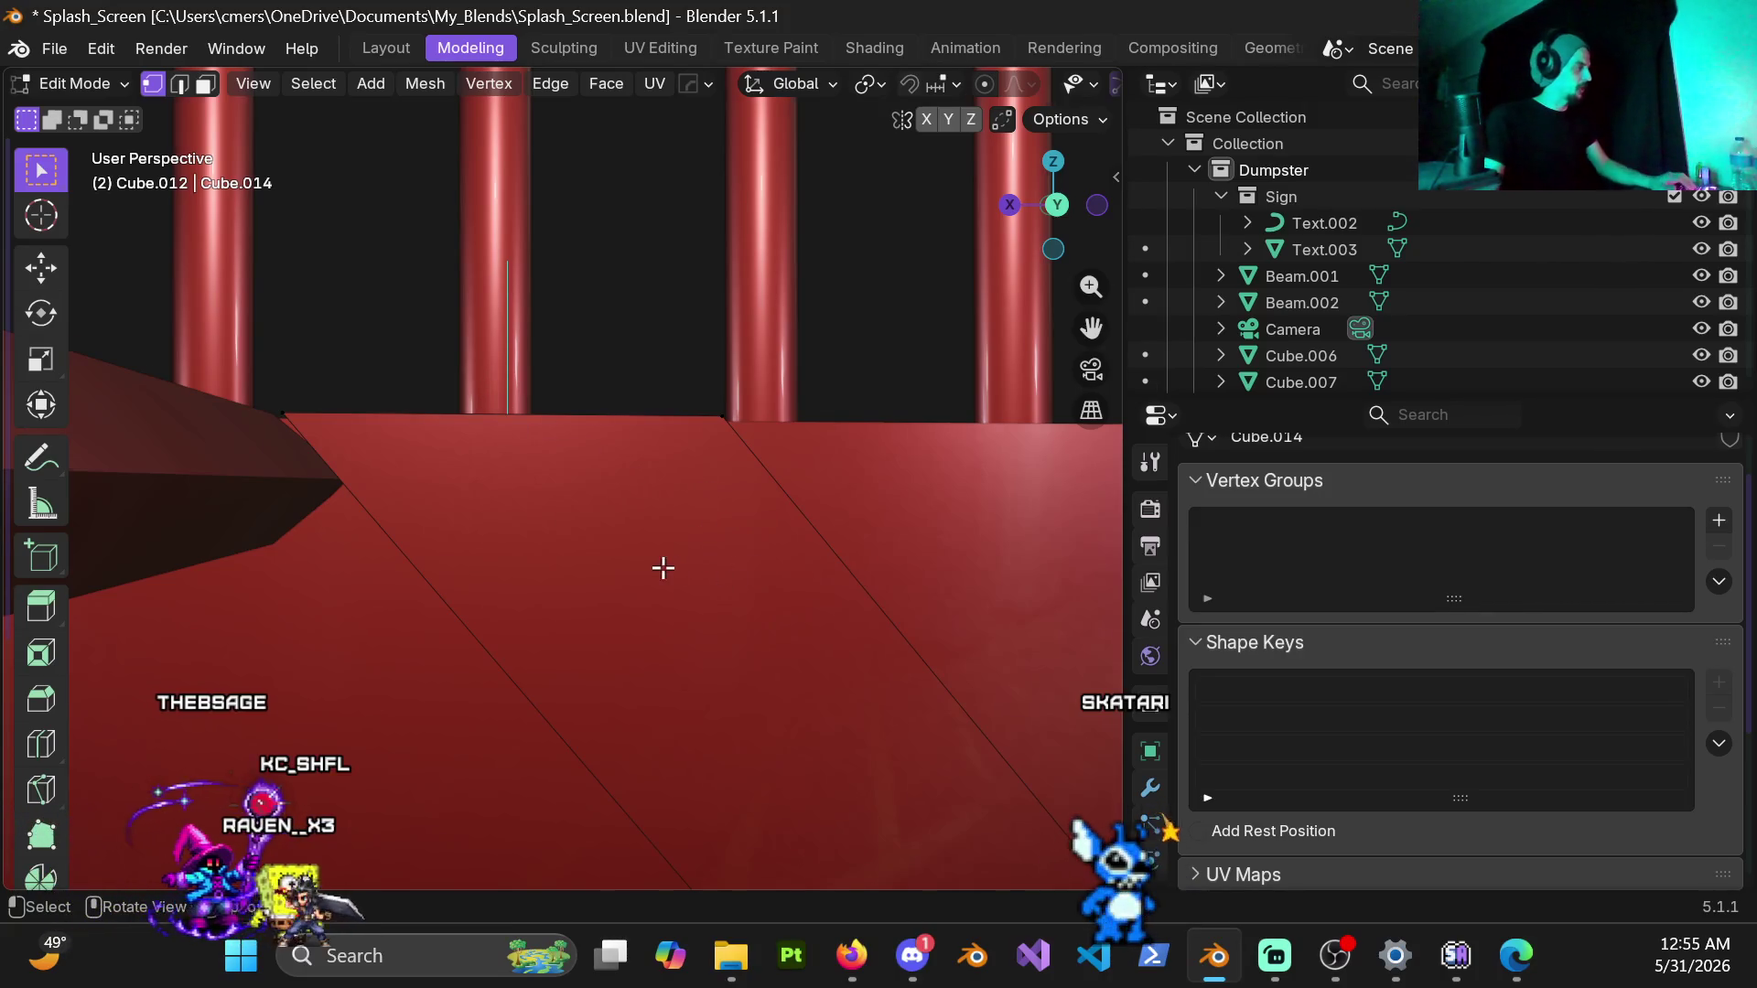
middle_drag(663, 567, 687, 537)
key(k)
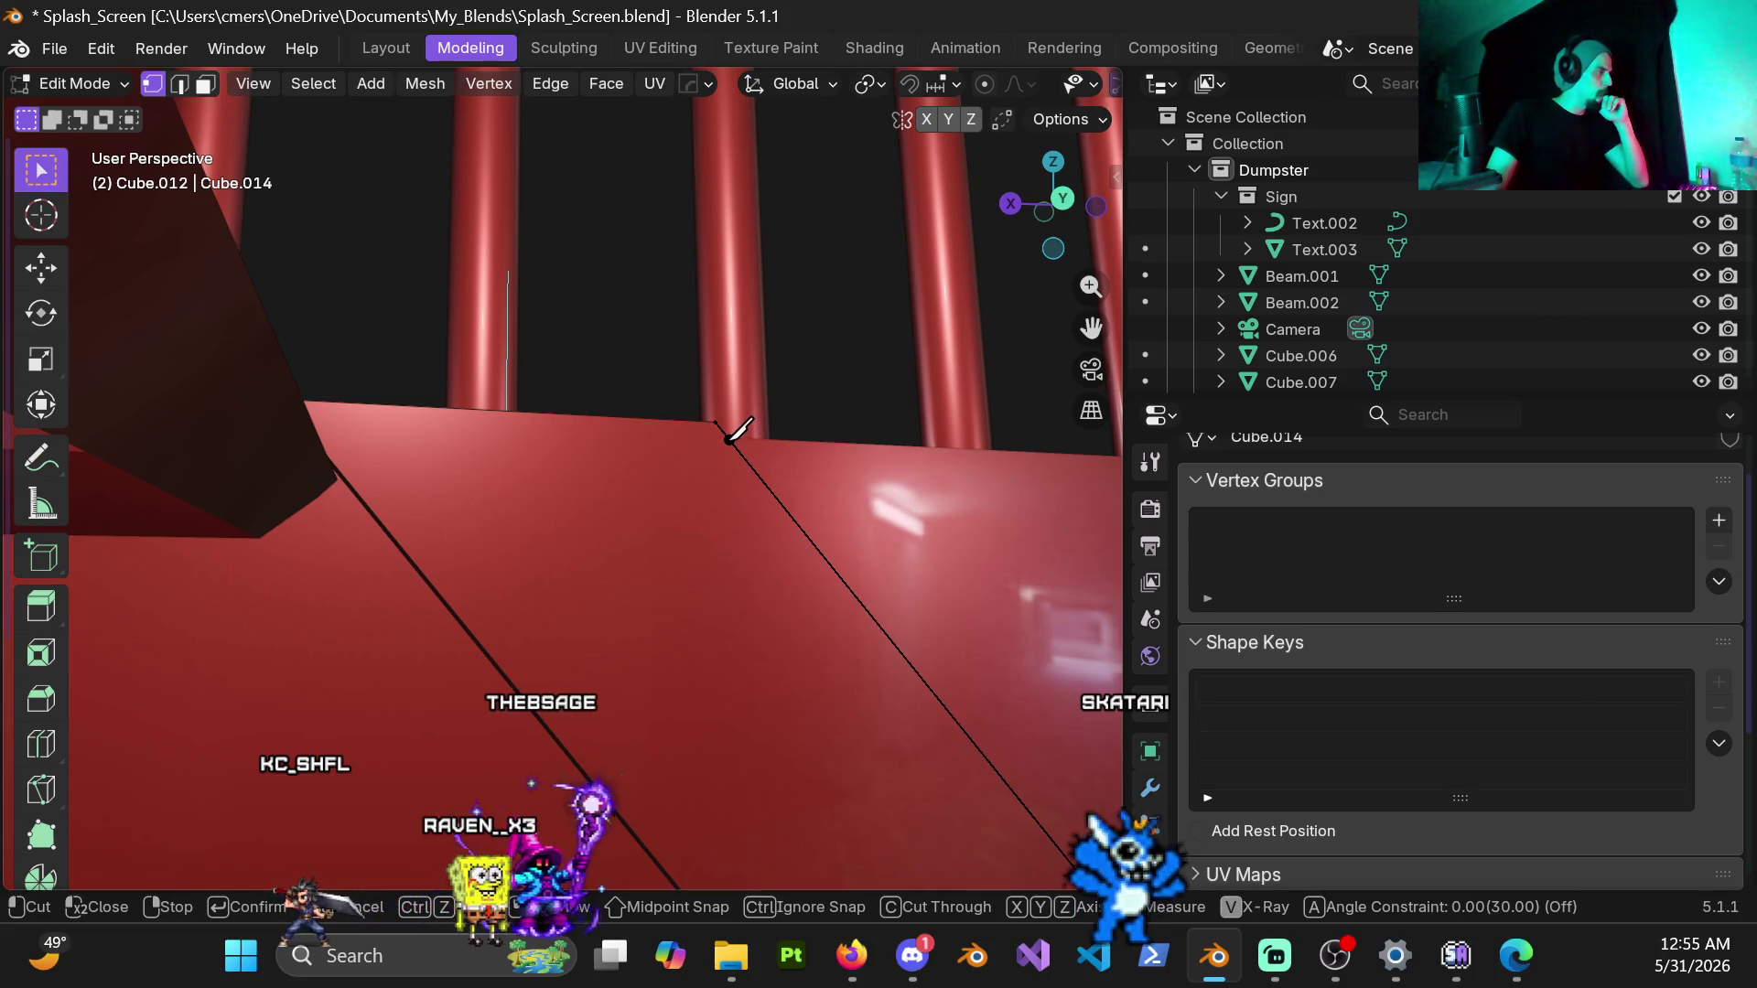
click(735, 431)
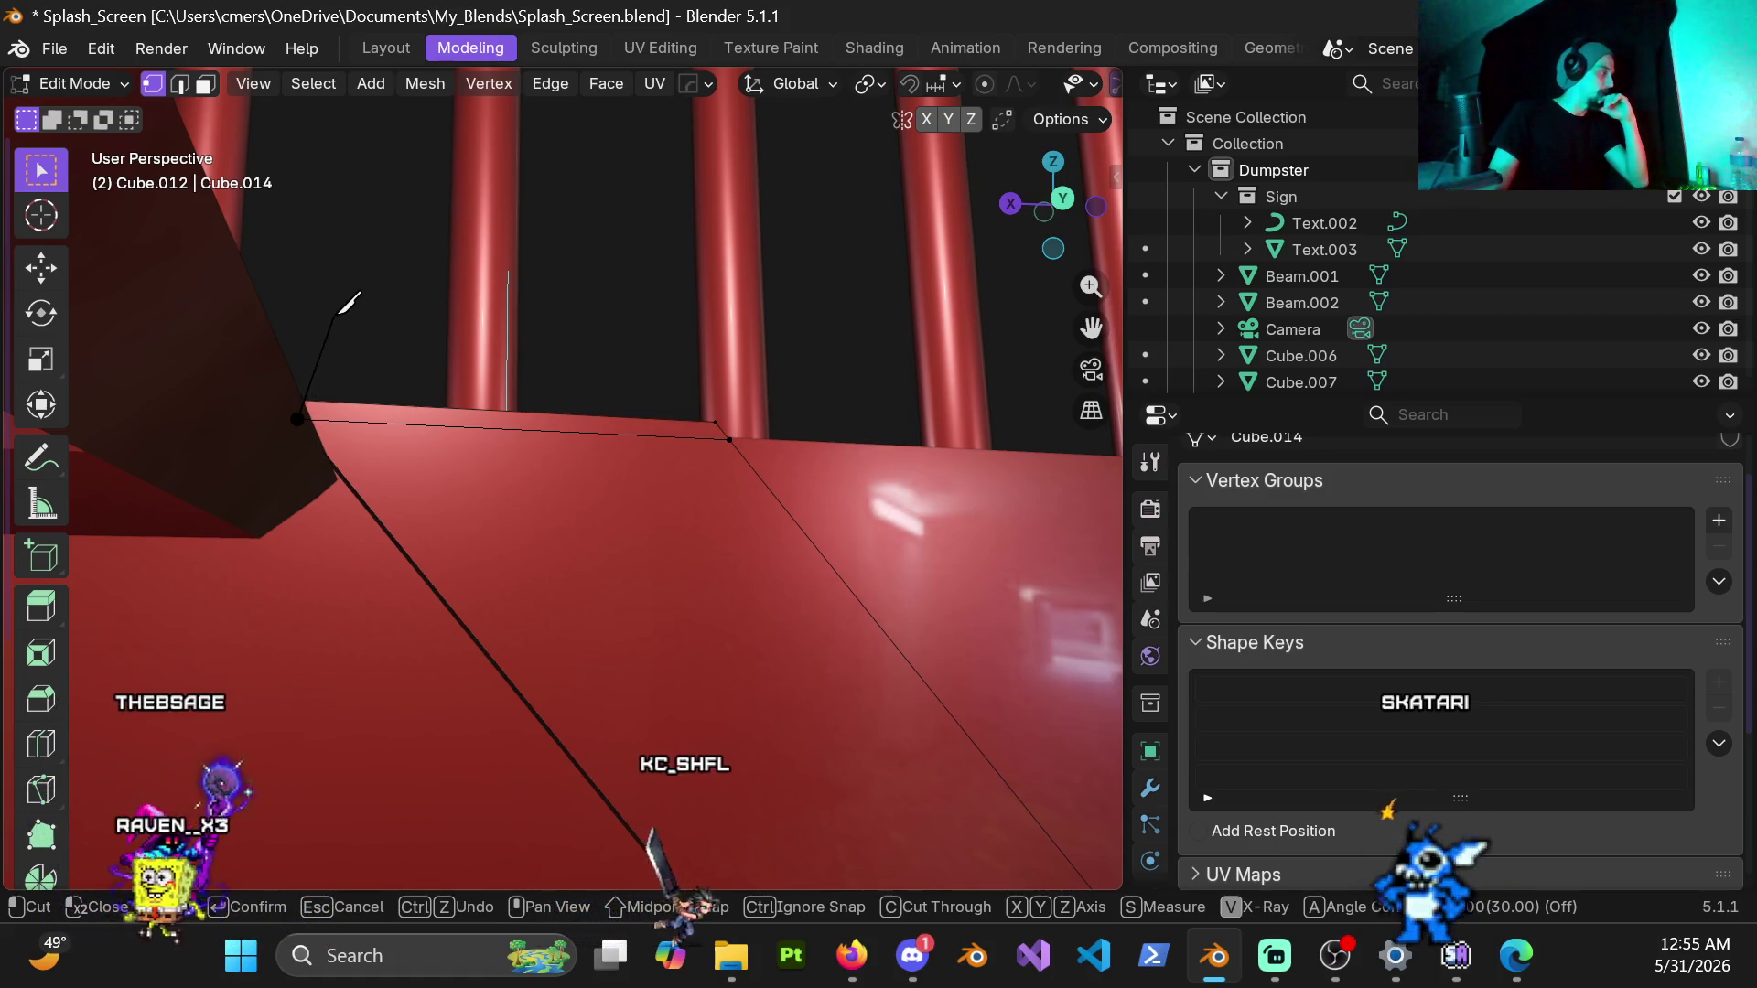
scroll(361, 361, down, 1)
mouse_move(360, 362)
middle_down()
mouse_move(508, 414)
mouse_move(535, 515)
mouse_move(560, 503)
middle_up()
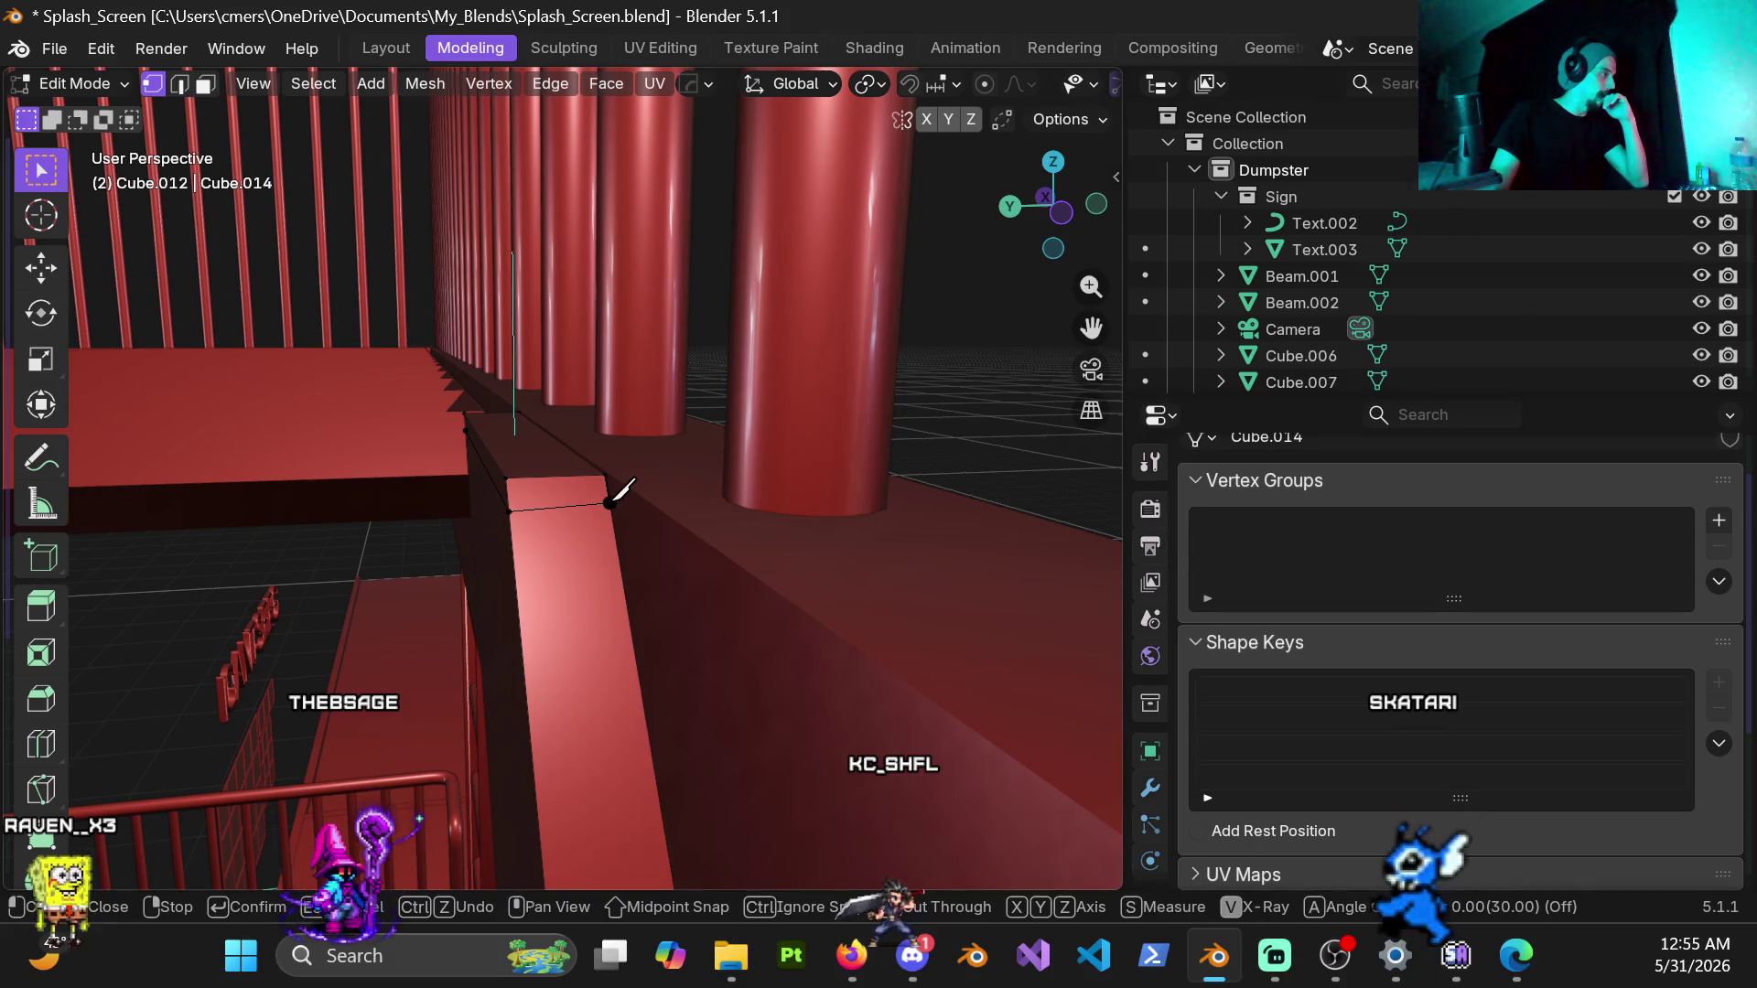
mouse_move(617, 492)
middle_down()
mouse_move(865, 505)
mouse_move(1098, 488)
middle_up()
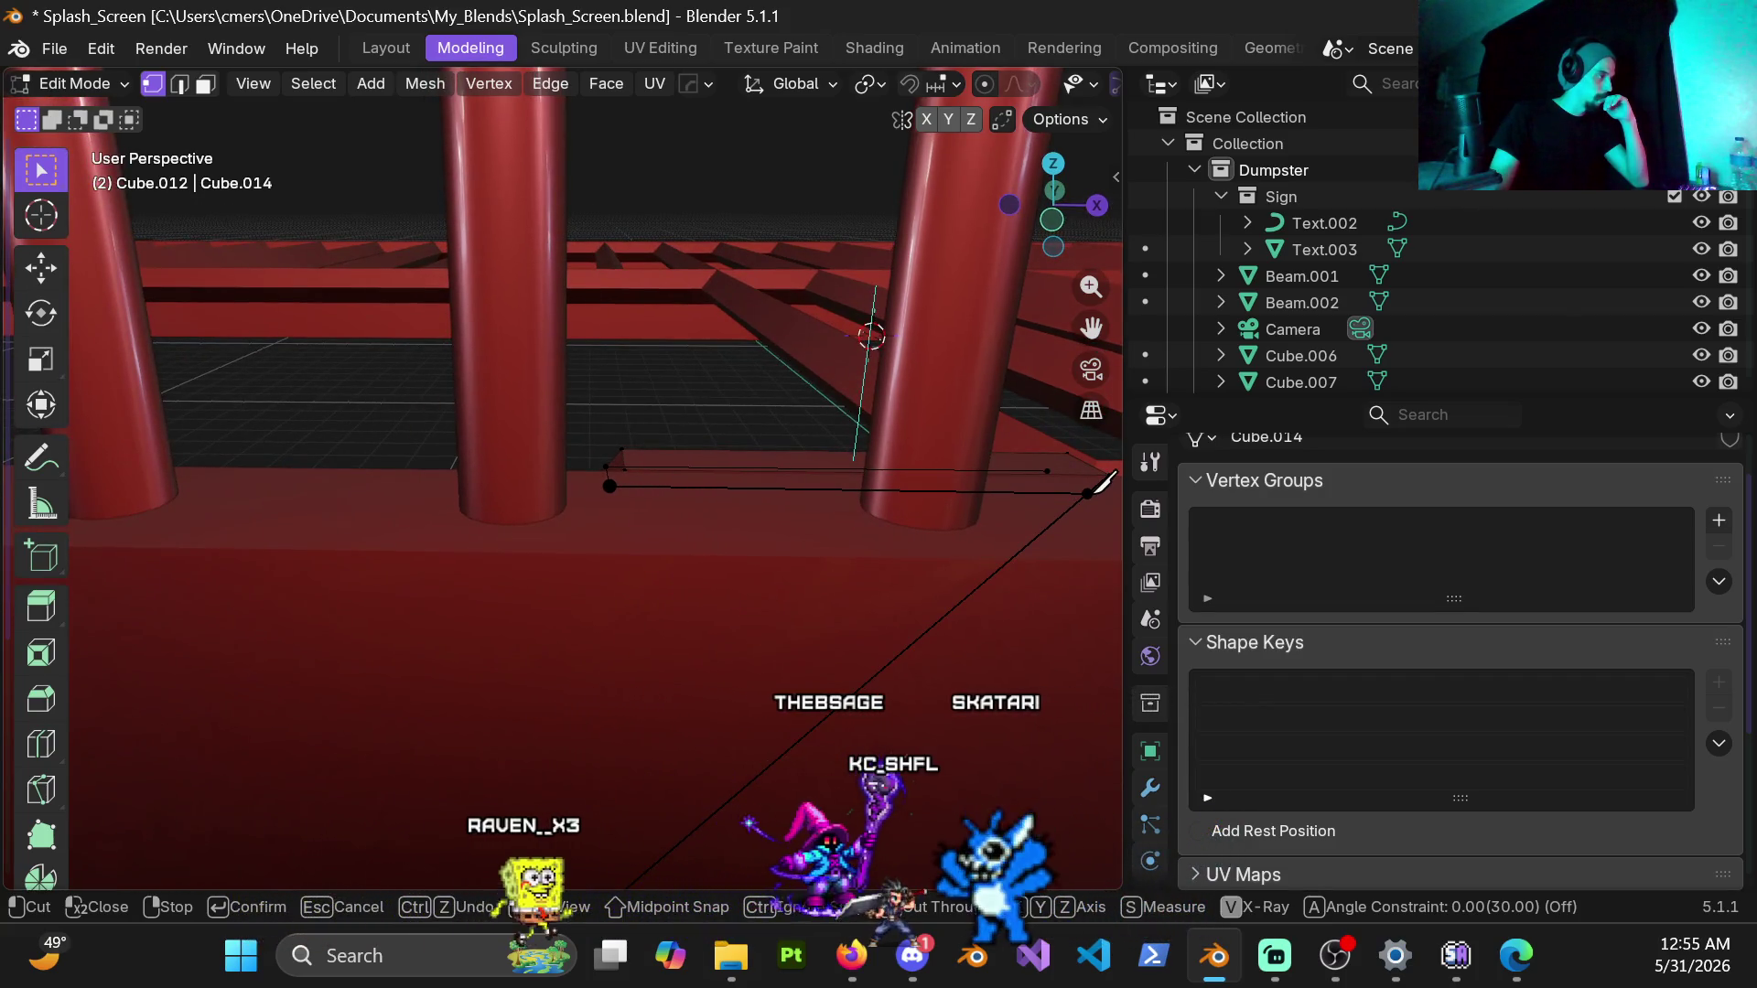
Step: Orbit around the platform and railing to judge where the cut crosses the beam end
mouse_move(1101, 484)
middle_down()
mouse_move(895, 520)
mouse_move(770, 494)
mouse_move(878, 509)
mouse_move(658, 523)
mouse_move(603, 536)
mouse_move(577, 571)
middle_up()
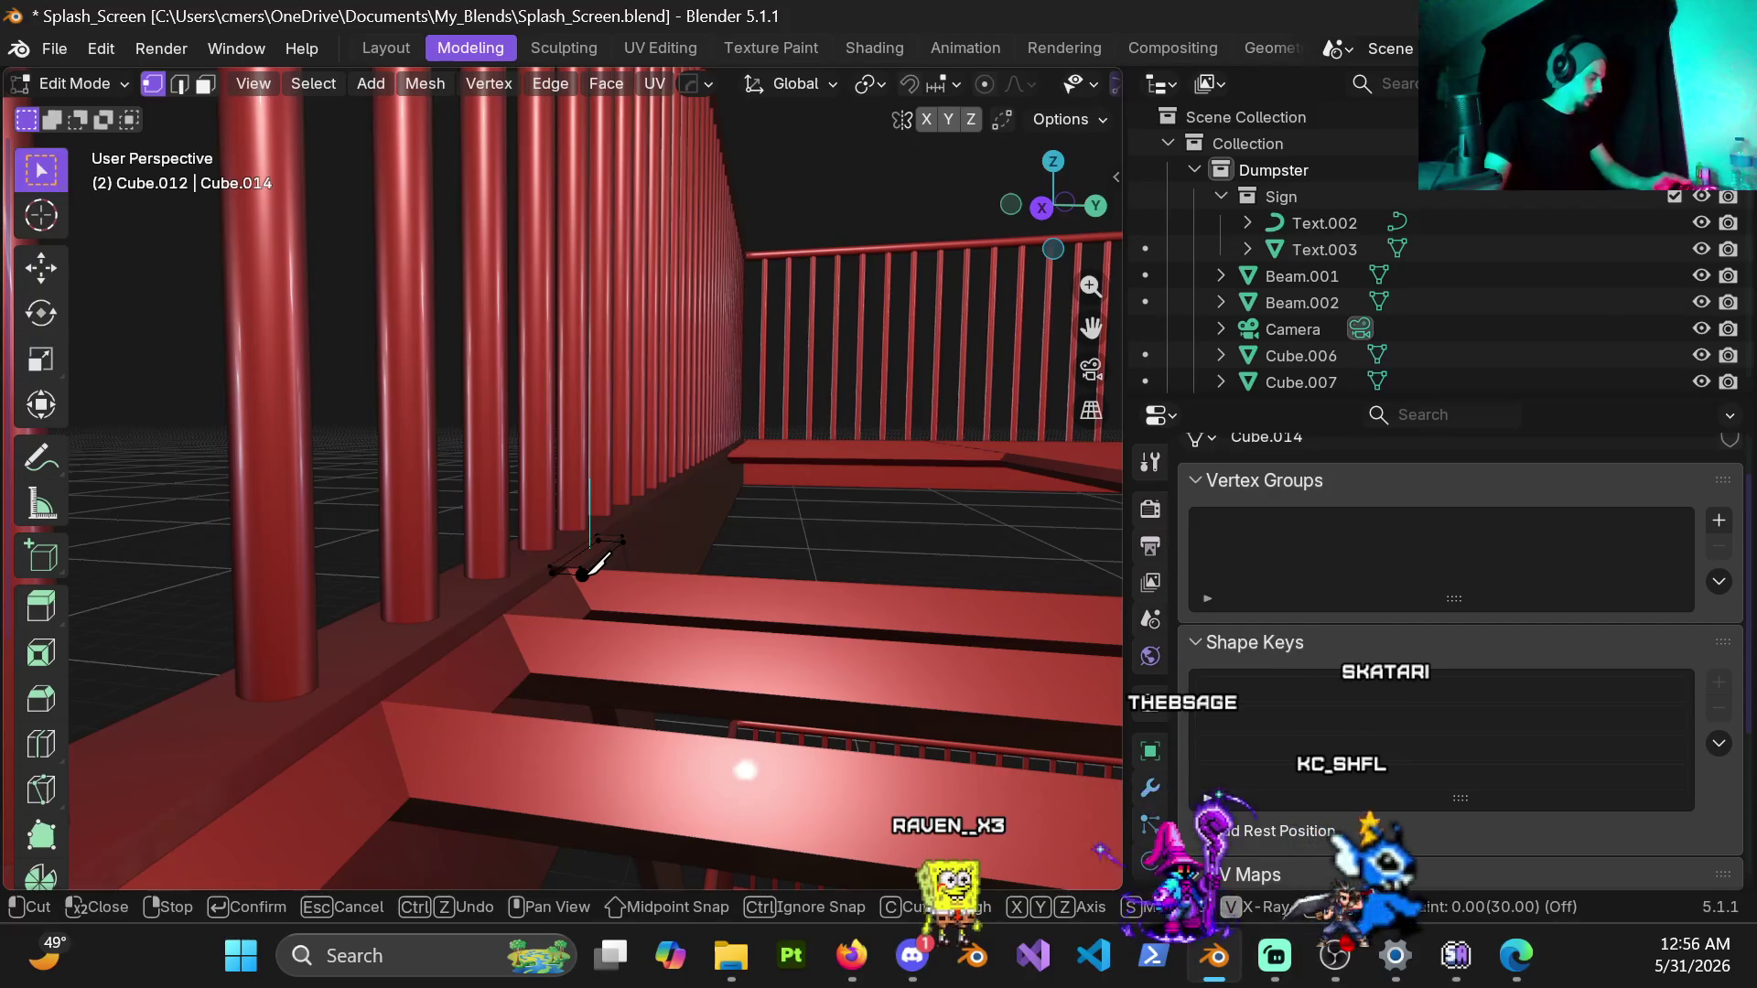
mouse_move(590, 566)
middle_down()
mouse_move(646, 683)
mouse_move(500, 661)
middle_up()
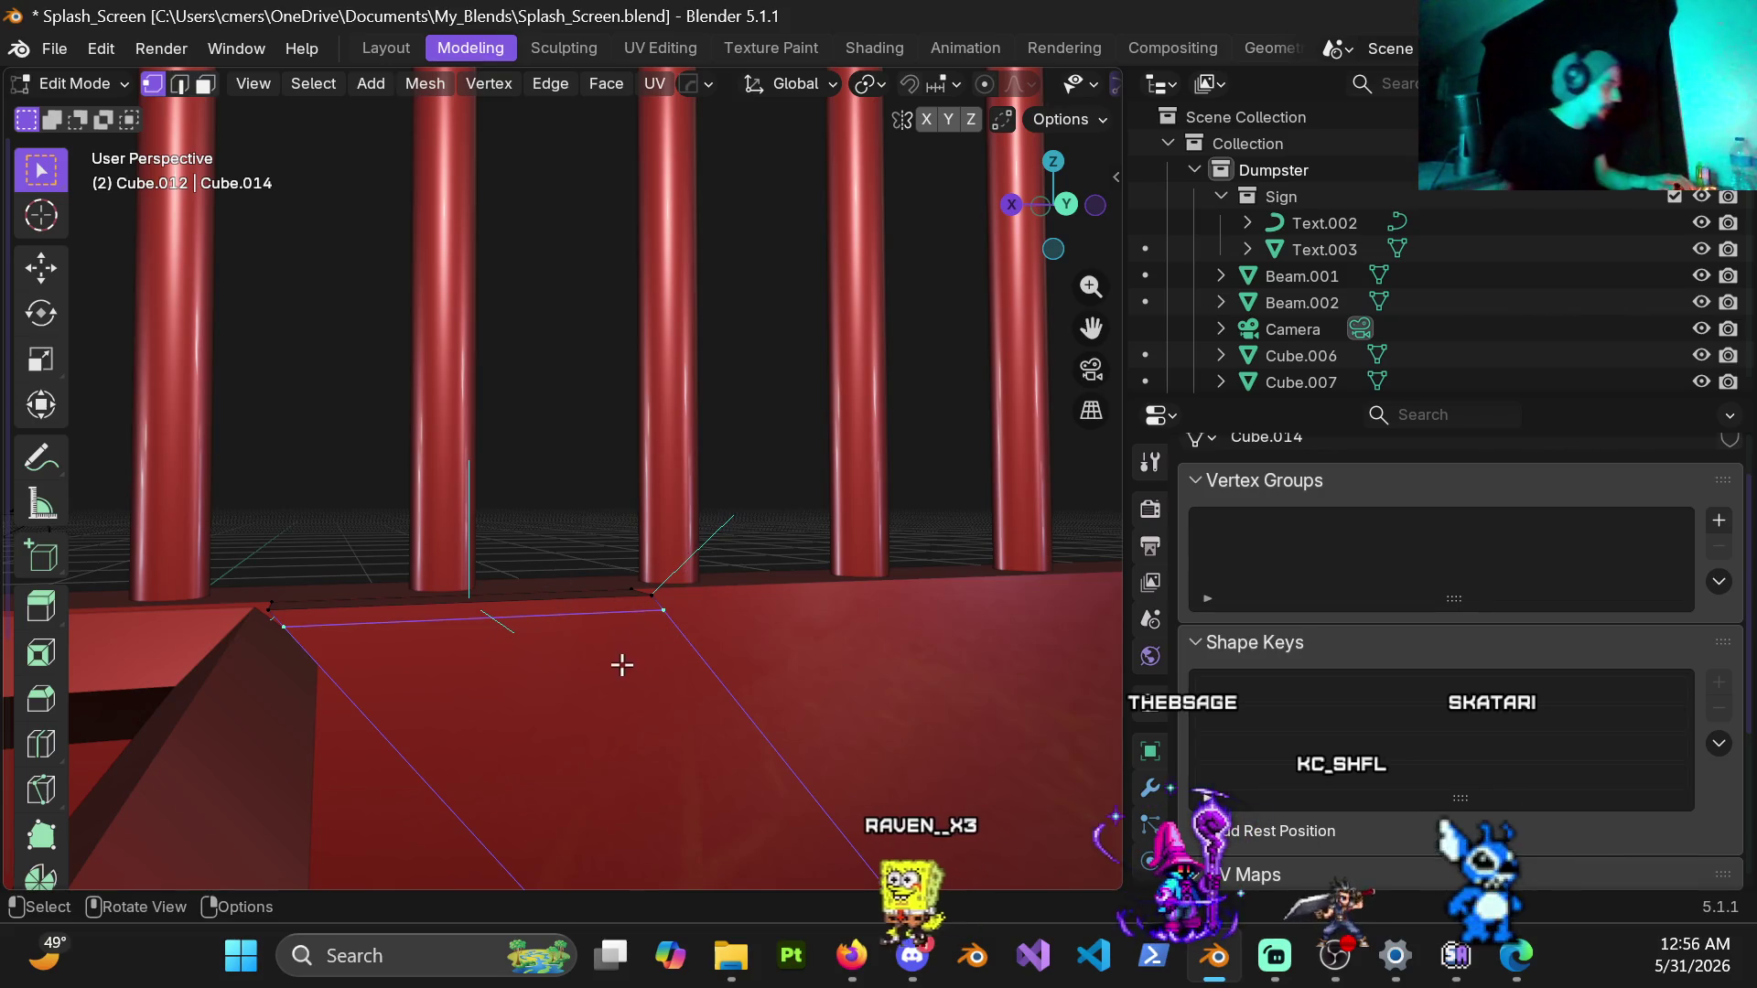
middle_drag(525, 674, 464, 685)
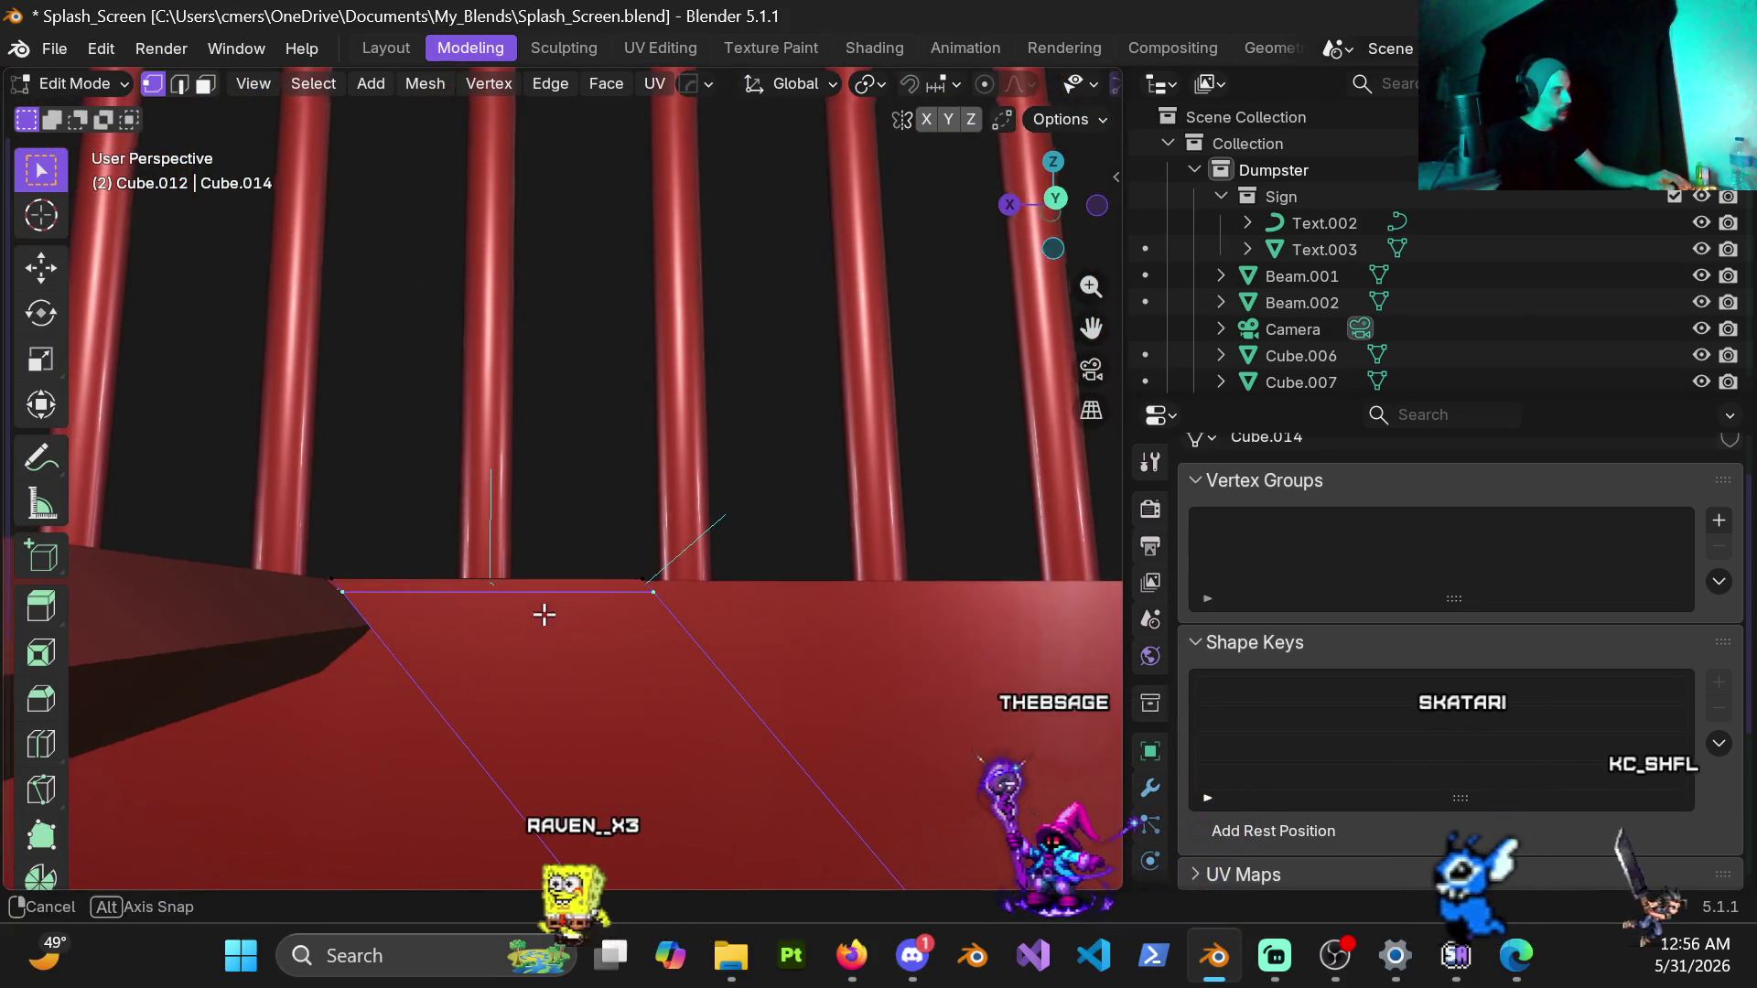
middle_drag(464, 685, 551, 609)
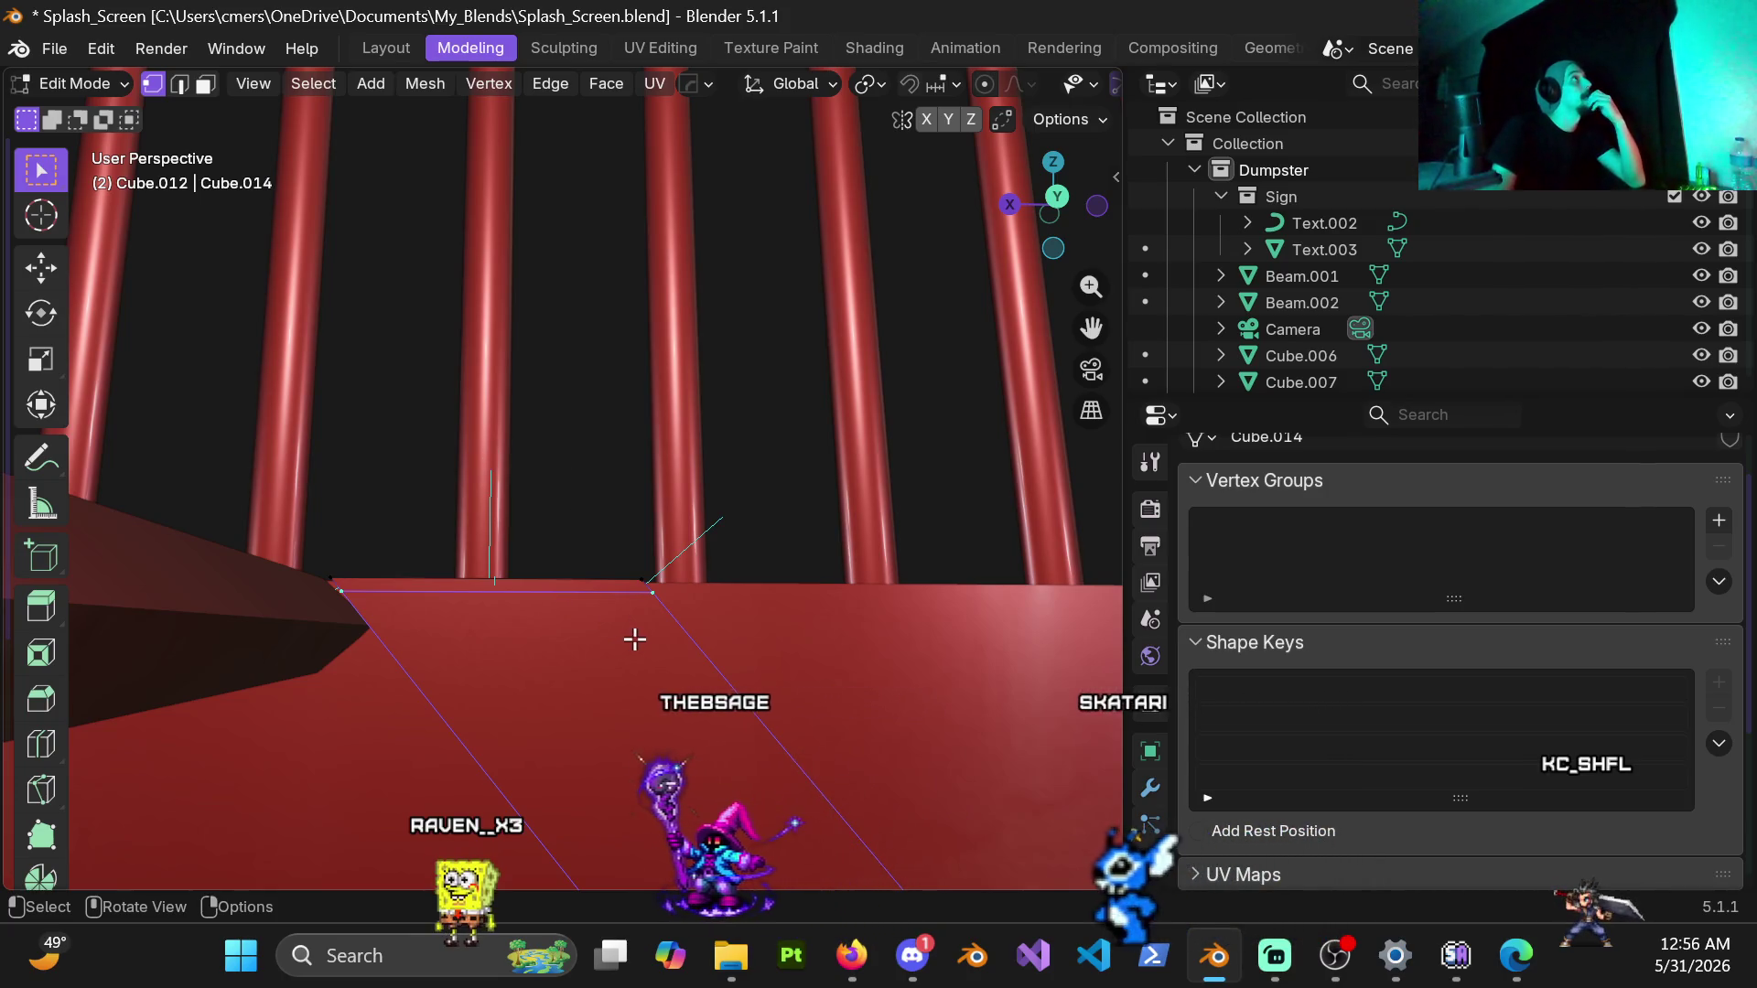
mouse_move(607, 656)
middle_down()
mouse_move(572, 696)
mouse_move(764, 634)
mouse_move(636, 604)
middle_up()
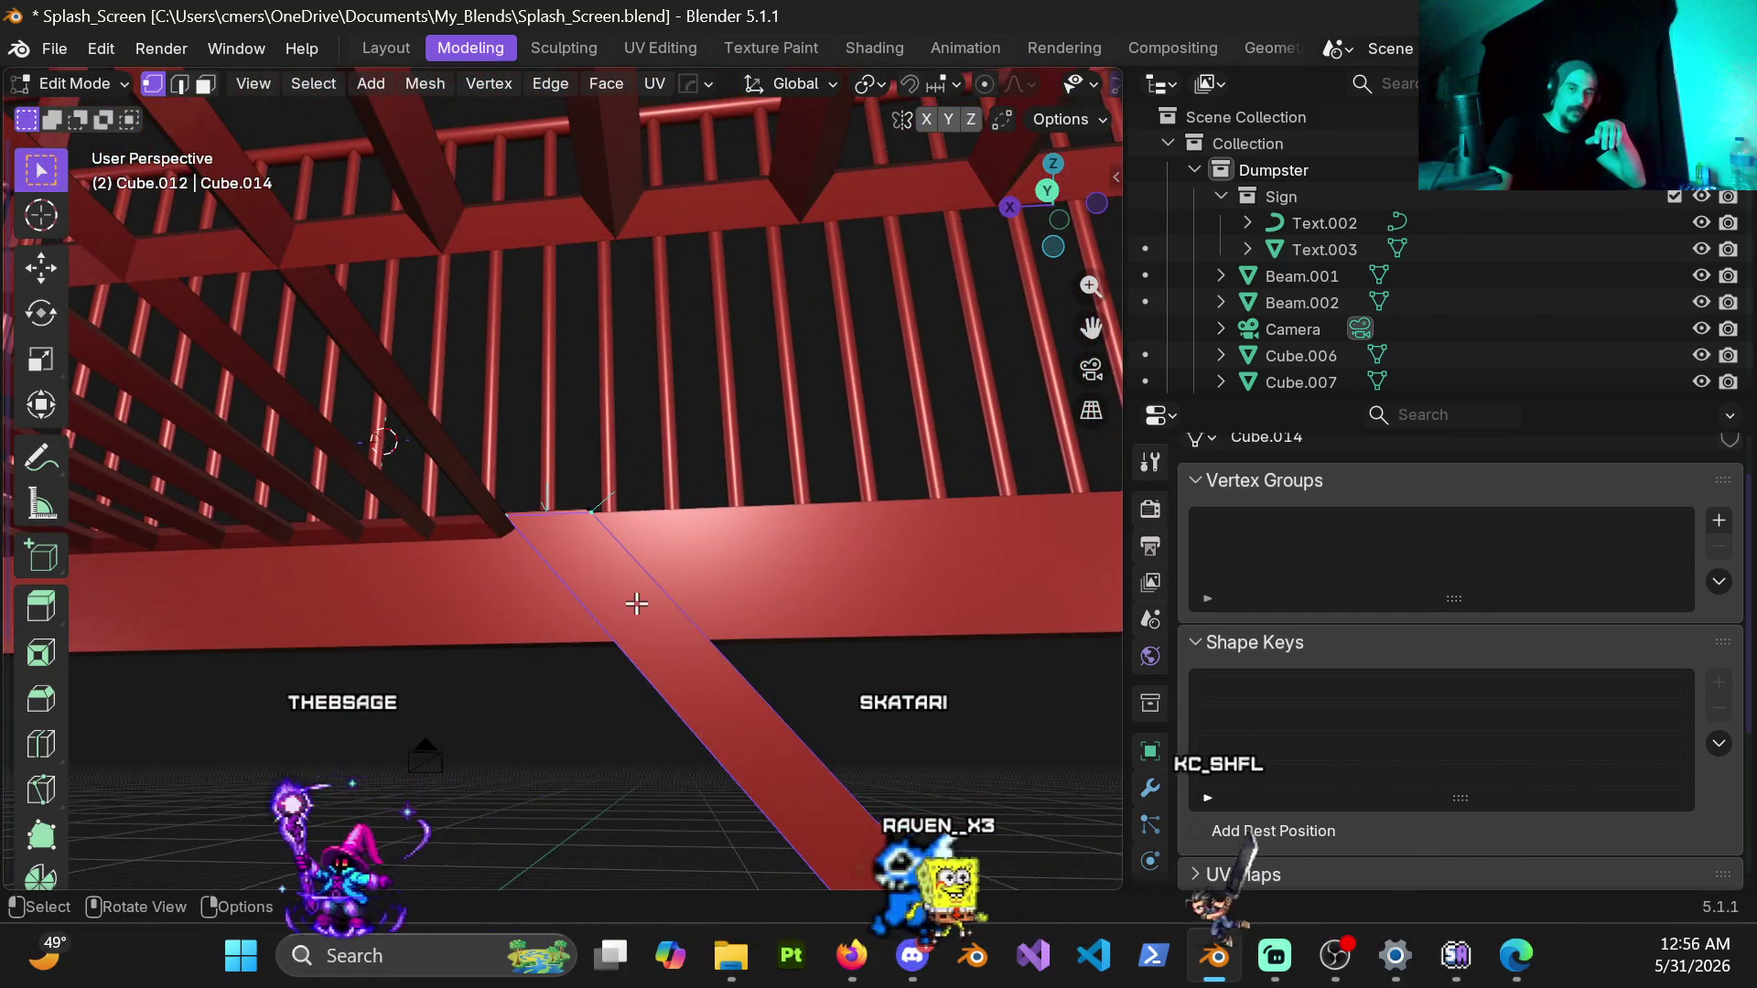
scroll(635, 604, up, 3)
scroll(604, 632, up, 3)
scroll(573, 657, up, 3)
scroll(573, 657, down, 3)
middle_drag(573, 658, 539, 757)
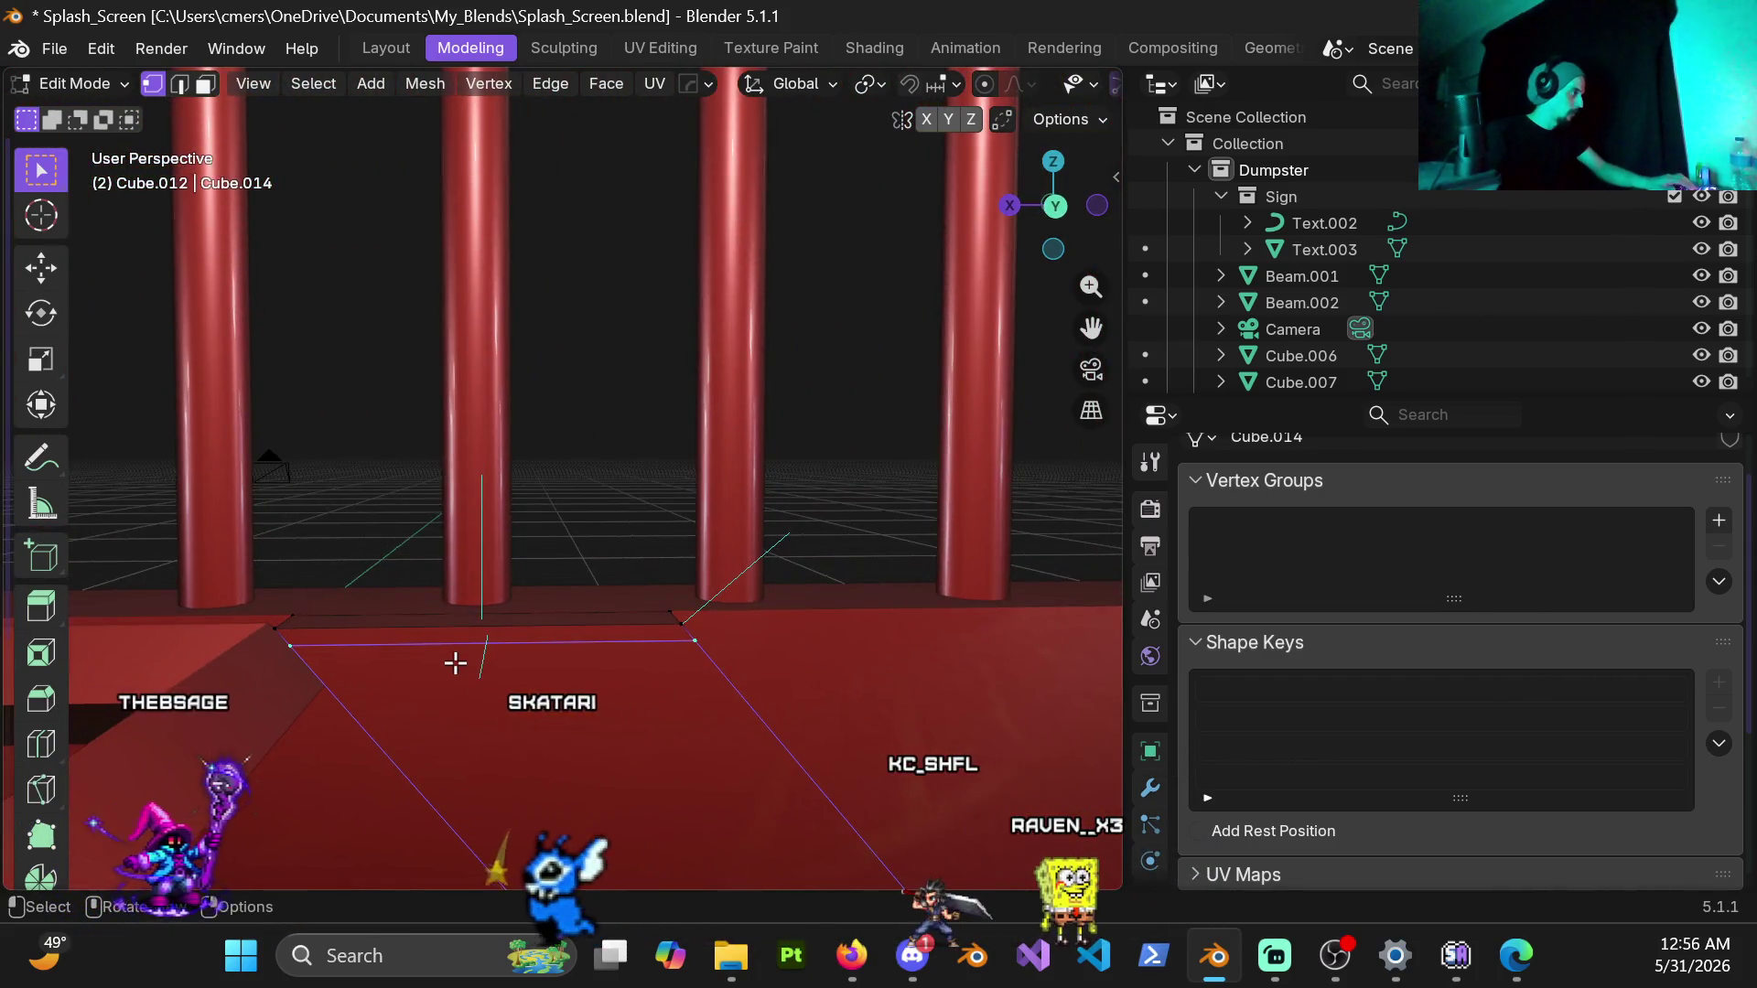
scroll(449, 660, down, 3)
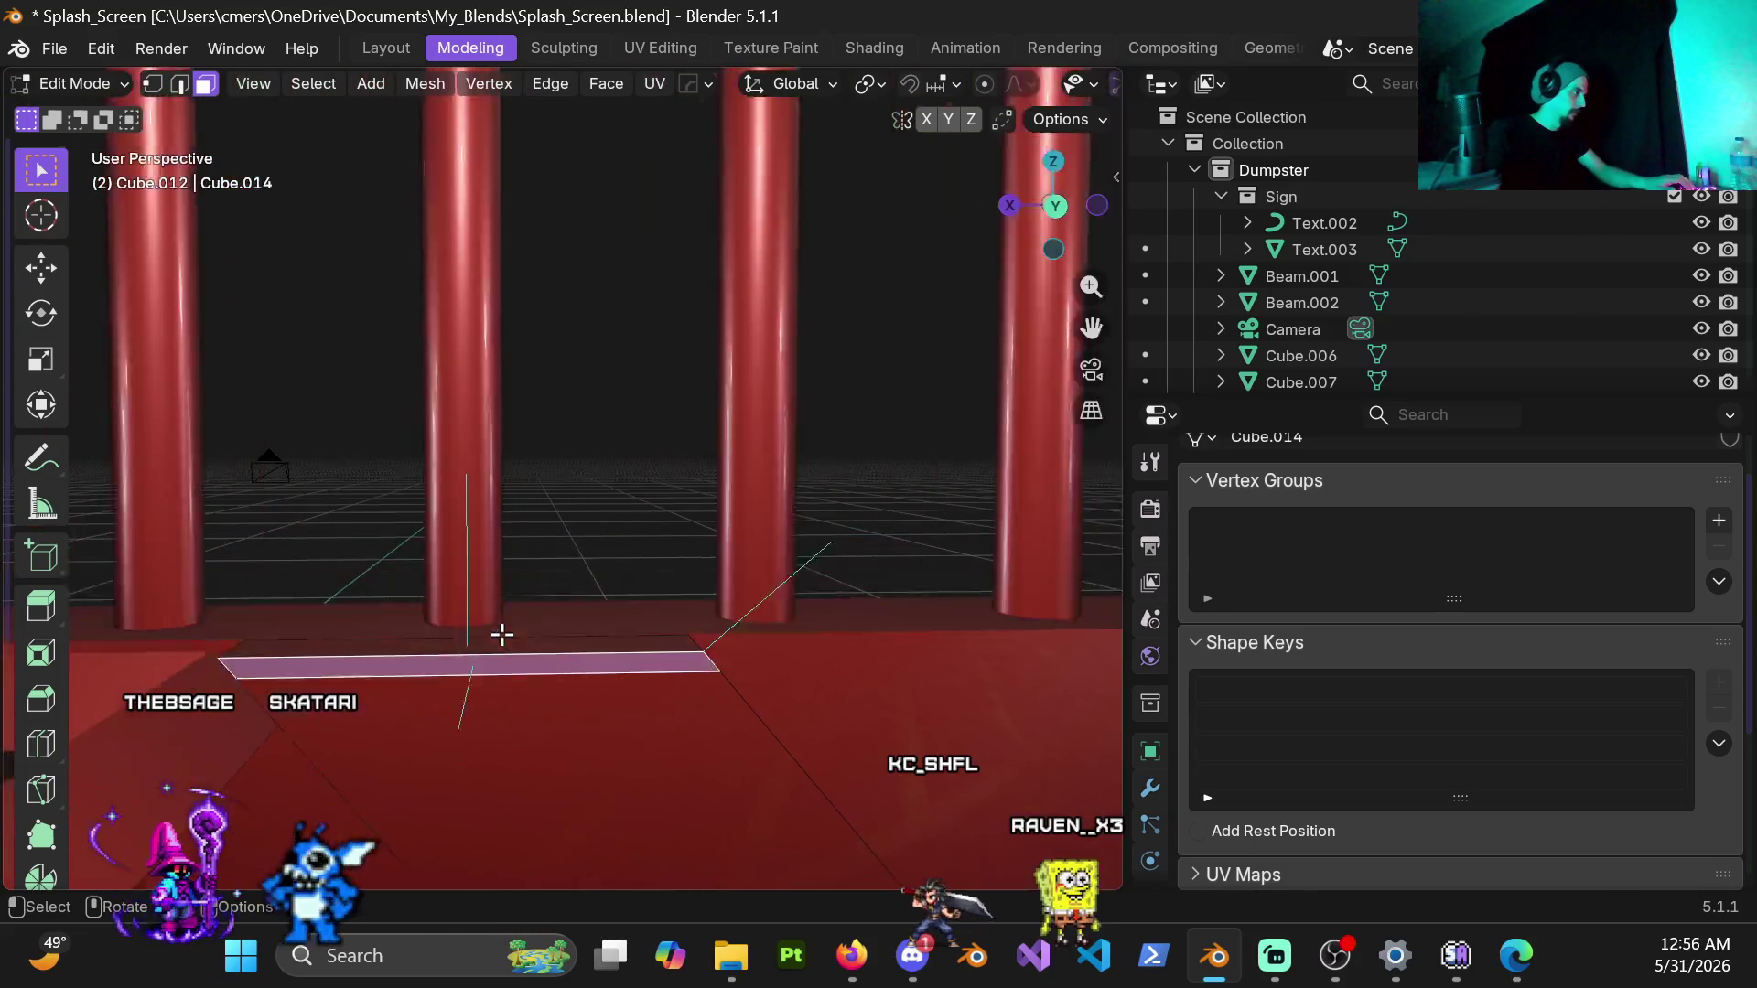
scroll(525, 554, up, 4)
mouse_move(494, 681)
middle_down()
mouse_move(720, 707)
mouse_move(796, 674)
mouse_move(667, 483)
mouse_move(584, 484)
mouse_move(674, 622)
mouse_move(635, 531)
middle_up()
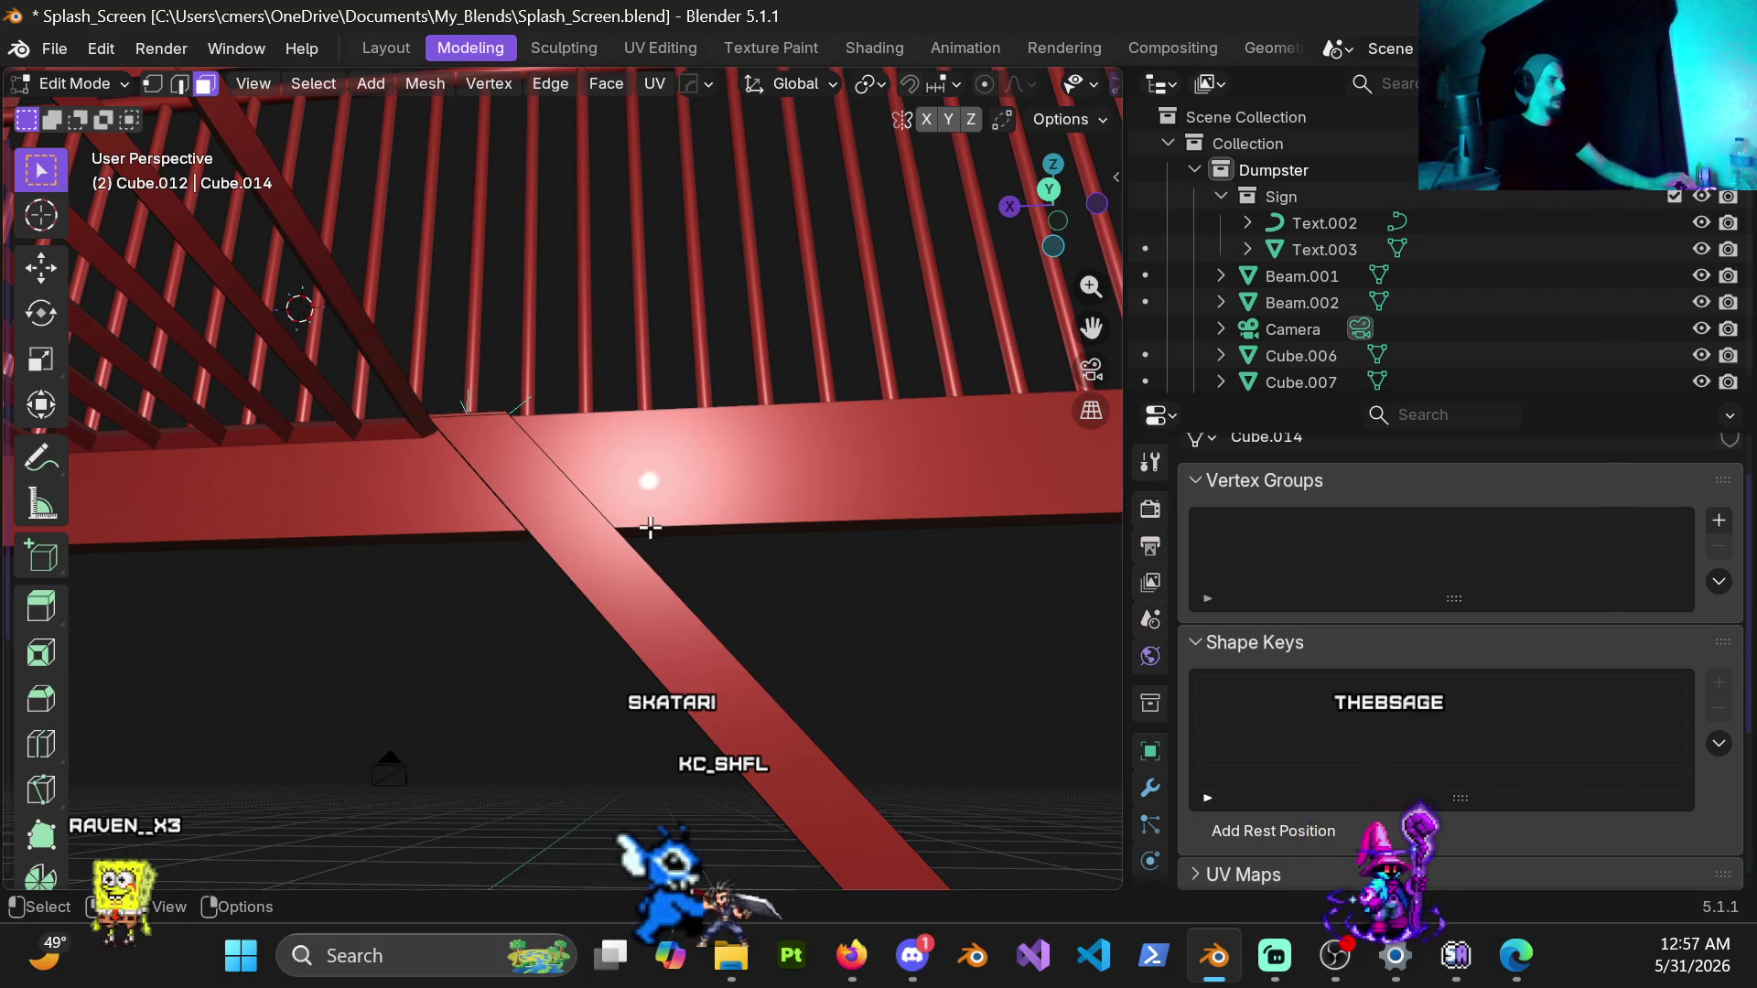
Step: Delete the thin strip of faces left above the knife cut at the beam's top
mouse_move(576, 490)
middle_down()
mouse_move(717, 632)
mouse_move(673, 563)
mouse_move(592, 519)
mouse_move(426, 590)
middle_up()
alt+click(379, 593)
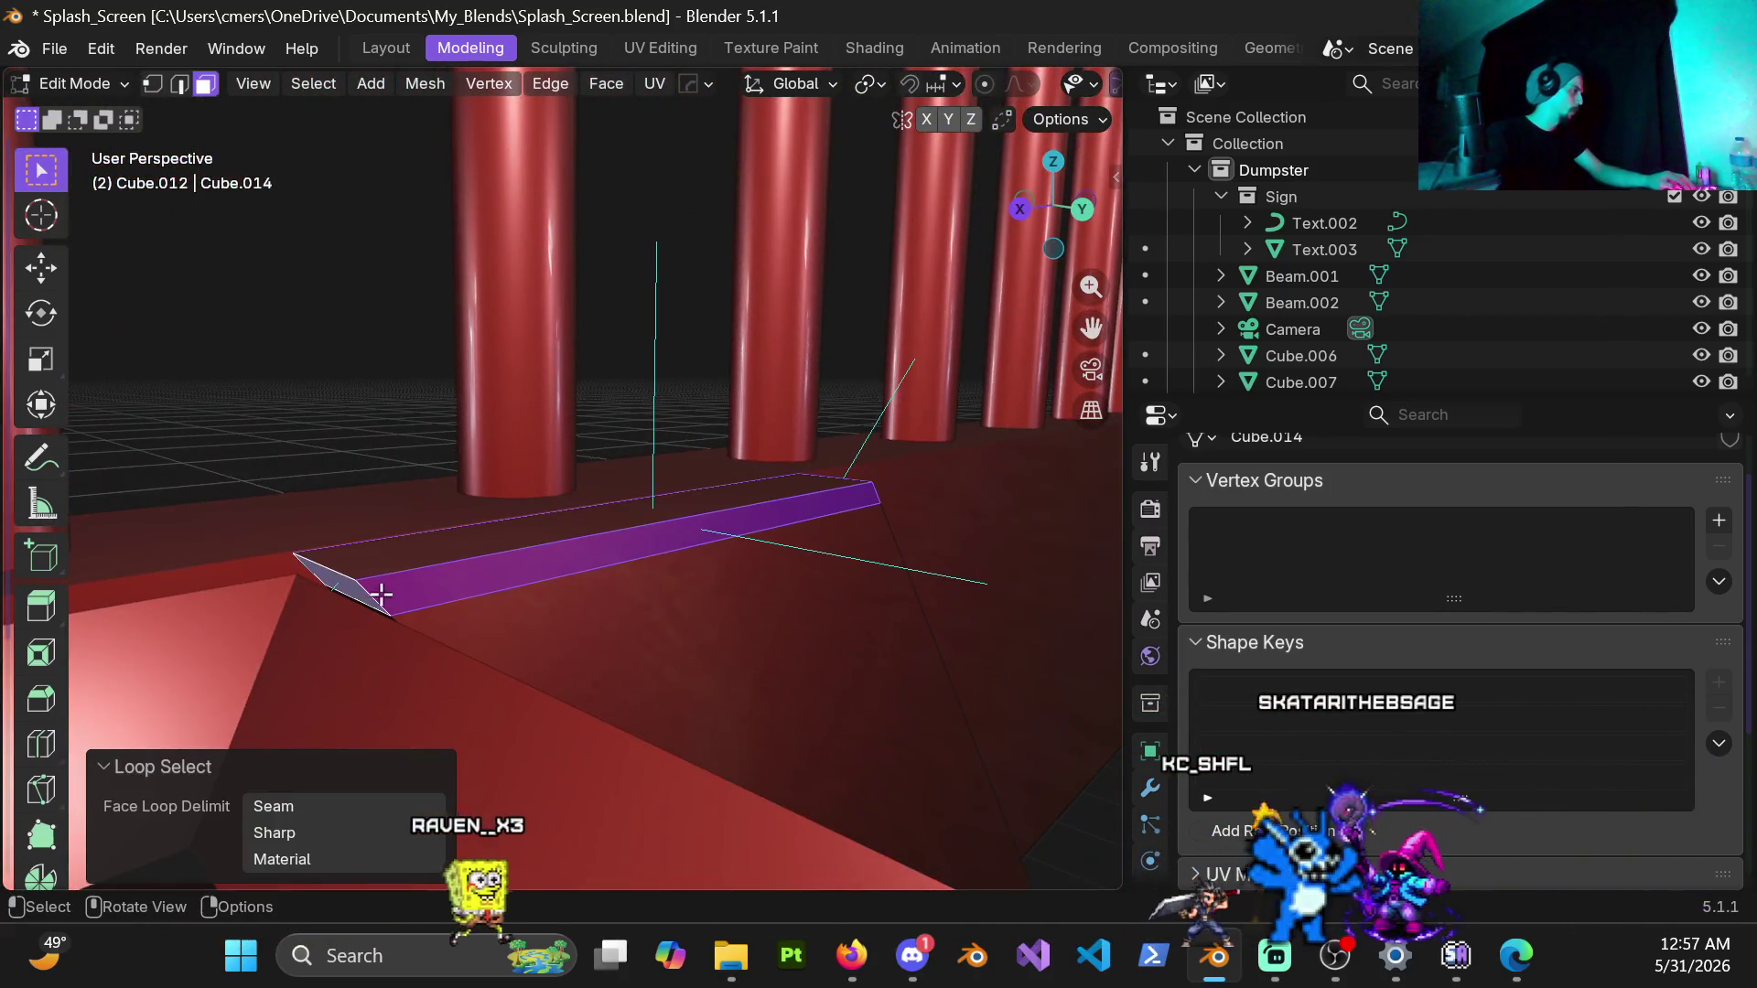
key(x)
click(479, 599)
mouse_move(604, 590)
middle_down()
mouse_move(609, 680)
mouse_move(522, 620)
mouse_move(725, 614)
mouse_move(778, 652)
mouse_move(604, 521)
mouse_move(562, 809)
mouse_move(426, 331)
mouse_move(536, 429)
mouse_move(576, 344)
mouse_move(672, 474)
mouse_move(741, 619)
mouse_move(568, 440)
mouse_move(515, 494)
mouse_move(522, 511)
middle_up()
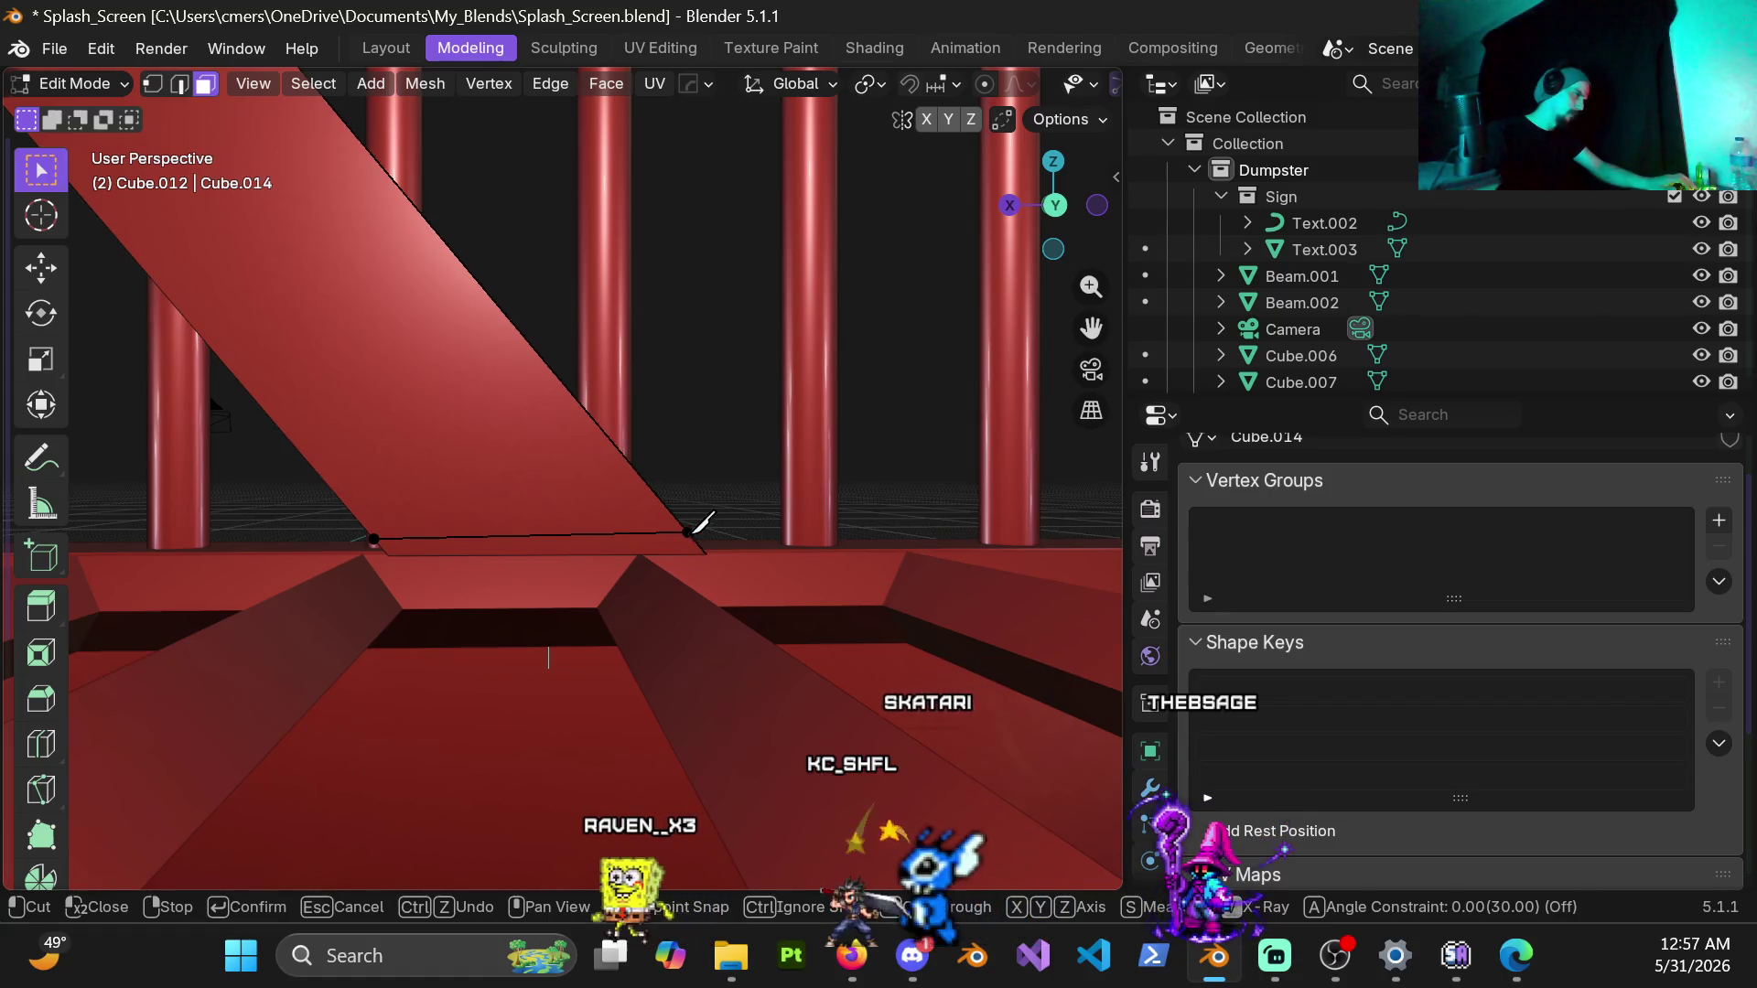
Step: Begin another knife cut at the beam's top corner, then cancel it without cutting
mouse_move(697, 522)
middle_down()
mouse_move(137, 194)
mouse_move(248, 556)
mouse_move(714, 529)
middle_up()
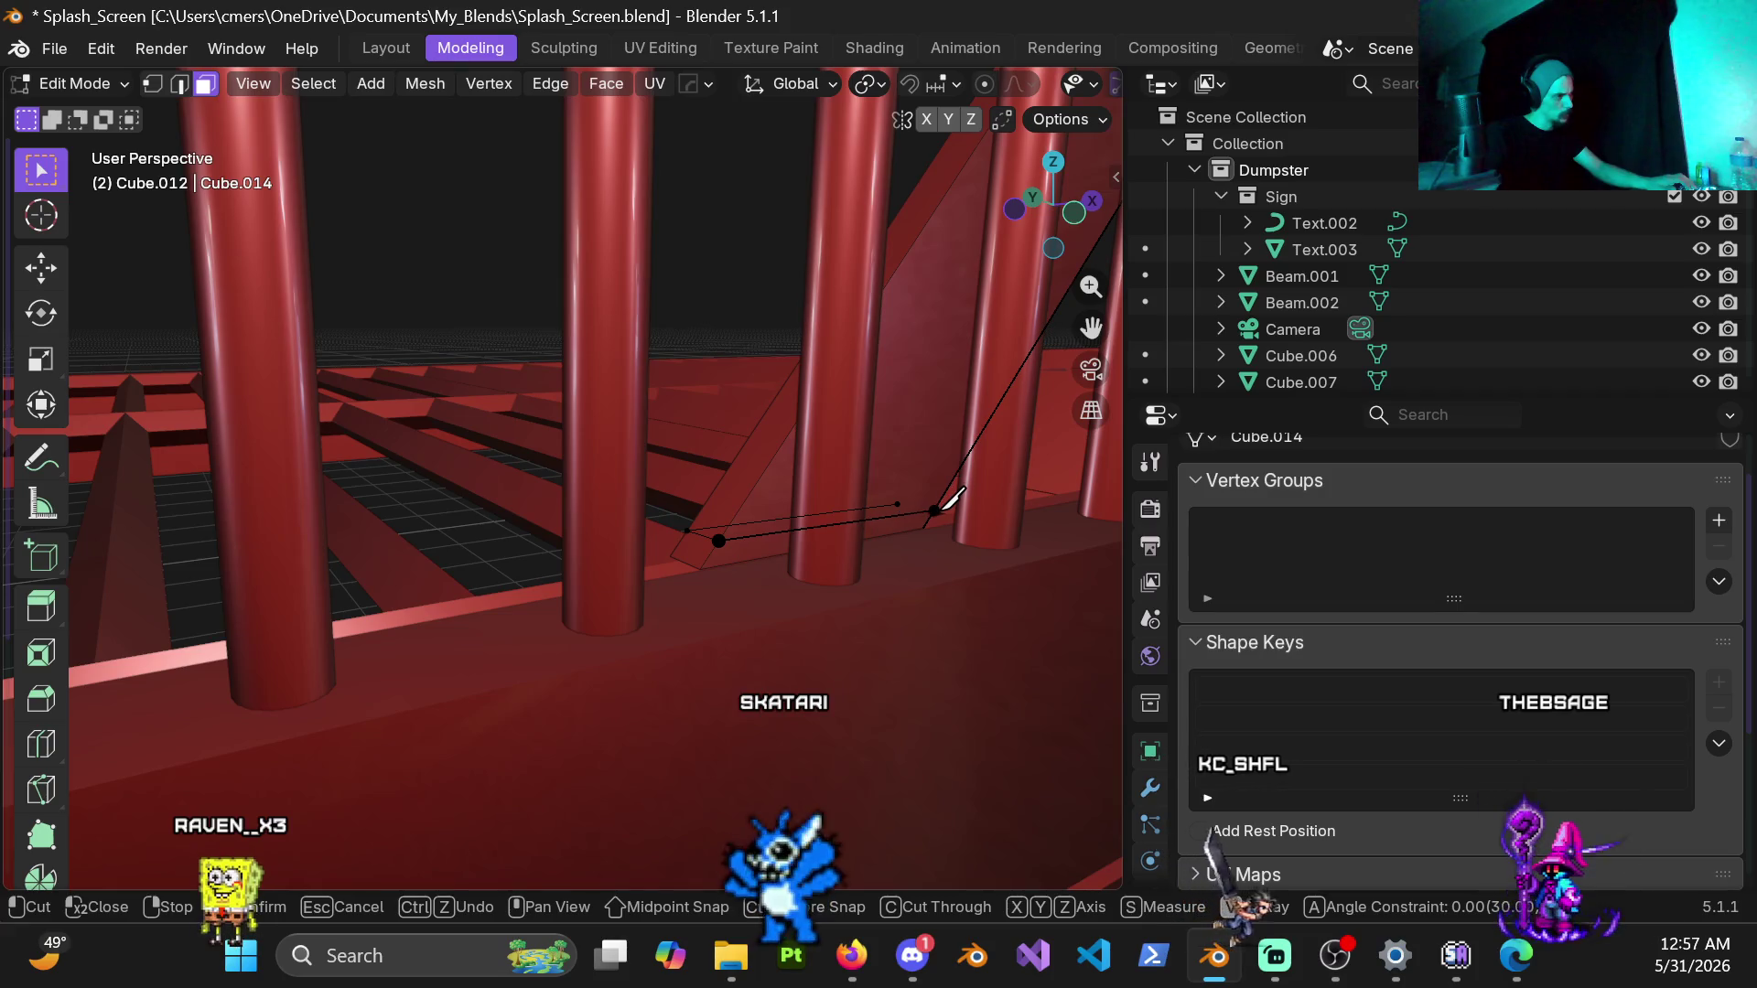
mouse_move(946, 502)
middle_down()
mouse_move(617, 412)
mouse_move(381, 525)
middle_up()
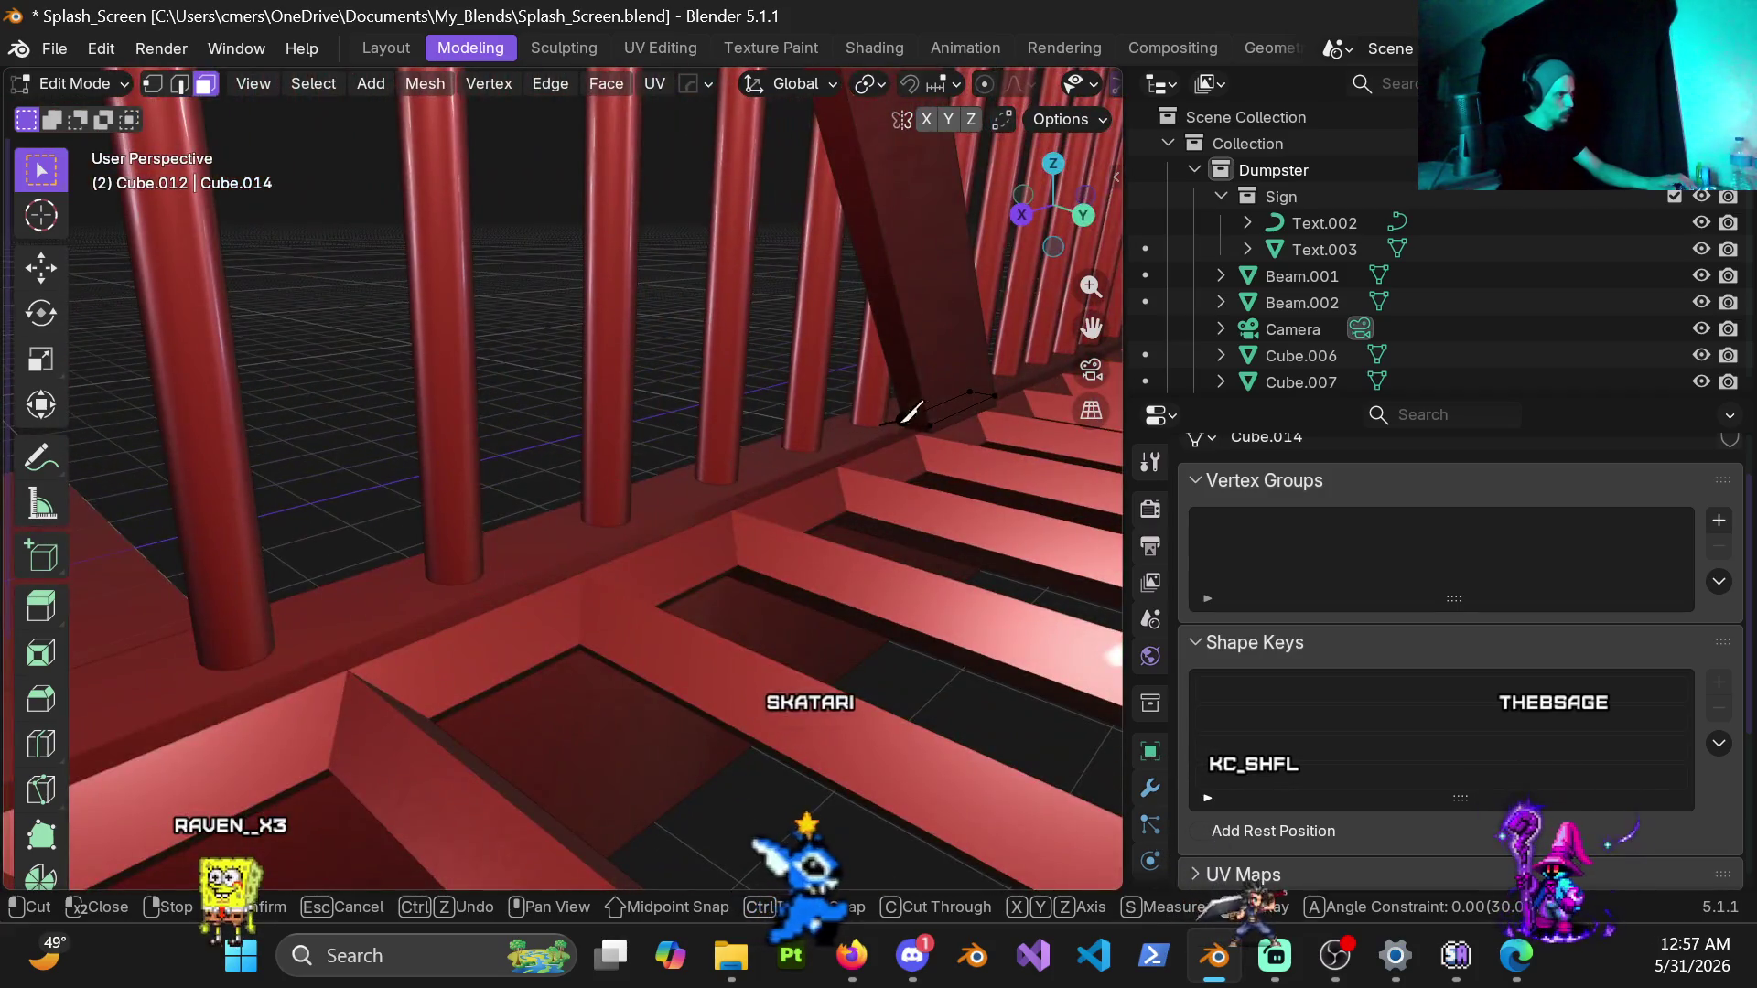
key(Escape)
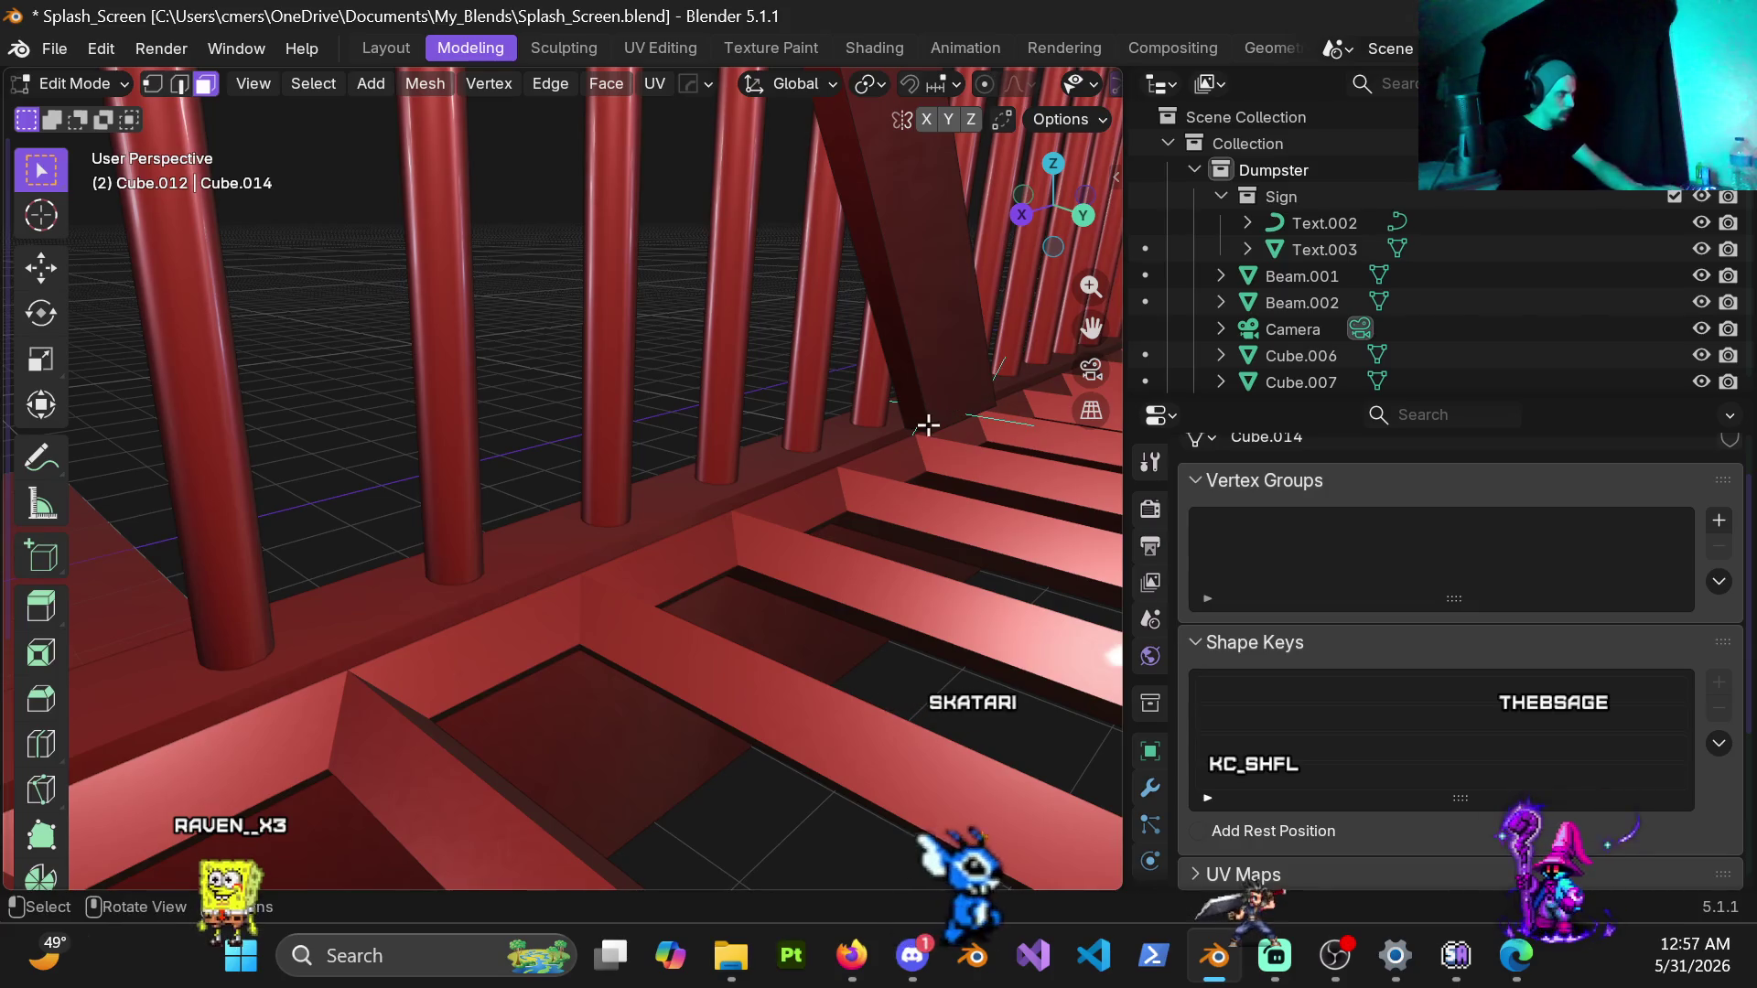
Step: Delete the stray edge strip at the beam's top end, checking it in wireframe
mouse_move(948, 430)
shift+middle_down()
mouse_move(769, 522)
mouse_move(823, 603)
mouse_move(631, 578)
shift+middle_up()
alt+click(934, 429)
key(shift+z)
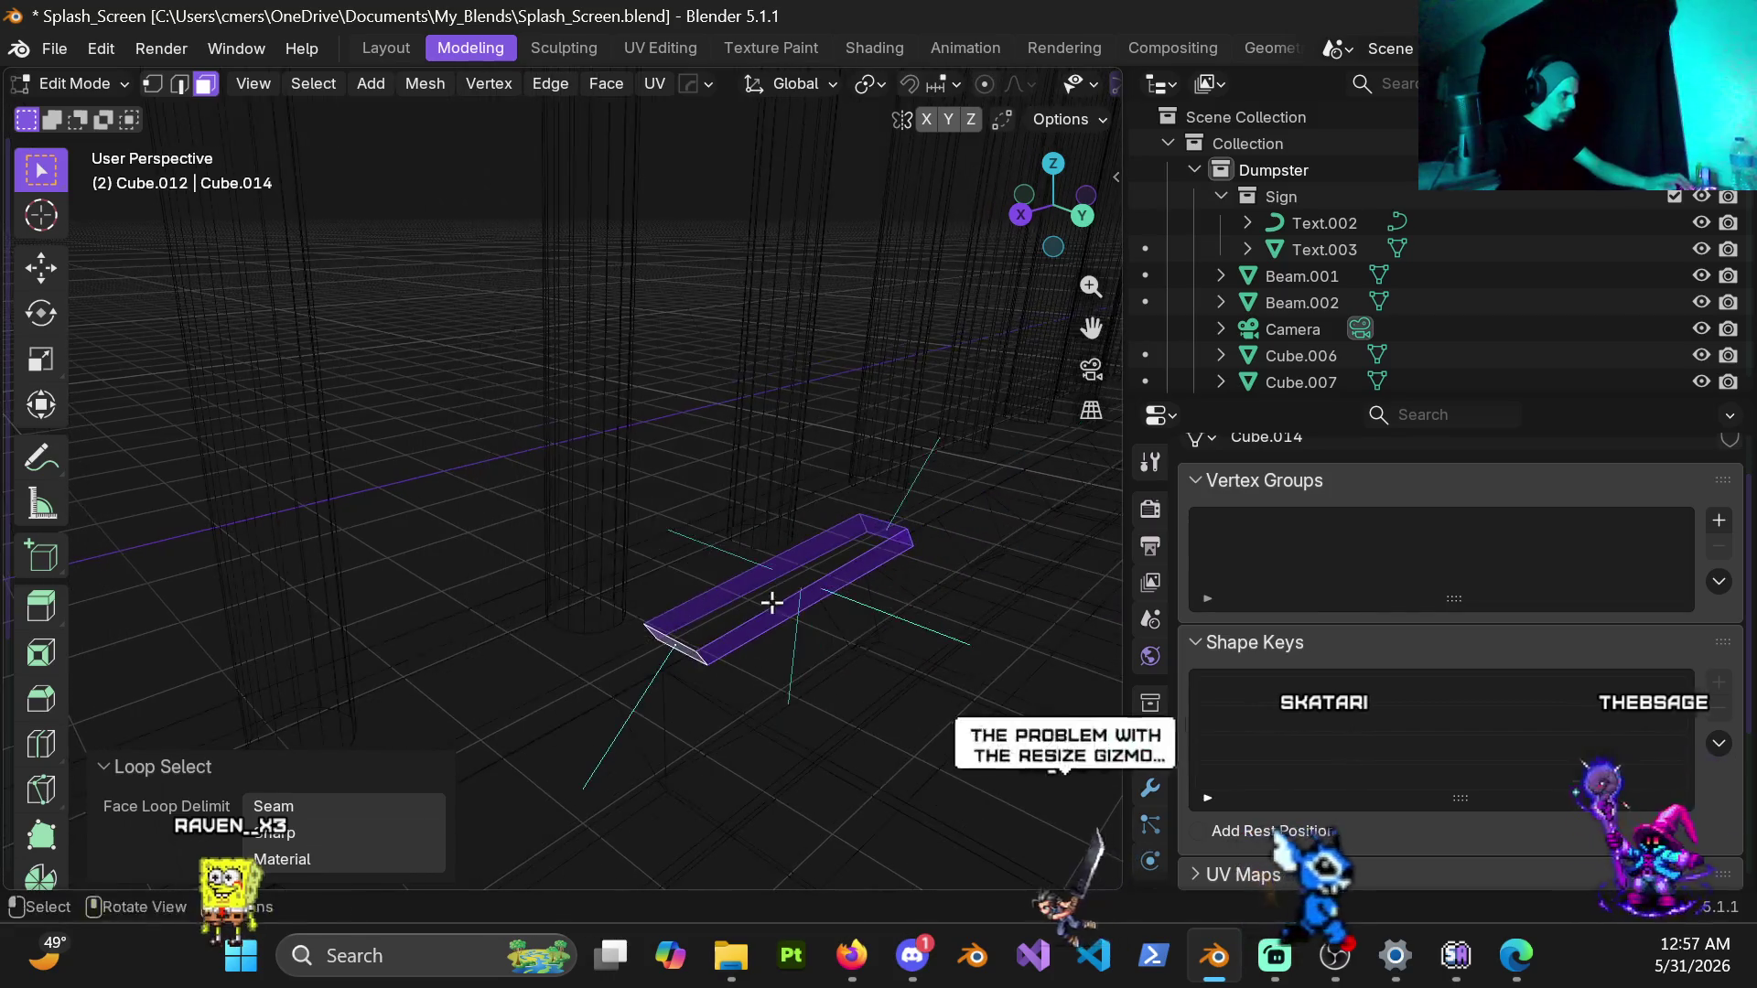
scroll(632, 577, up, 3)
key(shift+z)
key(x)
click(791, 616)
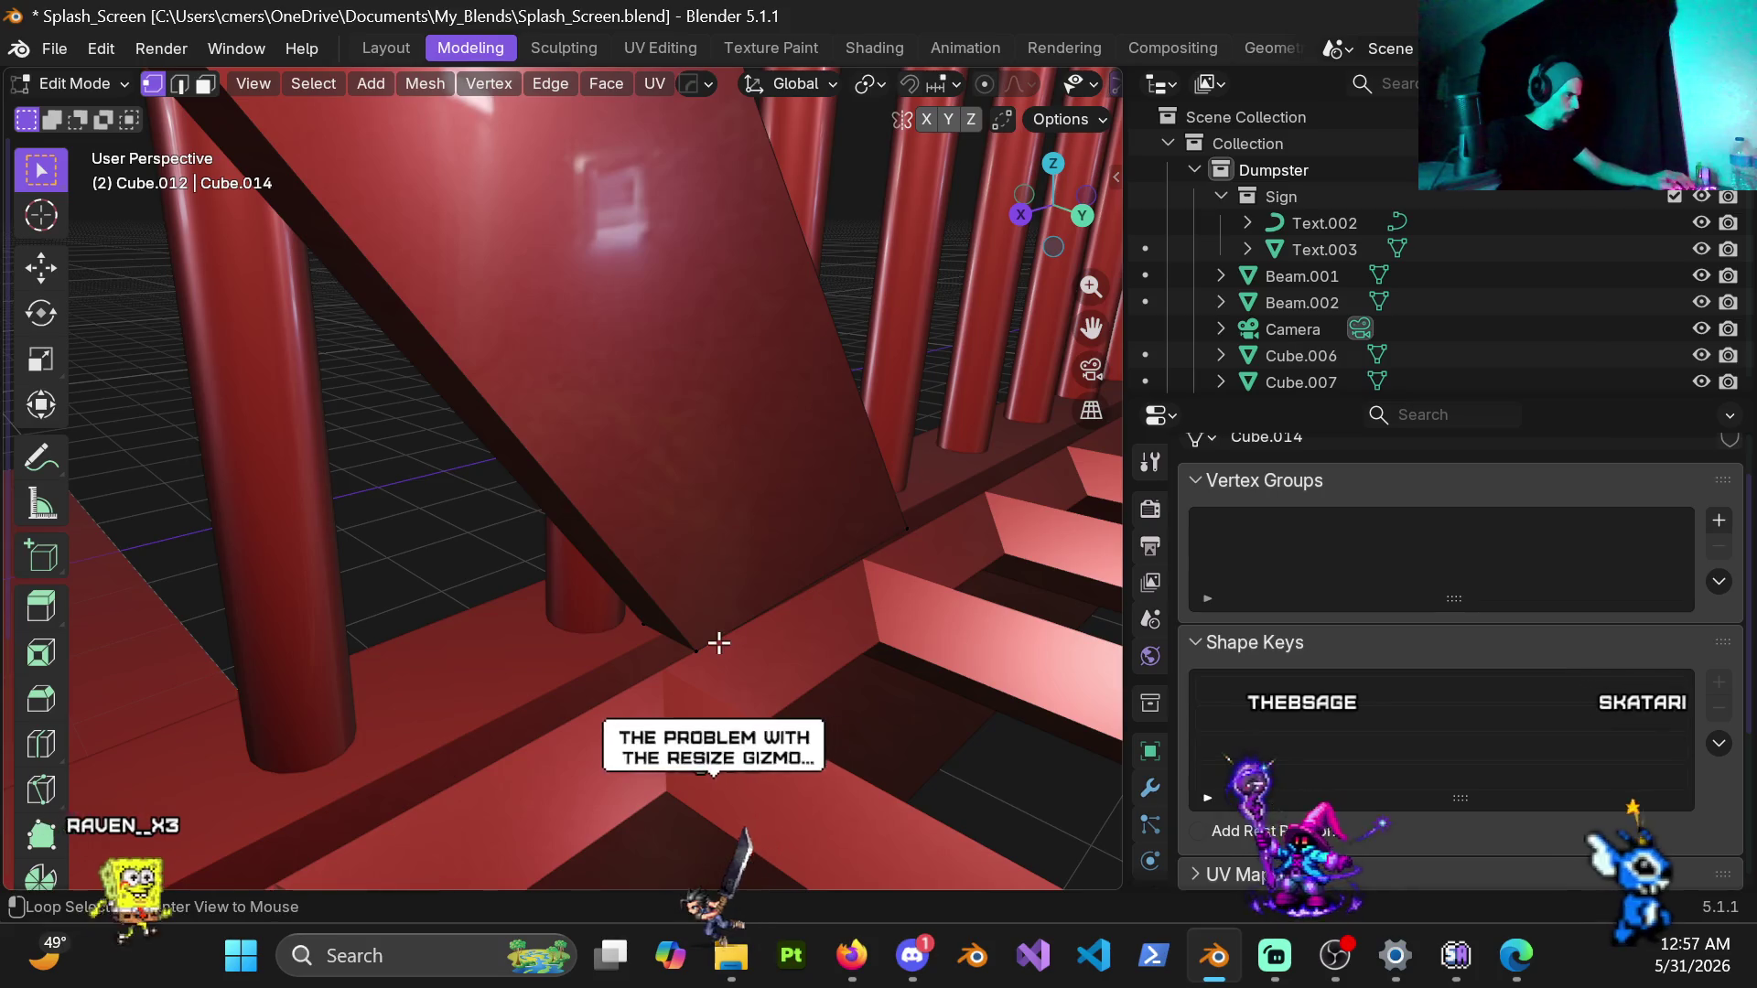
Step: Scale both end edge loops to zero along Z so the beam top sits level, then leave Edit Mode
alt+click(777, 642)
key(s)
key(z)
key(0)
key(Return)
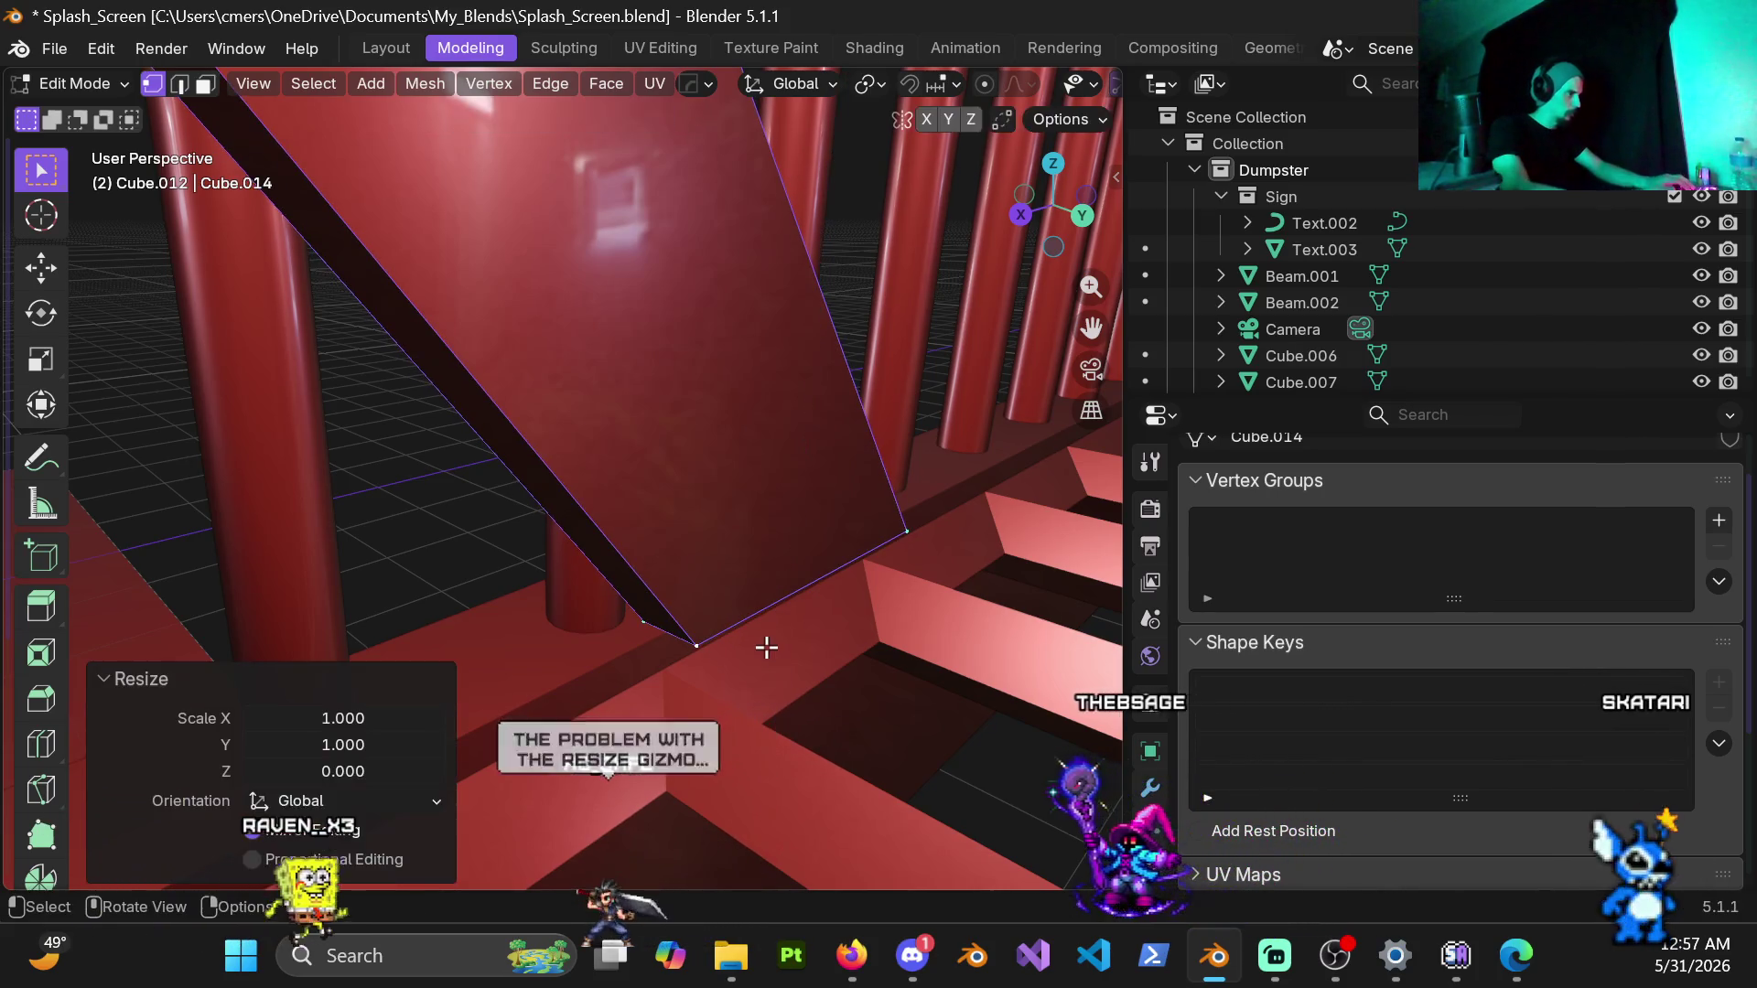
scroll(605, 453, down, 5)
scroll(467, 276, up, 4)
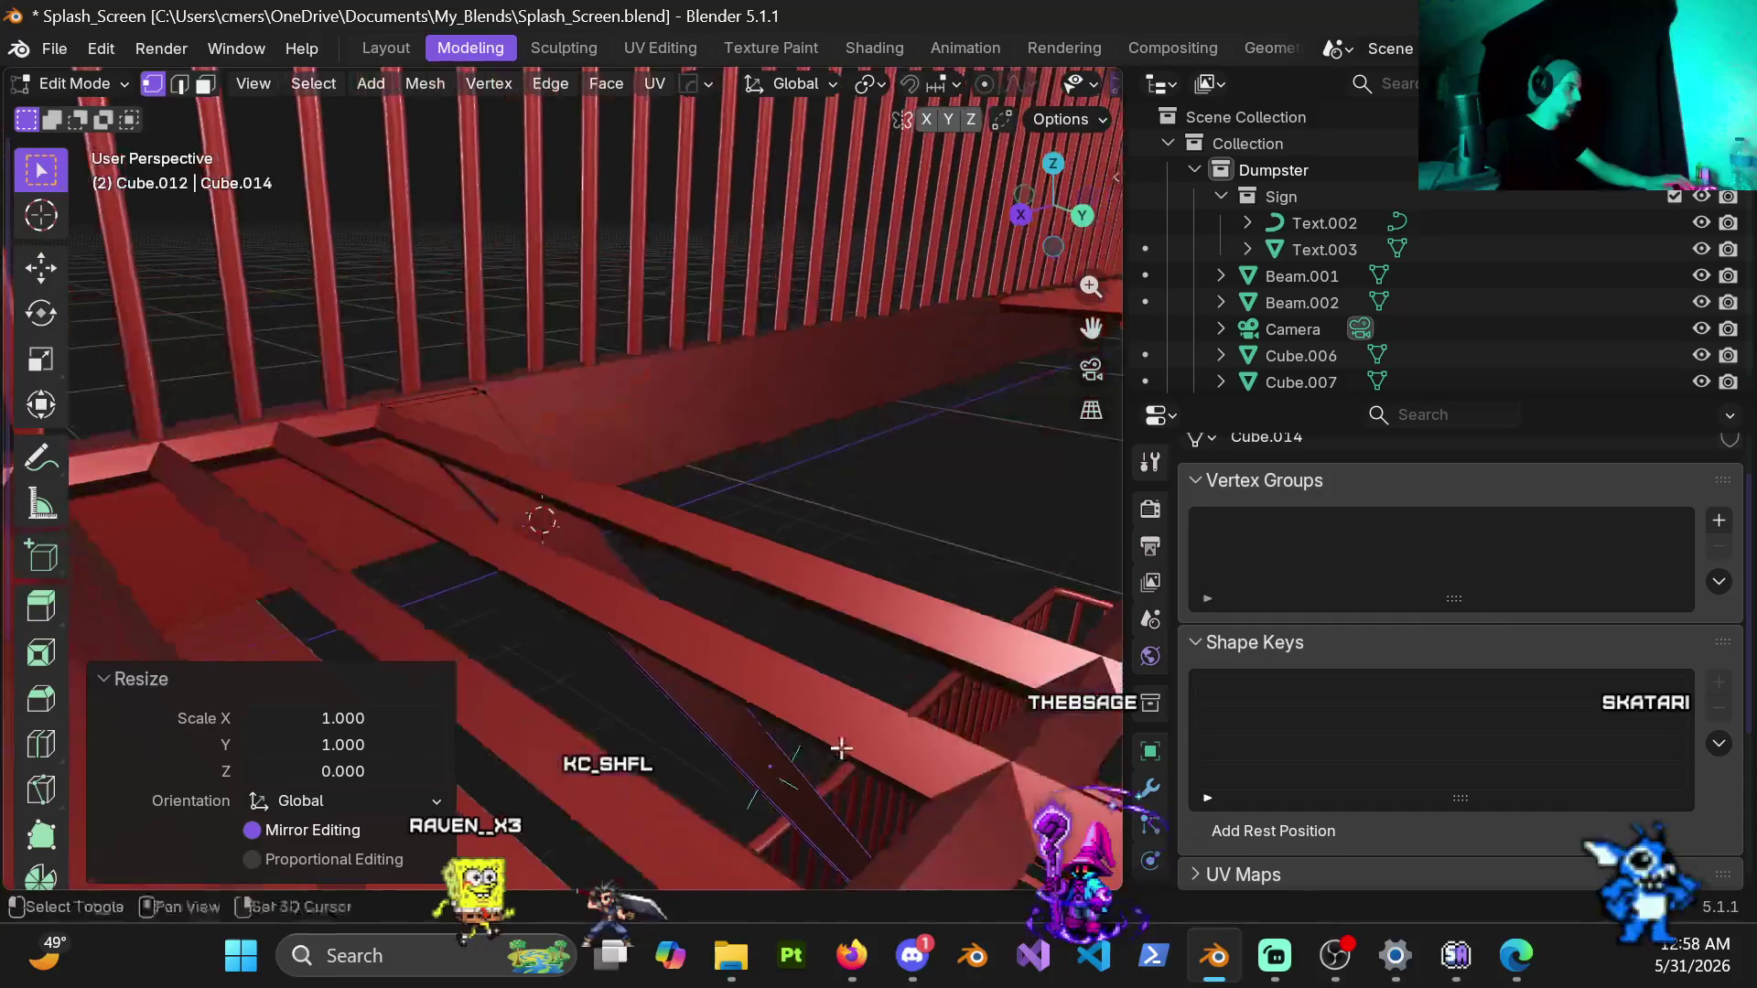
mouse_move(411, 453)
middle_down()
mouse_move(656, 520)
mouse_move(673, 501)
middle_up()
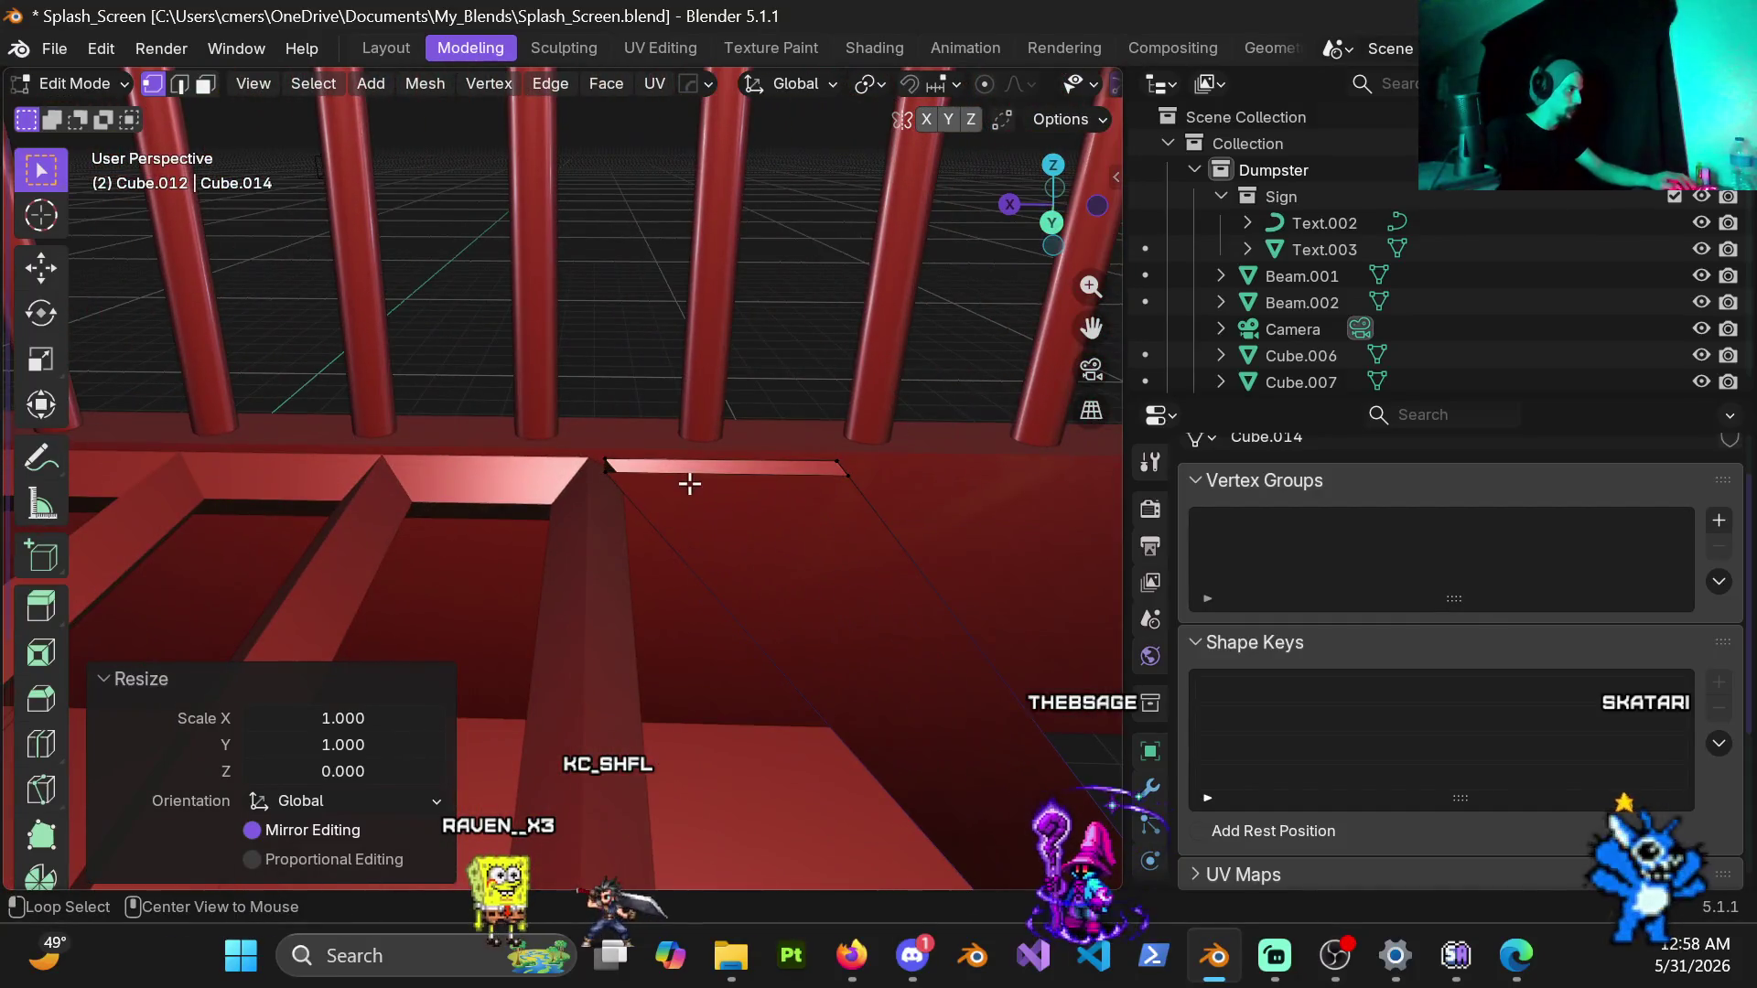
alt+click(690, 479)
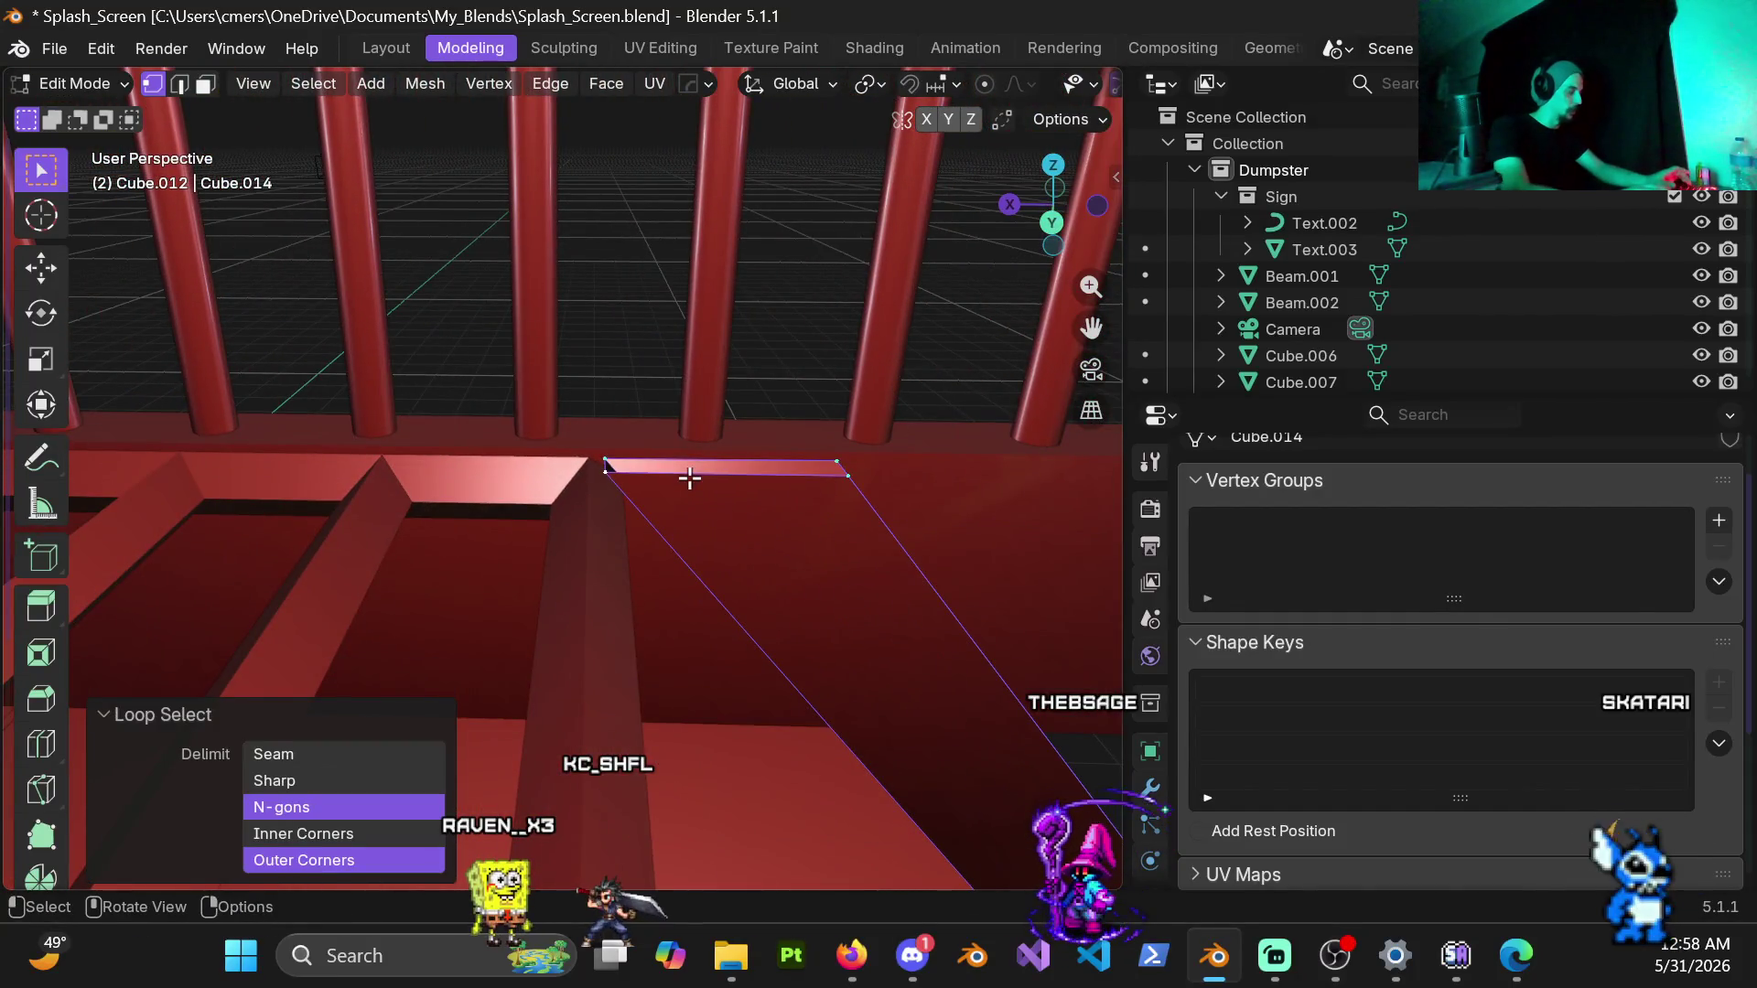
key(s)
key(z)
key(Return)
mouse_move(685, 546)
middle_down()
mouse_move(717, 437)
mouse_move(741, 521)
middle_up()
scroll(741, 520, up, 3)
key(Tab)
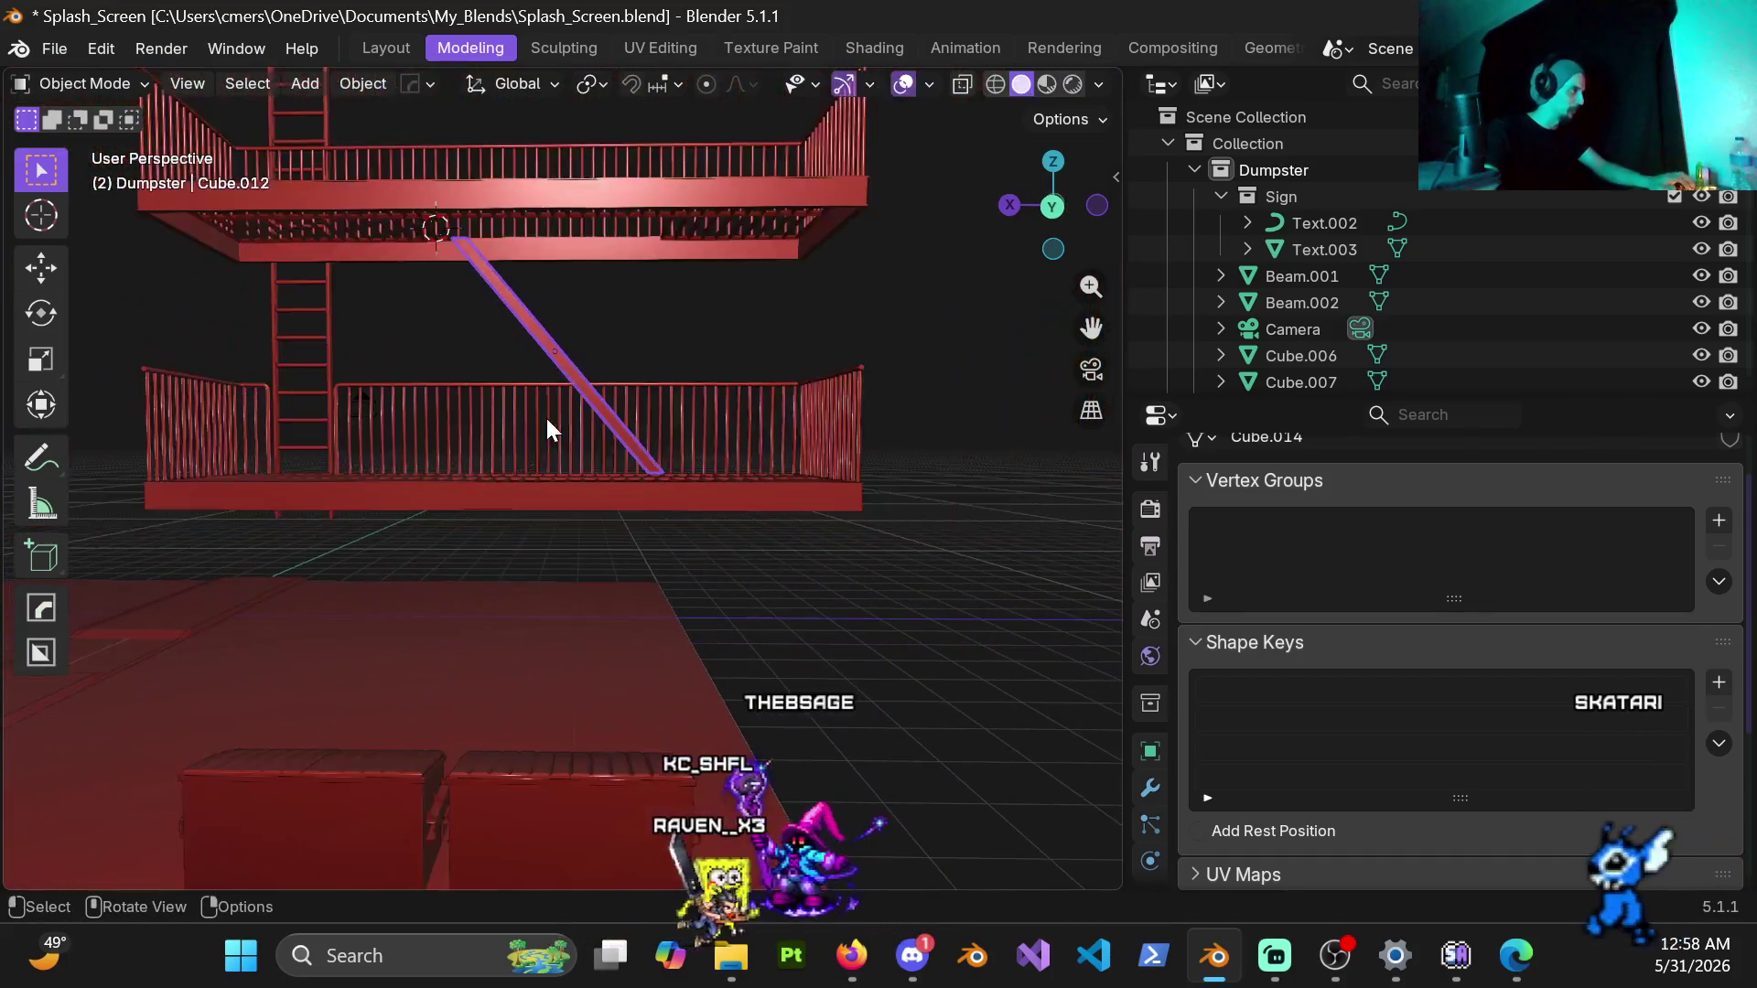
Step: From the back orthographic view of the fire escape, enter Edit Mode on the beam
click(642, 298)
middle_drag(638, 342, 646, 358)
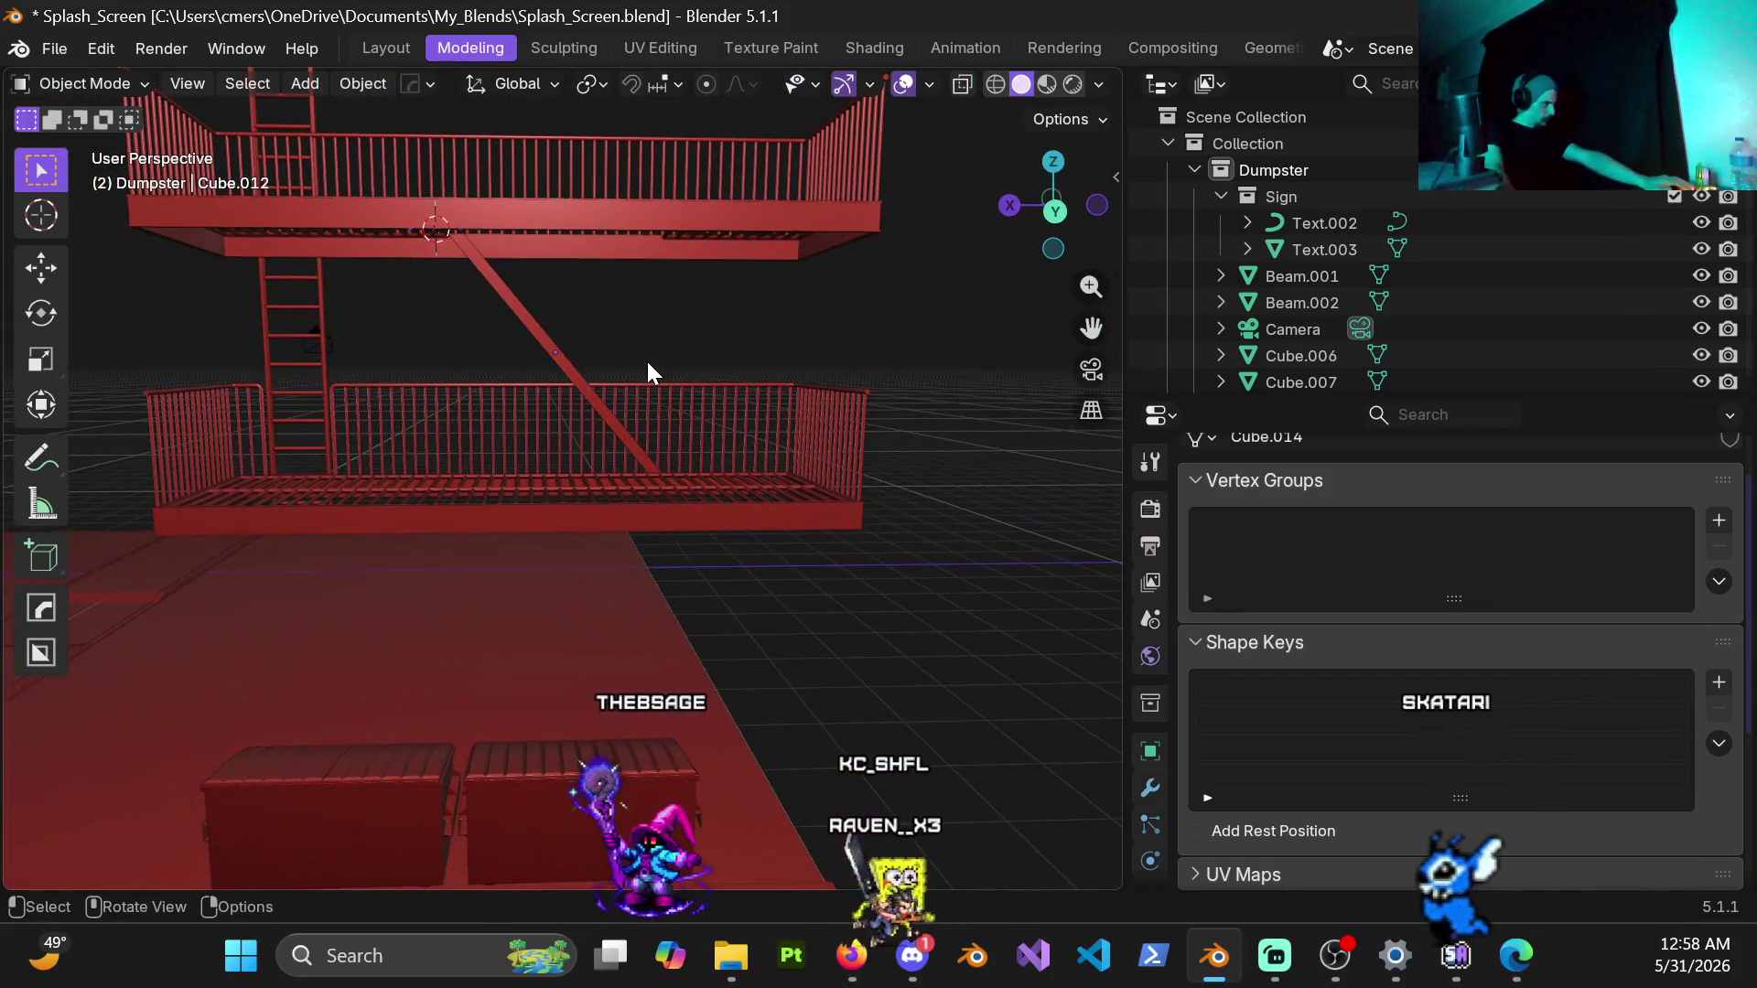
key(KP_1)
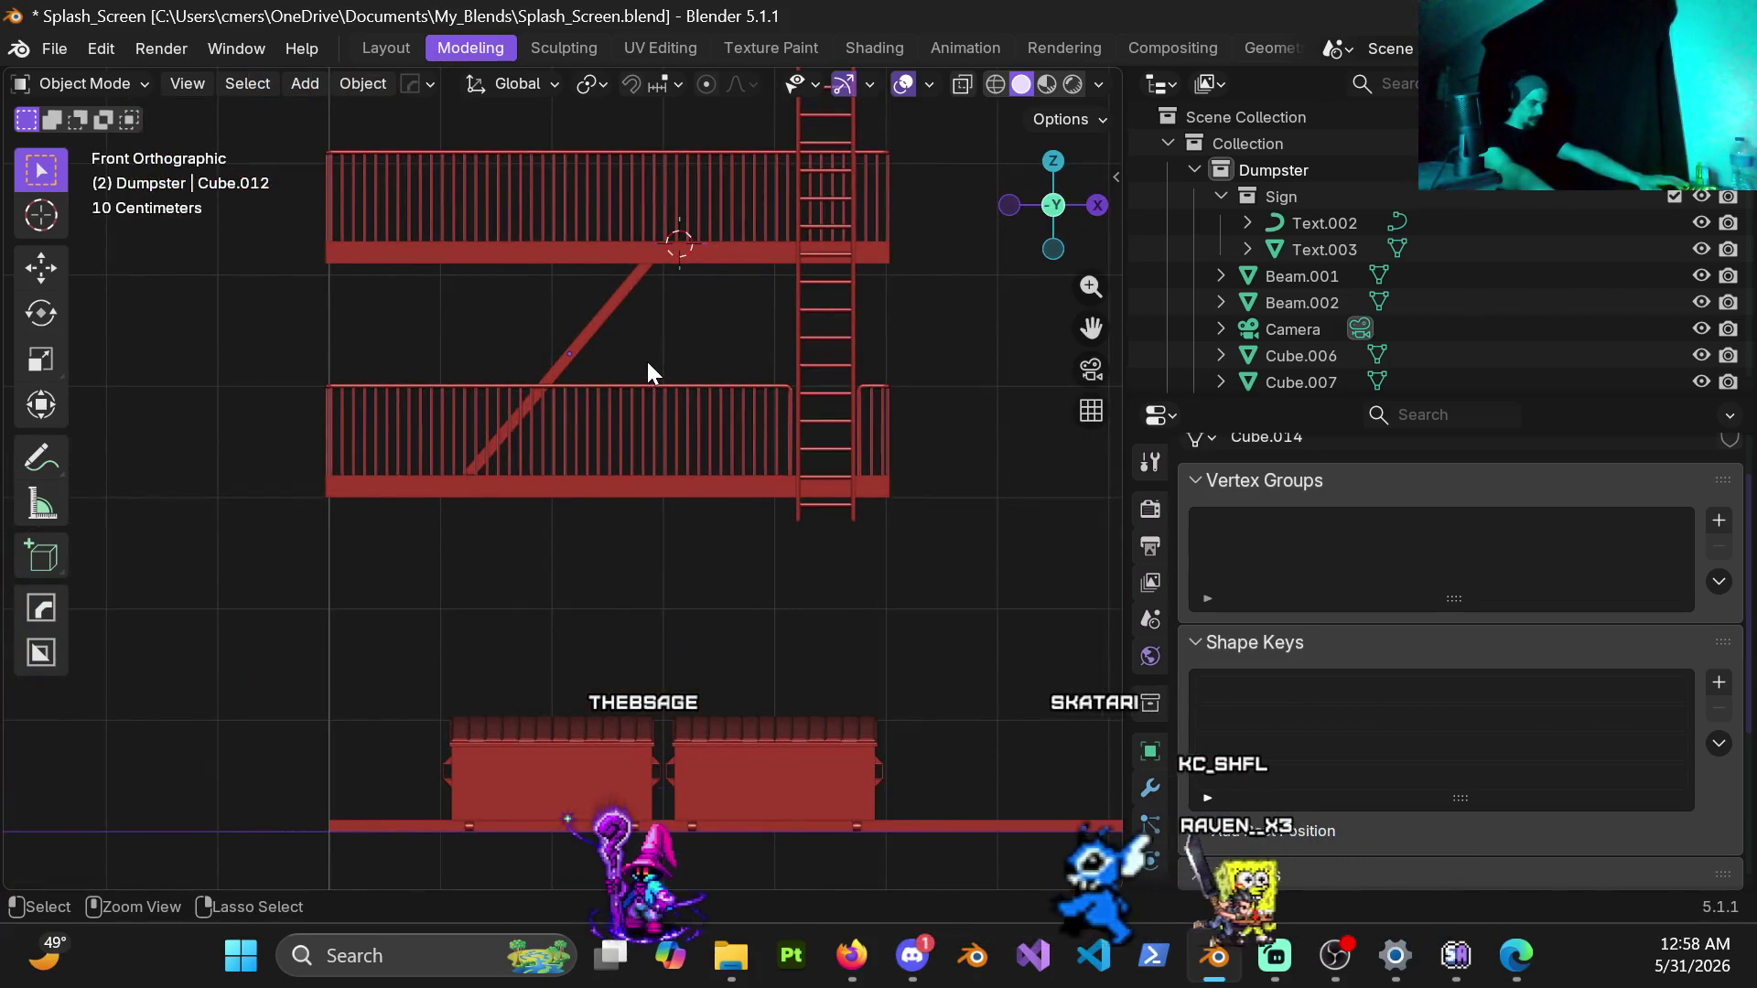
key(ctrl+KP_1)
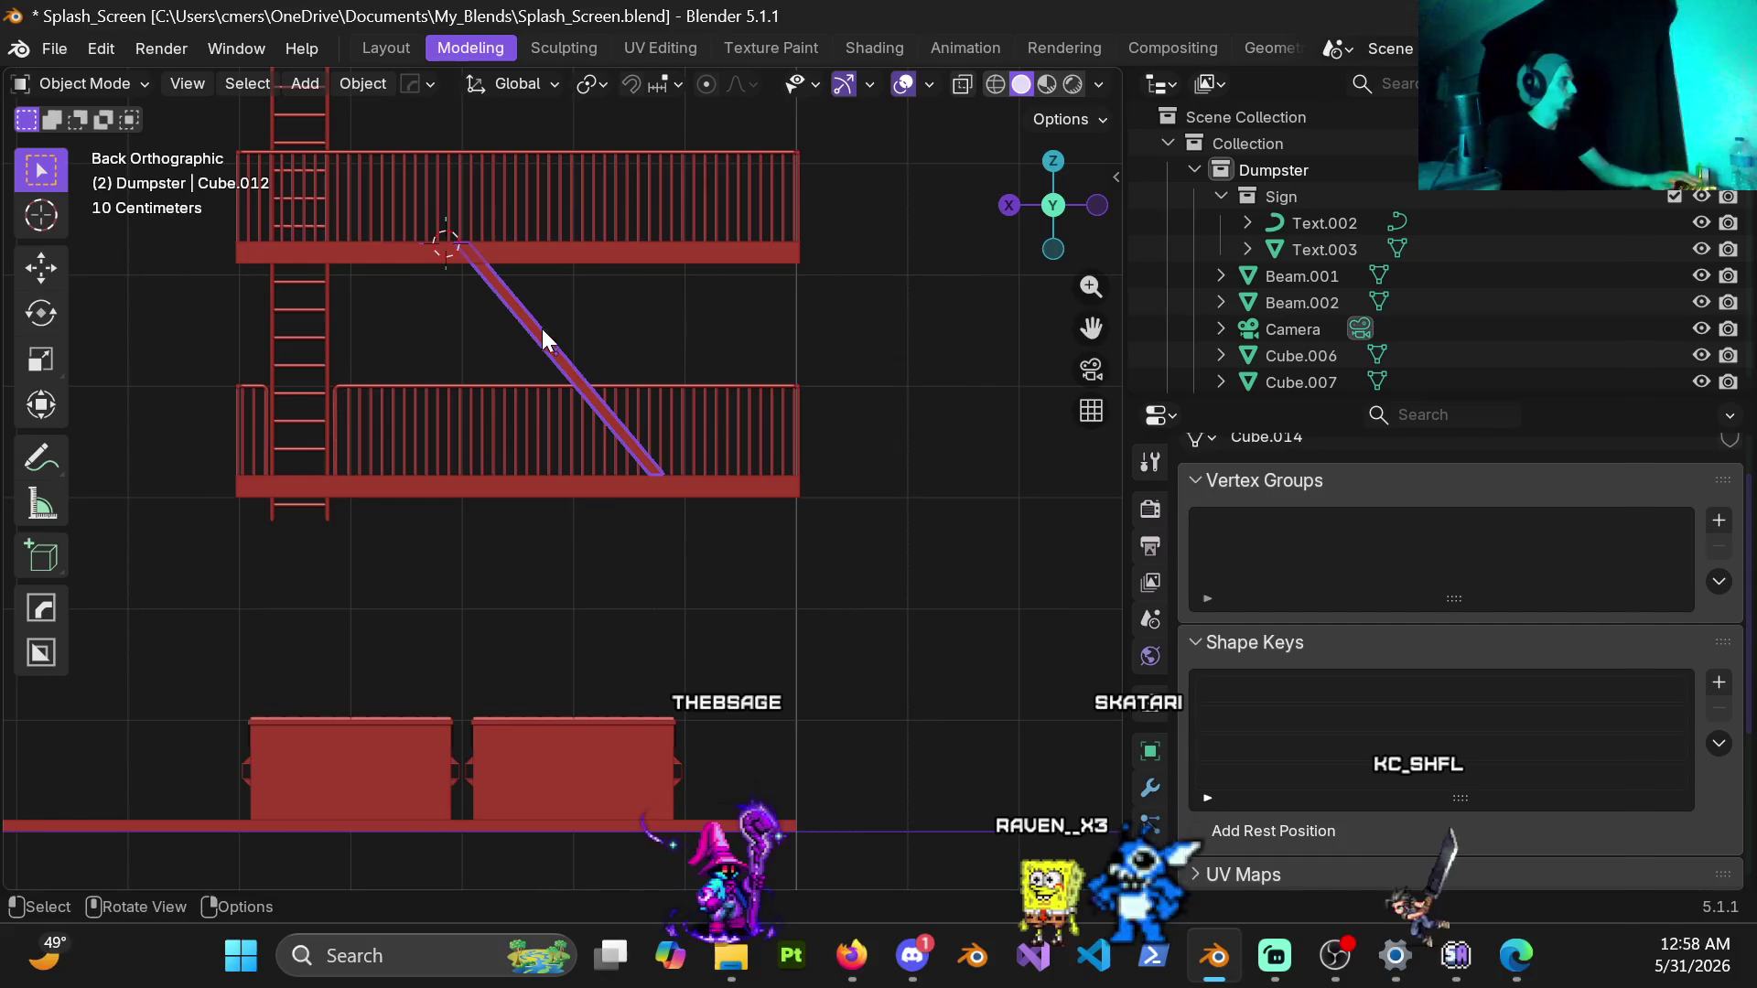
key(Tab)
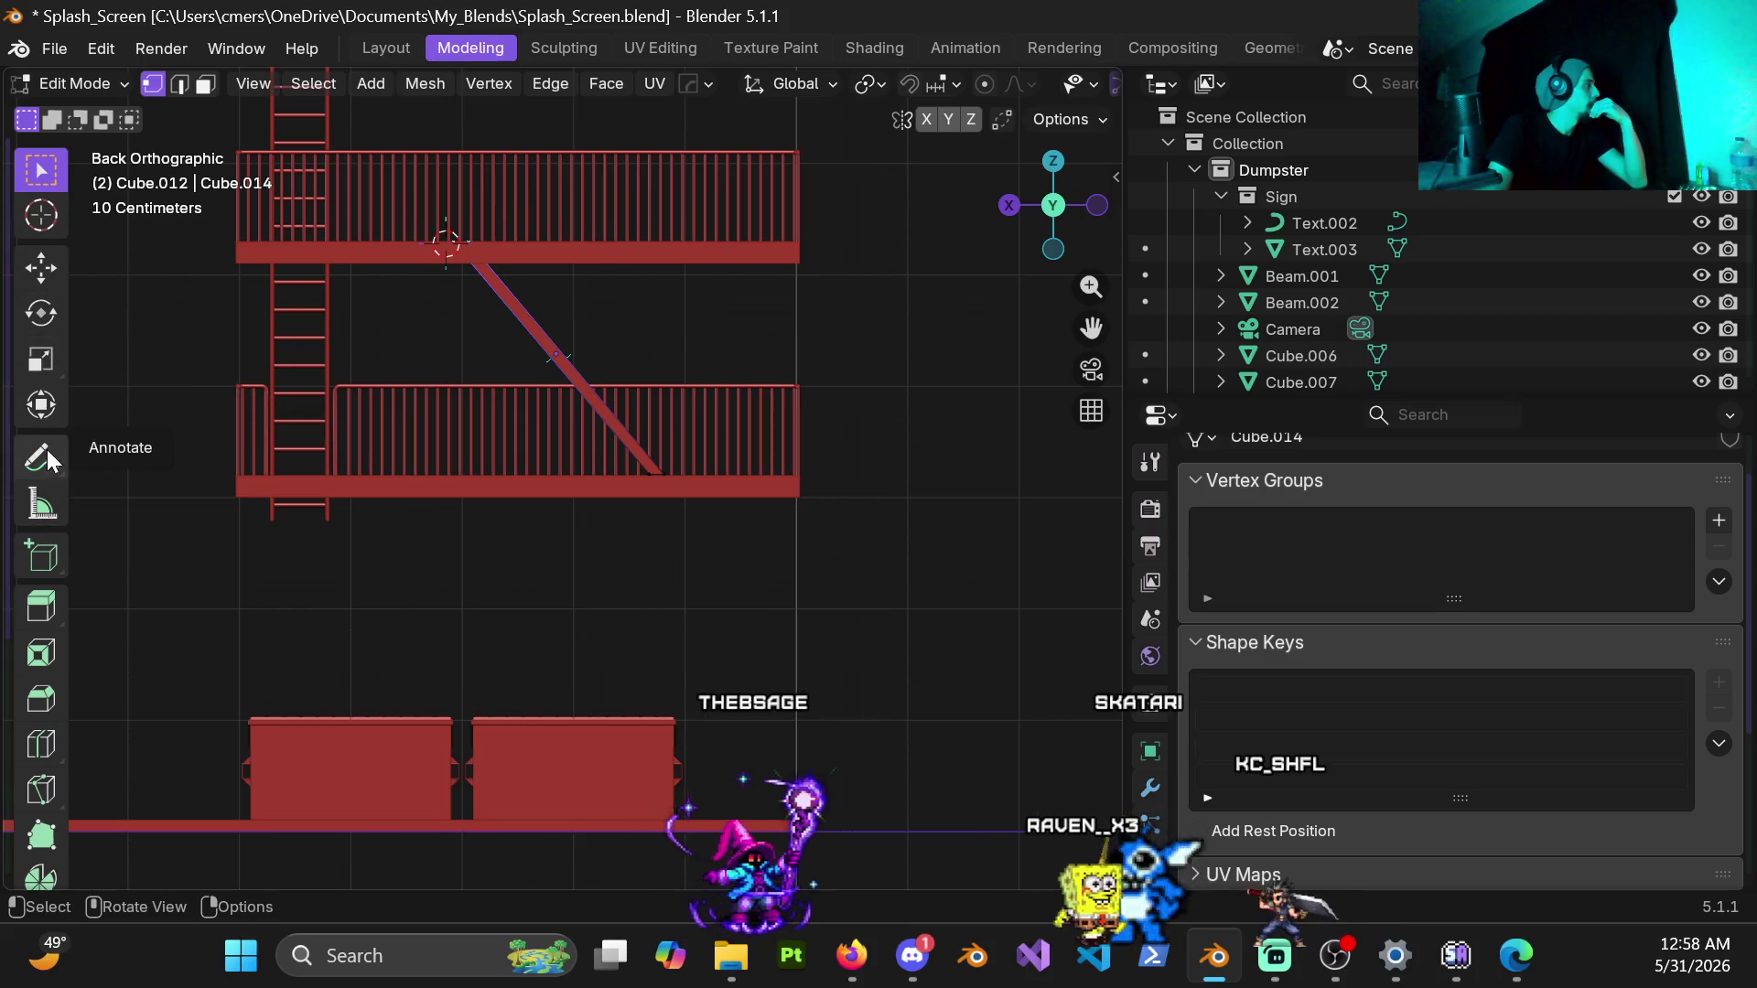
scroll(48, 611, down, 3)
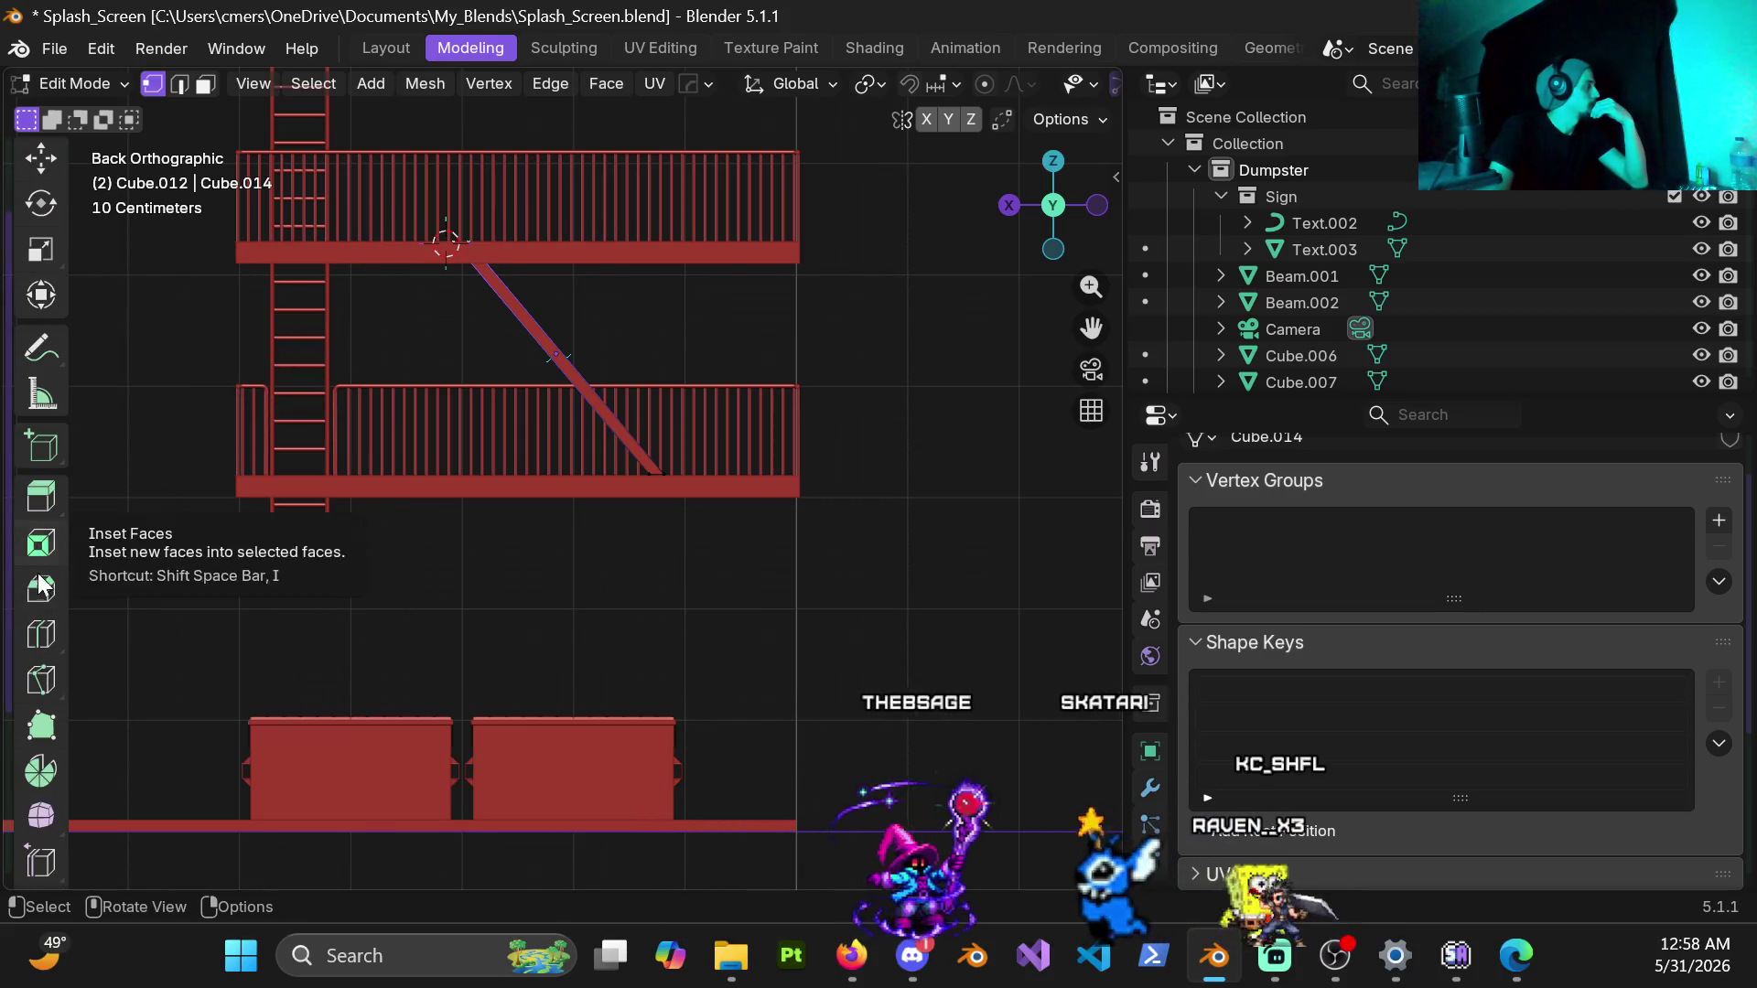
scroll(42, 631, down, 1)
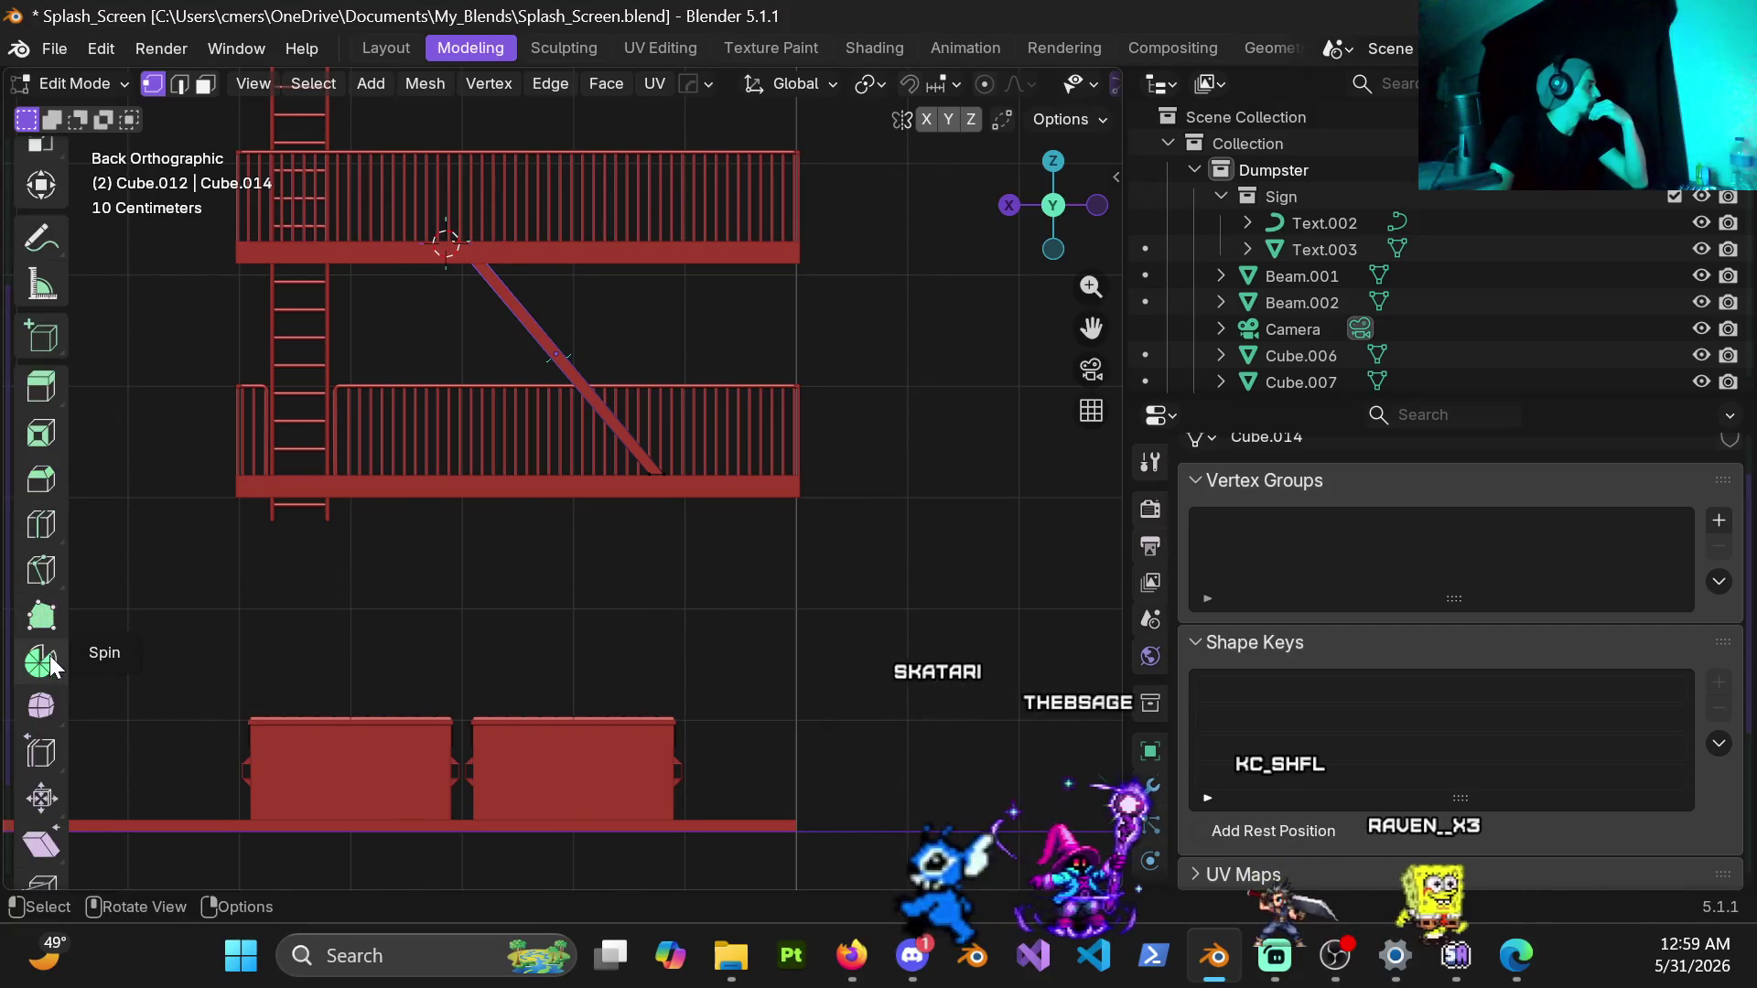
scroll(43, 711, down, 2)
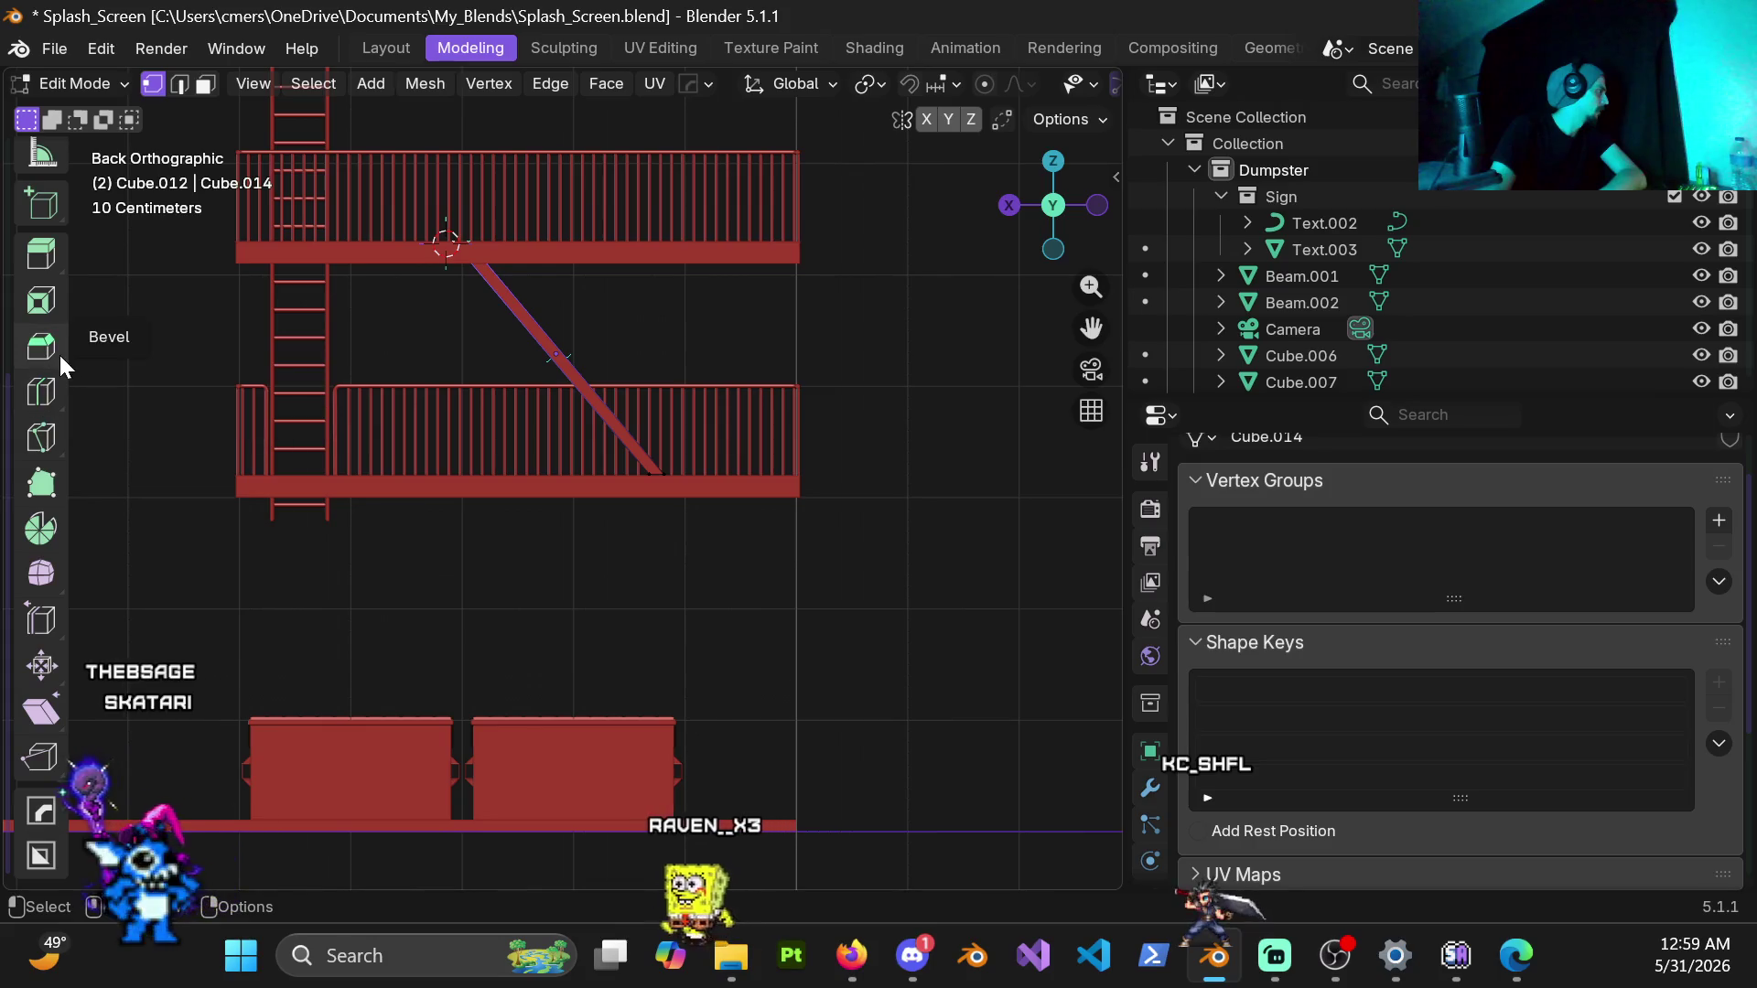
scroll(45, 358, up, 3)
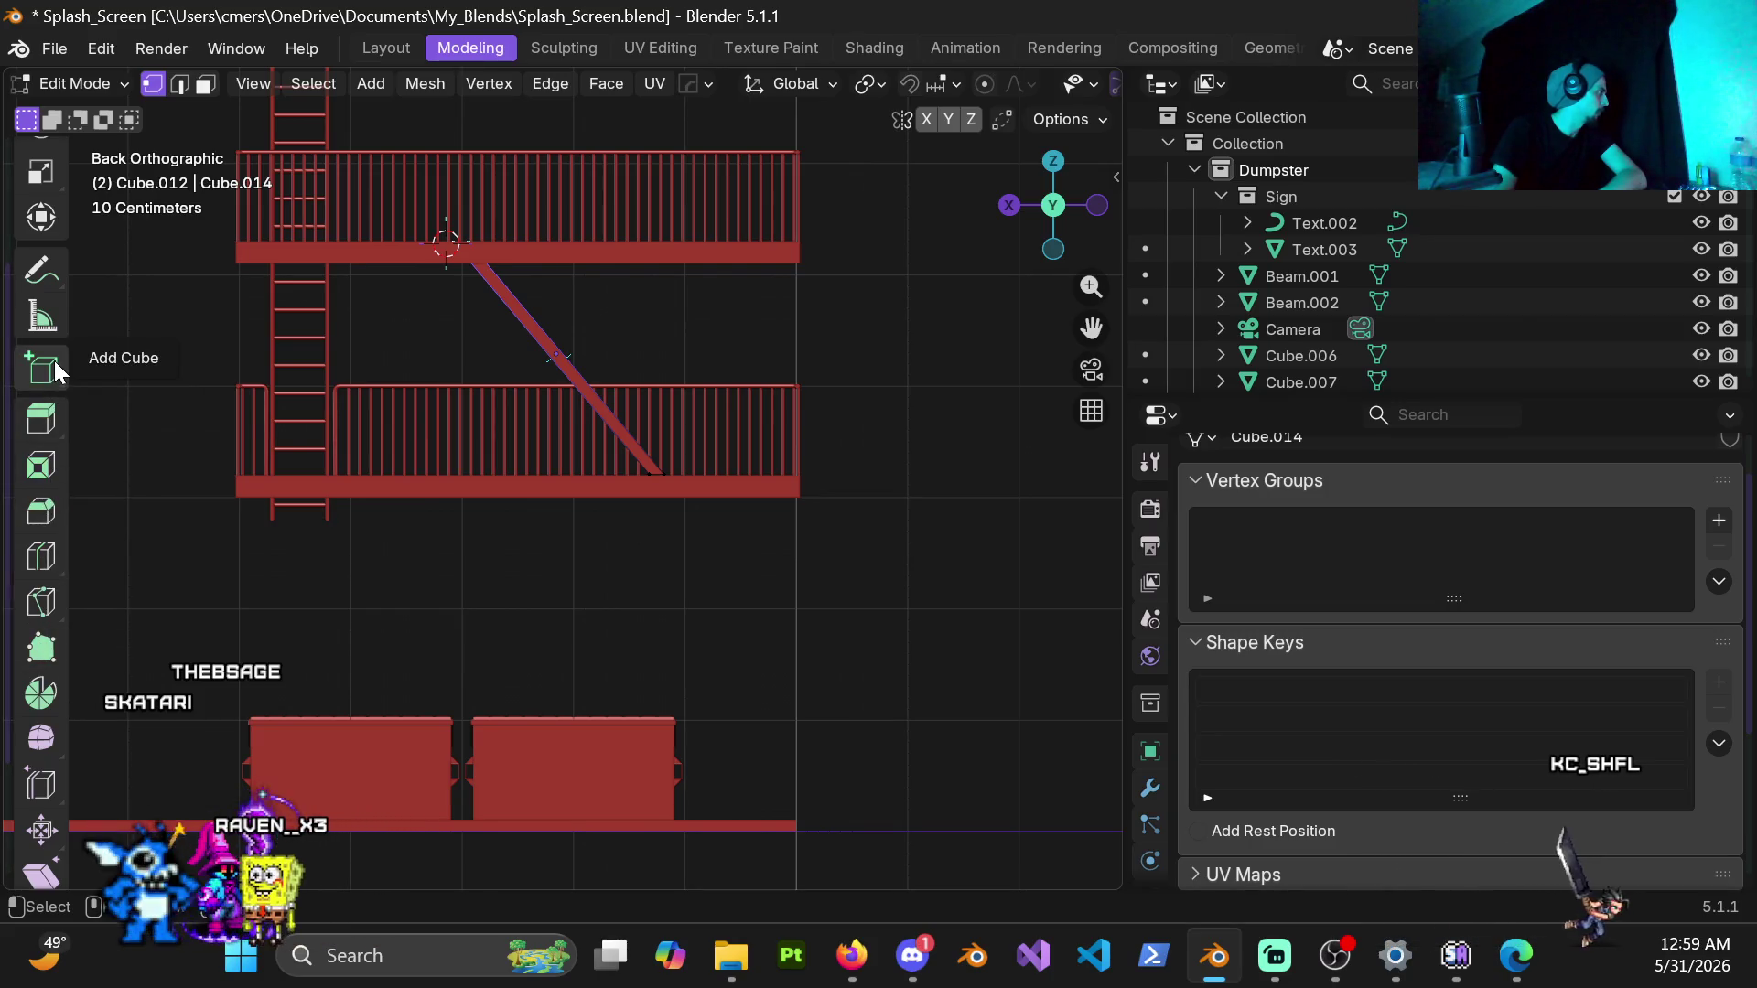
scroll(54, 361, up, 3)
scroll(50, 412, up, 3)
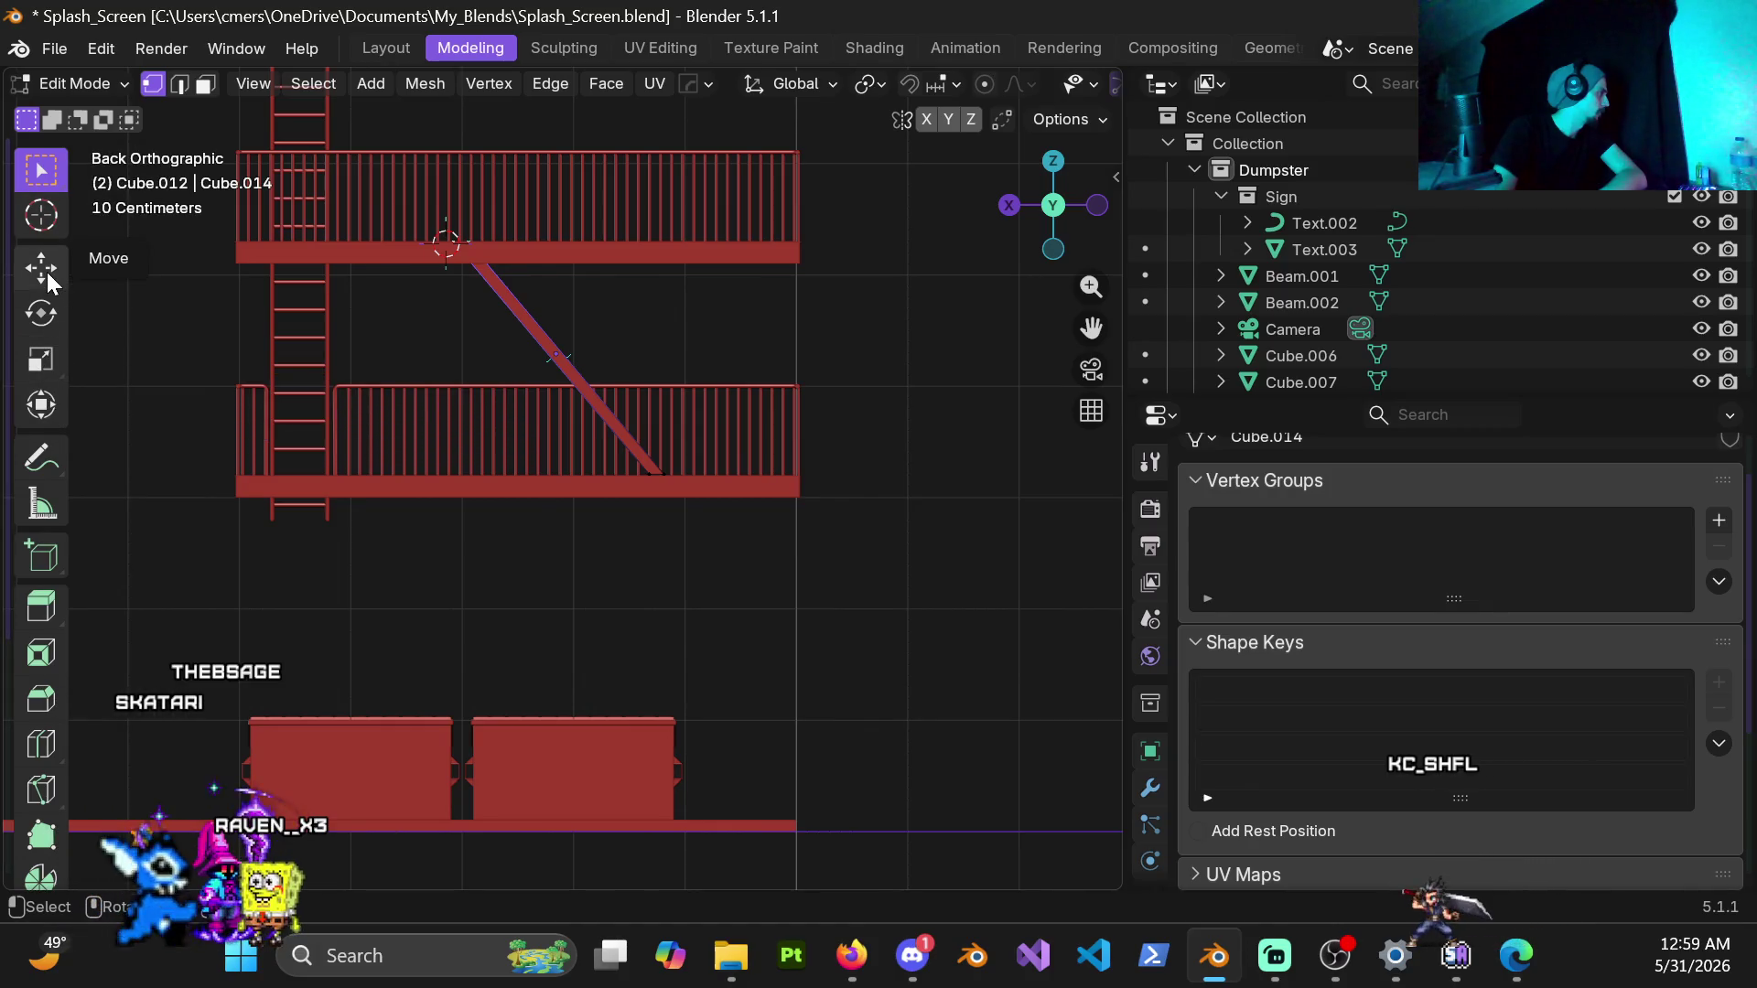
mouse_move(646, 447)
middle_down()
mouse_move(541, 428)
mouse_move(723, 620)
mouse_move(640, 601)
mouse_move(725, 609)
middle_up()
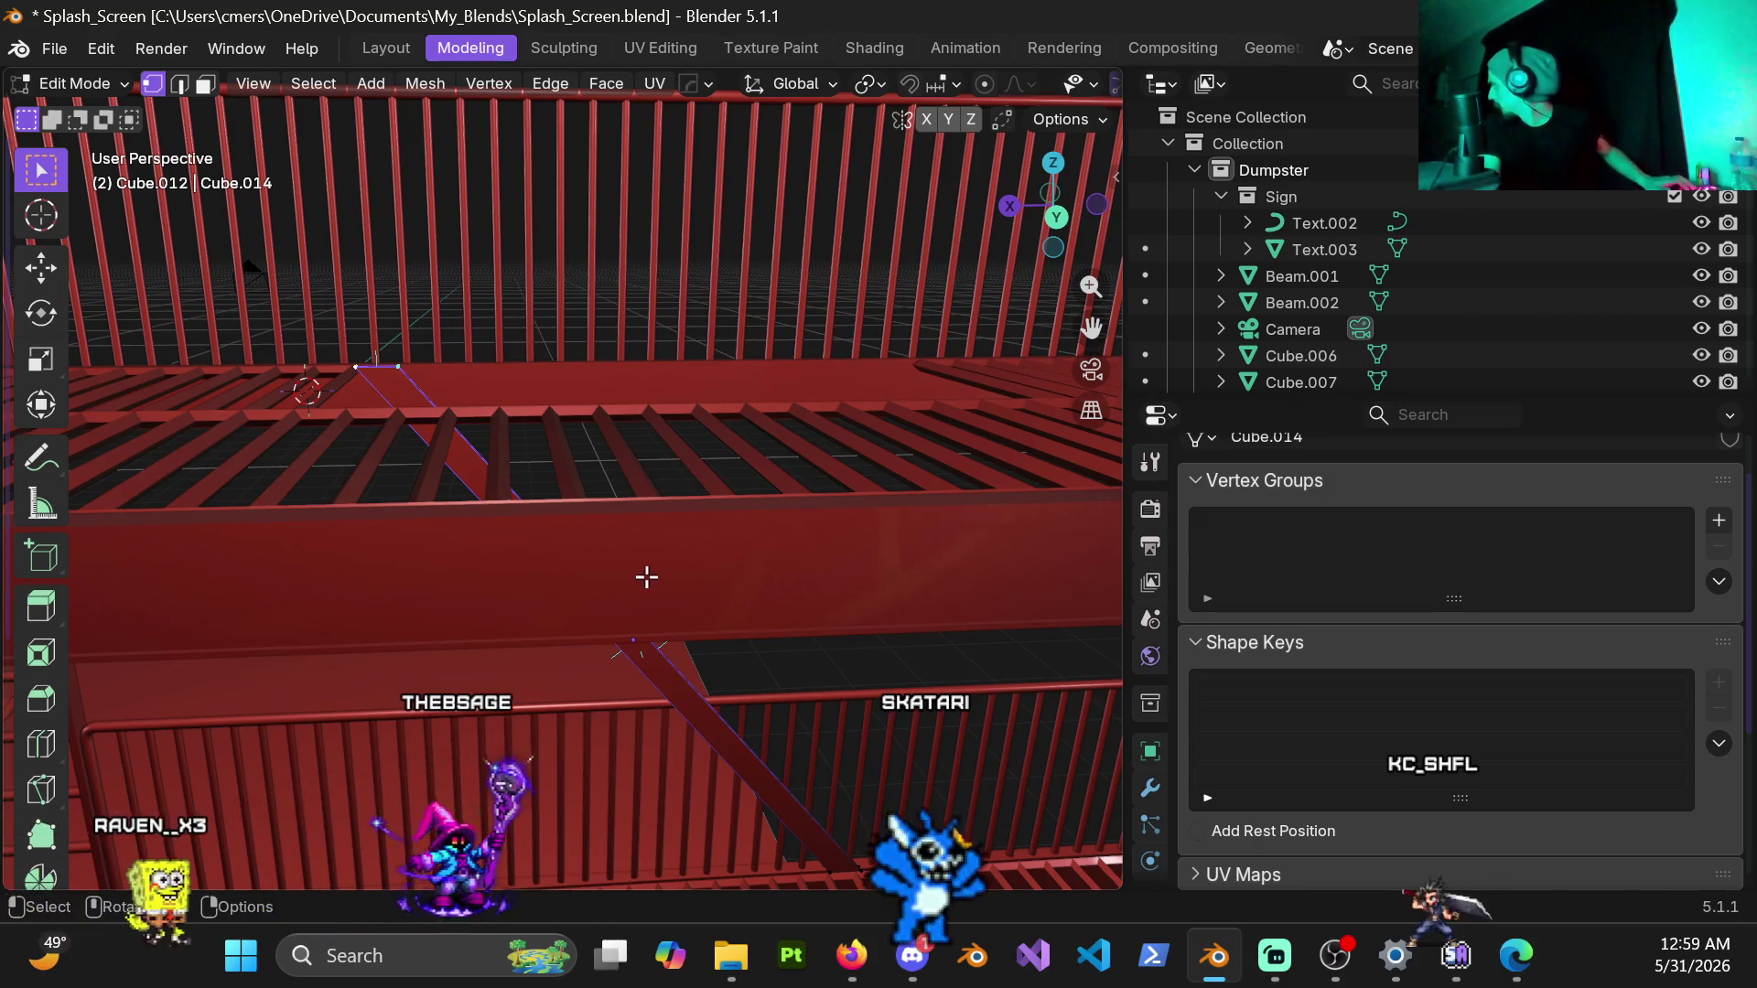
Step: Select the beam's slanted top end face through wireframe shading, then view the railing from the front
mouse_move(642, 549)
middle_down()
mouse_move(604, 508)
mouse_move(570, 529)
mouse_move(639, 466)
mouse_move(631, 441)
mouse_move(625, 467)
mouse_move(590, 453)
mouse_move(672, 631)
mouse_move(533, 473)
middle_up()
key(shift+z)
click(398, 348)
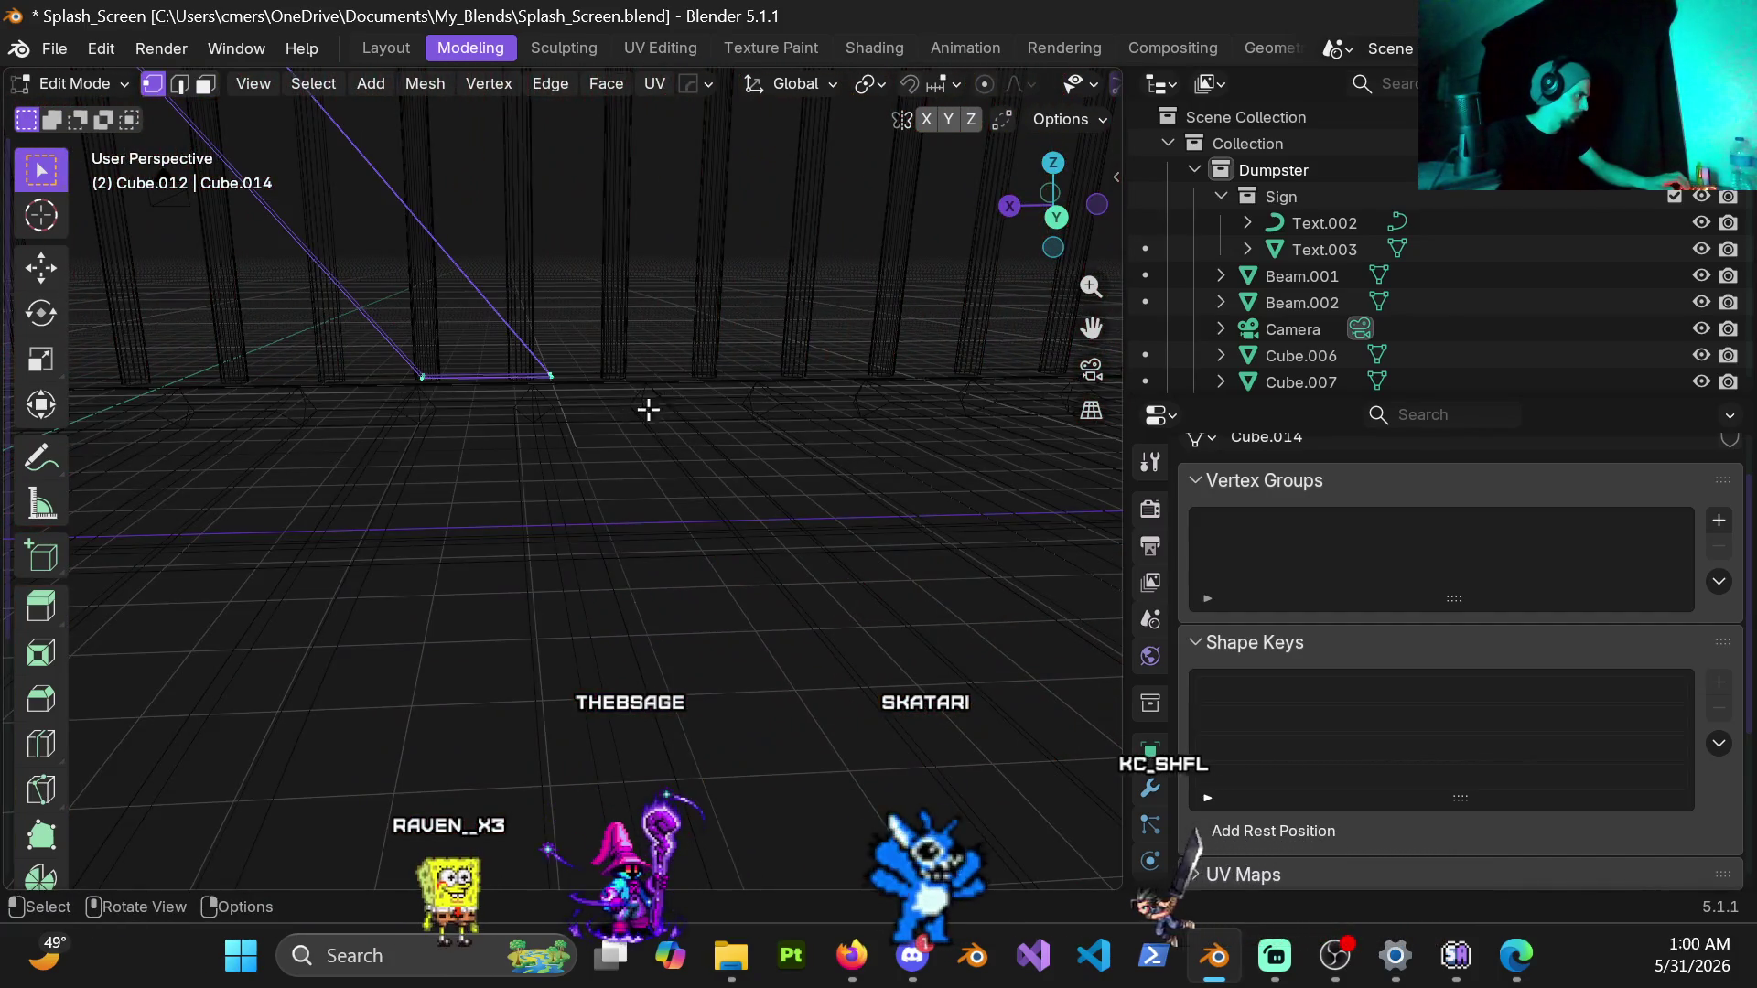
key(shift+z)
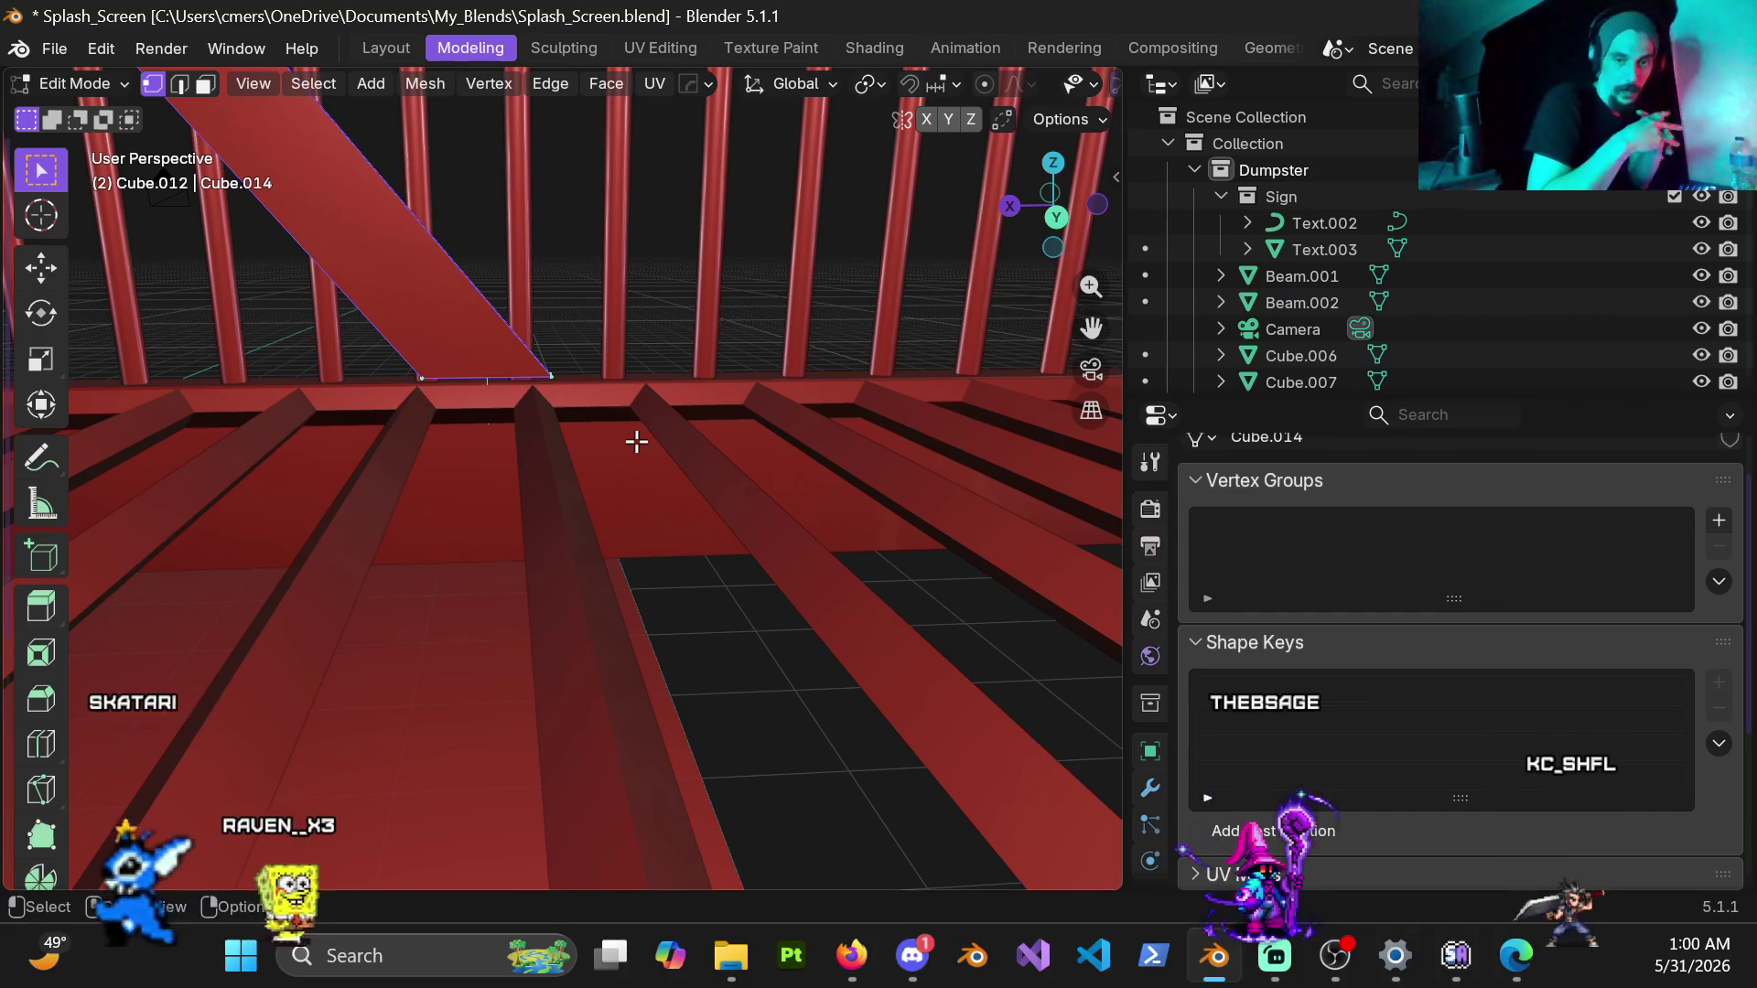
mouse_move(636, 441)
middle_down()
mouse_move(559, 428)
mouse_move(369, 453)
middle_up()
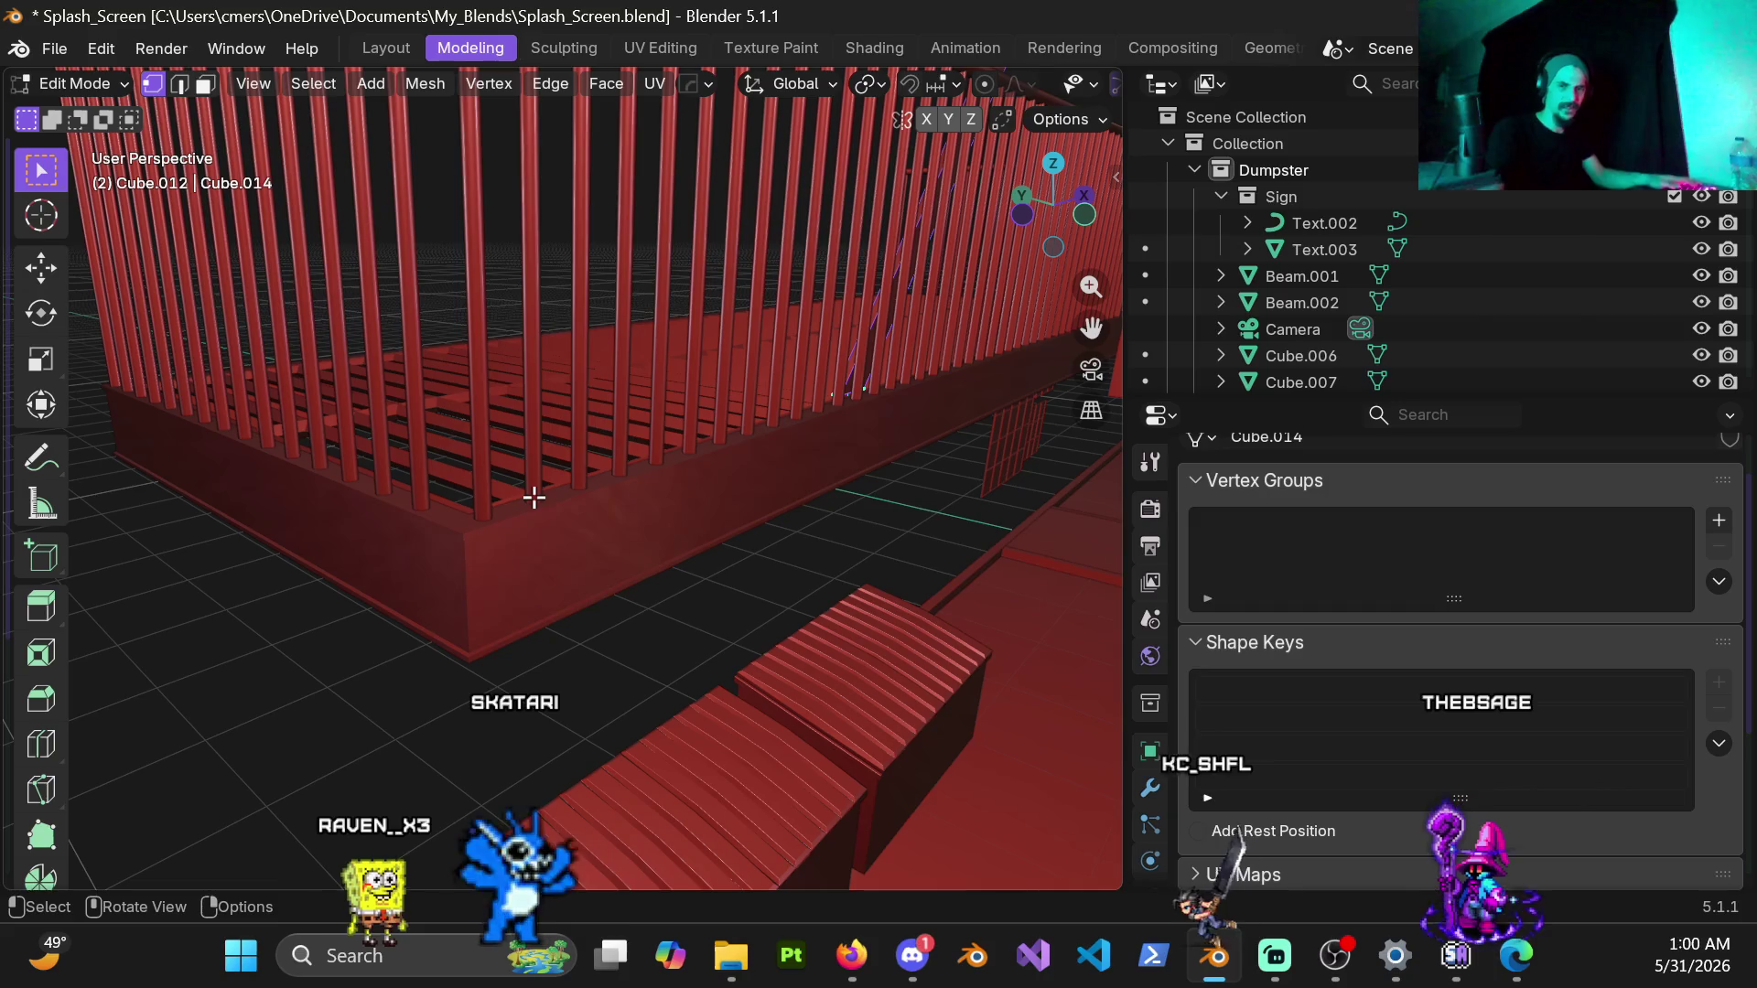
mouse_move(567, 515)
middle_down()
mouse_move(884, 396)
mouse_move(682, 398)
middle_up()
key(KP_1)
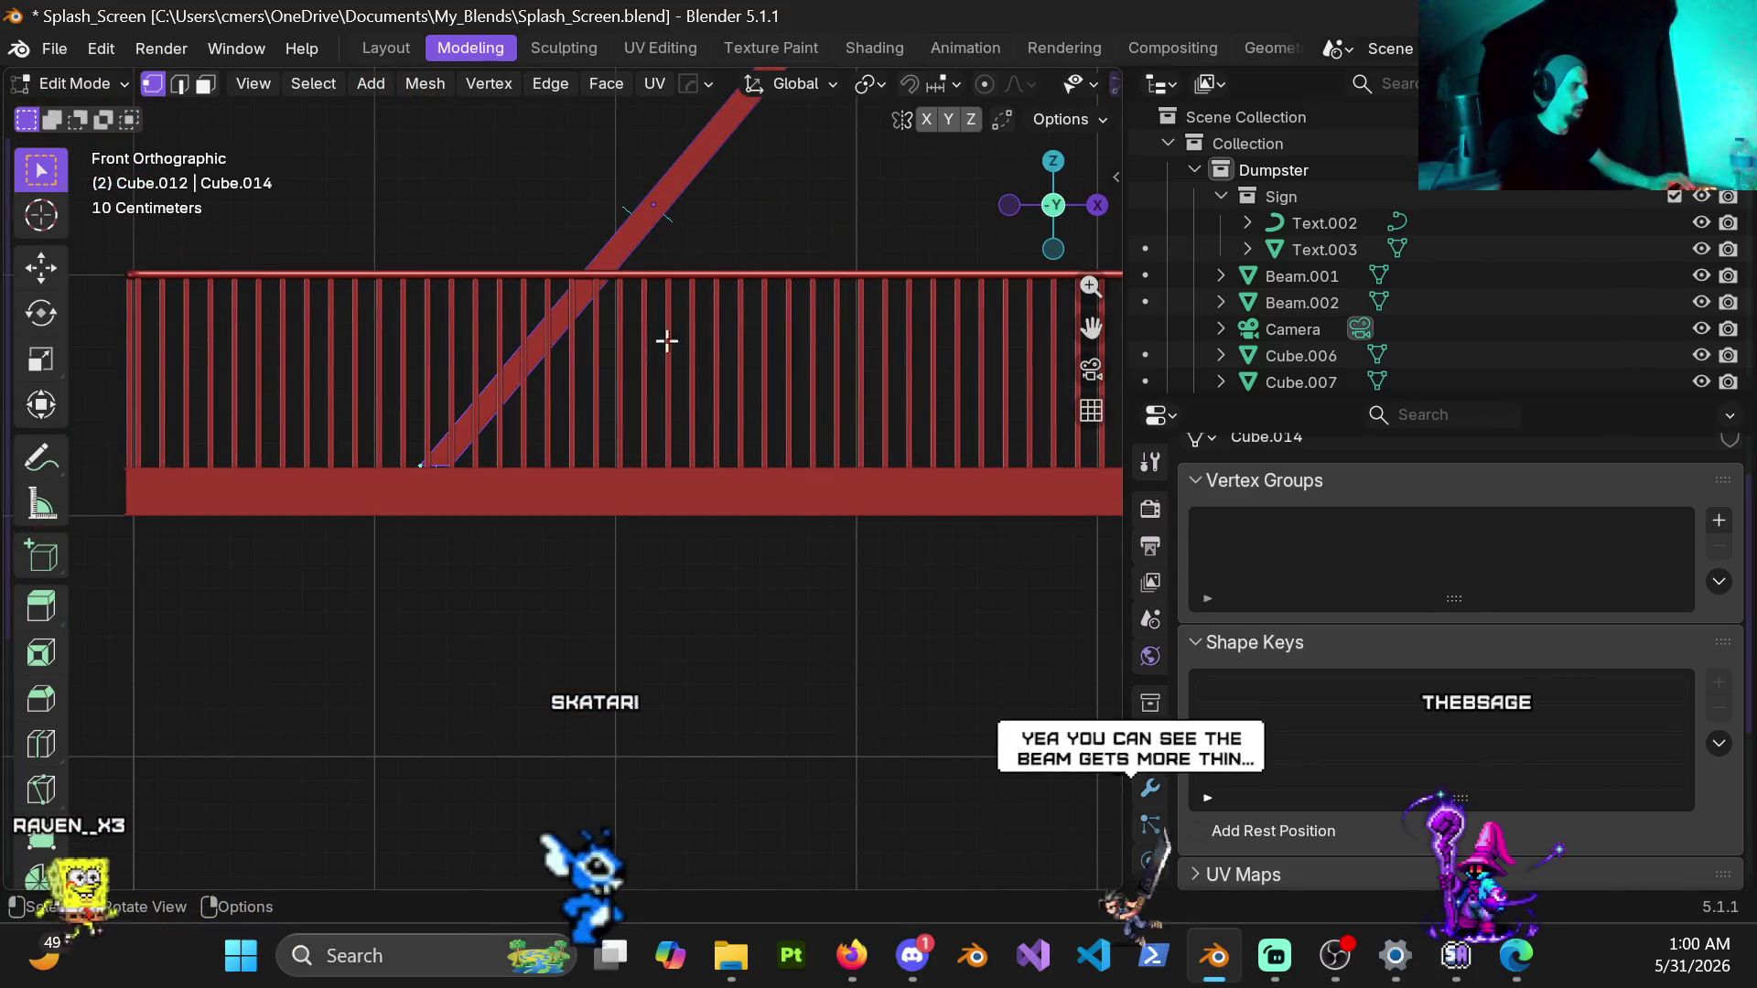
scroll(665, 341, up, 4)
scroll(590, 357, up, 3)
Step: In wireframe shading, move the beam's top end slightly down along Z and return to solid shading
key(z)
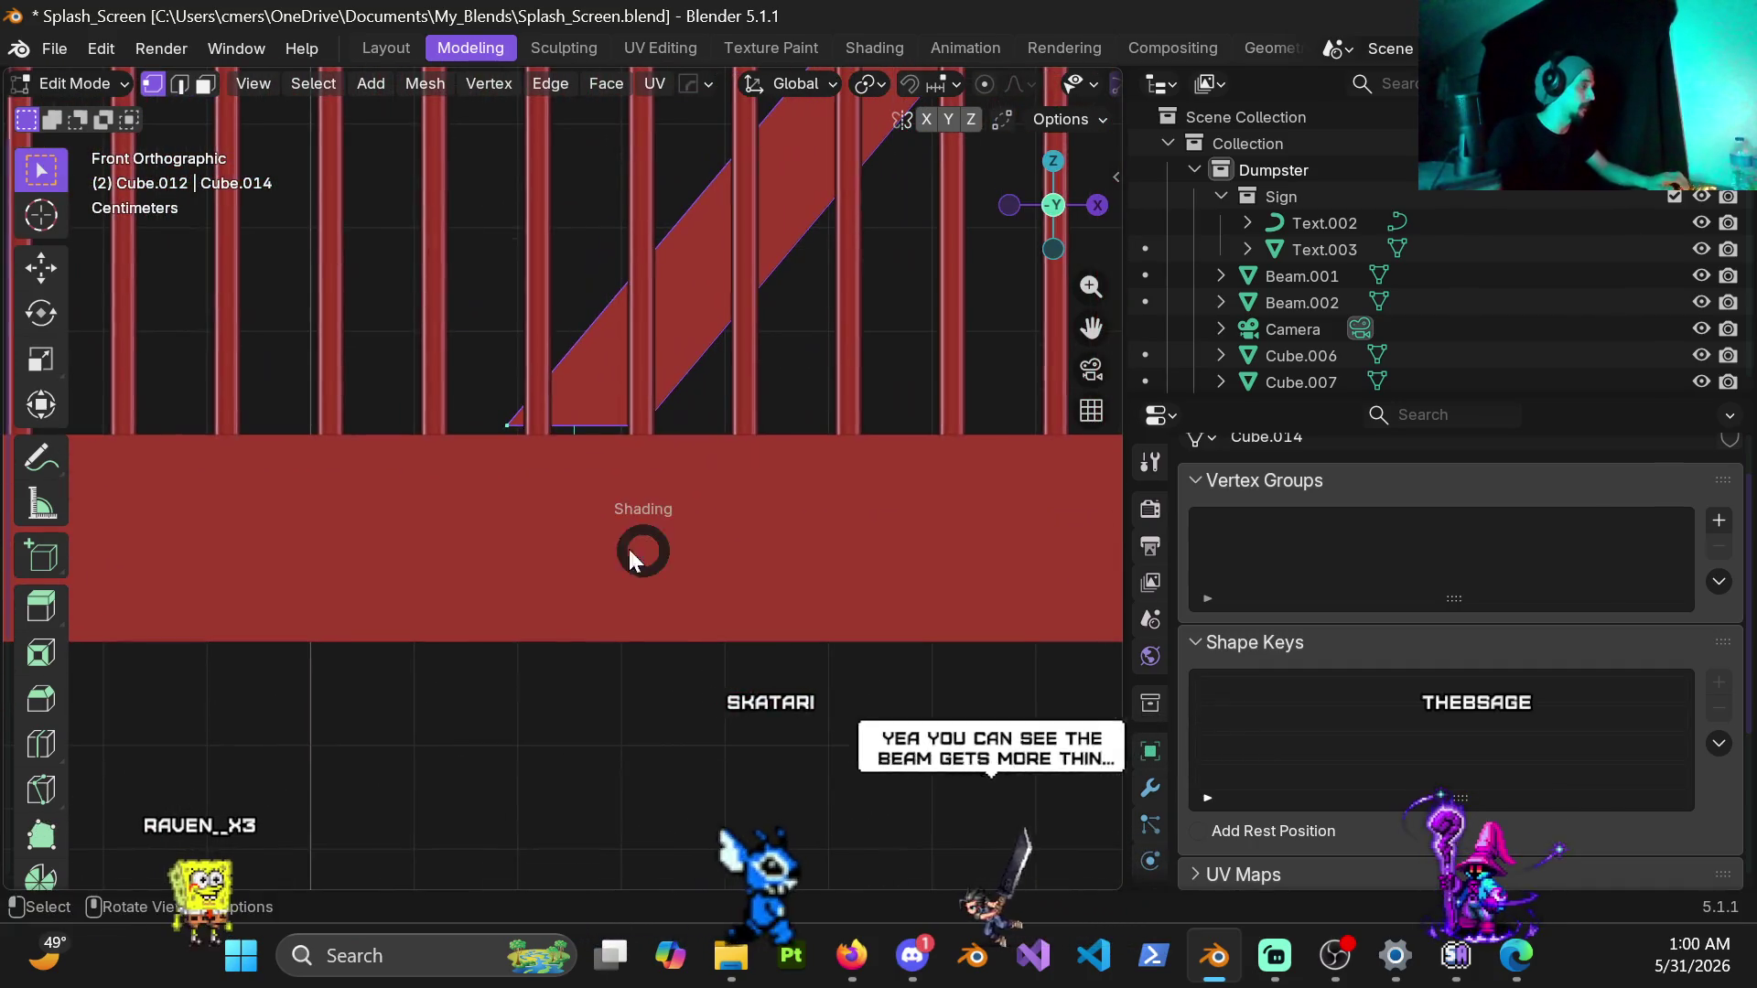
click(629, 549)
scroll(556, 543, up, 3)
scroll(549, 536, up, 2)
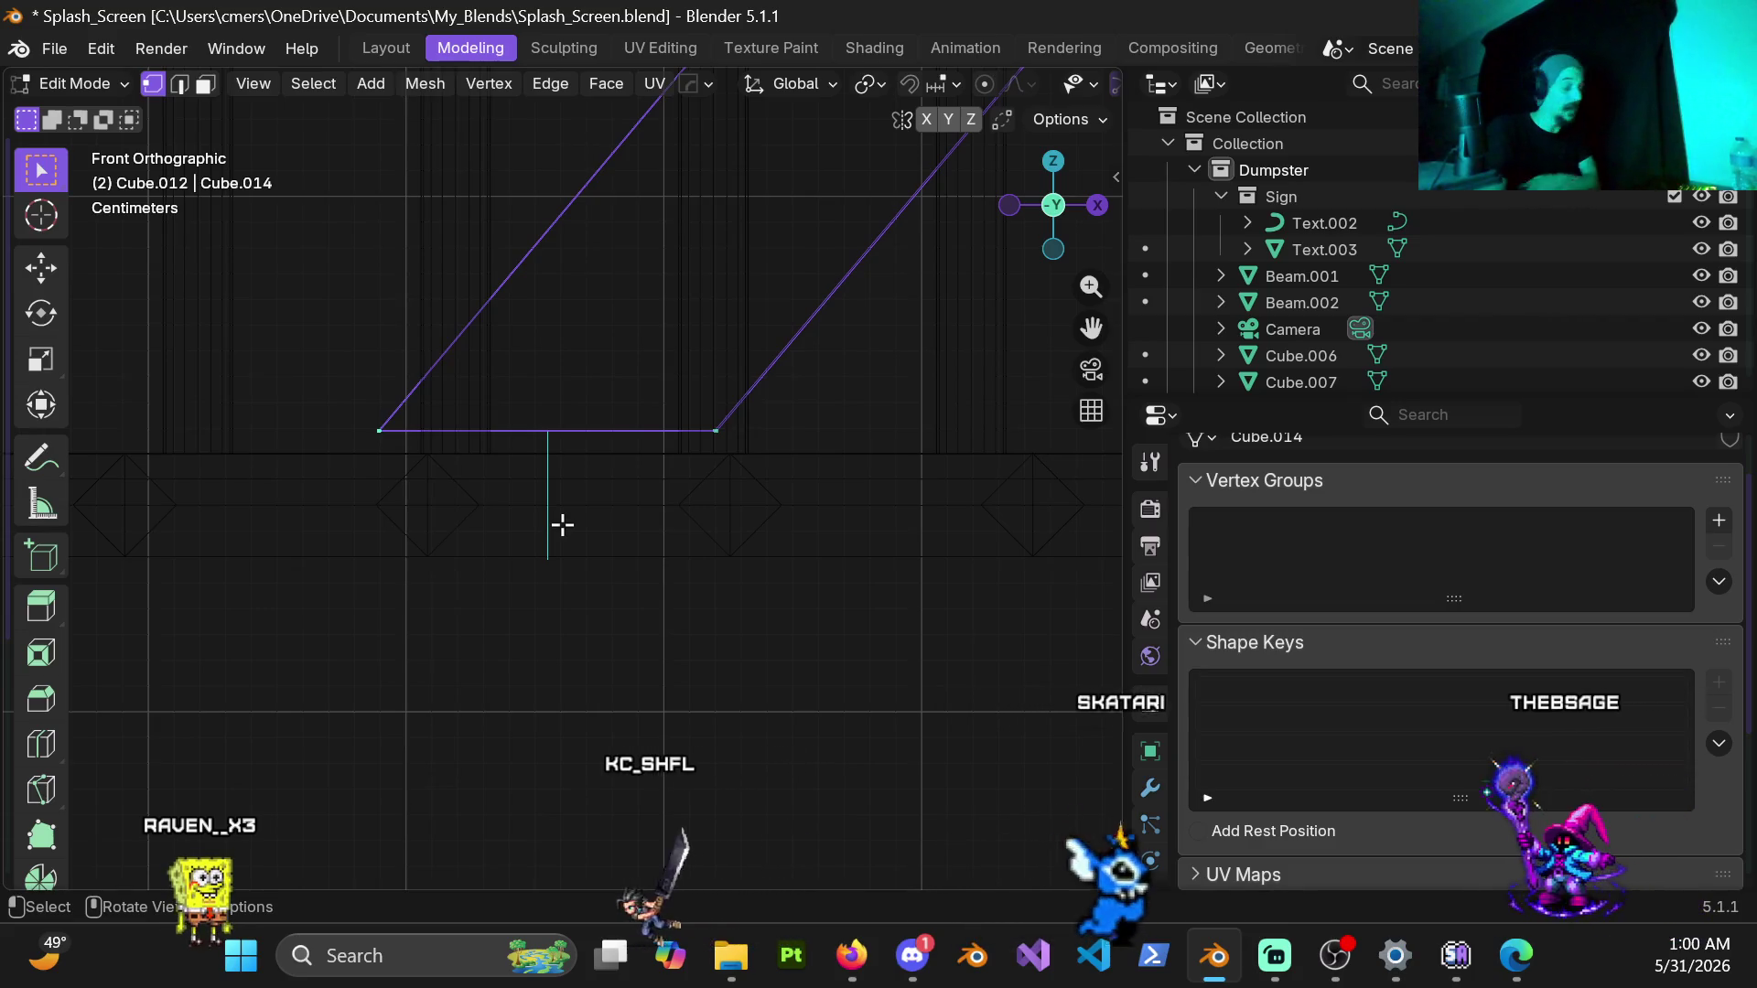
scroll(561, 526, up, 2)
scroll(604, 514, up, 2)
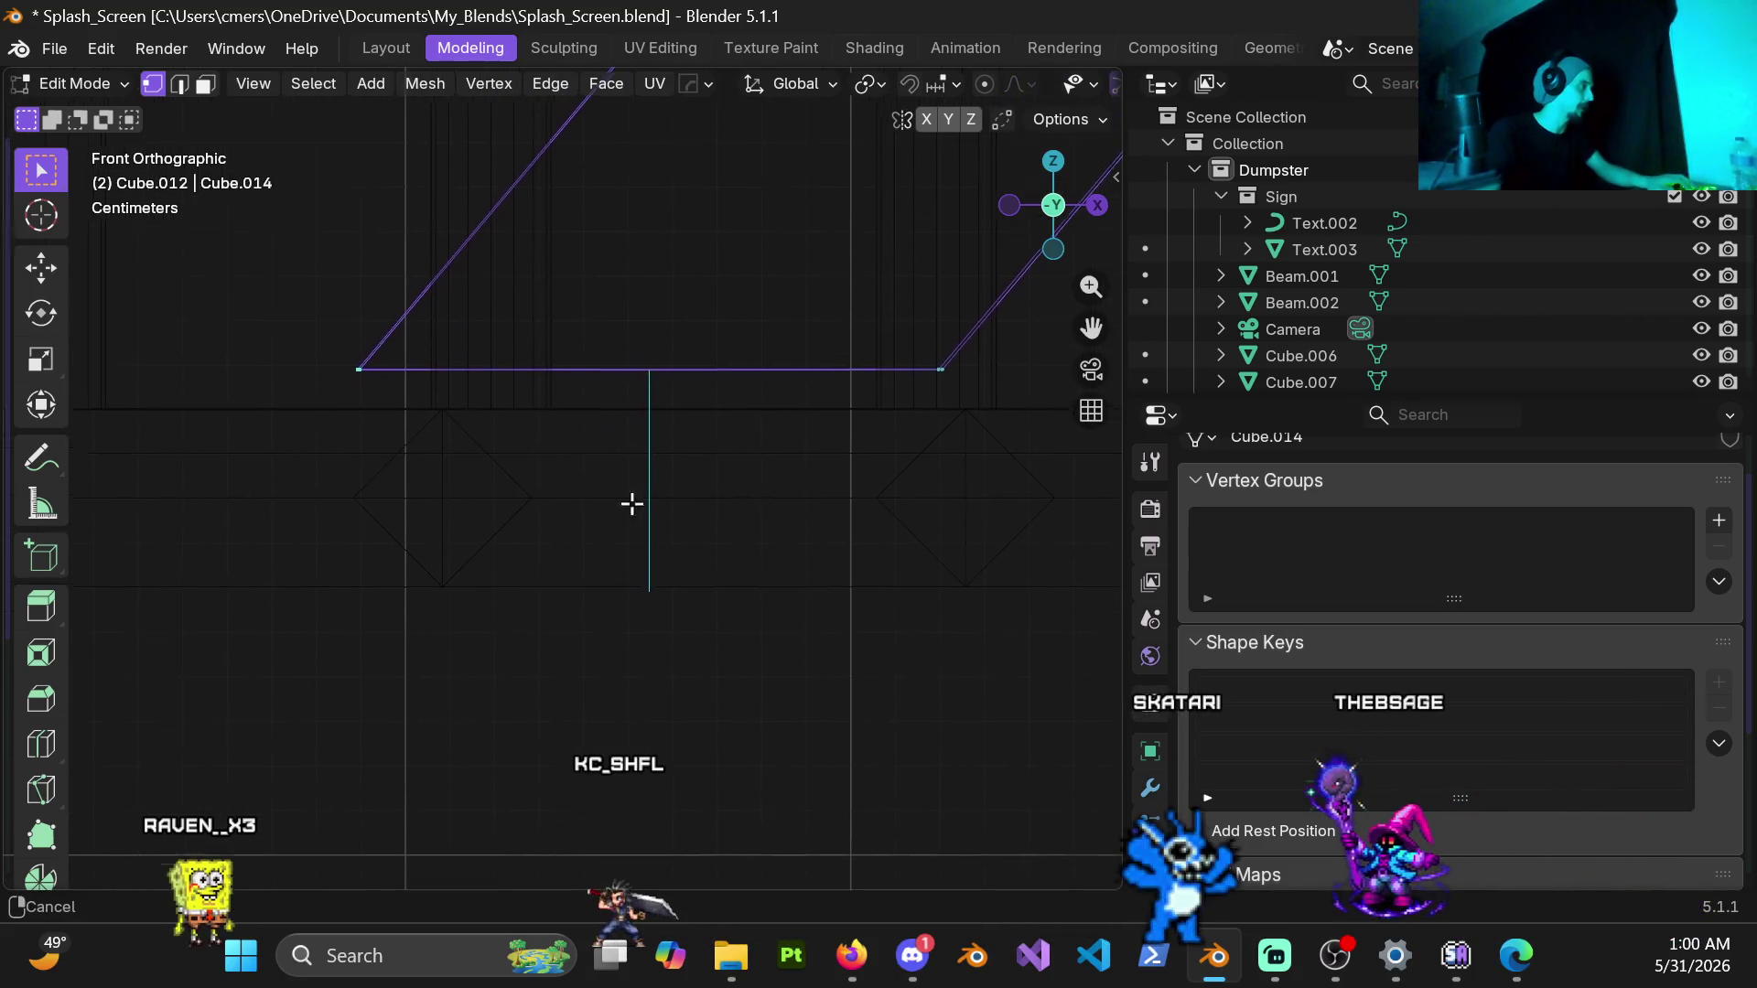
scroll(632, 505, up, 2)
scroll(691, 535, down, 2)
key(g)
key(z)
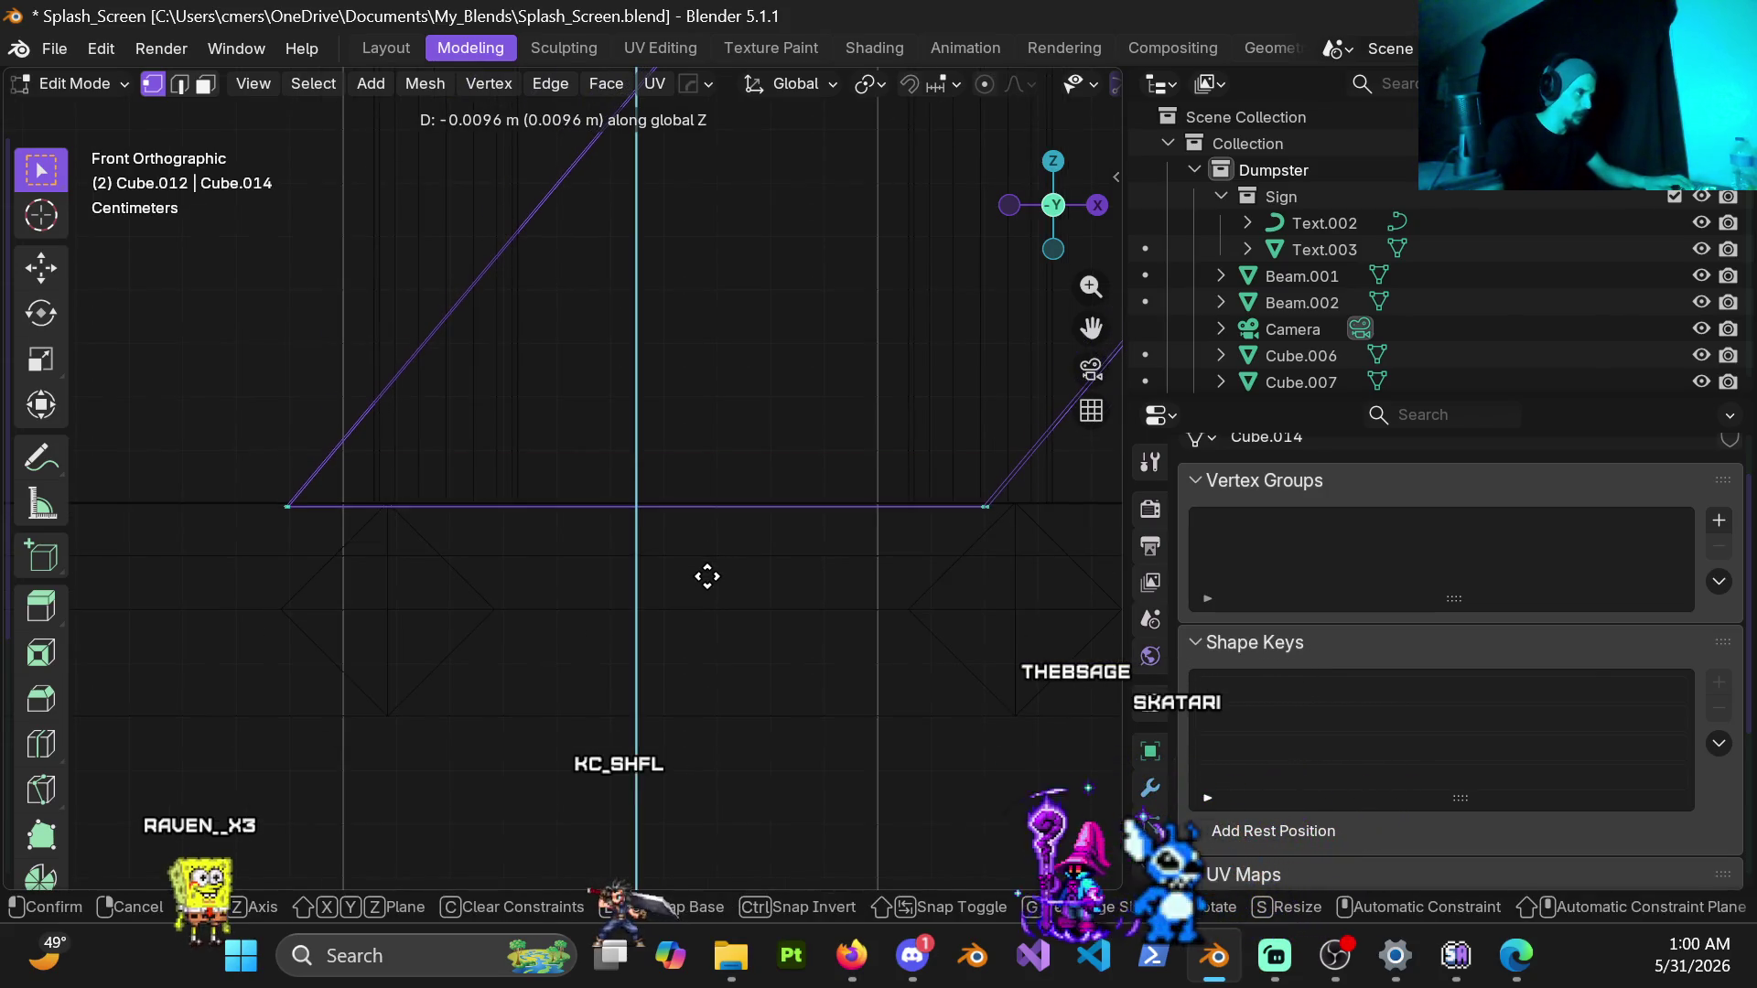
click(706, 574)
key(z)
scroll(673, 437, down, 3)
Step: Return to Object Mode and inspect where the beam meets the upper platform
key(ctrl+Tab)
click(412, 419)
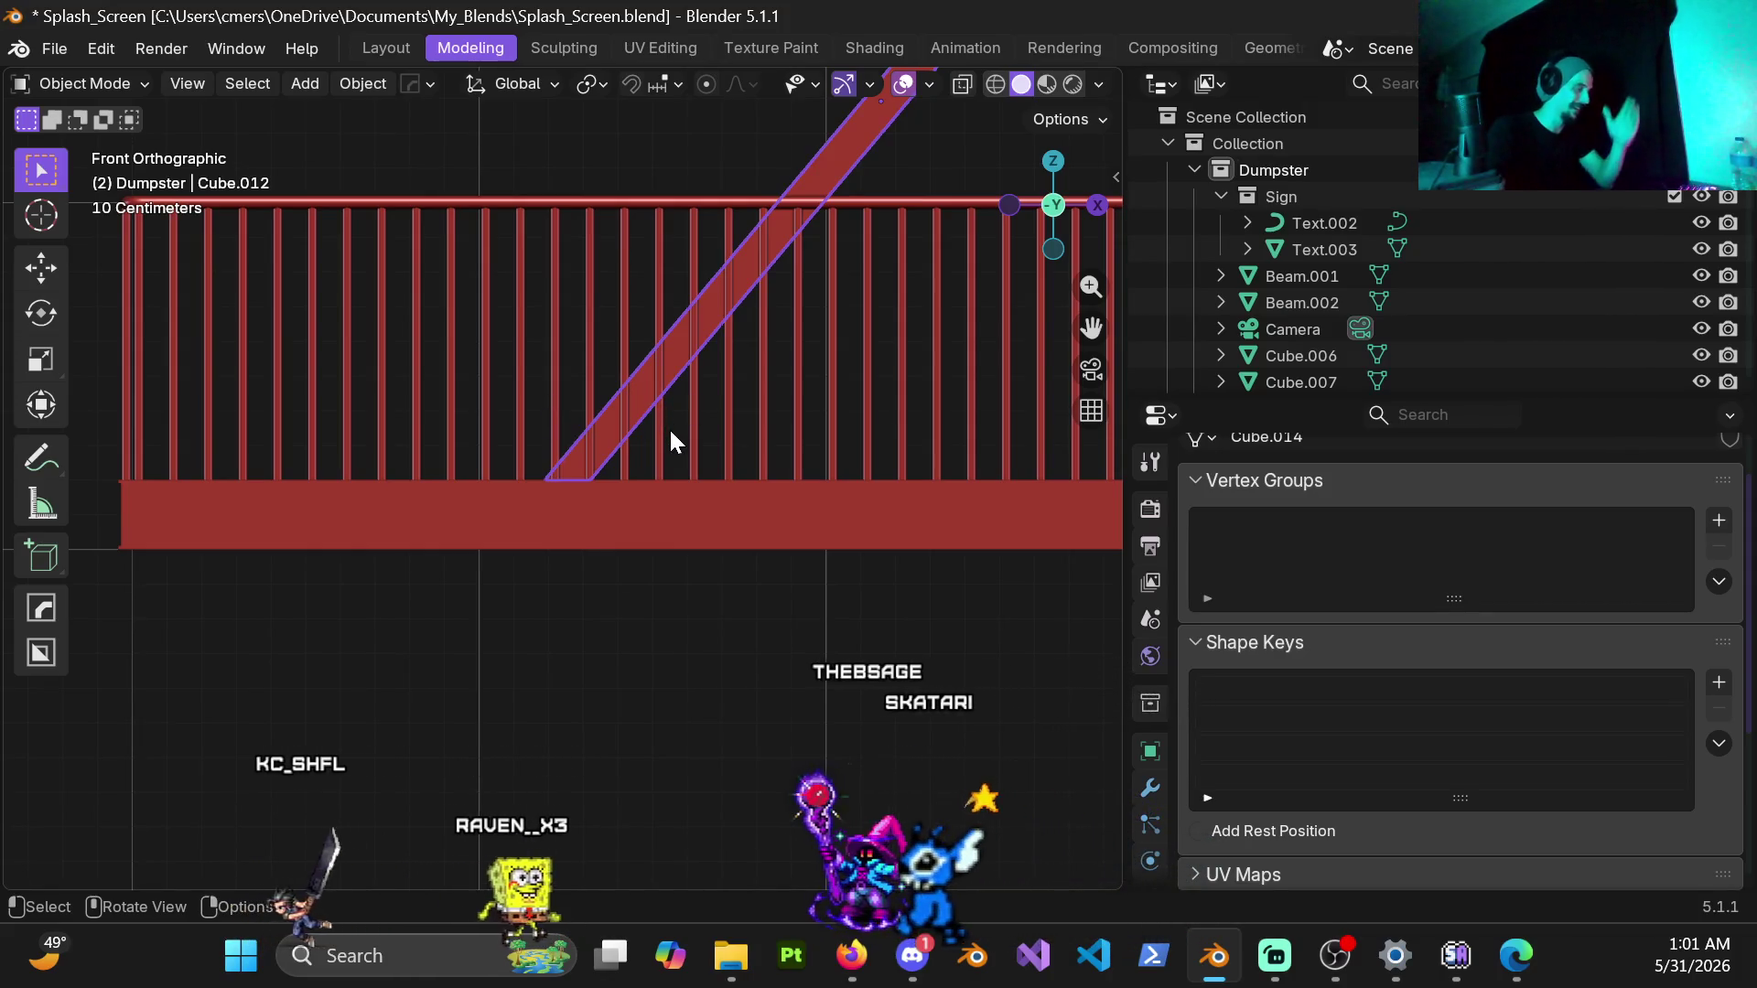
scroll(744, 465, down, 2)
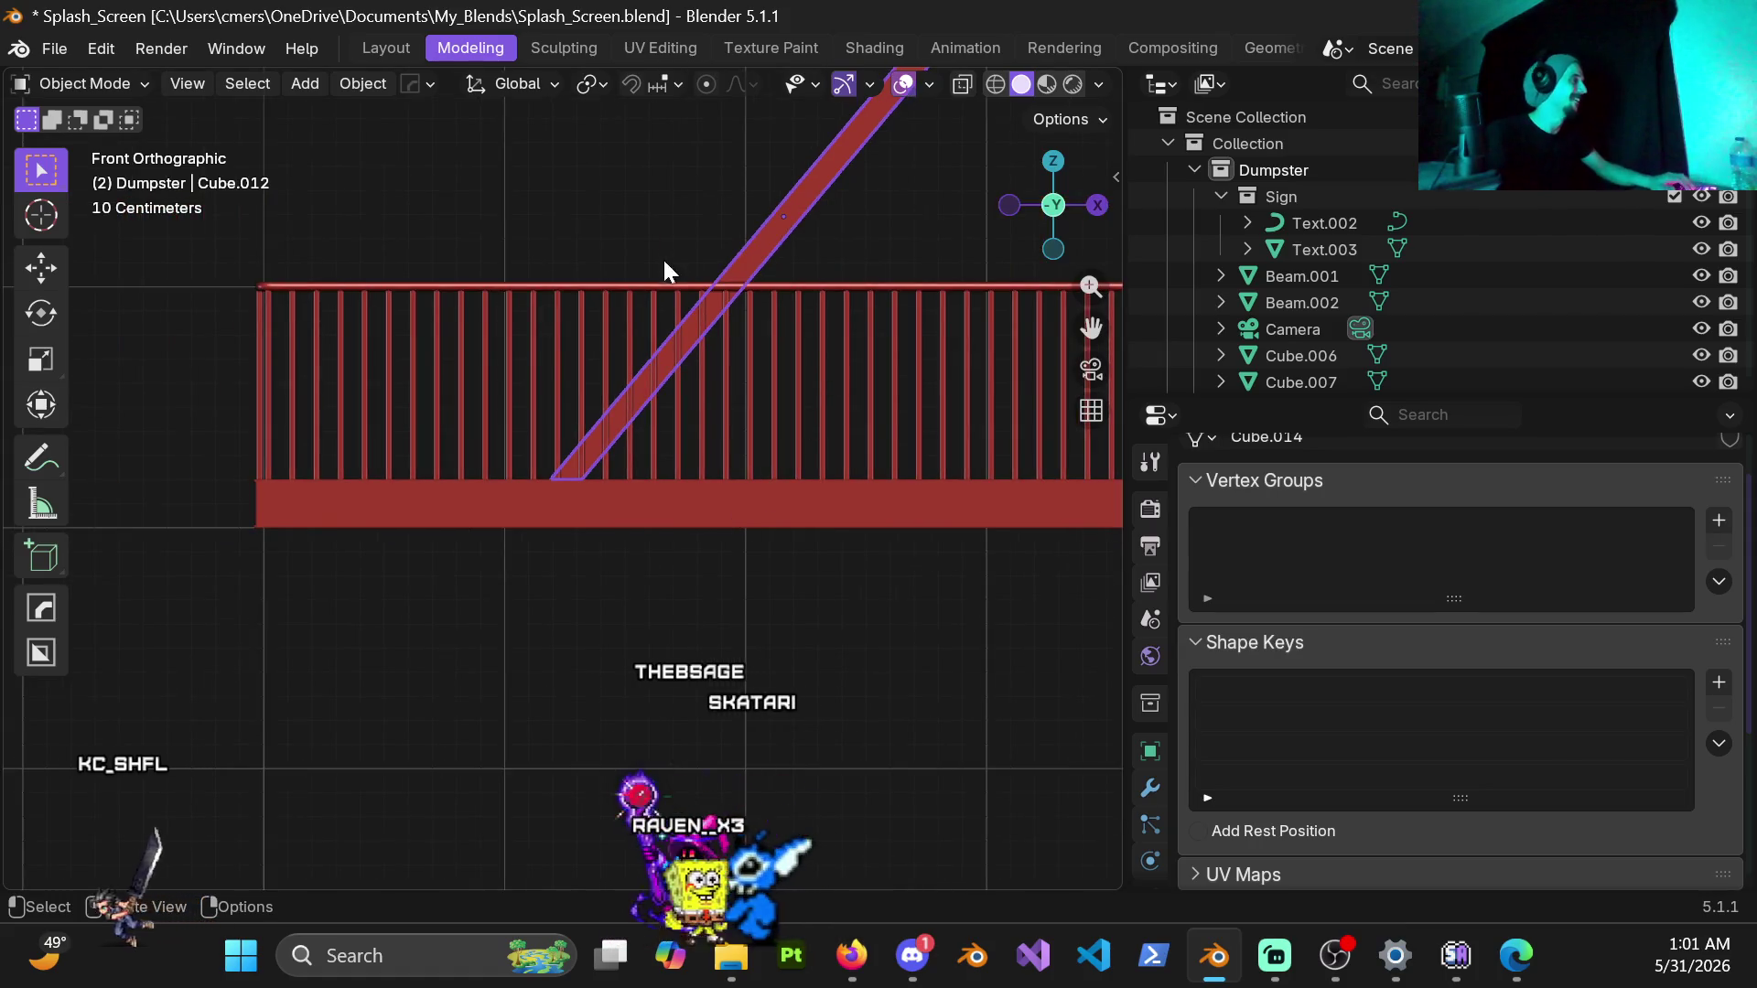
scroll(872, 244, up, 4)
scroll(813, 329, down, 2)
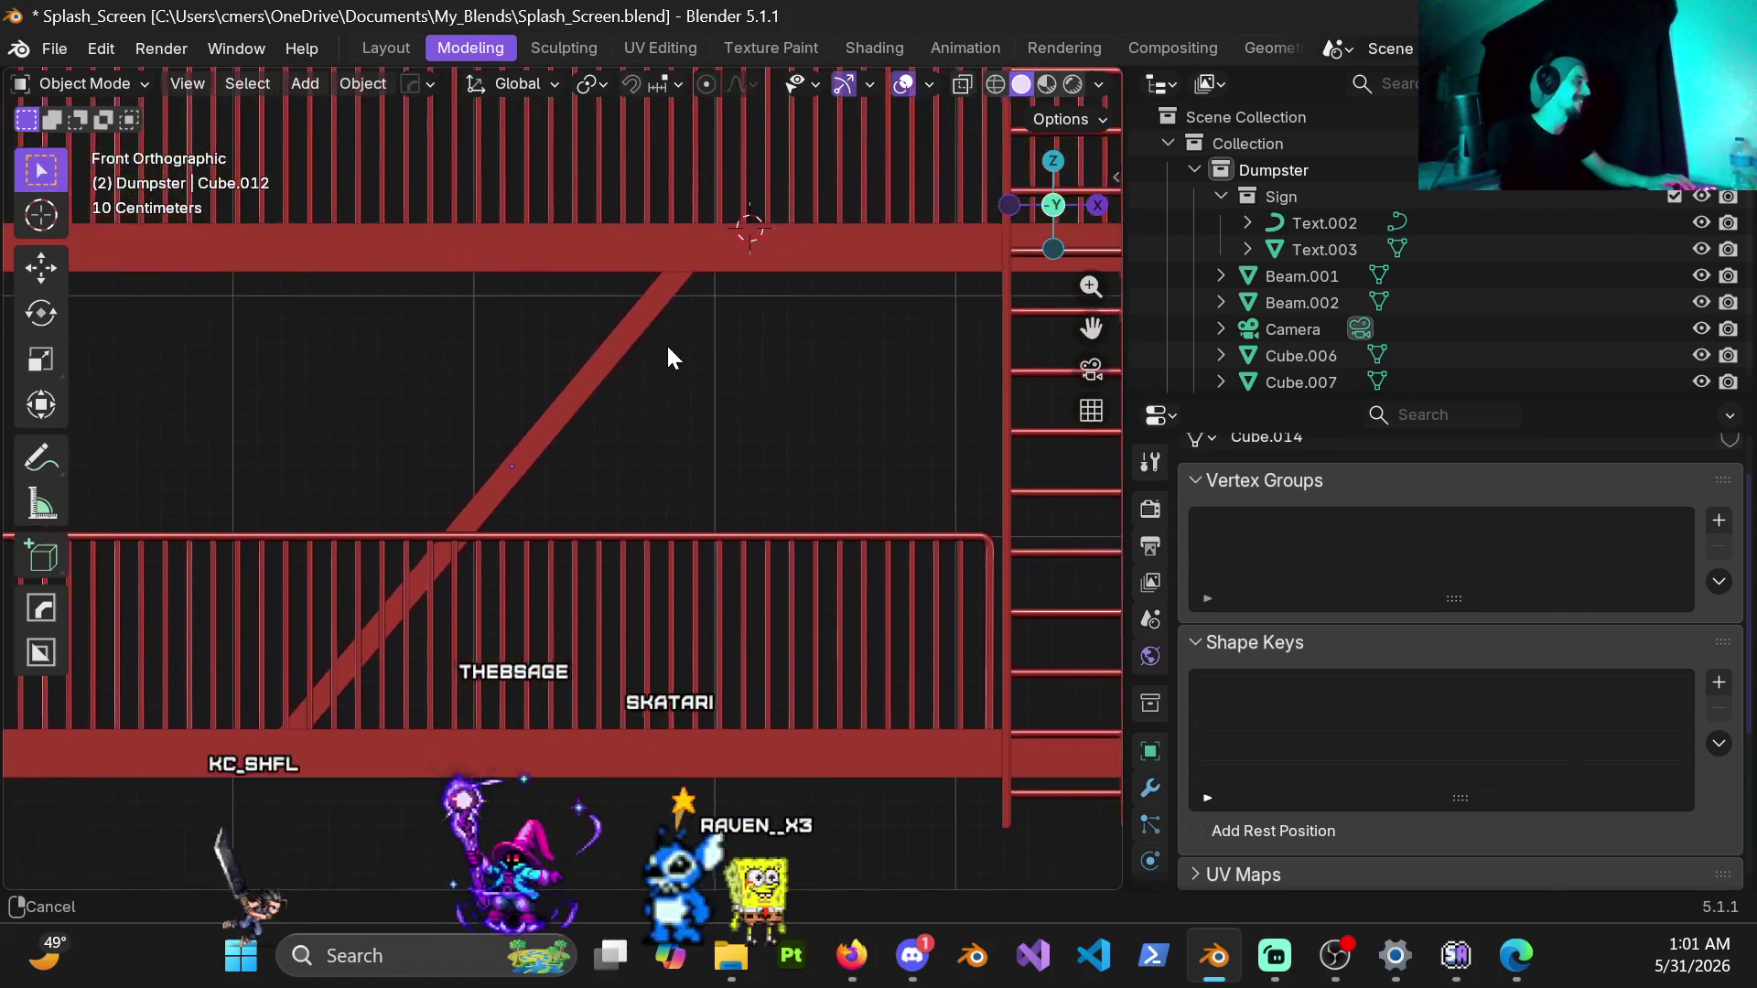
scroll(665, 344, up, 1)
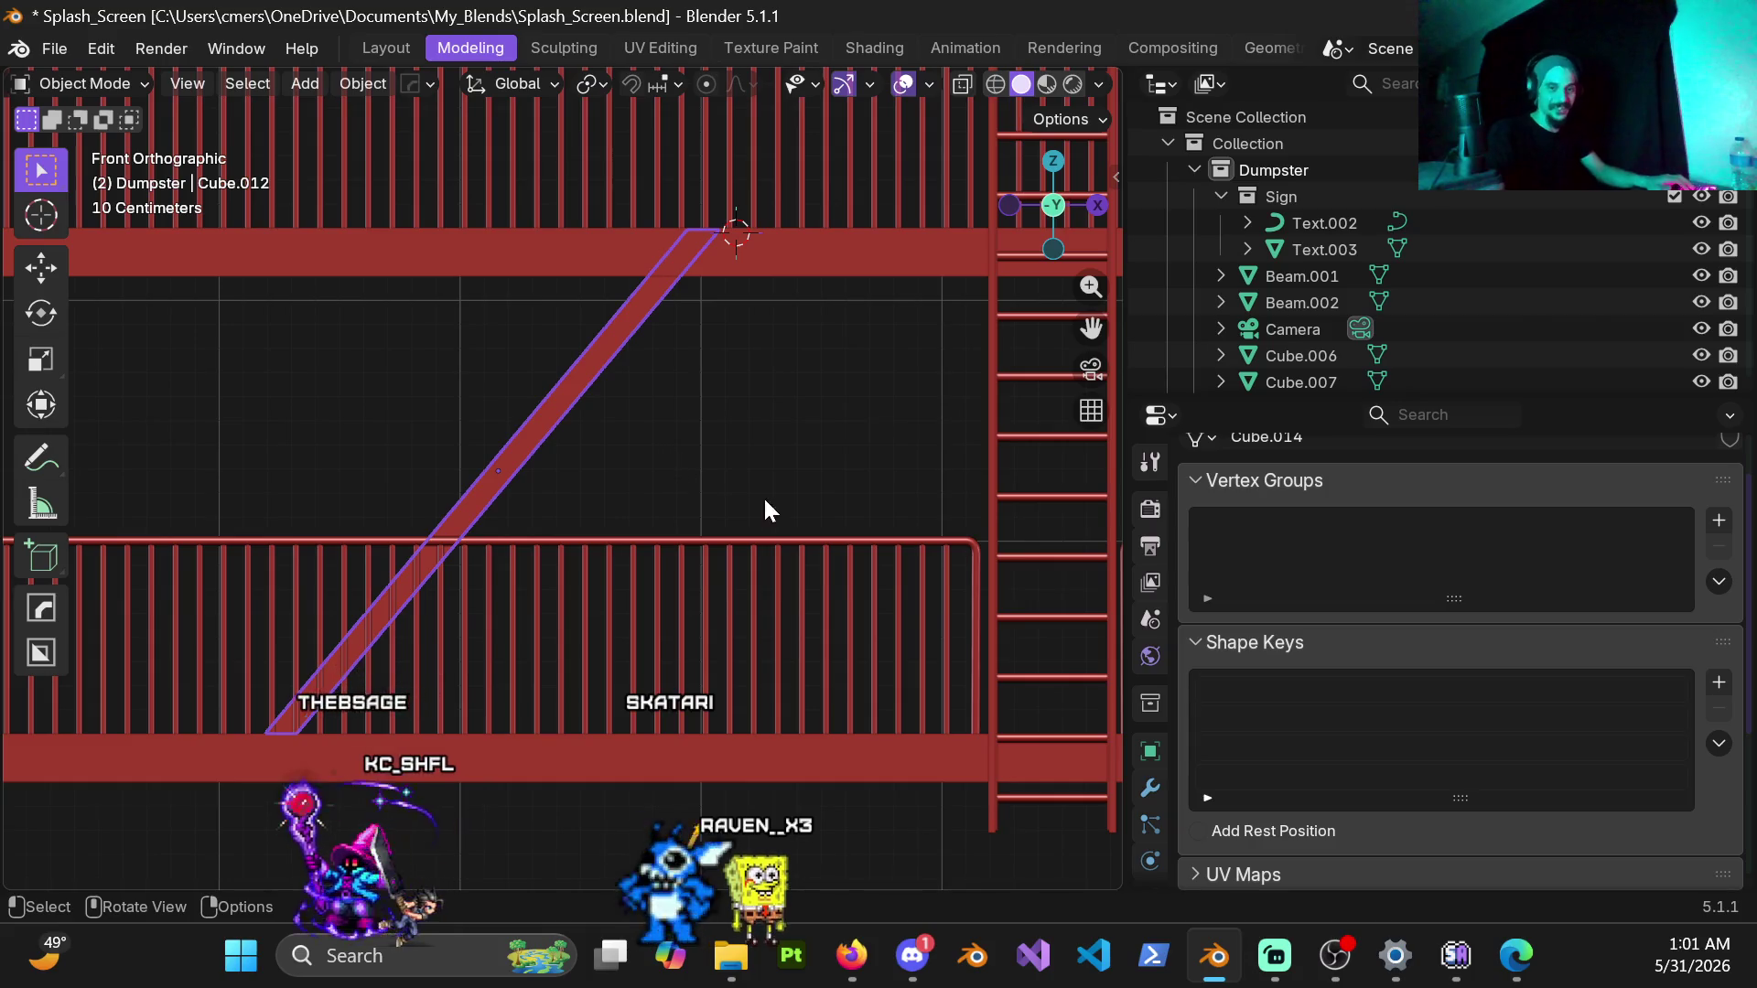
mouse_move(730, 487)
middle_down()
mouse_move(646, 465)
mouse_move(957, 501)
middle_up()
mouse_move(666, 487)
middle_down()
mouse_move(759, 471)
mouse_move(576, 521)
mouse_move(600, 440)
mouse_move(586, 556)
mouse_move(571, 550)
middle_up()
scroll(576, 521, up, 4)
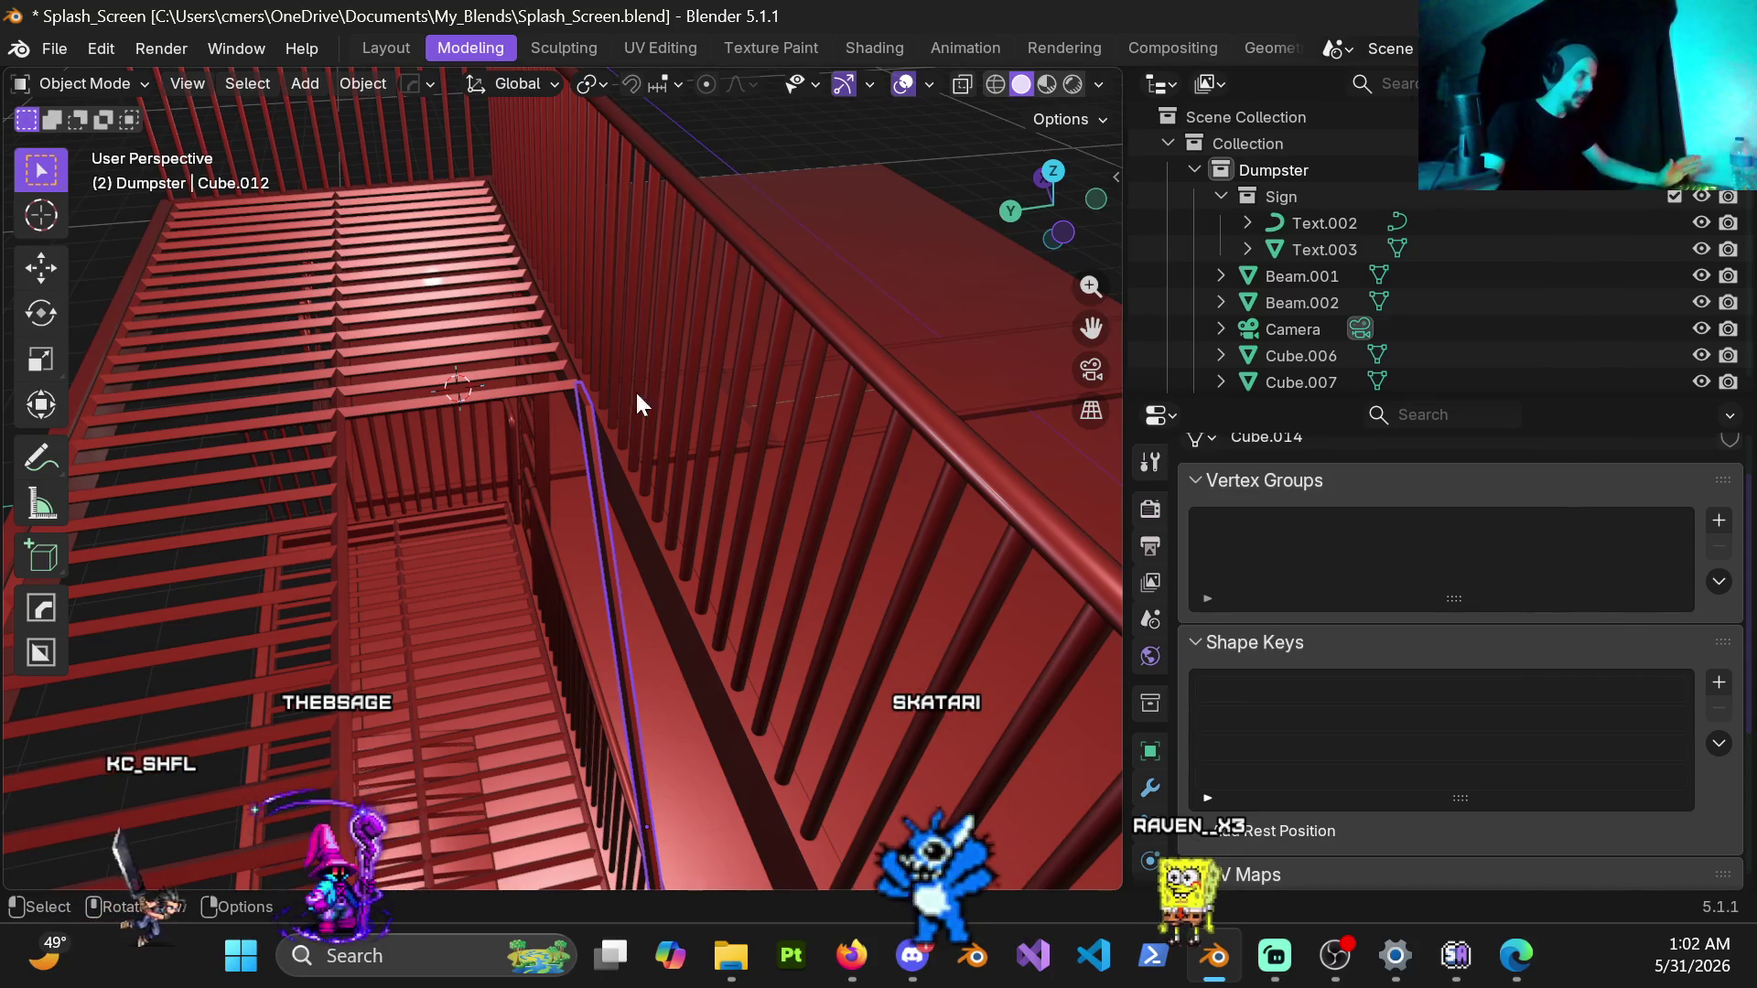
middle_drag(609, 456, 584, 431)
Step: Re-enter Edit Mode on the beam in face select and bring its top end face into view
middle_drag(641, 402, 430, 377)
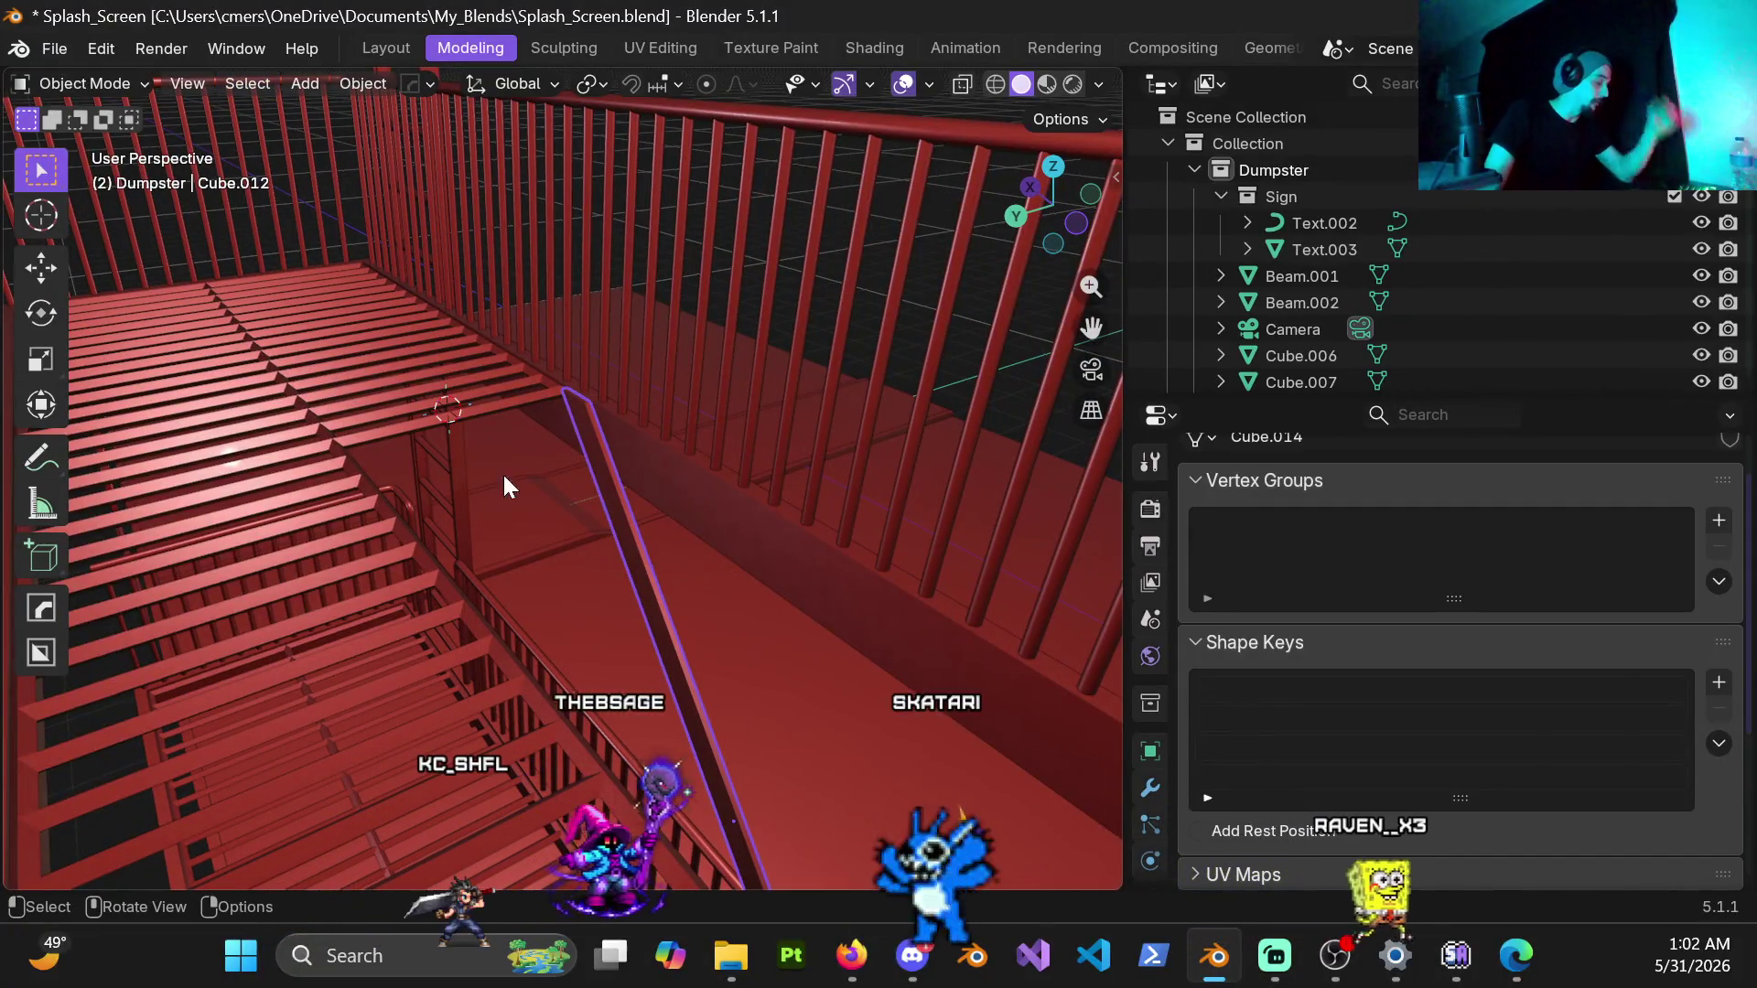
key(Tab)
scroll(566, 398, up, 2)
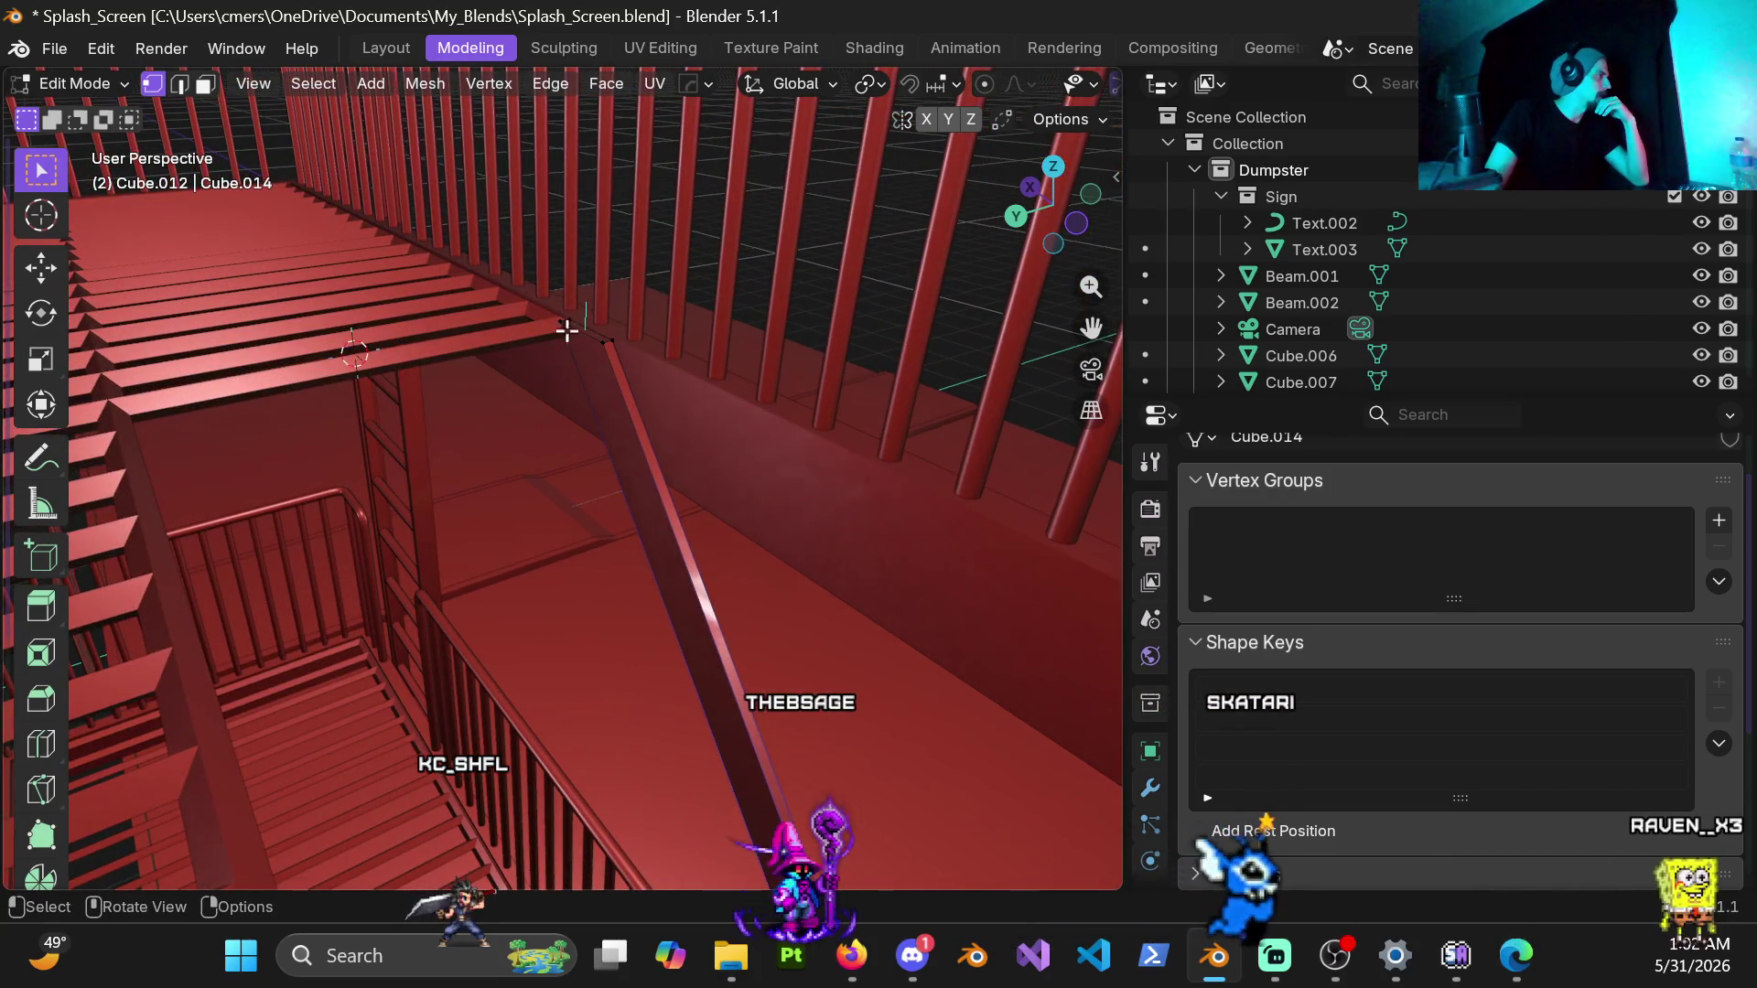
key(3)
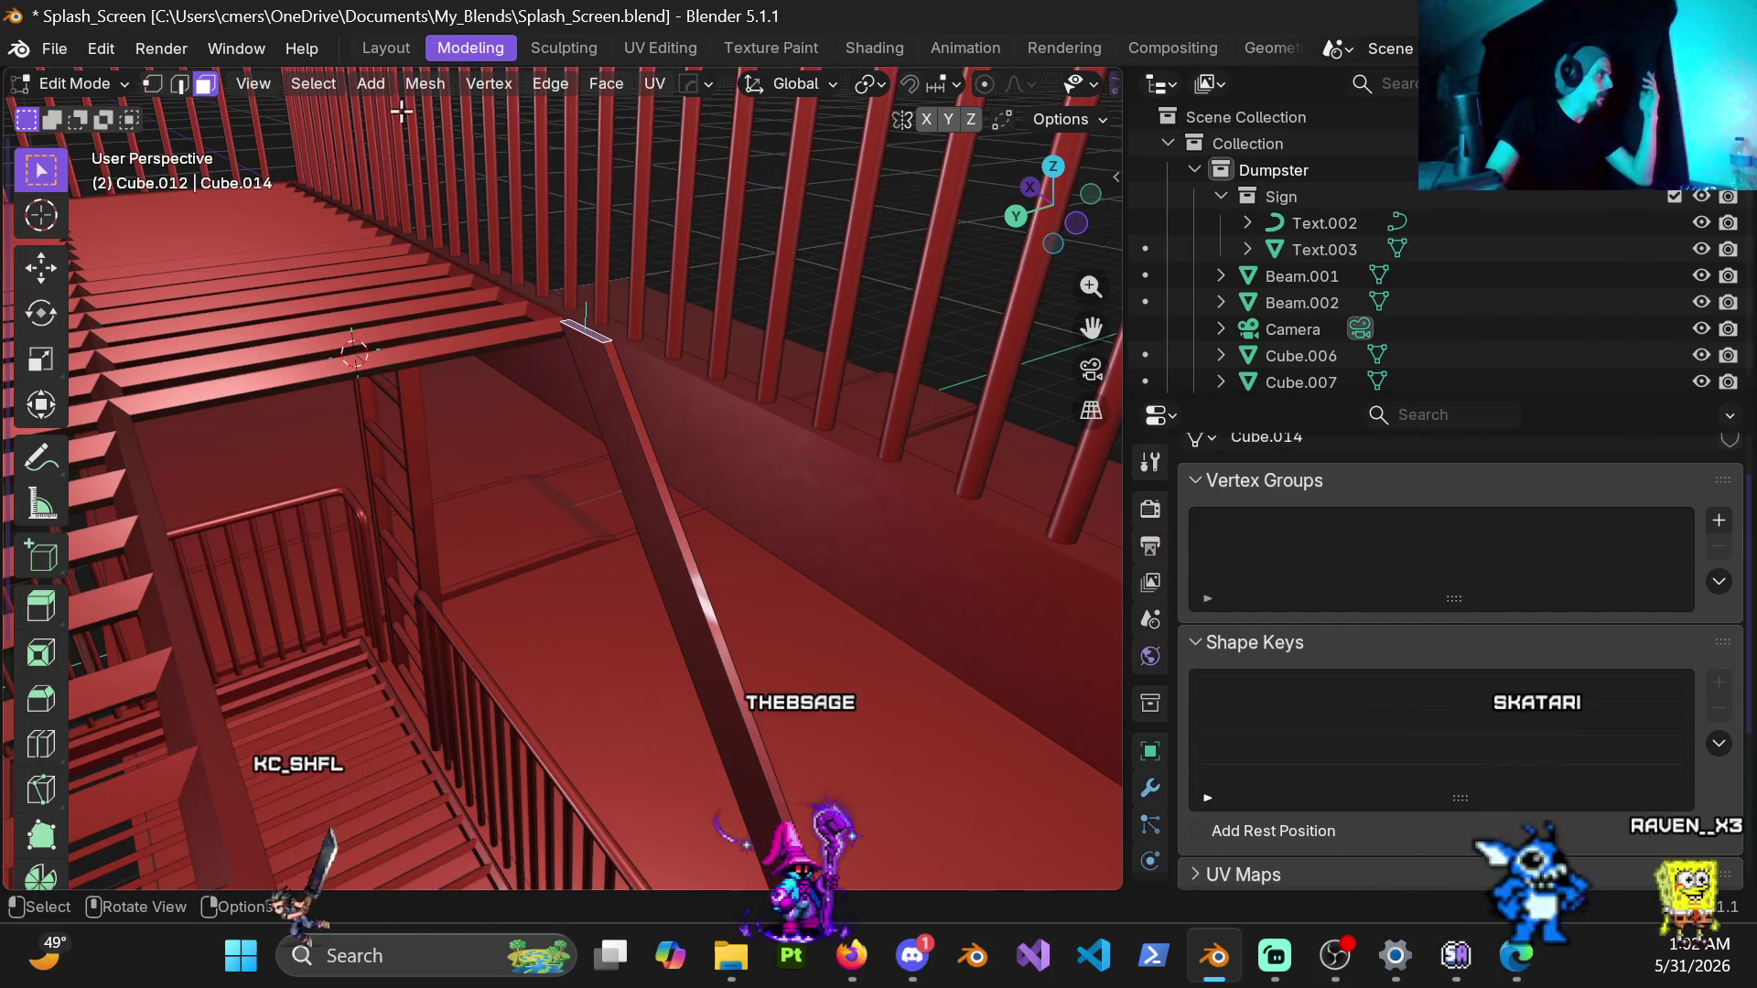
click(313, 83)
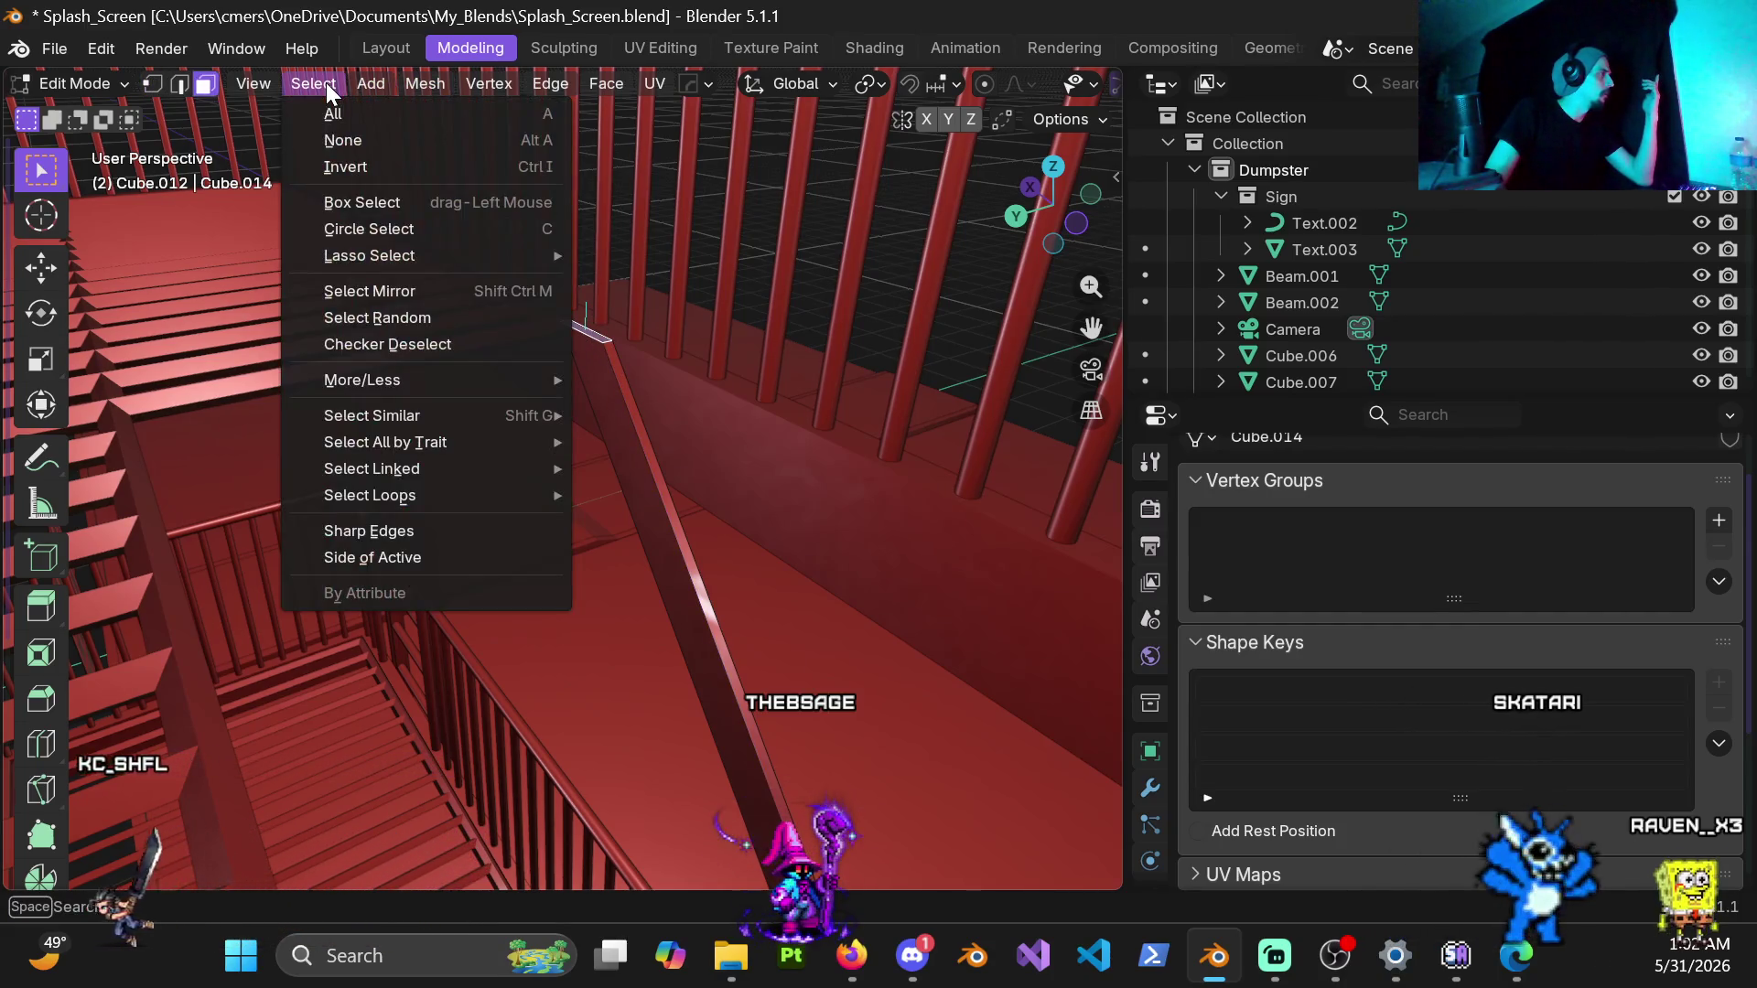
mouse_move(425, 84)
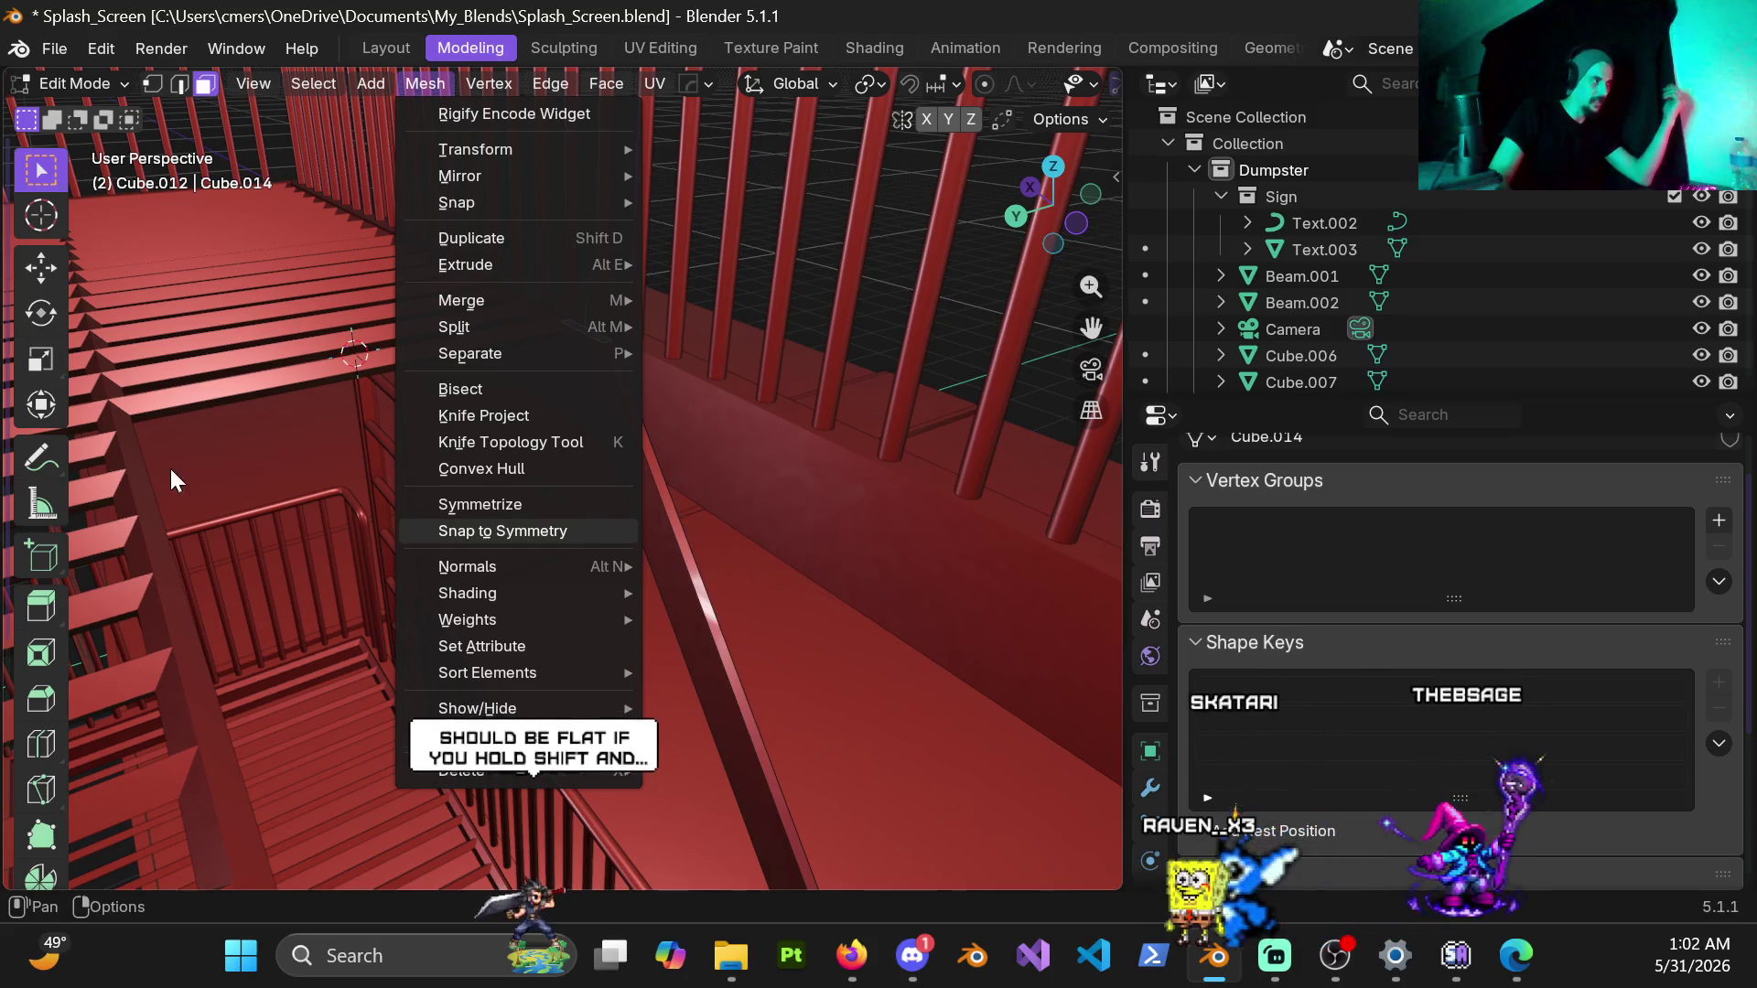
click(874, 267)
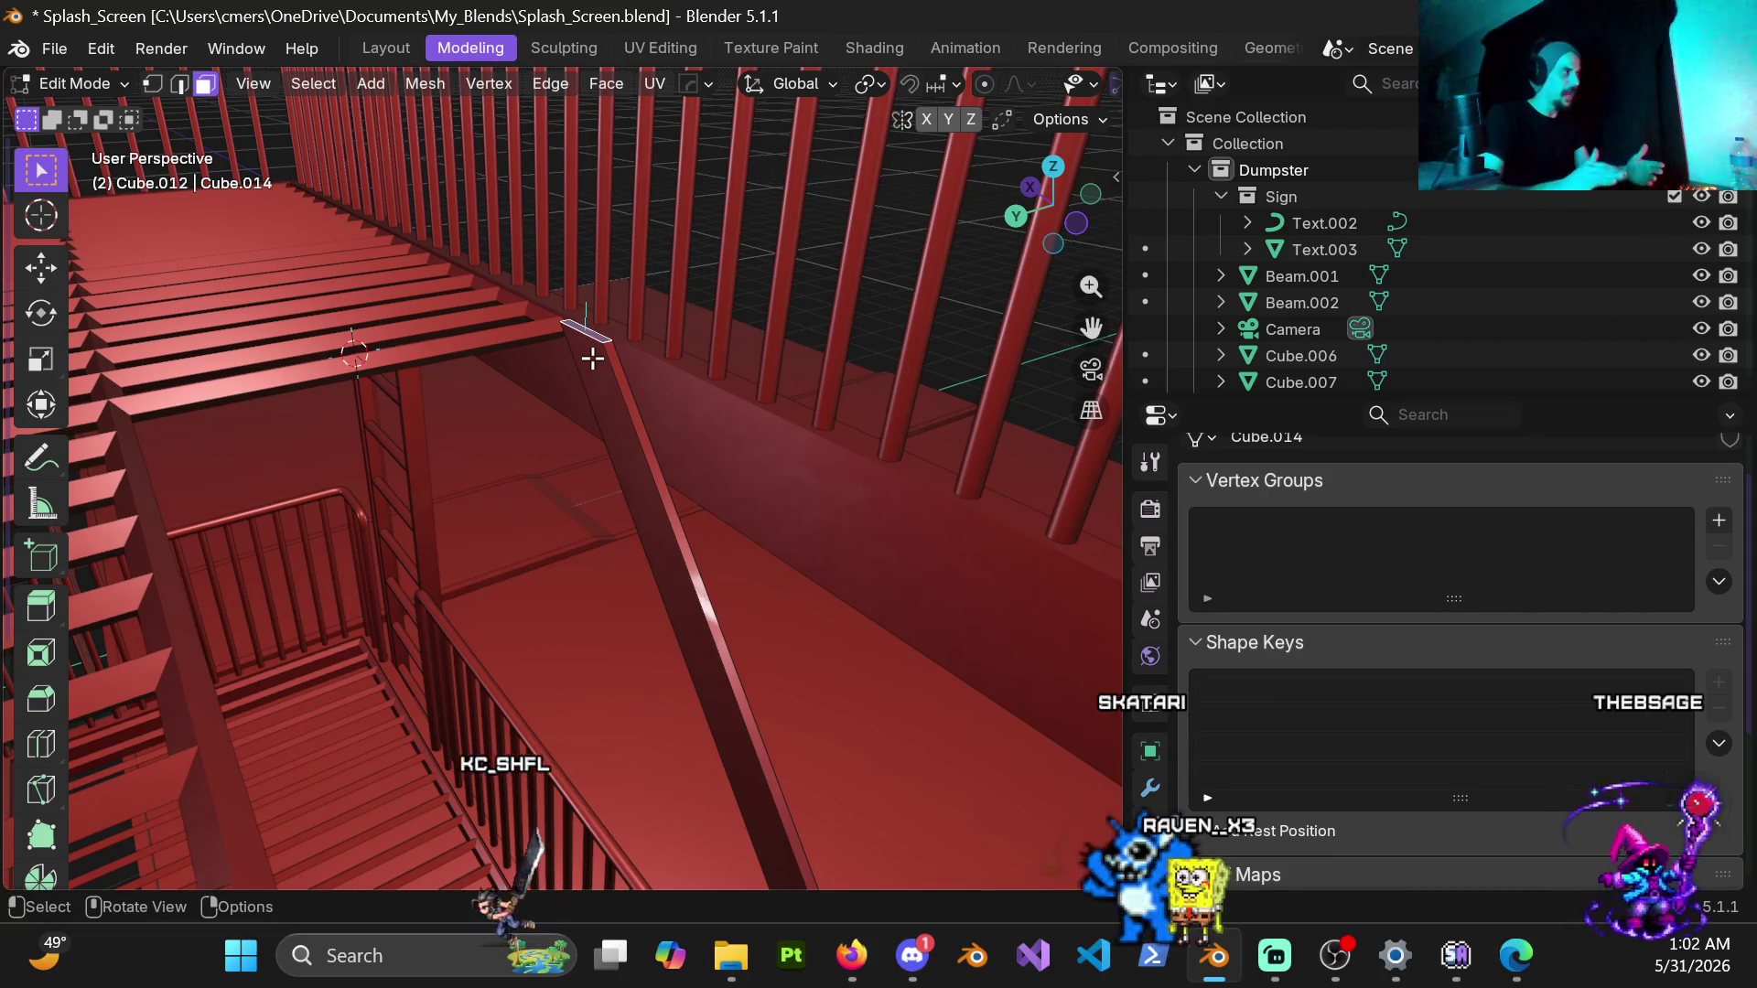
scroll(592, 358, up, 2)
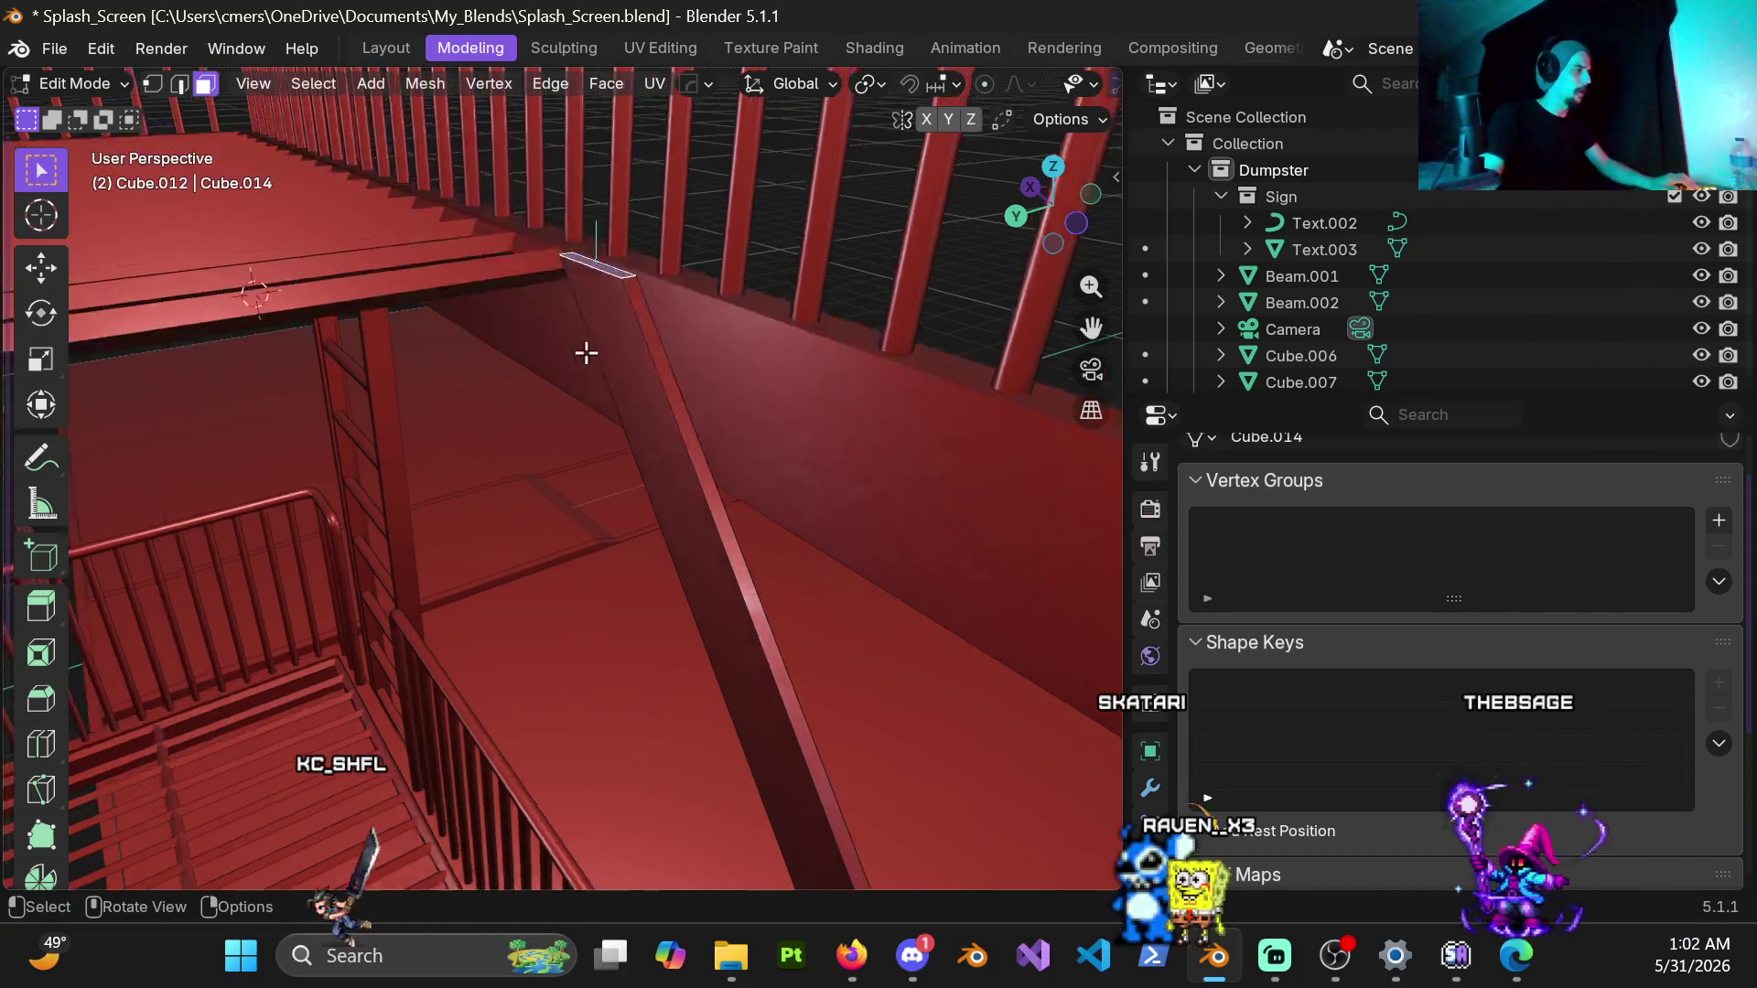
mouse_move(592, 384)
middle_down()
mouse_move(621, 486)
mouse_move(605, 468)
mouse_move(506, 490)
middle_up()
scroll(549, 453, up, 4)
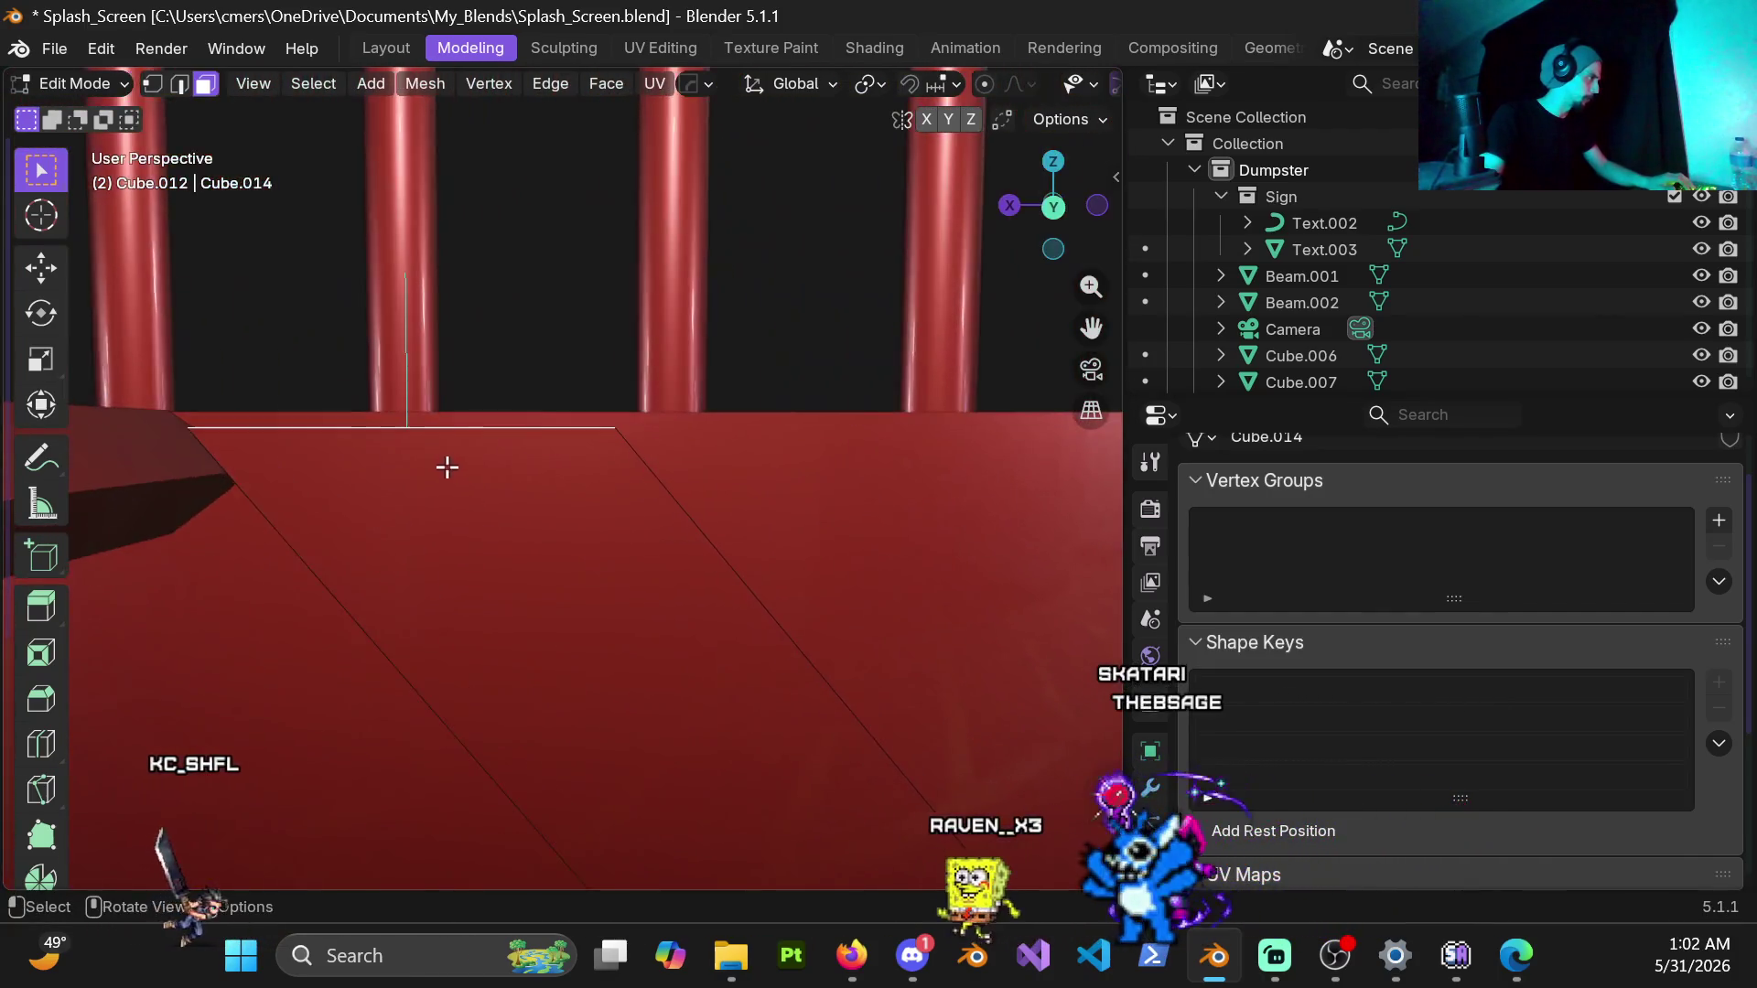
Step: Nudge the beam's top end slightly along Z, then about 0.0045 m along X
key(g)
key(z)
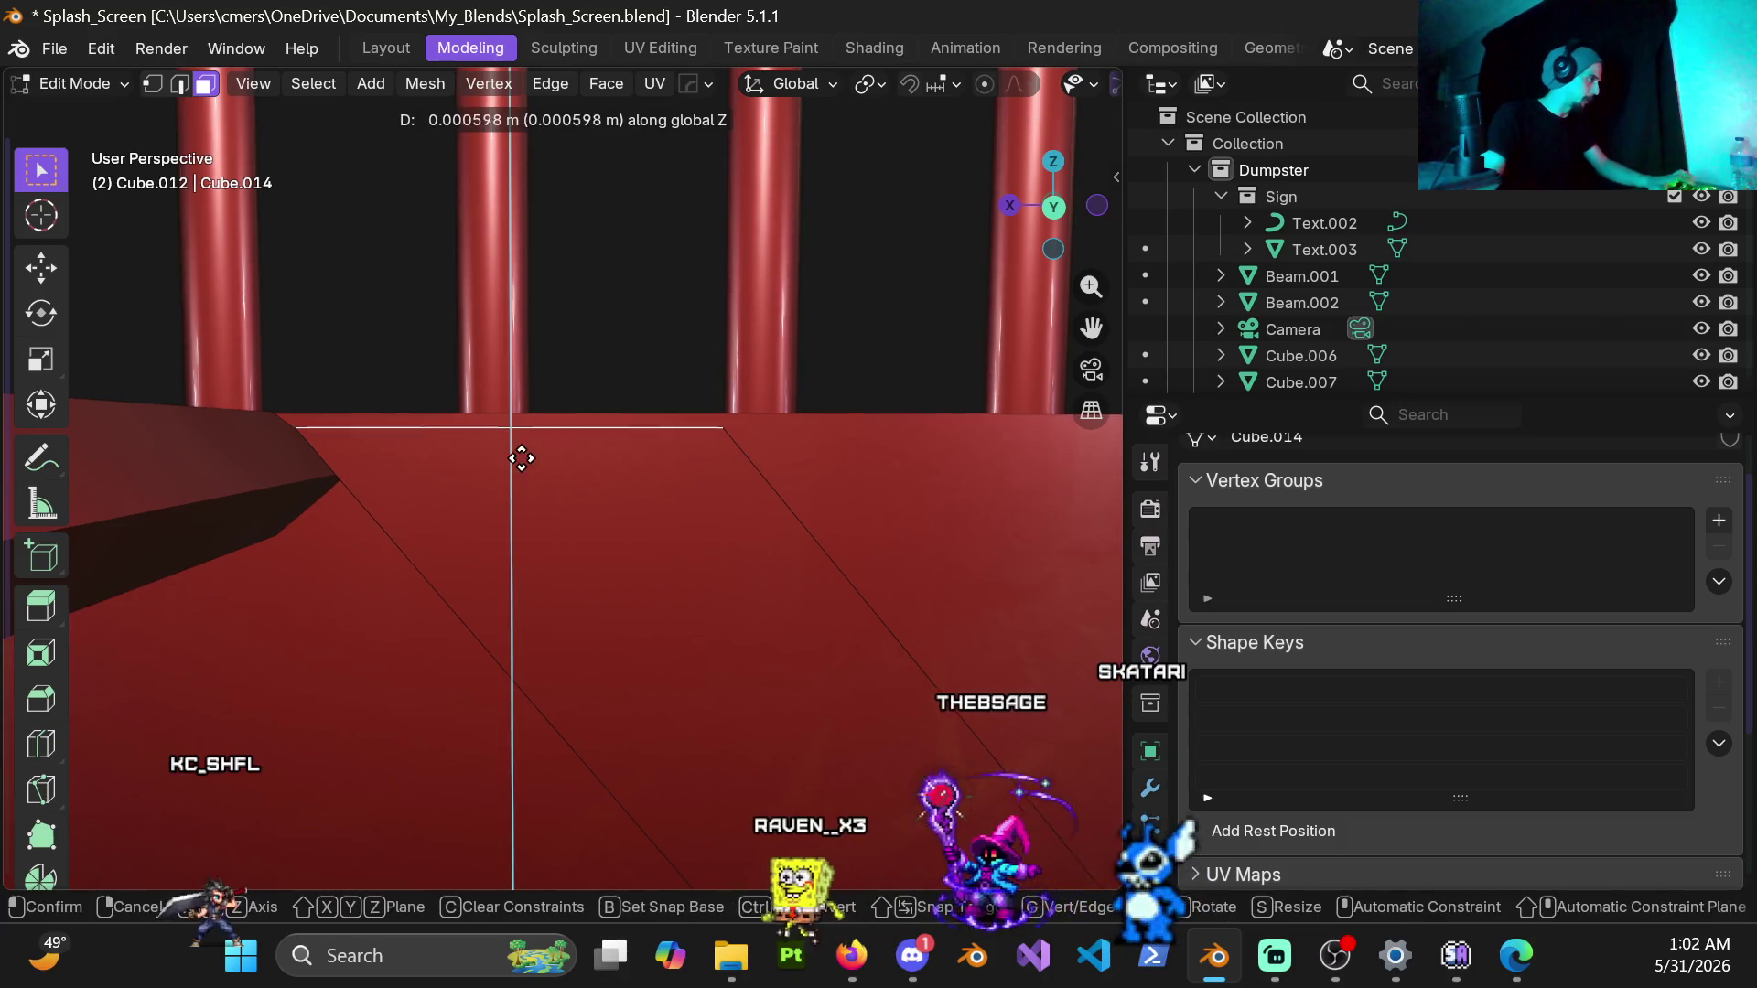
click(506, 348)
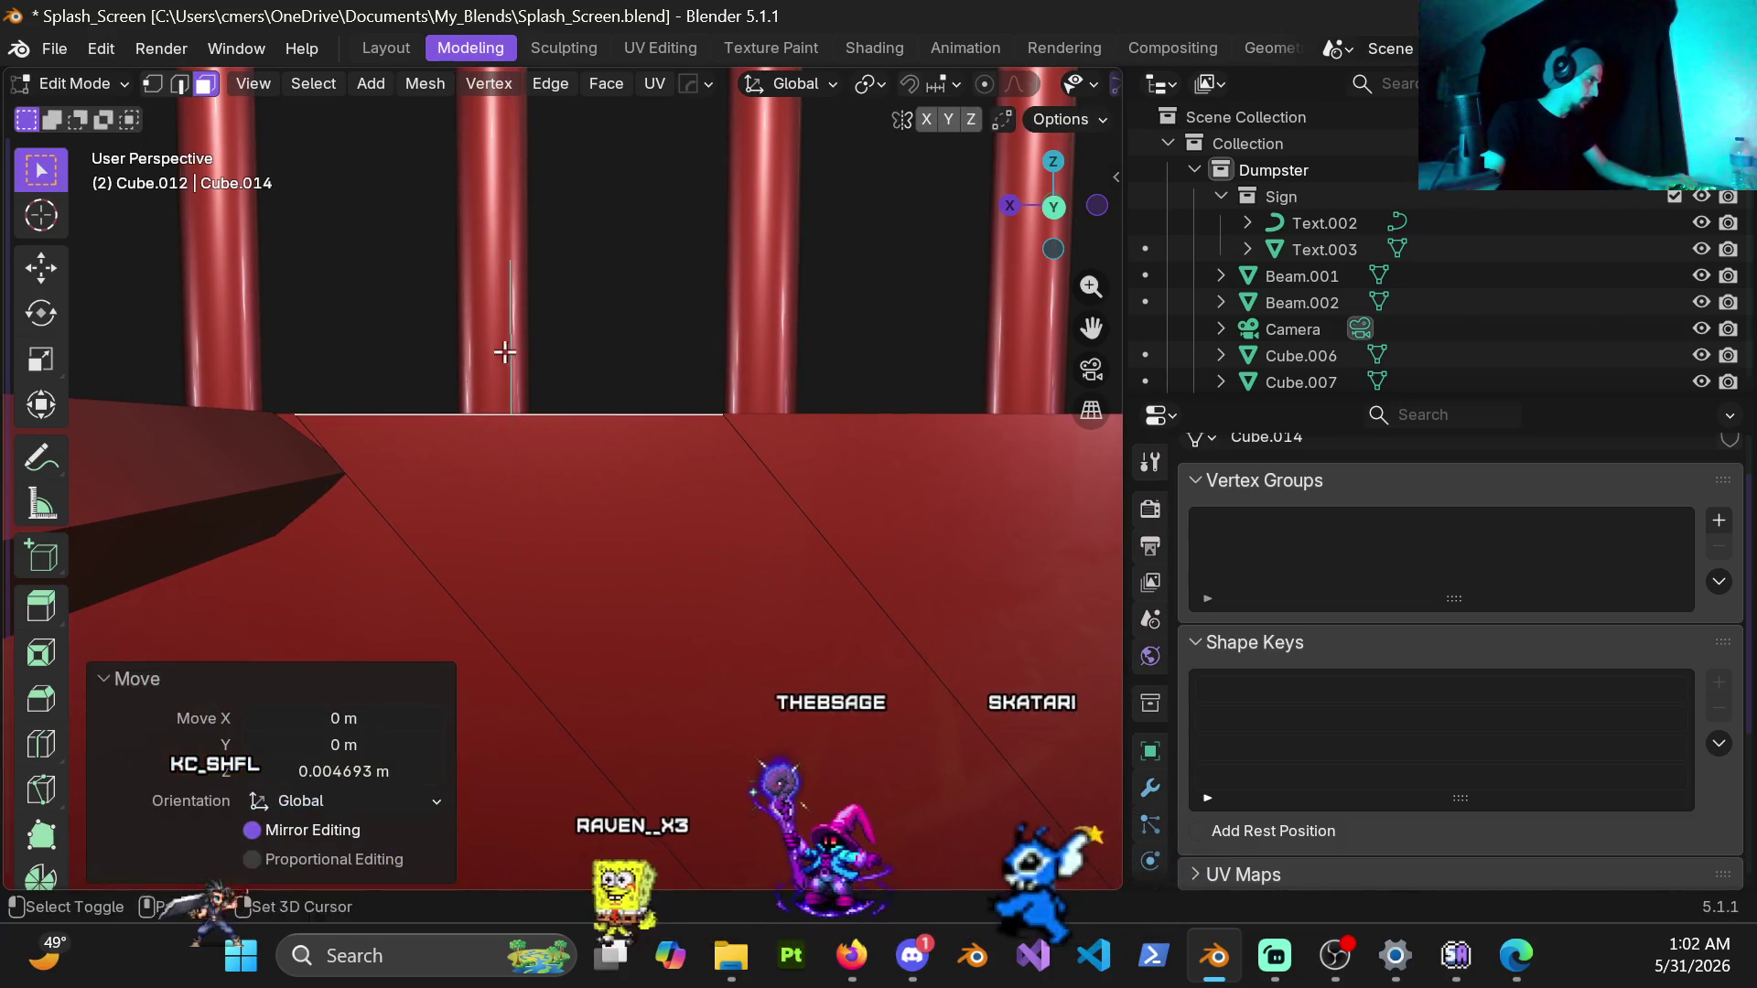
middle_drag(507, 384, 507, 454)
key(g)
key(y)
key(x)
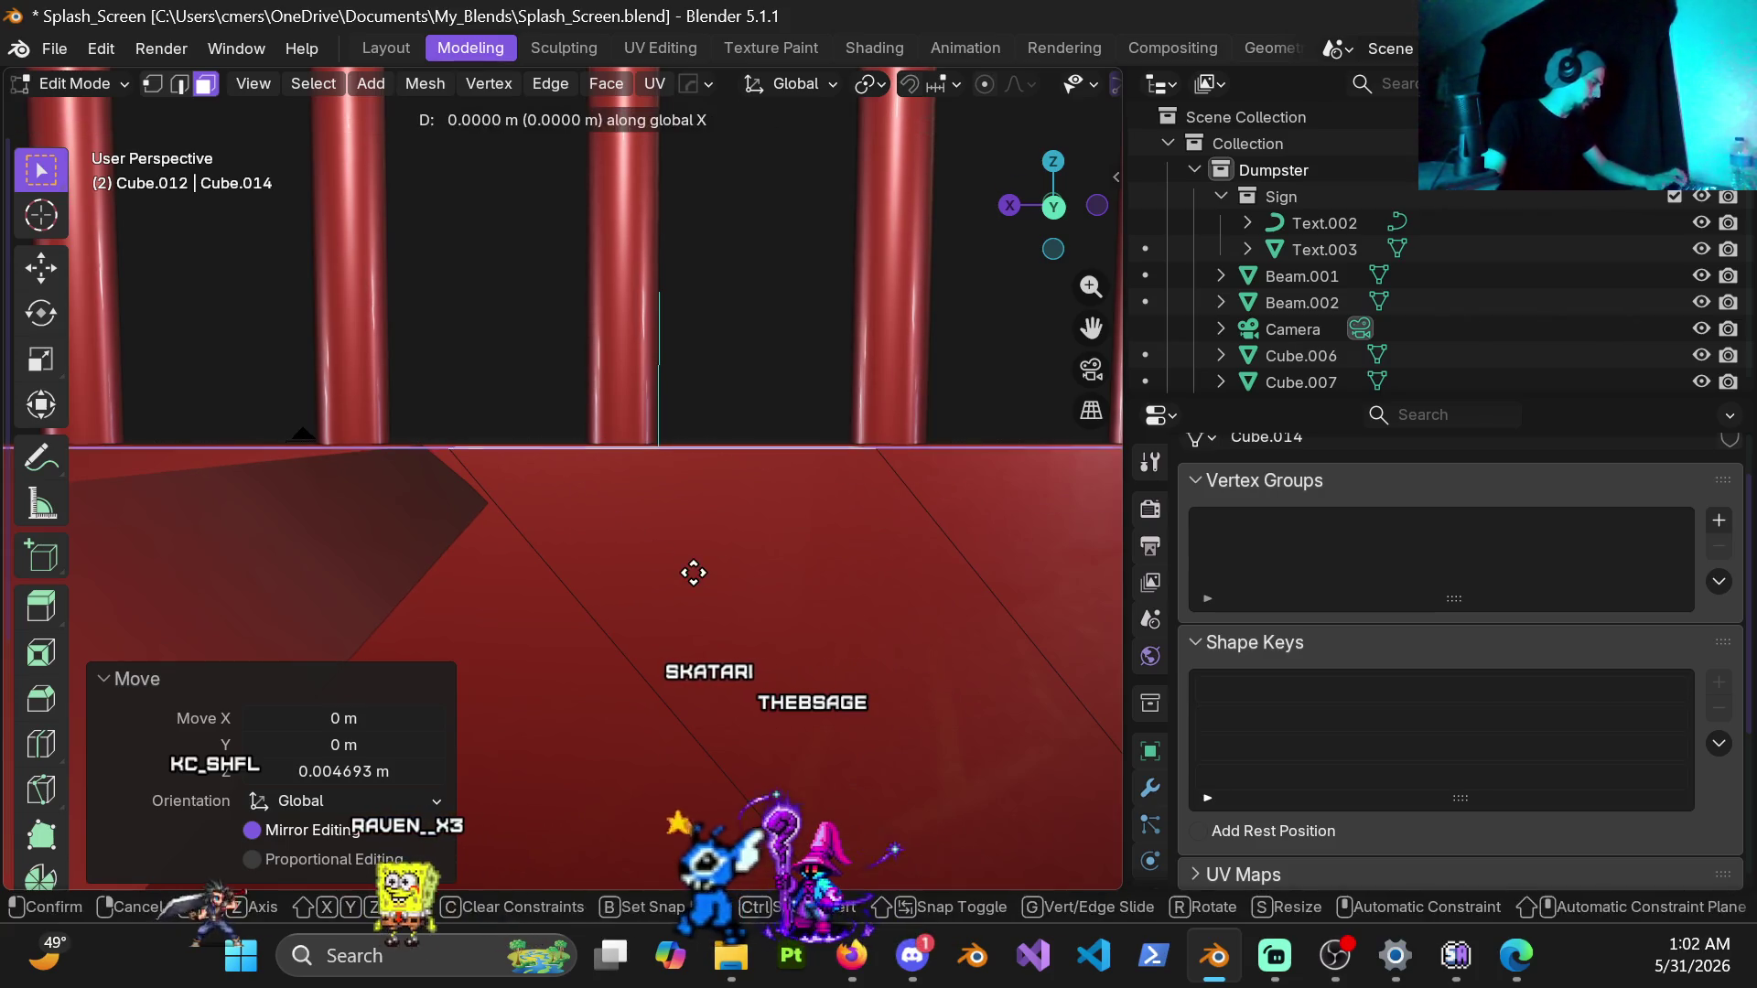
click(678, 573)
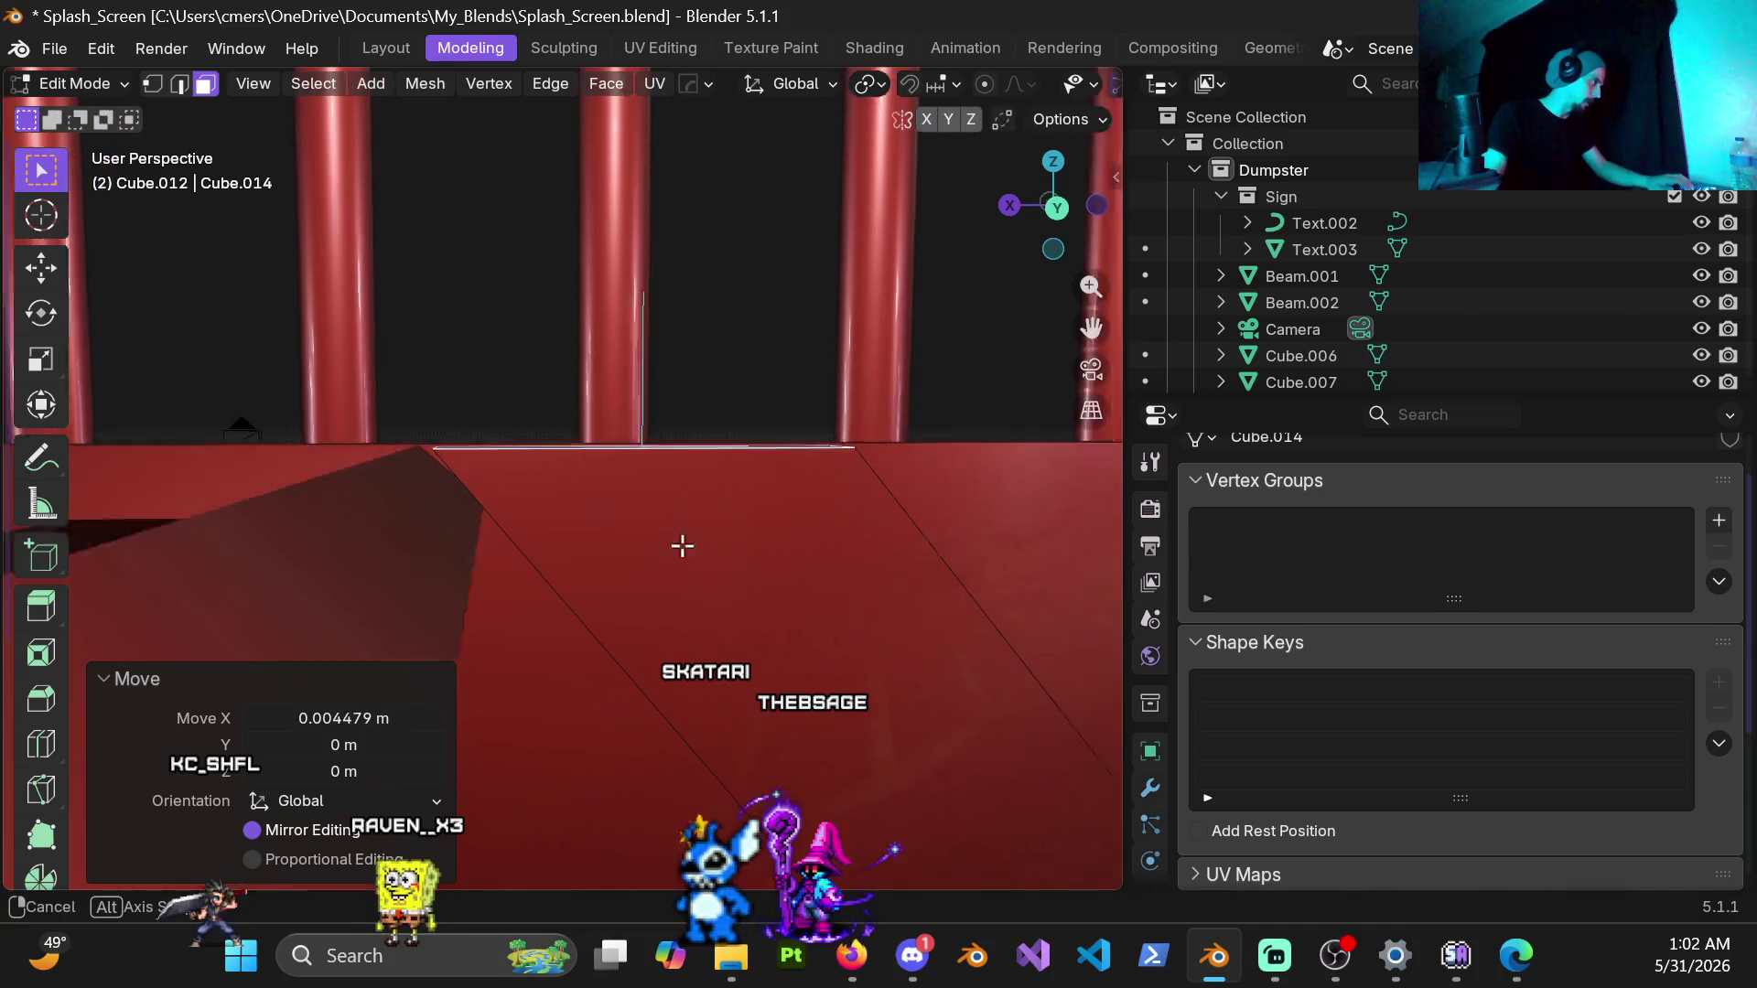
Step: Select the face at the beam's top end and begin a knife cut on it
middle_drag(678, 573, 604, 526)
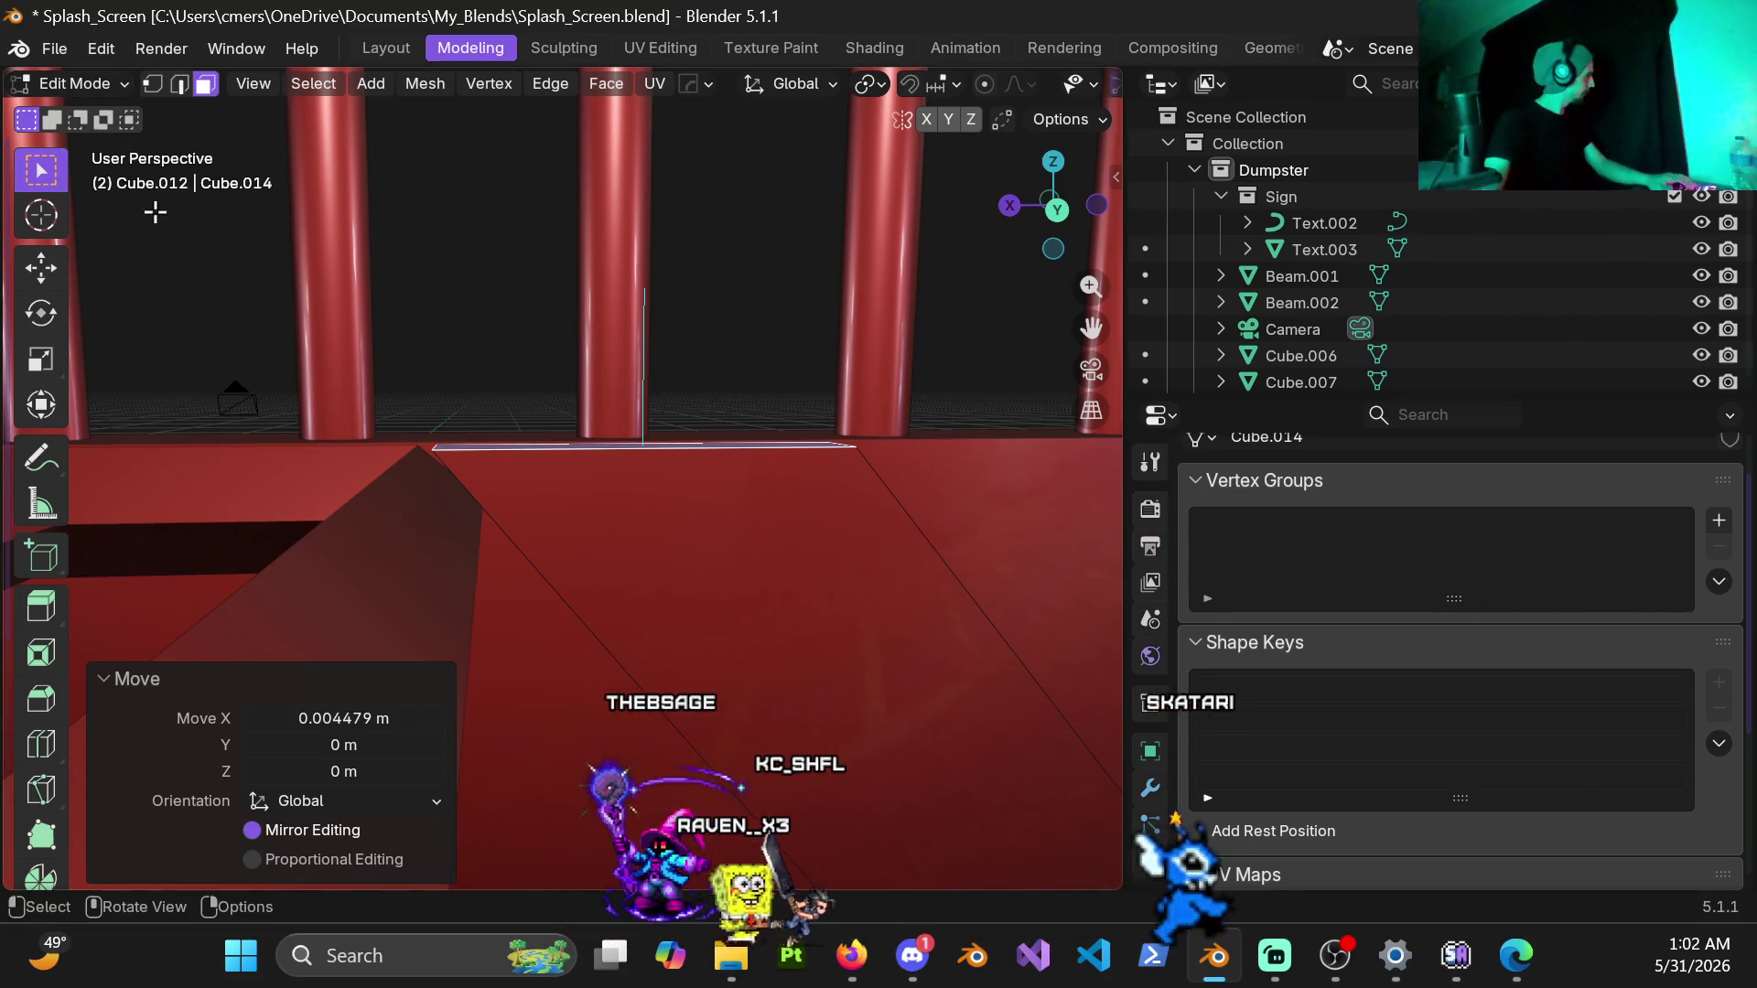
middle_drag(604, 516, 580, 502)
click(598, 516)
key(Delete)
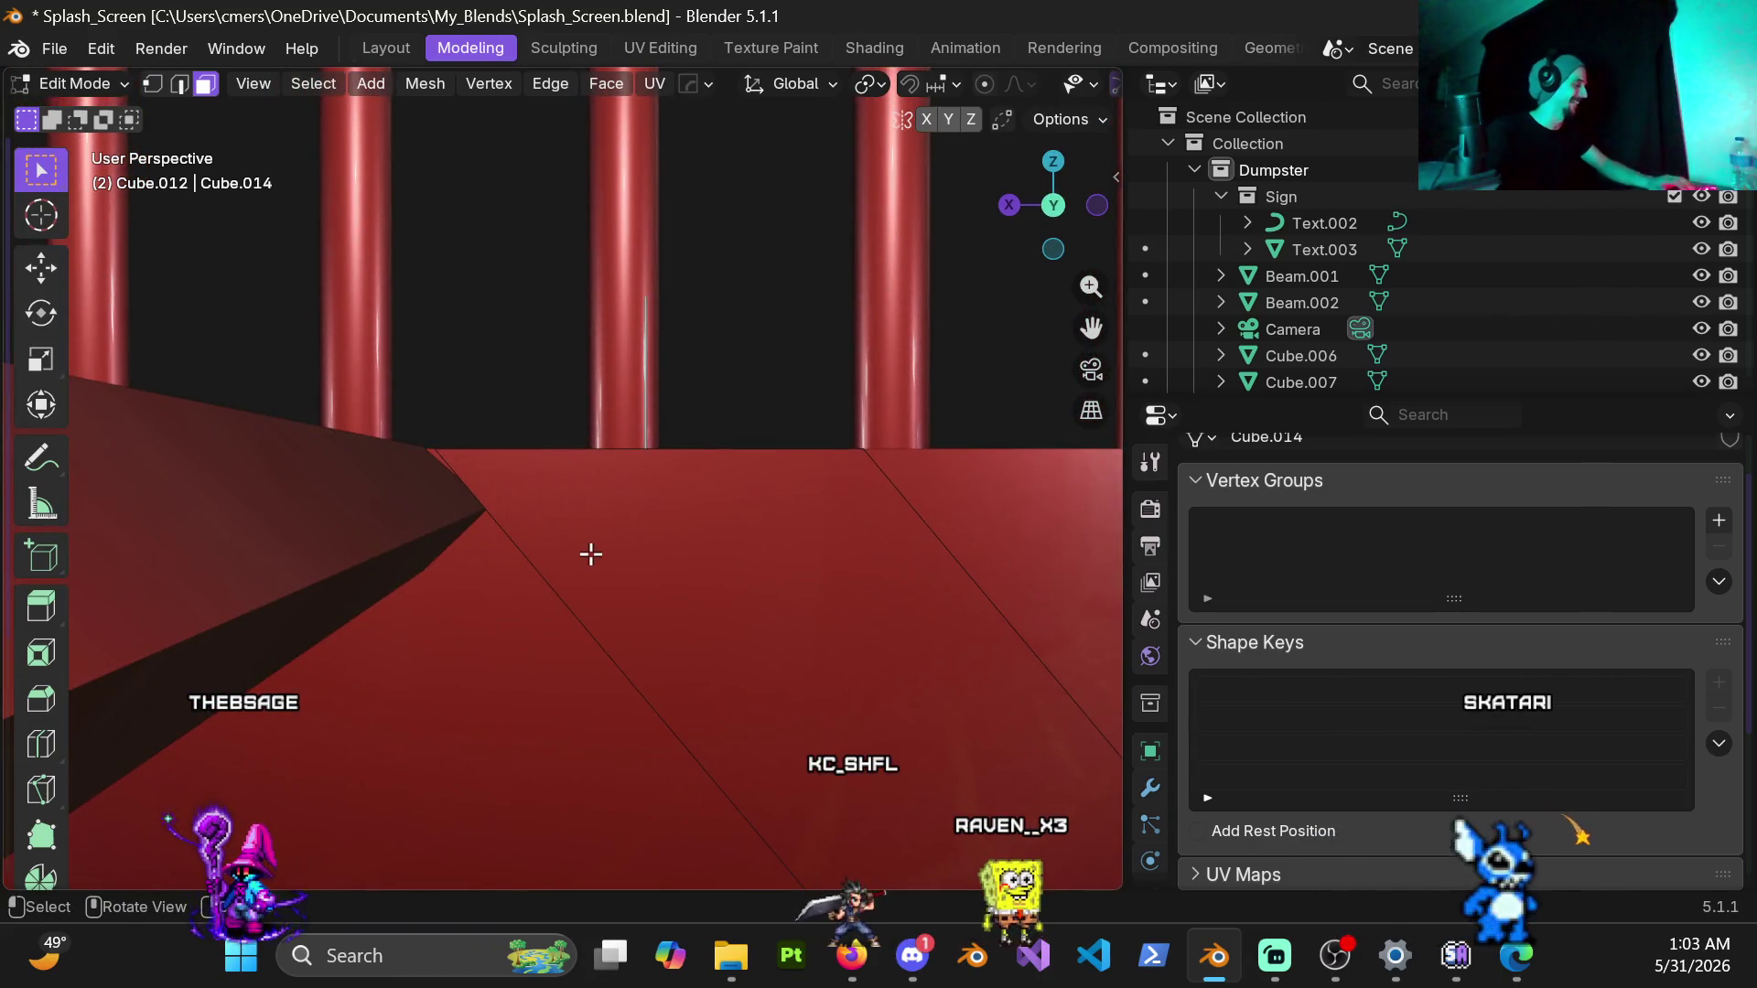
key(k)
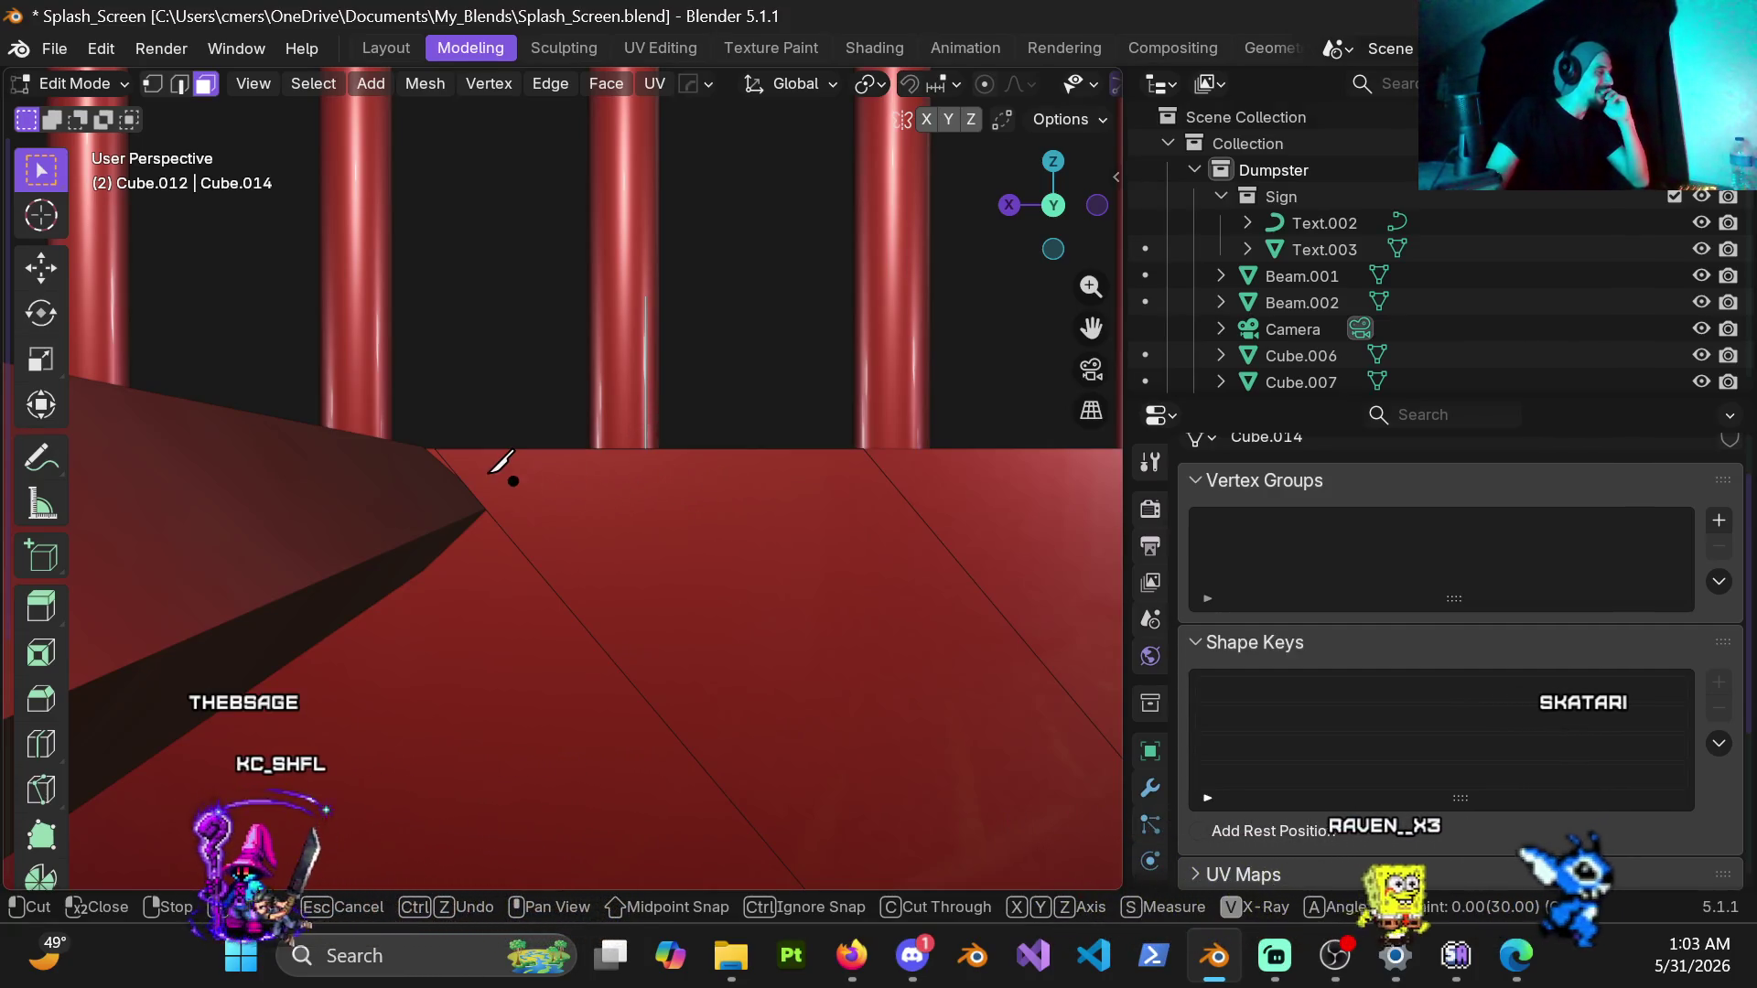
Step: Place knife cut points across the beam's top edge with angle constraint, then cancel the cut
click(463, 473)
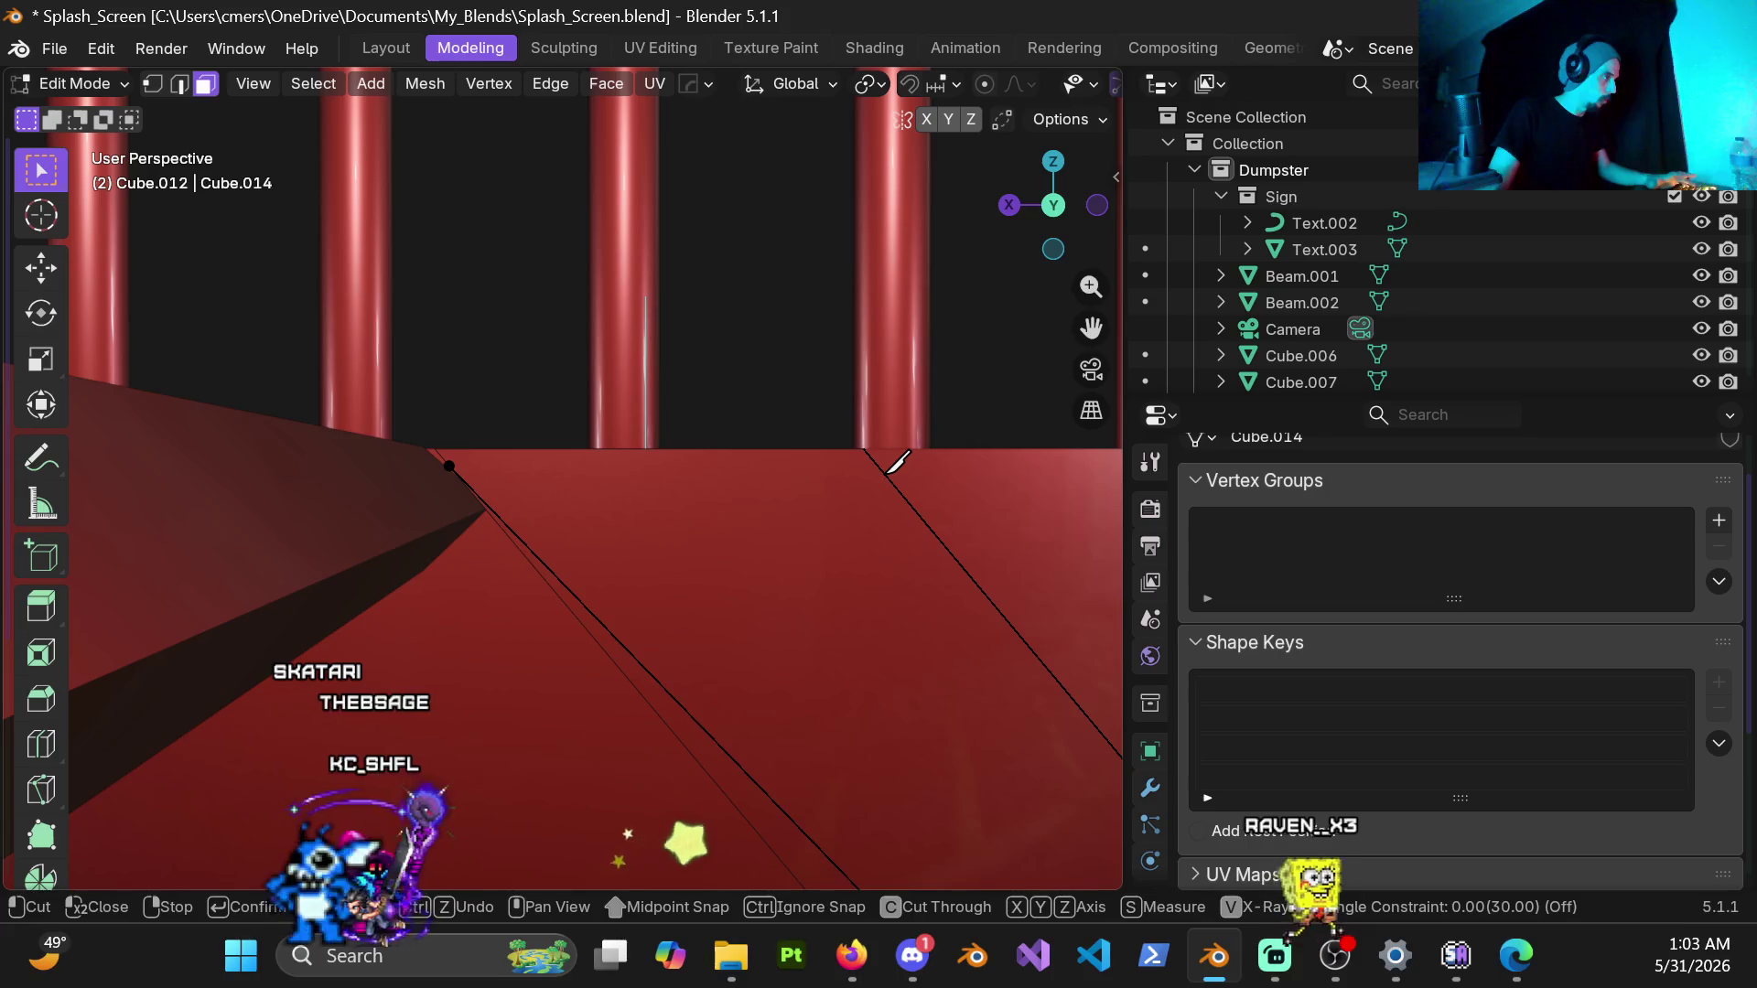
middle_drag(769, 454, 906, 482)
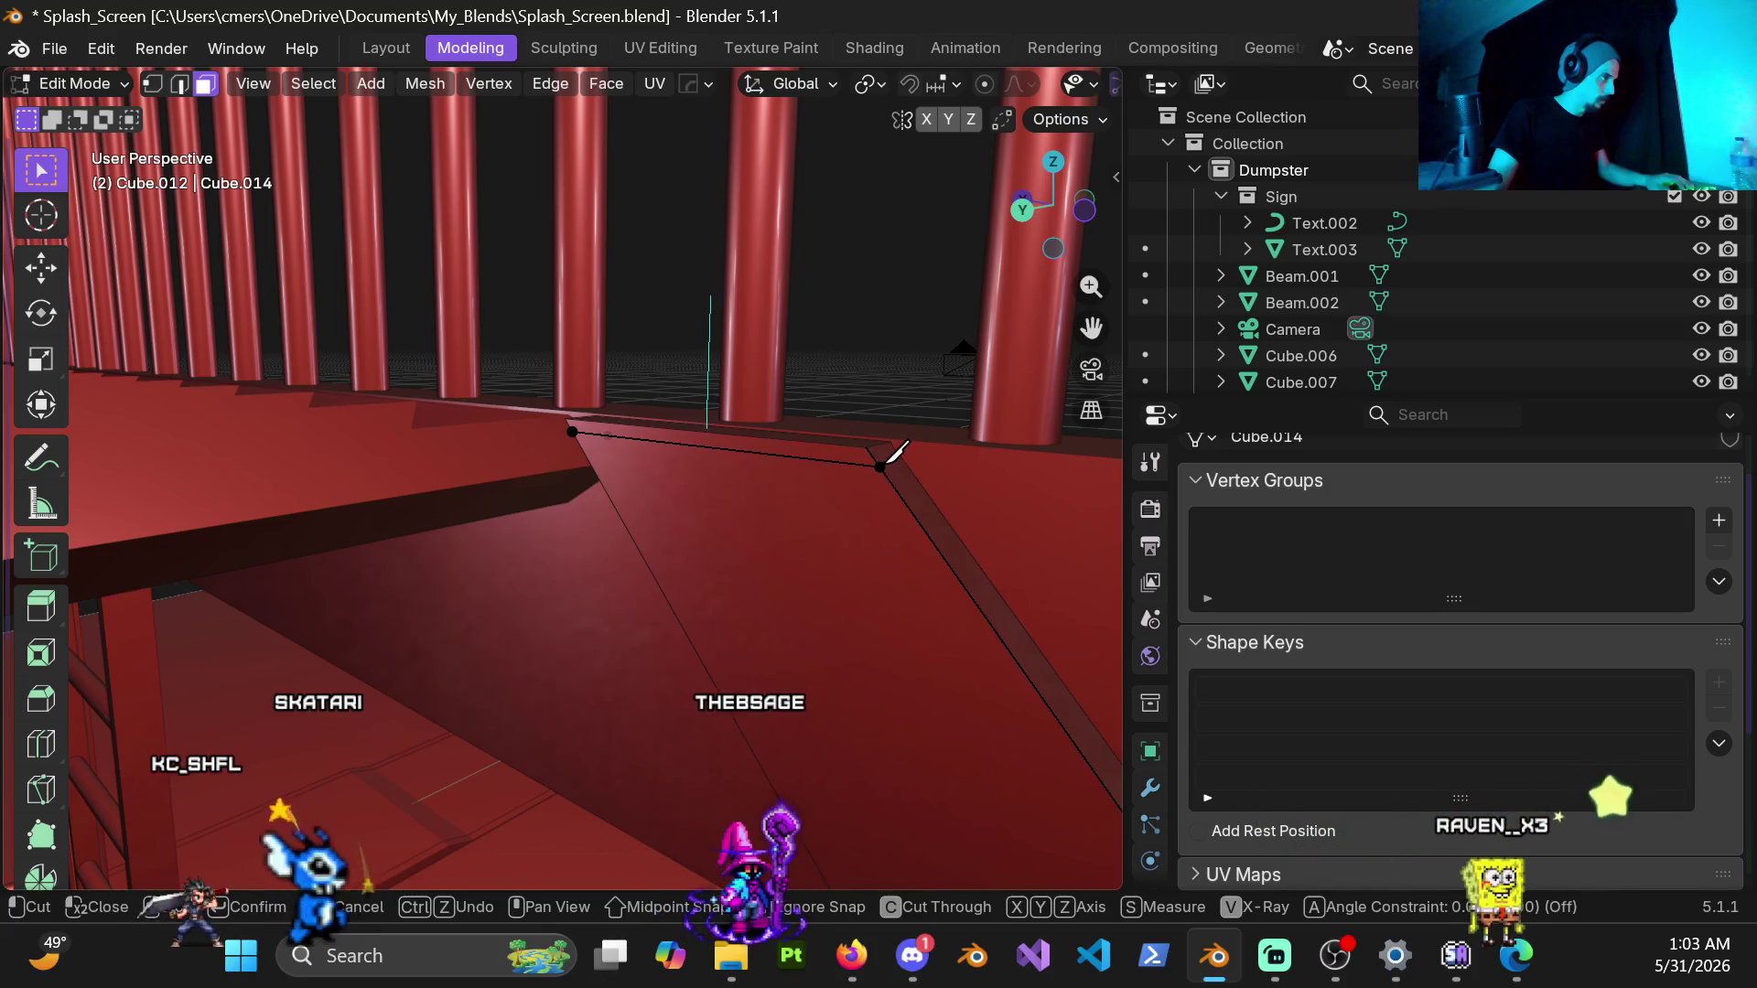
middle_drag(909, 450, 910, 474)
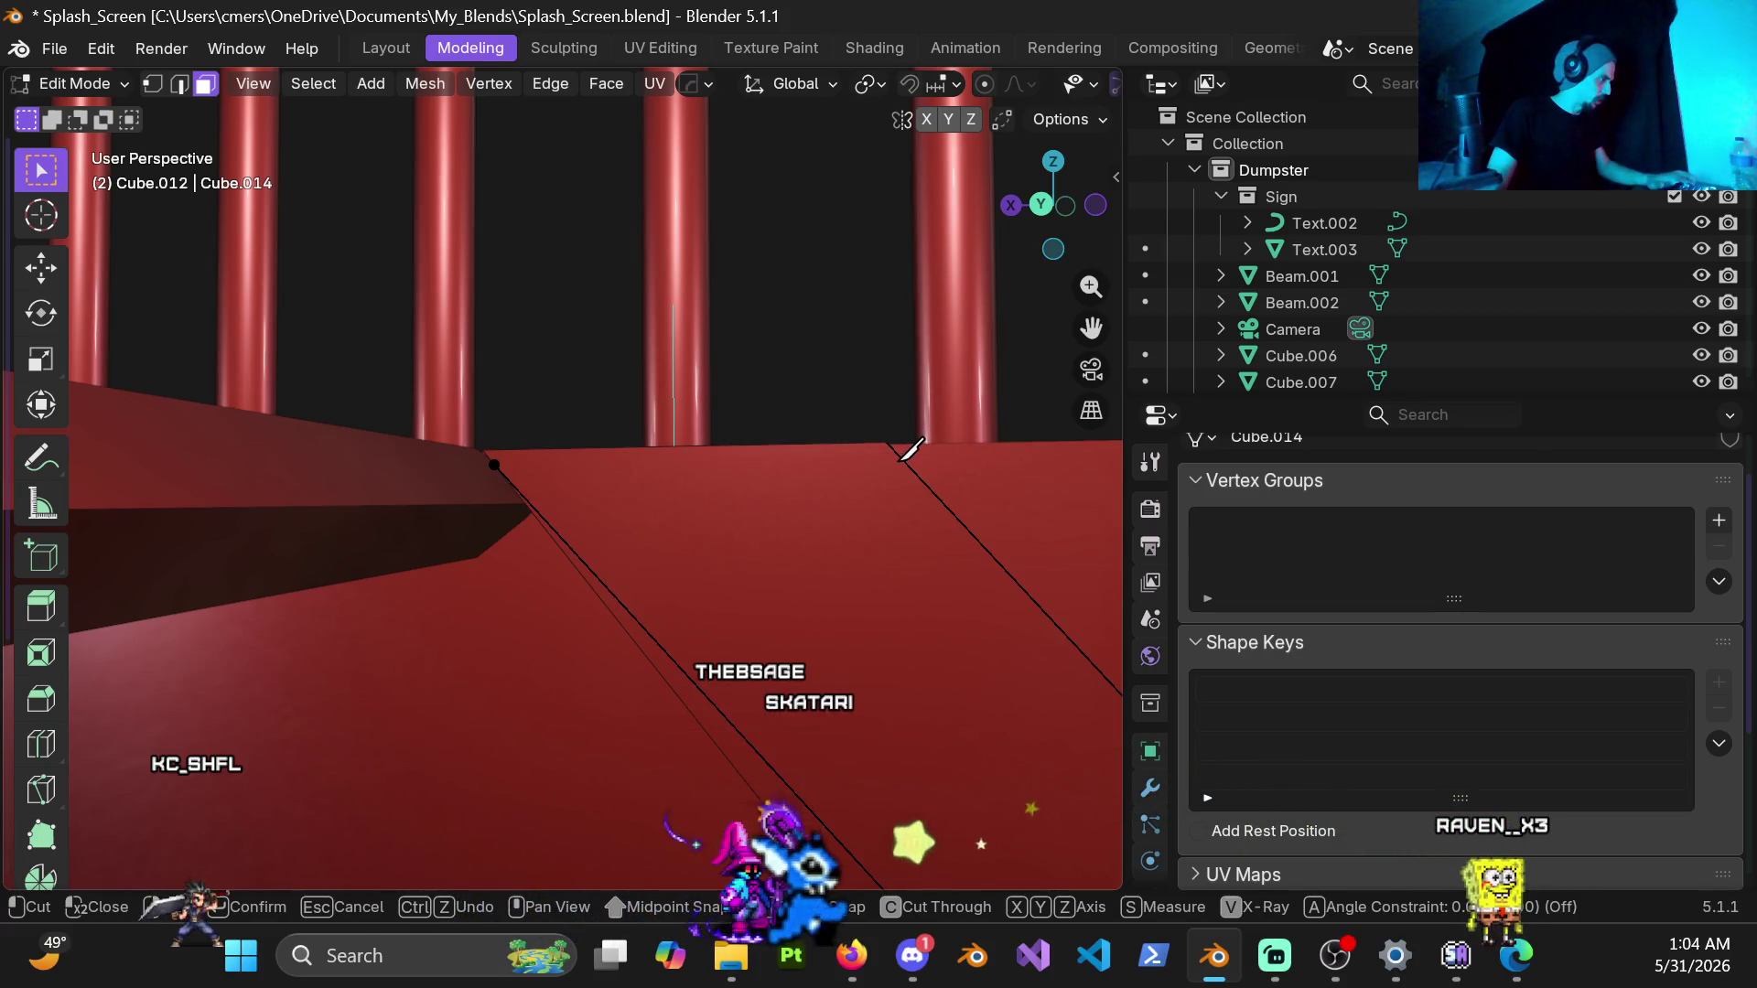
click(908, 451)
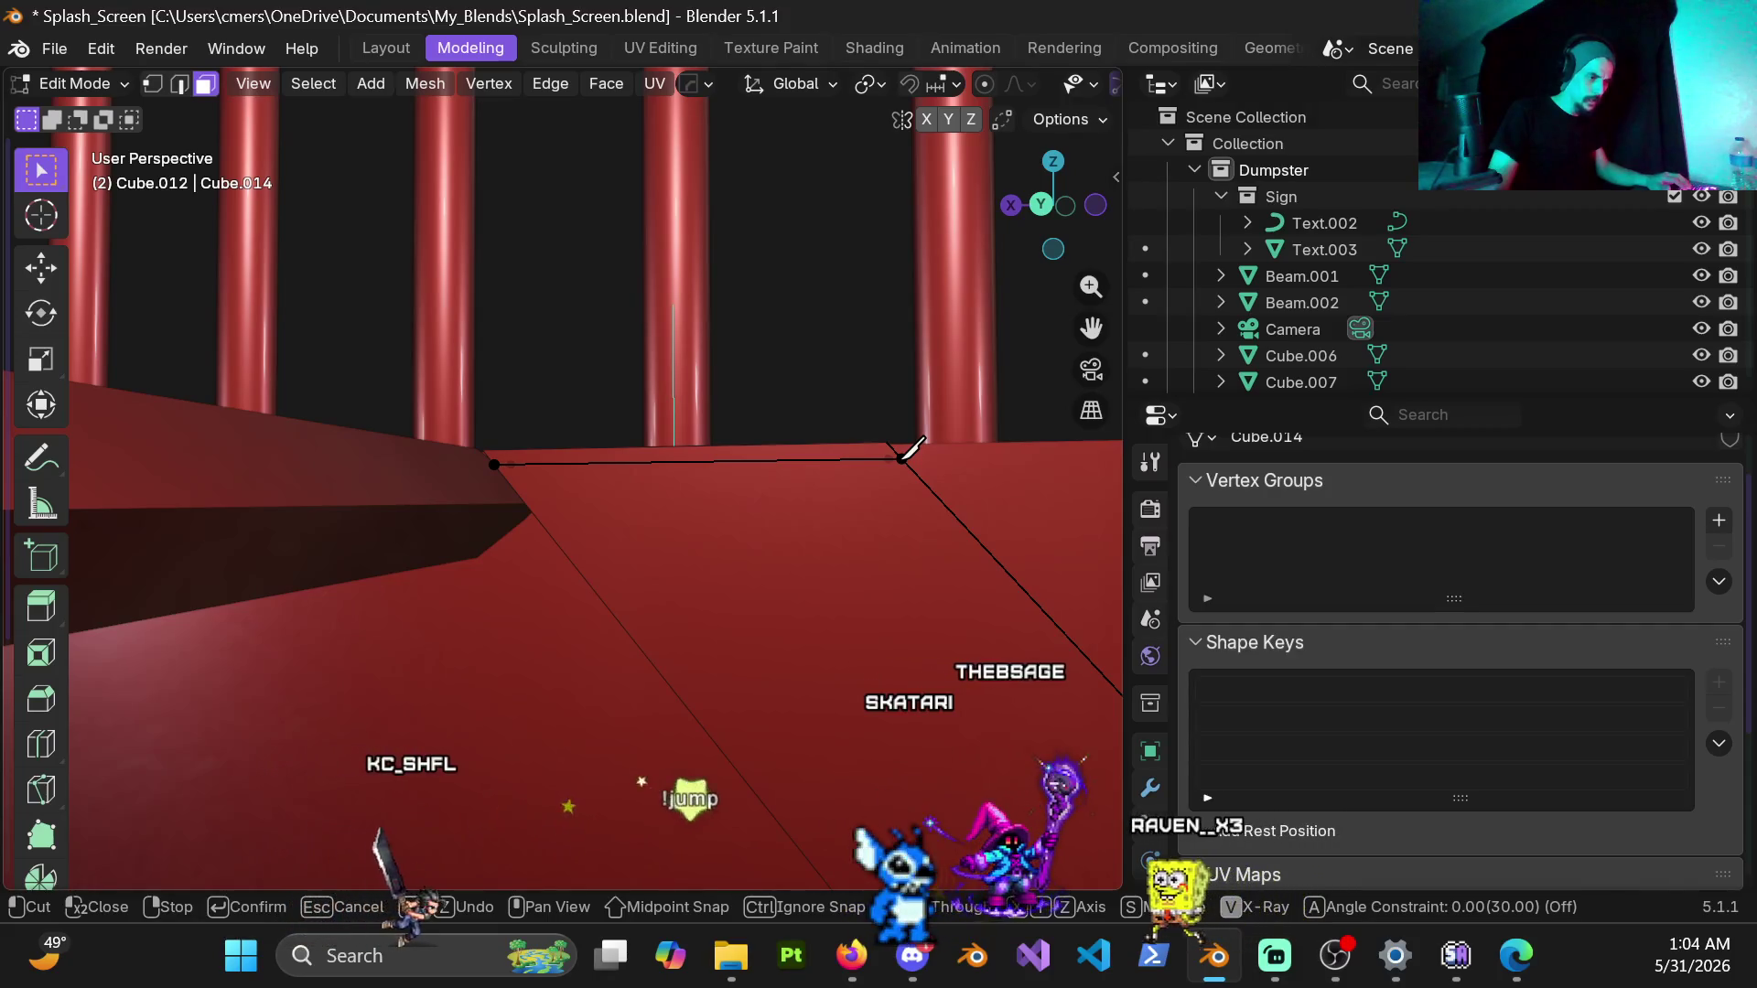
key(a)
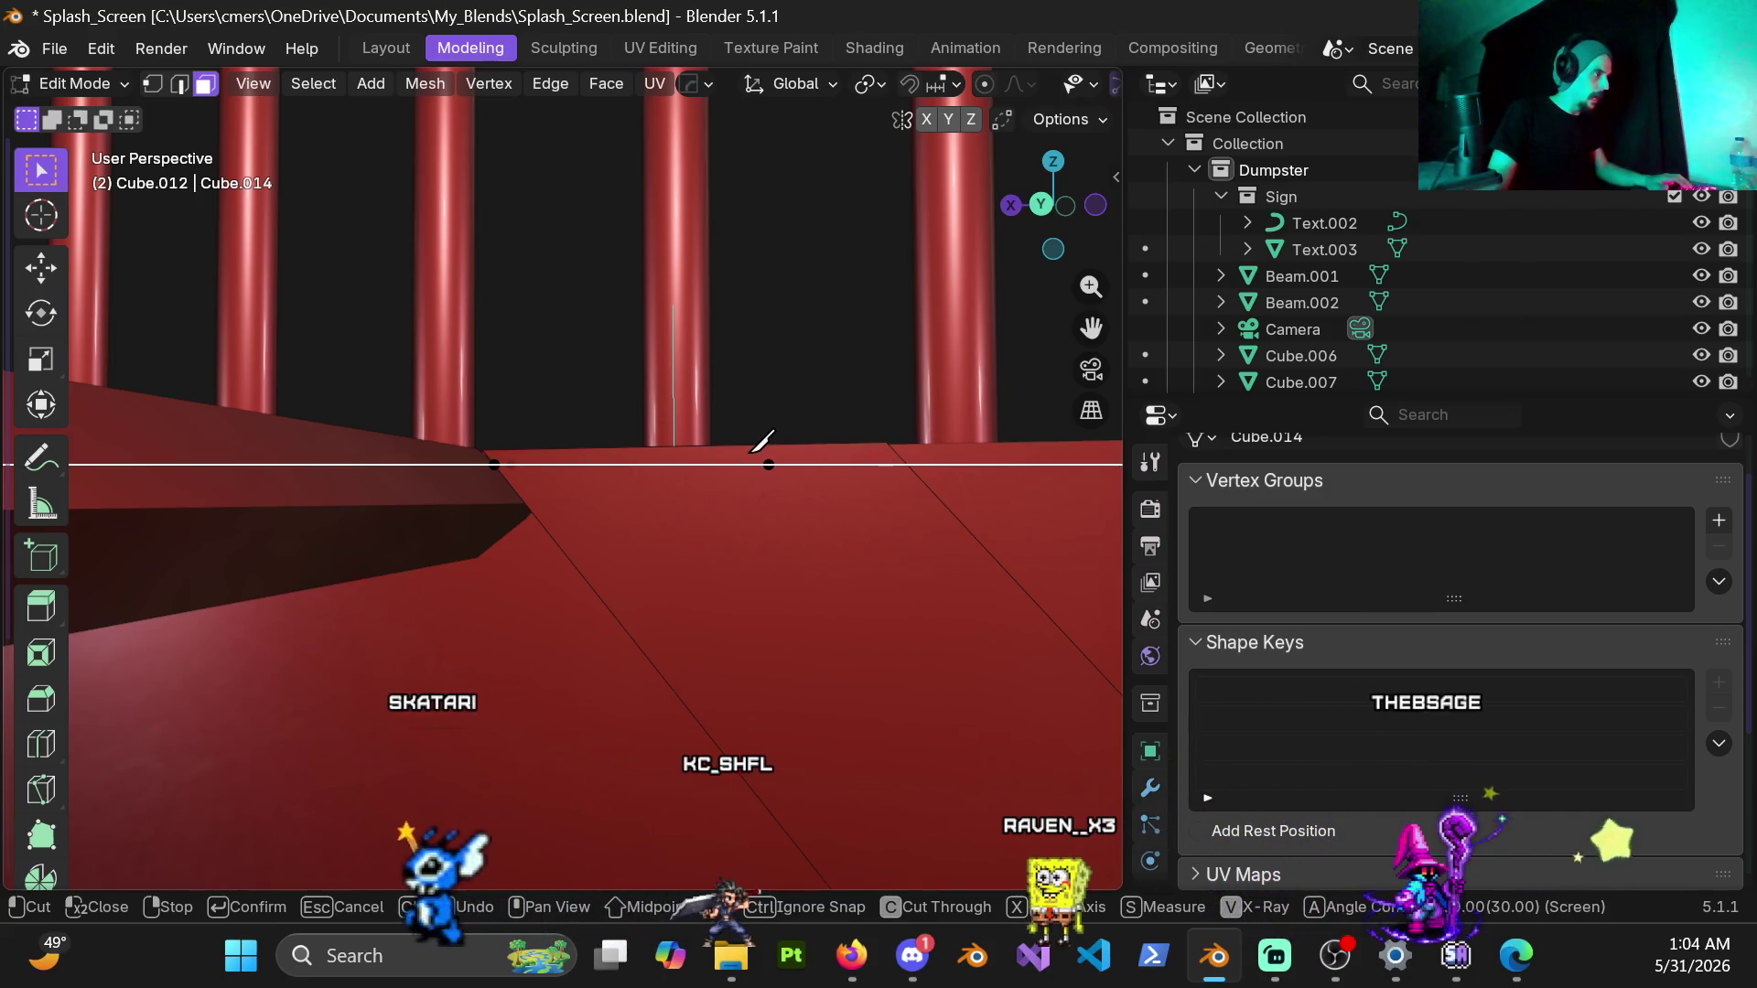
middle_drag(762, 443, 823, 402)
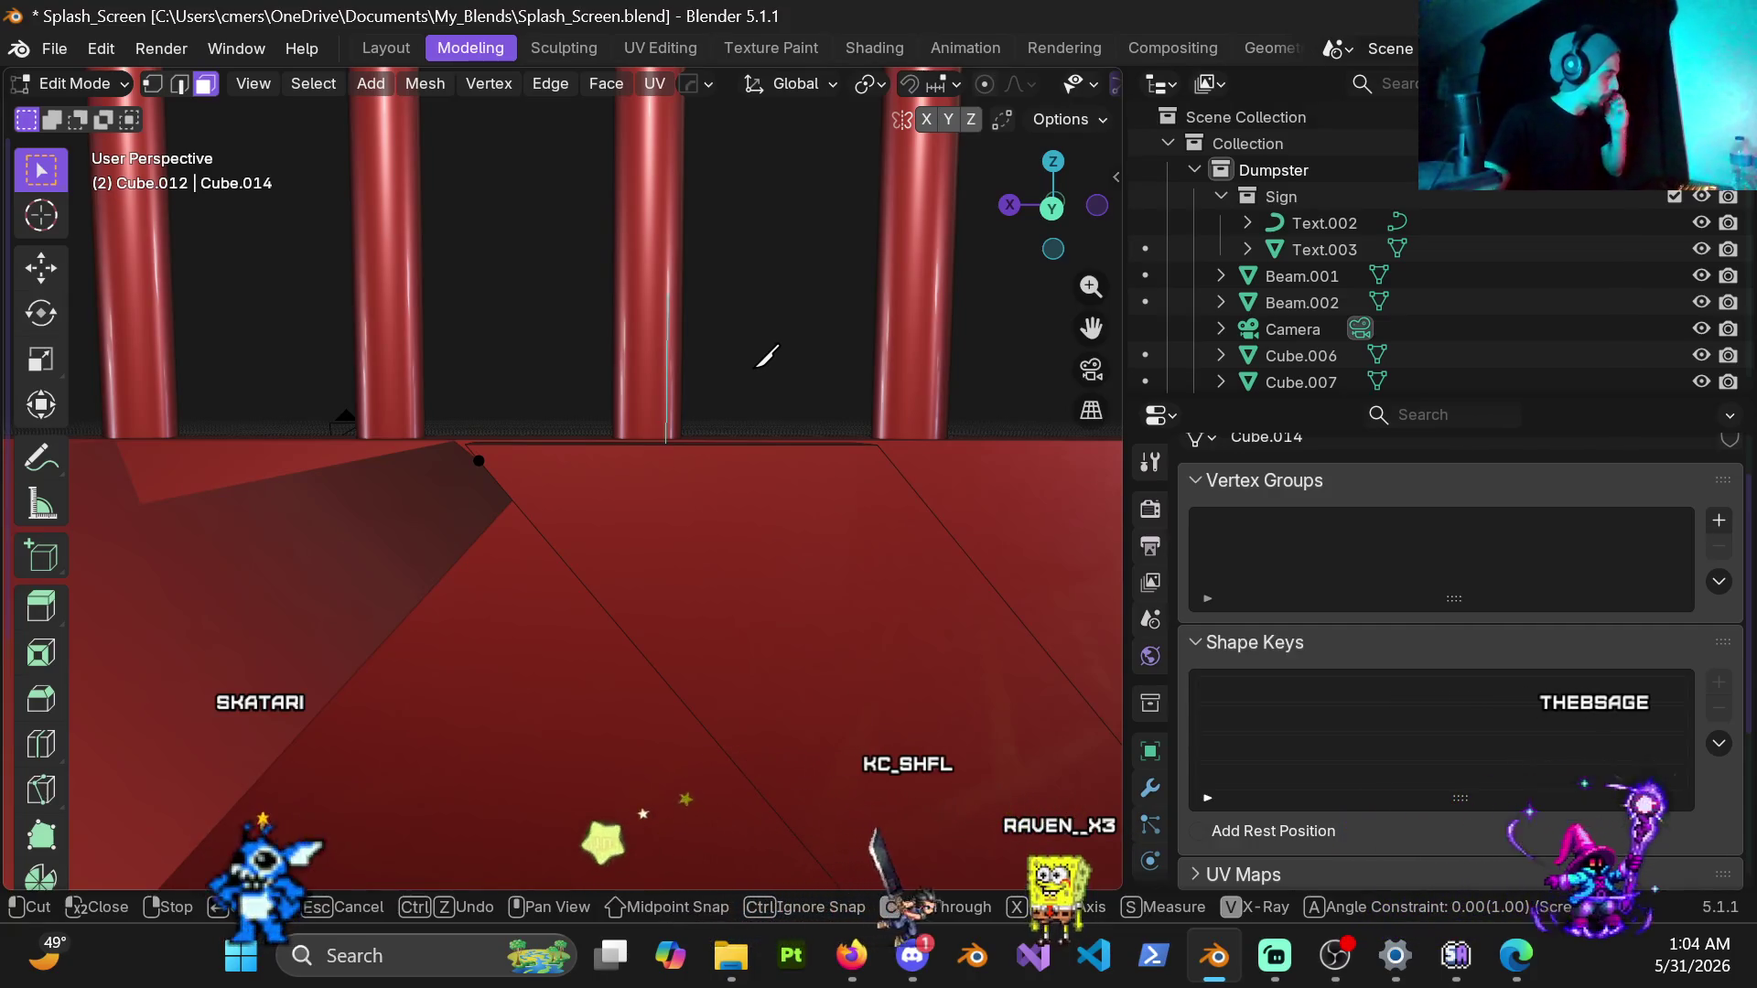
key(Escape)
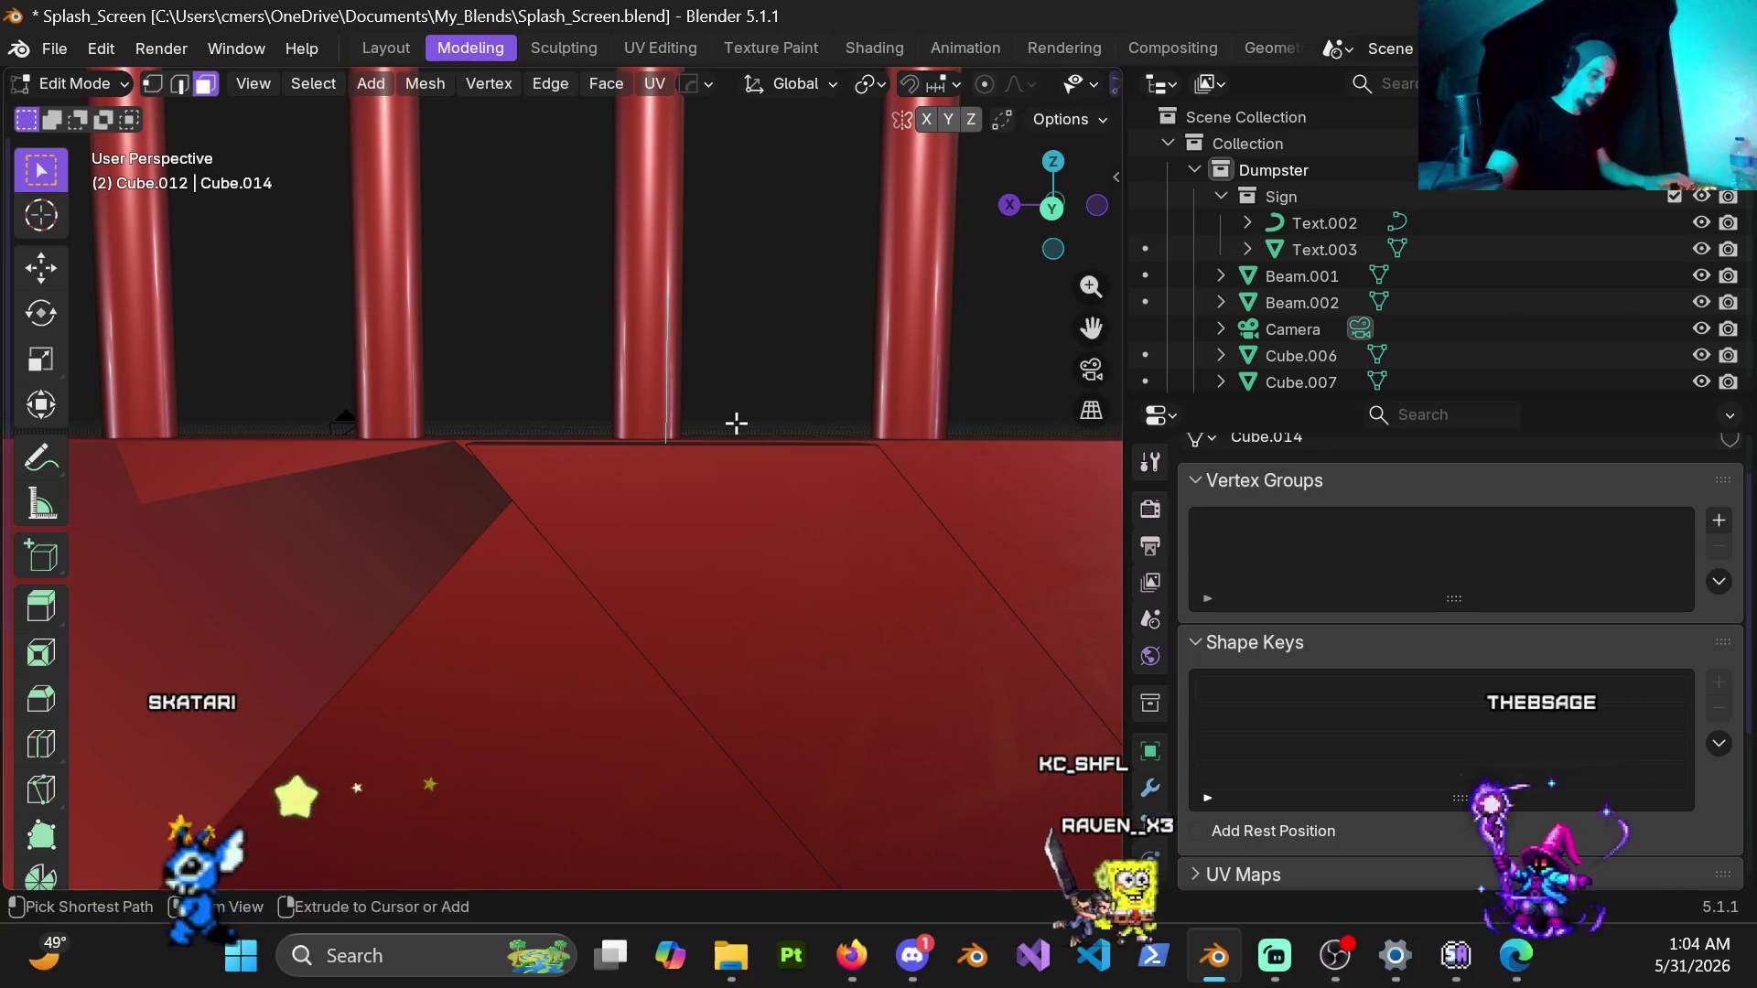
Step: Back in Object Mode, hide the horizontal front beam covering the diagonal beam's top
key(ctrl+KP_1)
scroll(637, 592, down, 3)
mouse_move(637, 591)
middle_down()
mouse_move(659, 522)
mouse_move(622, 543)
middle_up()
key(Tab)
click(605, 528)
key(h)
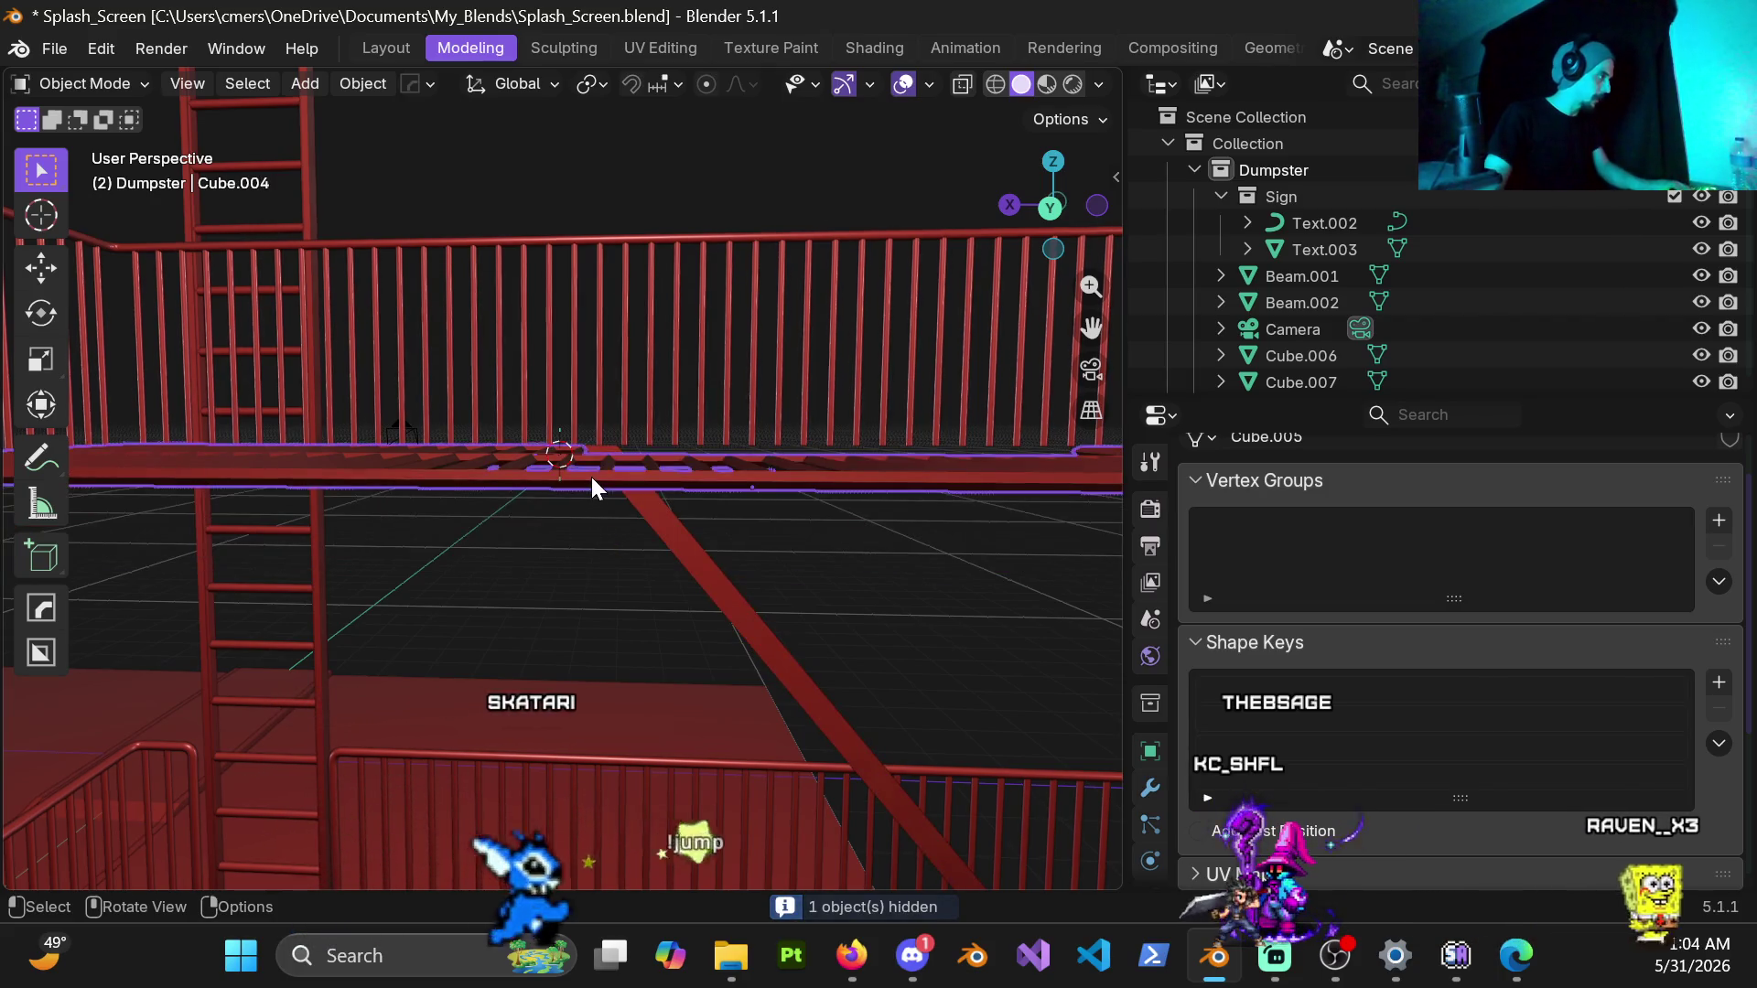
Step: From the back view, select the diagonal beam, edit its mesh and start the Knife tool
key(h)
key(ctrl+KP_1)
scroll(591, 477, up, 3)
click(632, 549)
key(ctrl+Tab)
click(577, 515)
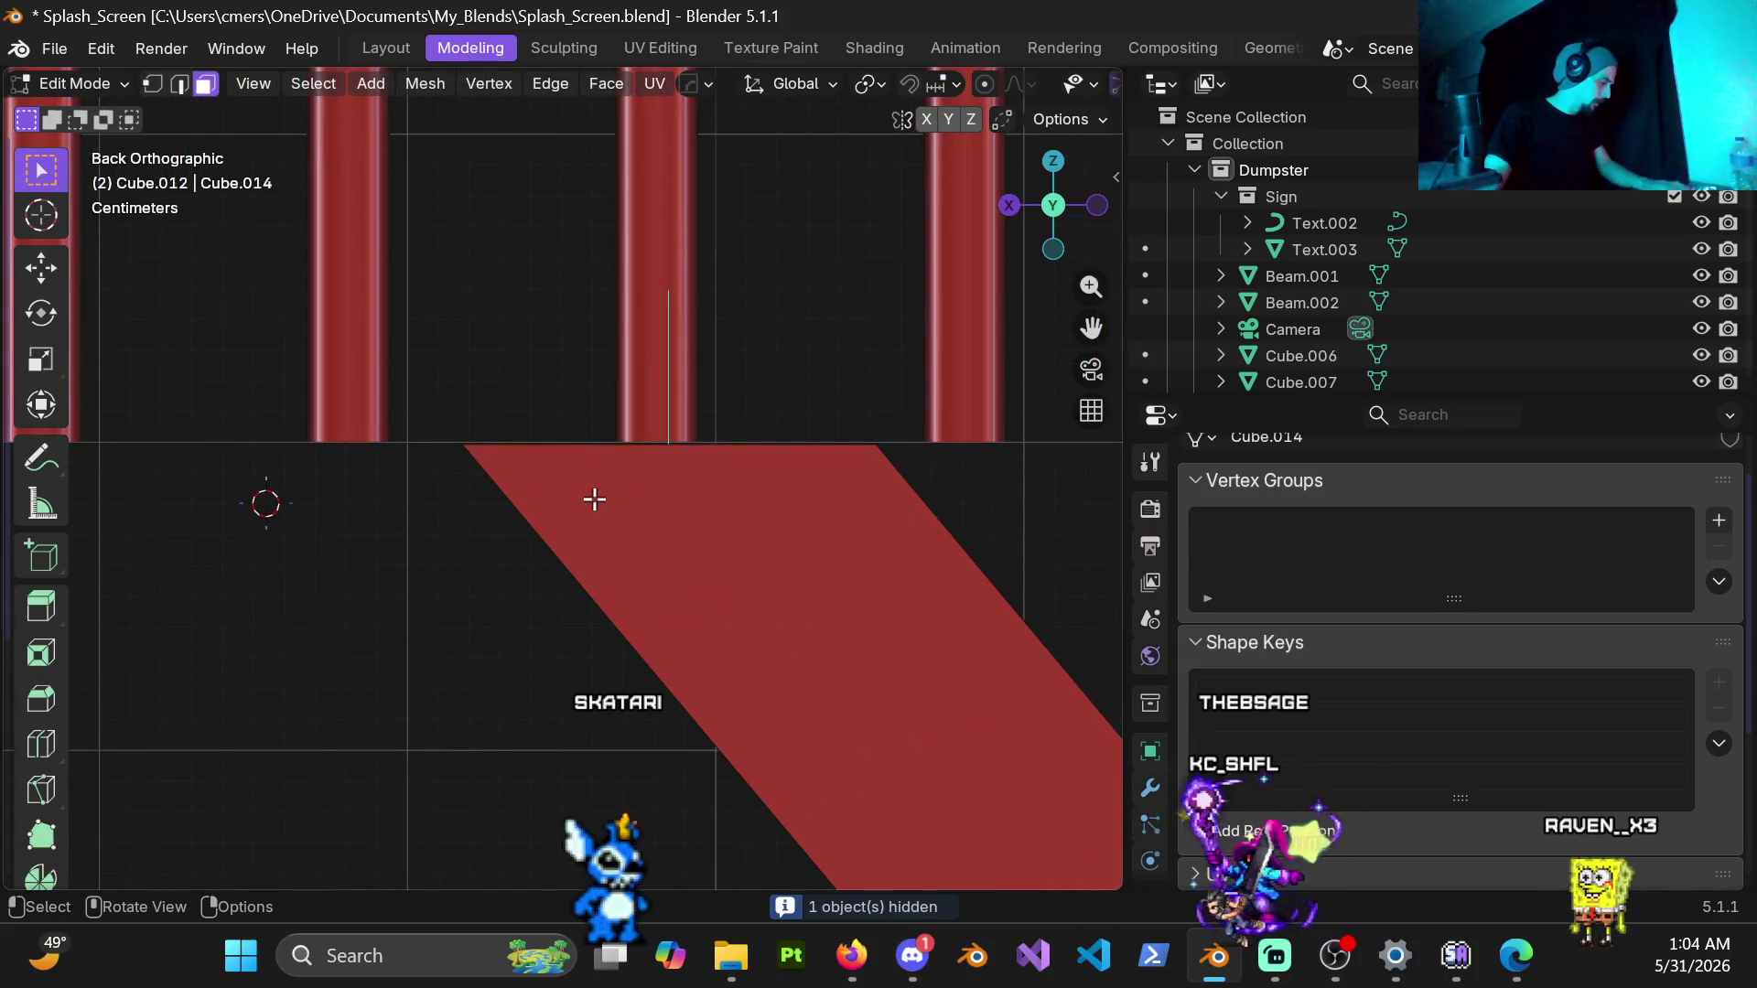
key(k)
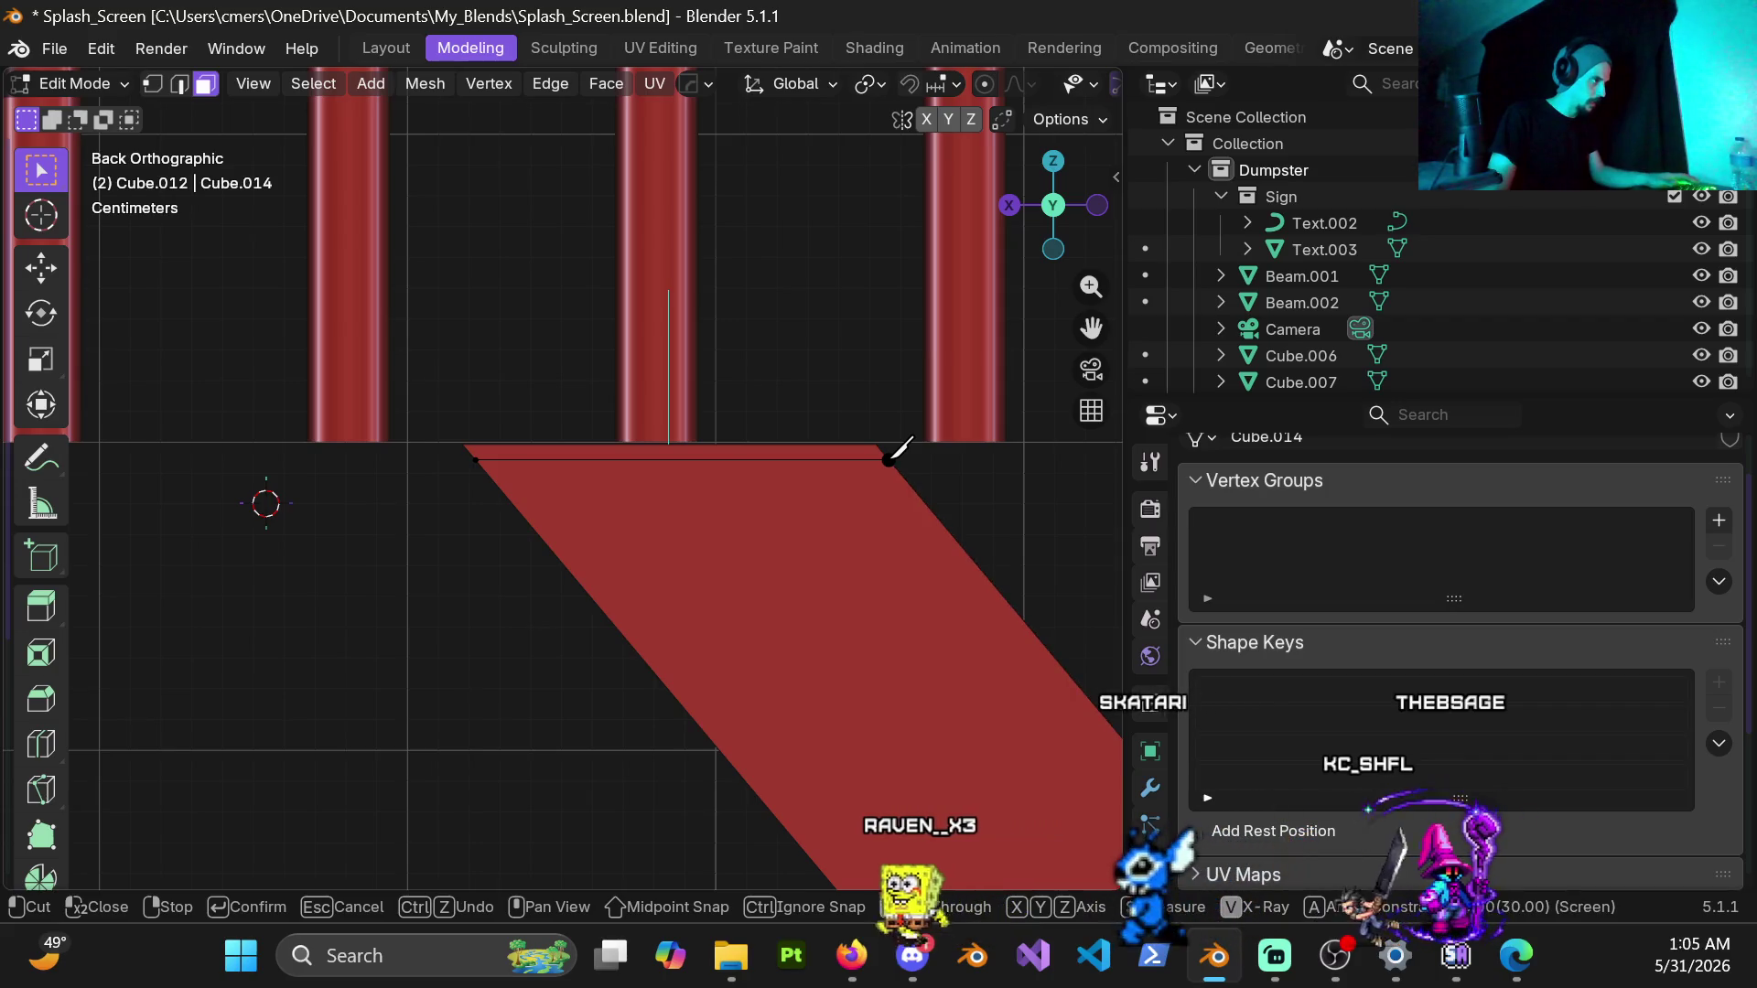
Step: Inspect the beam's top end from several angles, end the knife cut and switch to front view
middle_drag(862, 461, 312, 398)
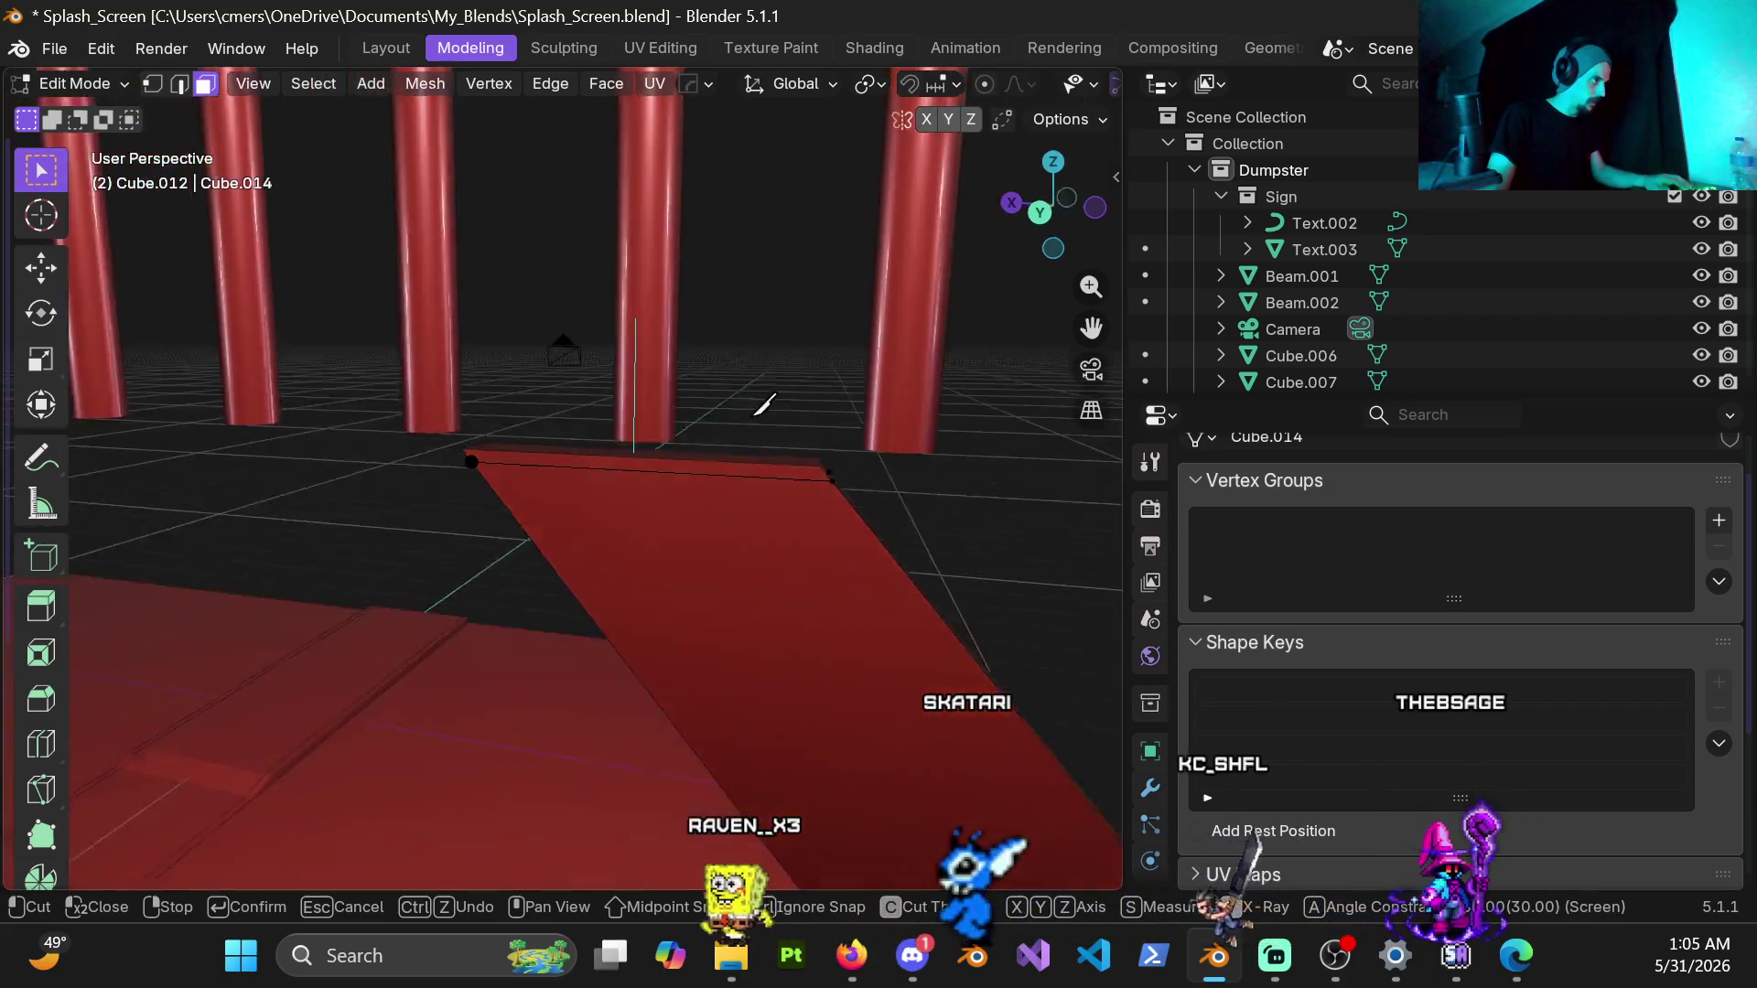
mouse_move(687, 398)
middle_down()
mouse_move(453, 444)
mouse_move(528, 488)
middle_up()
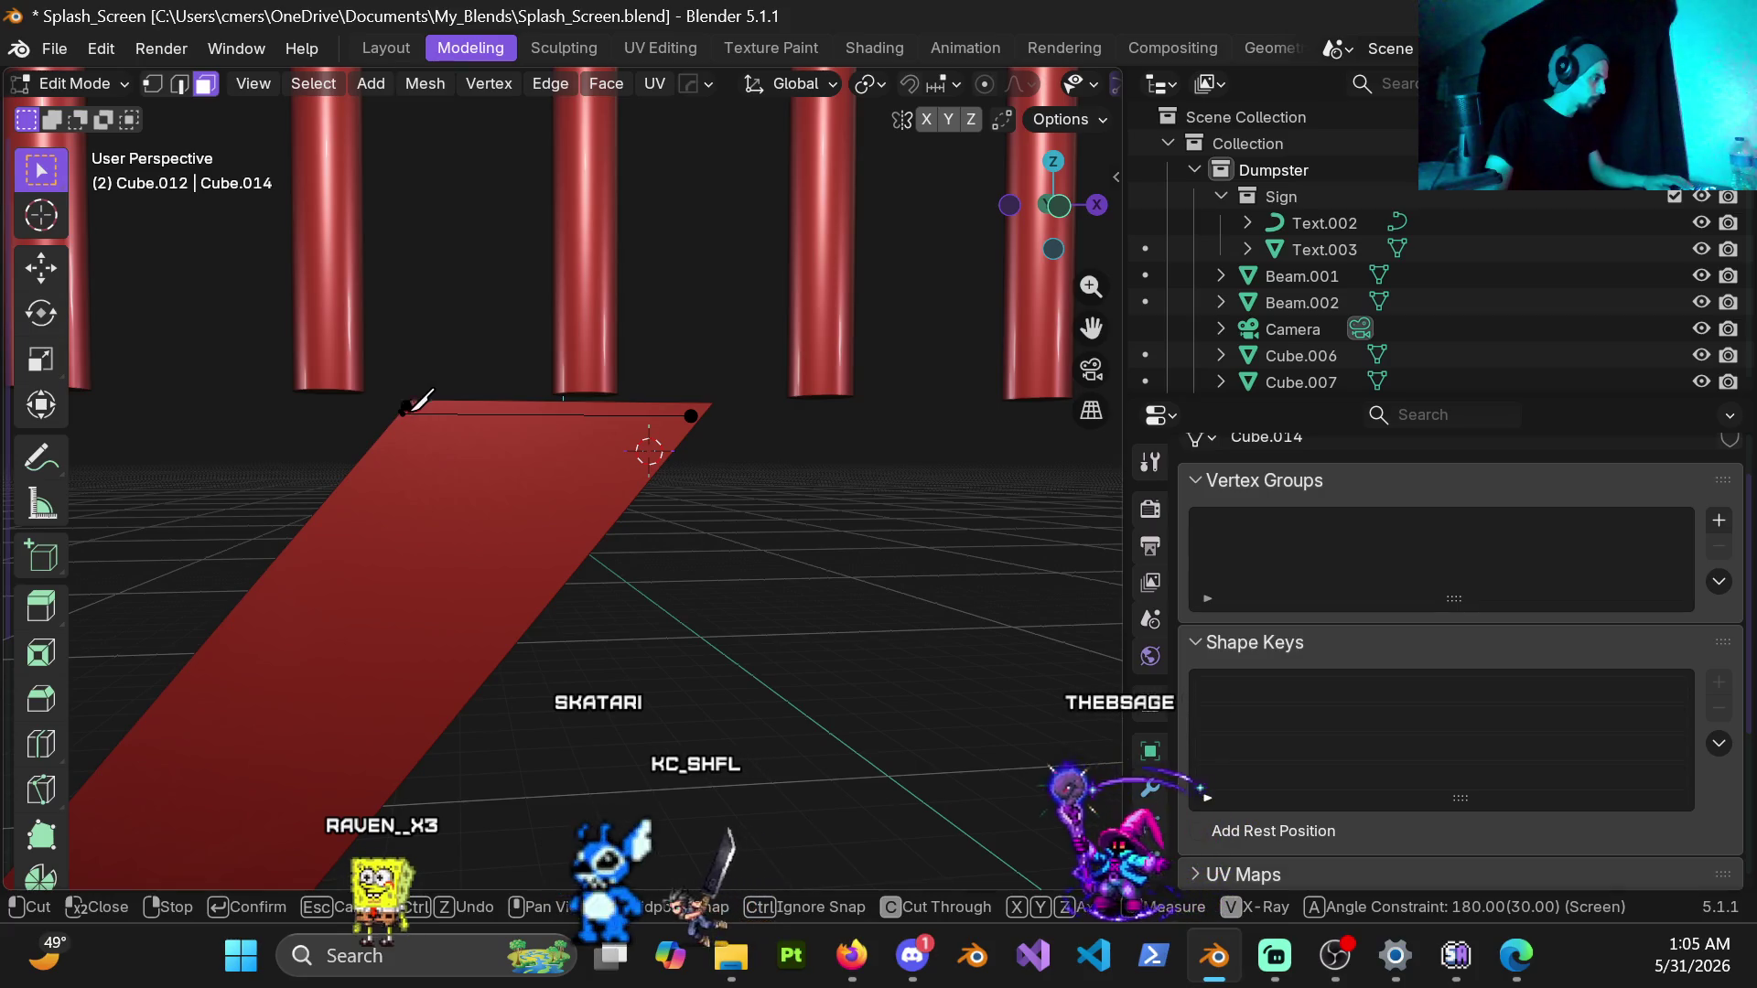
mouse_move(528, 488)
middle_down()
mouse_move(588, 458)
mouse_move(568, 467)
middle_up()
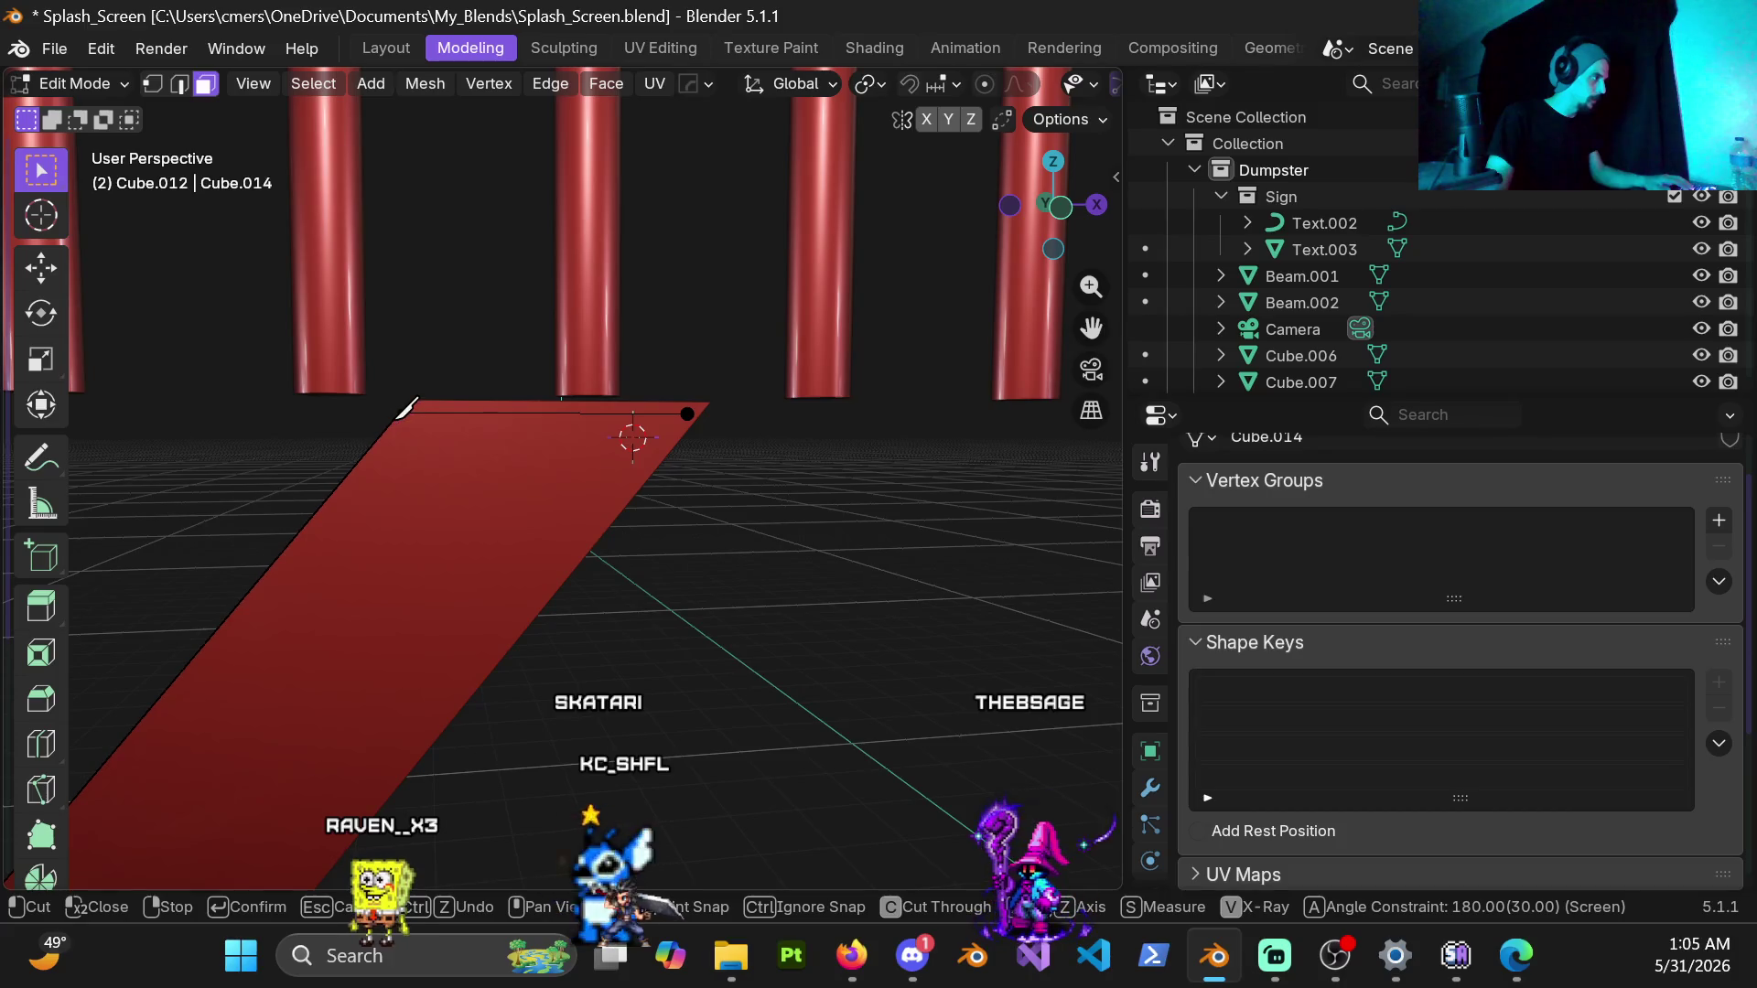
middle_drag(413, 409, 618, 438)
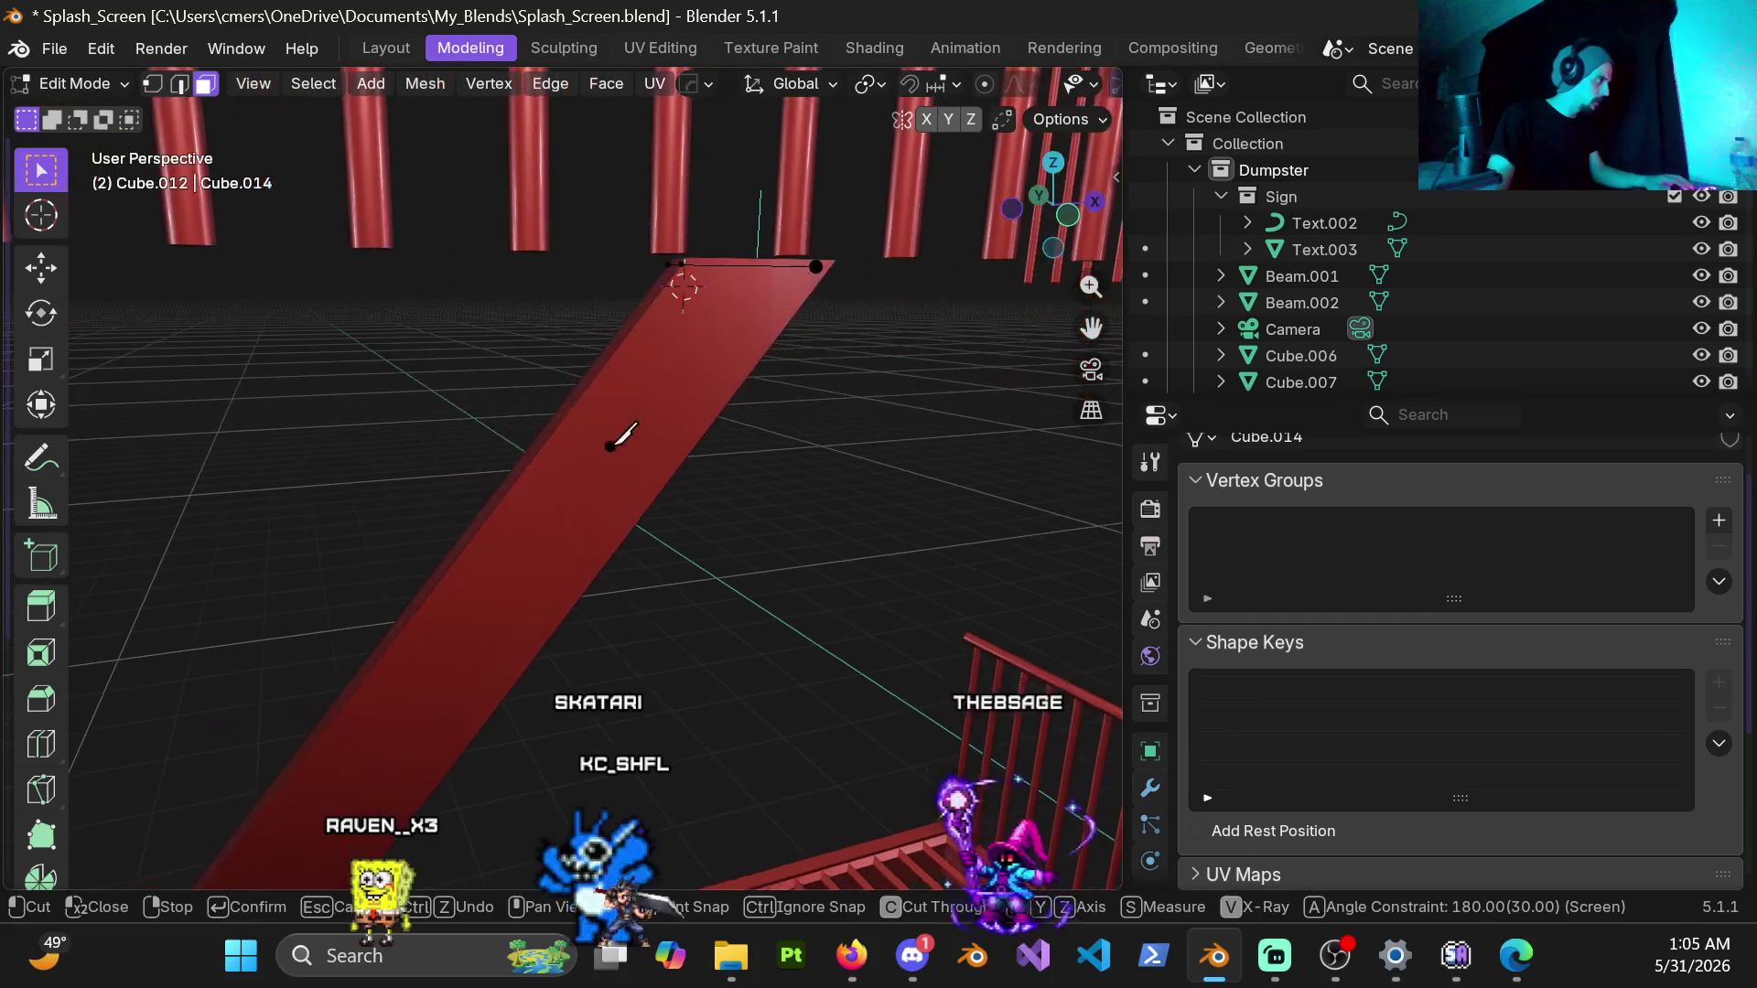
mouse_move(769, 556)
middle_down()
mouse_move(677, 263)
mouse_move(595, 303)
mouse_move(714, 358)
mouse_move(527, 531)
mouse_move(563, 499)
middle_up()
scroll(527, 531, up, 3)
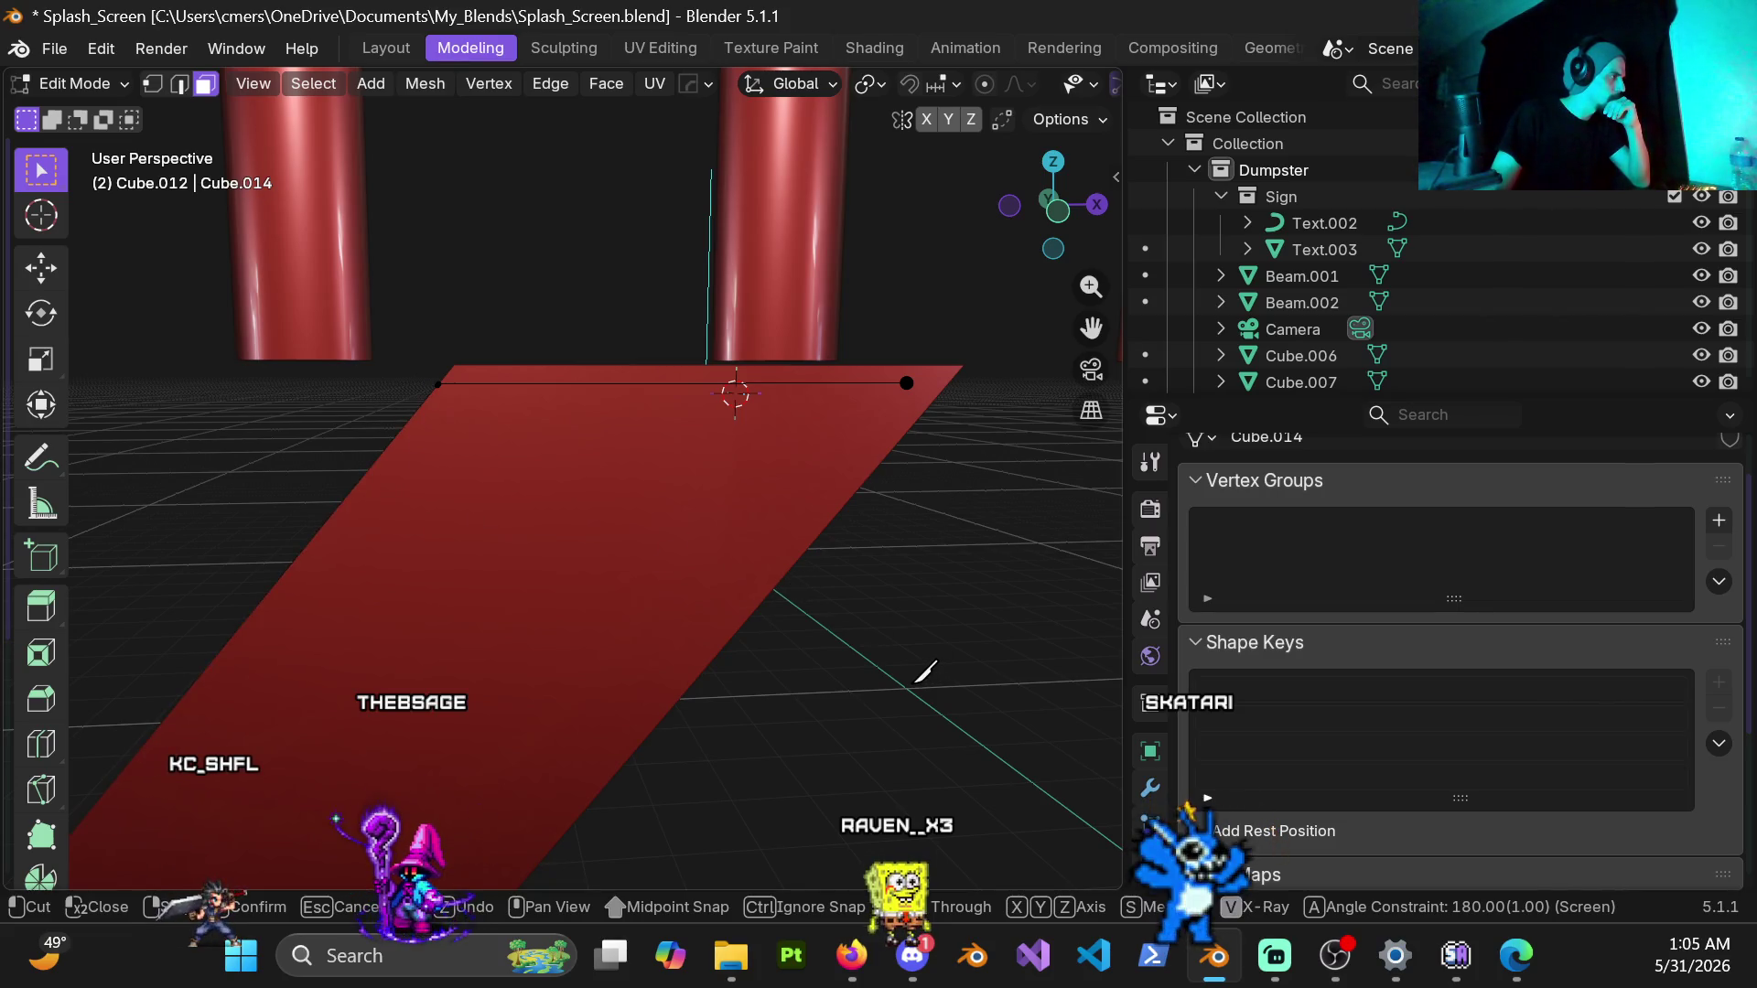
key(Return)
key(KP_1)
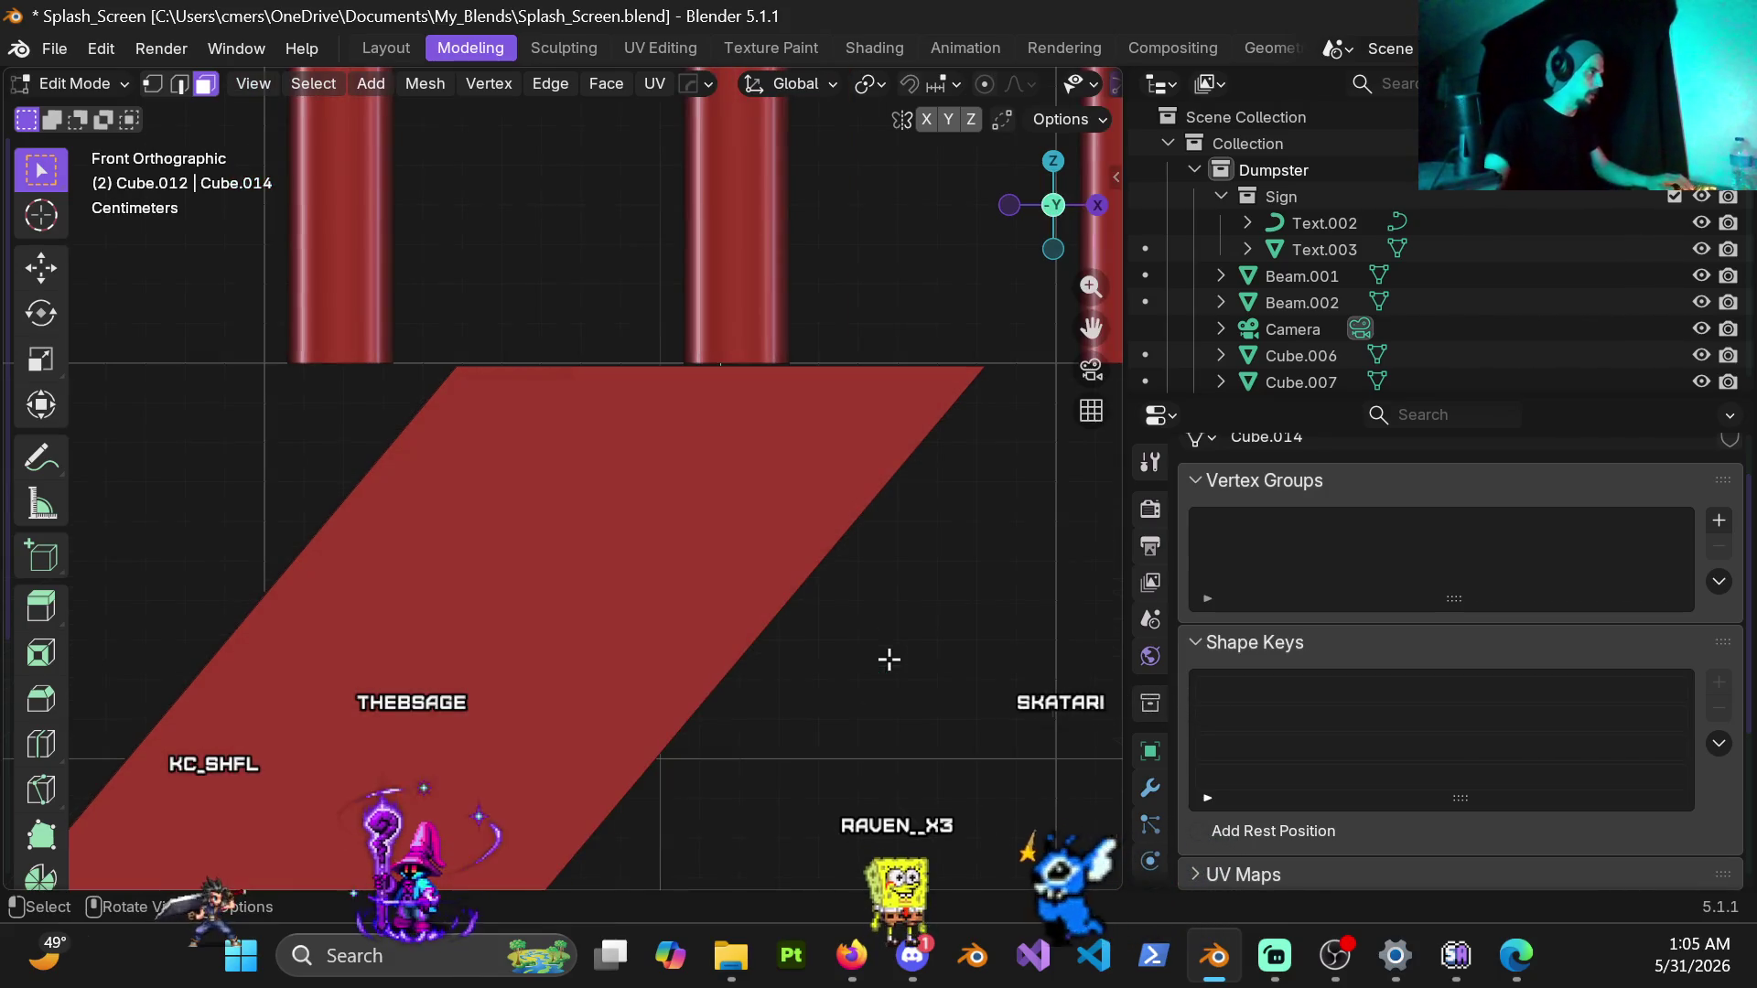
Step: Knife-cut level across the beam's top end from the top-left corner to the top-right and back
key(k)
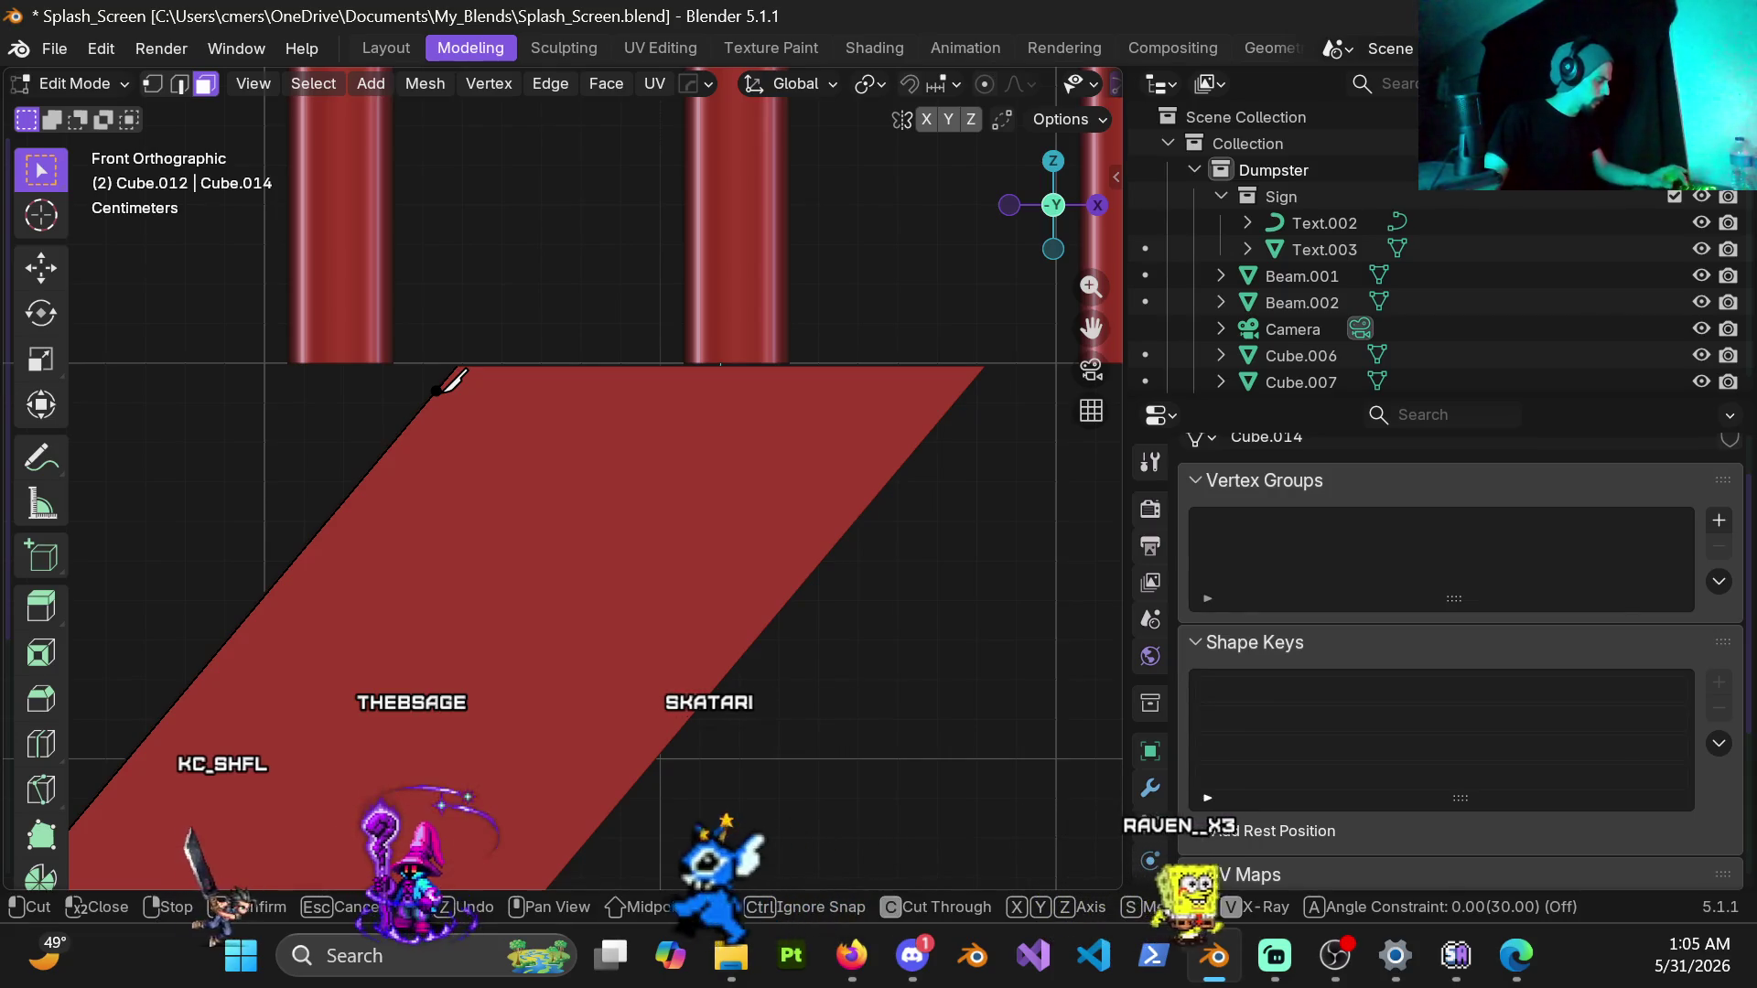
click(442, 387)
click(962, 391)
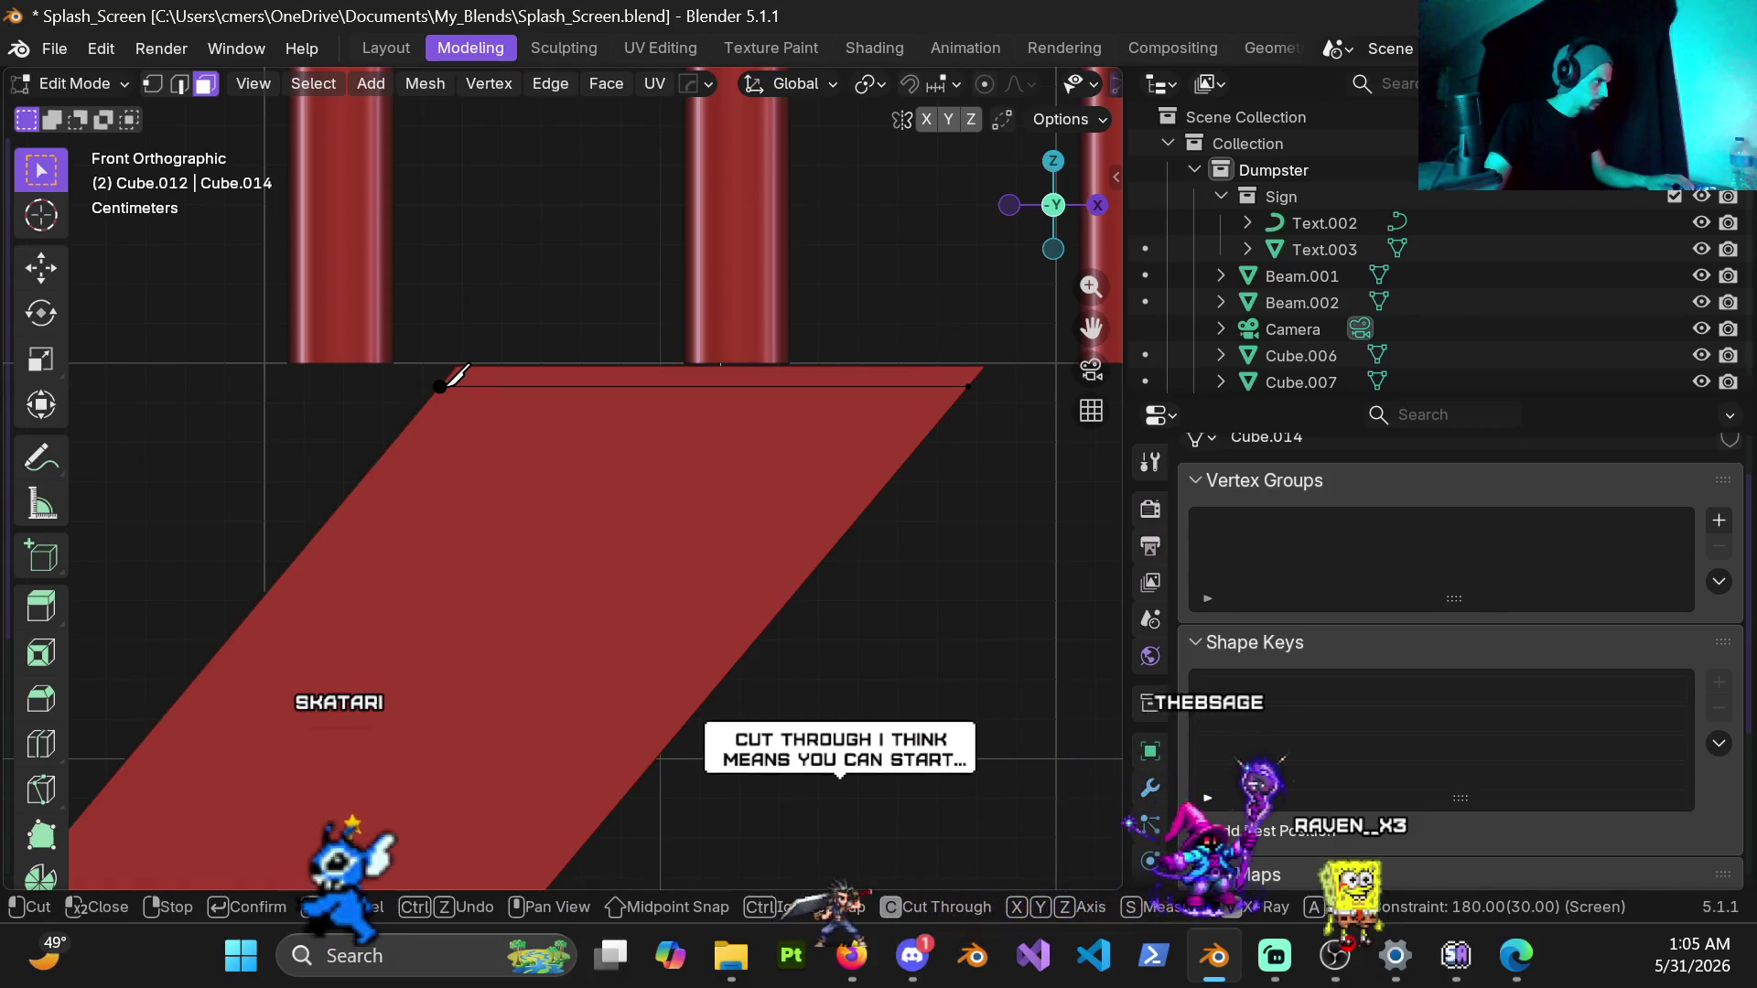
click(443, 387)
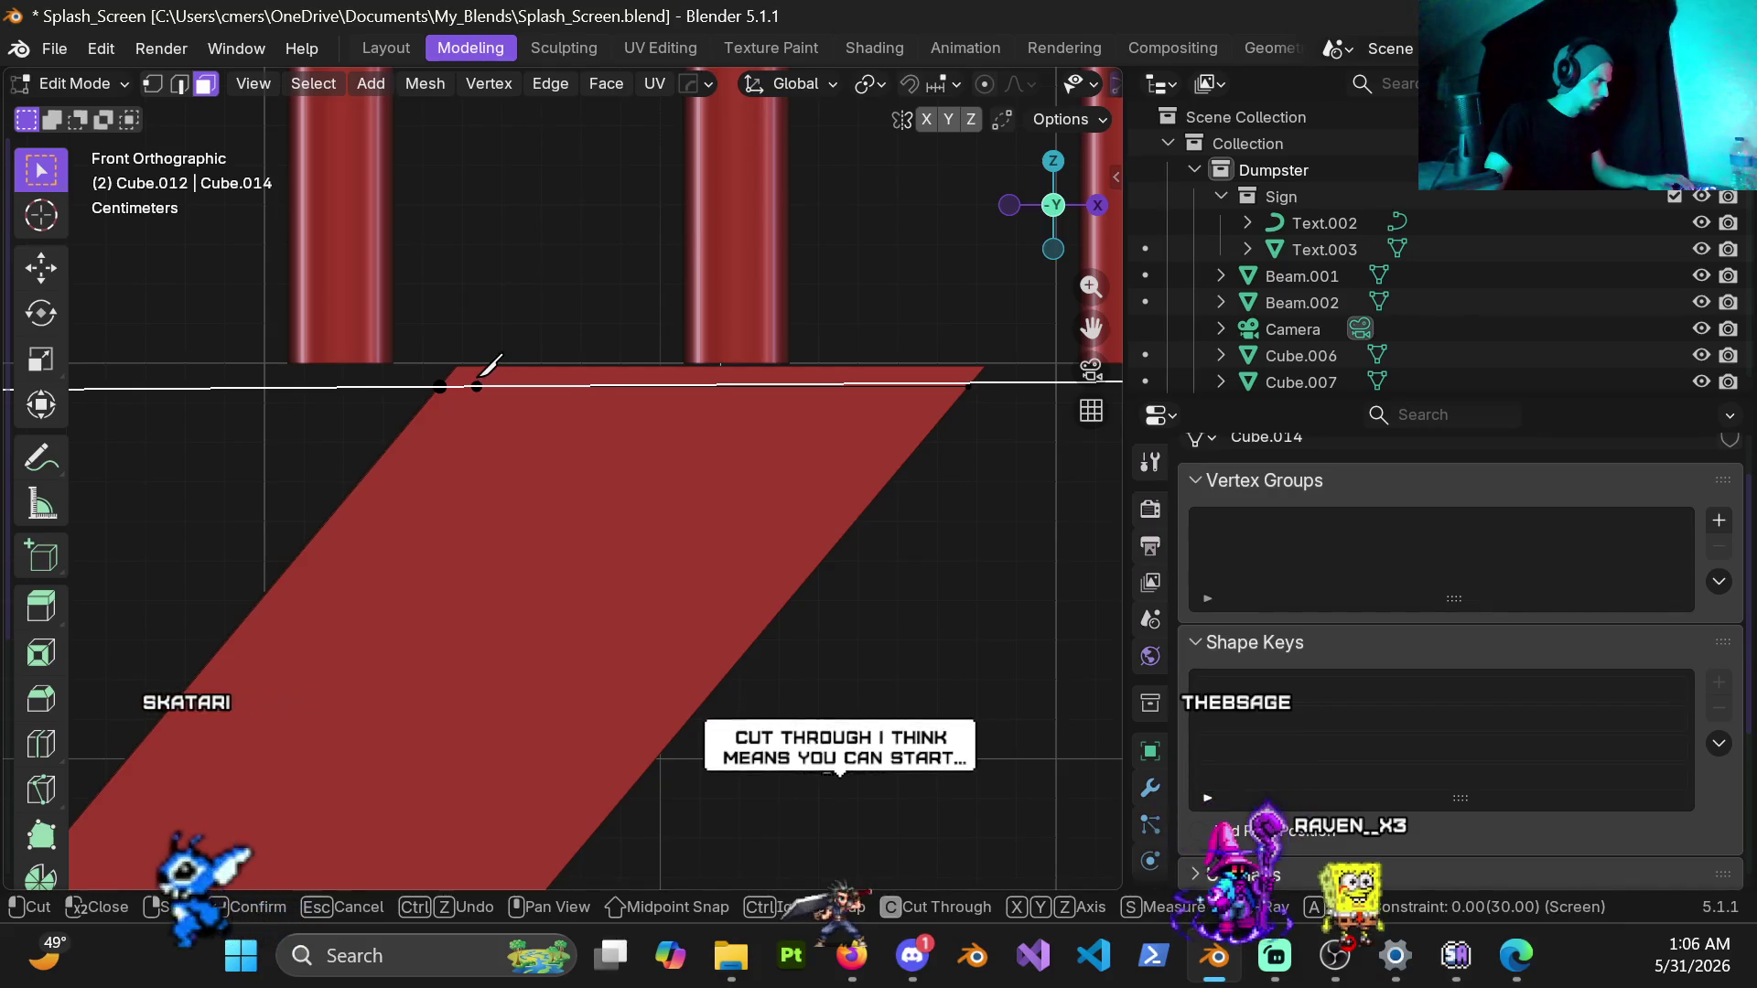